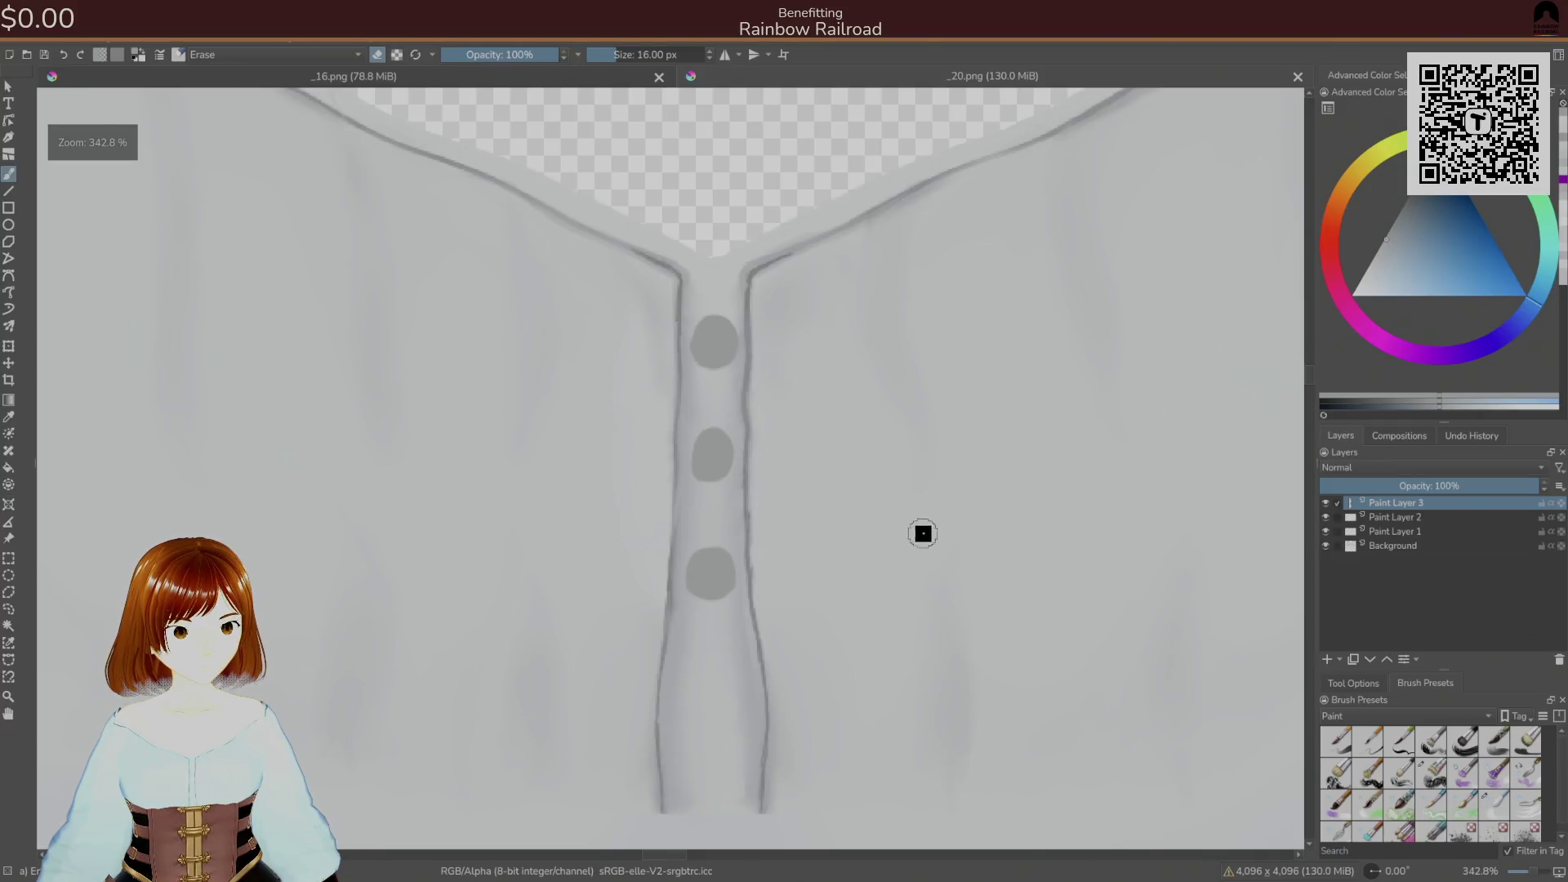
- Open the _12.kra texture as a new document
left_click(21, 33)
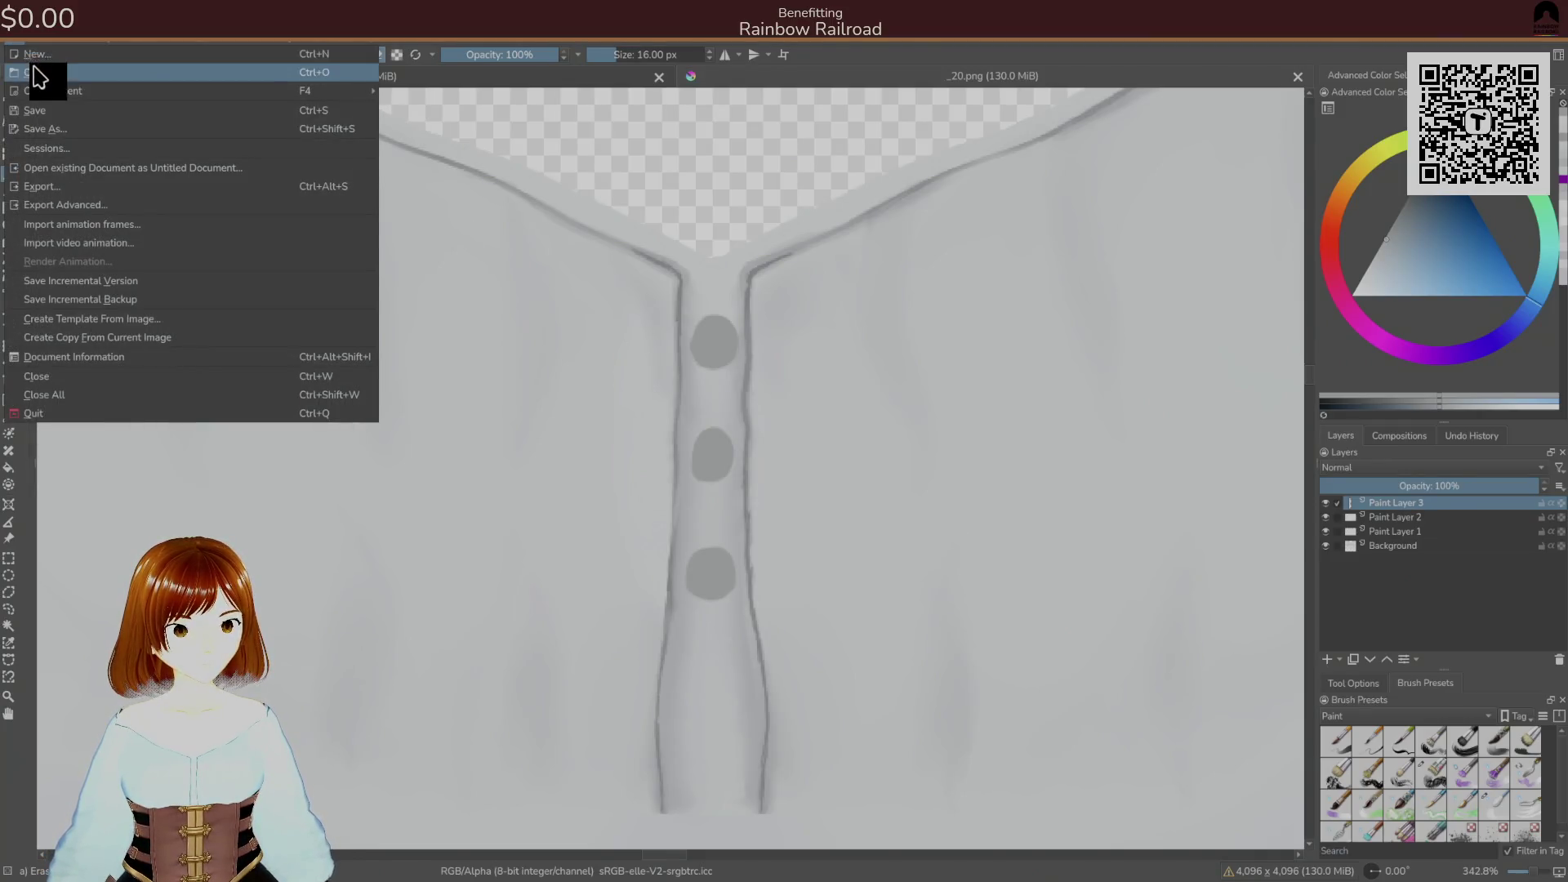
left_click(37, 78)
scroll(872, 415, "down", 5)
scroll(874, 416, "down", 1)
left_click(707, 416)
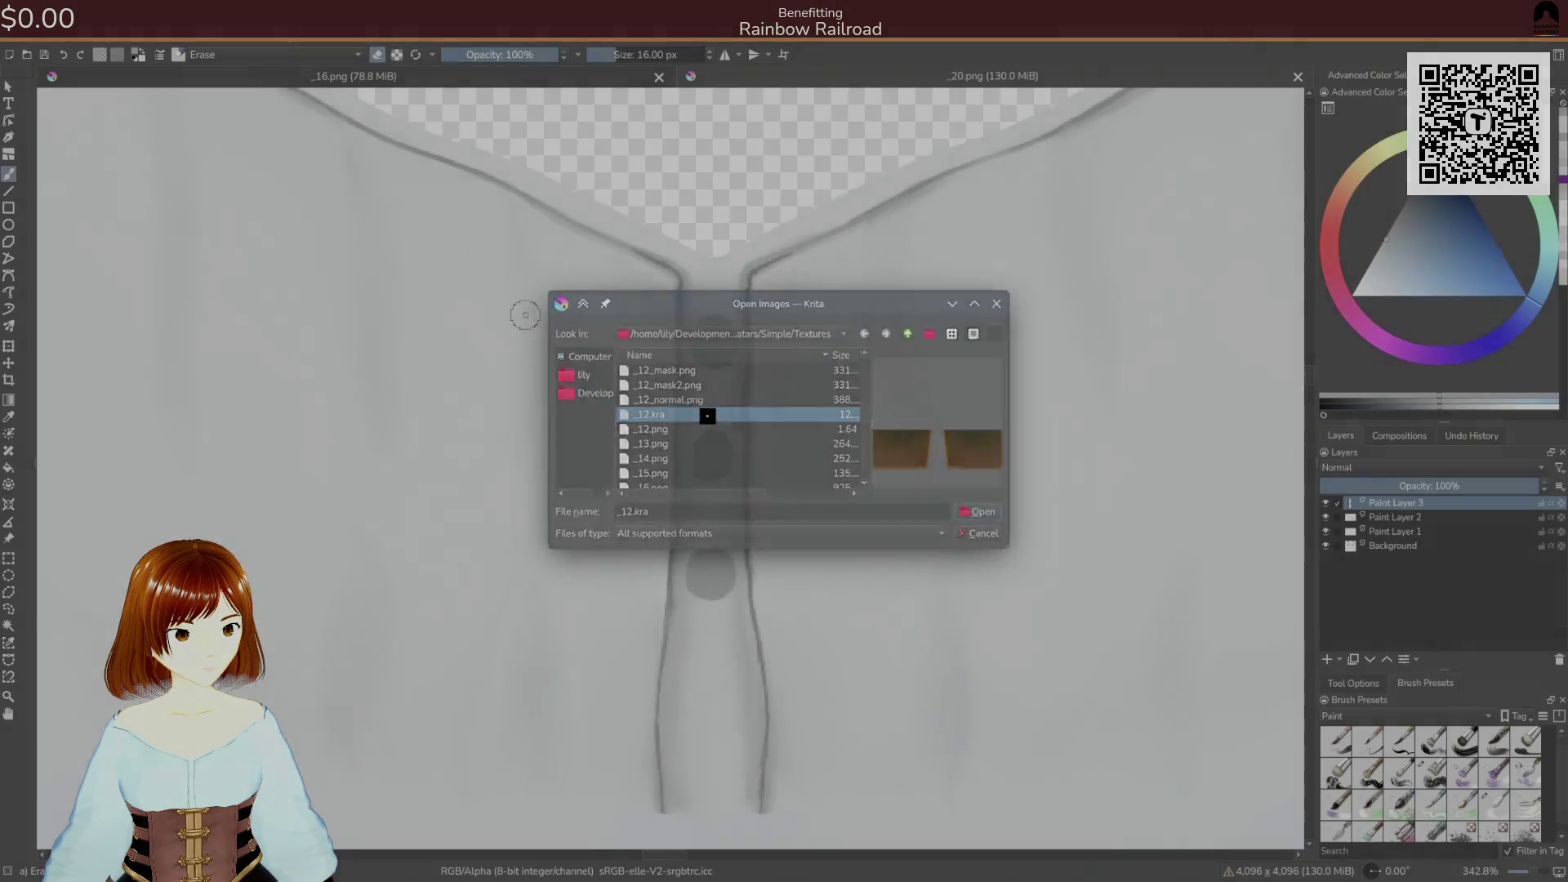
double_click(708, 416)
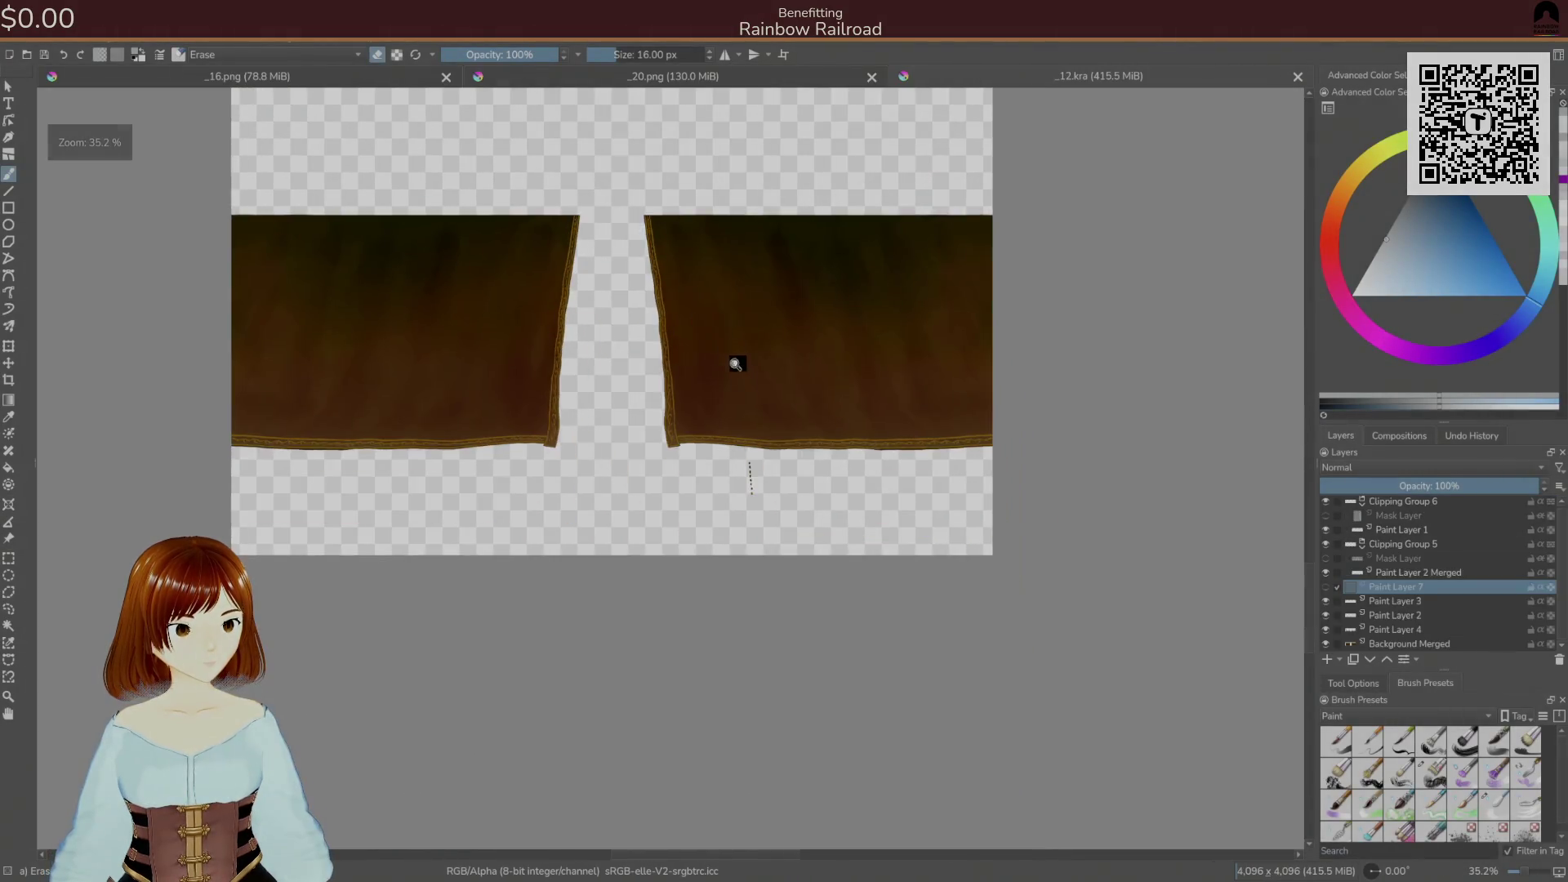
- Sample the dark brown of the dots in _12.kra, then return to the _20.png shirt texture
scroll(730, 355, "up", 5)
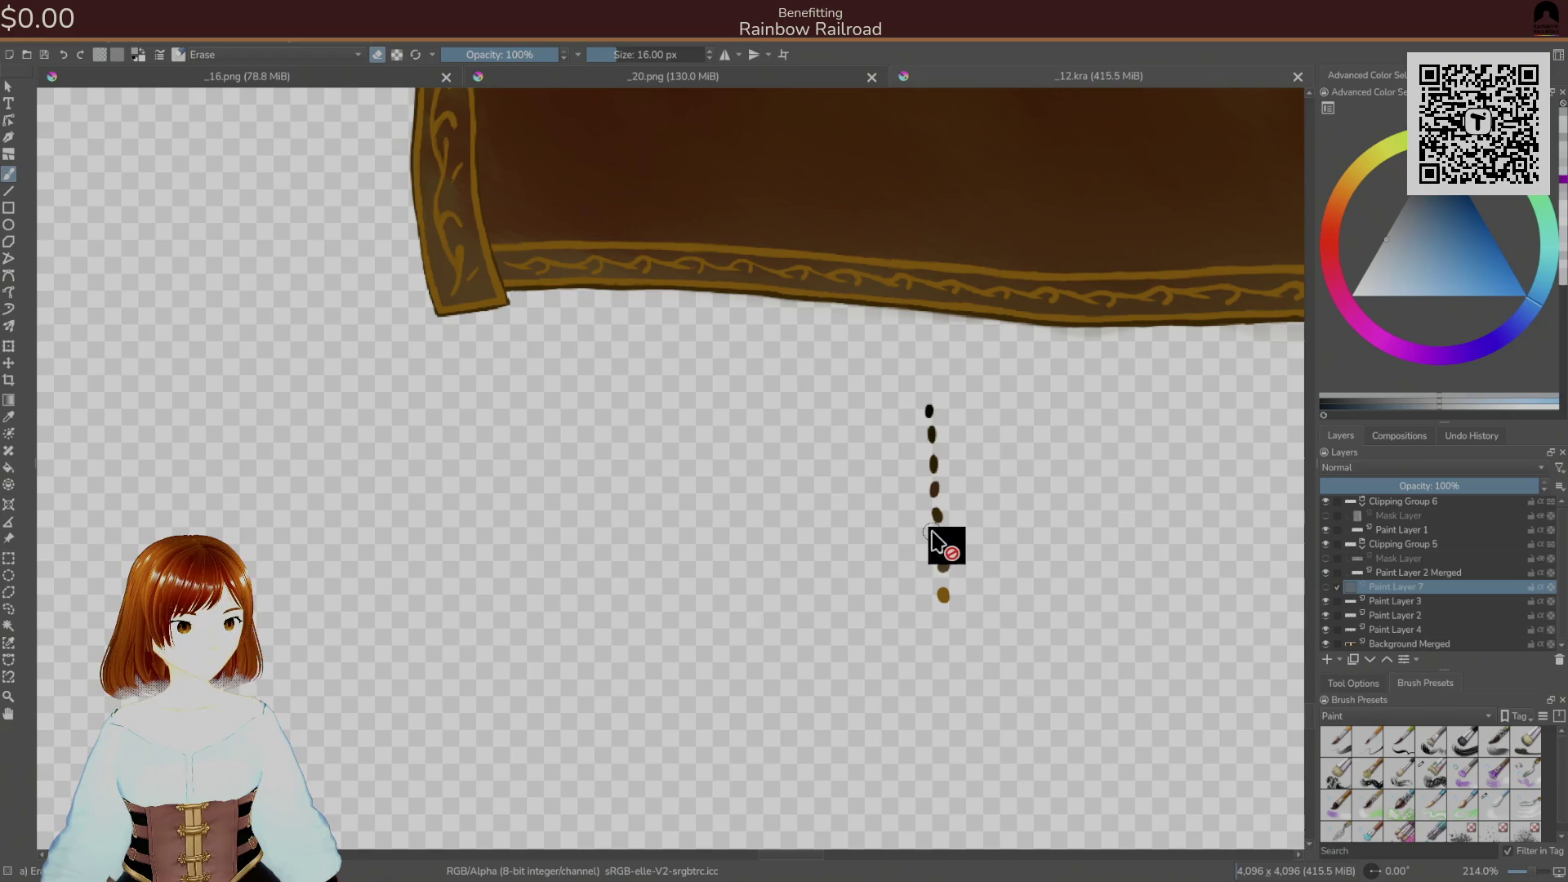
left_click(936, 535, "ctrl")
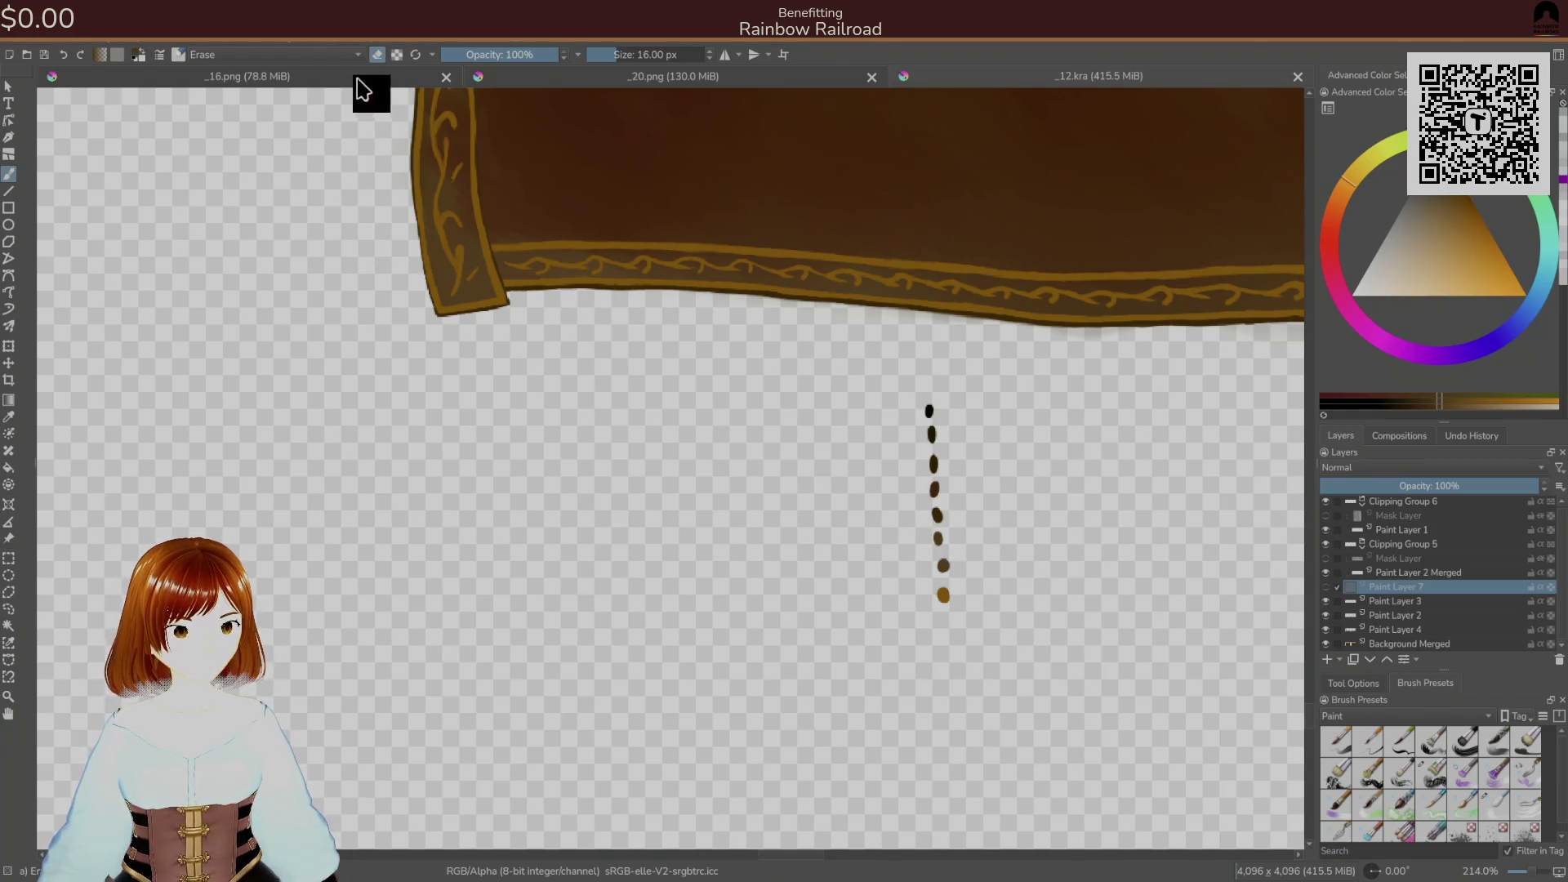
left_click(360, 82)
left_click(525, 82)
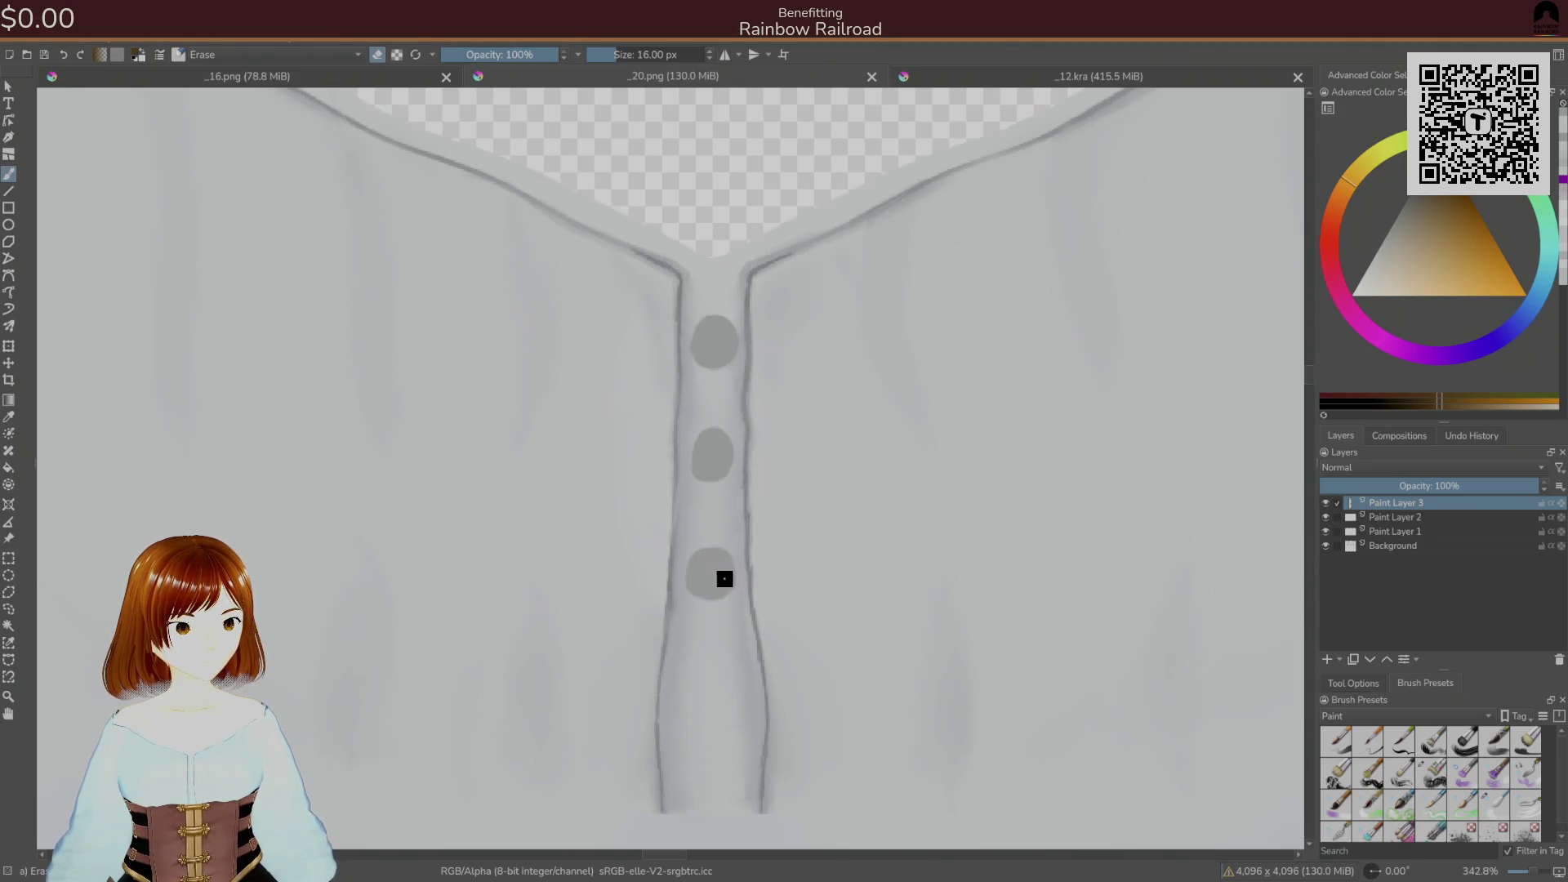
- Choose a 26 px Basic painting brush and view the brown's exact H/S/V values
right_click(717, 556)
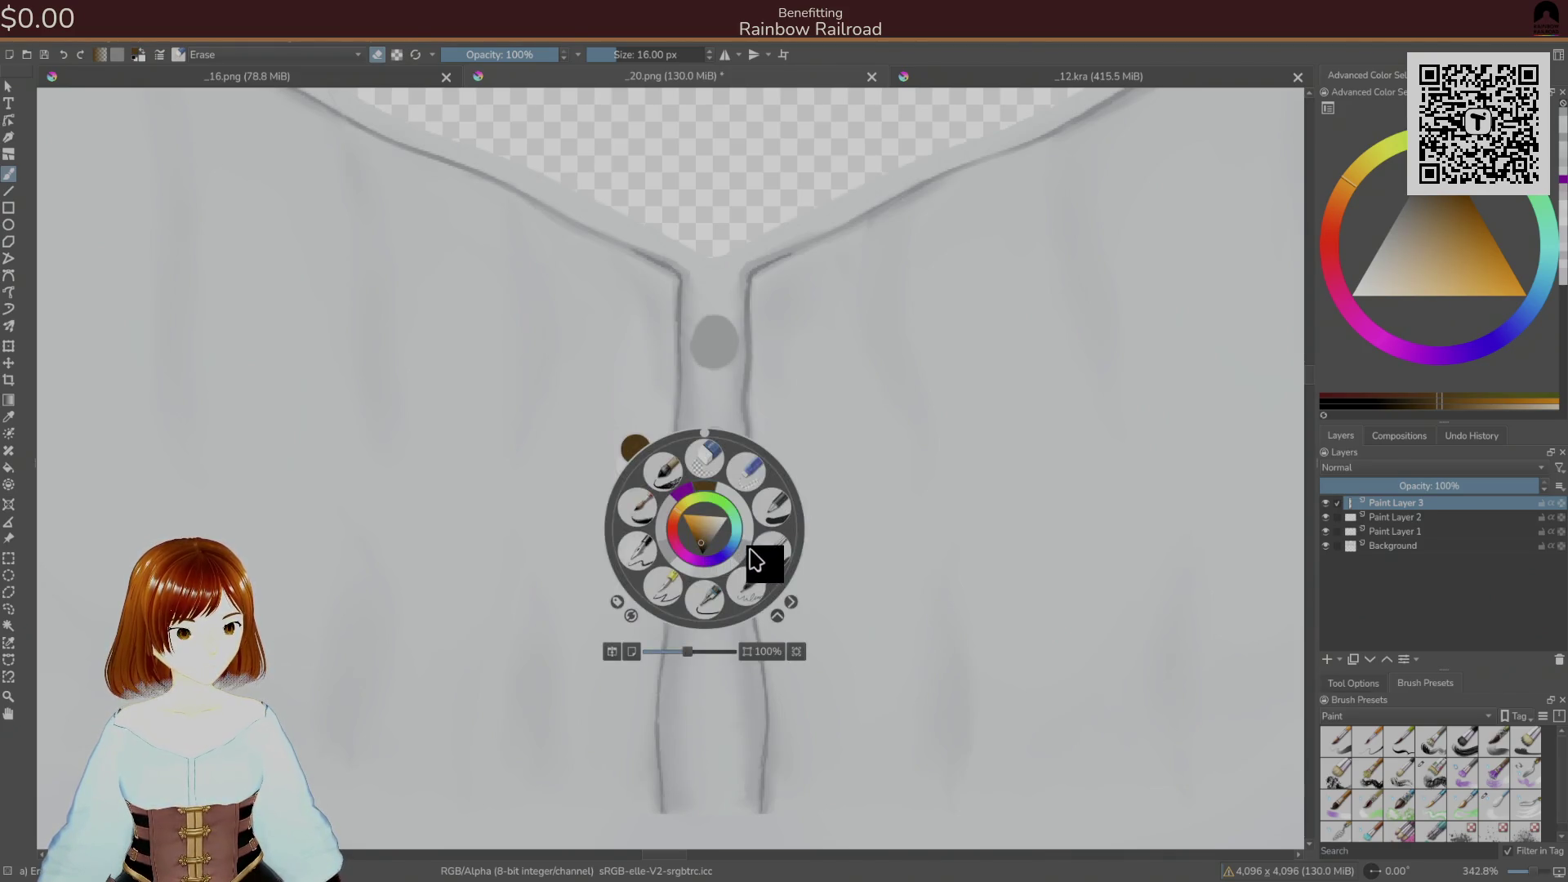
left_click(778, 554)
left_click(892, 87)
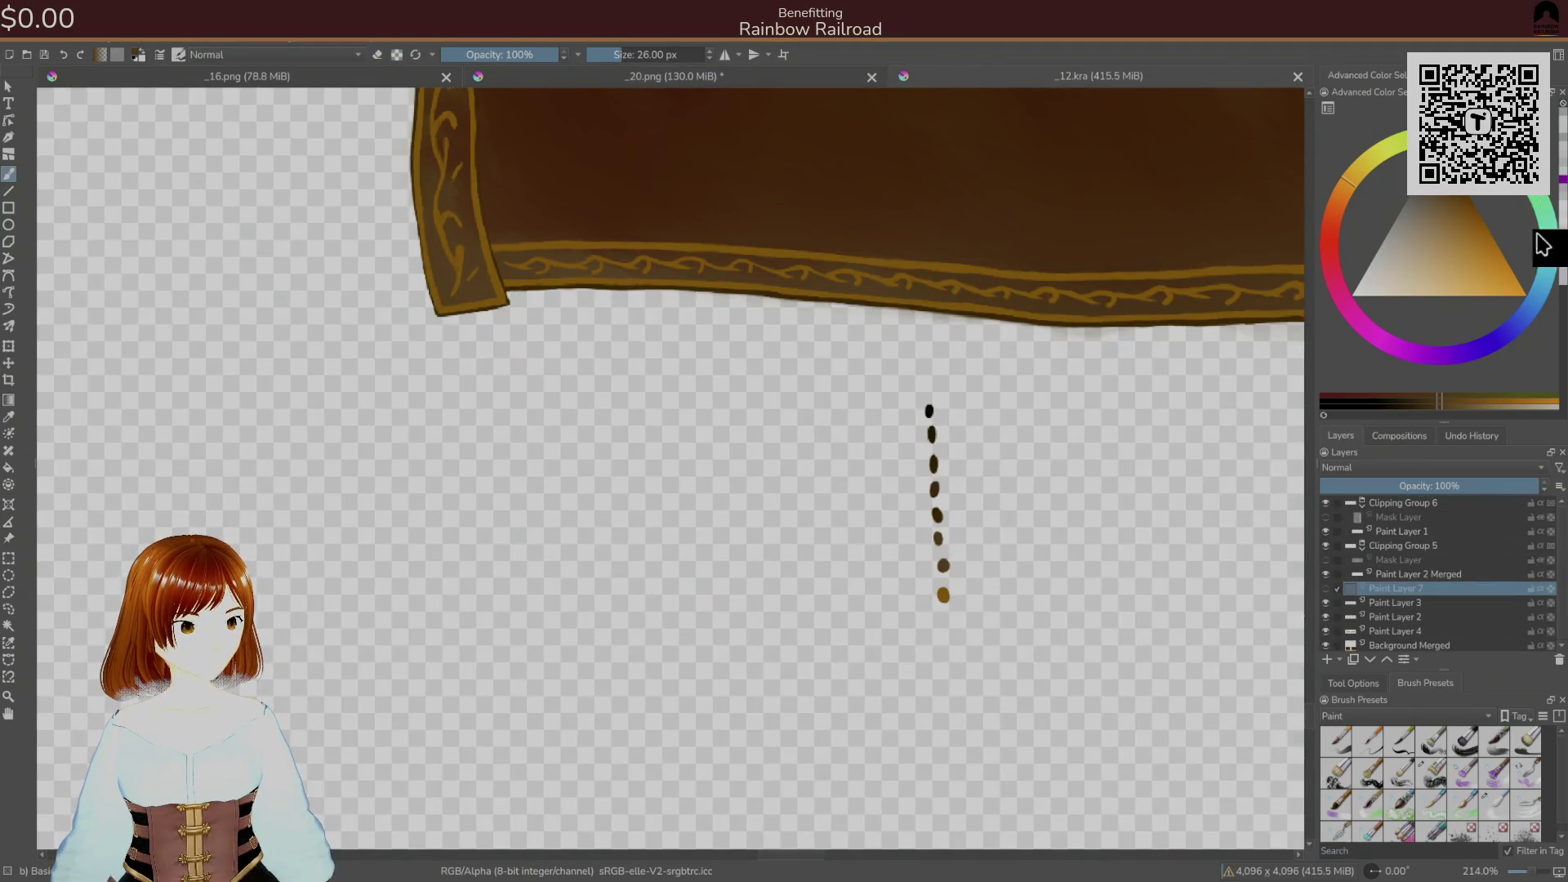
left_click(1462, 76)
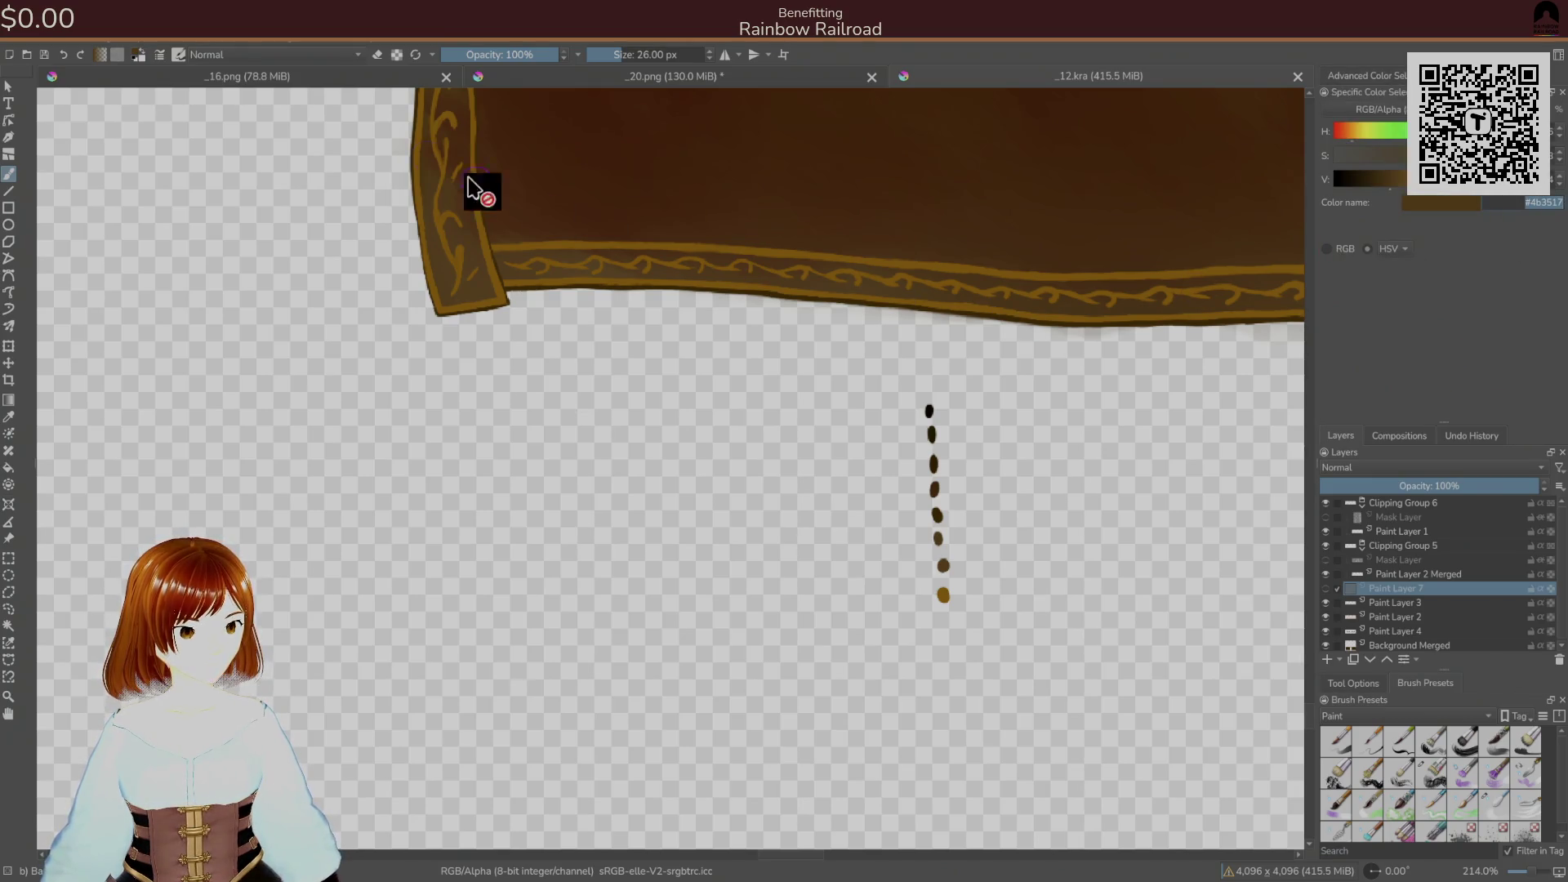
left_click(553, 84)
- Zoom in on the placket and paint a dark brown rim around the lower button
left_click_drag(918, 430, 1005, 525)
key("ctrl+z")
left_click_drag(714, 543, 739, 455)
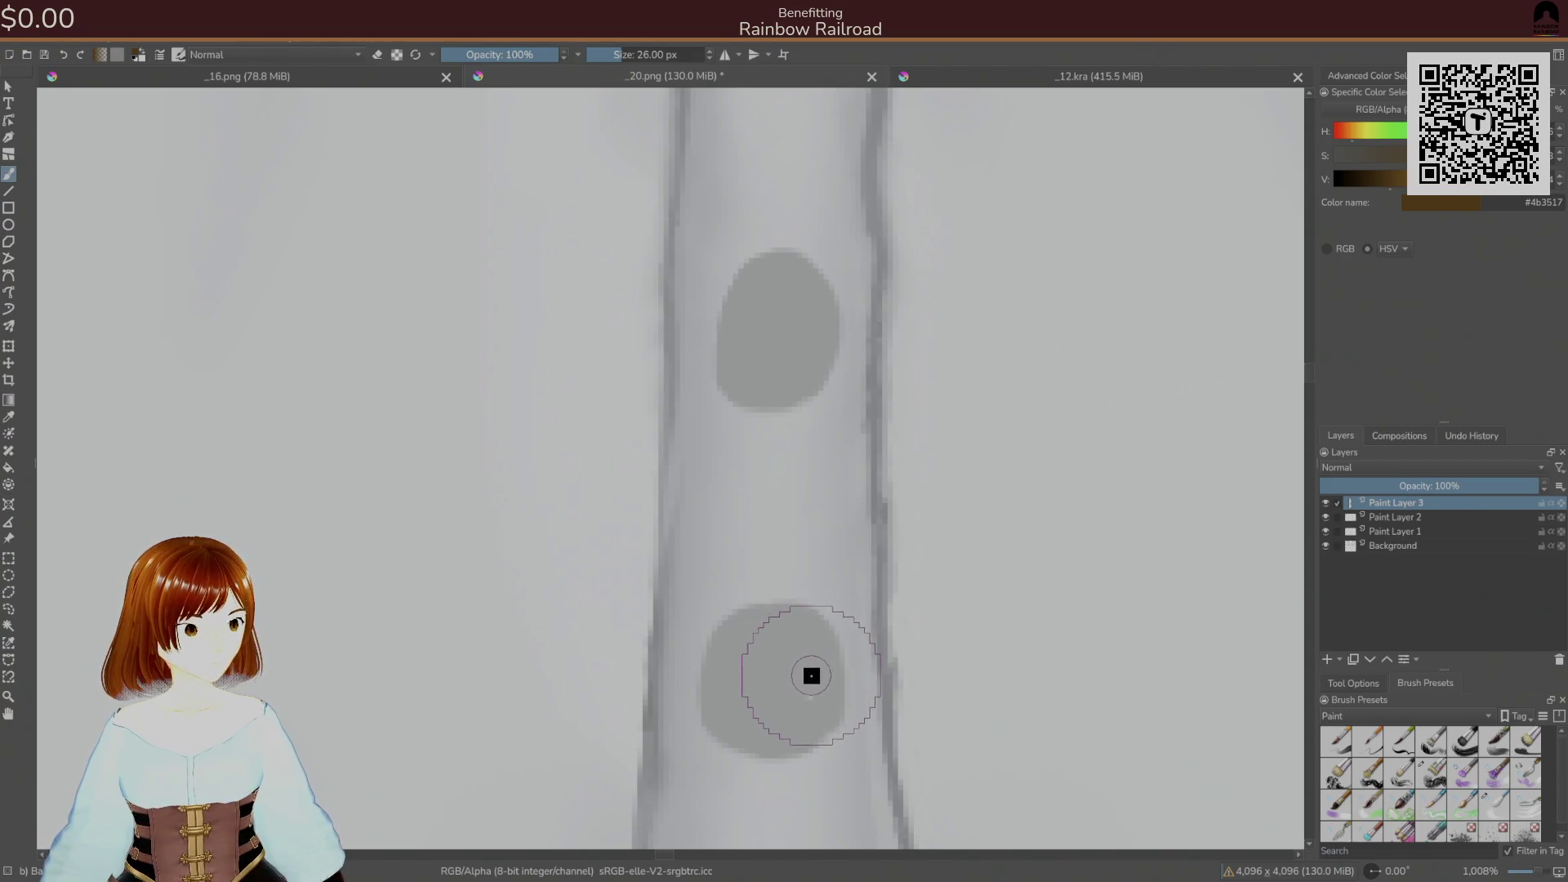
mouse_move(813, 694)
left_mouse_down()
mouse_move(820, 678)
mouse_move(834, 696)
mouse_move(806, 738)
left_mouse_up()
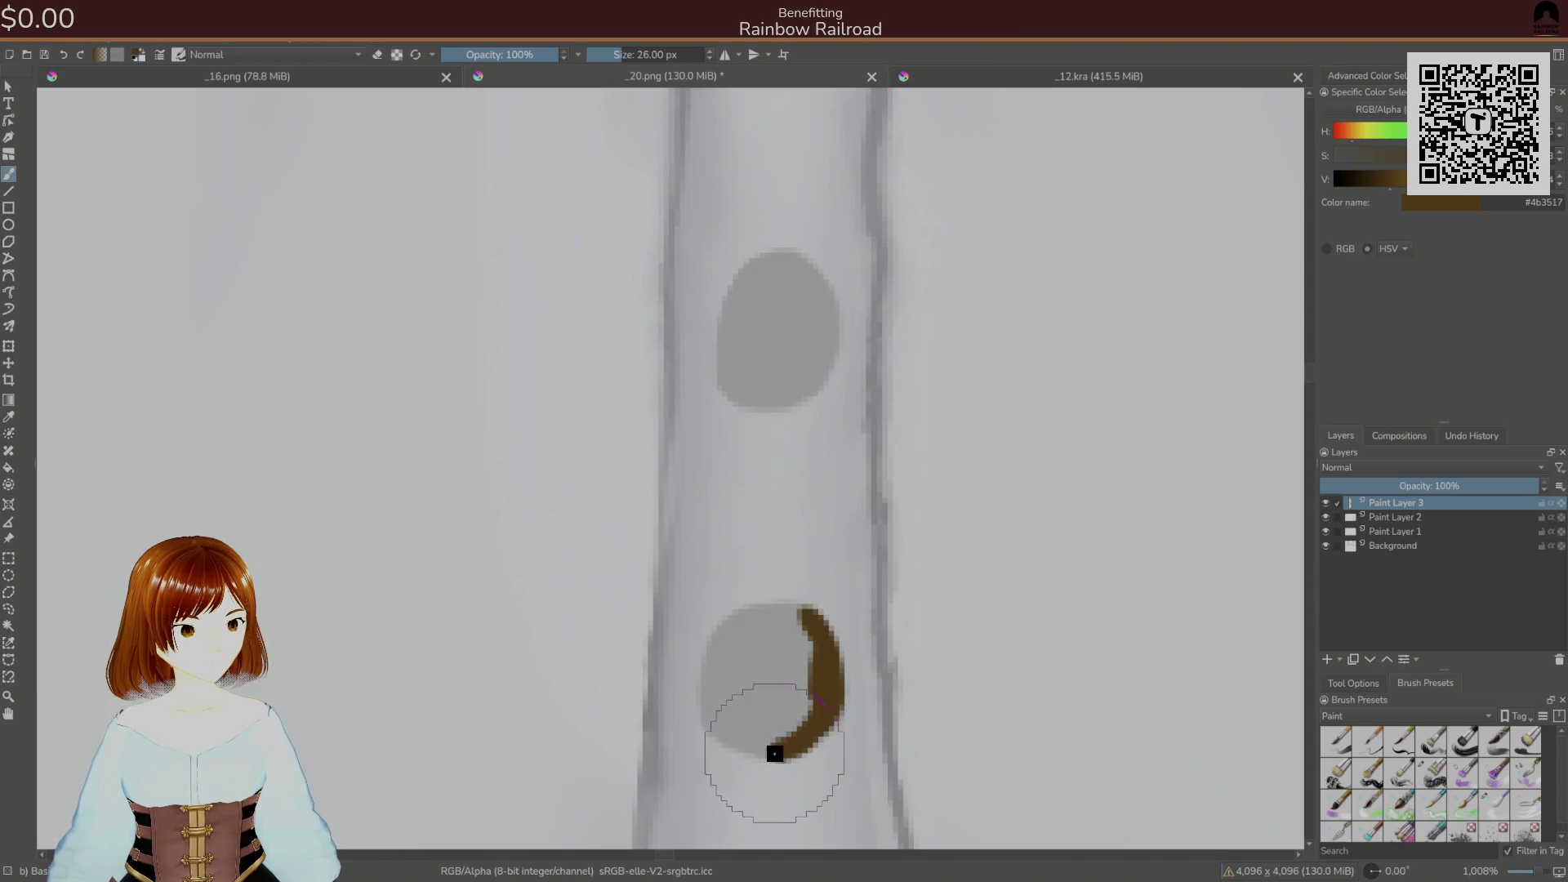
mouse_move(711, 725)
left_mouse_down()
mouse_move(791, 751)
mouse_move(701, 689)
mouse_move(718, 637)
mouse_move(718, 724)
mouse_move(718, 634)
mouse_move(798, 605)
mouse_move(830, 651)
mouse_move(789, 613)
mouse_move(809, 634)
mouse_move(814, 695)
mouse_move(783, 742)
left_mouse_up()
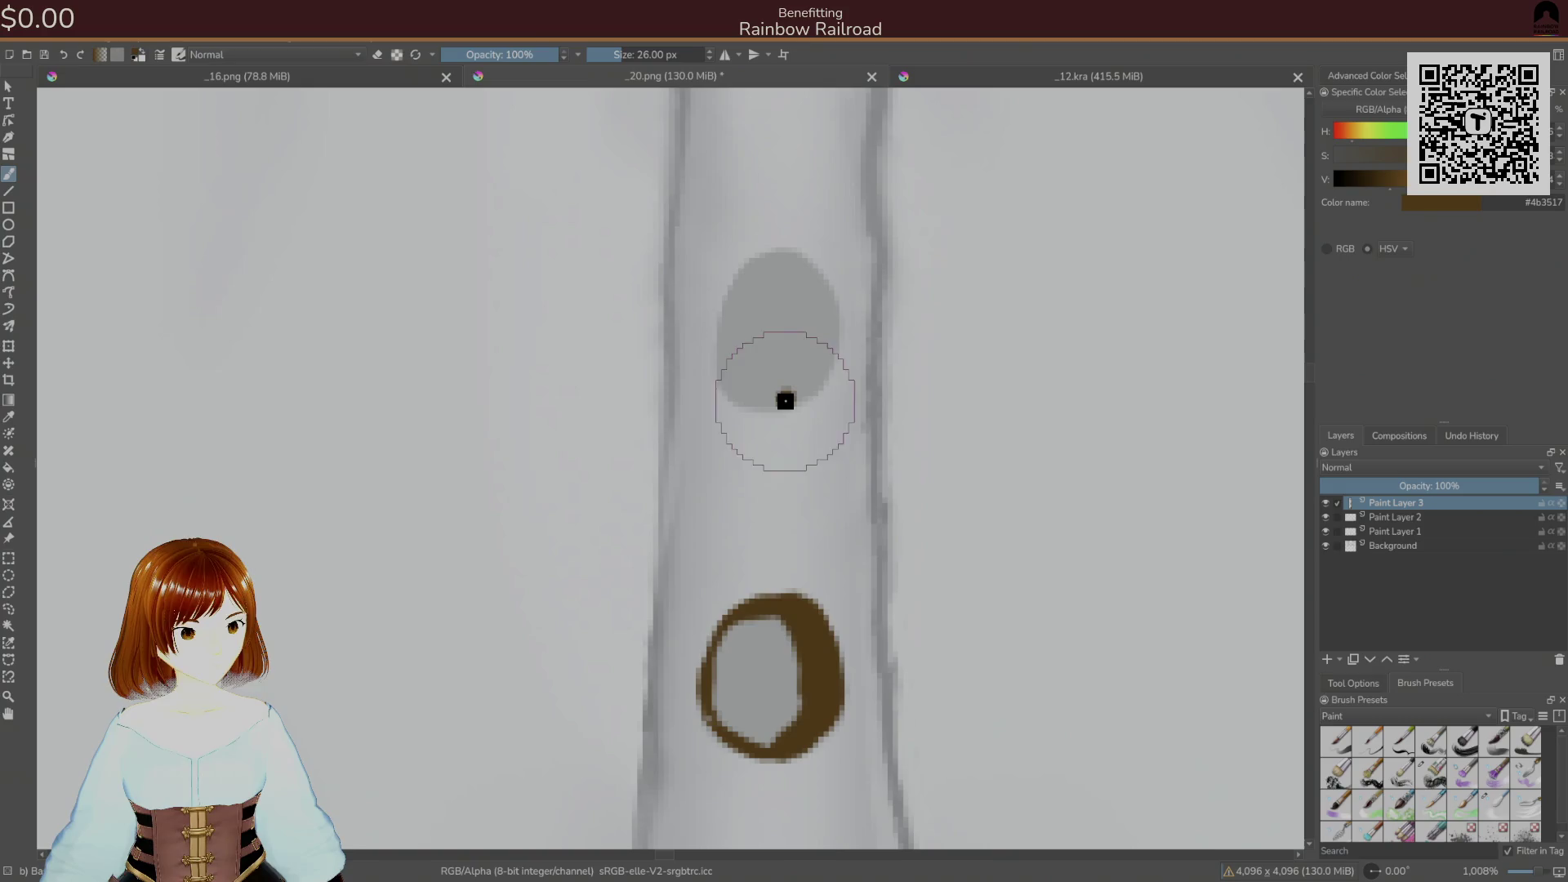
mouse_move(803, 389)
left_mouse_down()
mouse_move(813, 368)
mouse_move(793, 399)
left_mouse_up()
- Paint the upper button's brown rim and thicken the left edges of both rims
mouse_move(831, 296)
left_mouse_down()
mouse_move(833, 343)
mouse_move(823, 281)
mouse_move(767, 252)
mouse_move(732, 287)
mouse_move(725, 340)
left_mouse_up()
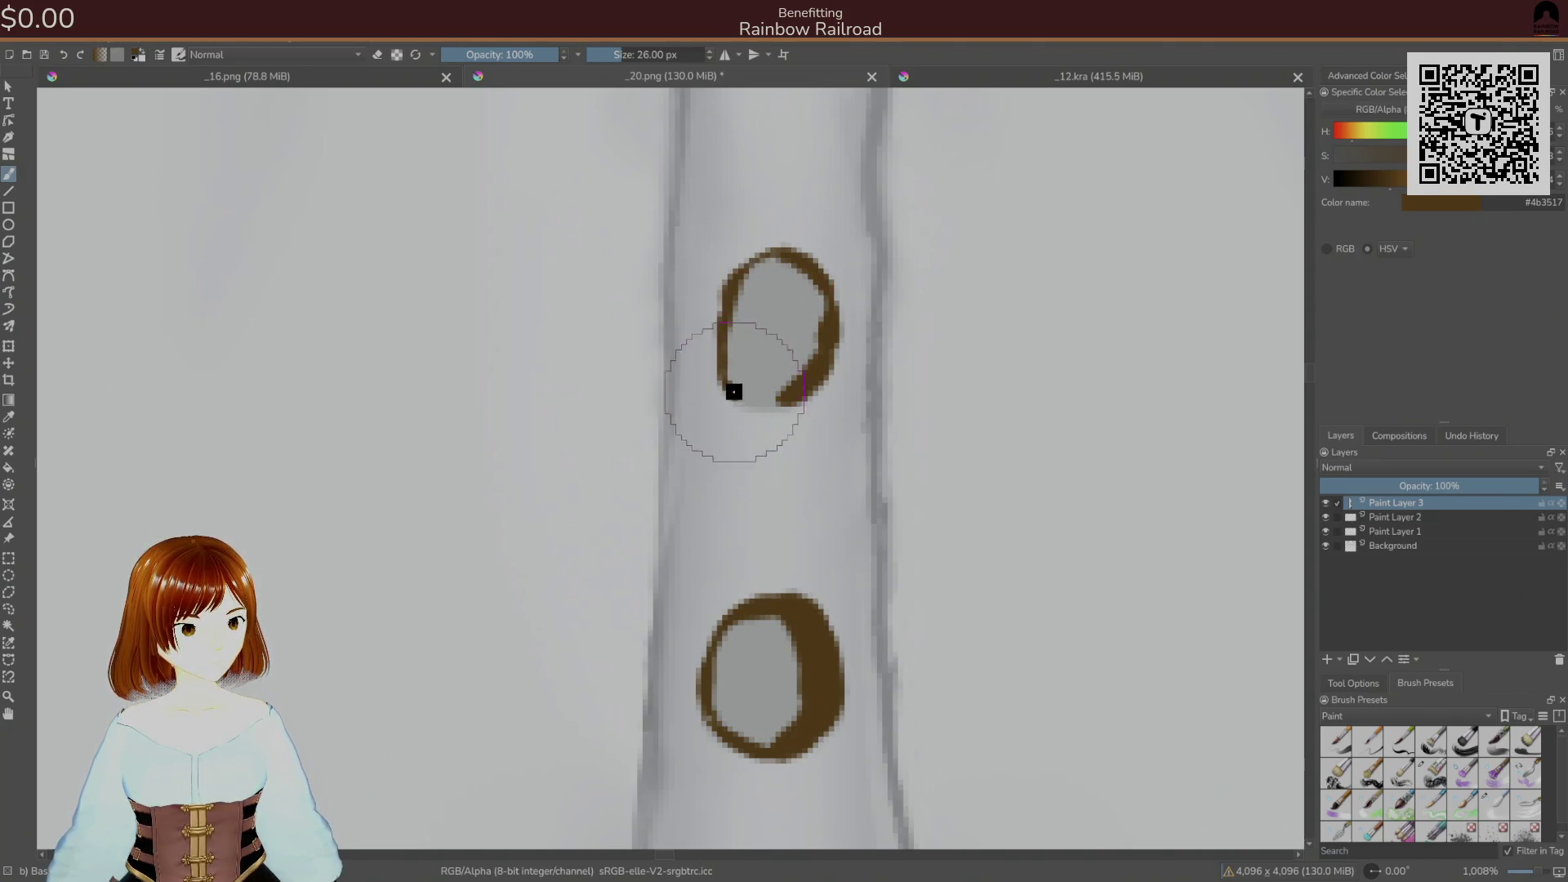
mouse_move(742, 399)
left_mouse_down()
mouse_move(826, 365)
mouse_move(829, 319)
left_mouse_up()
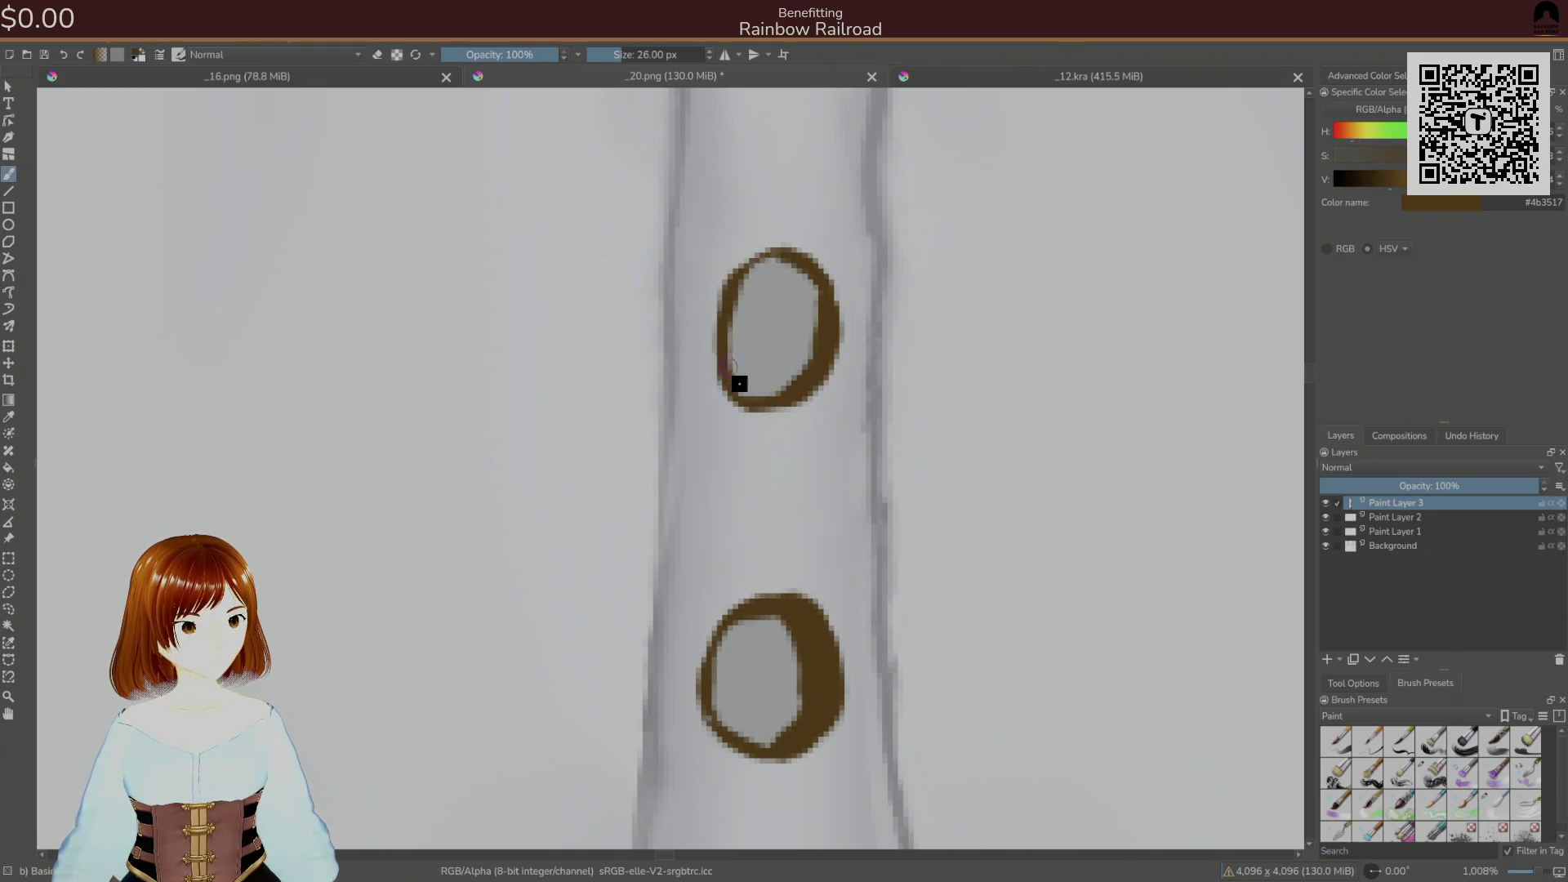
mouse_move(737, 383)
left_mouse_down()
mouse_move(777, 394)
mouse_move(735, 318)
mouse_move(743, 293)
left_mouse_up()
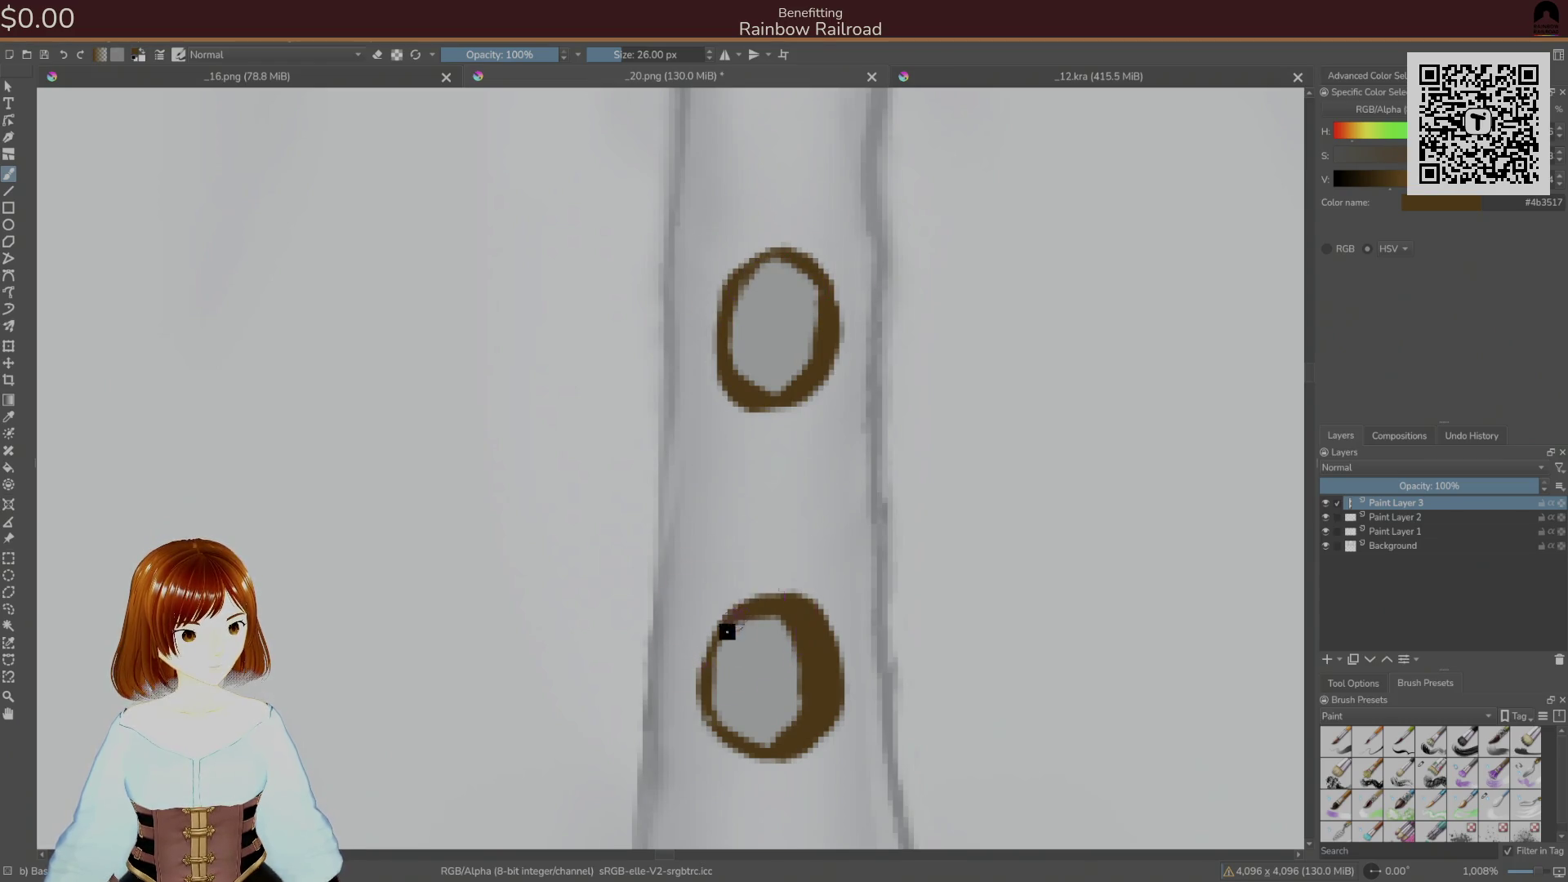
mouse_move(728, 687)
left_mouse_down()
mouse_move(725, 672)
mouse_move(718, 717)
left_mouse_up()
- Erase excess brown inside the lower rim, then rim the next button with the 26 px brush
right_click(752, 577)
left_click(802, 629)
mouse_move(777, 633)
left_mouse_down()
mouse_move(808, 658)
mouse_move(799, 701)
mouse_move(803, 634)
mouse_move(746, 633)
mouse_move(735, 686)
mouse_move(818, 718)
left_mouse_up()
right_click(786, 328)
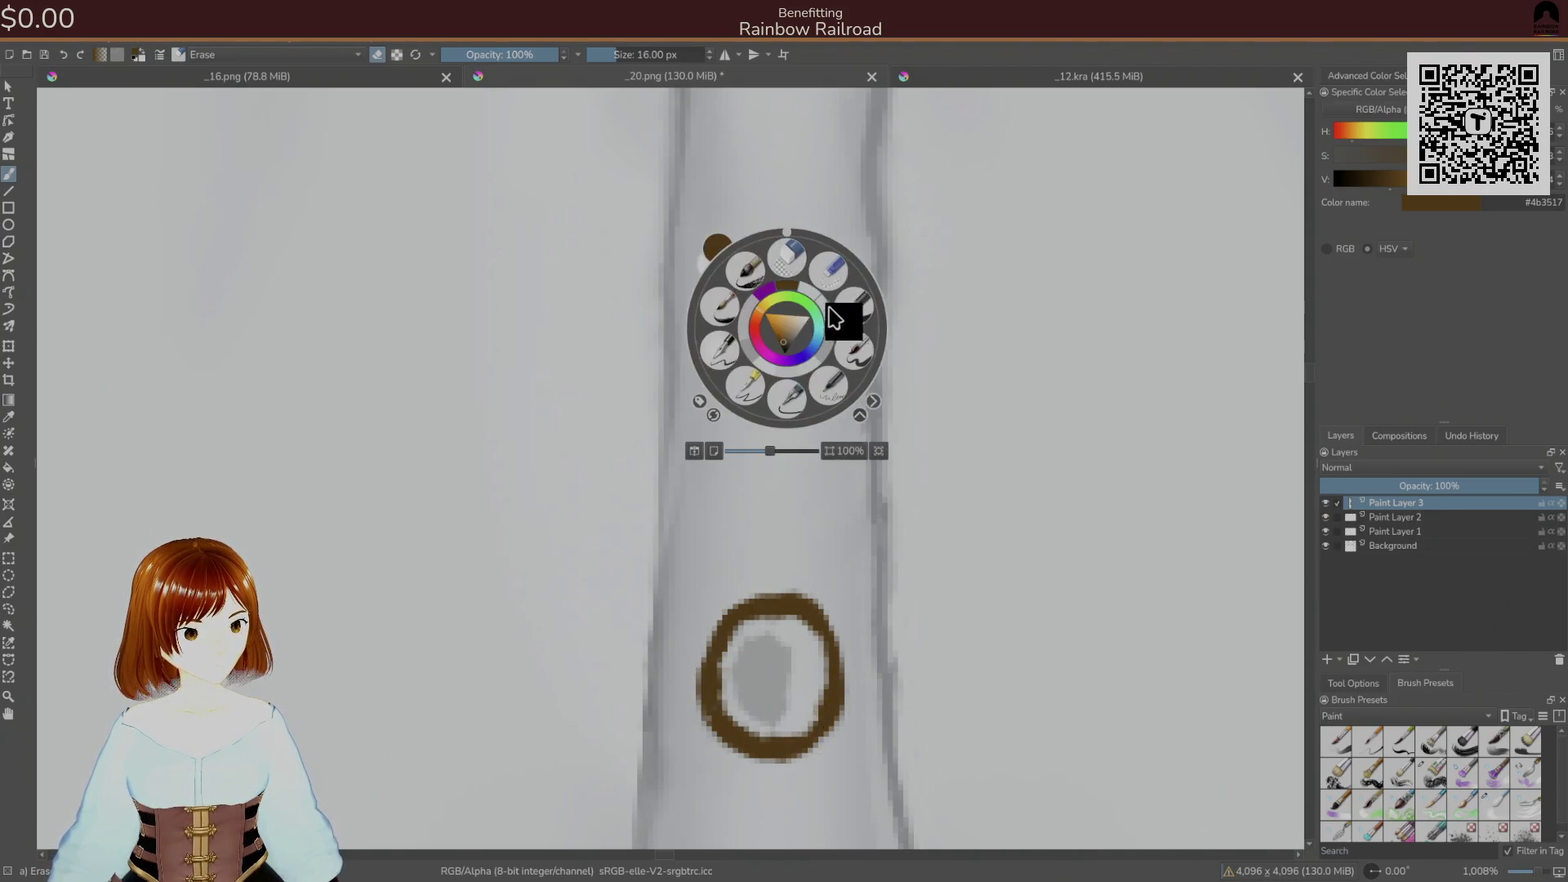
left_click(866, 345)
left_click_drag(830, 332, 790, 672)
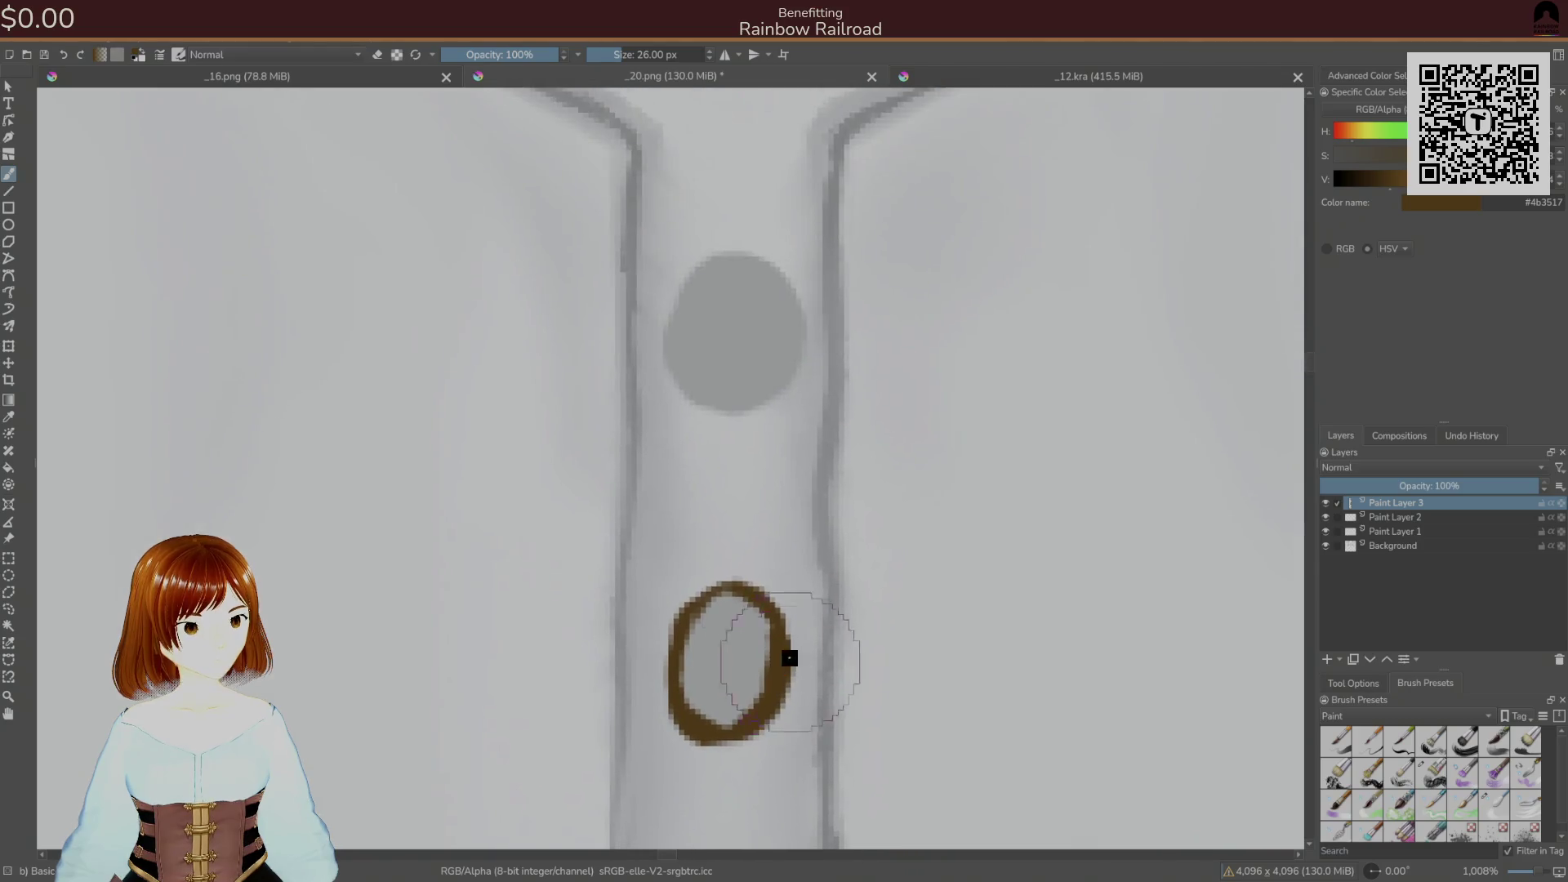
mouse_move(770, 395)
left_mouse_down()
mouse_move(795, 291)
mouse_move(770, 374)
mouse_move(729, 406)
mouse_move(711, 400)
mouse_move(679, 311)
mouse_move(708, 266)
mouse_move(747, 253)
mouse_move(793, 304)
left_mouse_up()
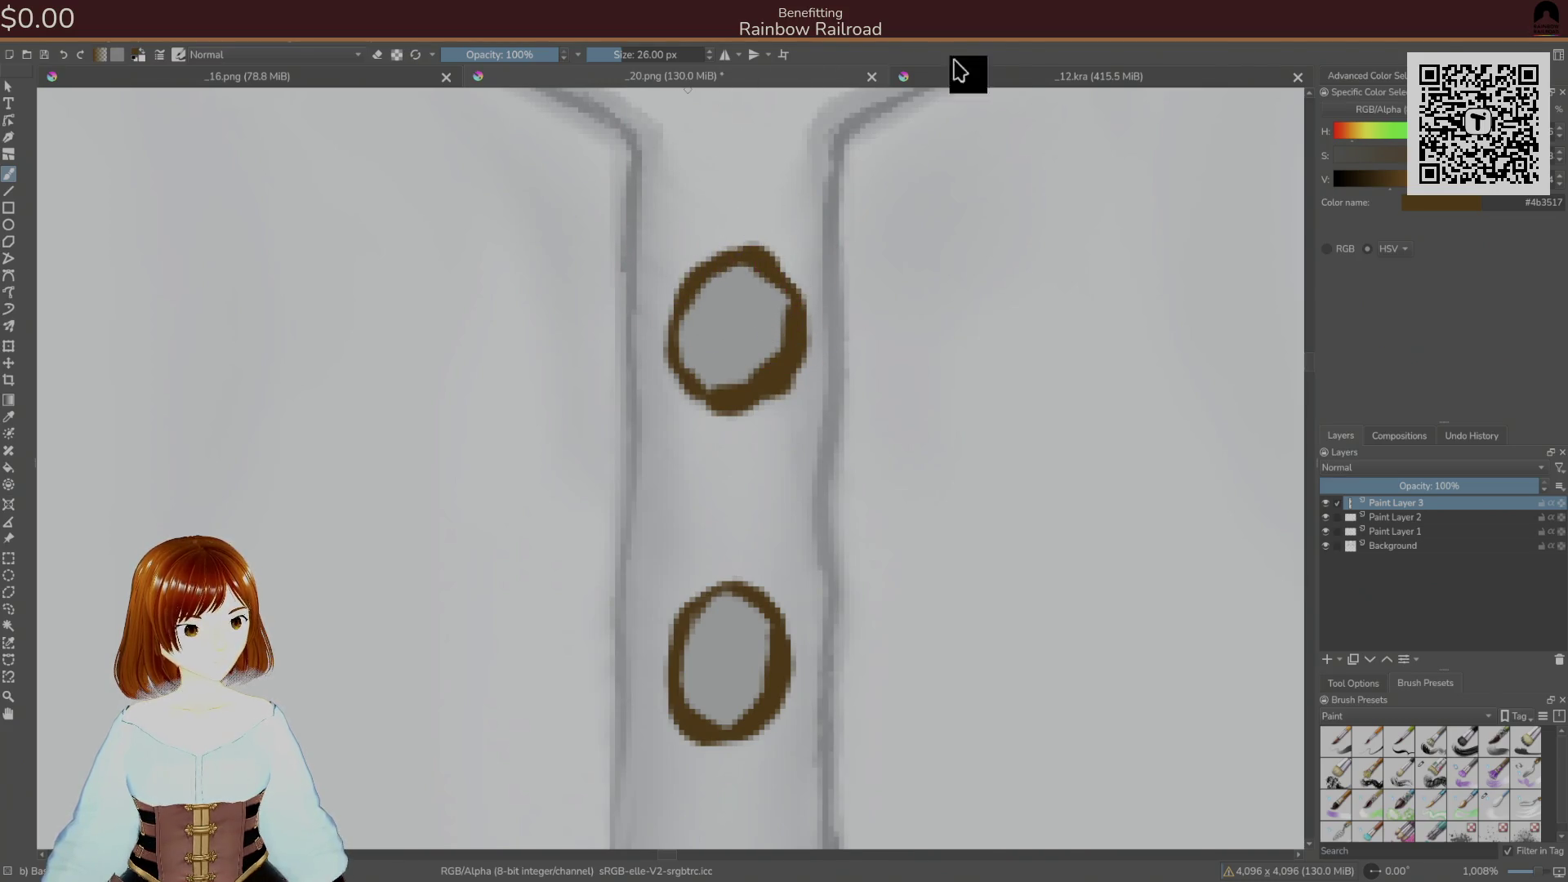
left_click(1001, 76)
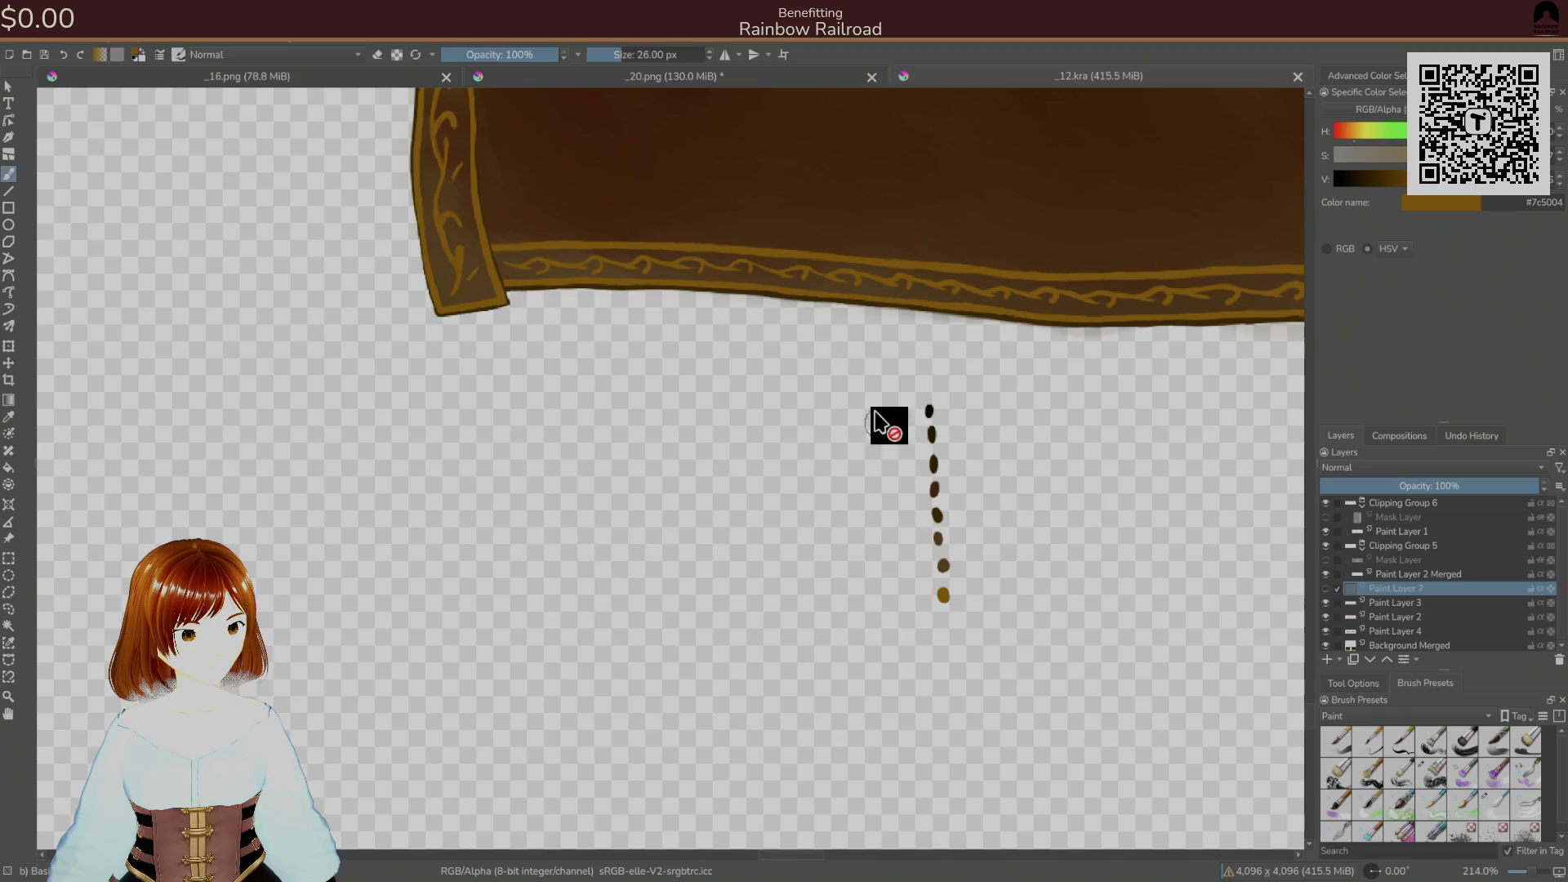
- On _20.png, paint a lighter brown band along the inner edges of the upper and lower rims
left_click(701, 75)
left_click_drag(698, 325, 690, 333)
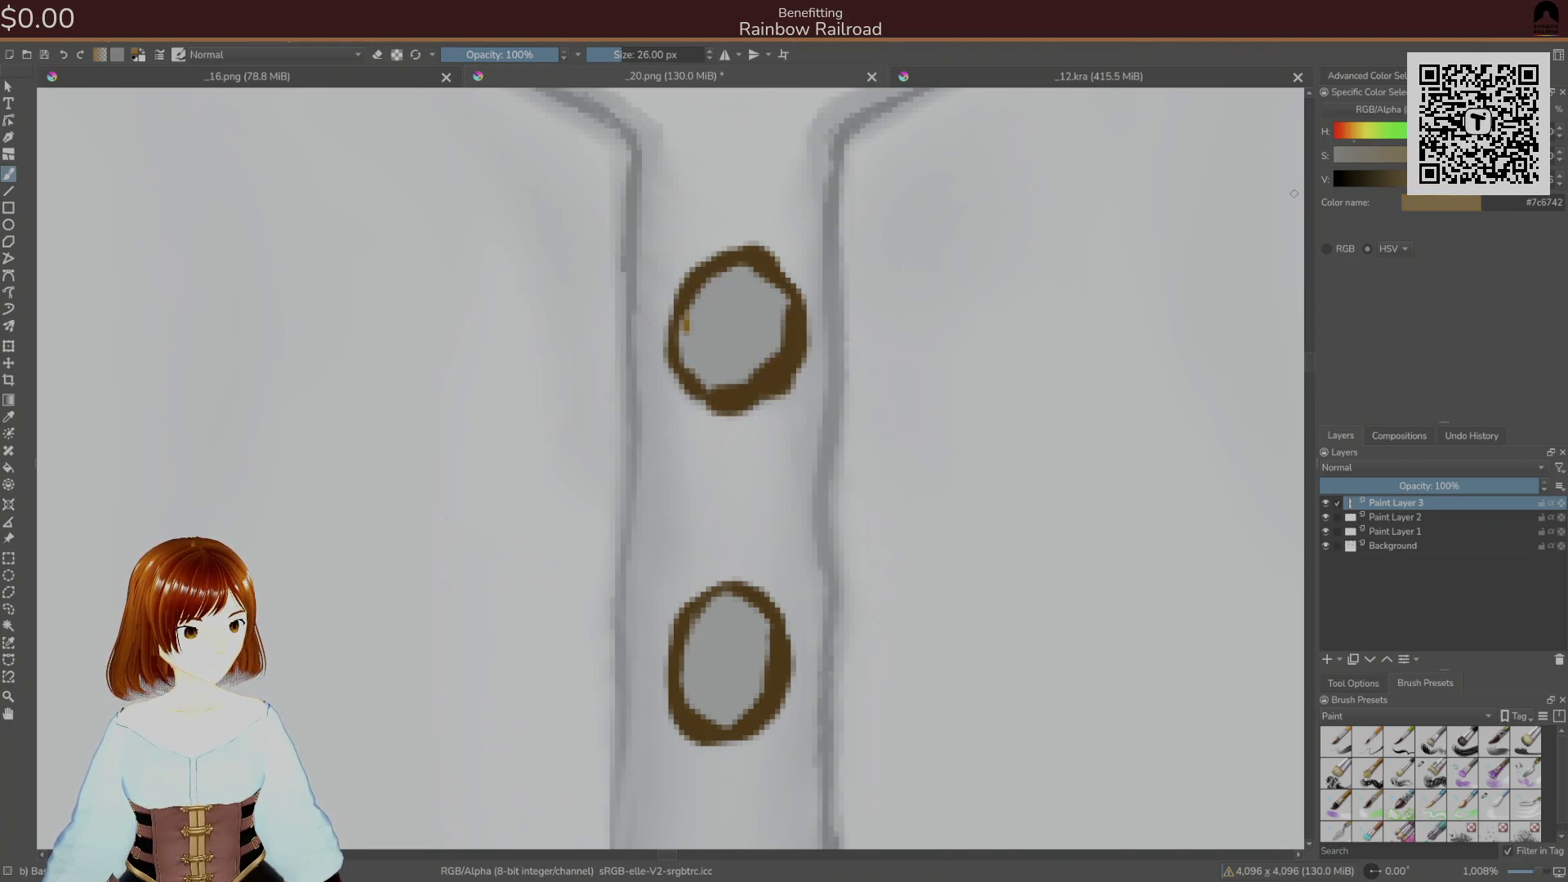
left_click_drag(689, 339, 704, 374)
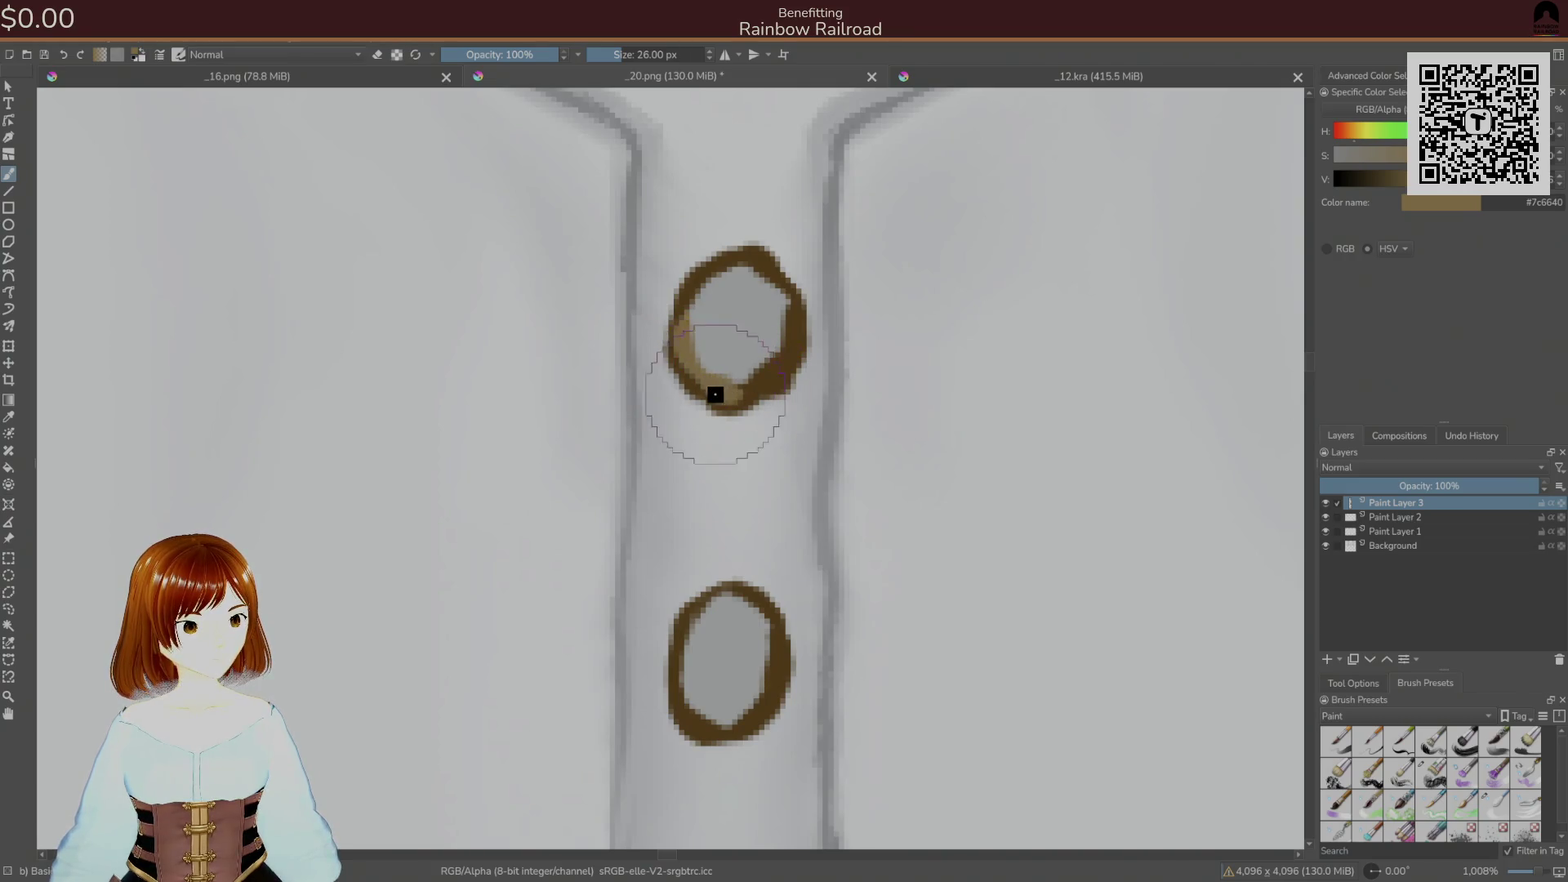
mouse_move(704, 387)
left_mouse_down()
mouse_move(759, 367)
mouse_move(785, 319)
mouse_move(770, 280)
mouse_move(732, 263)
mouse_move(701, 321)
left_mouse_up()
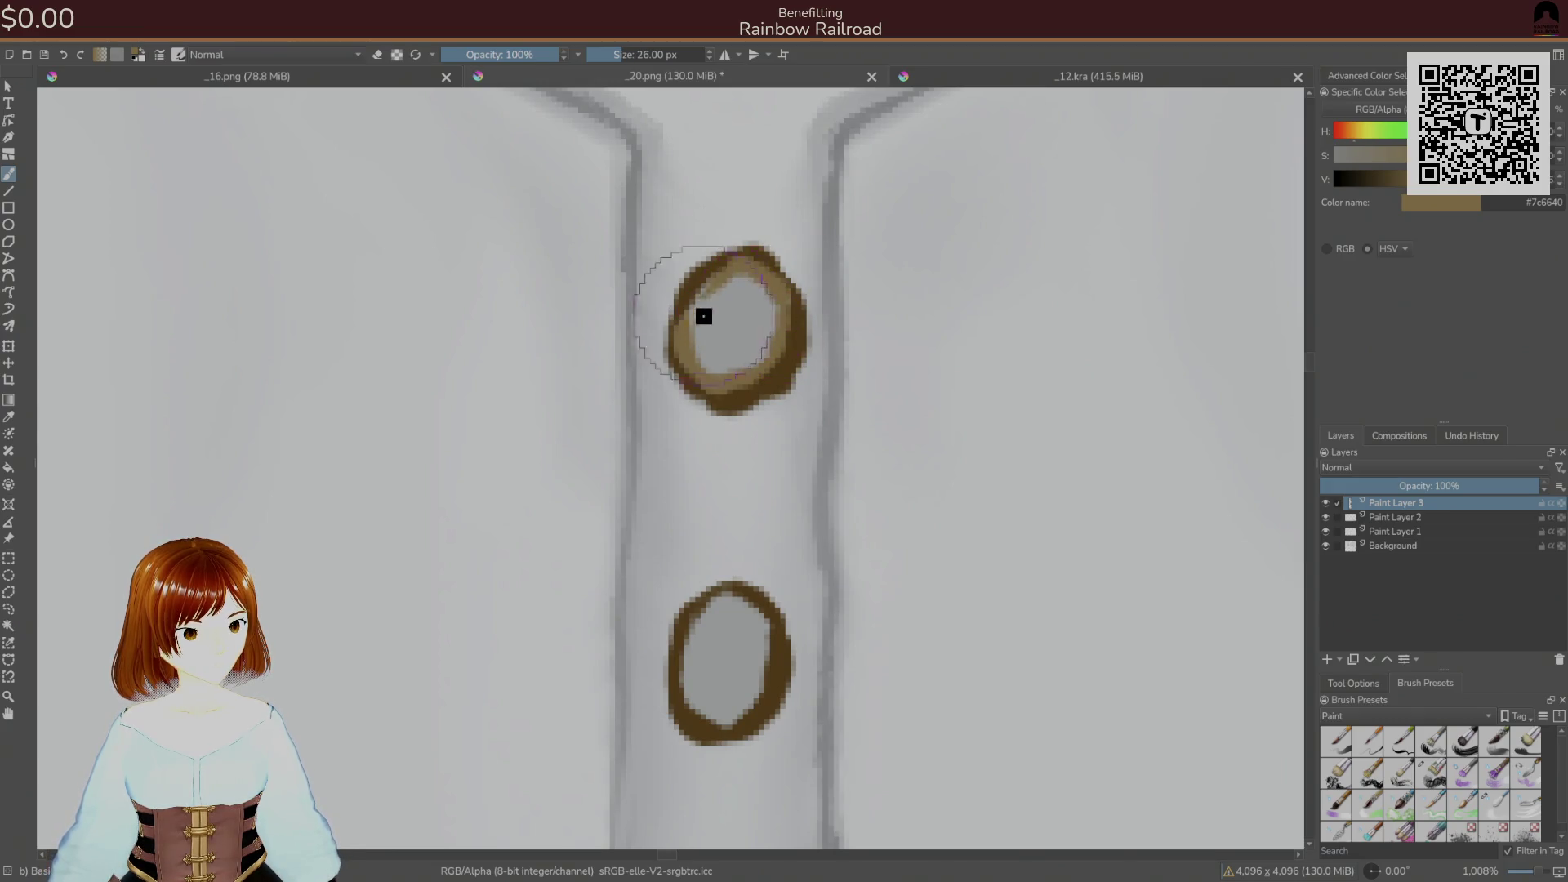
mouse_move(743, 613)
left_mouse_down()
mouse_move(694, 645)
mouse_move(720, 607)
mouse_move(763, 629)
mouse_move(764, 699)
mouse_move(704, 725)
mouse_move(687, 700)
mouse_move(697, 630)
mouse_move(727, 627)
mouse_move(634, 294)
left_mouse_up()
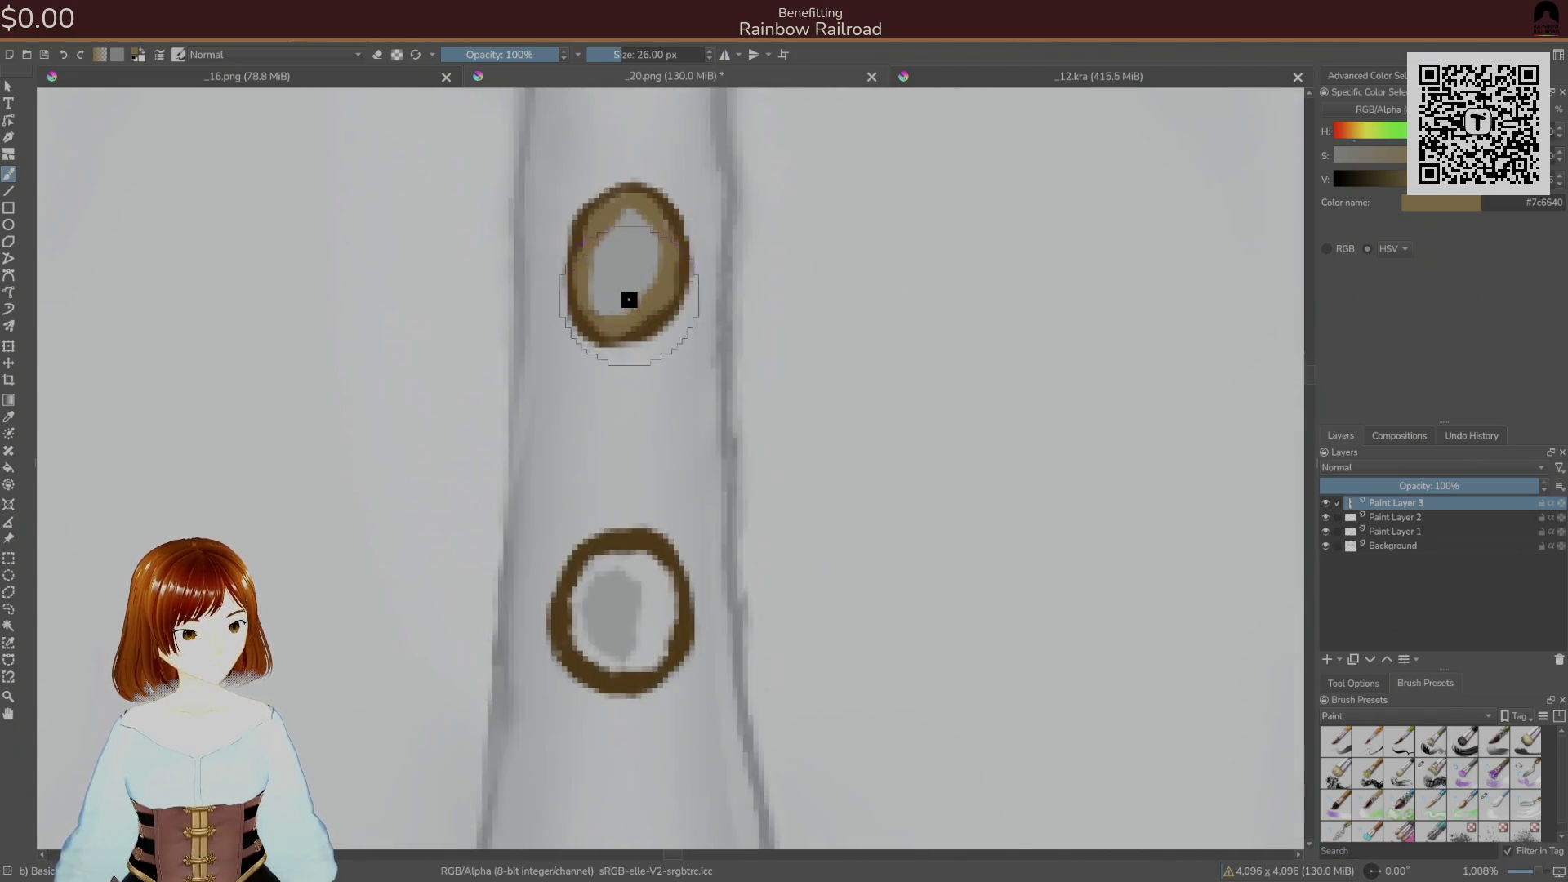
mouse_move(588, 589)
left_mouse_down()
mouse_move(574, 624)
mouse_move(591, 651)
mouse_move(644, 662)
mouse_move(668, 596)
mouse_move(625, 559)
mouse_move(594, 560)
mouse_move(648, 553)
mouse_move(673, 604)
left_mouse_up()
left_click_drag(606, 645, 641, 658)
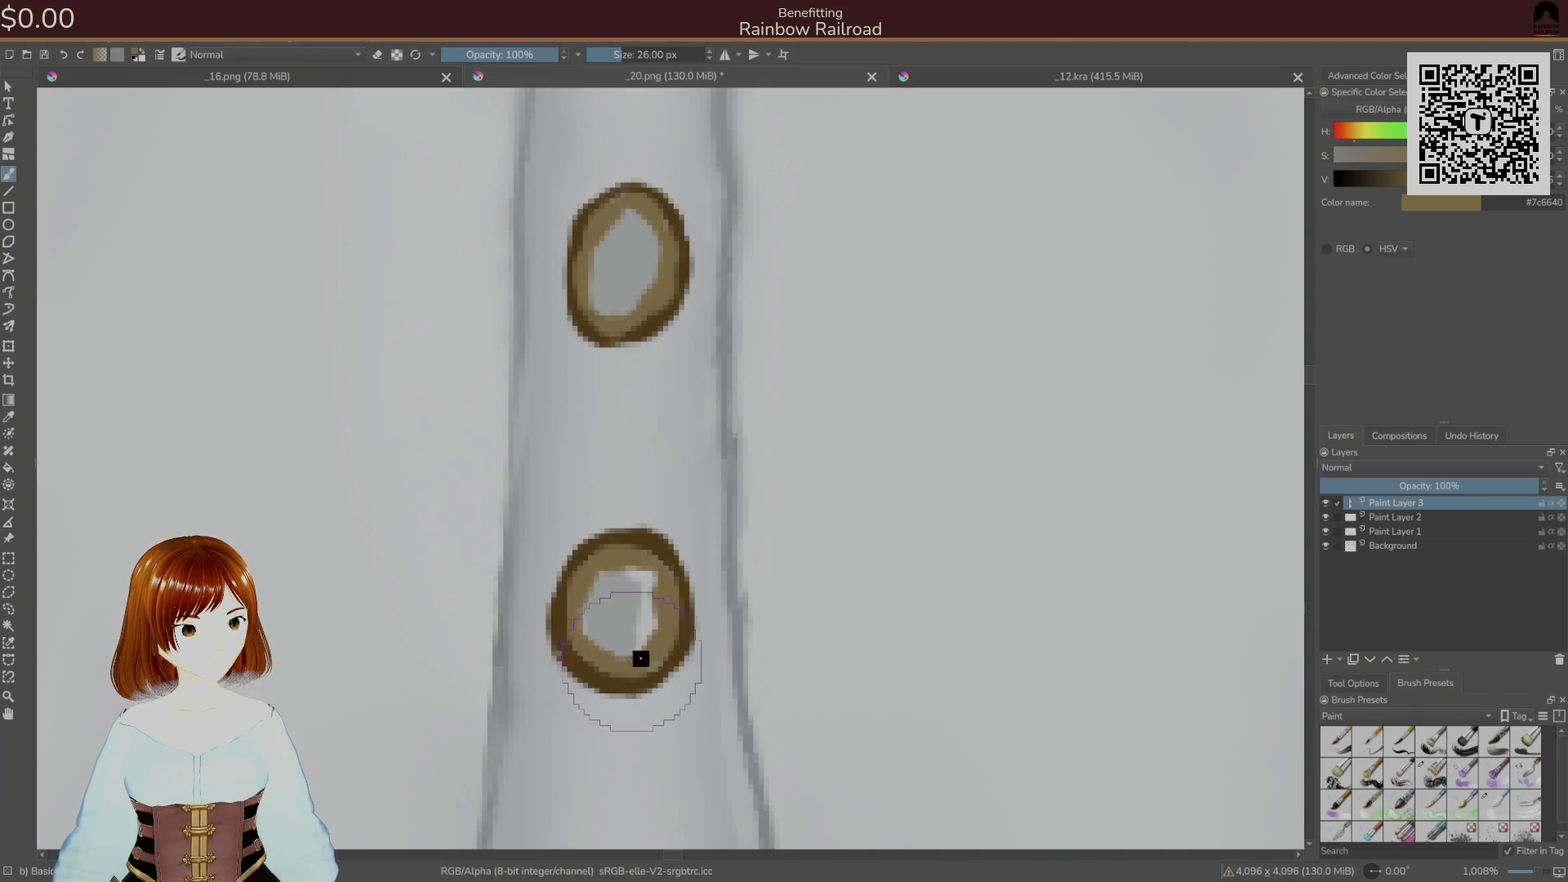
scroll(686, 650, "up", 5)
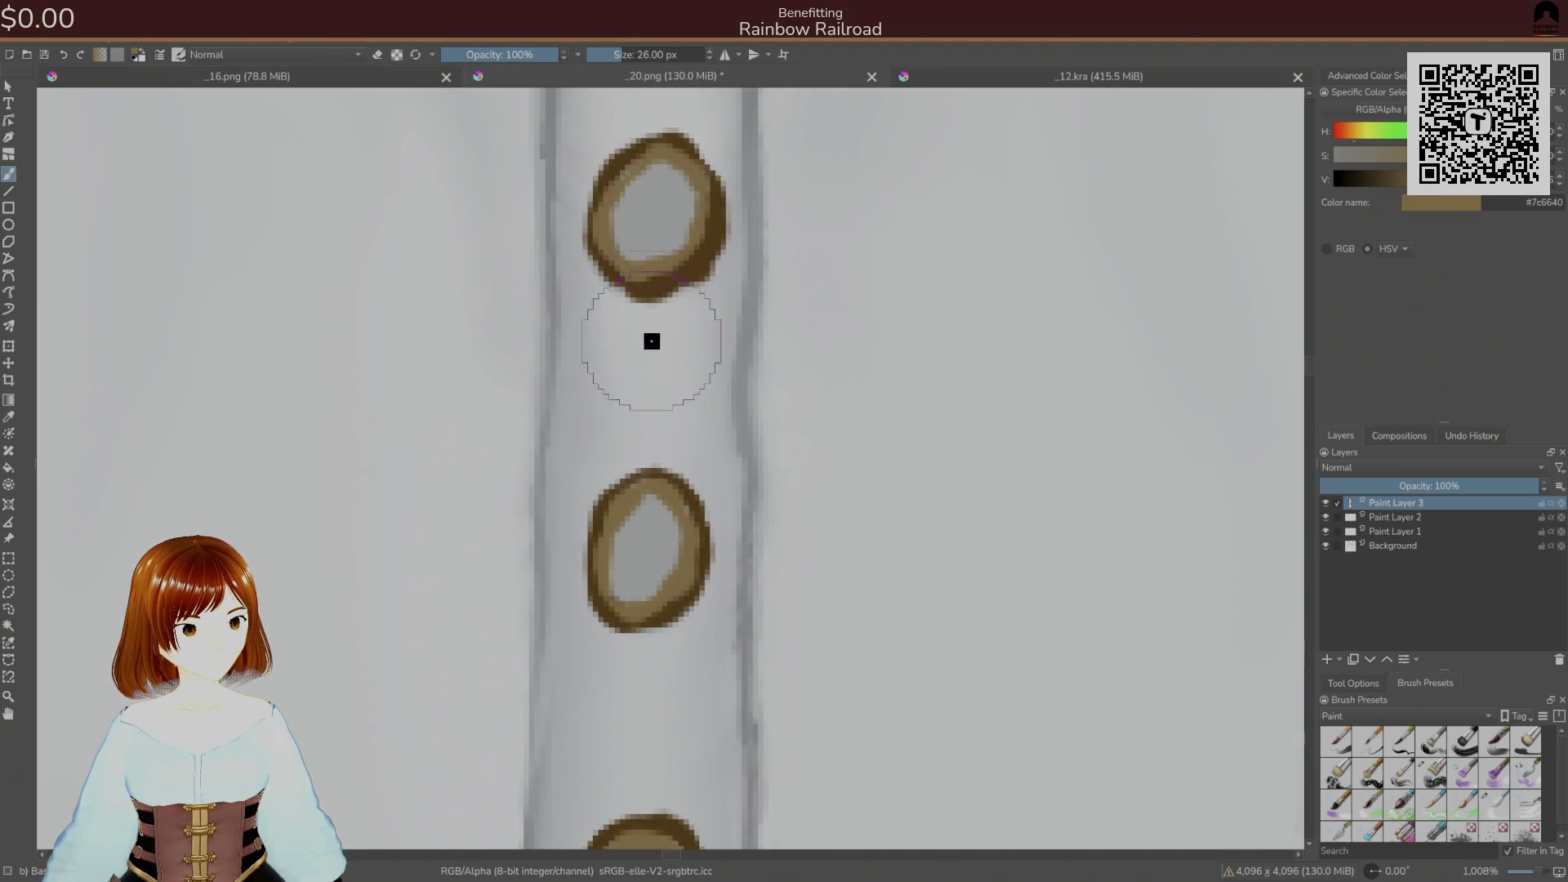
left_click(1389, 156)
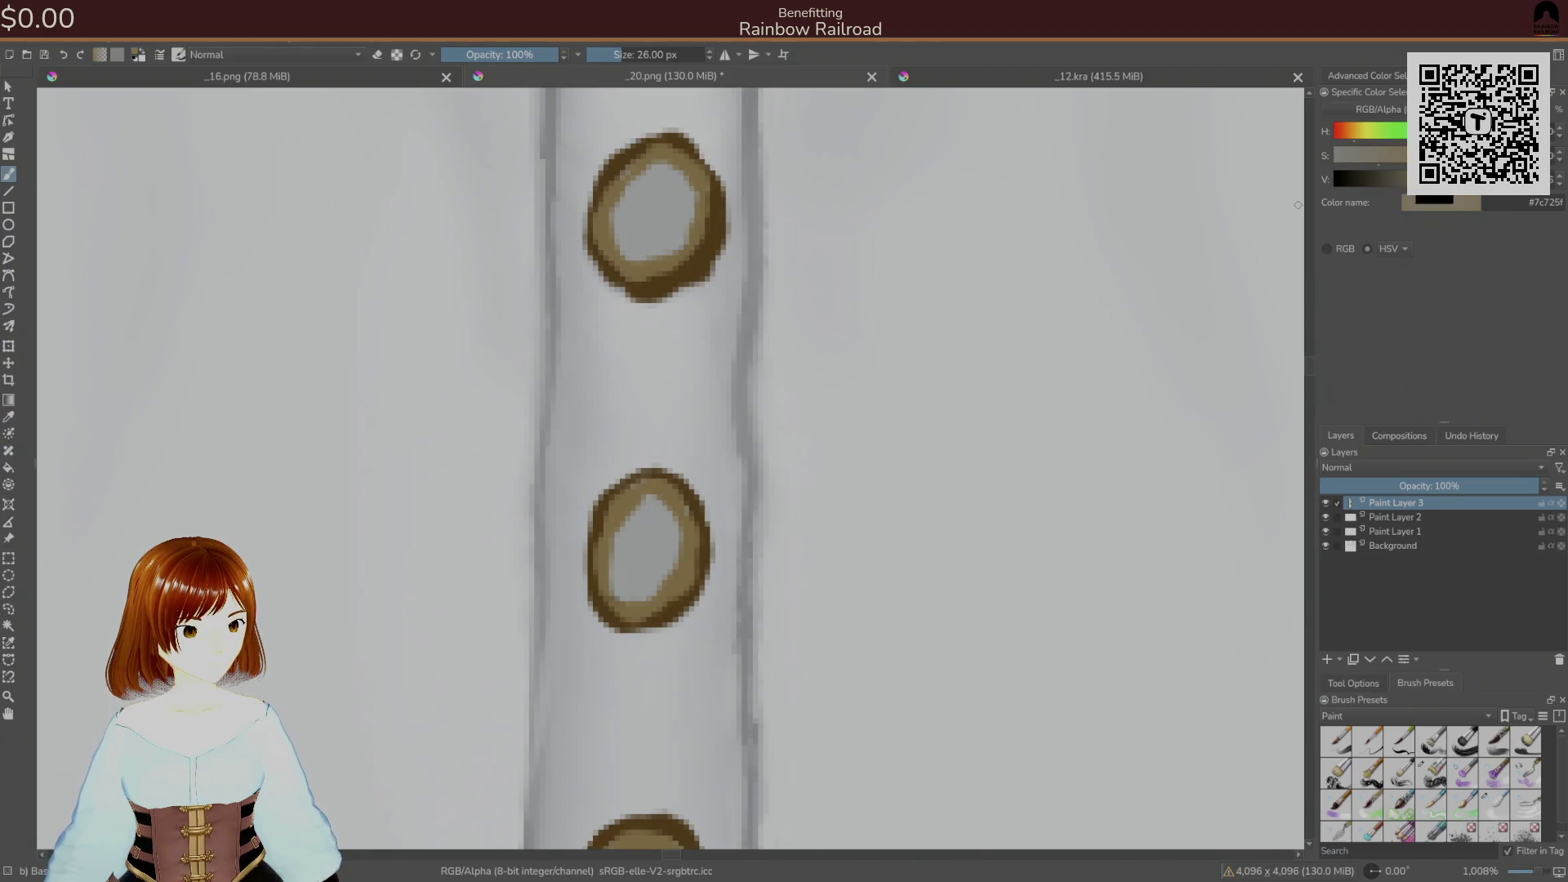
- Fill the button centres with light tan, retry with a greyer tan, and patch the upper rim
left_click(1393, 179)
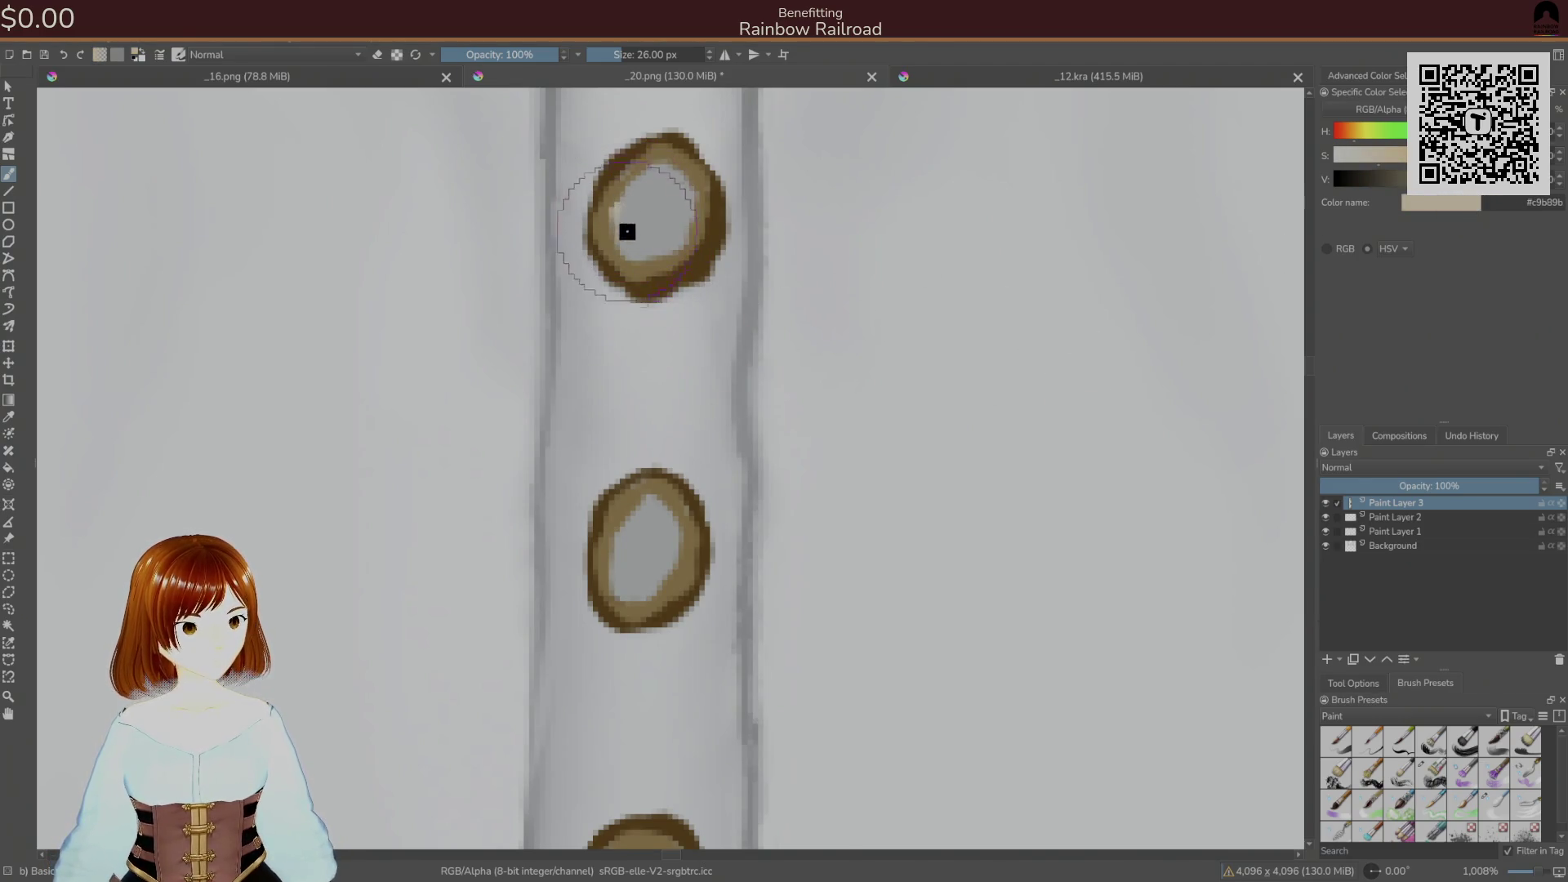
left_click_drag(630, 245, 672, 248)
mouse_move(674, 174)
left_mouse_down()
mouse_move(661, 161)
mouse_move(634, 200)
mouse_move(683, 210)
left_mouse_up()
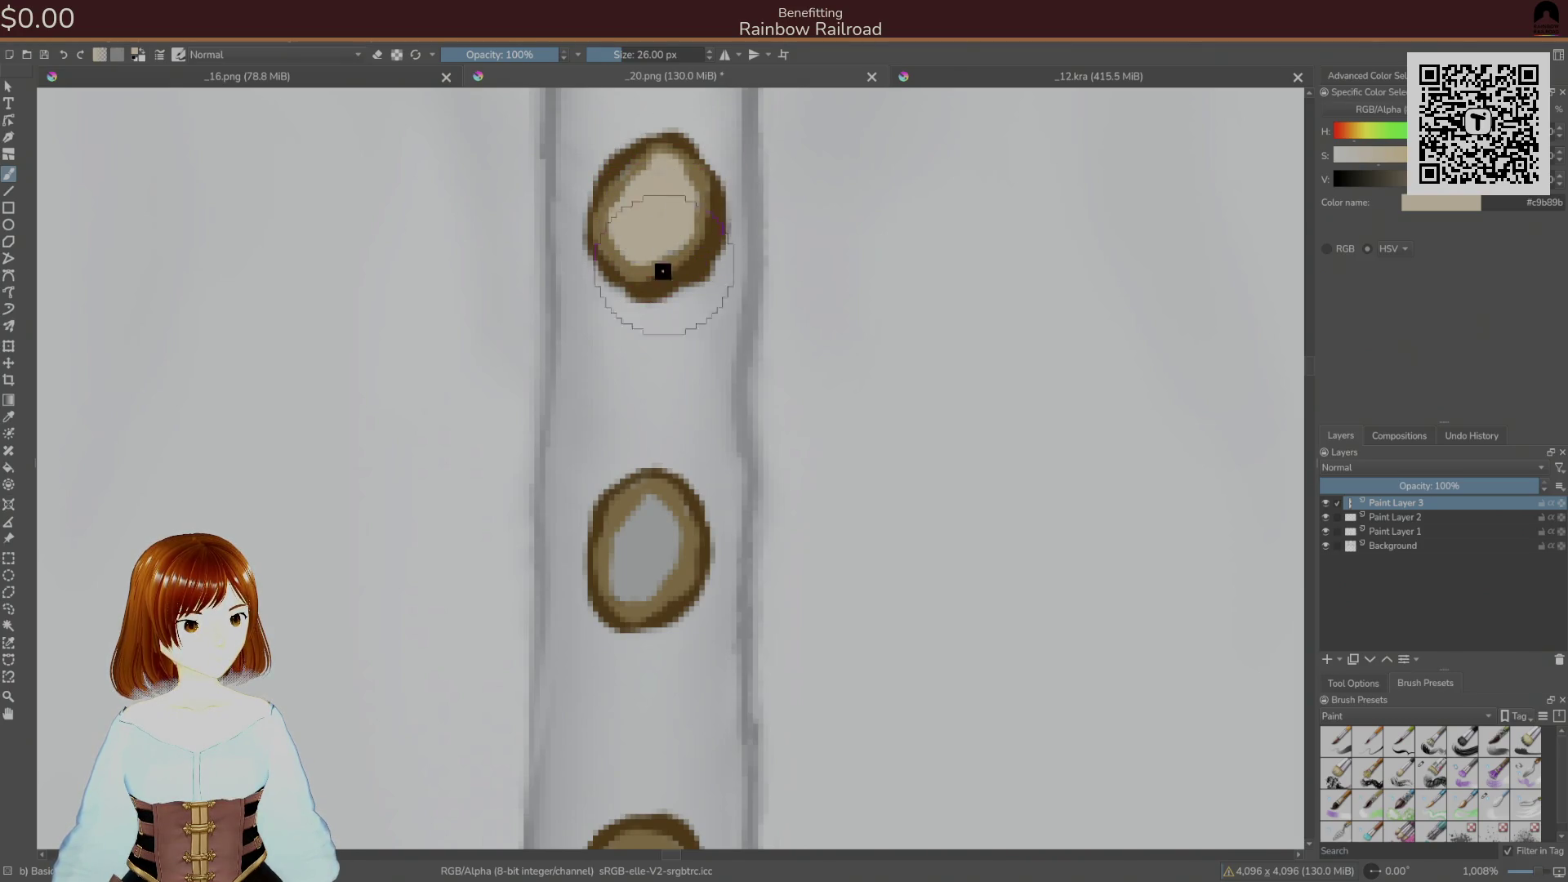
mouse_move(682, 543)
left_mouse_down()
mouse_move(661, 541)
mouse_move(654, 507)
mouse_move(669, 556)
left_mouse_up()
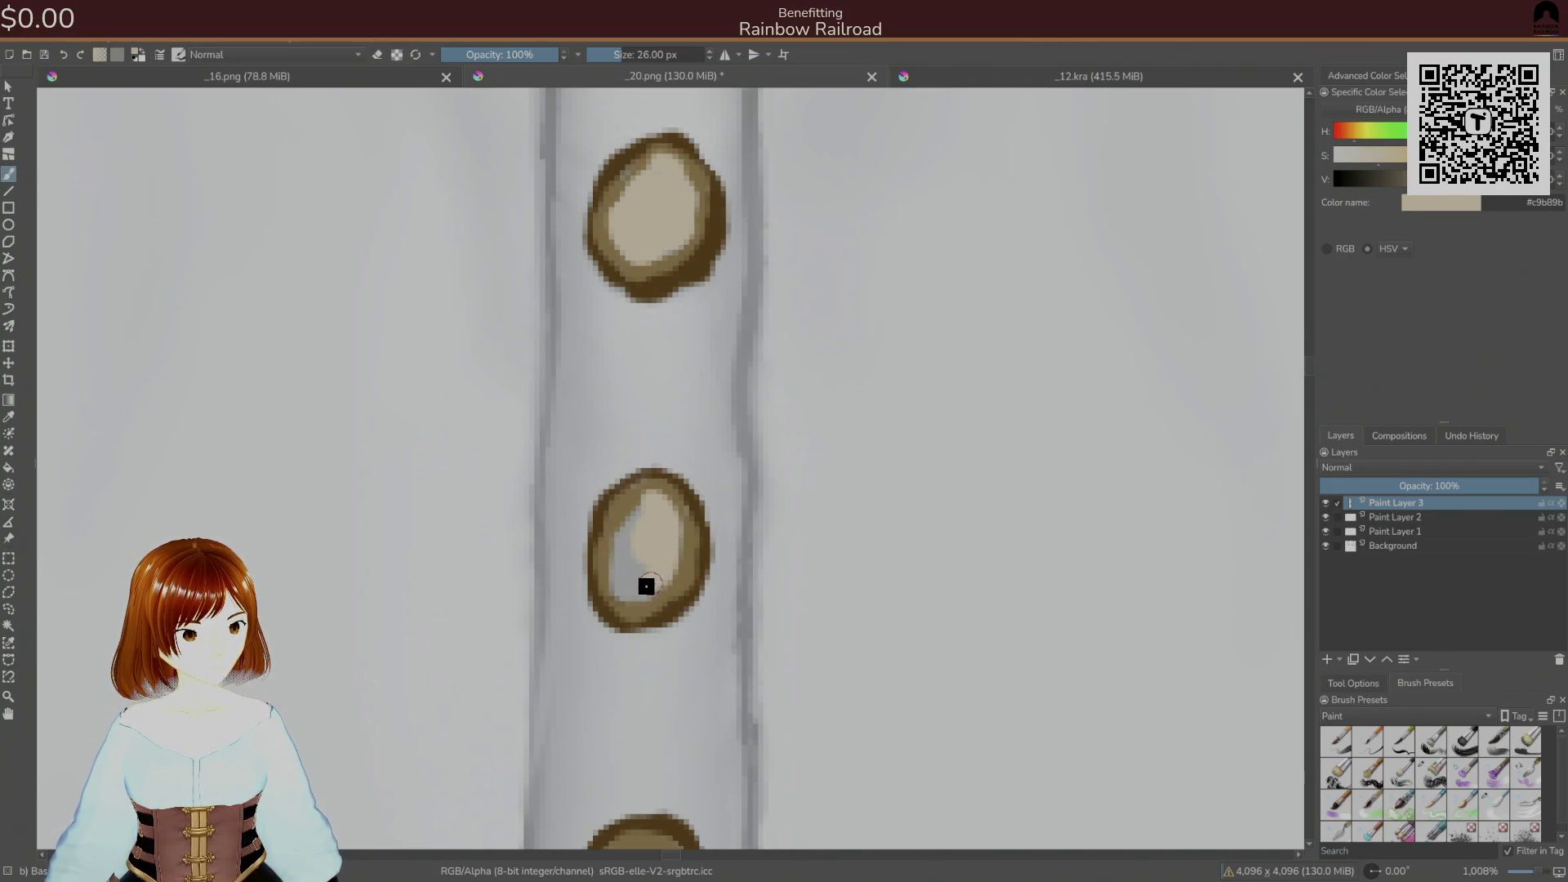
key("ctrl+z")
key("ctrl+z")
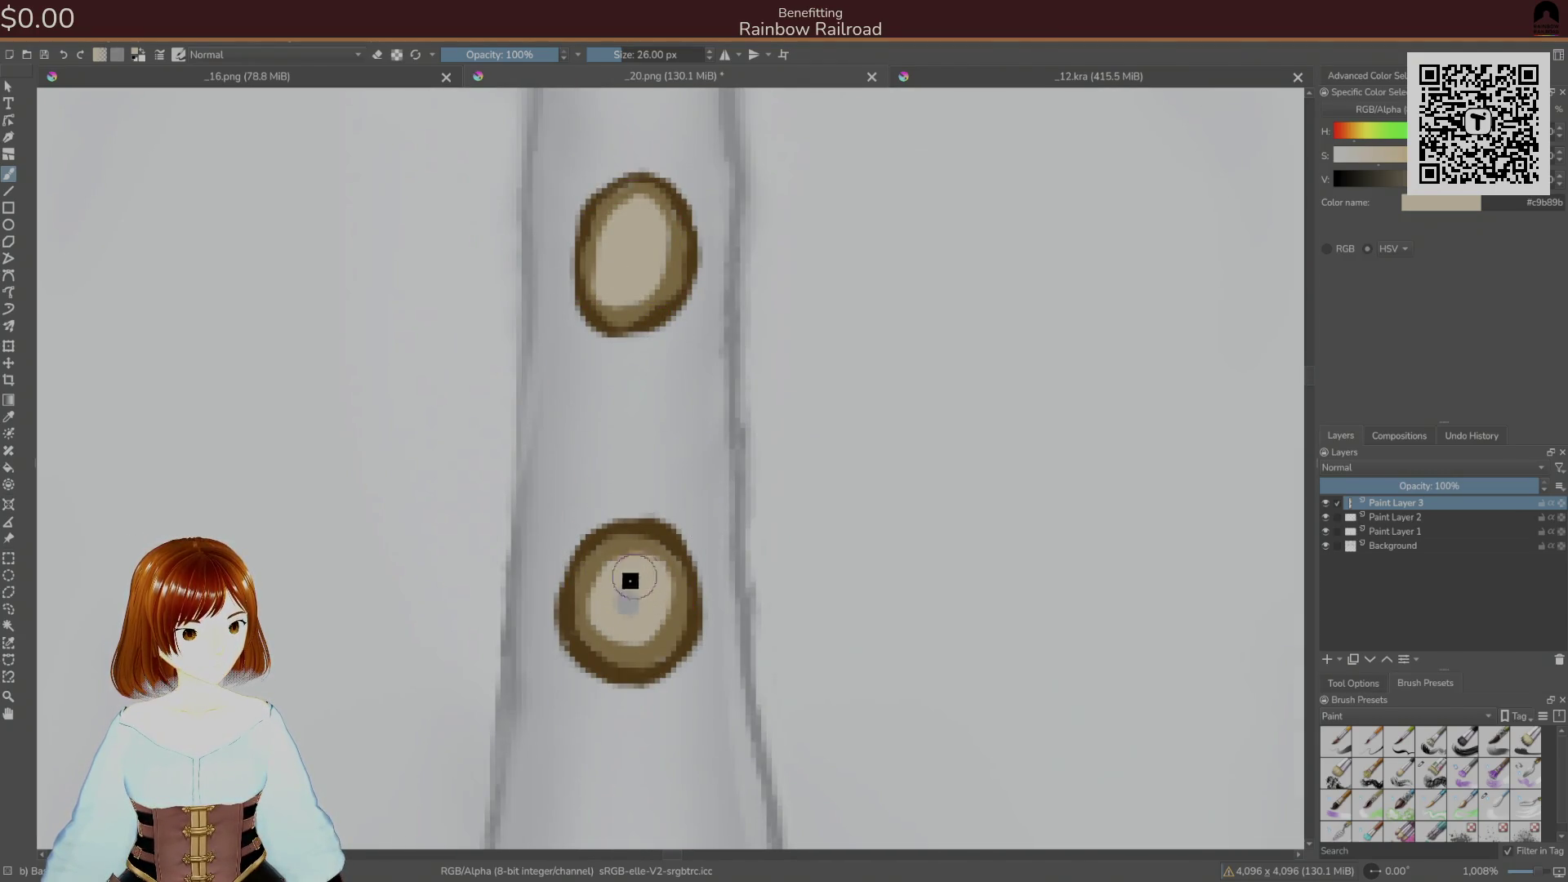
left_click(1344, 155)
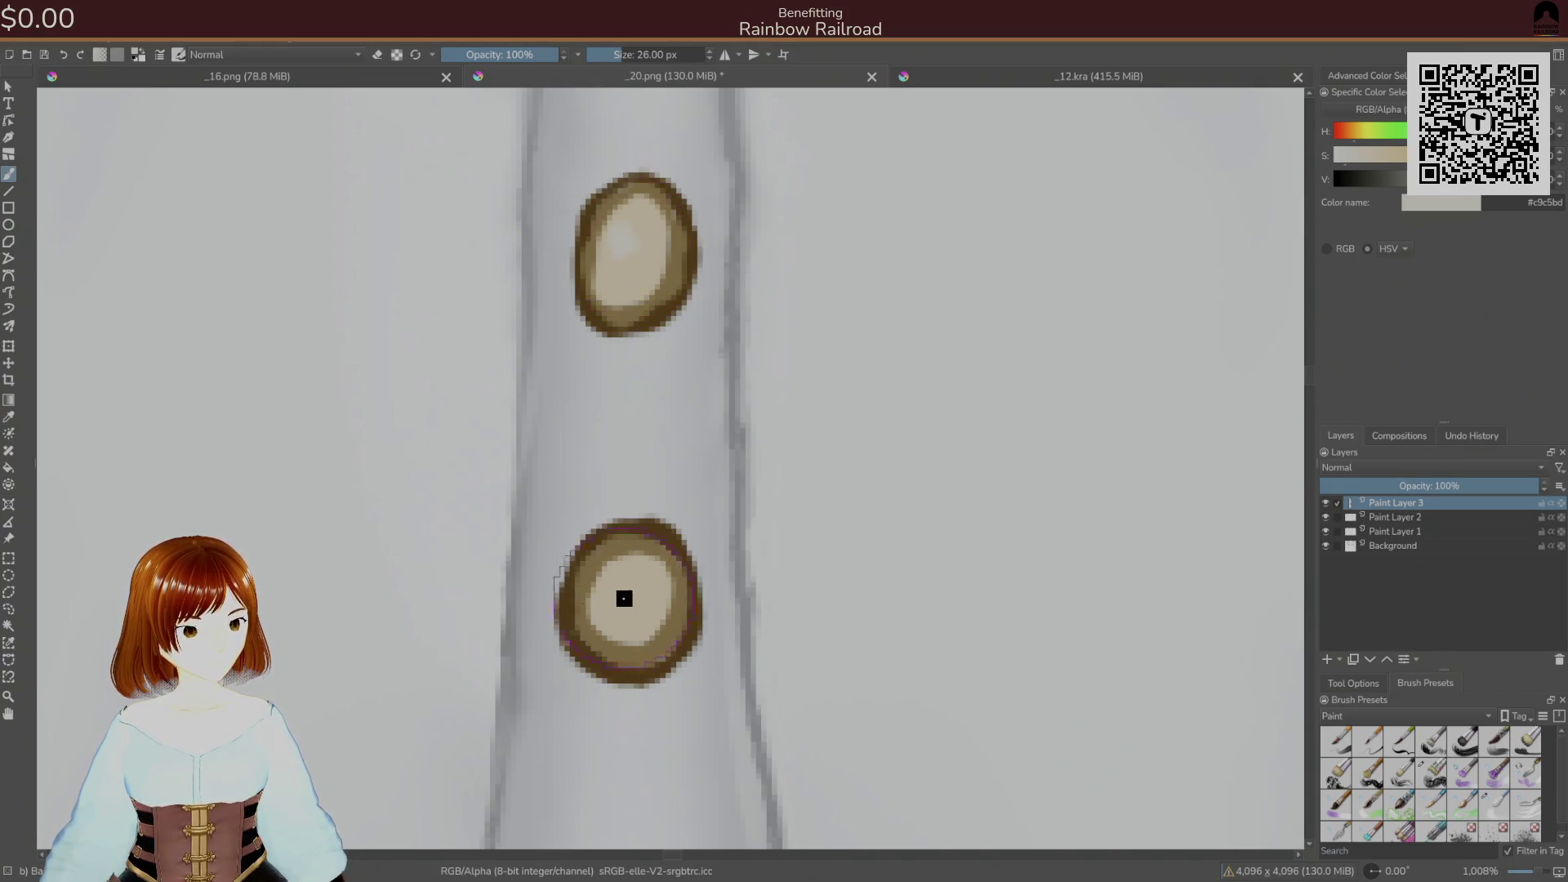
scroll(665, 458, "down", 5)
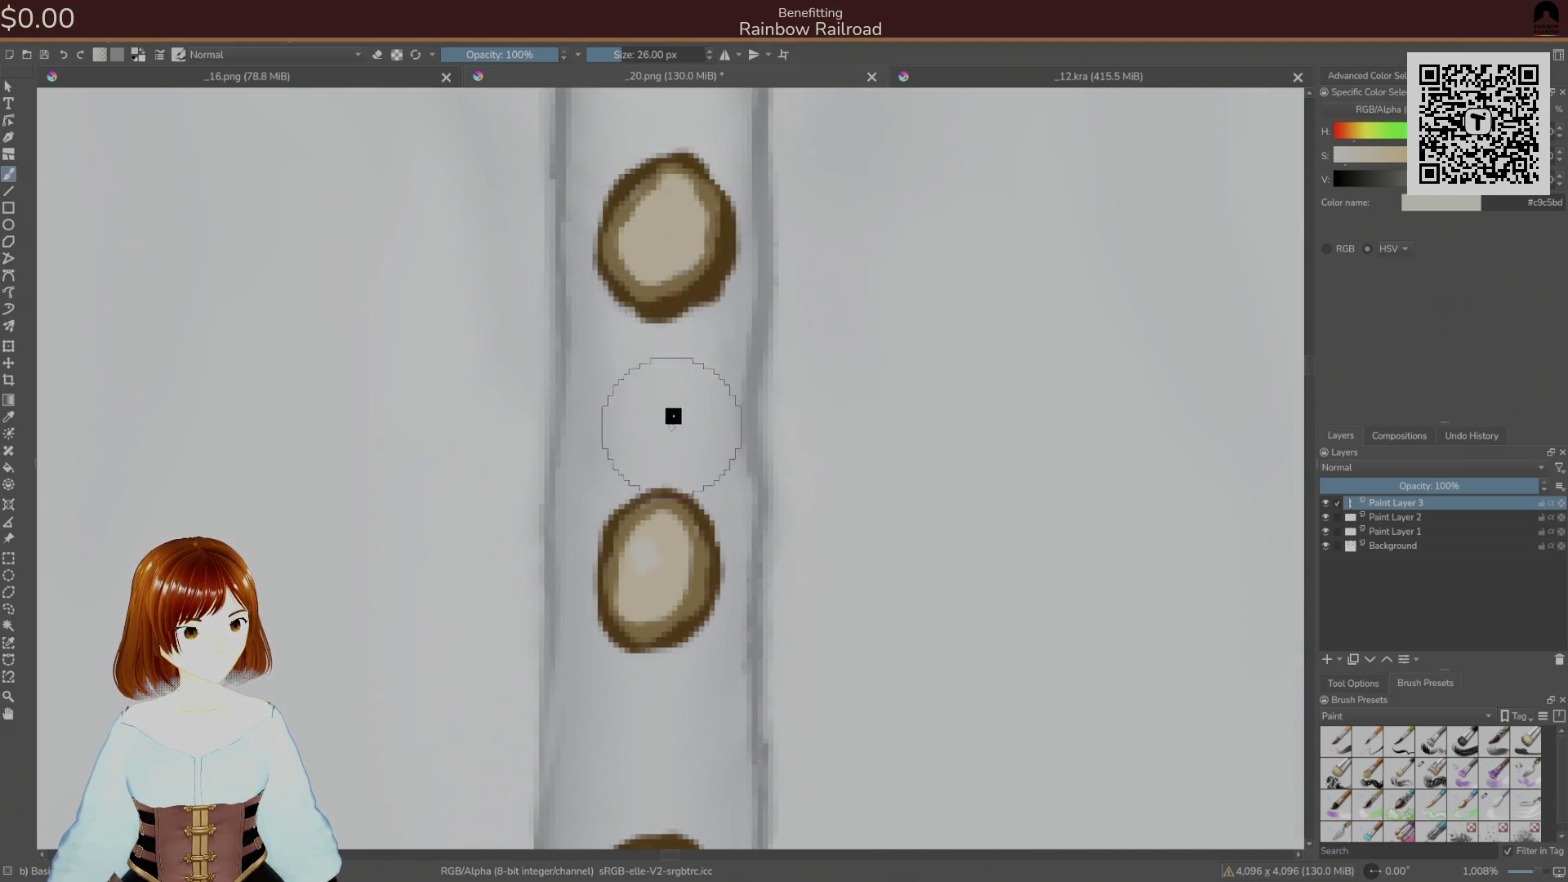
left_click_drag(656, 225, 660, 205)
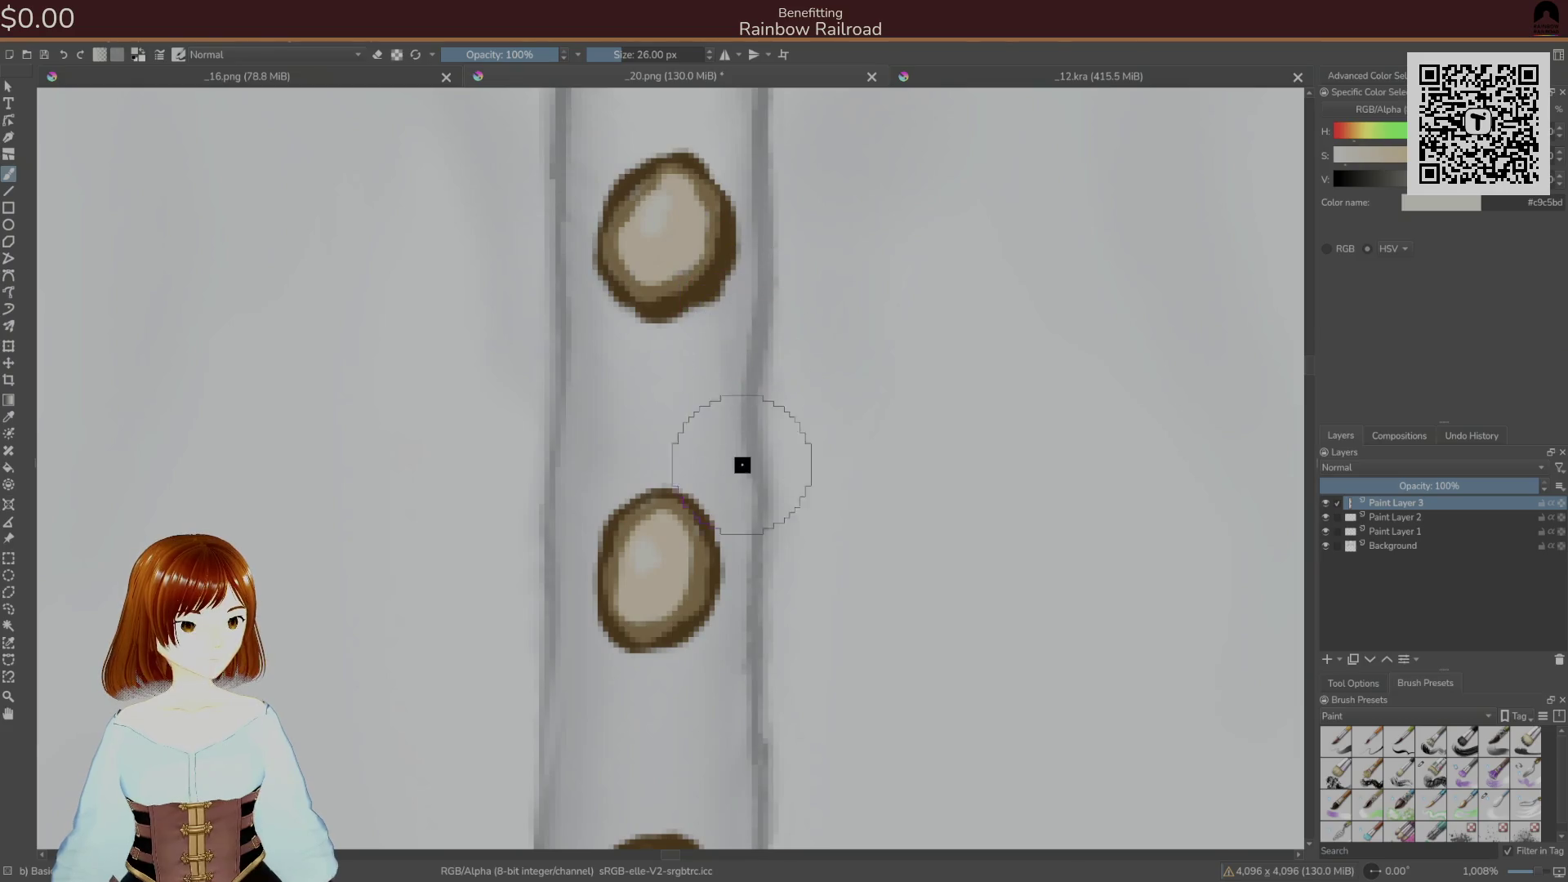
- With a 9 px brush, paint beige highlights and tan shading inside the upper and lower buttons
right_click(710, 412)
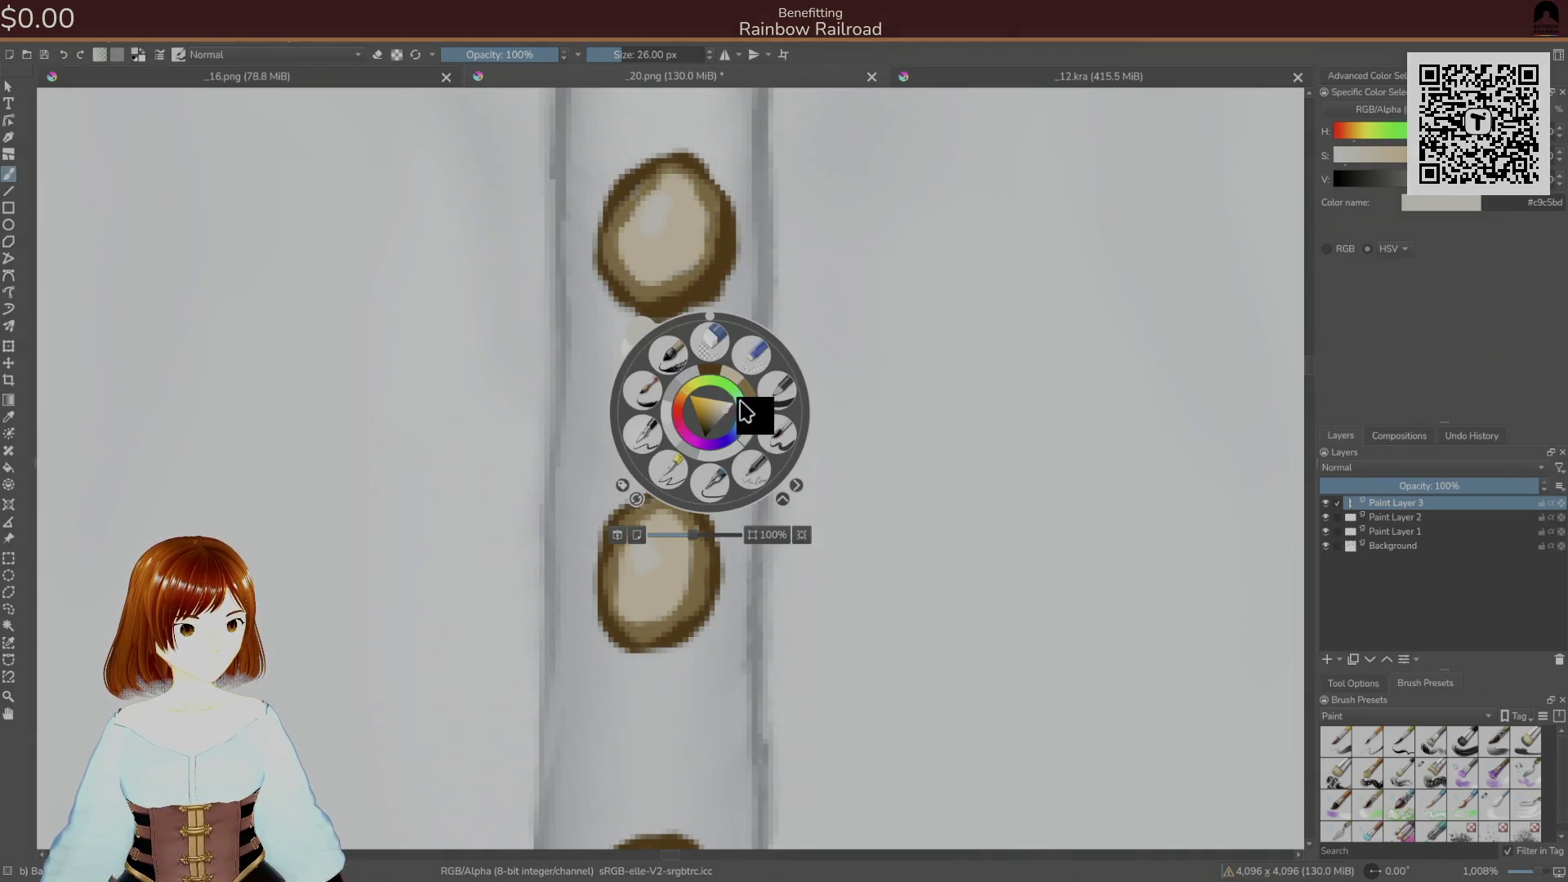
left_click(1495, 807)
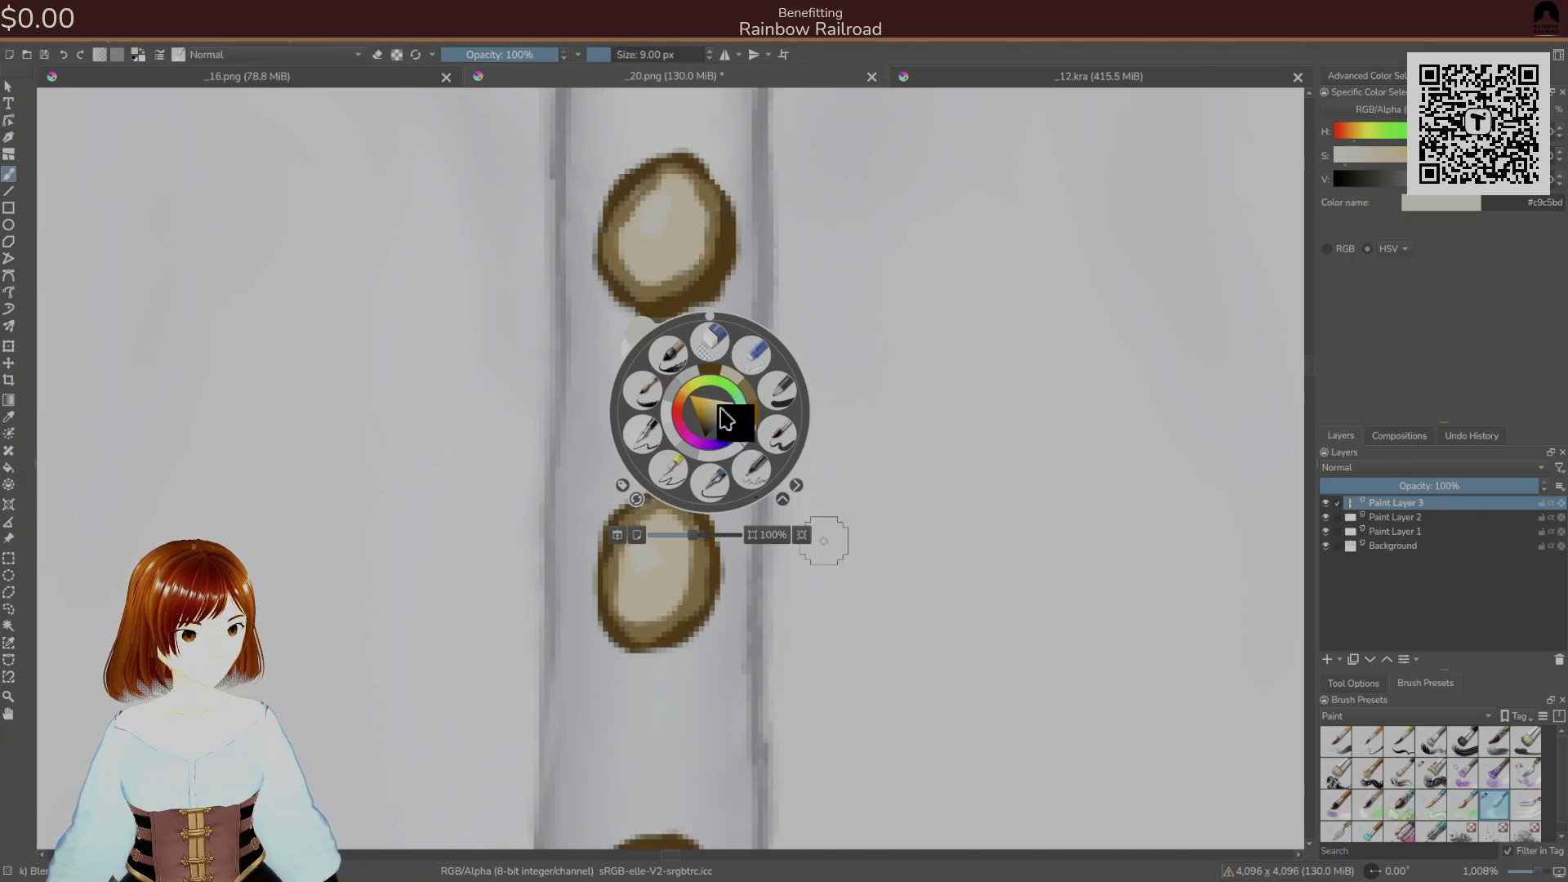
left_click(621, 241)
left_click_drag(651, 198, 672, 191)
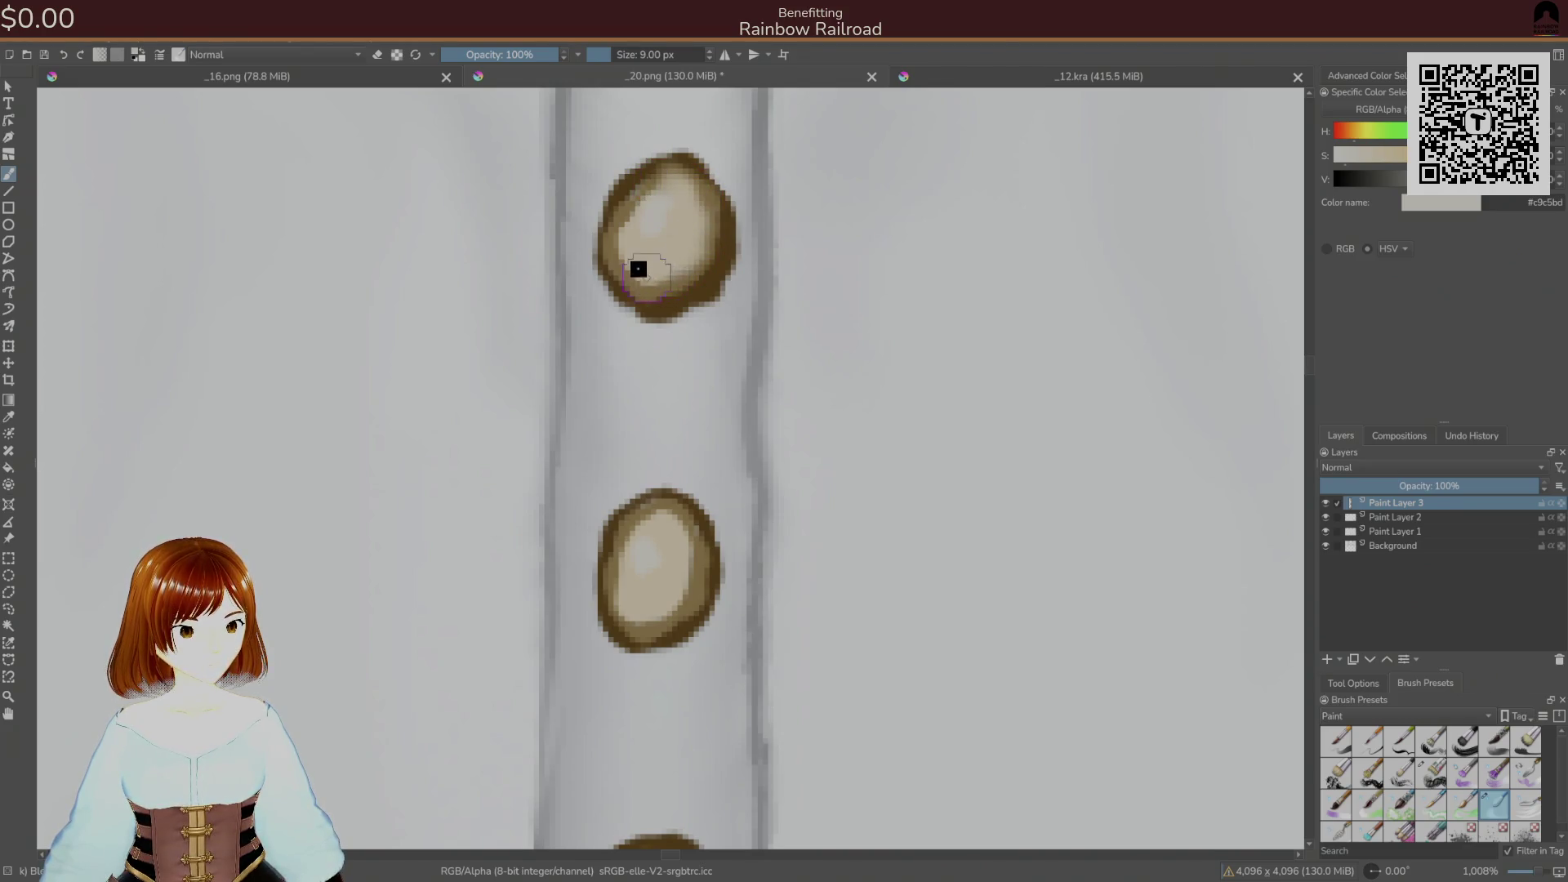
mouse_move(637, 254)
left_mouse_down()
mouse_move(661, 256)
mouse_move(666, 196)
mouse_move(634, 231)
mouse_move(655, 253)
left_mouse_up()
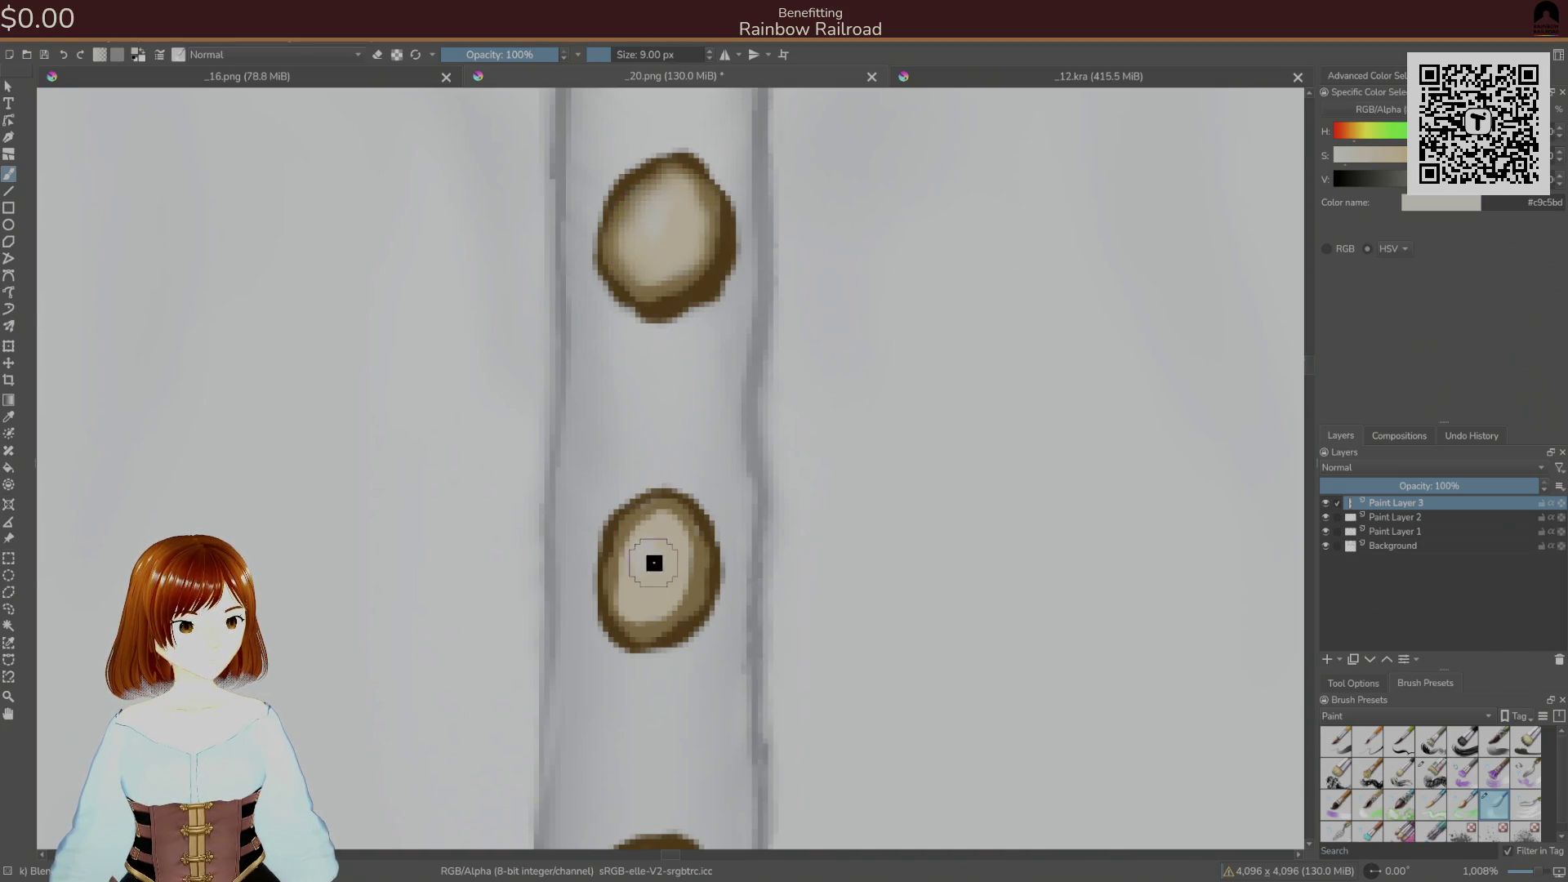
left_click_drag(646, 565, 635, 601)
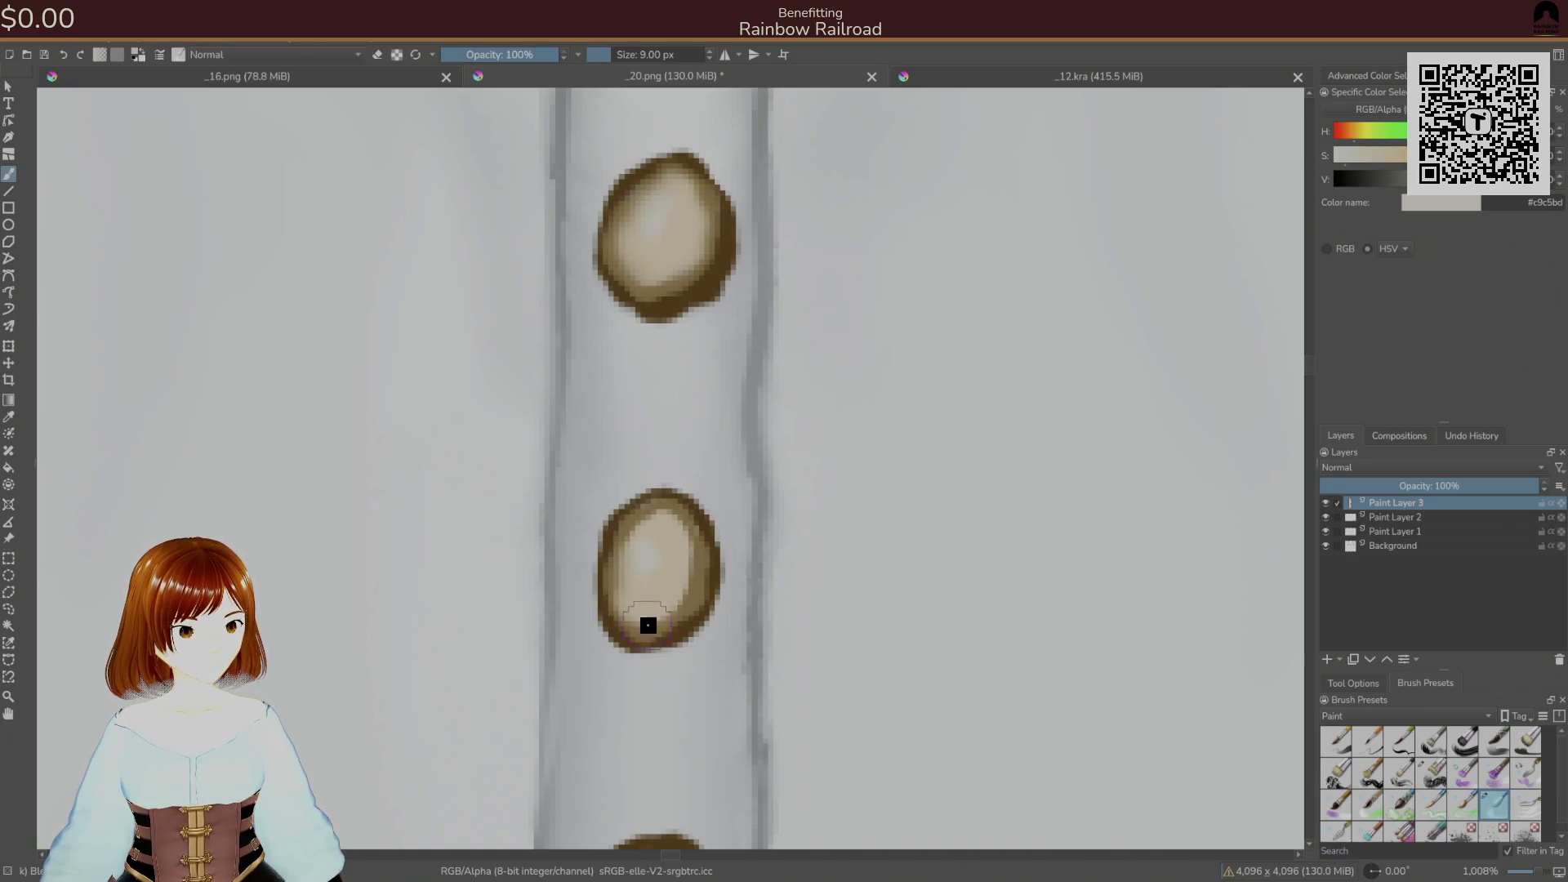
mouse_move(671, 534)
left_mouse_down()
mouse_move(644, 542)
mouse_move(637, 596)
mouse_move(651, 553)
mouse_move(661, 585)
left_mouse_up()
key("ctrl+z")
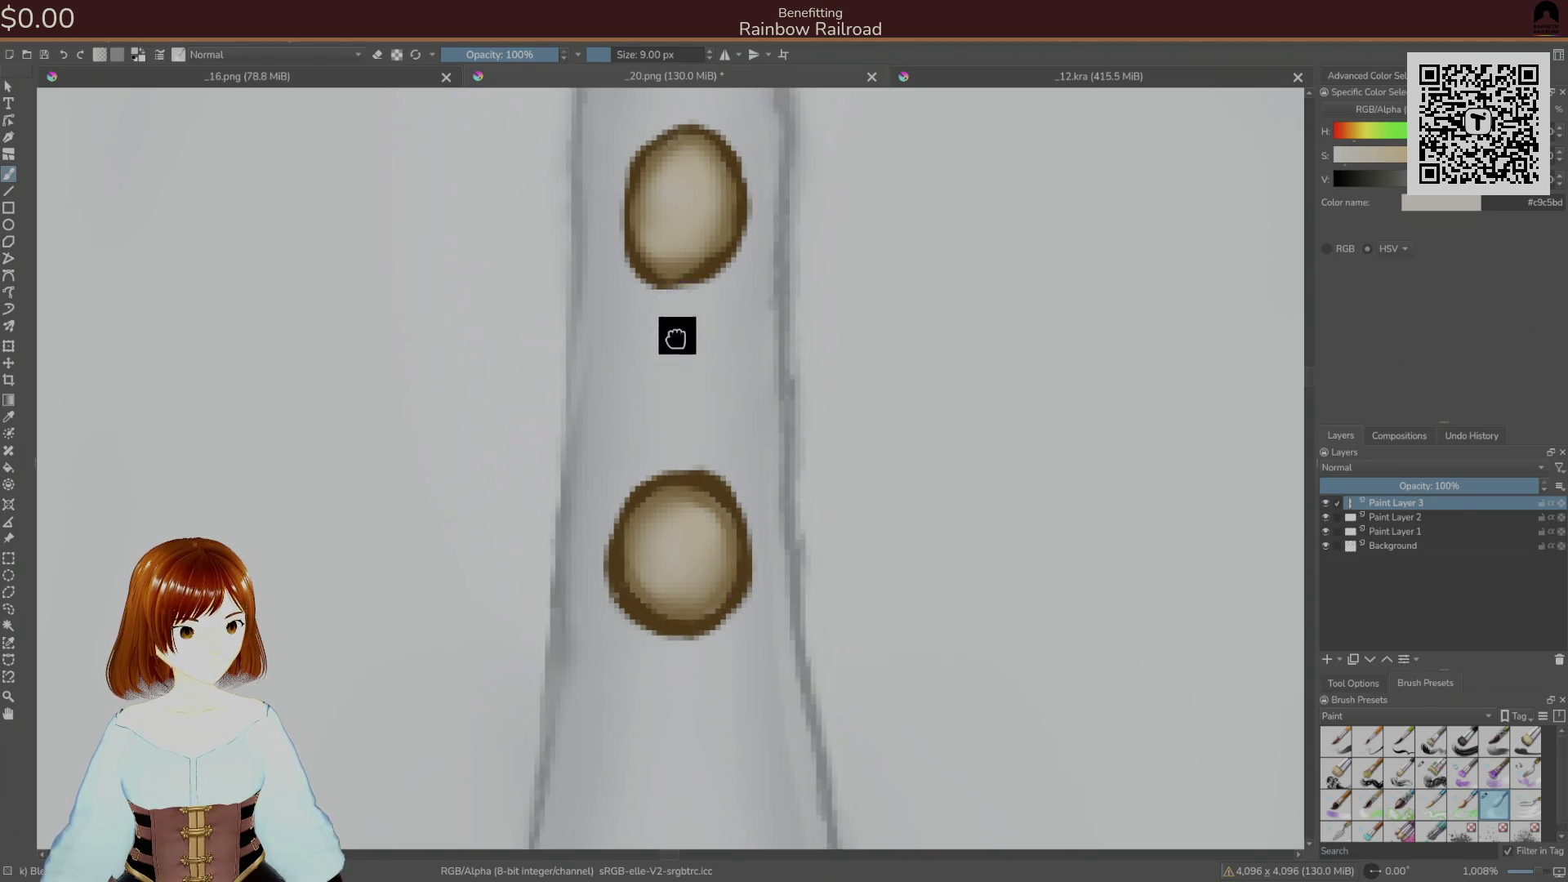
key("ctrl+shift+z")
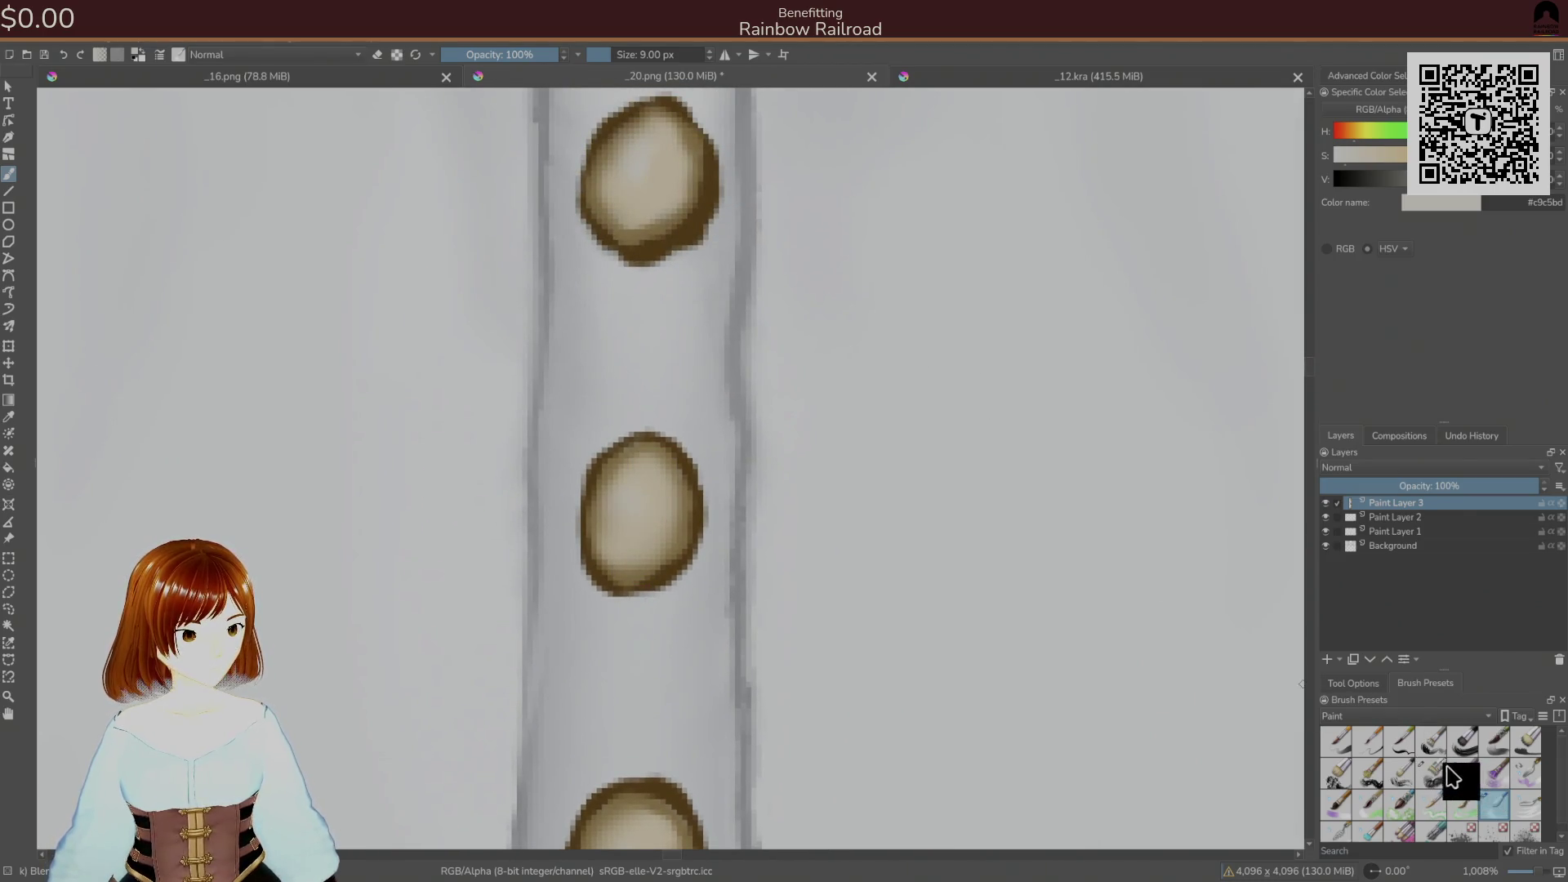
- Return to the 26 px brush and dab bright highlights on the middle, top and lower buttons
right_click(564, 520)
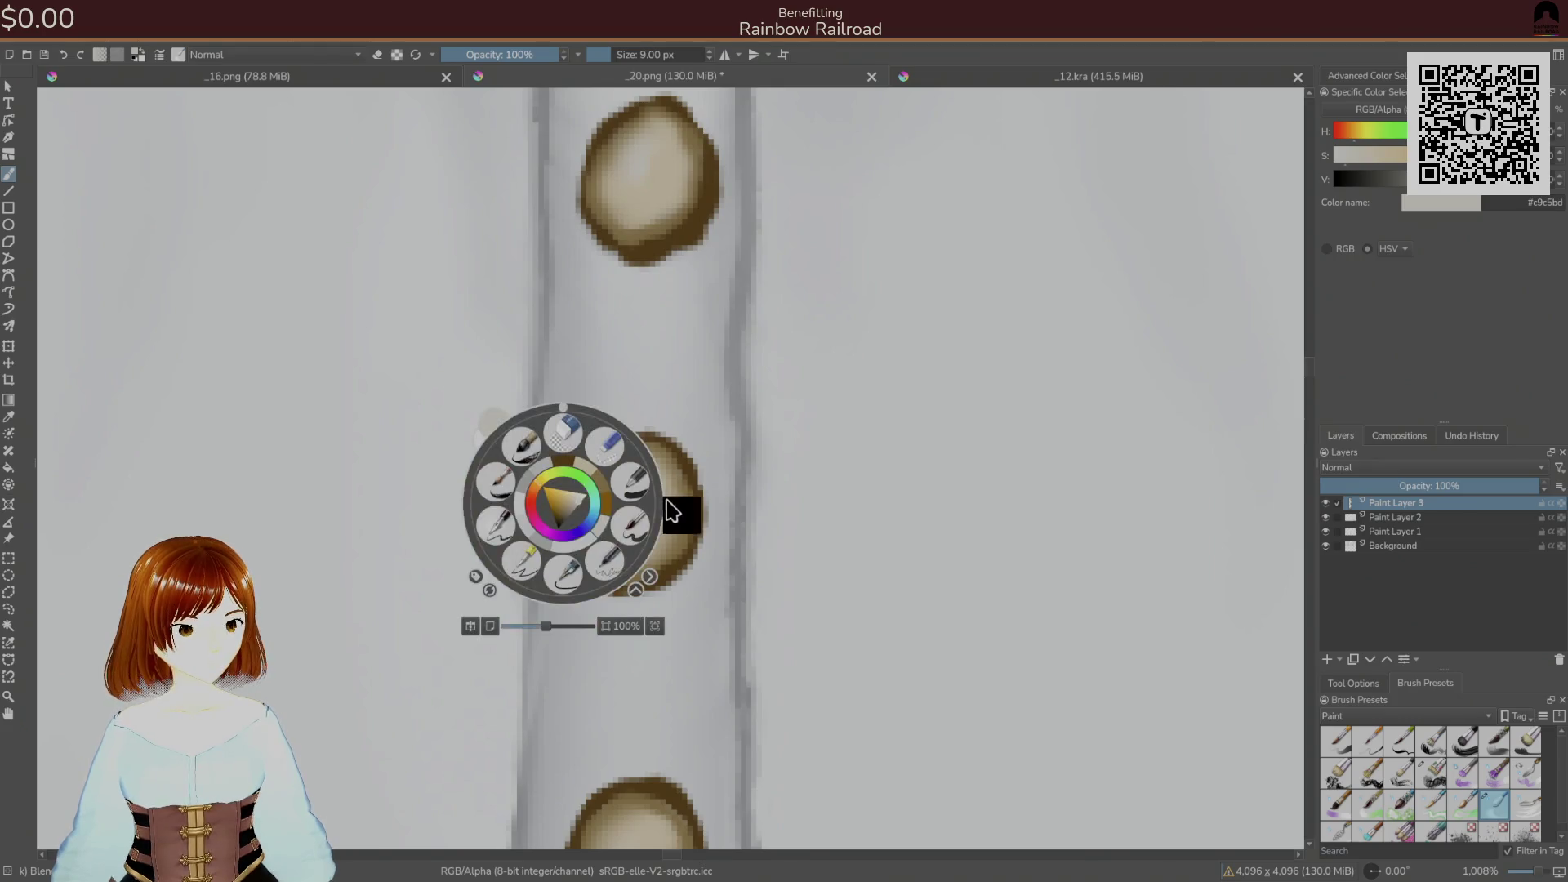
key("bracketright")
key("bracketright")
key("bracketright")
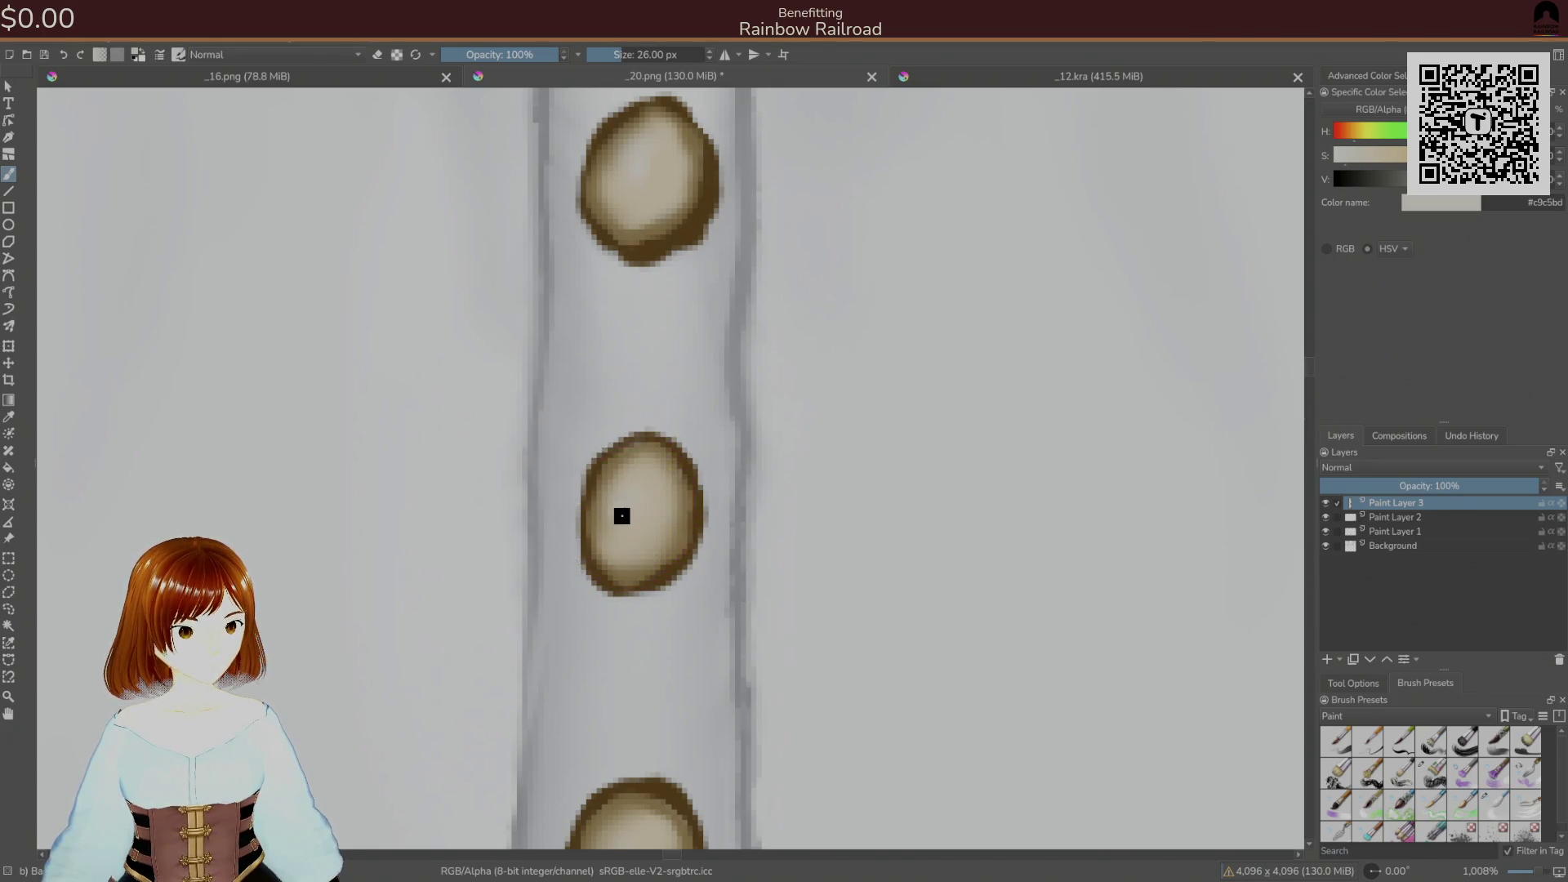
left_click_drag(635, 500, 630, 494)
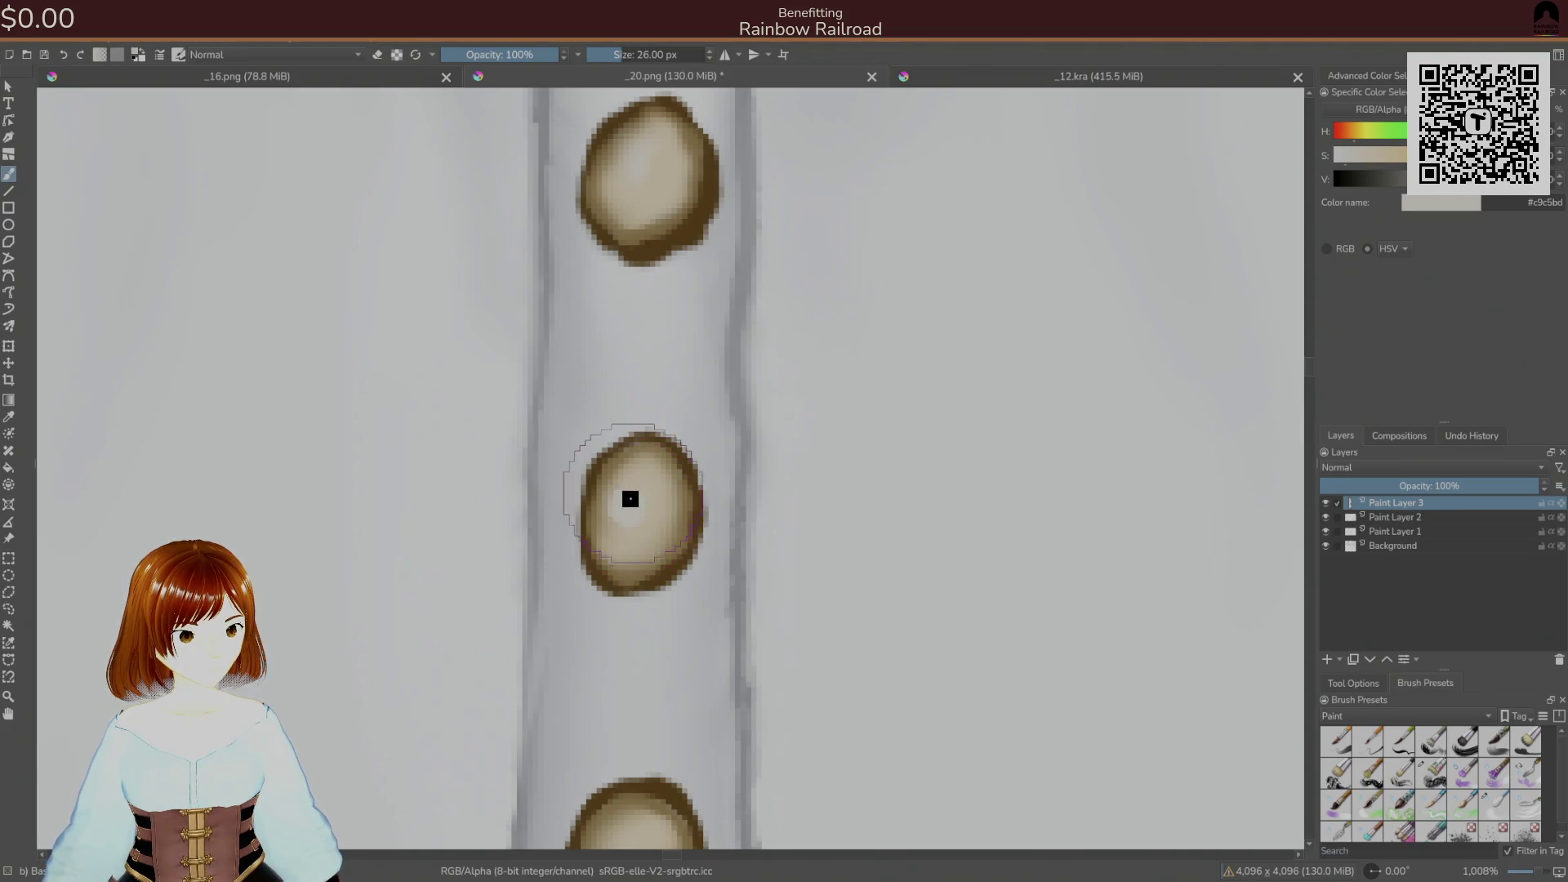
left_click_drag(645, 155, 625, 166)
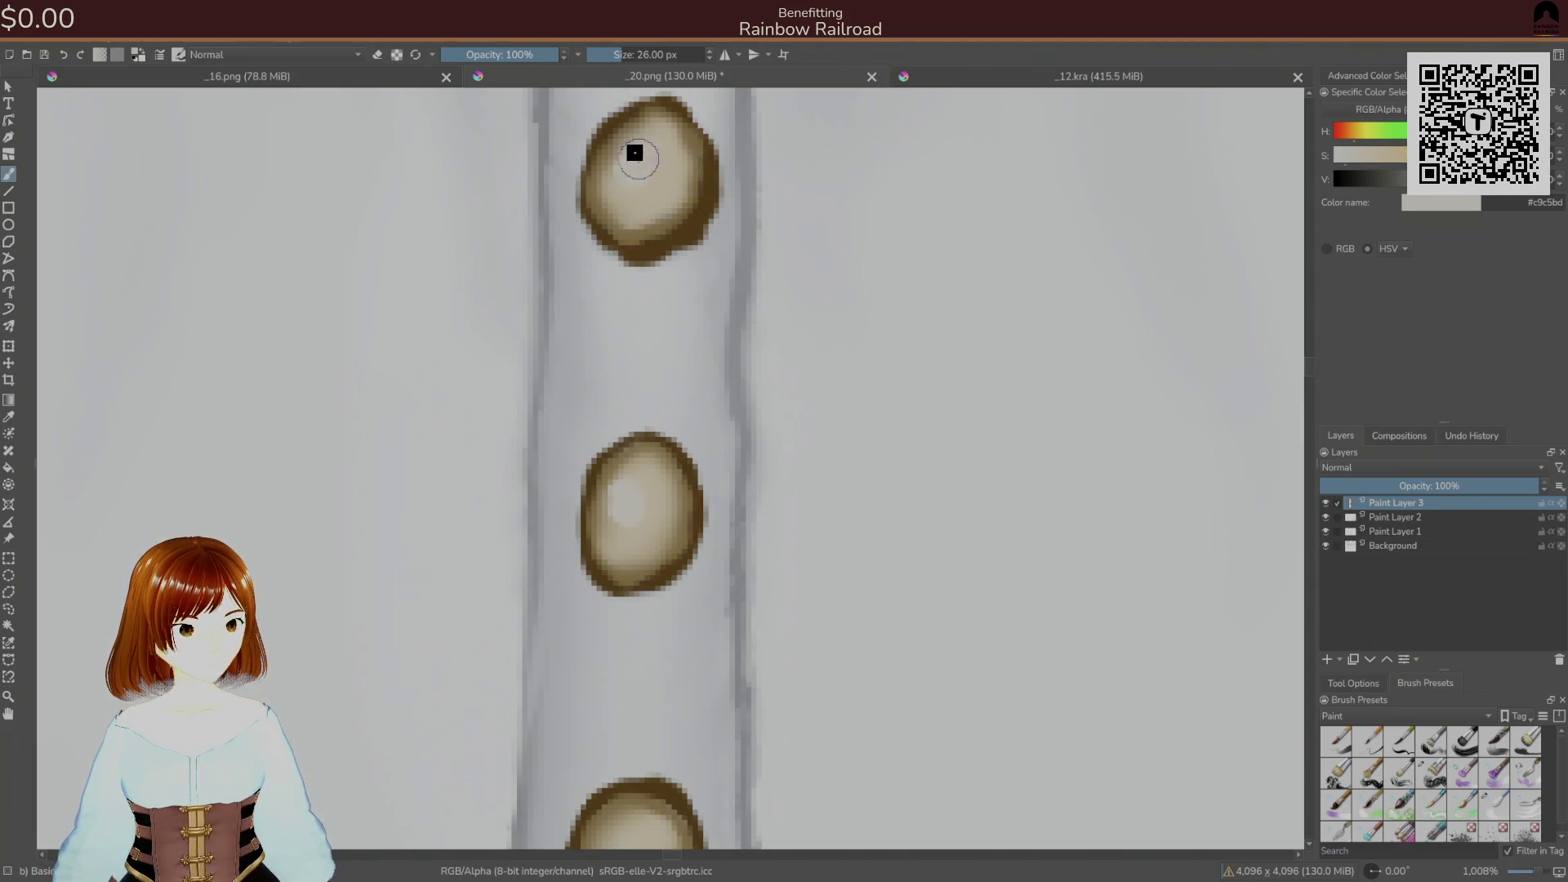
left_click_drag(633, 610, 684, 340)
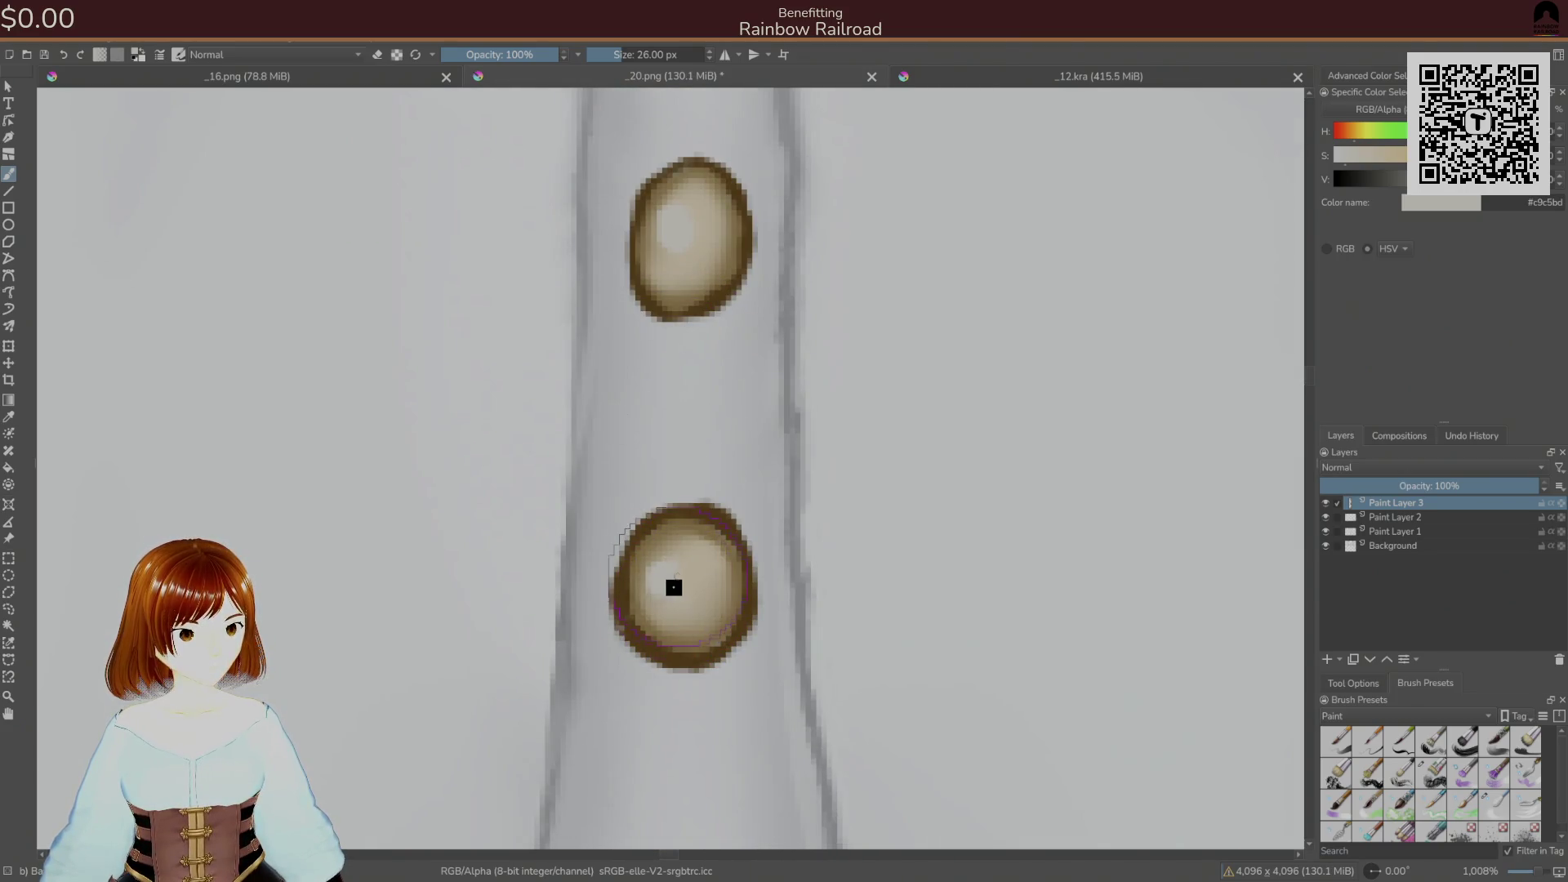
left_click(665, 575)
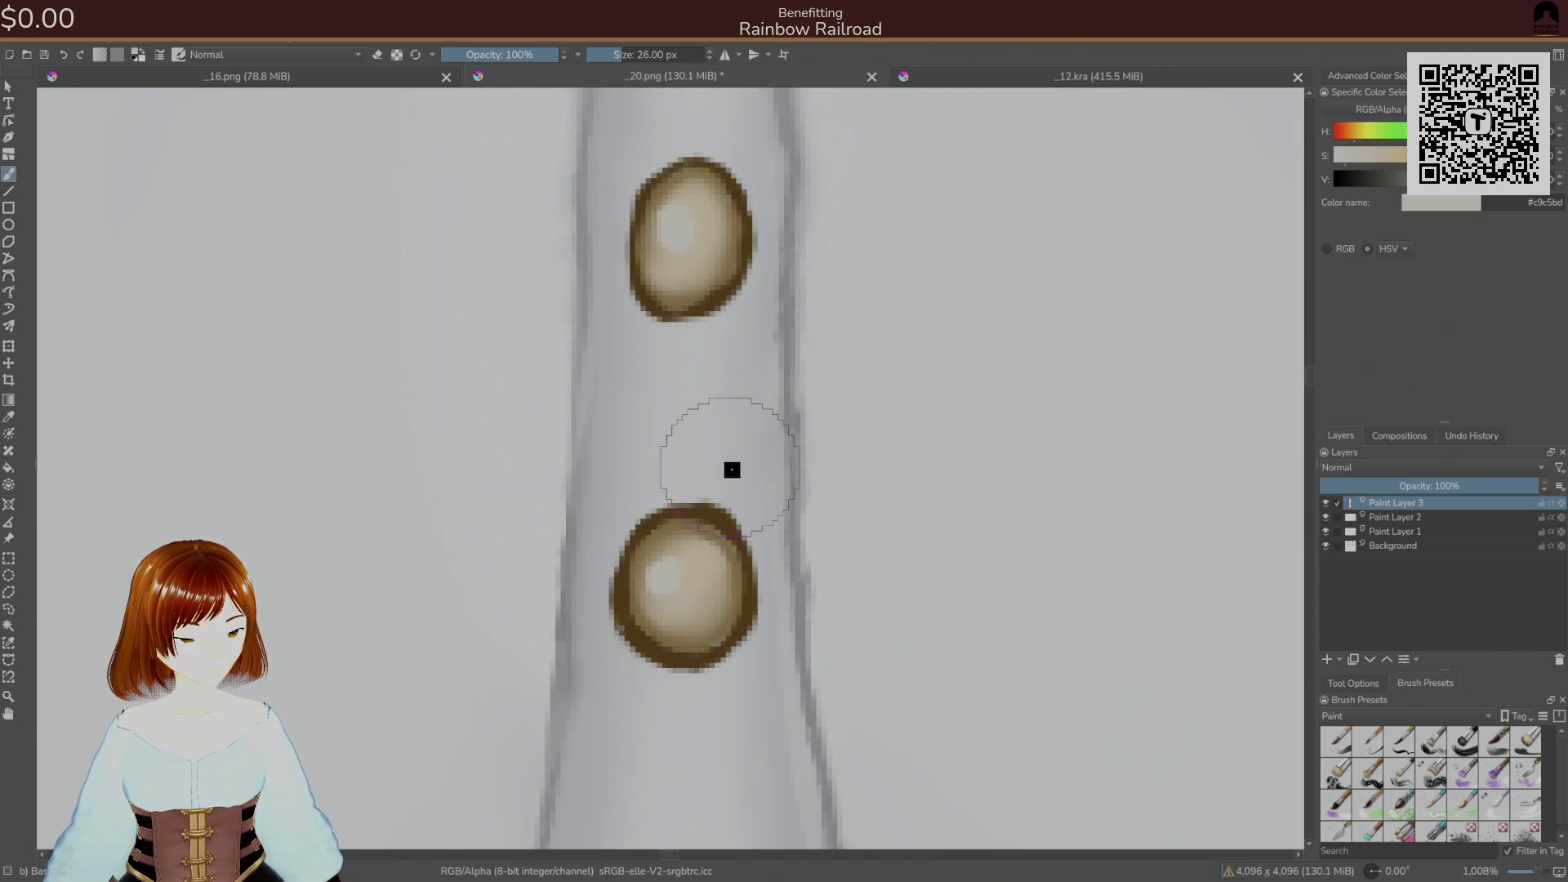
- Sample the fold line's grey and dab small thread holes onto the lower and upper buttons
left_click(789, 536, "ctrl")
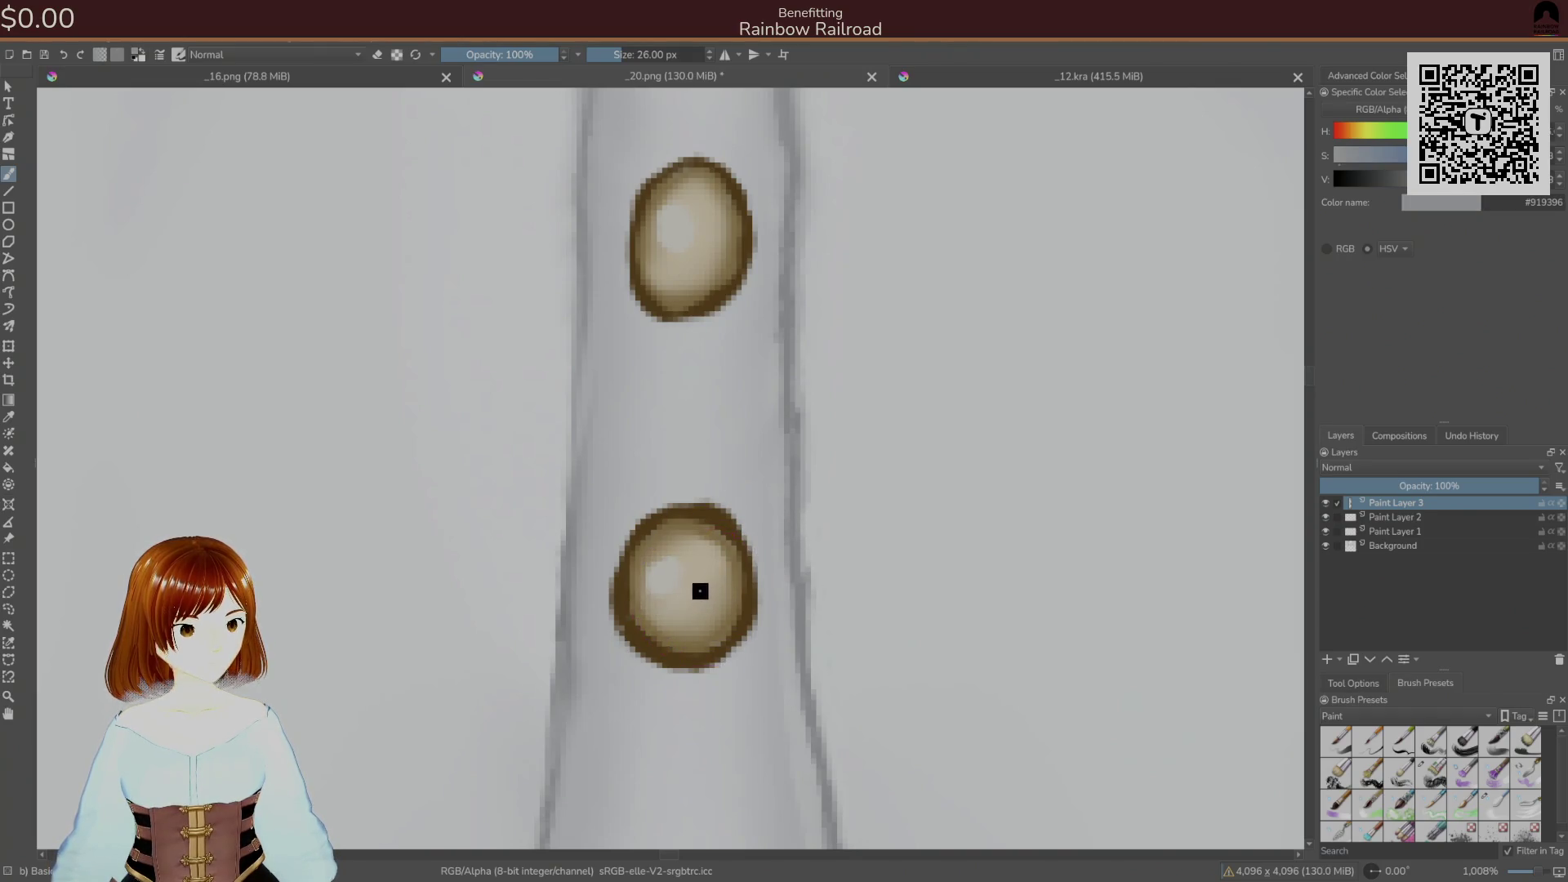
left_click(701, 592)
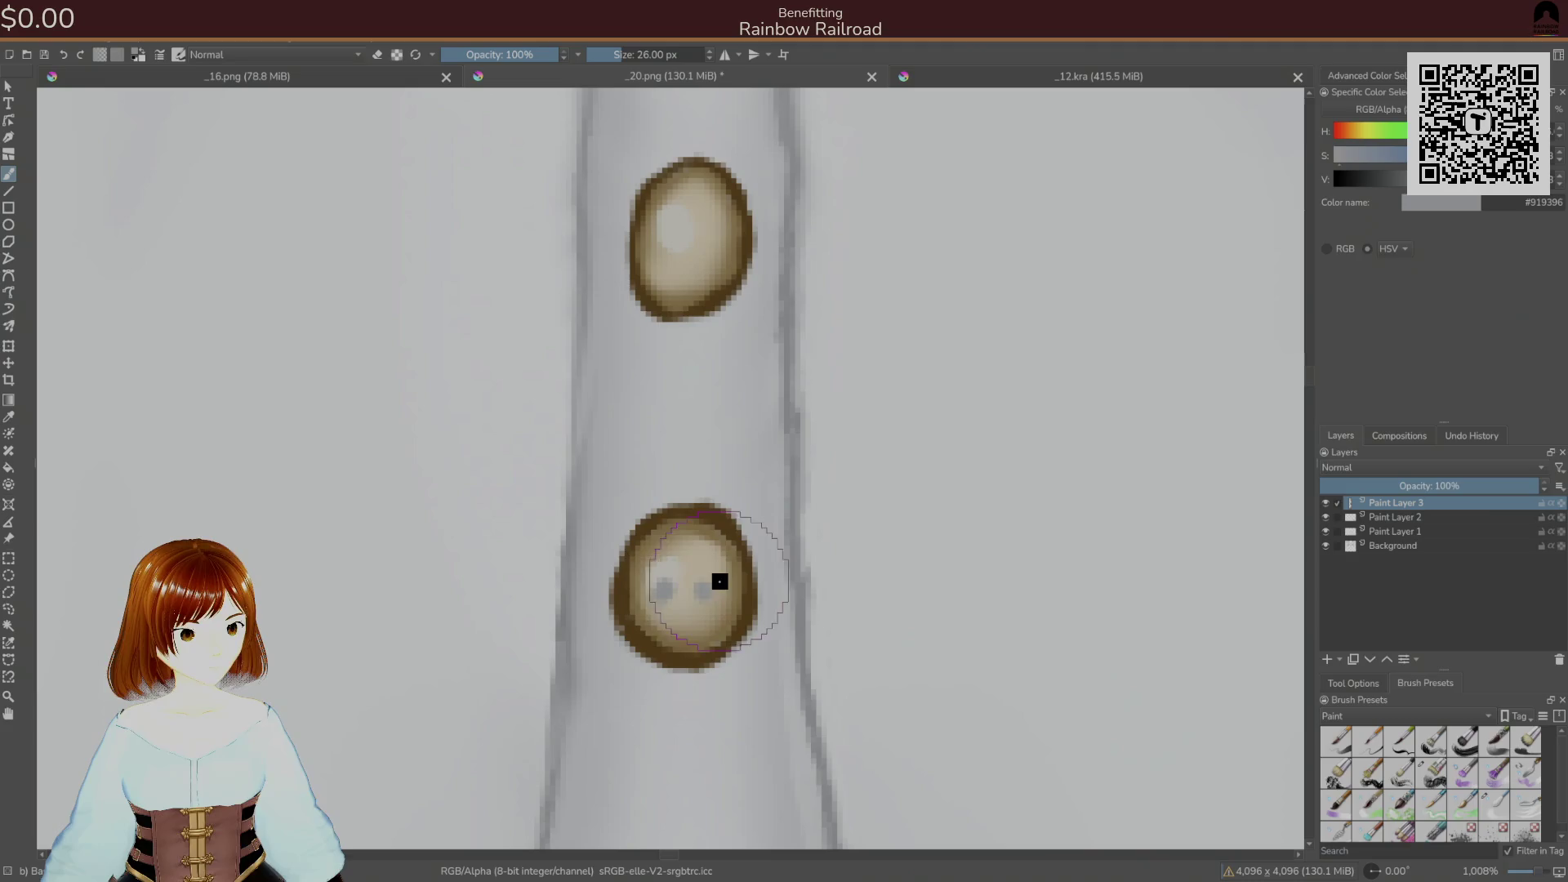
left_click(672, 239)
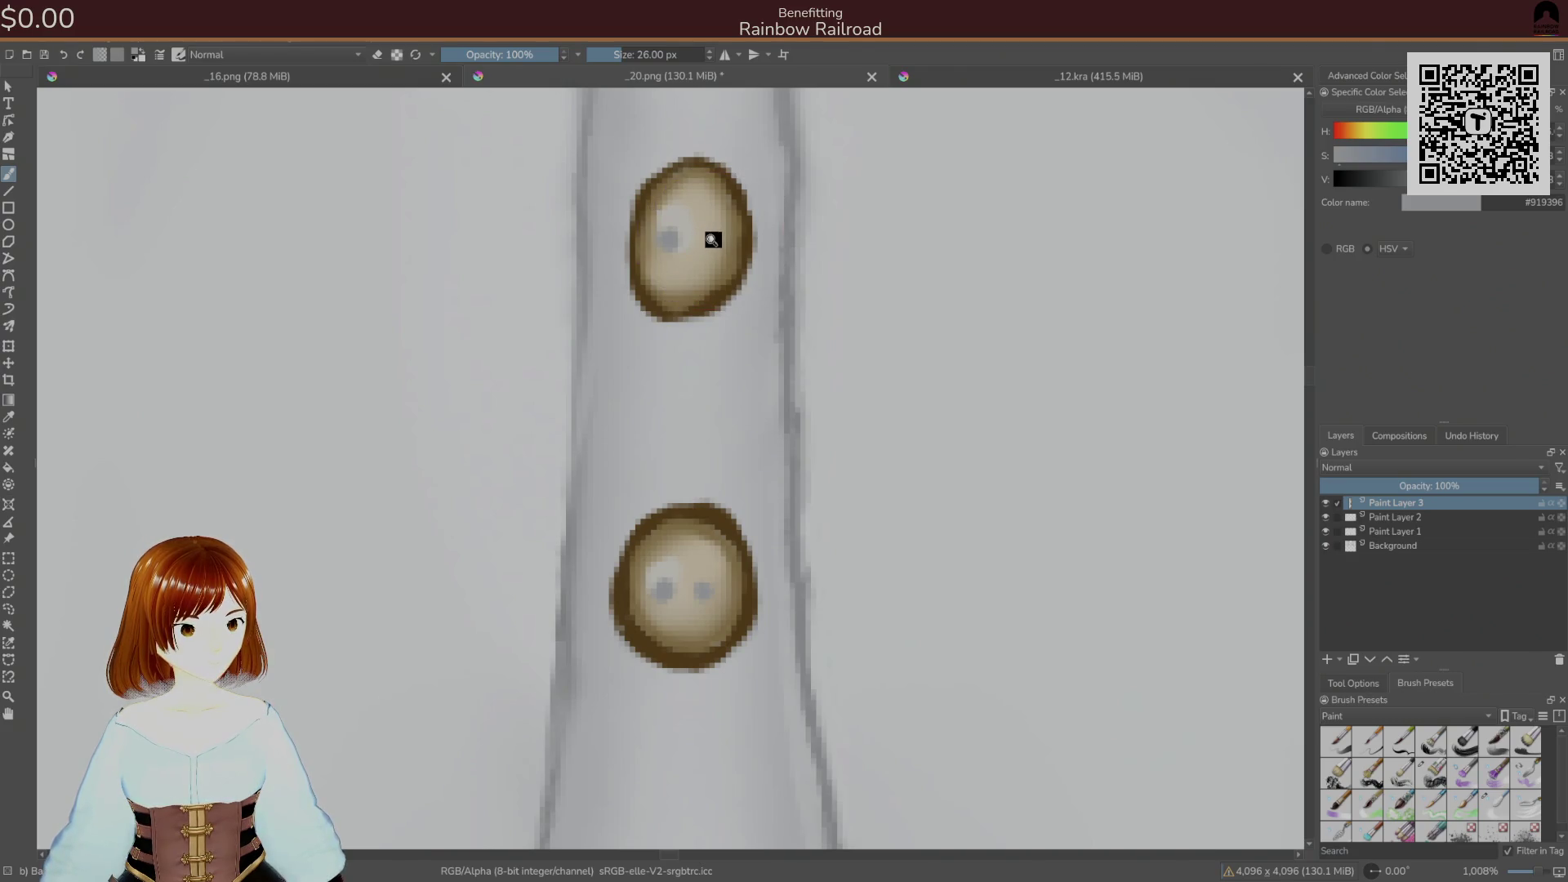
key("ctrl+z")
left_click(665, 244)
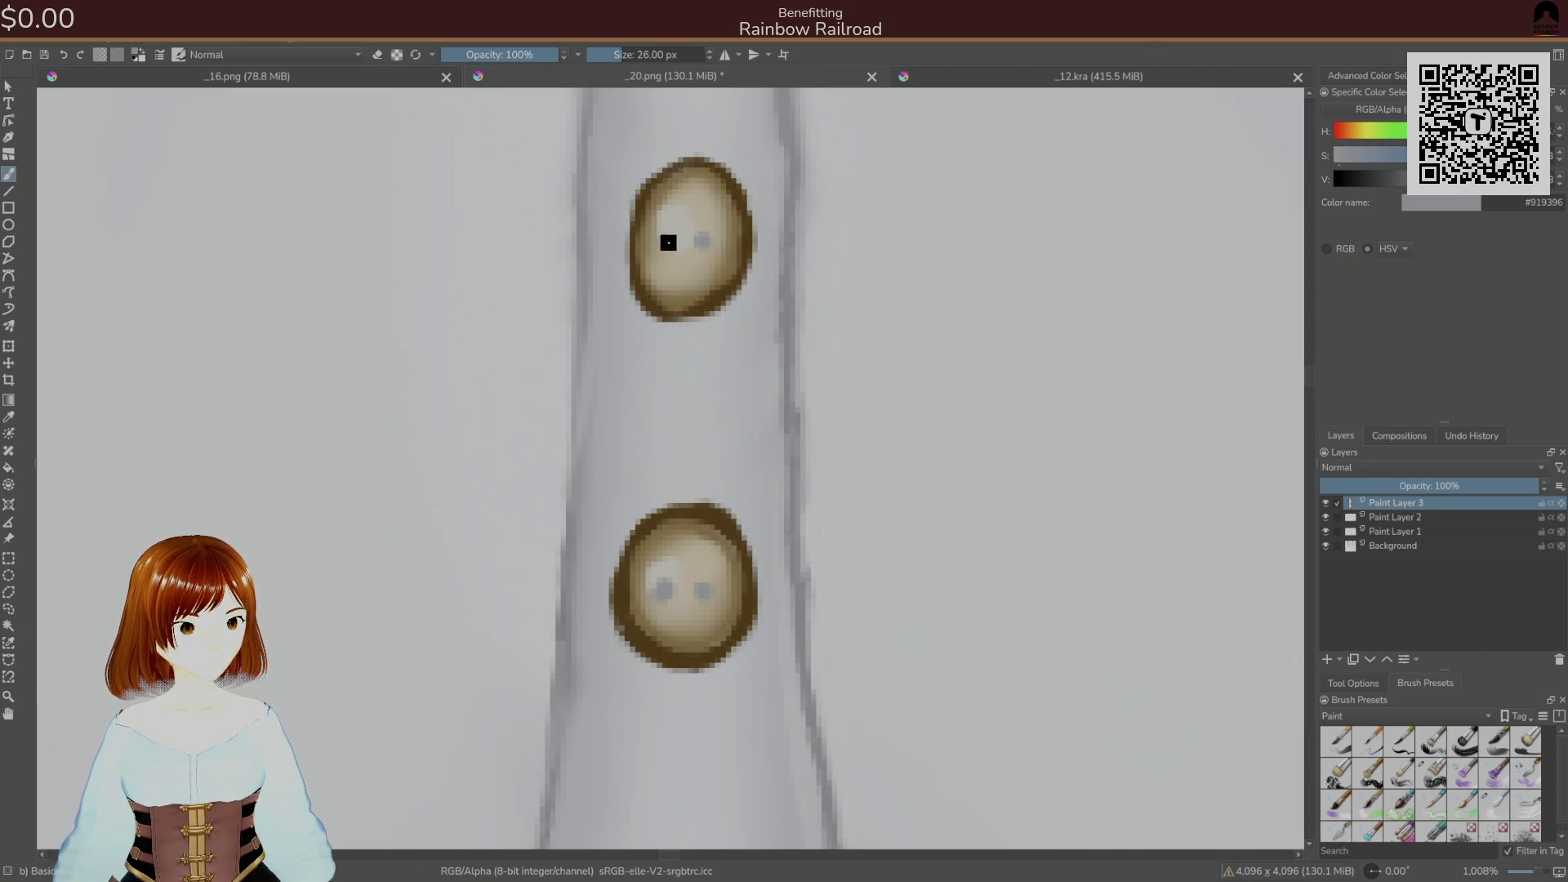
scroll(700, 570, "up", 1)
scroll(683, 507, "down", 2)
scroll(651, 378, "up", 4)
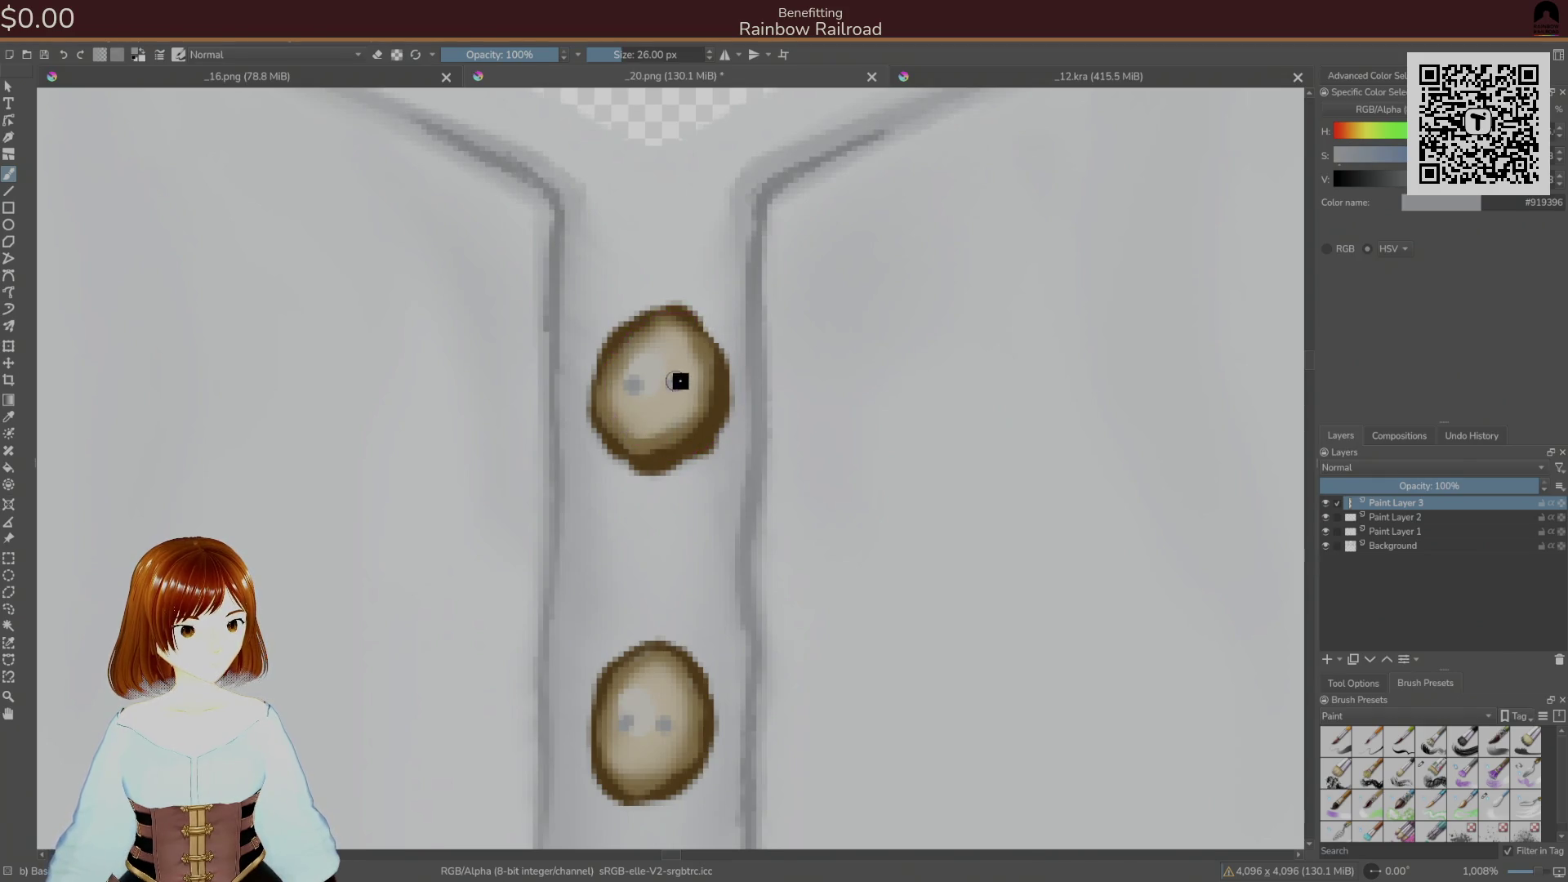
- Set the colour to near black and darken each button's left and right thread holes
left_click(1355, 177)
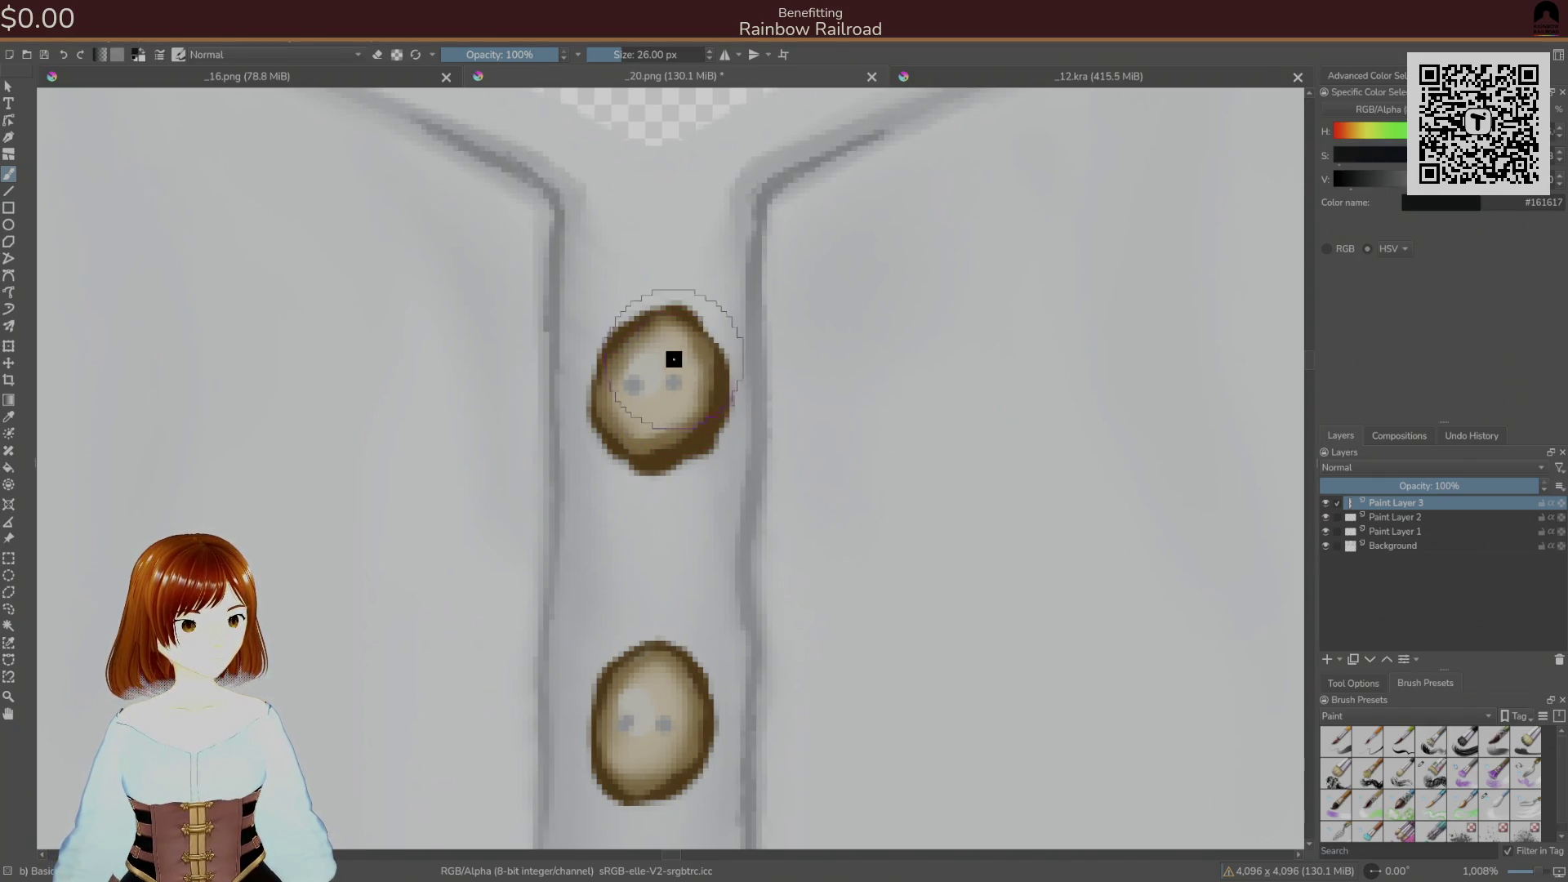
left_click(632, 382)
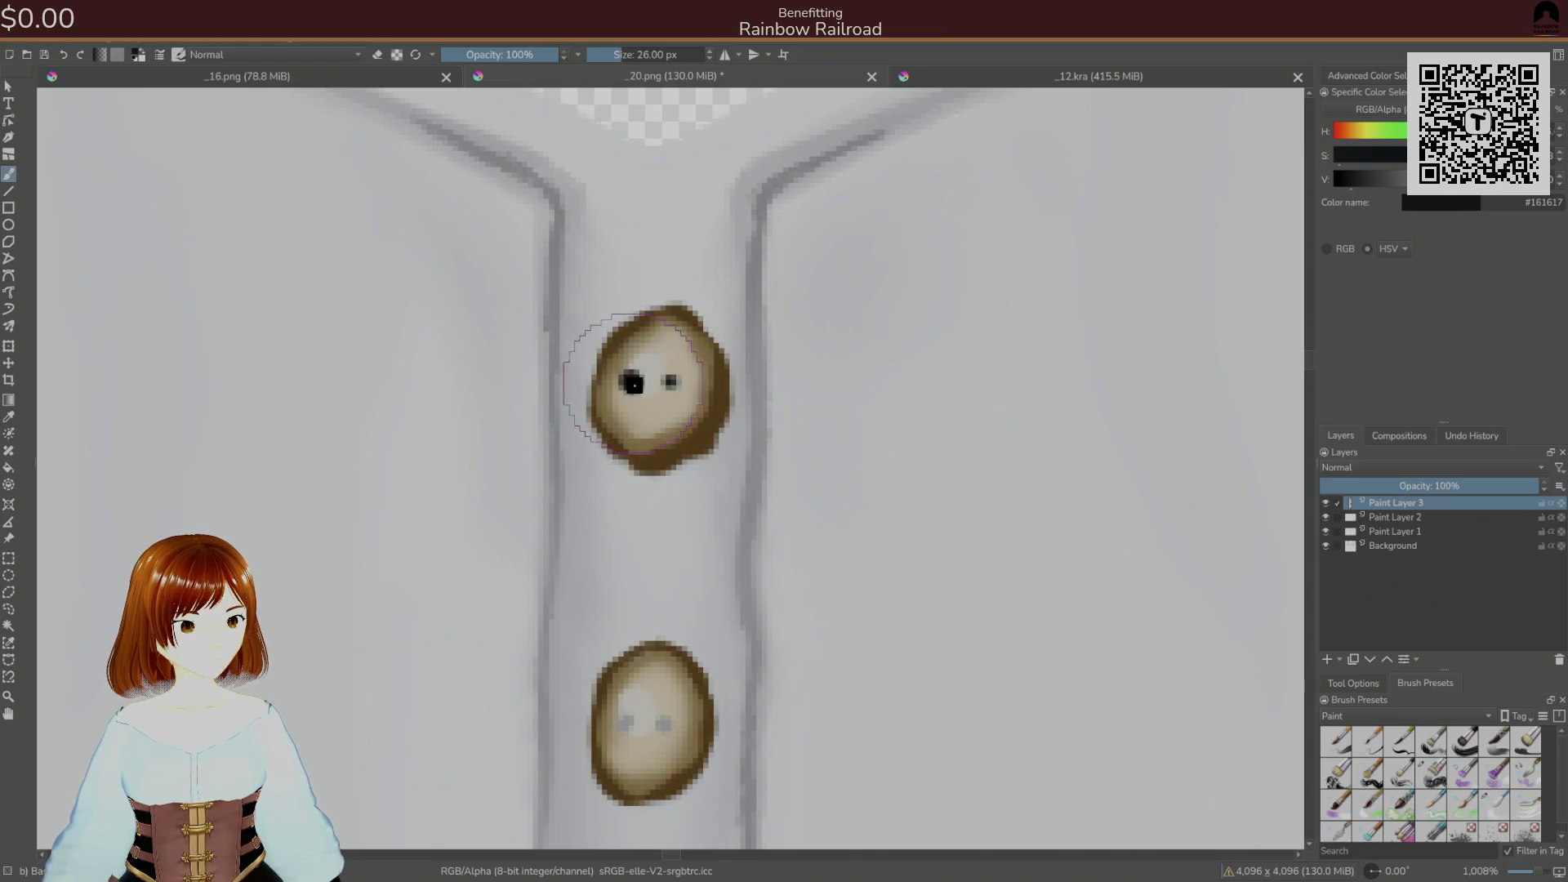
key("ctrl+z")
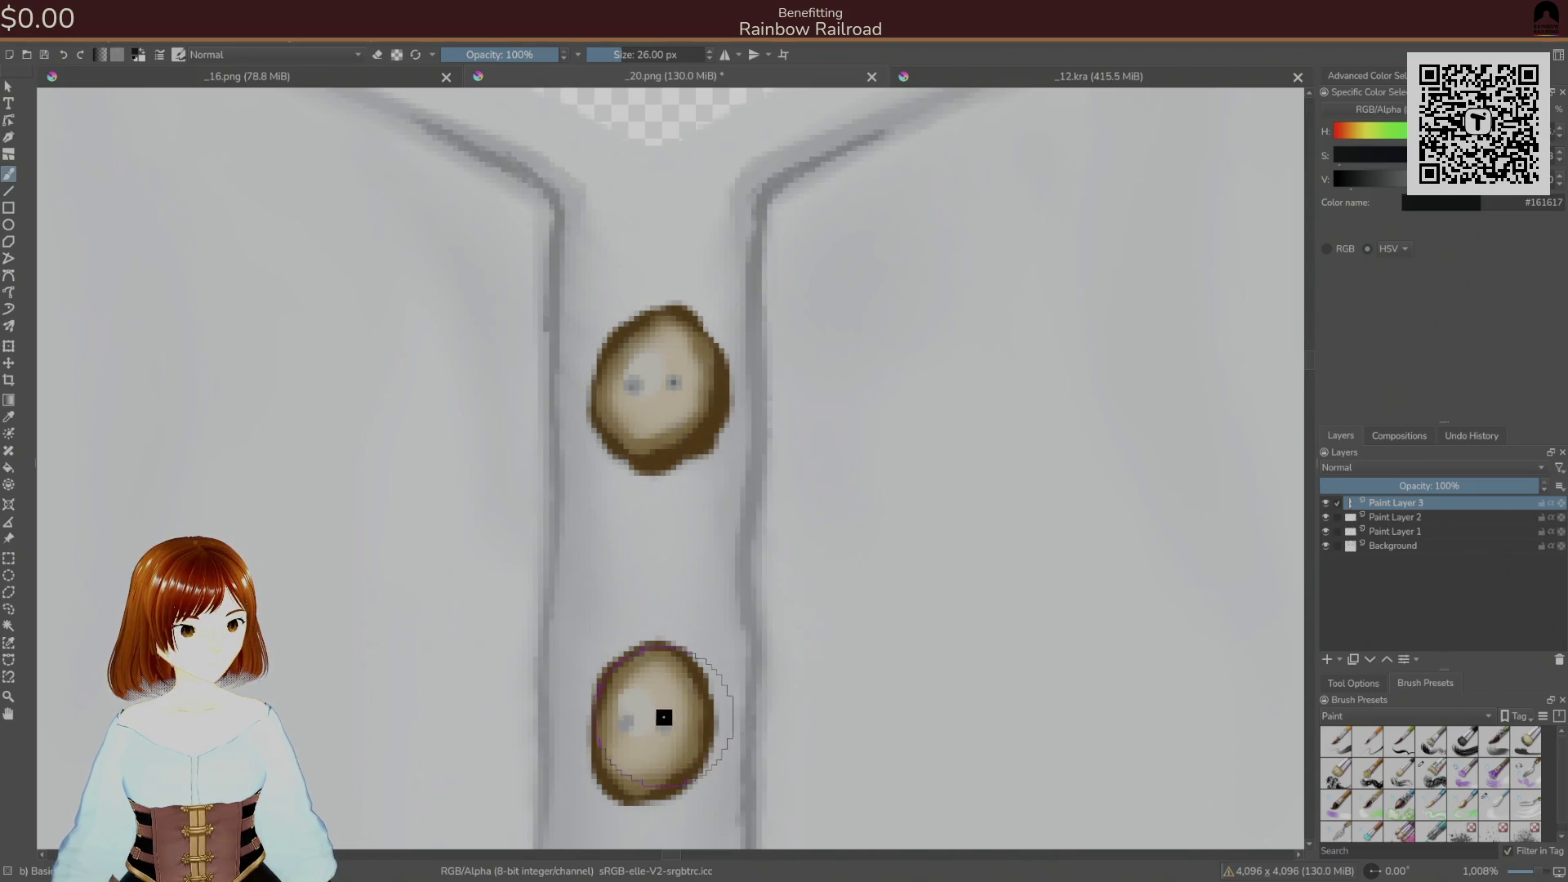
left_click(629, 732)
mouse_move(737, 710)
left_mouse_down()
mouse_move(708, 673)
mouse_move(676, 445)
left_mouse_up()
scroll(672, 507, "down", 3)
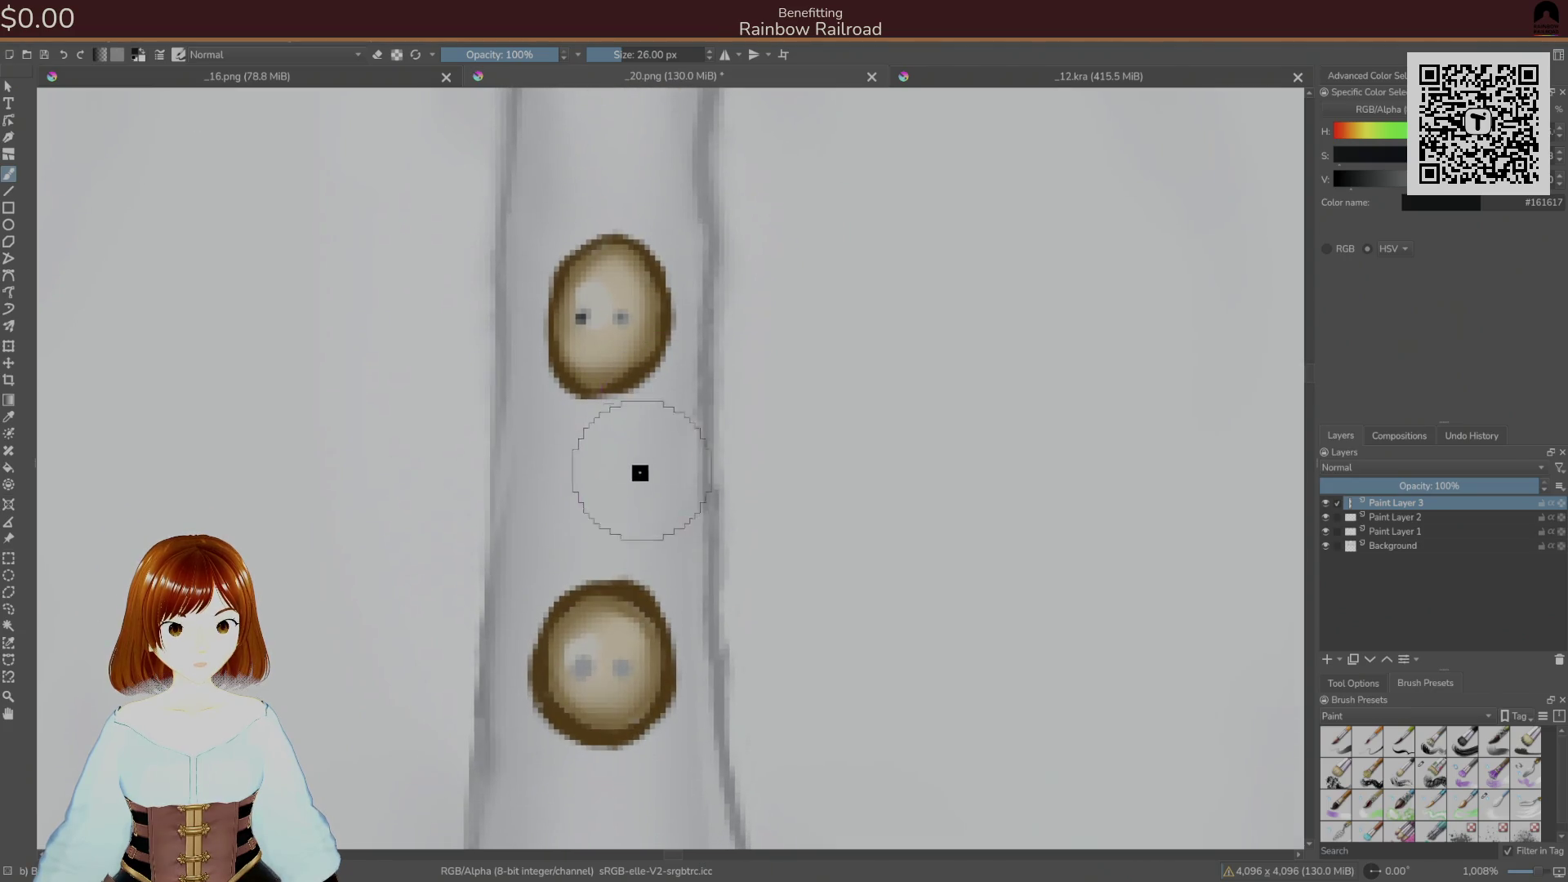
left_click(621, 668)
left_click(583, 666)
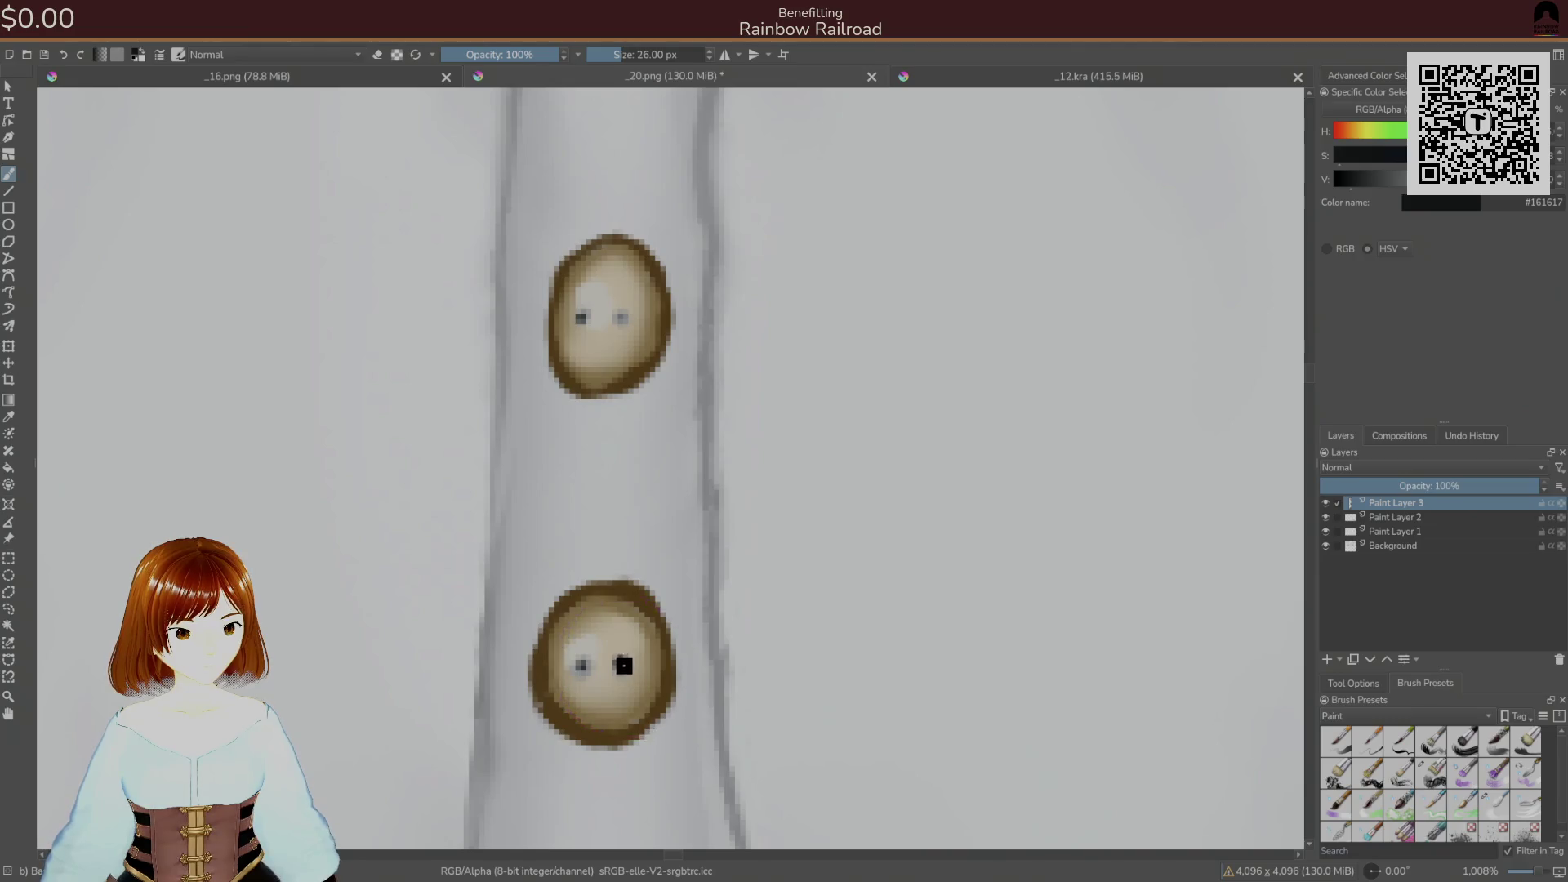
left_click(581, 317)
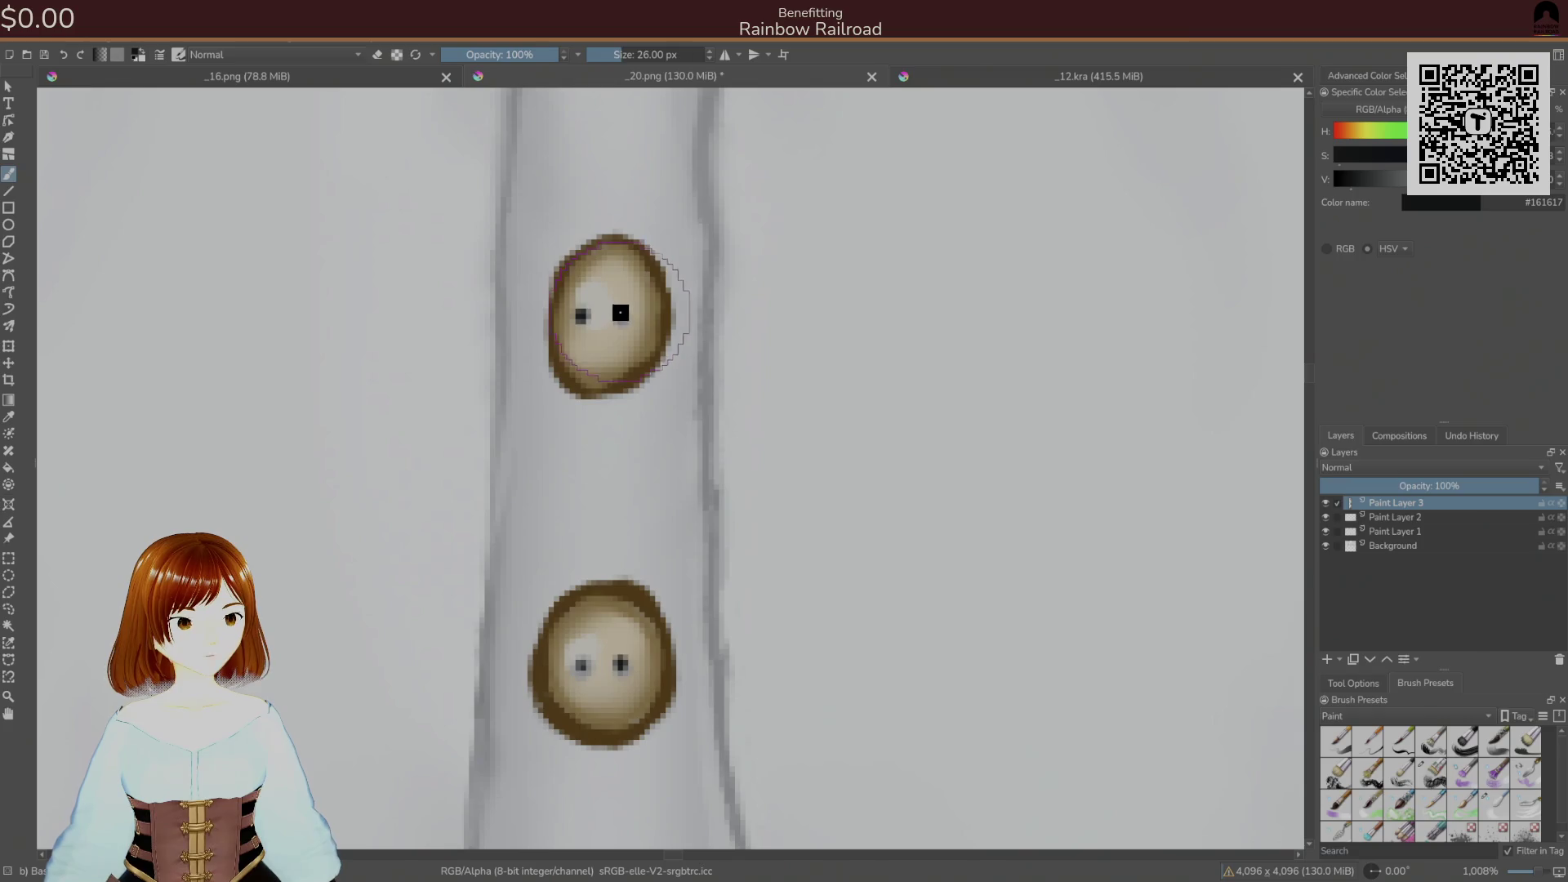
- Deepen the shading on the upper button's right edge and save the texture as PNG
left_click_drag(621, 317, 624, 311)
scroll(616, 306, "up", 1)
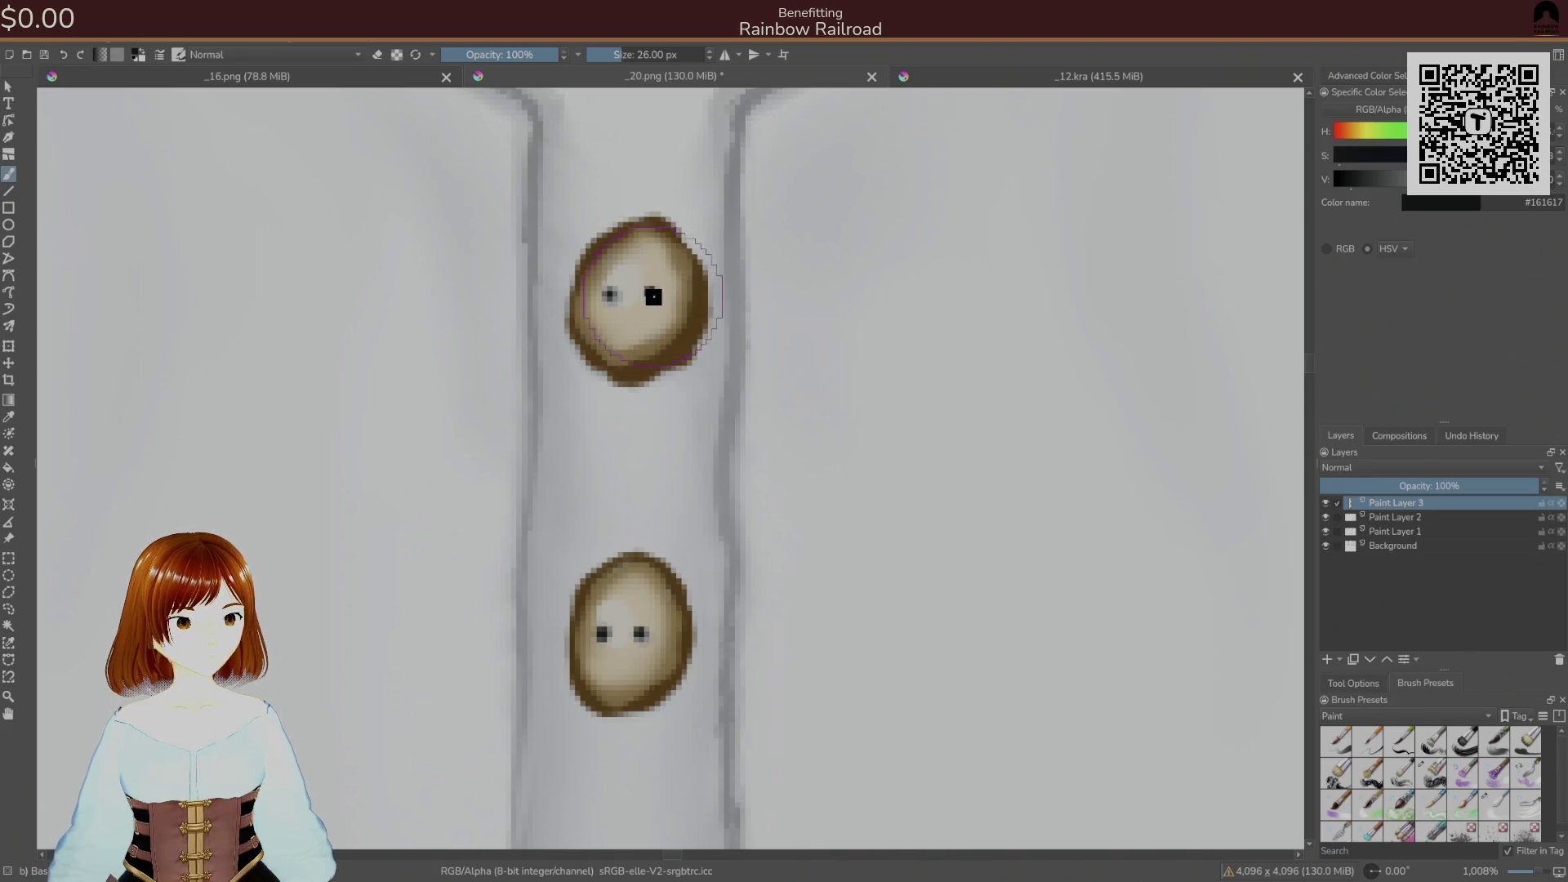
scroll(683, 473, "down", 3)
key("ctrl+s")
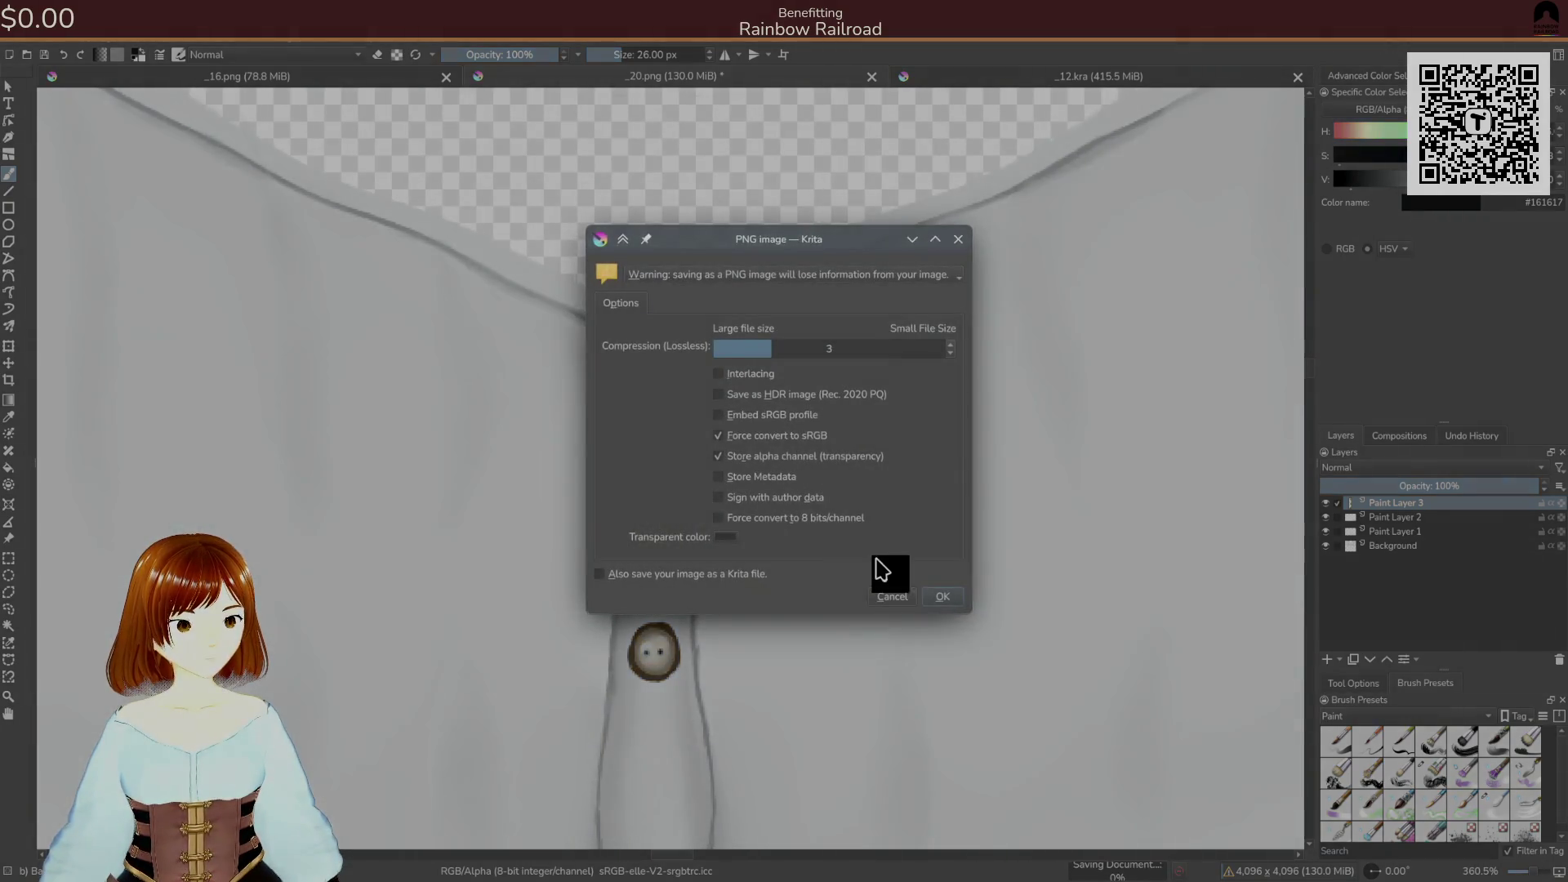
- Confirm the PNG save, check the shirt in Unity, then zoom back in on Krita's buttons
left_click(932, 592)
key("alt+Tab")
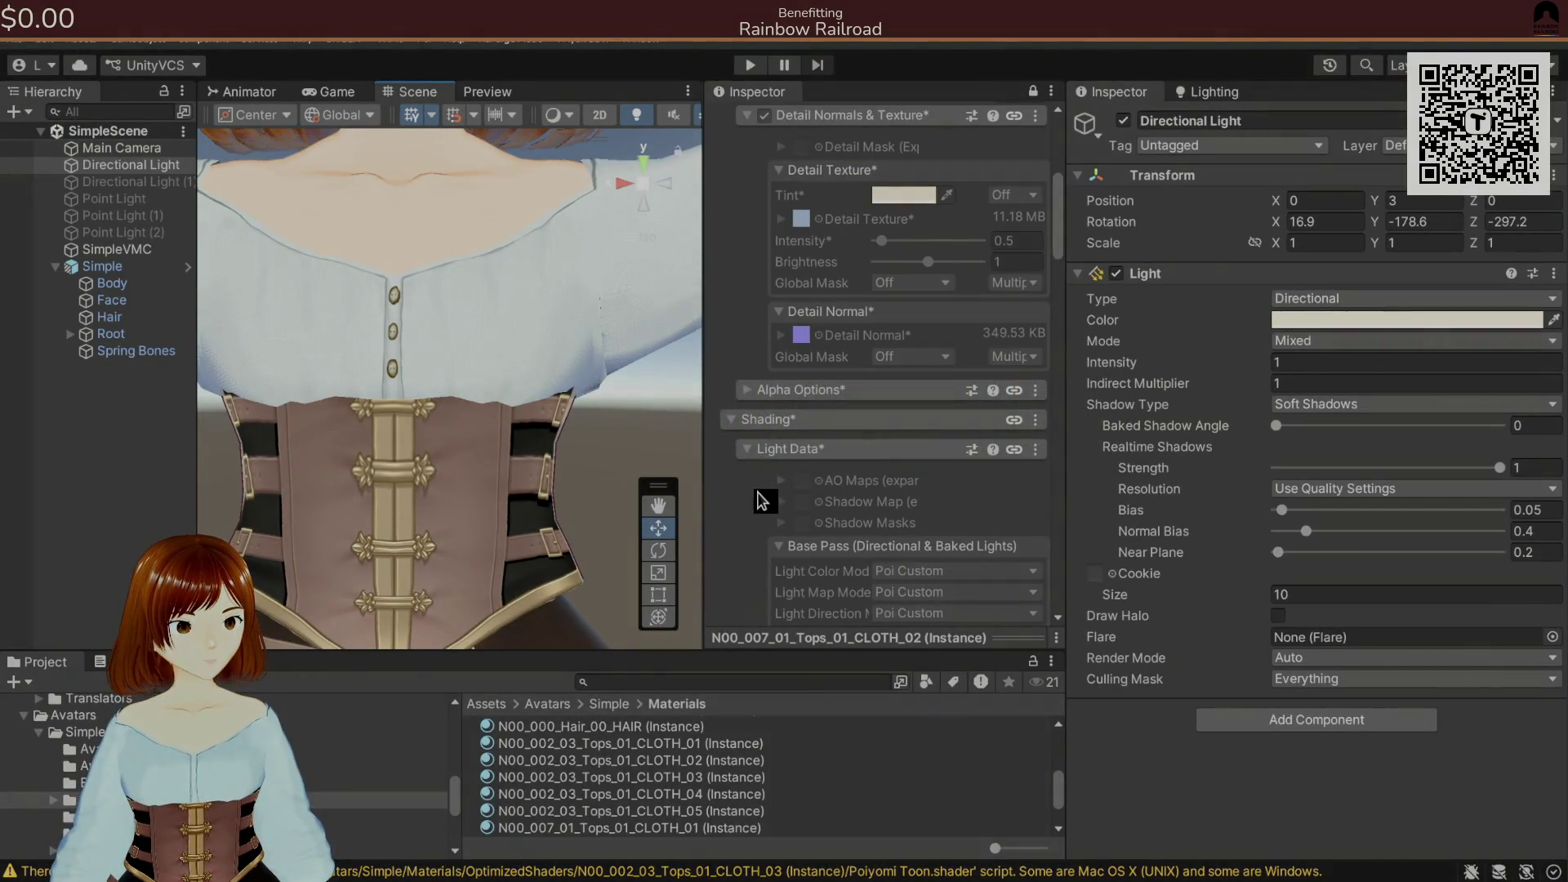
key("alt+Tab")
scroll(743, 378, "up", 3)
scroll(779, 366, "up", 2)
scroll(771, 379, "up", 1)
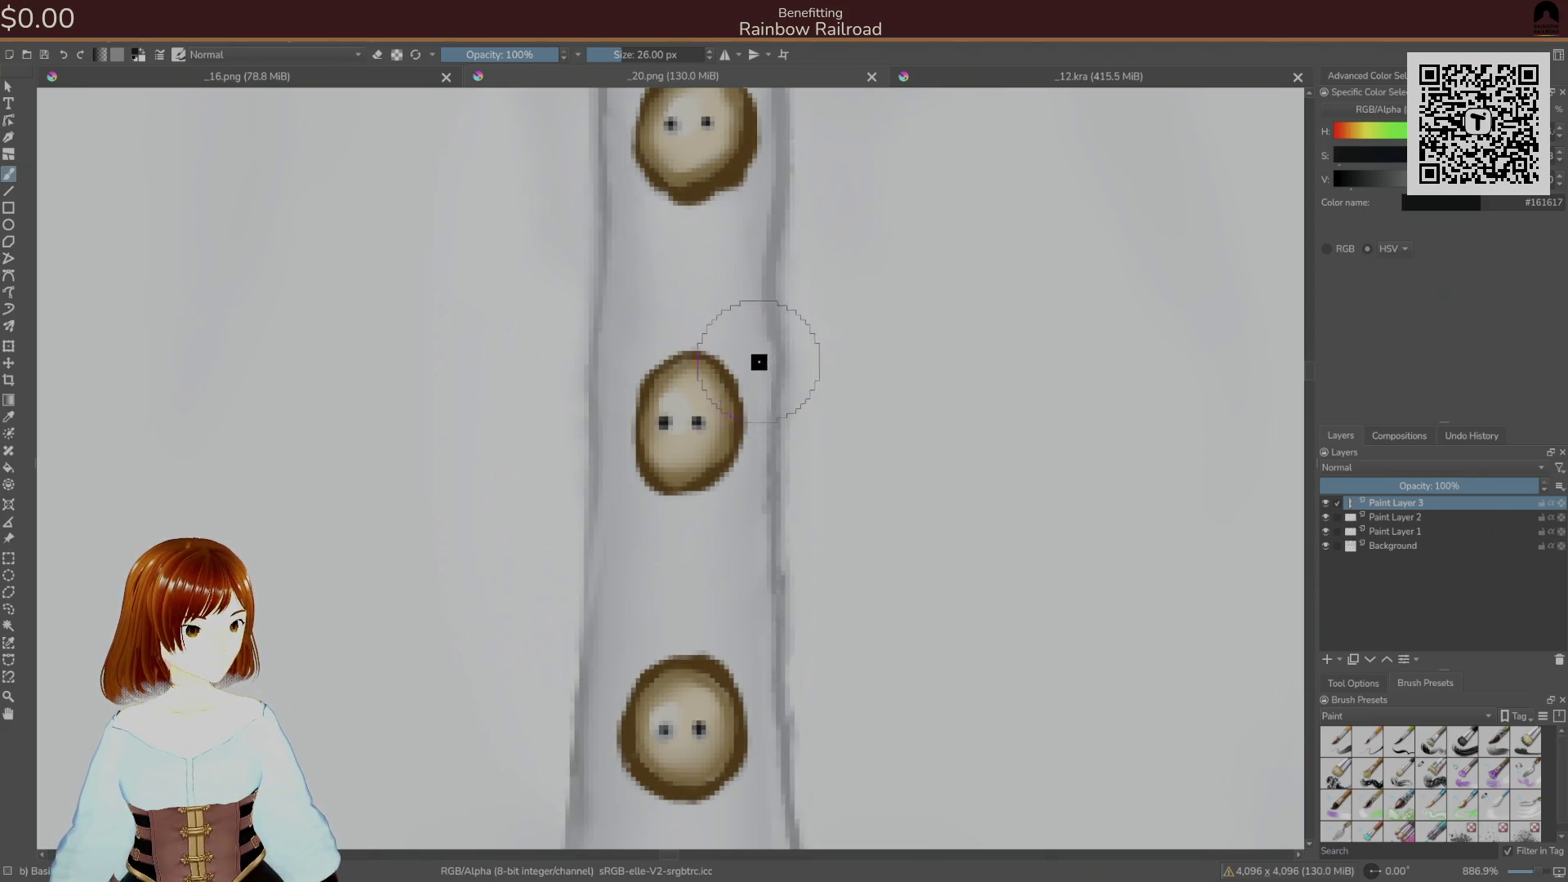
- Sample the grey seam colour and shade the edges of the top and lower buttons
left_click(727, 399, "ctrl")
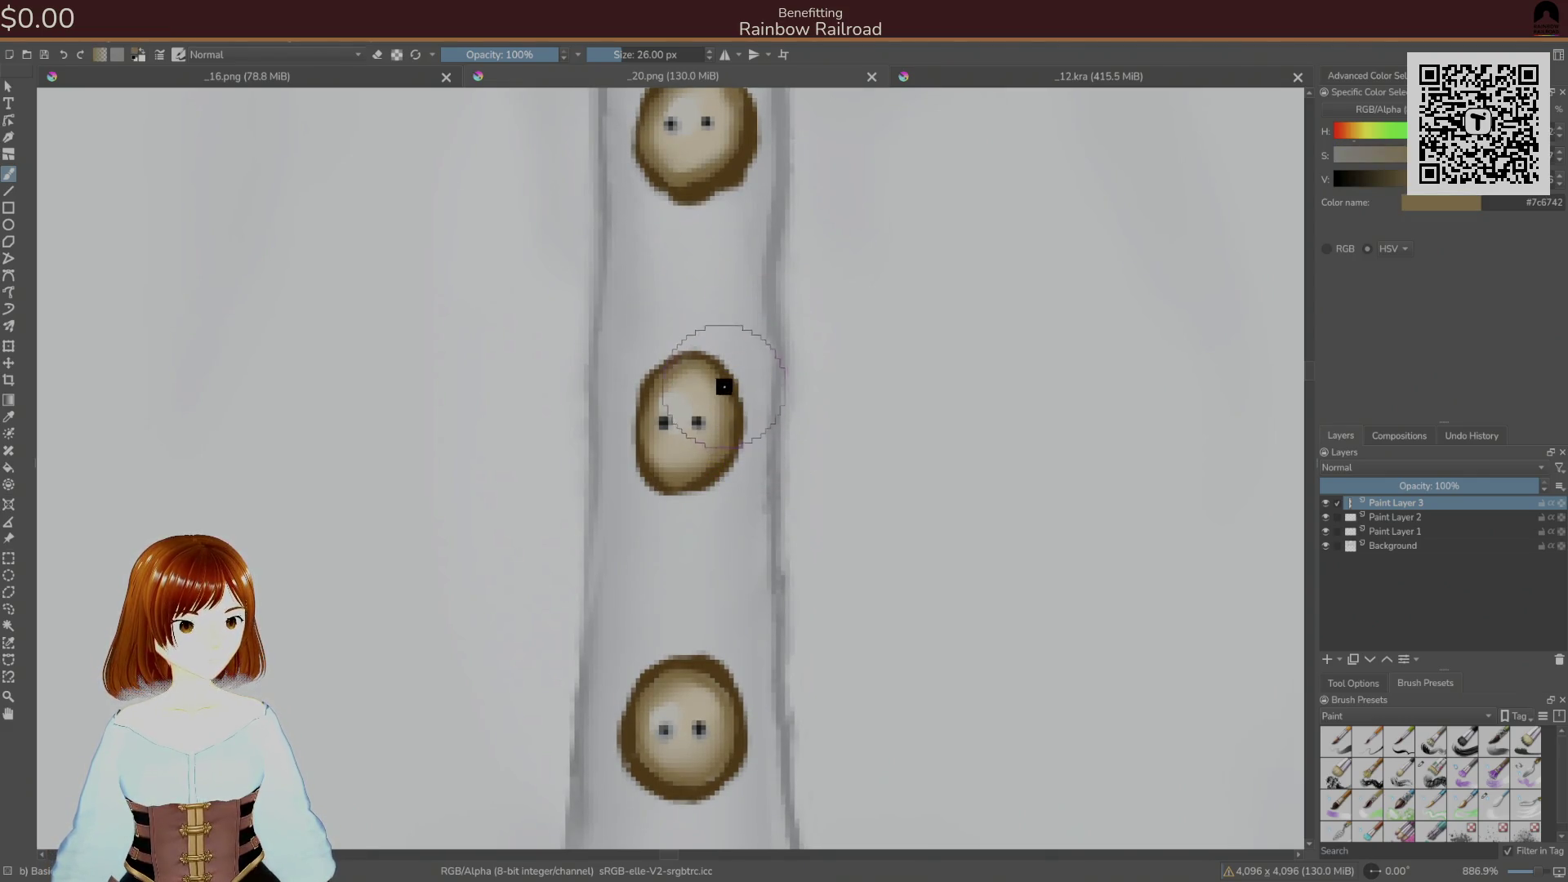
left_click(765, 433, "ctrl")
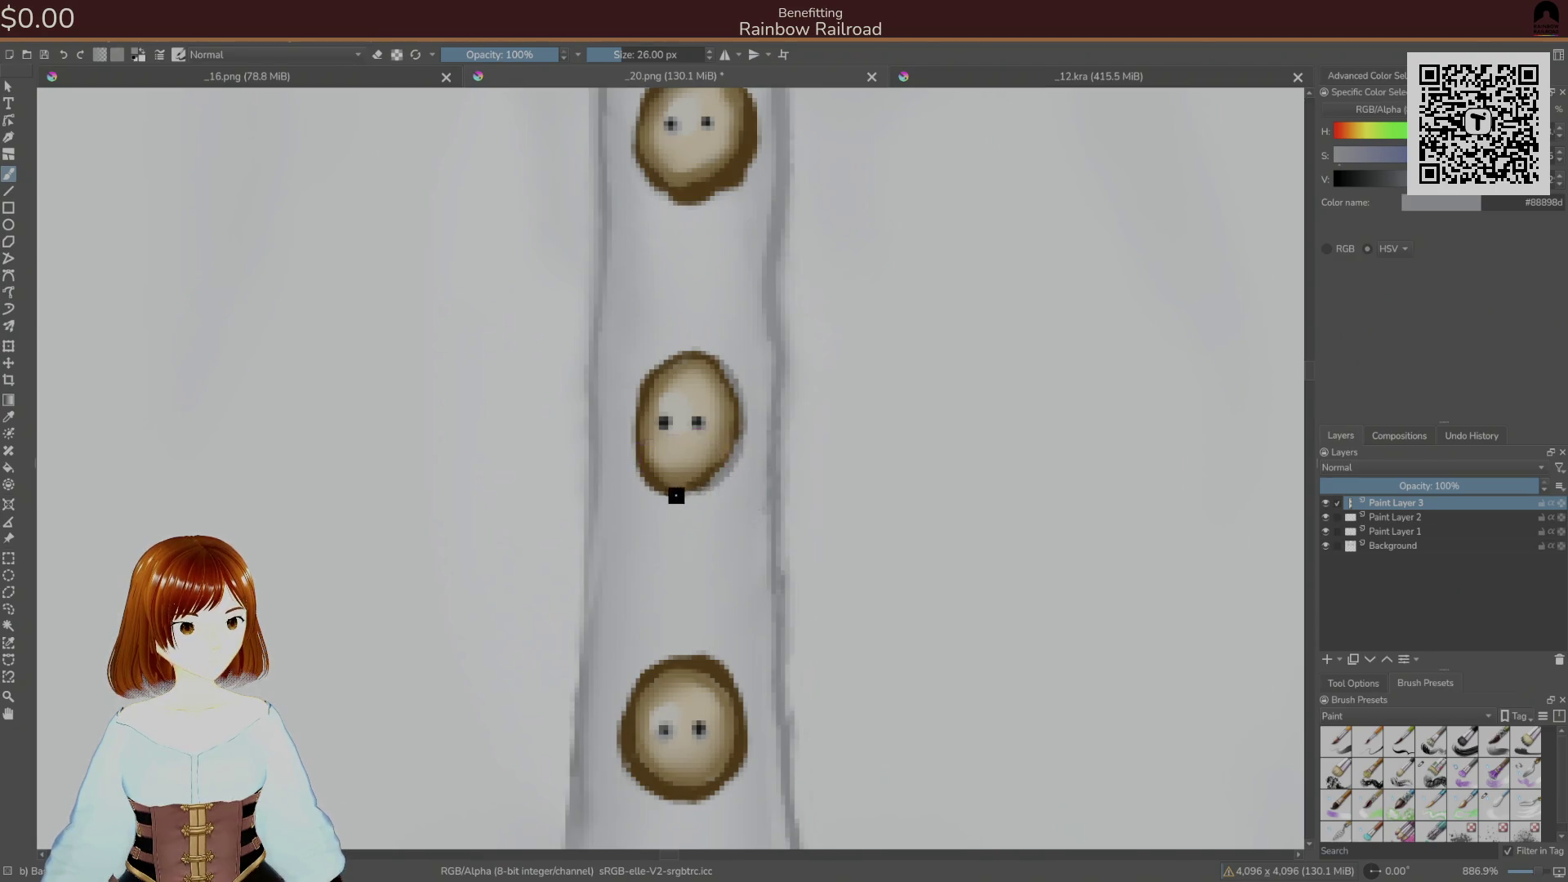
scroll(743, 245, "up", 3)
left_click_drag(739, 296, 748, 328)
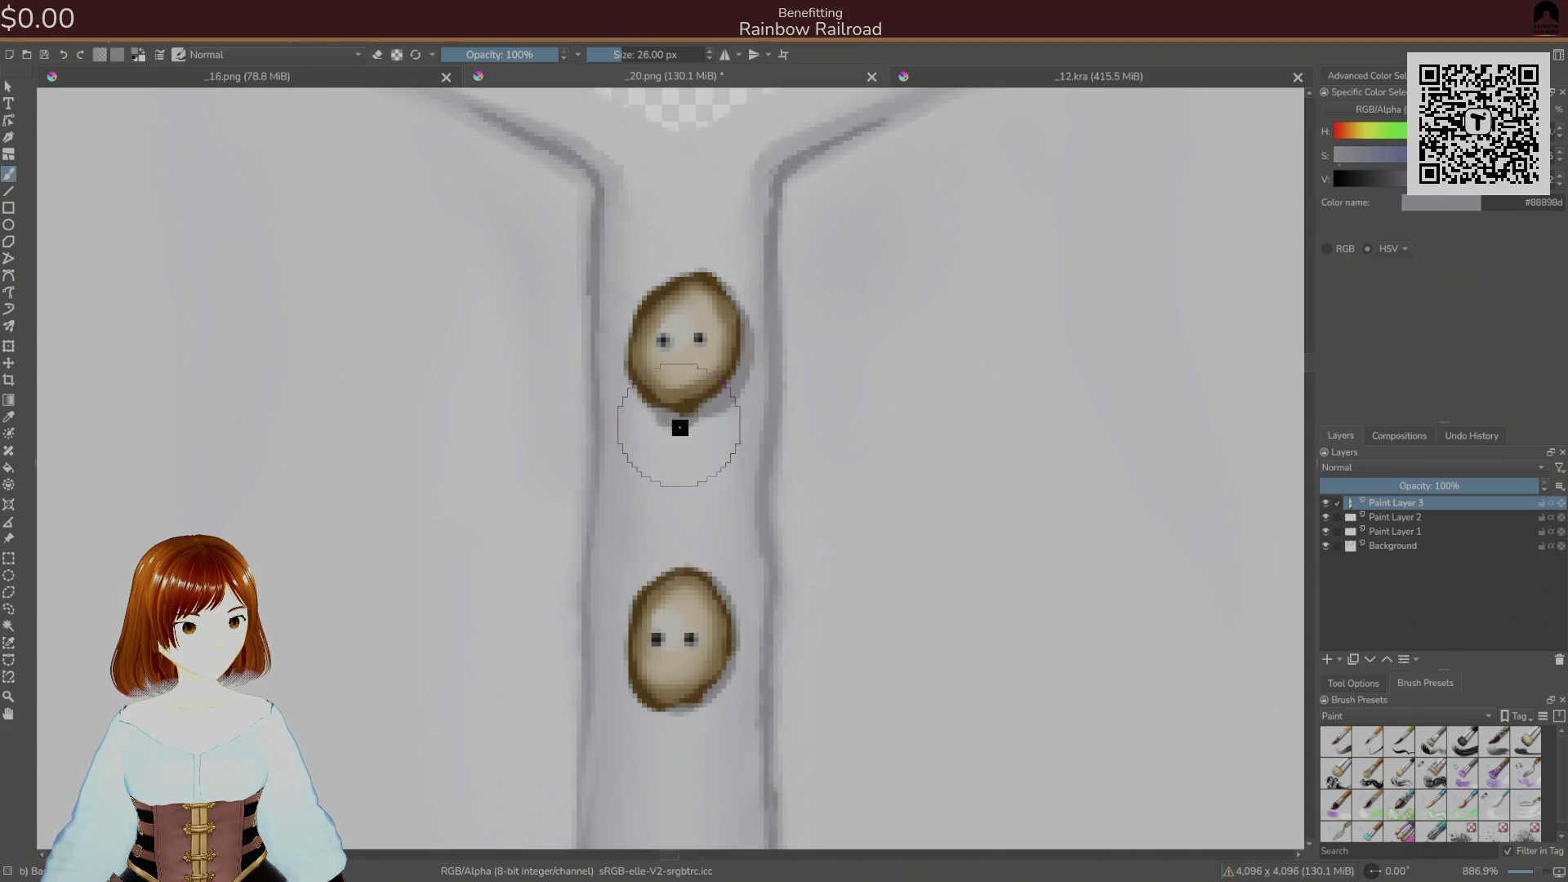
scroll(679, 424, "down", 2)
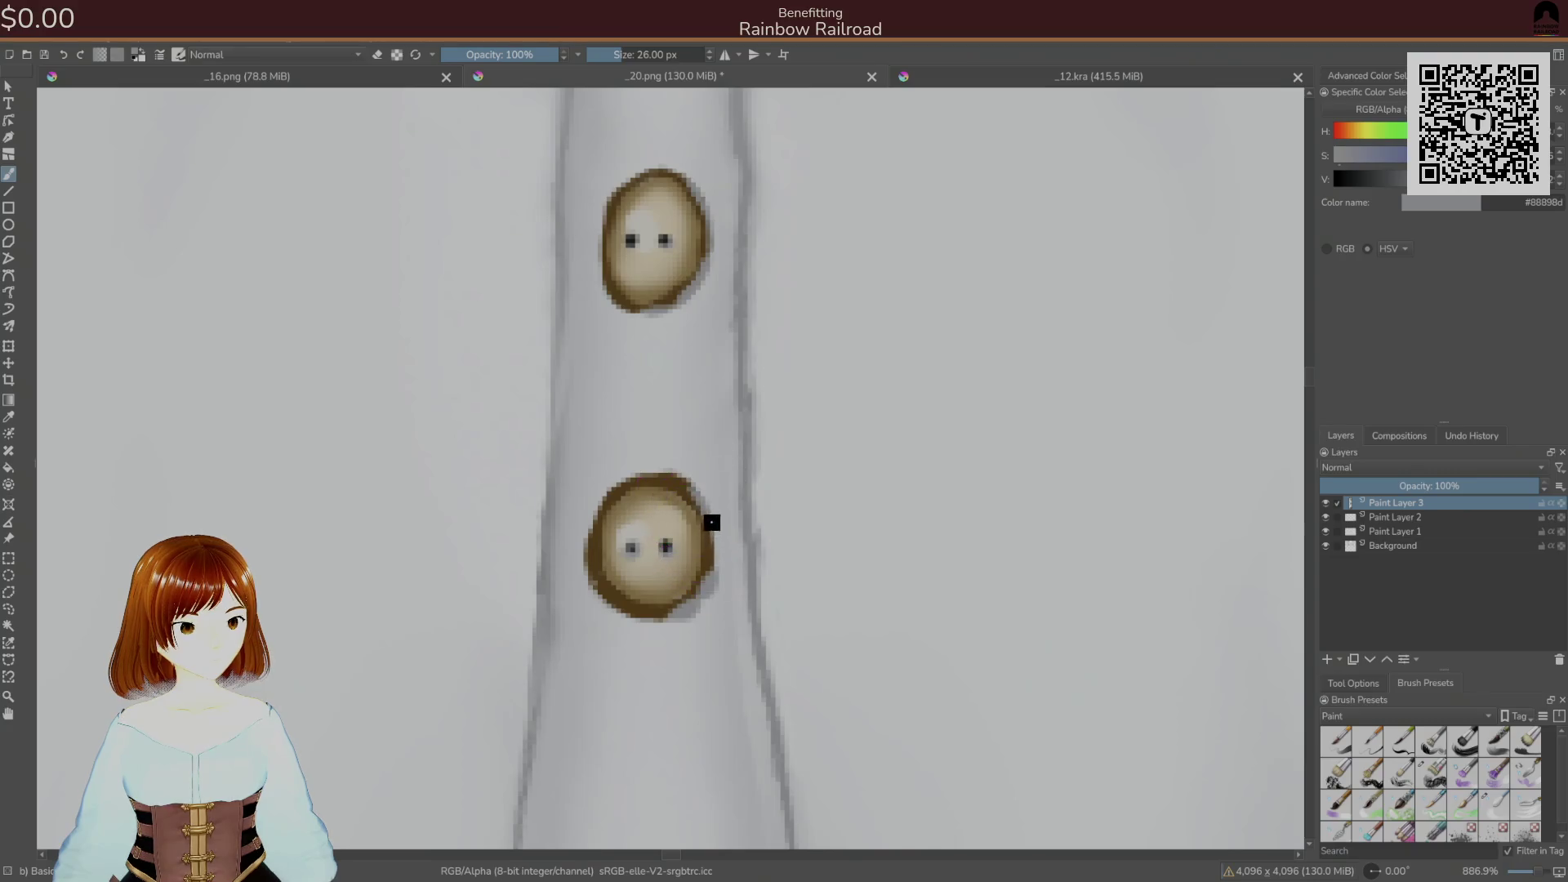
left_click_drag(711, 585, 705, 506)
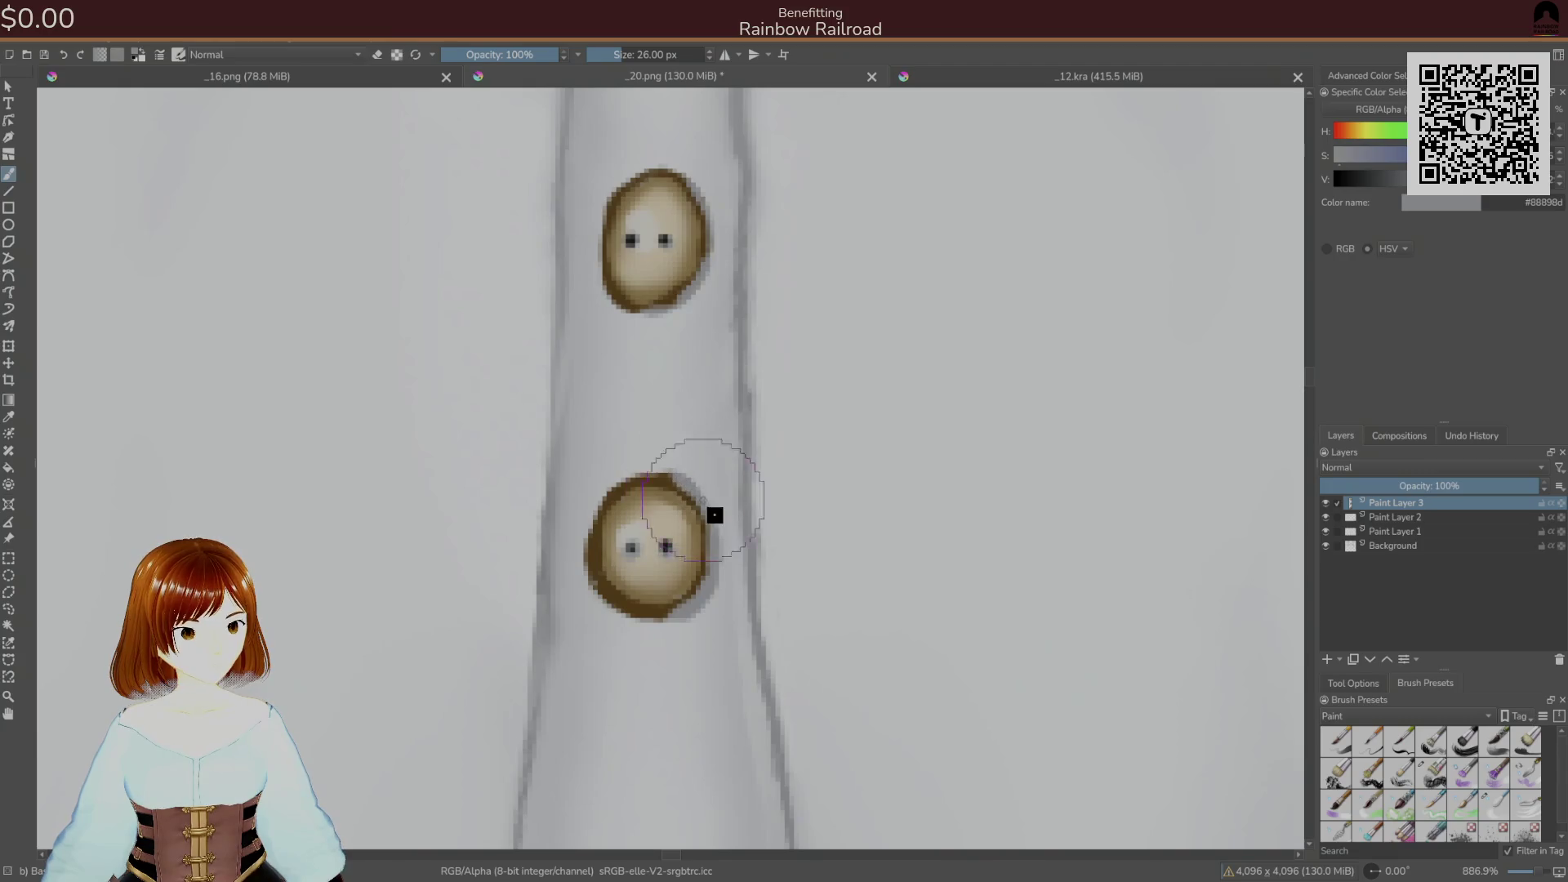
- Re-save the shirt texture as PNG and switch to Unity to check it
key("ctrl+s")
left_click(943, 596)
key("alt+Tab")
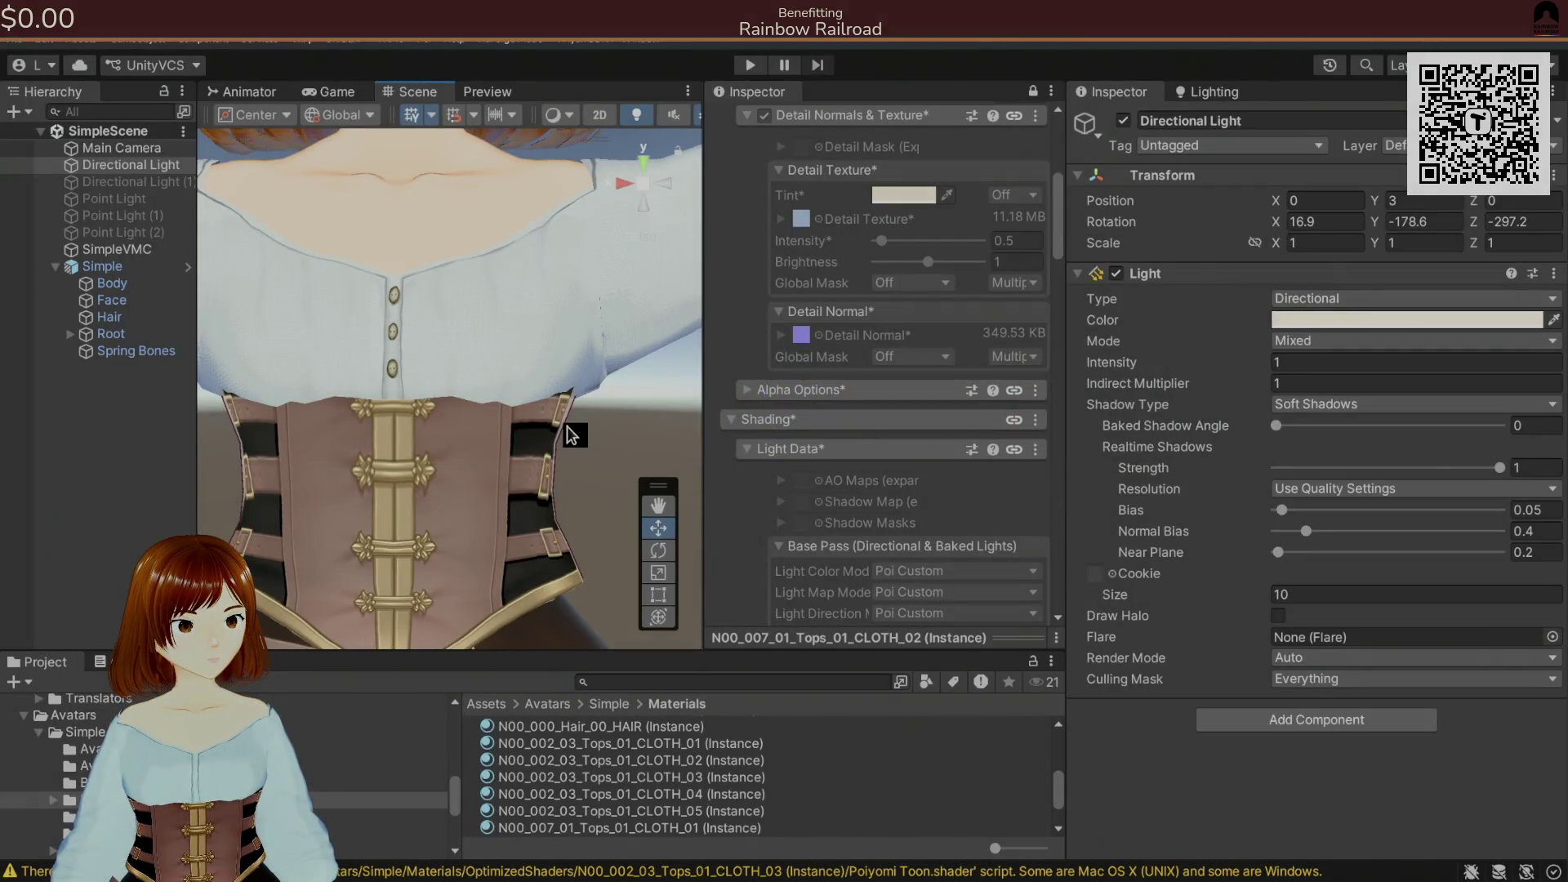
- Orbit Unity's scene to inspect the shirt, then sample the beige button colour (#c6b598) in Krita
left_click_drag(626, 501, 653, 478)
key("alt+Tab")
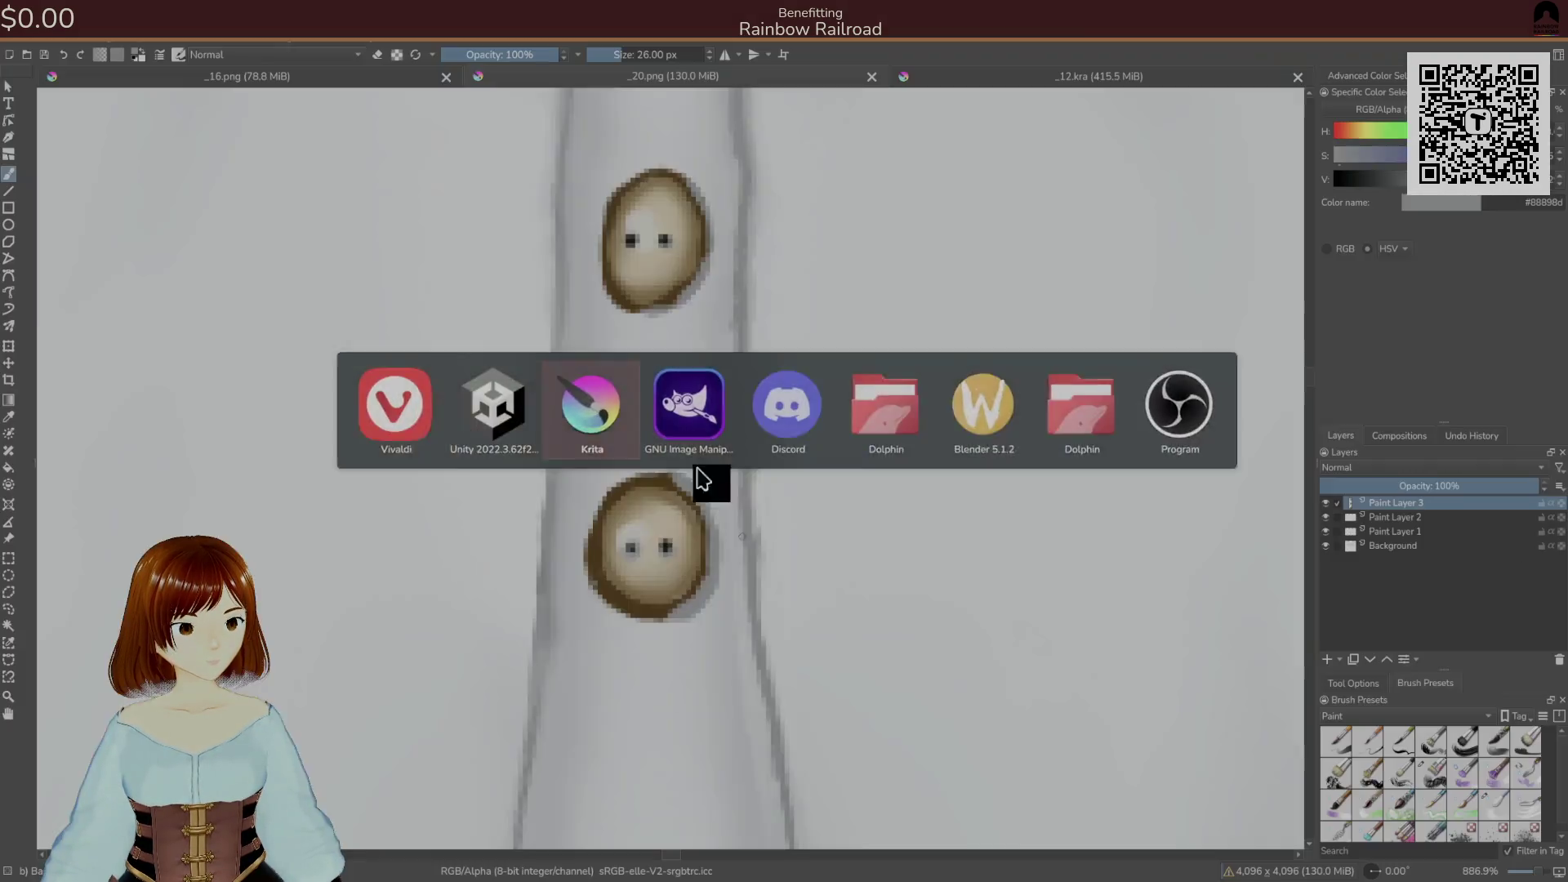
left_click(668, 540, "ctrl")
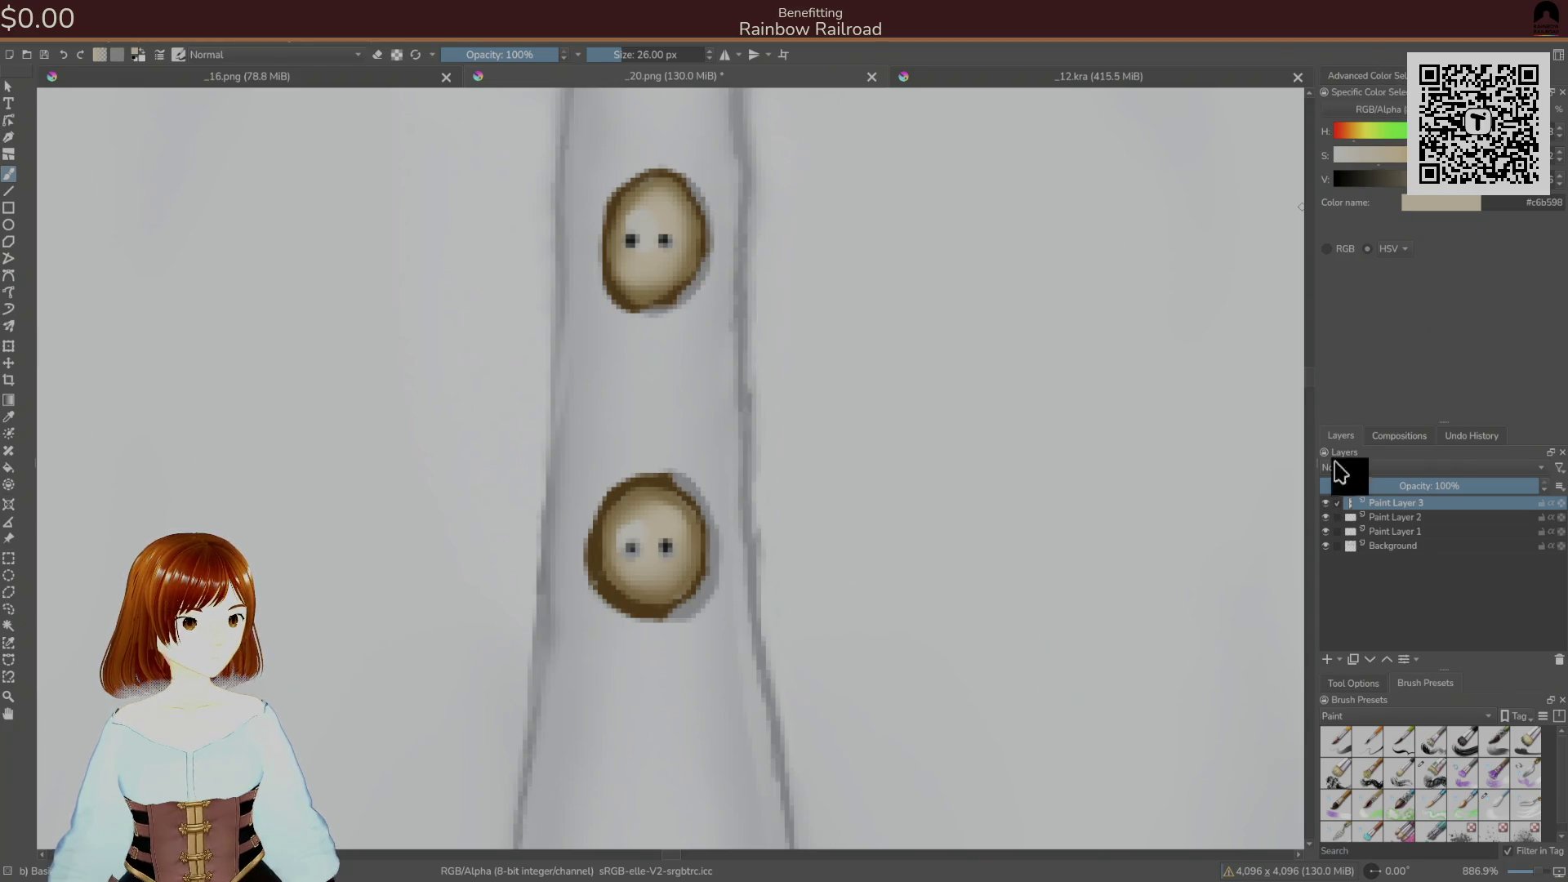
- Glaze the holes of the lower and upper buttons with beige at 30% brush opacity
left_click(1373, 685)
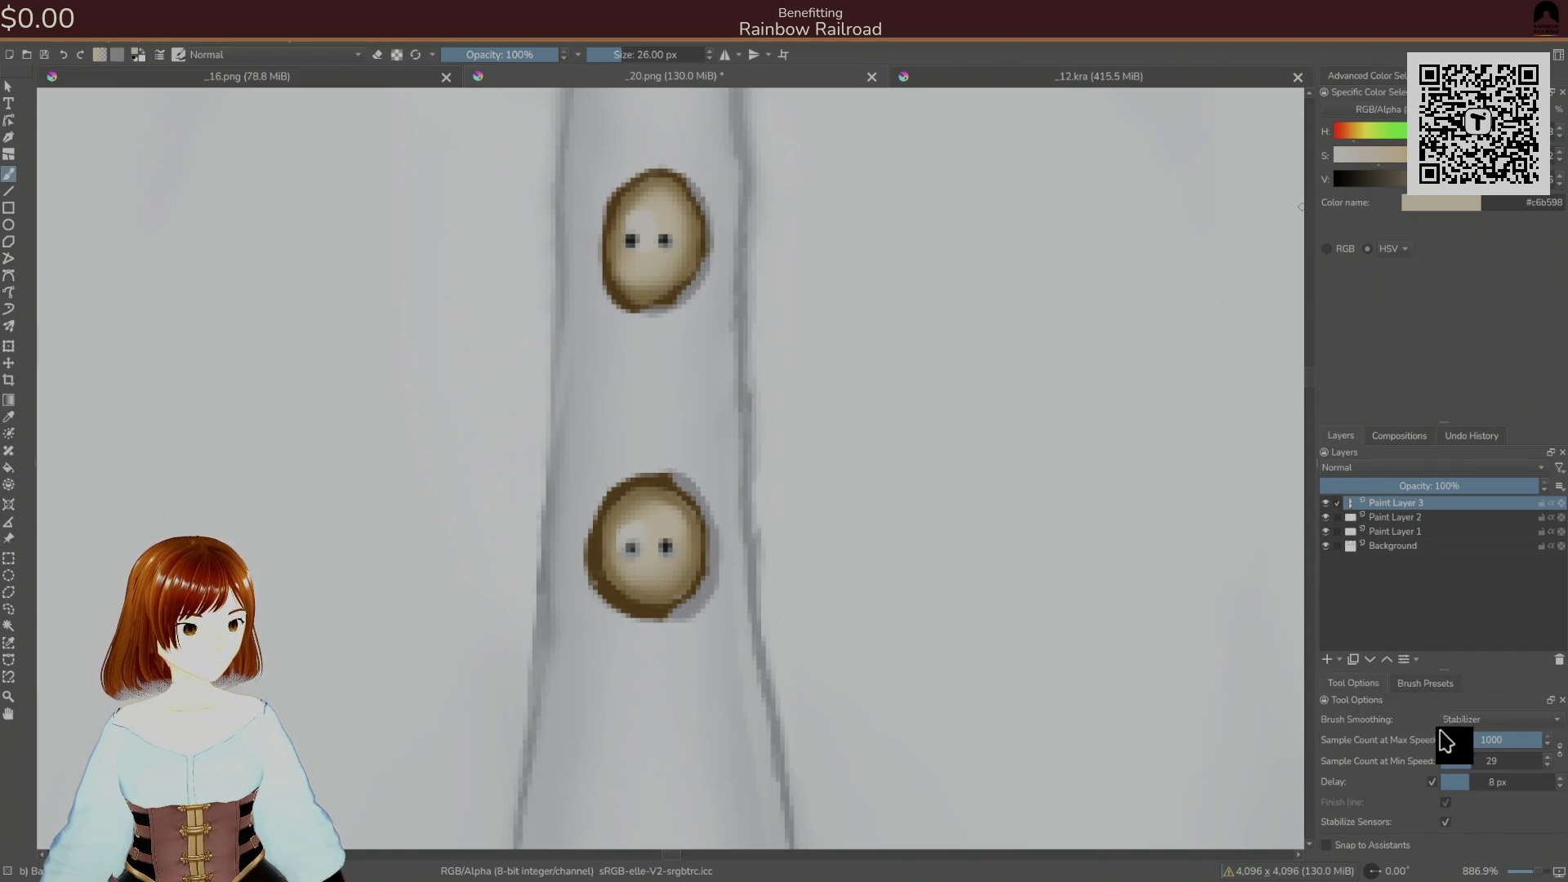
left_click_drag(518, 54, 476, 54)
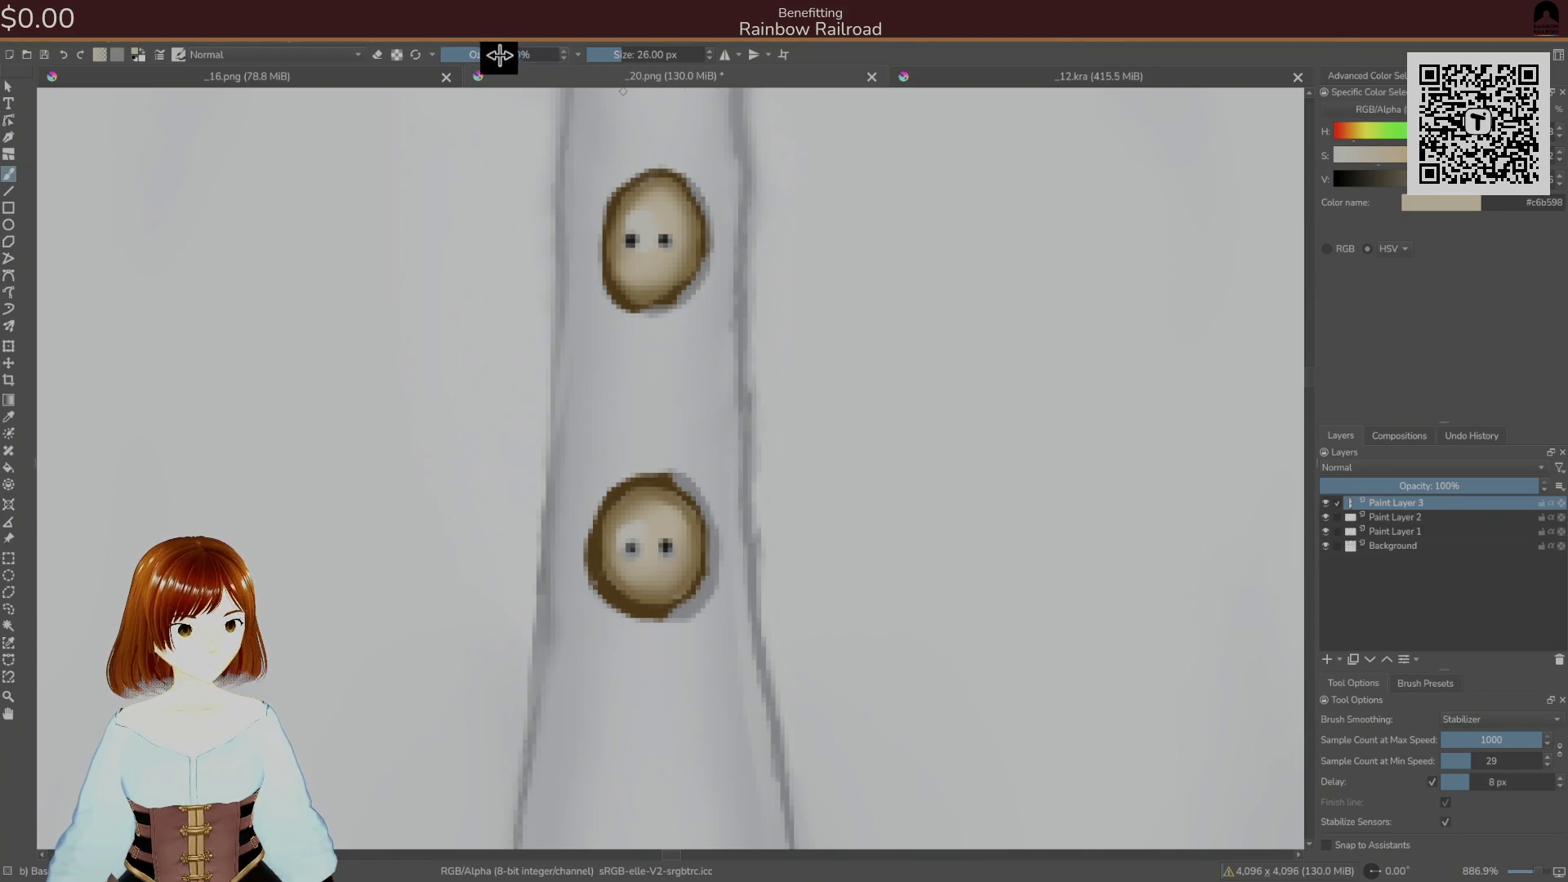
left_click_drag(642, 546, 647, 533)
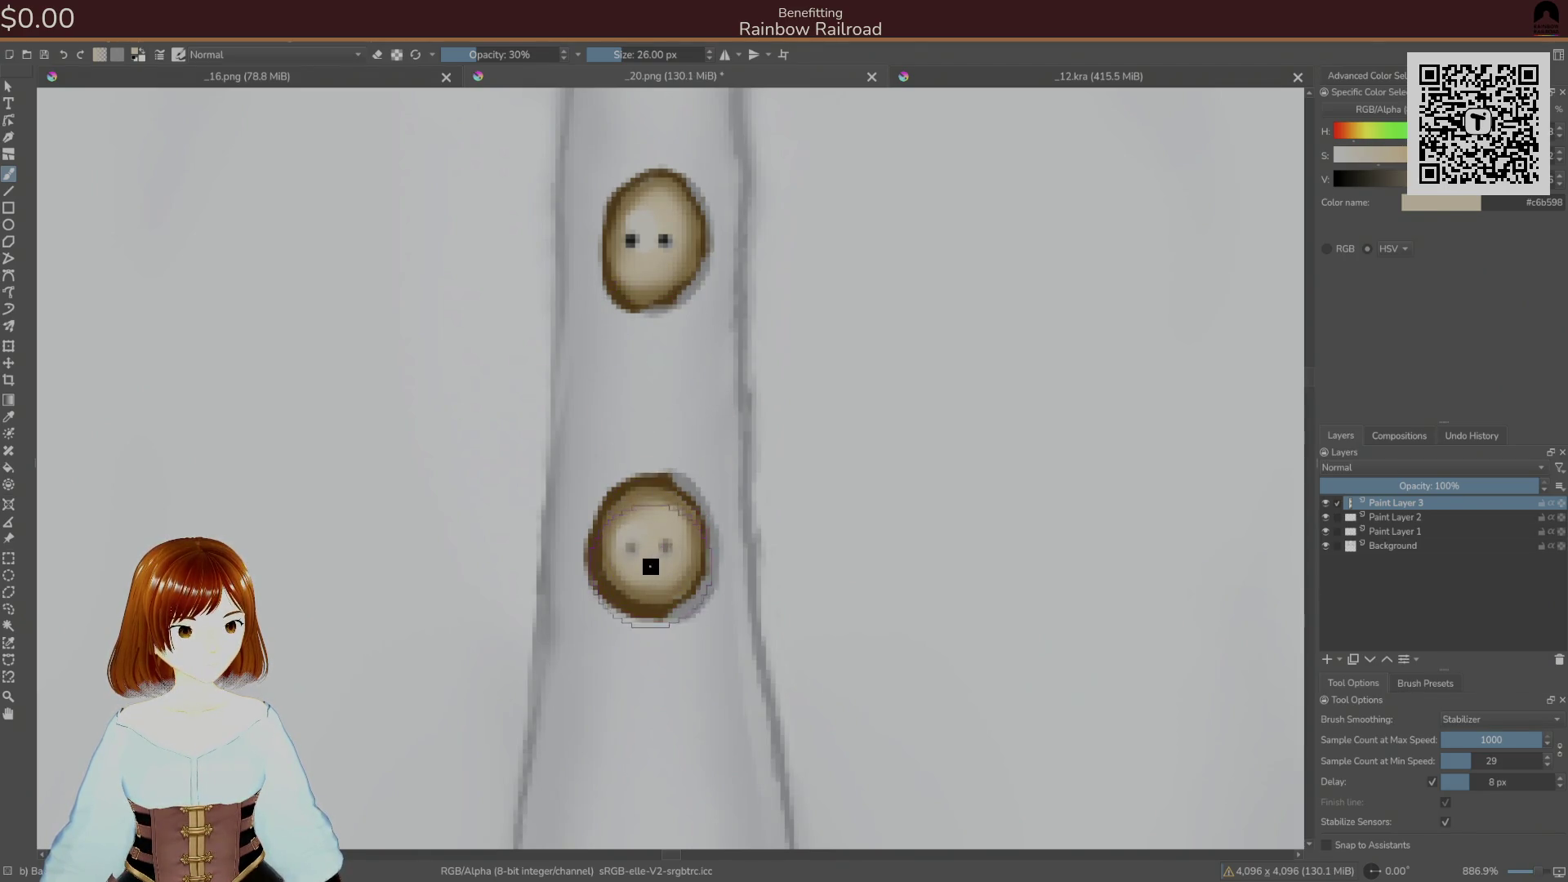
mouse_move(660, 223)
left_mouse_down()
mouse_move(651, 260)
mouse_move(700, 472)
mouse_move(654, 420)
left_mouse_up()
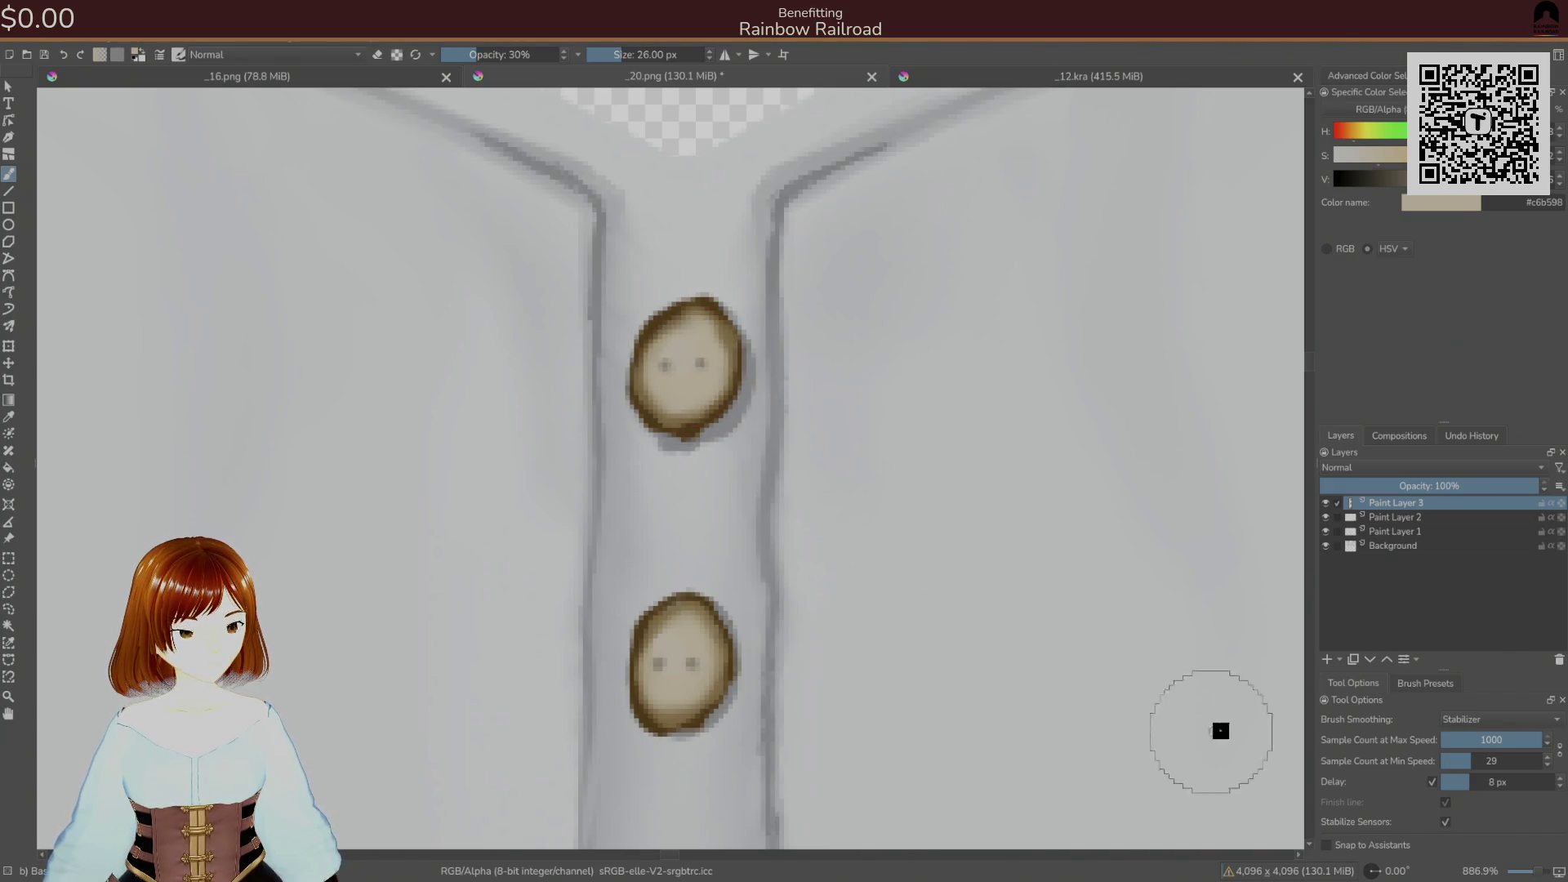
left_click(1425, 683)
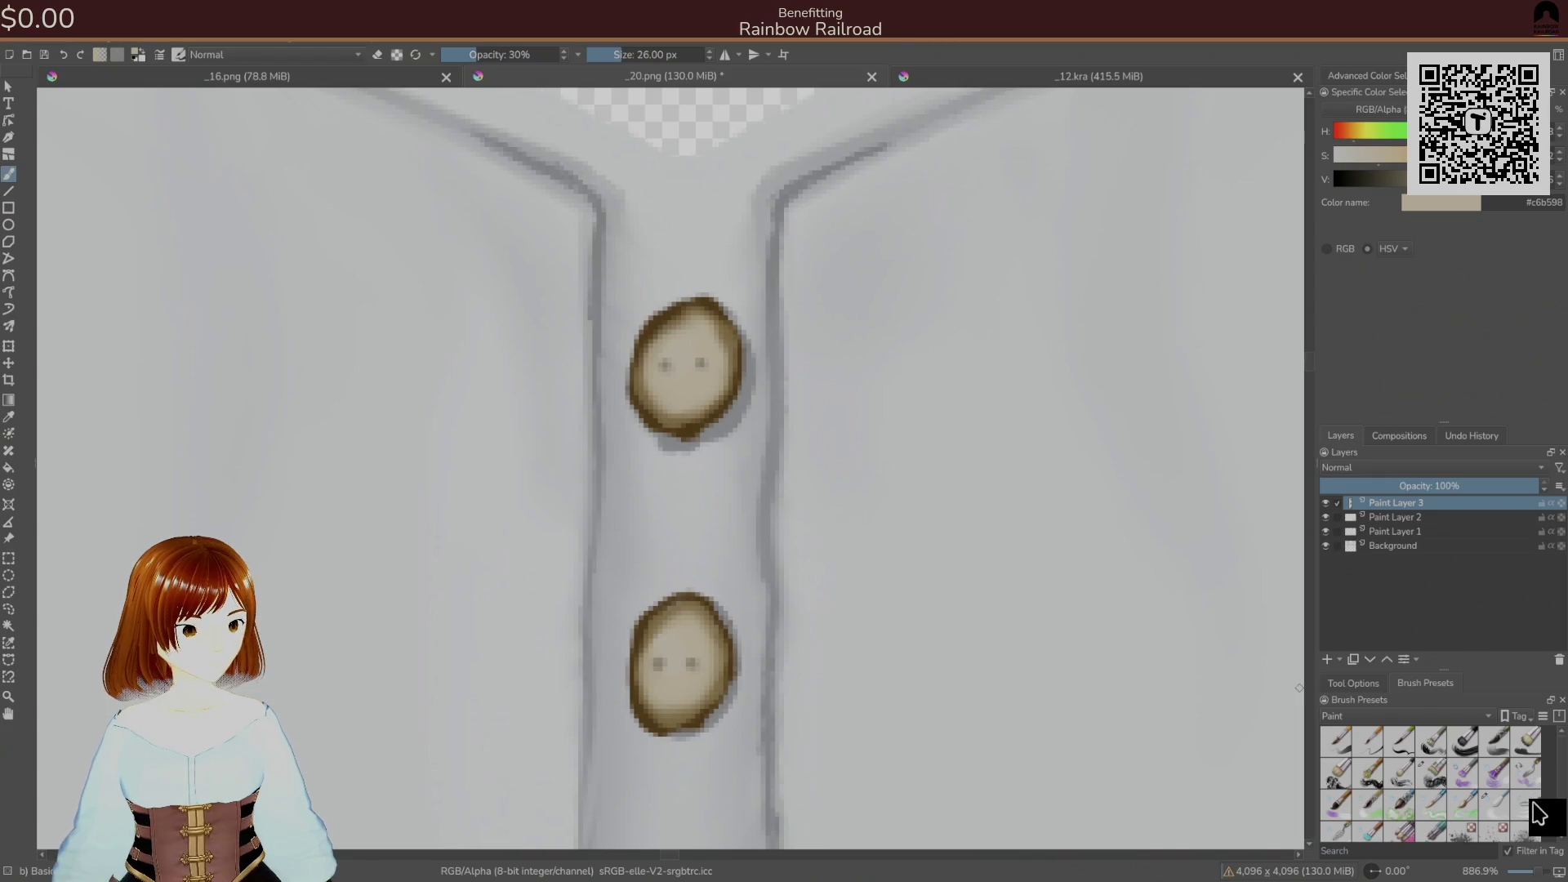
- Switch to a small 9 px brush, bring the buttons into view, and re-save as PNG
left_click(1496, 805)
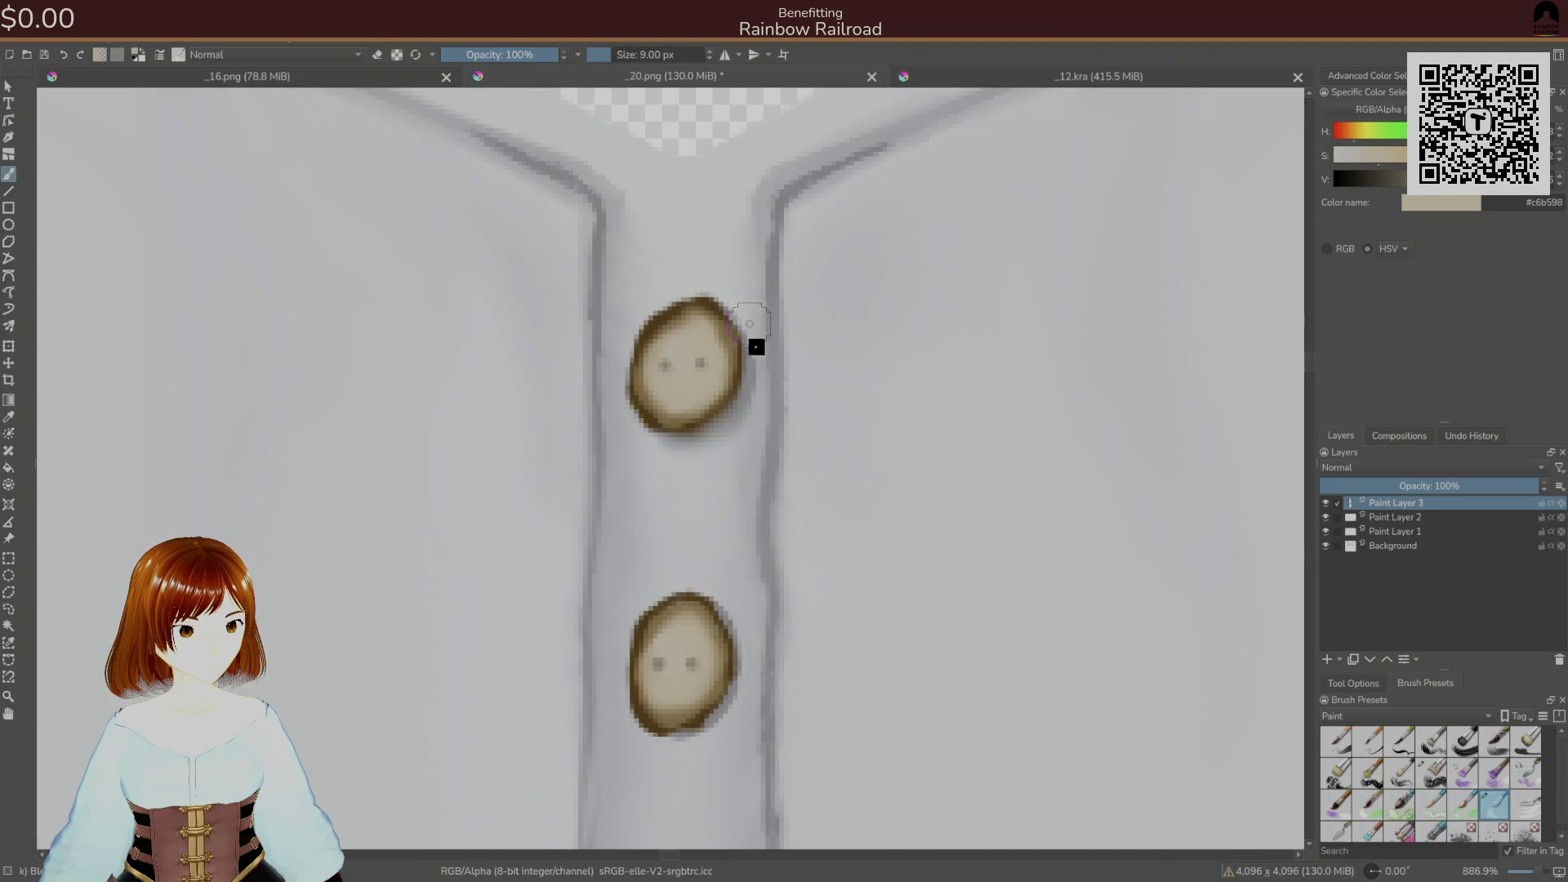
left_click_drag(711, 629, 762, 421)
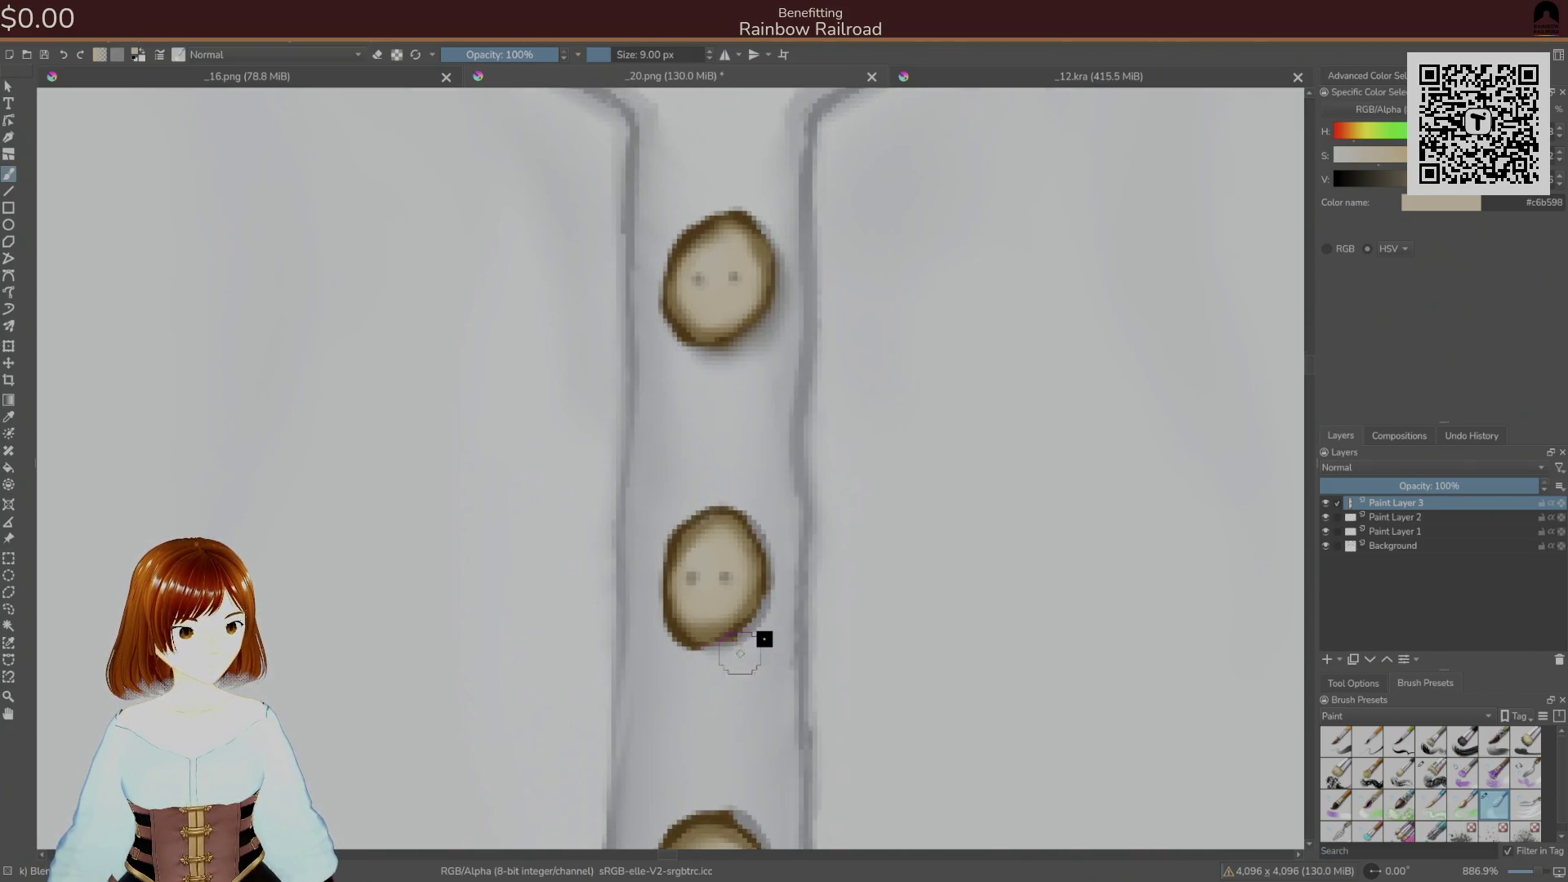
key("ctrl+z")
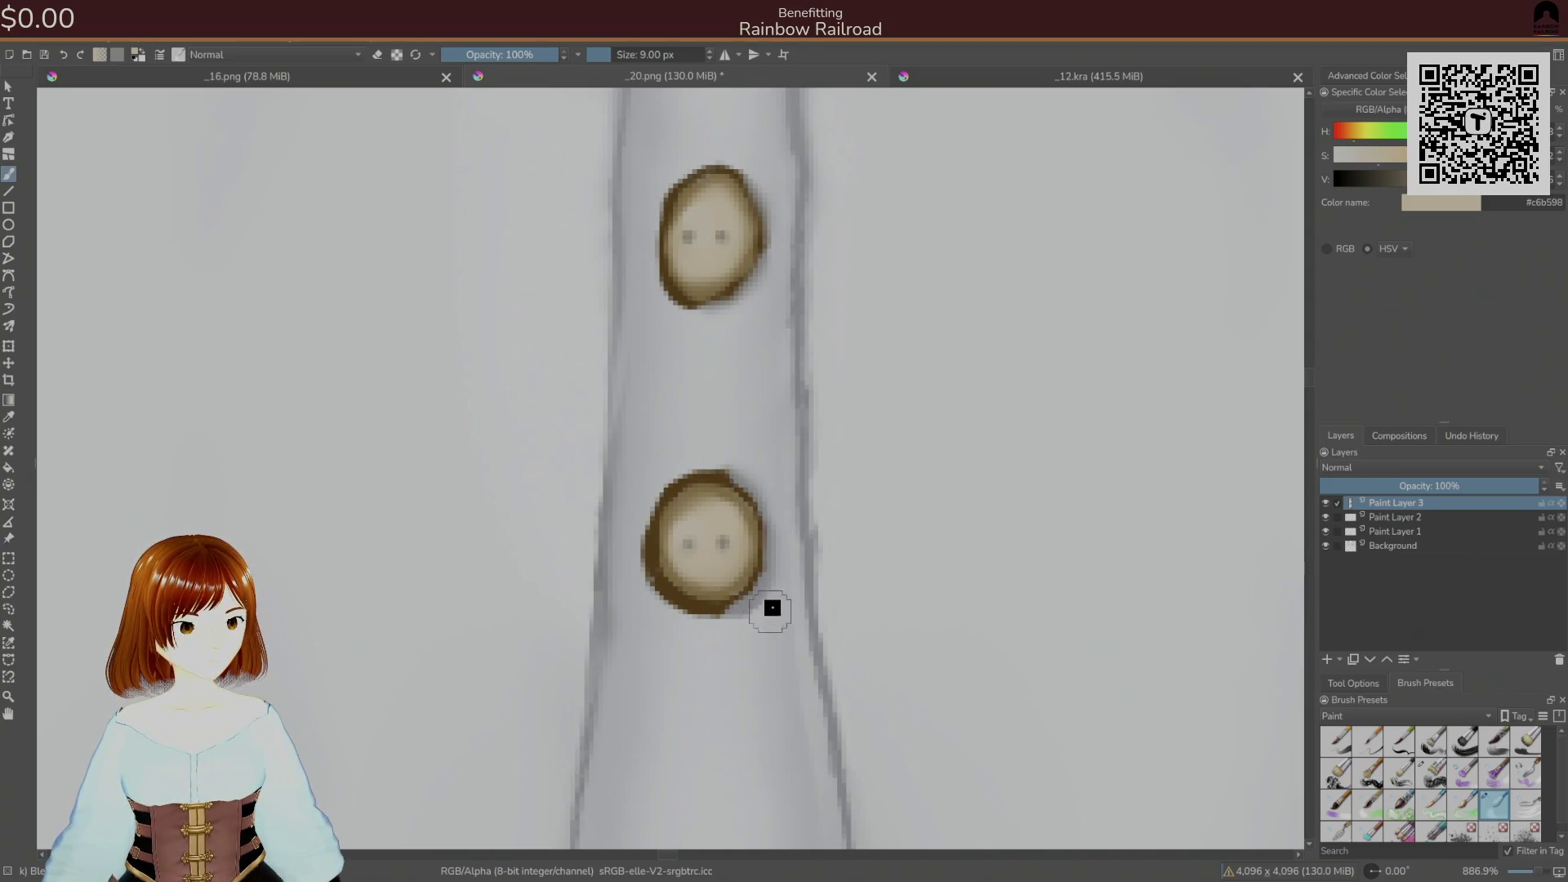
key("ctrl+s")
left_click(931, 596)
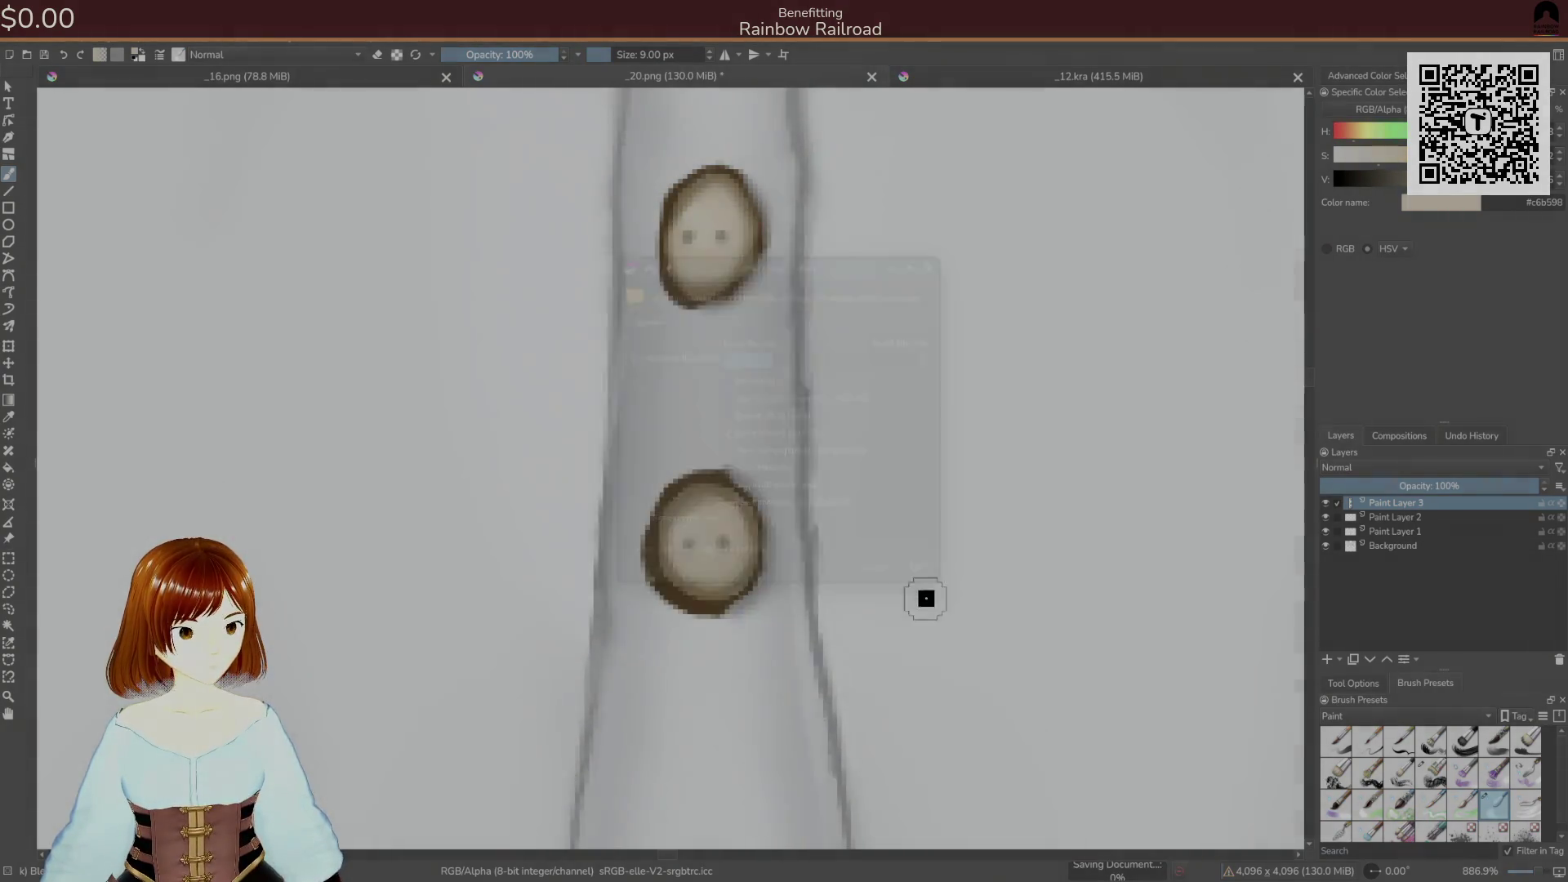
- Zoom the Unity Scene view in on the avatar's shirt buttons, then return to Krita
key("alt+Tab")
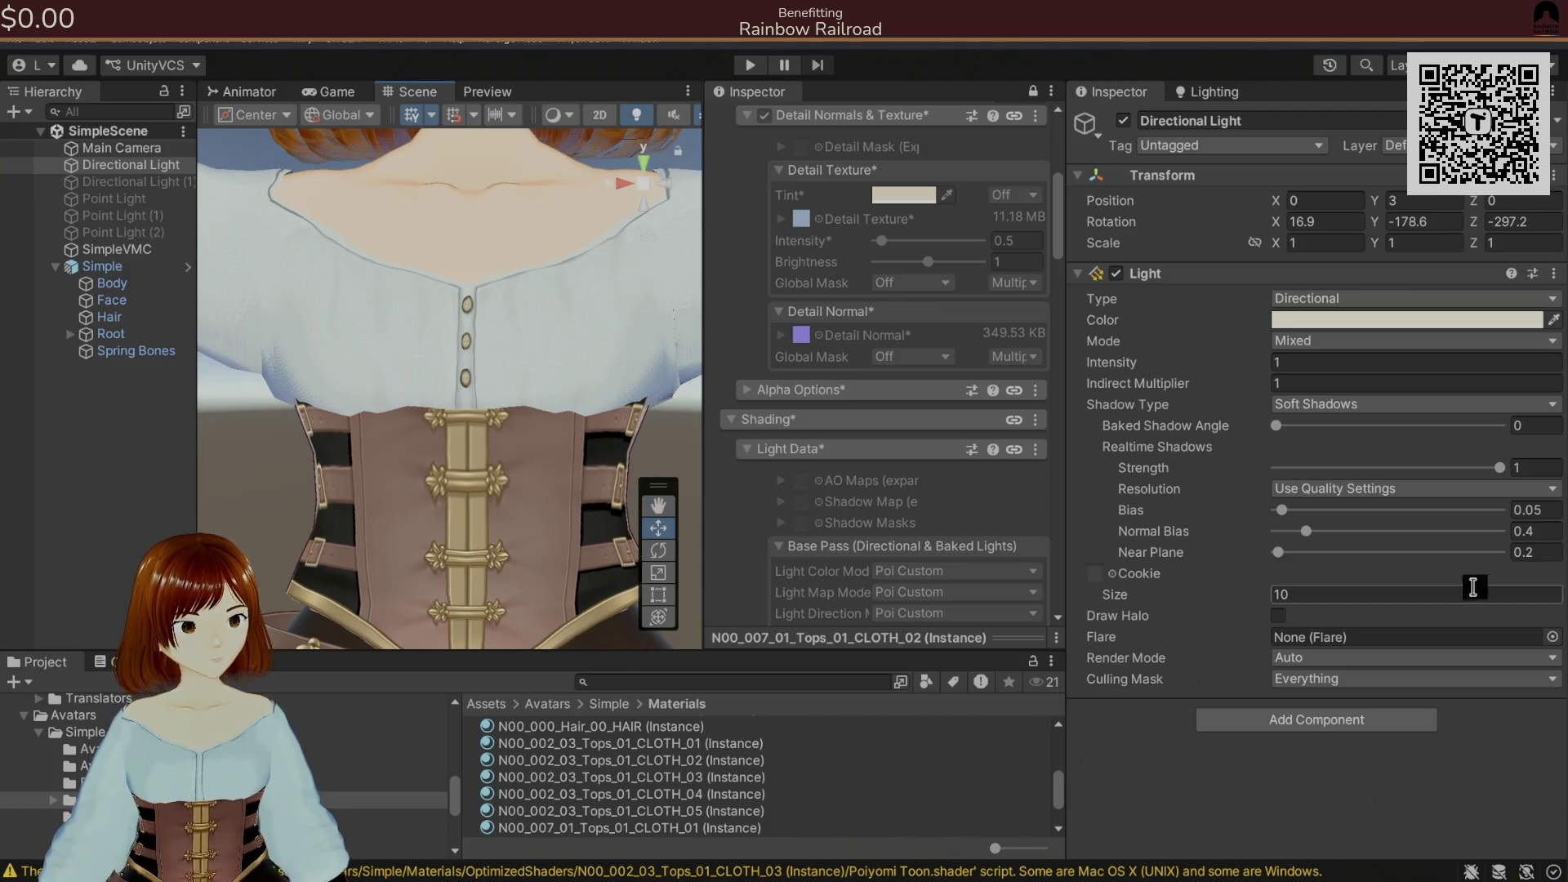
scroll(468, 272, "down", 3)
scroll(474, 279, "up", 2)
scroll(474, 279, "up", 10)
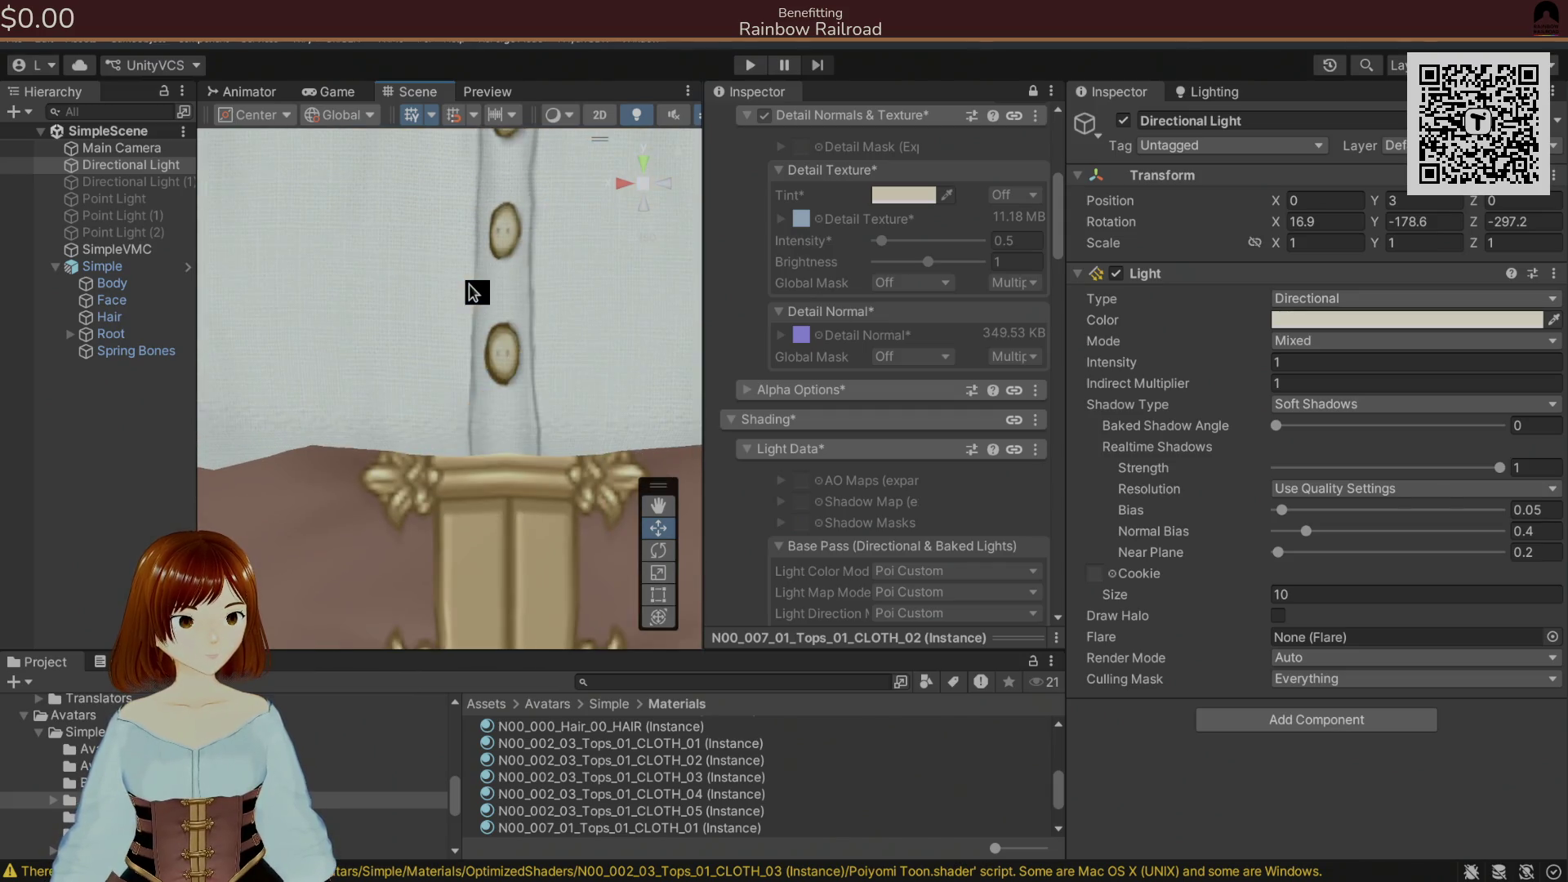
key("alt+Tab")
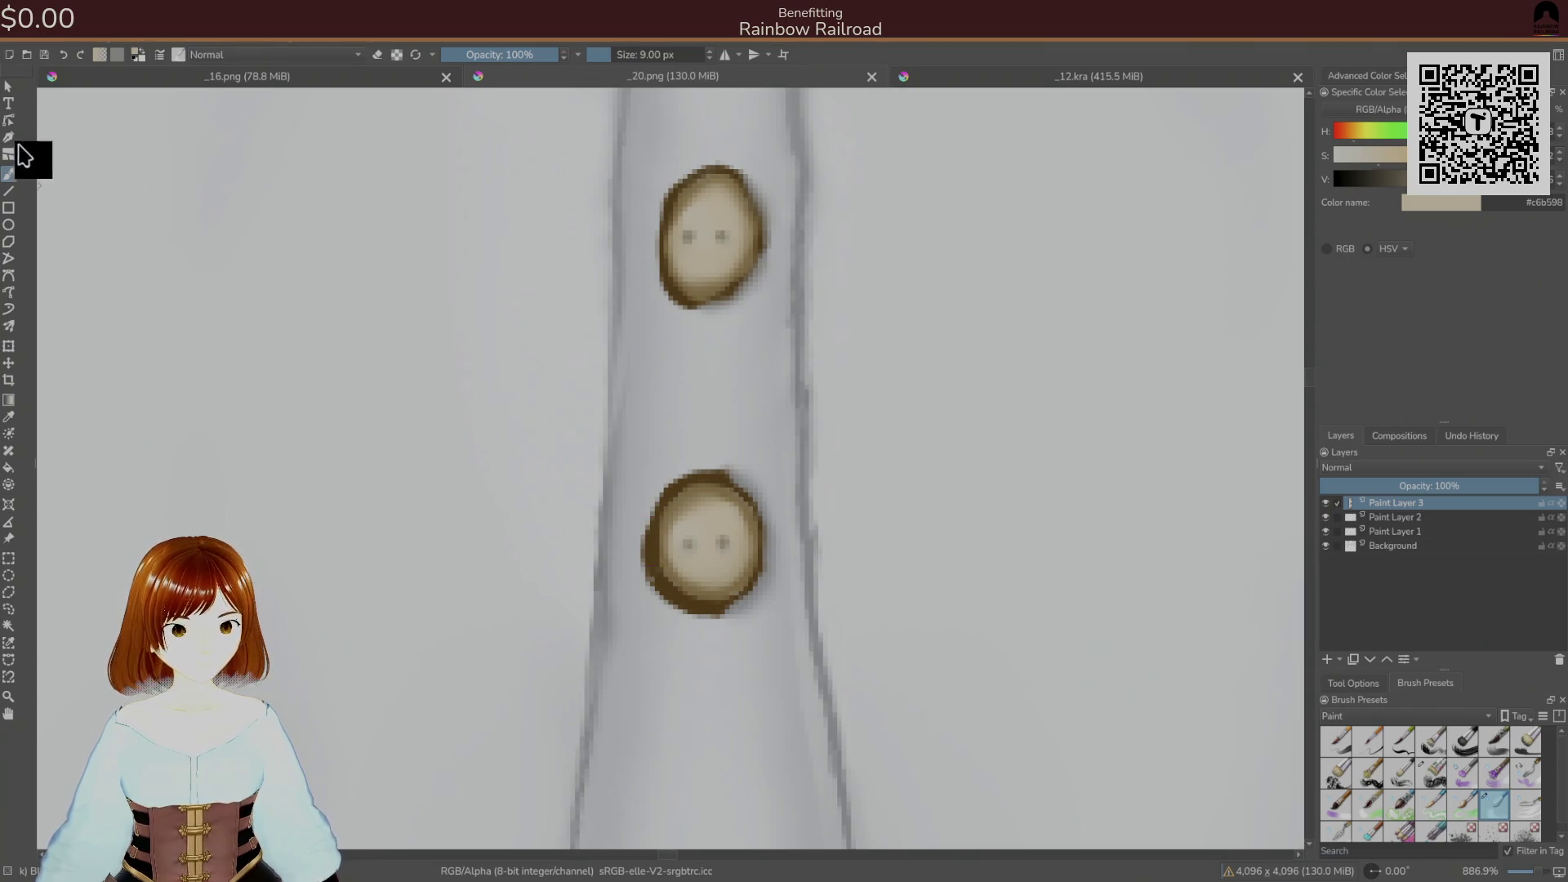
- Select the lower button with a freehand lasso after discarding trial elliptical selections
left_click(10, 575)
left_click_drag(627, 597, 652, 472)
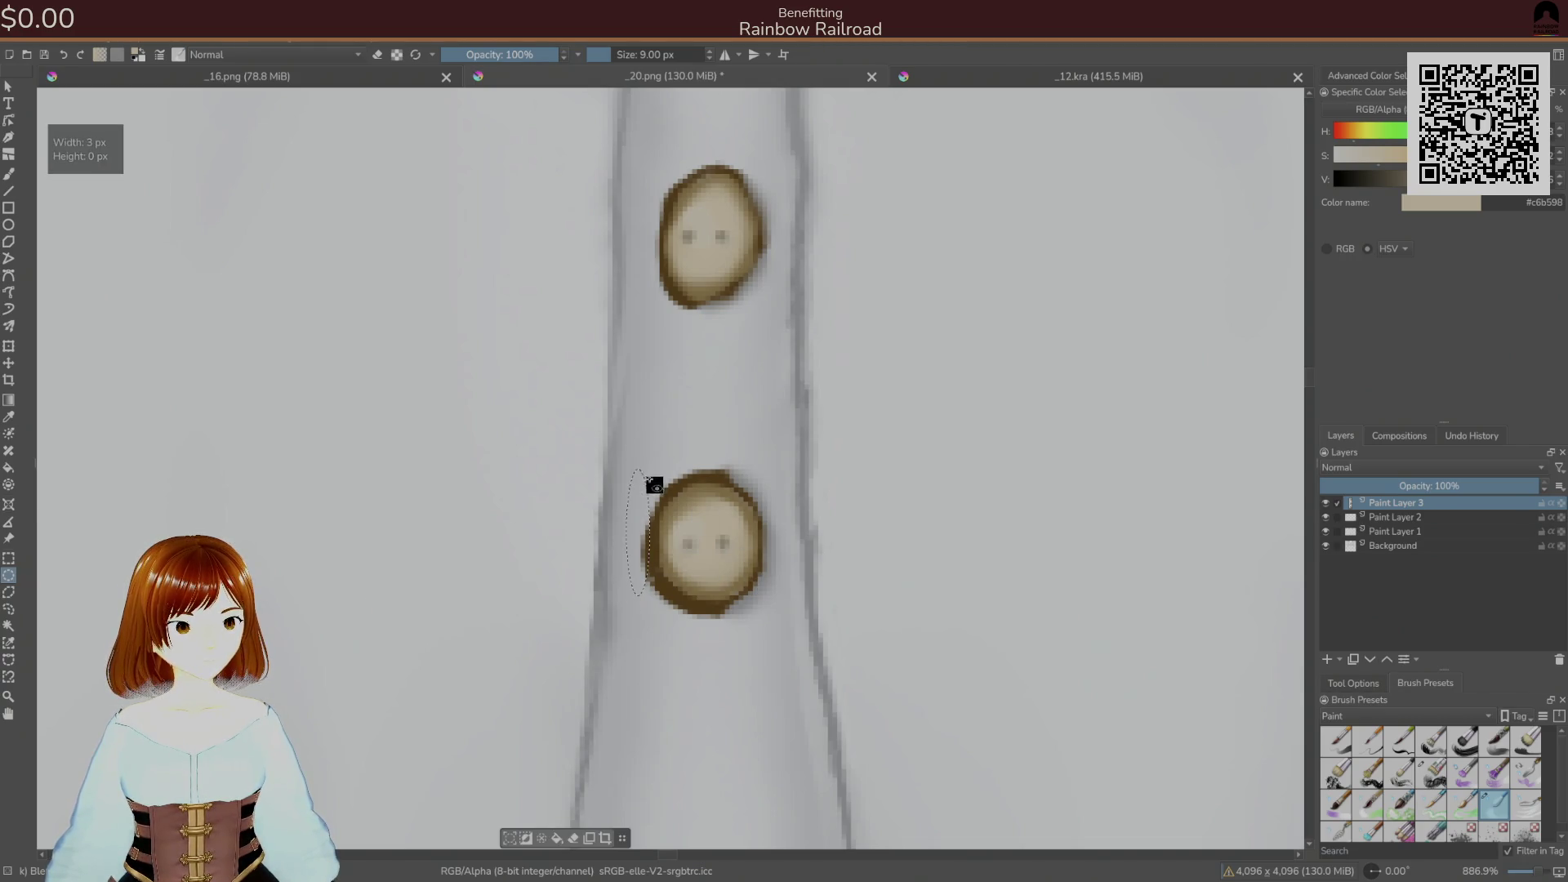
left_click(702, 547)
left_click_drag(704, 544, 709, 539)
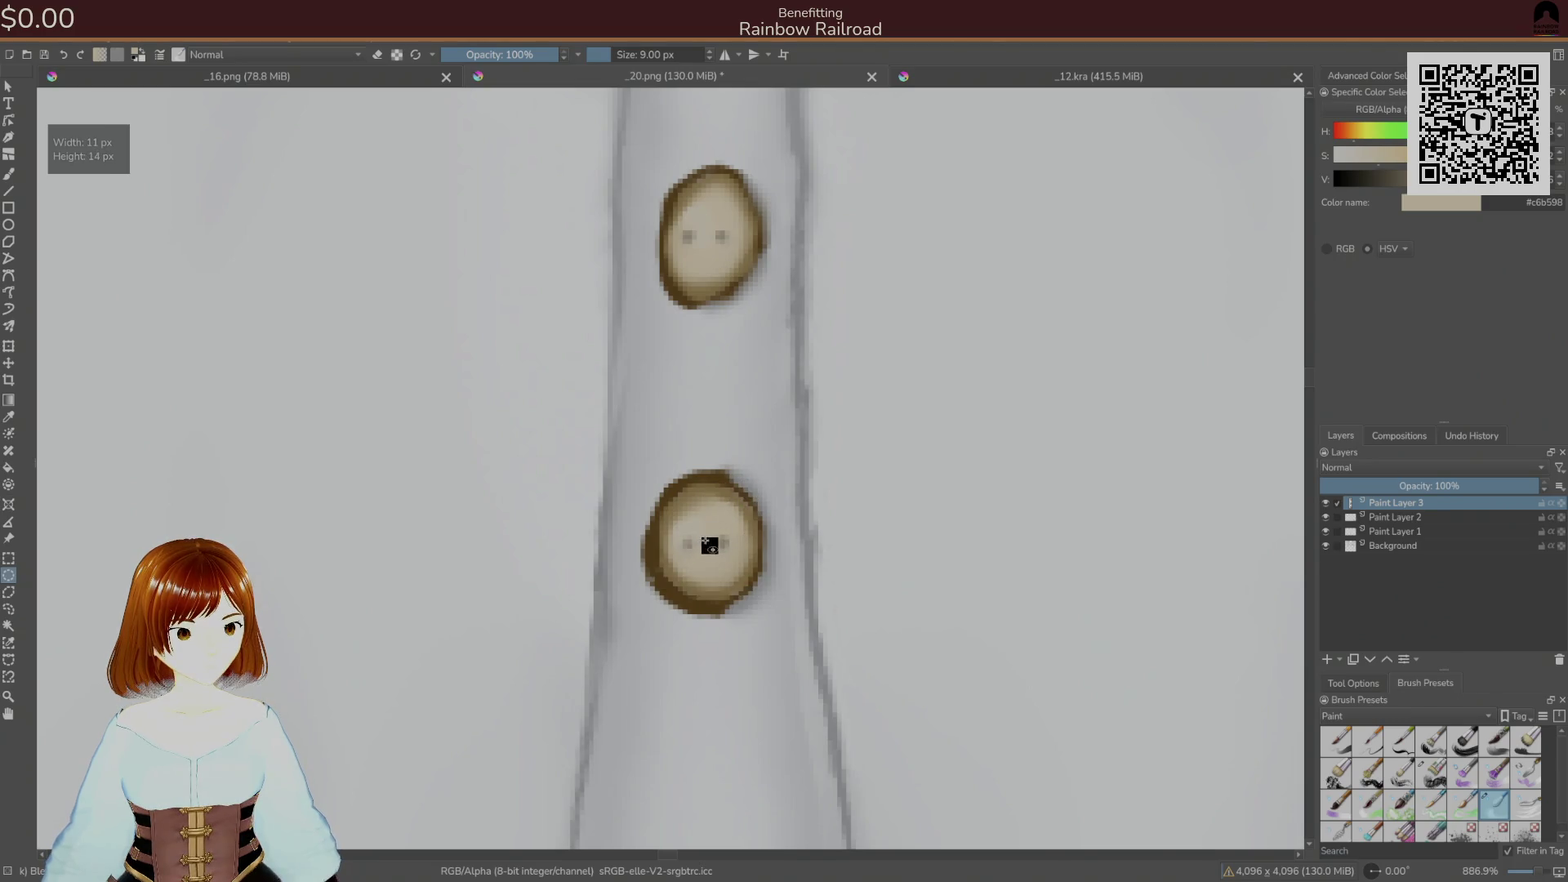
left_click_drag(706, 550, 750, 495)
left_click(8, 609)
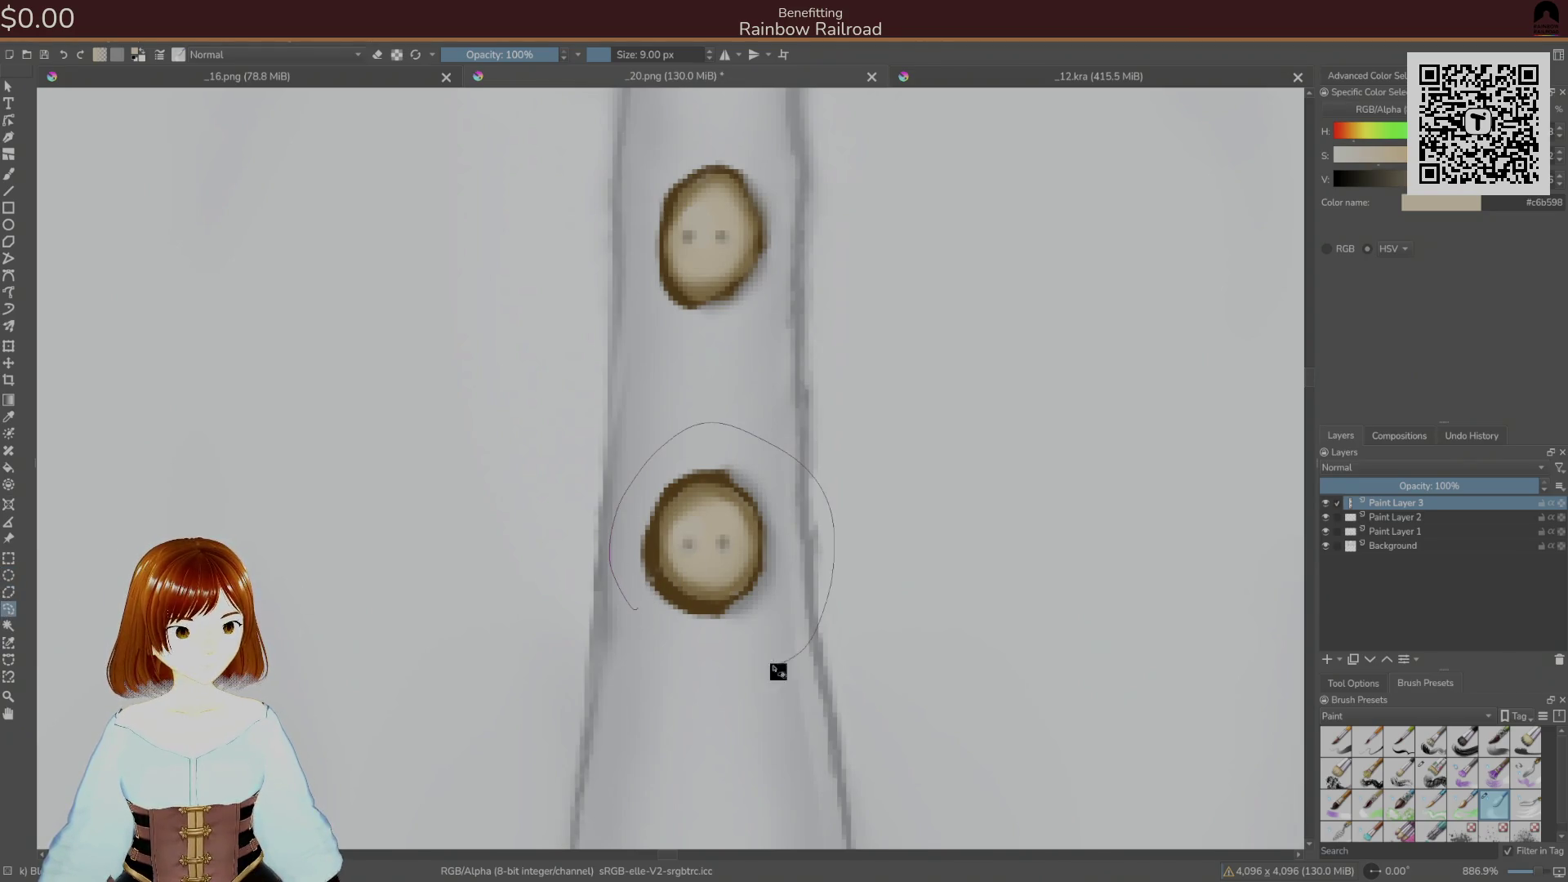
left_click_drag(778, 665, 641, 635)
- Transform the lower button to rotate and flatten it, and apply the change
key("ctrl+t")
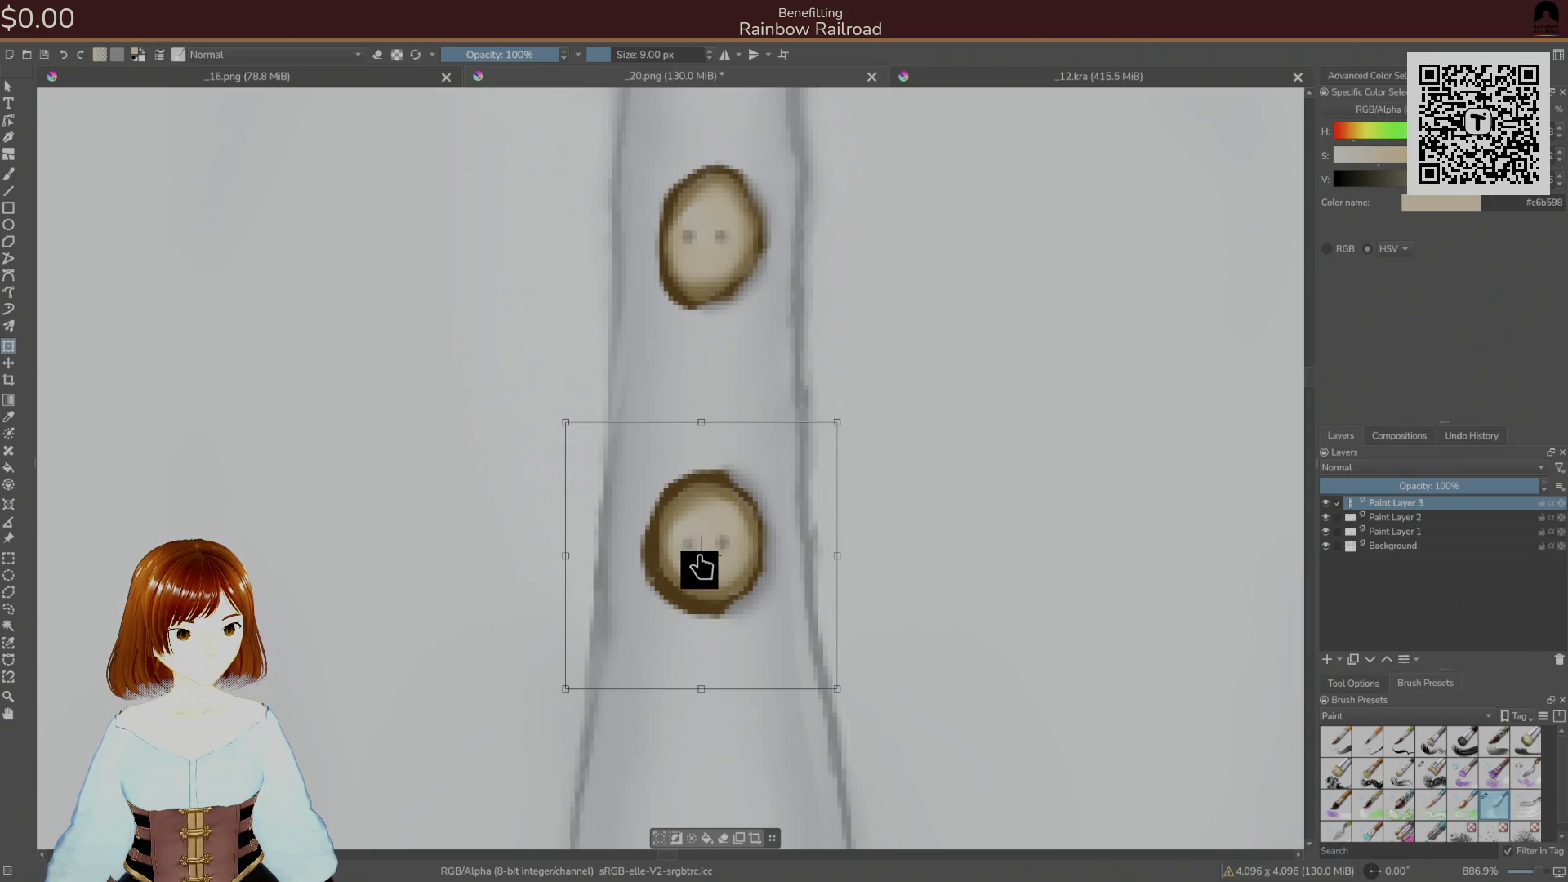
left_click_drag(836, 425, 809, 450)
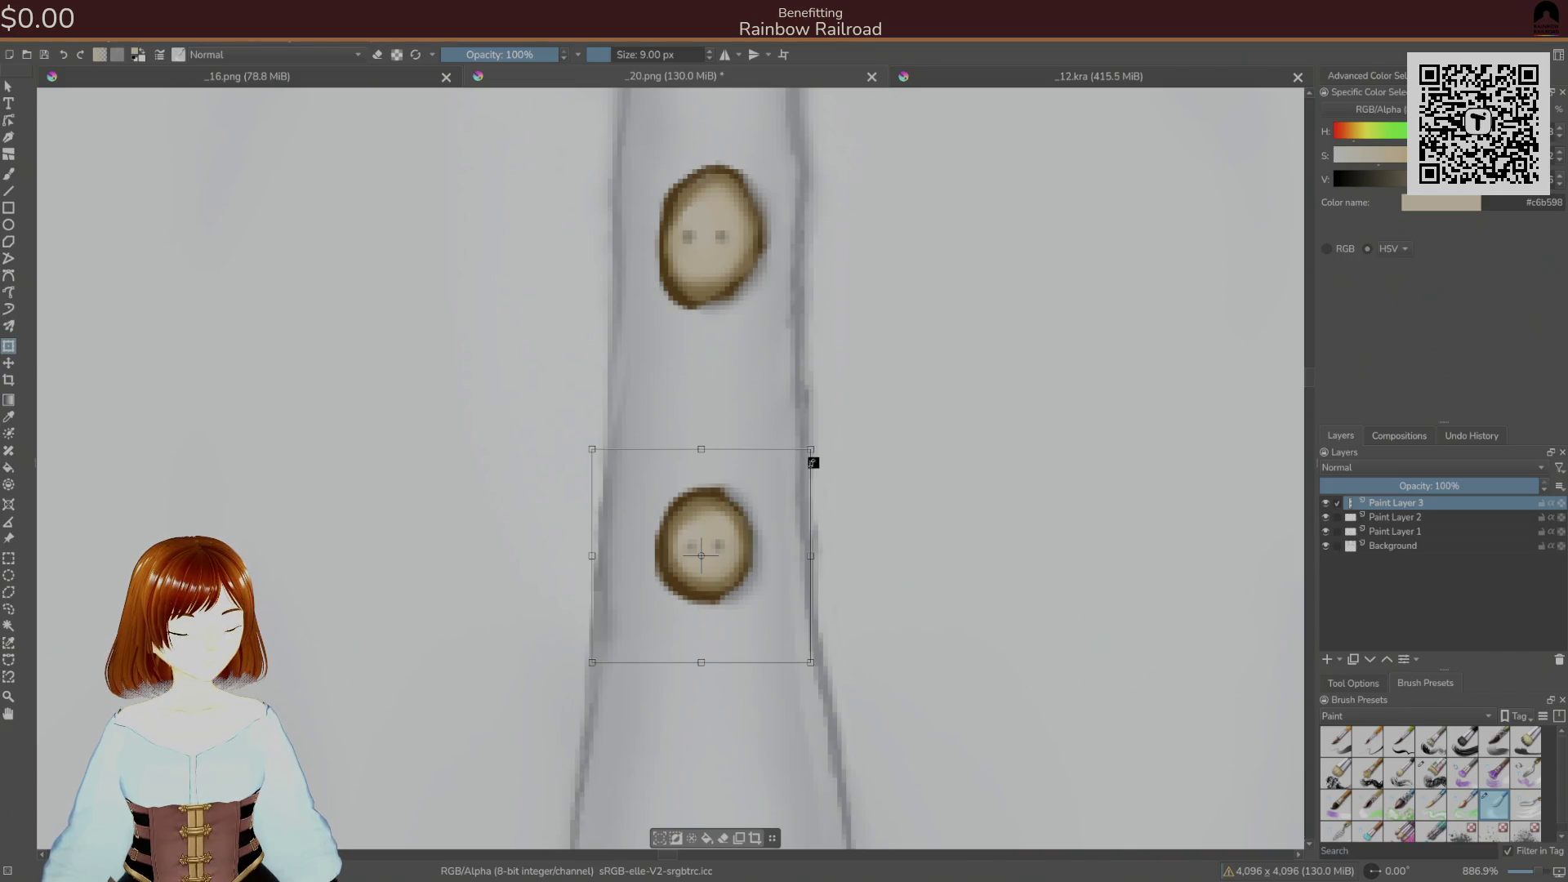
key("ctrl+z")
key("alt+Tab")
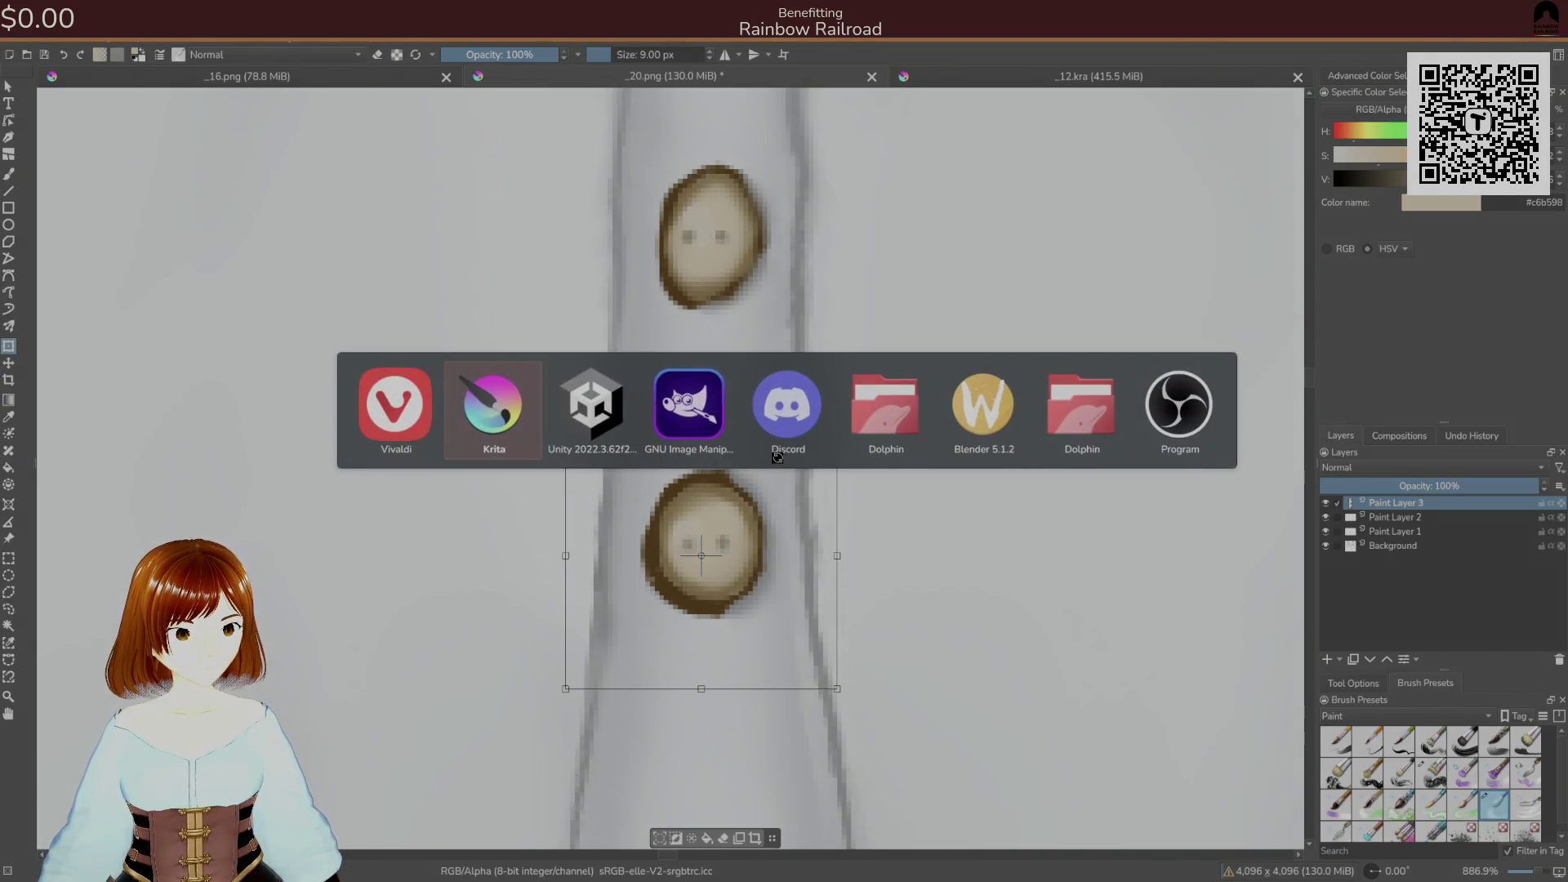
key("alt+Tab")
key("Tab")
key("alt+Tab")
key("alt+Tab")
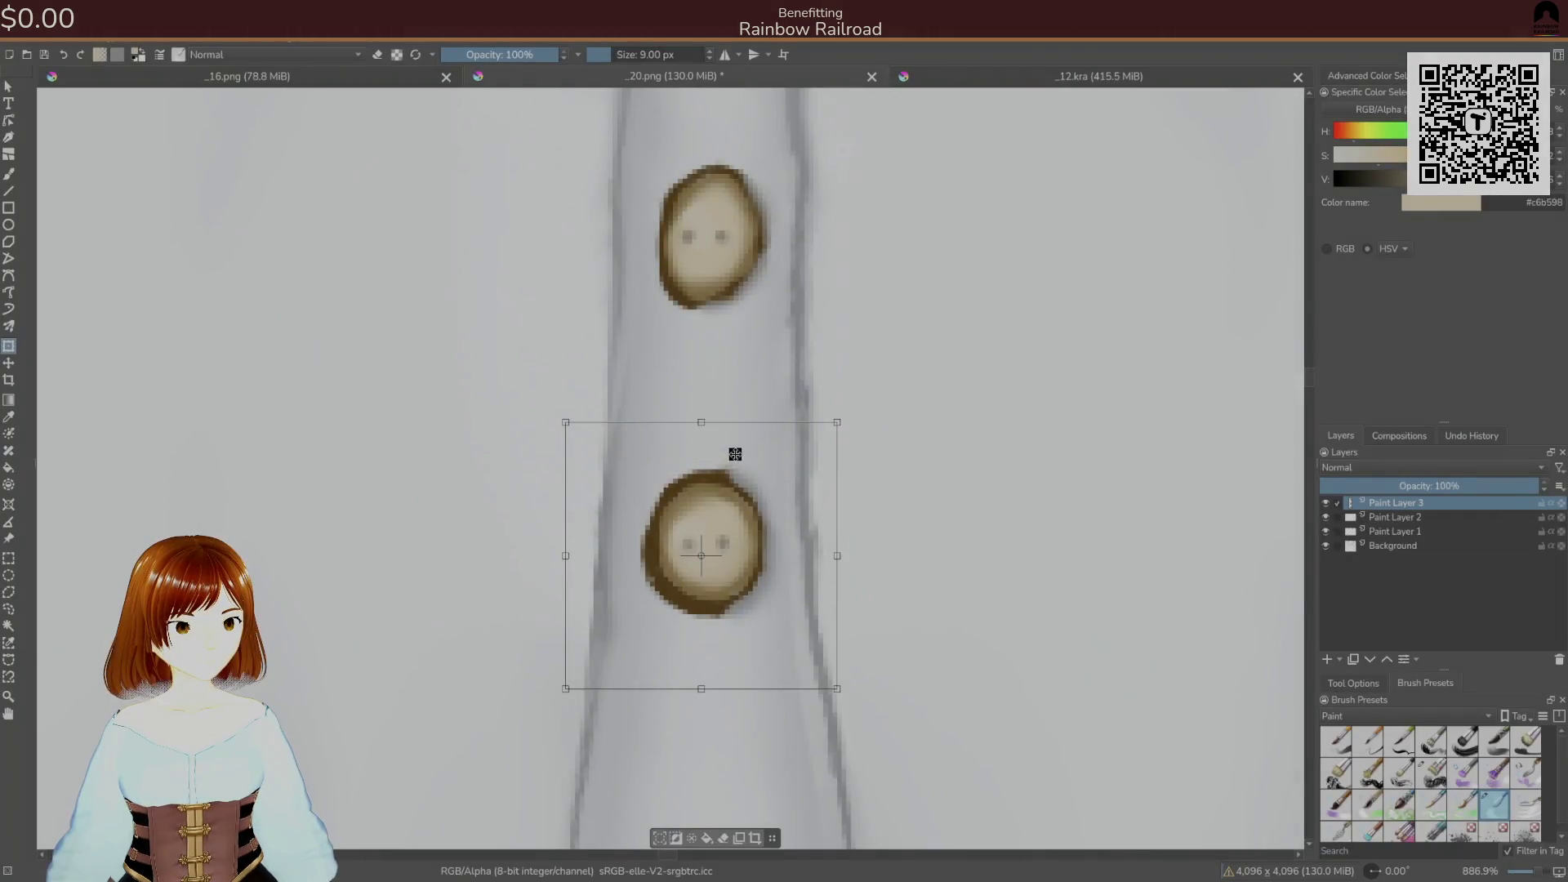
left_click_drag(700, 425, 697, 490)
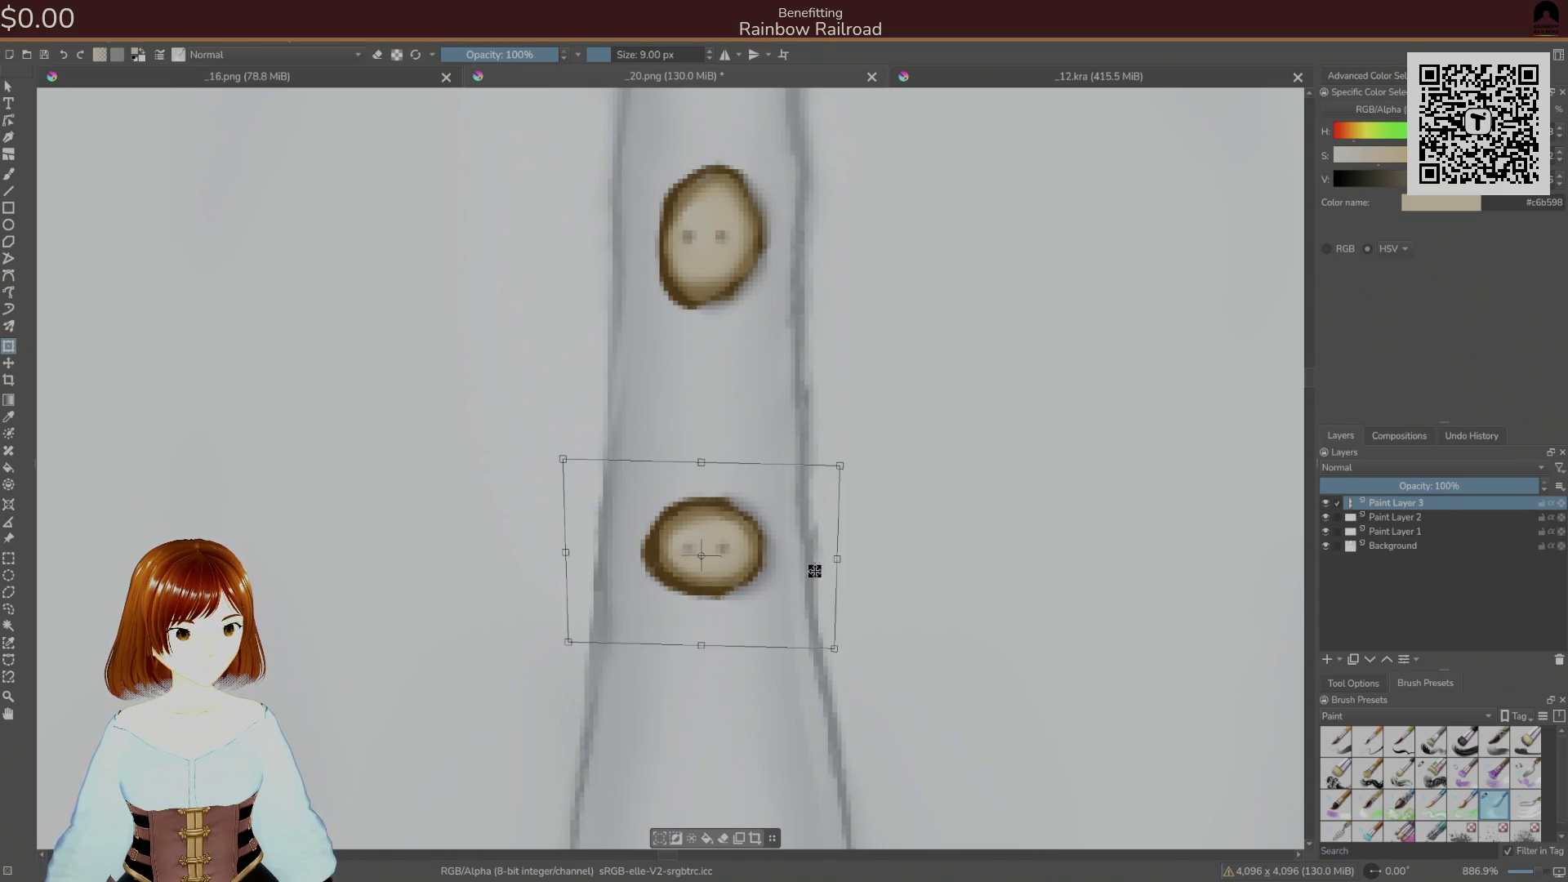
key("Return")
- Save the texture as PNG and check the lower button on the Unity avatar
key("ctrl+s")
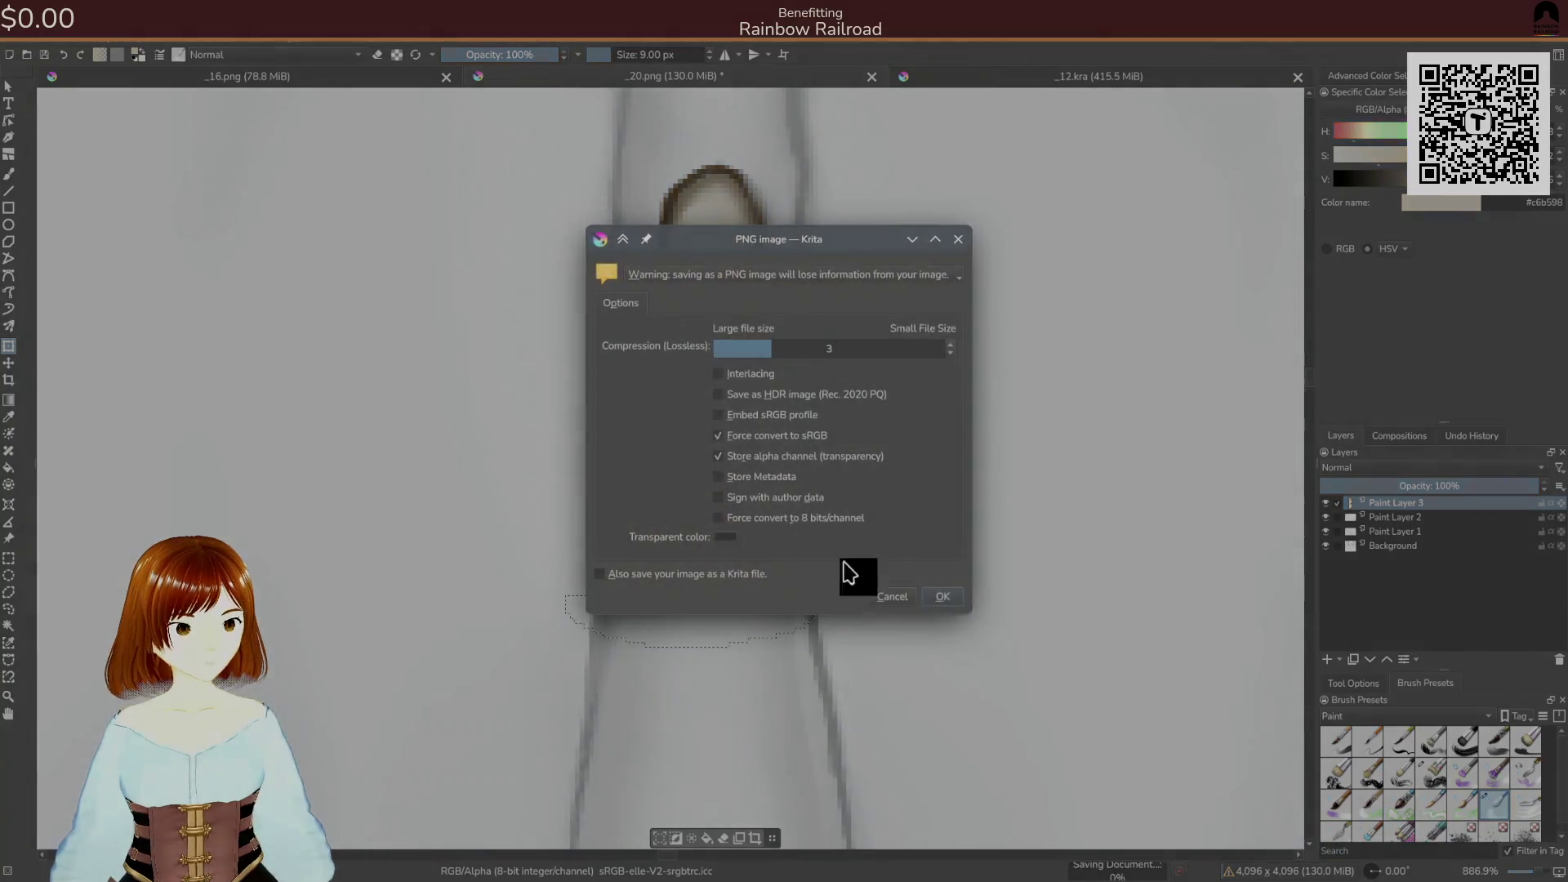
left_click(945, 602)
key("alt+Tab")
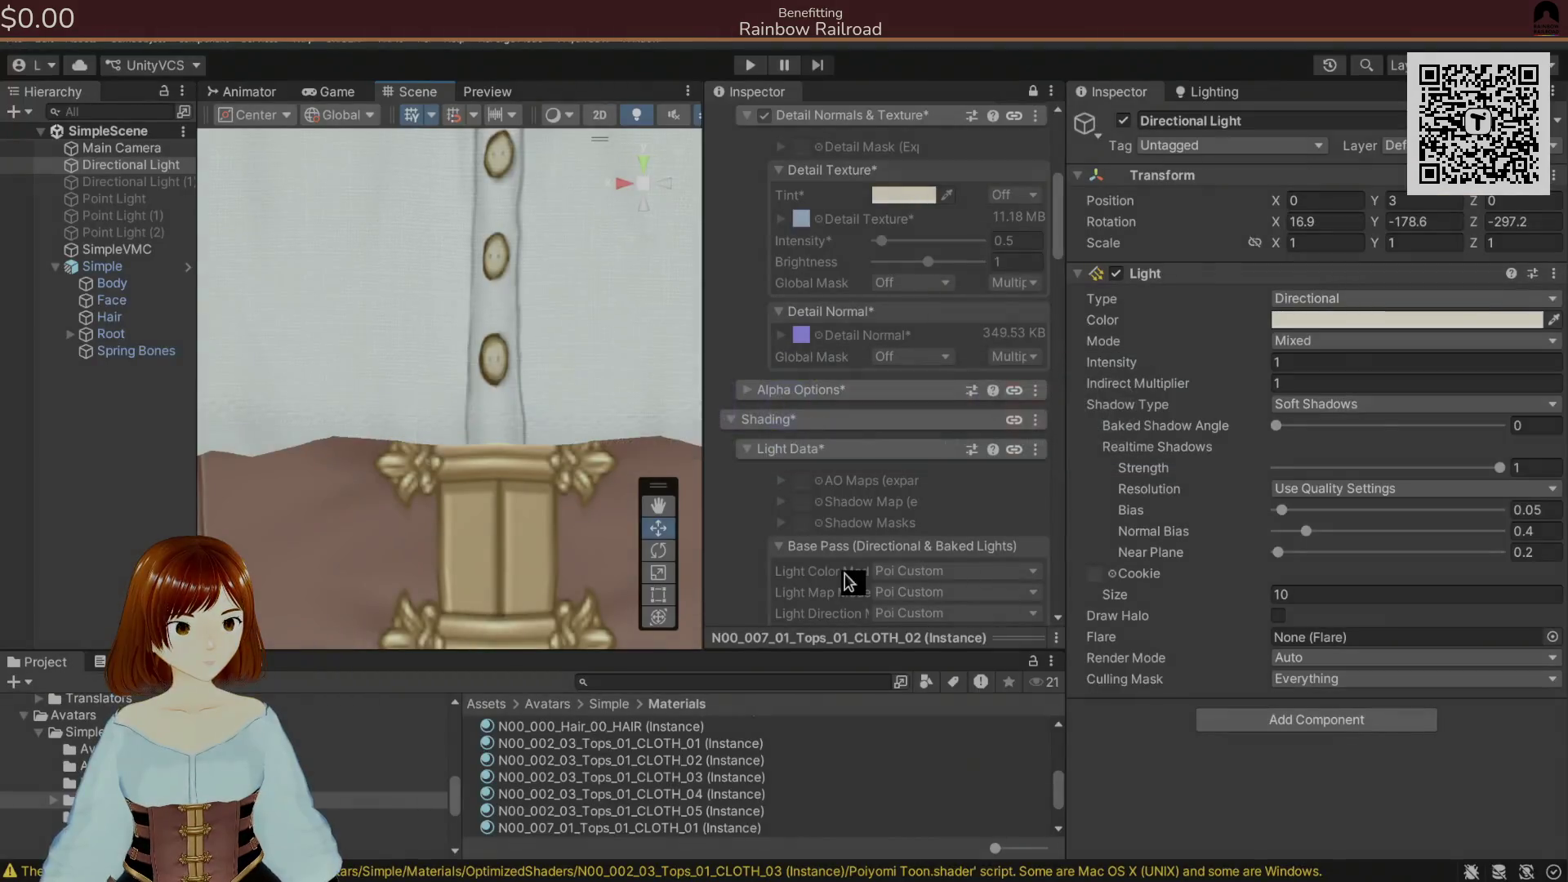
key("alt+Tab")
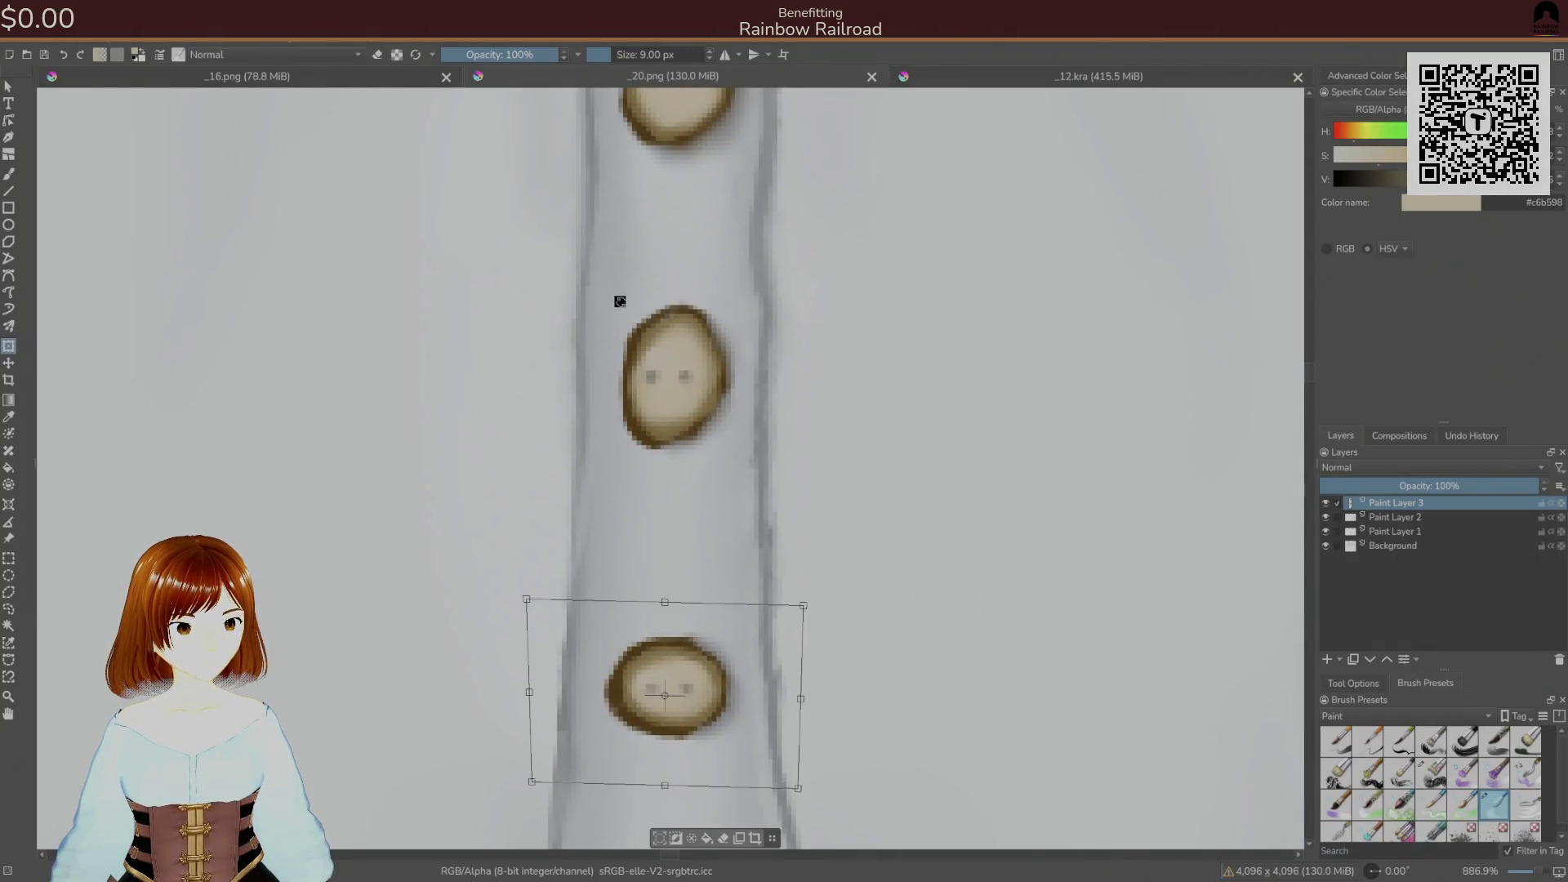
- Adjust the lower button to a slight right tilt, commit it, and clear the selection
left_click_drag(608, 324, 578, 371)
left_click_drag(495, 477, 496, 478)
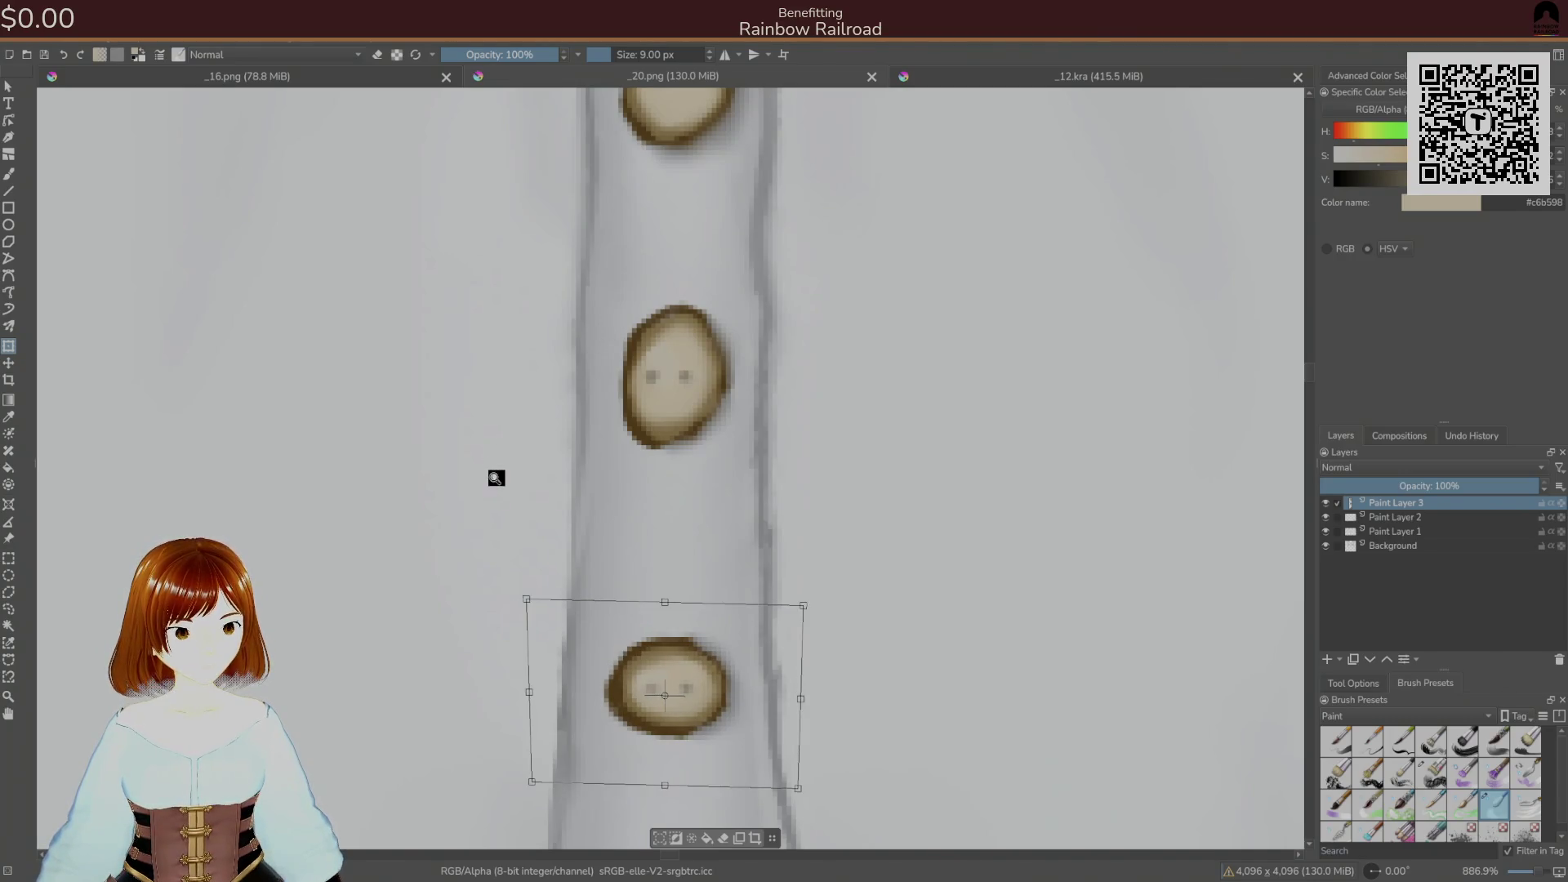
left_click(8, 609)
left_click(651, 427)
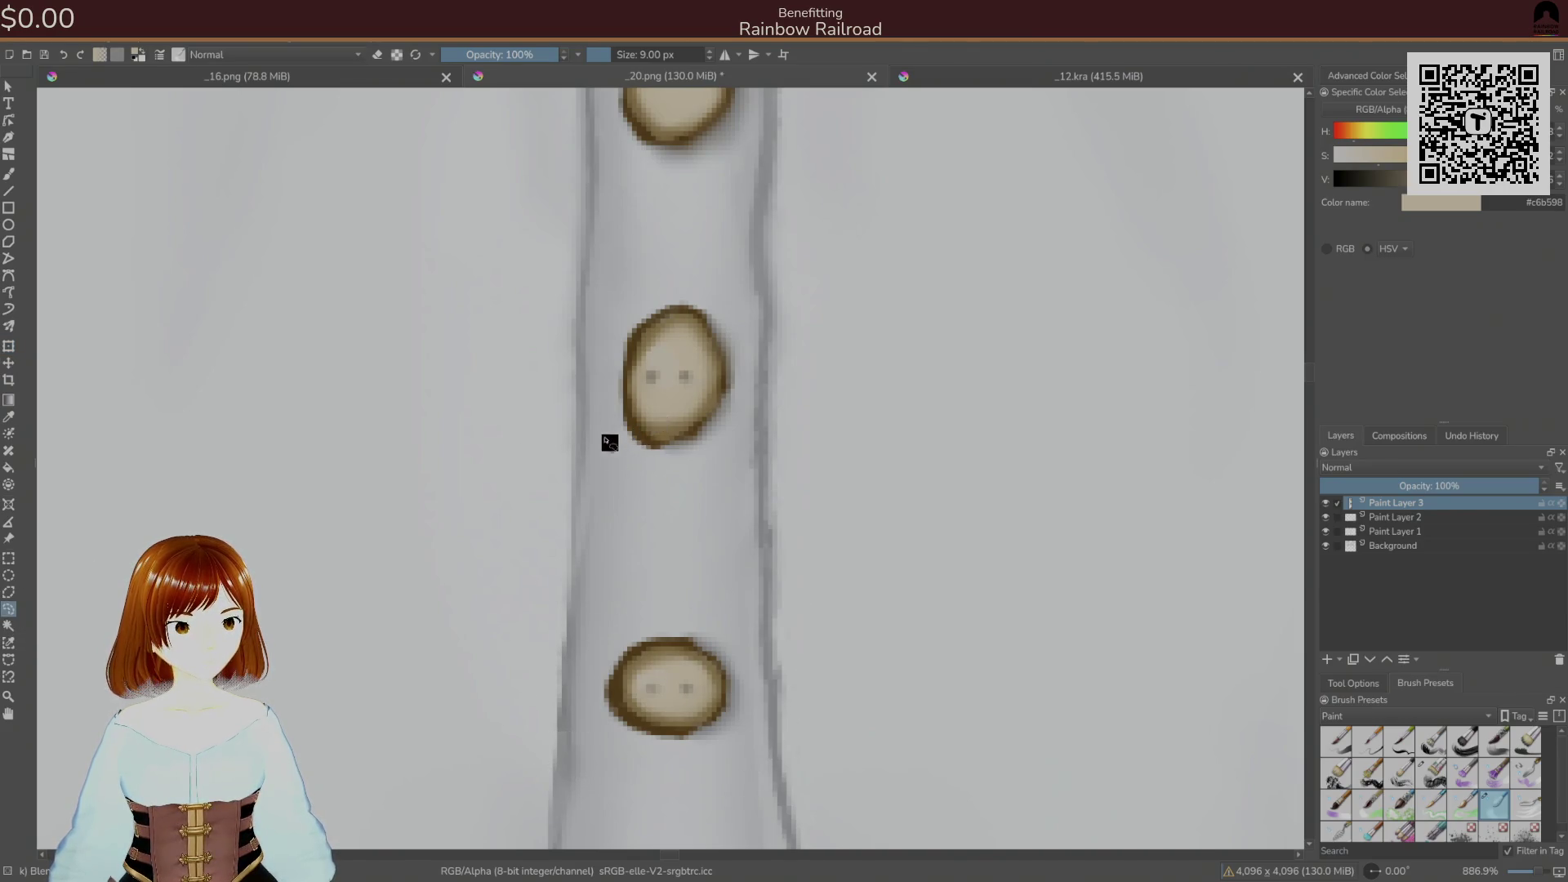
- Lasso the middle button, squash it vertically, save as PNG, and check it in Unity
left_click_drag(631, 467, 619, 456)
key("ctrl+t")
left_click_drag(696, 257, 696, 313)
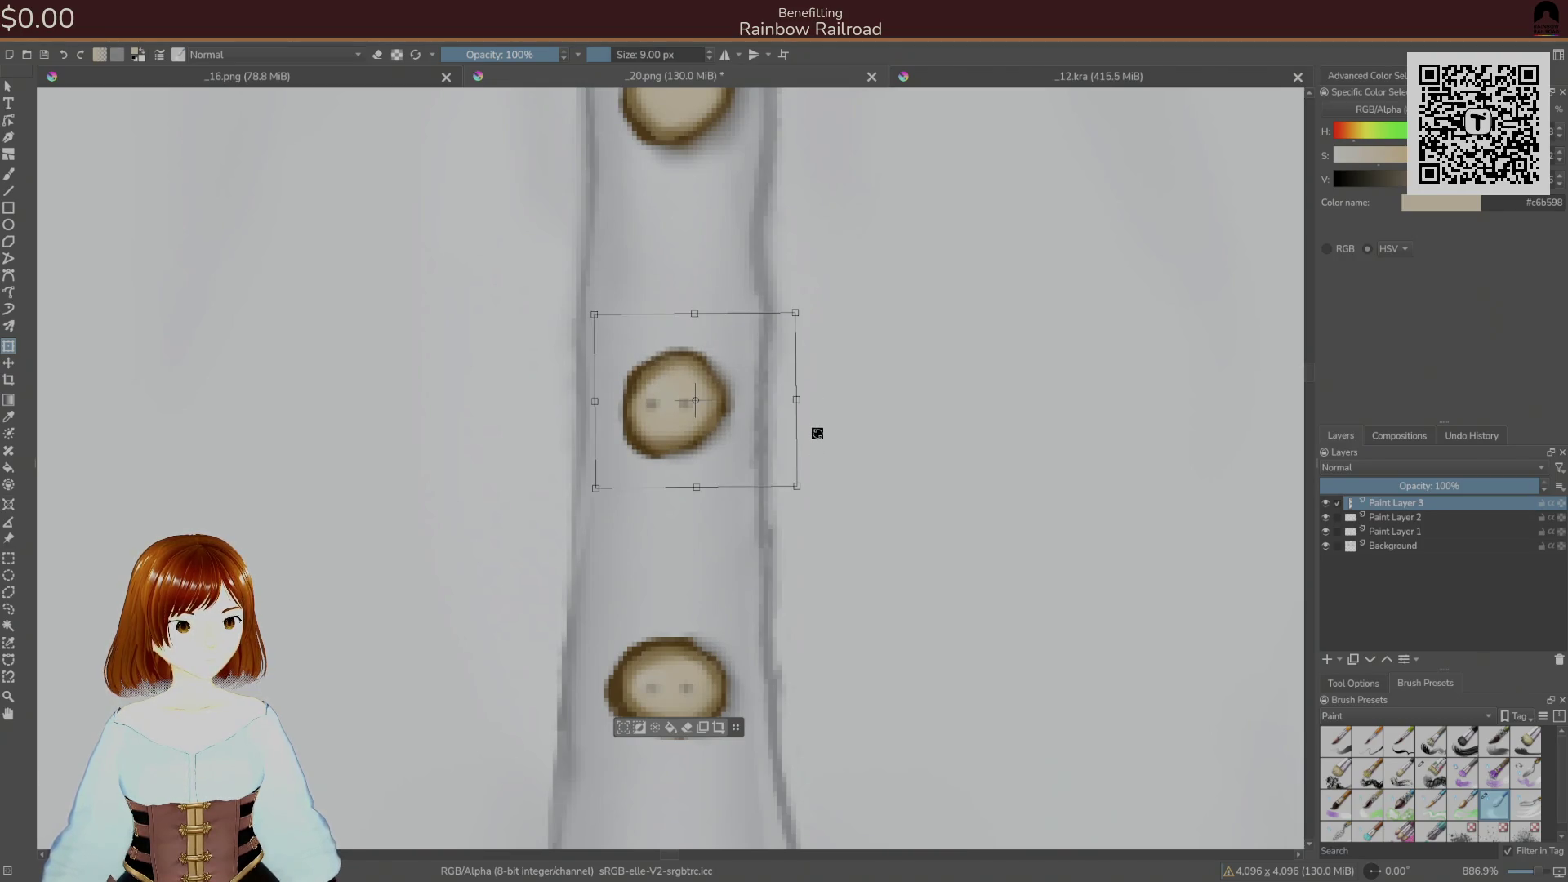
key("ctrl+s")
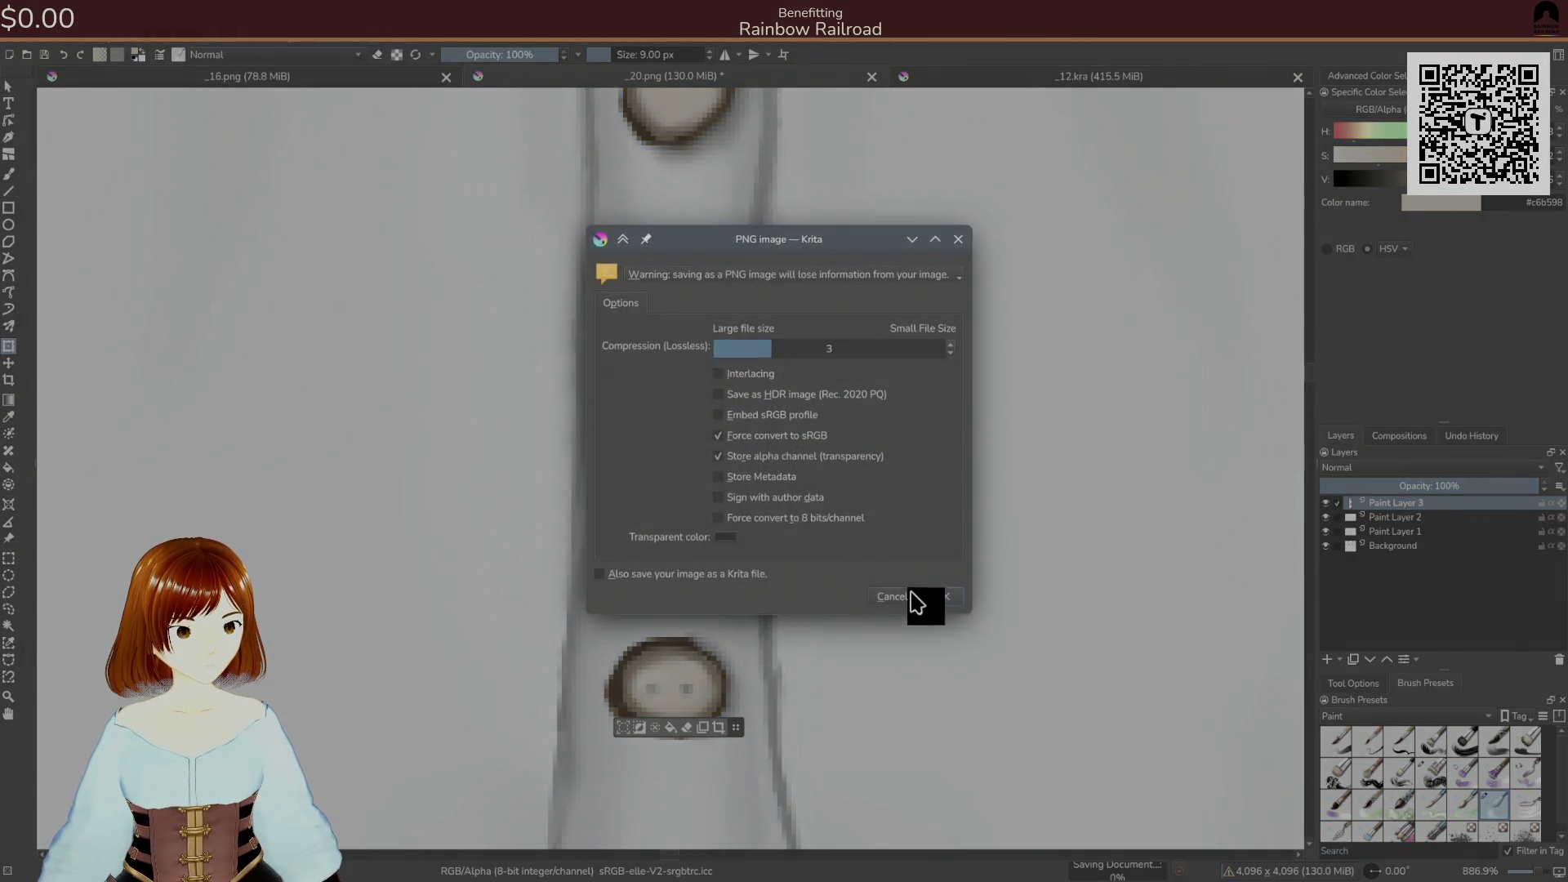
left_click(938, 602)
key("alt+Tab")
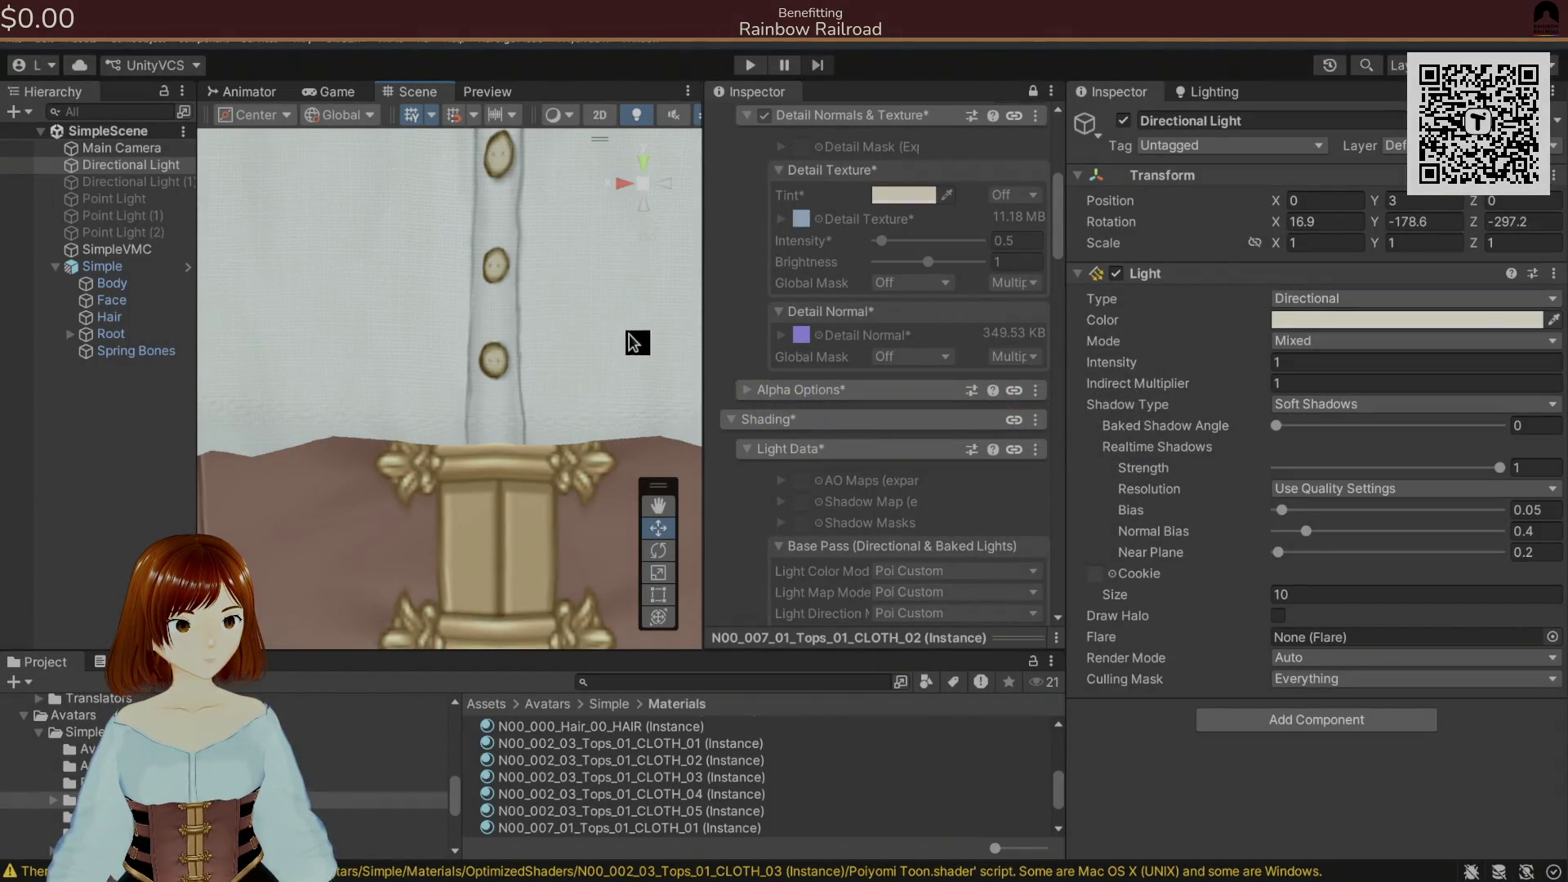
key("alt+Tab")
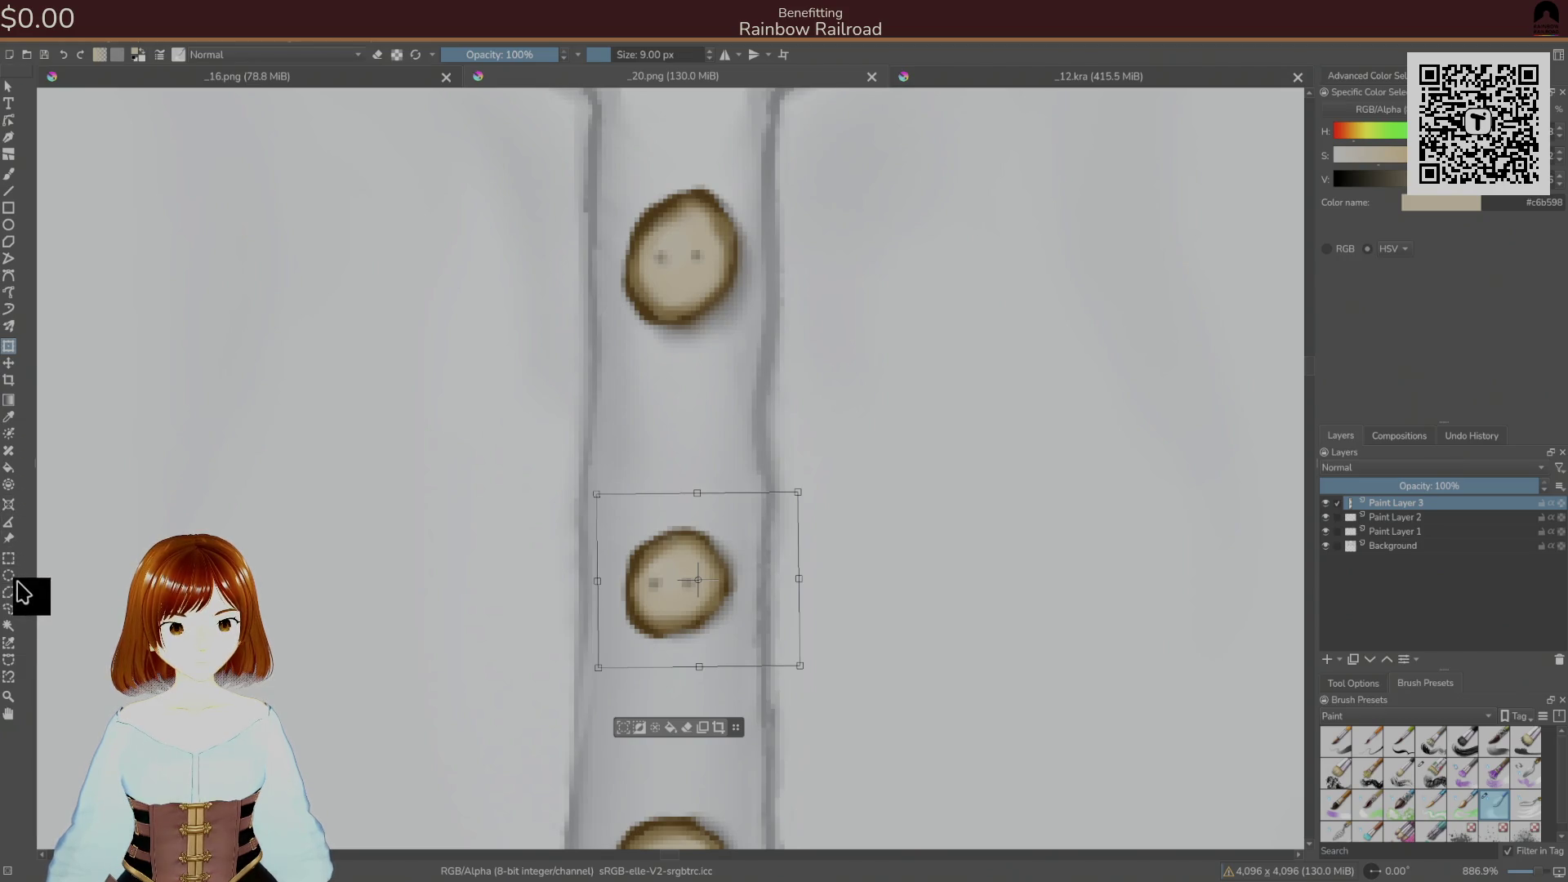
- Lasso the upper button and squash it vertically with Ctrl+T
left_click(8, 608)
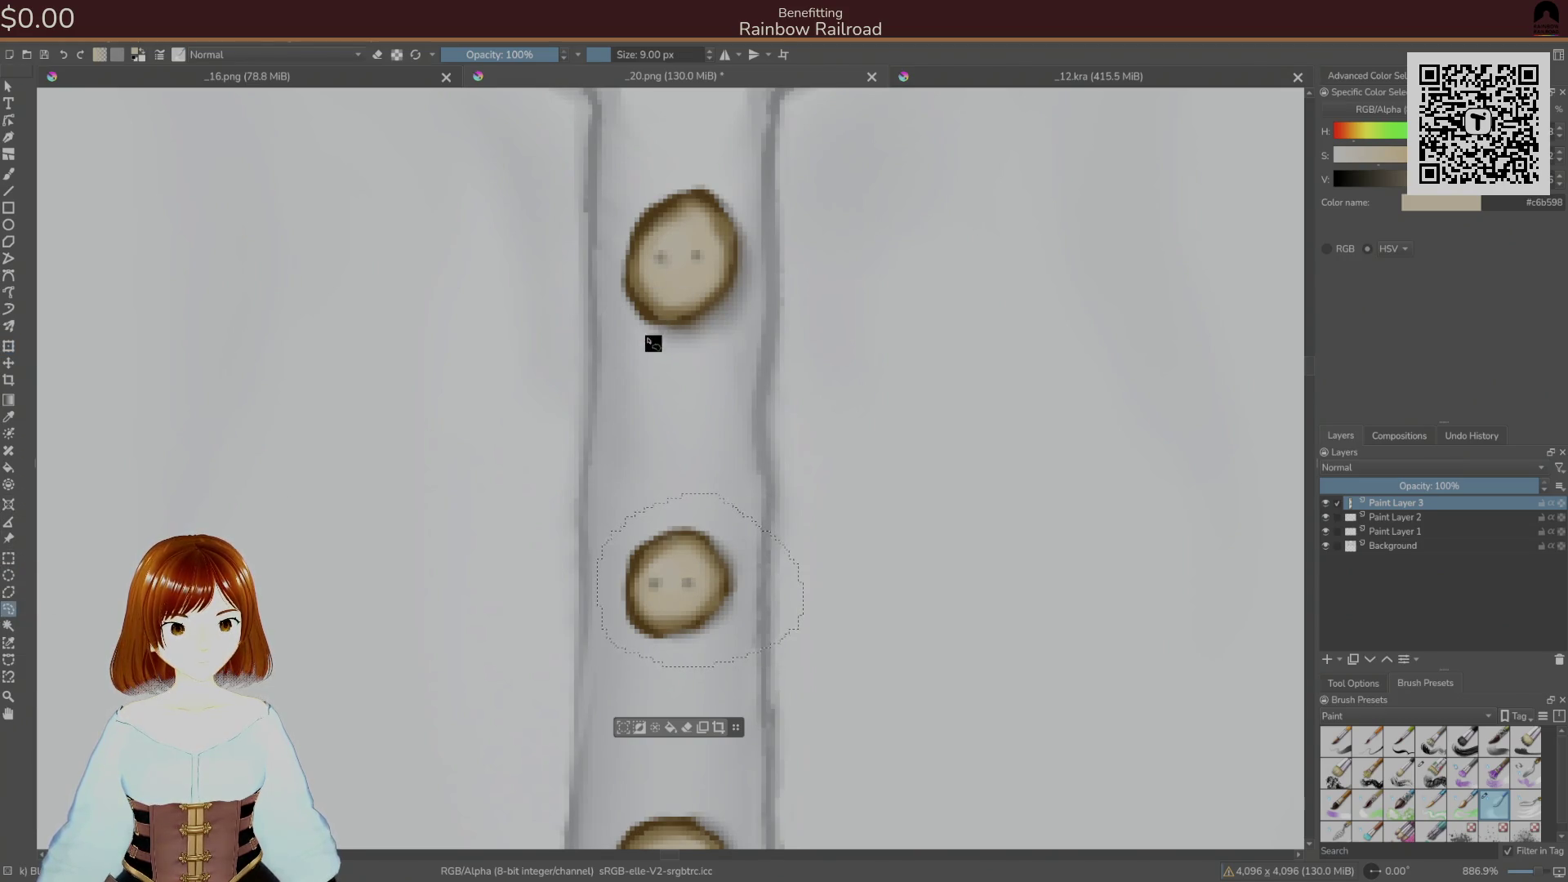
left_click(637, 376)
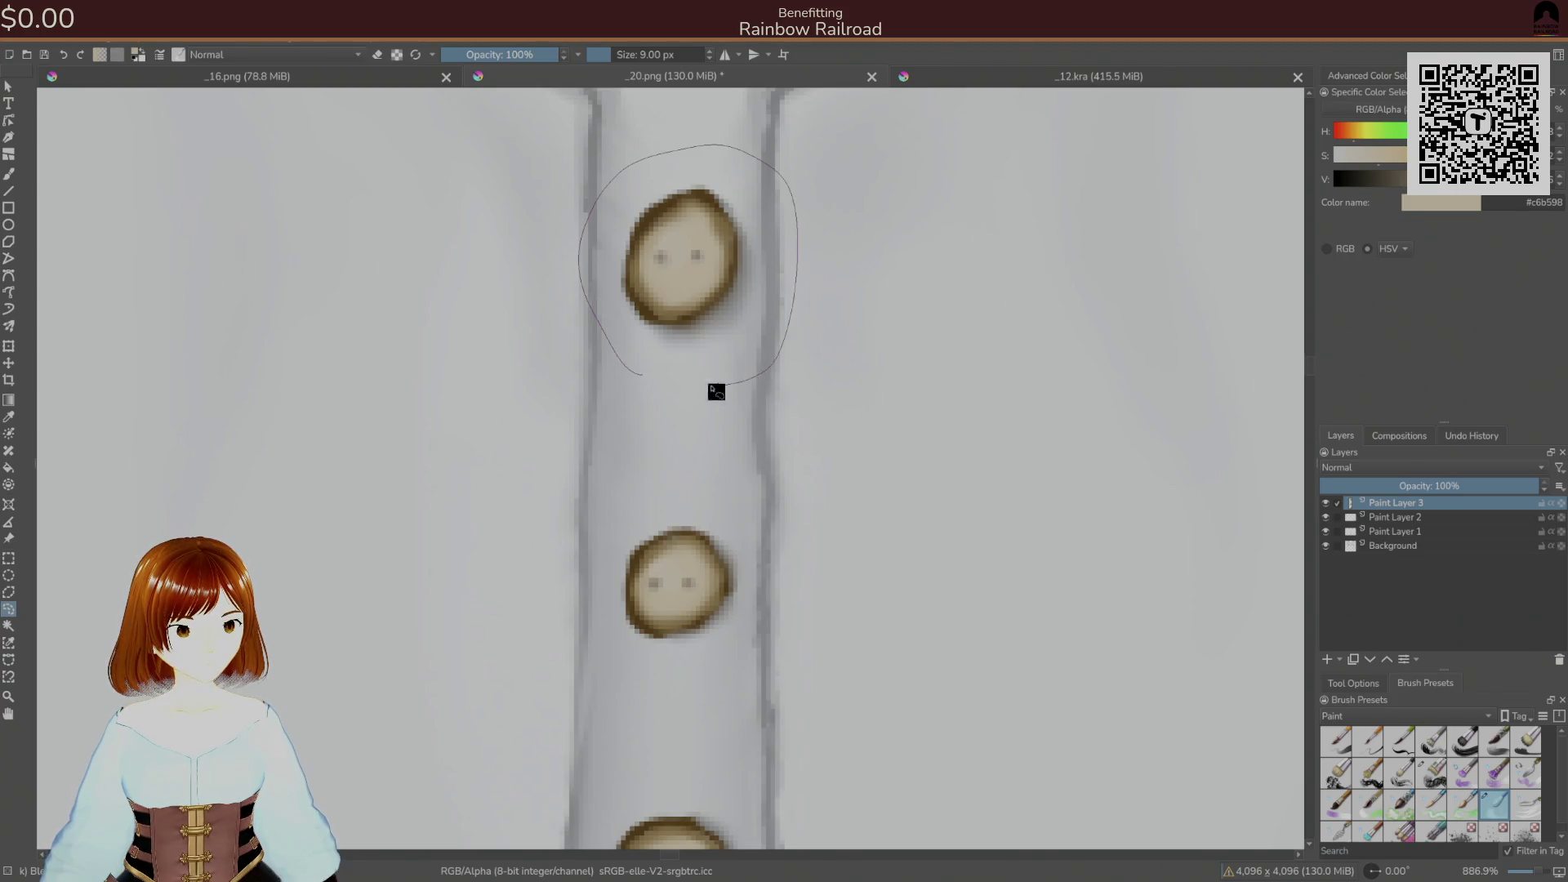
left_click_drag(741, 388, 697, 380)
key("ctrl+t")
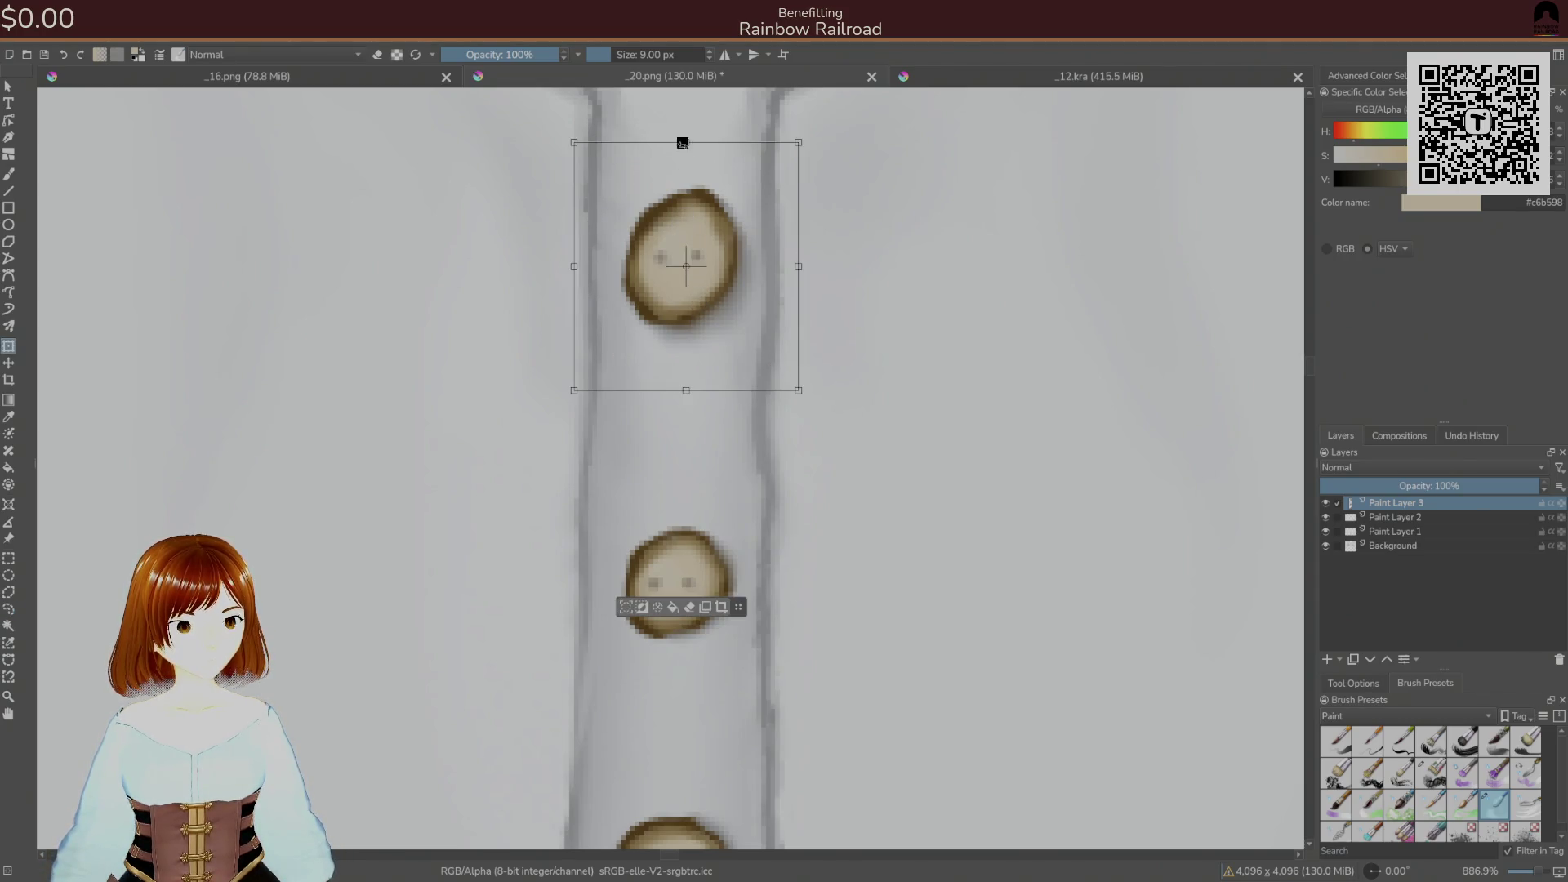
left_click_drag(685, 140, 681, 180)
- Export the texture to PNG and view the squashed upper button in Unity
key("alt+Tab")
key("alt+Tab")
key("ctrl+s")
left_click(931, 608)
key("alt+Tab")
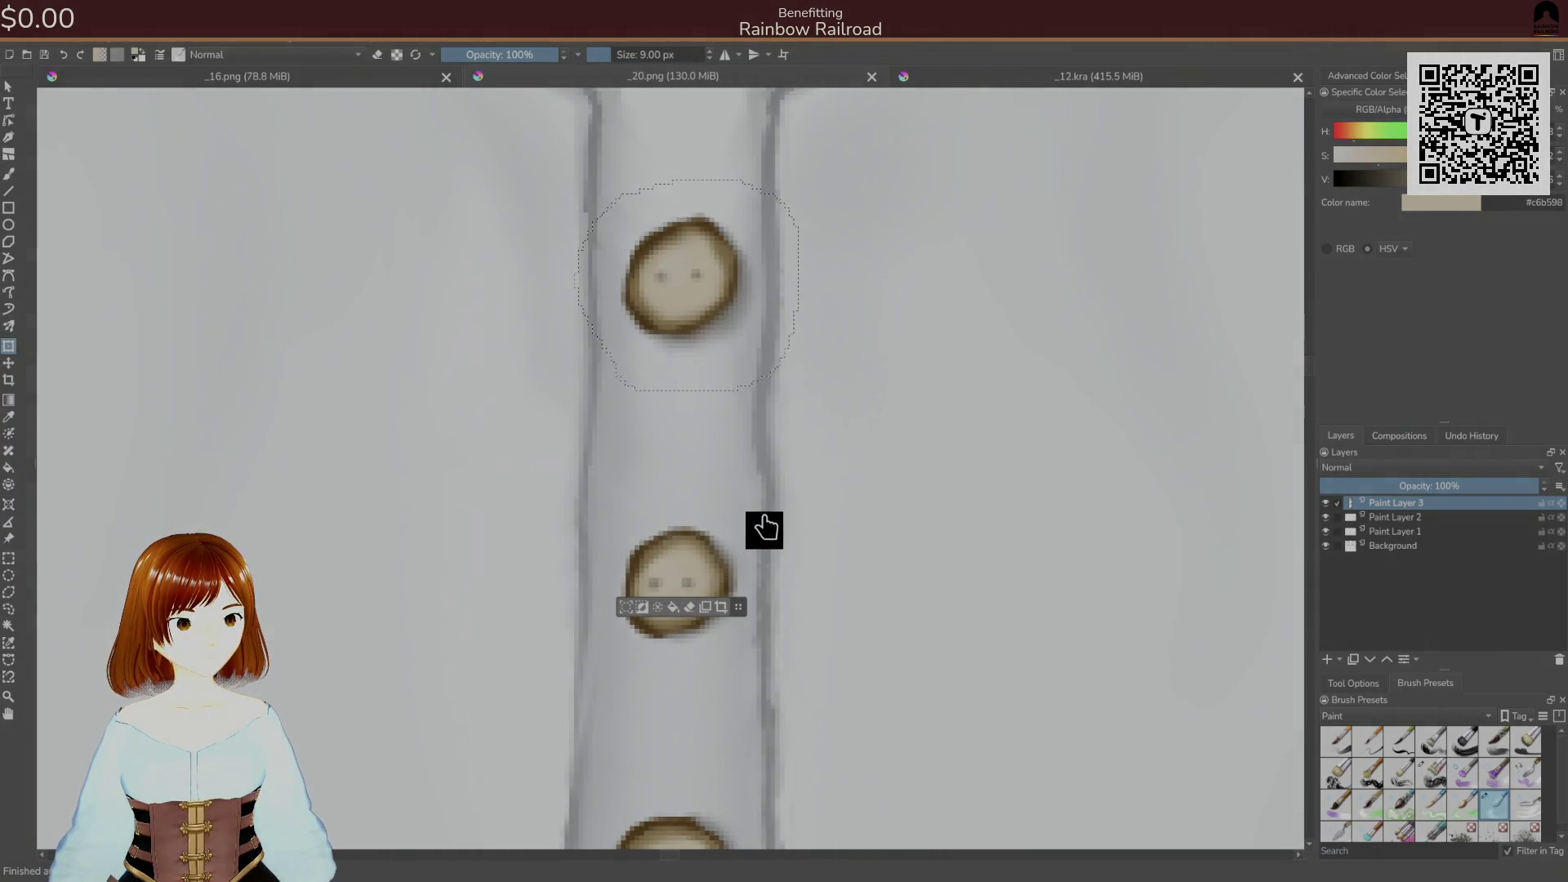
key("alt+Tab")
key("alt+Tab")
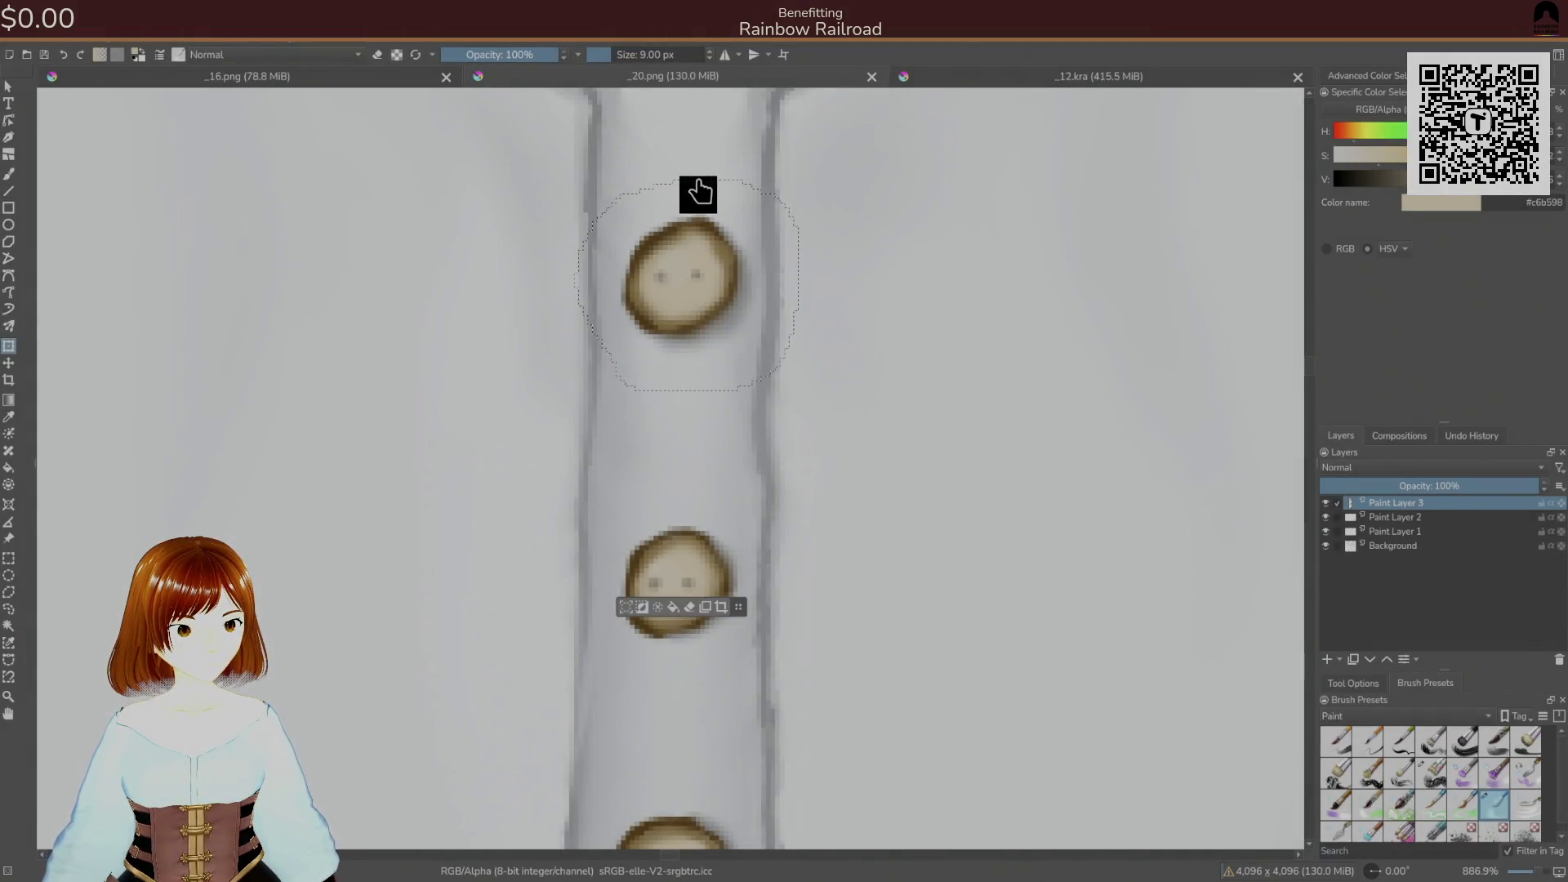
- Squash the top button under the collar, save as PNG, and check it in Unity
left_click_drag(721, 280, 675, 378)
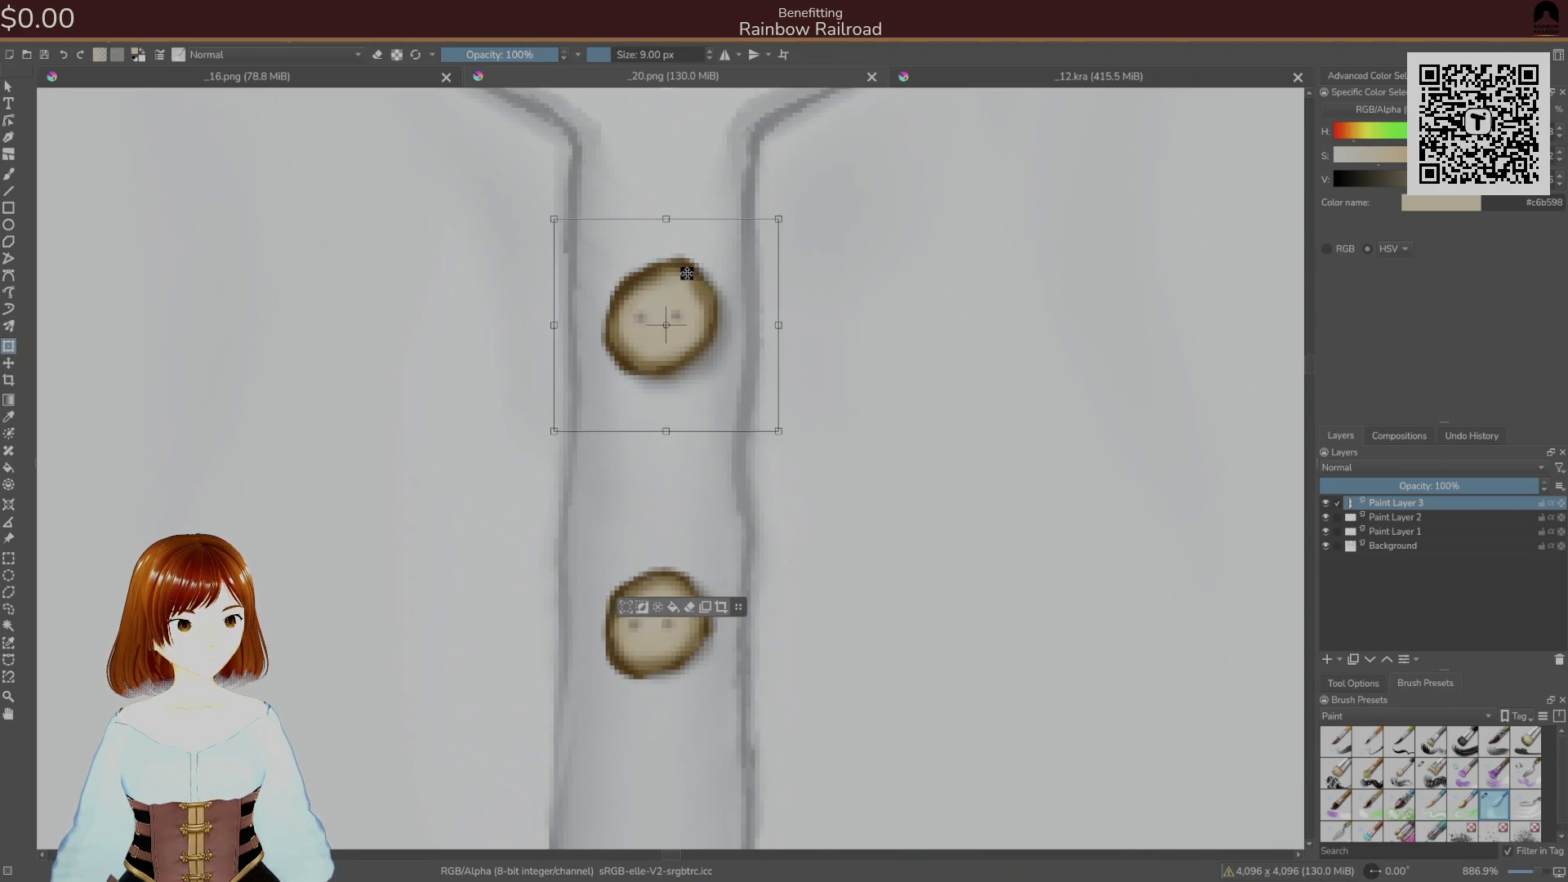
left_click_drag(672, 224, 672, 244)
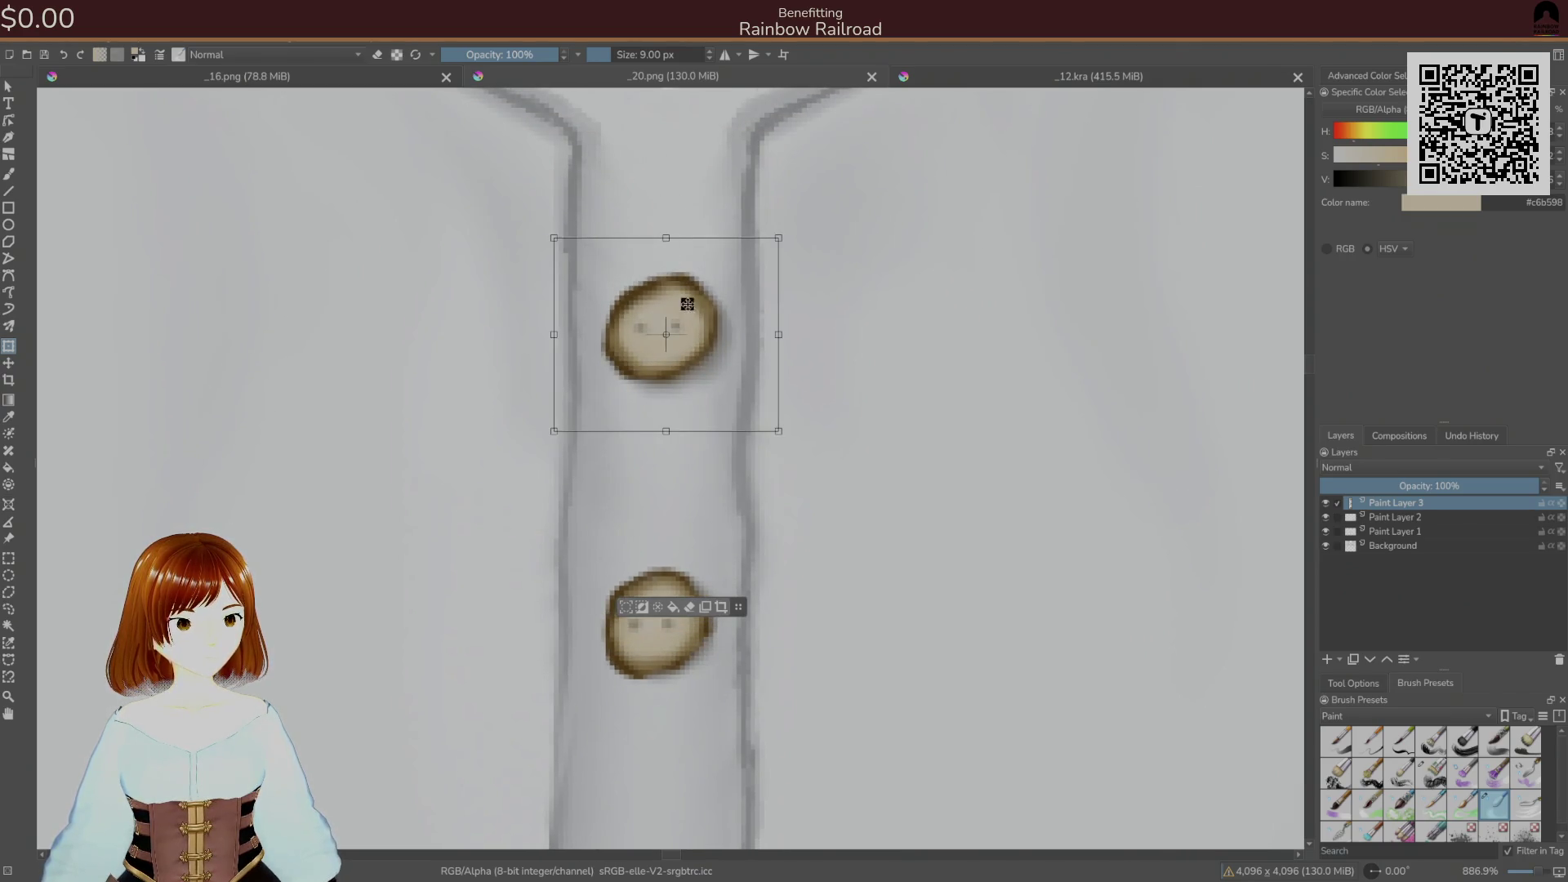
key("ctrl+s")
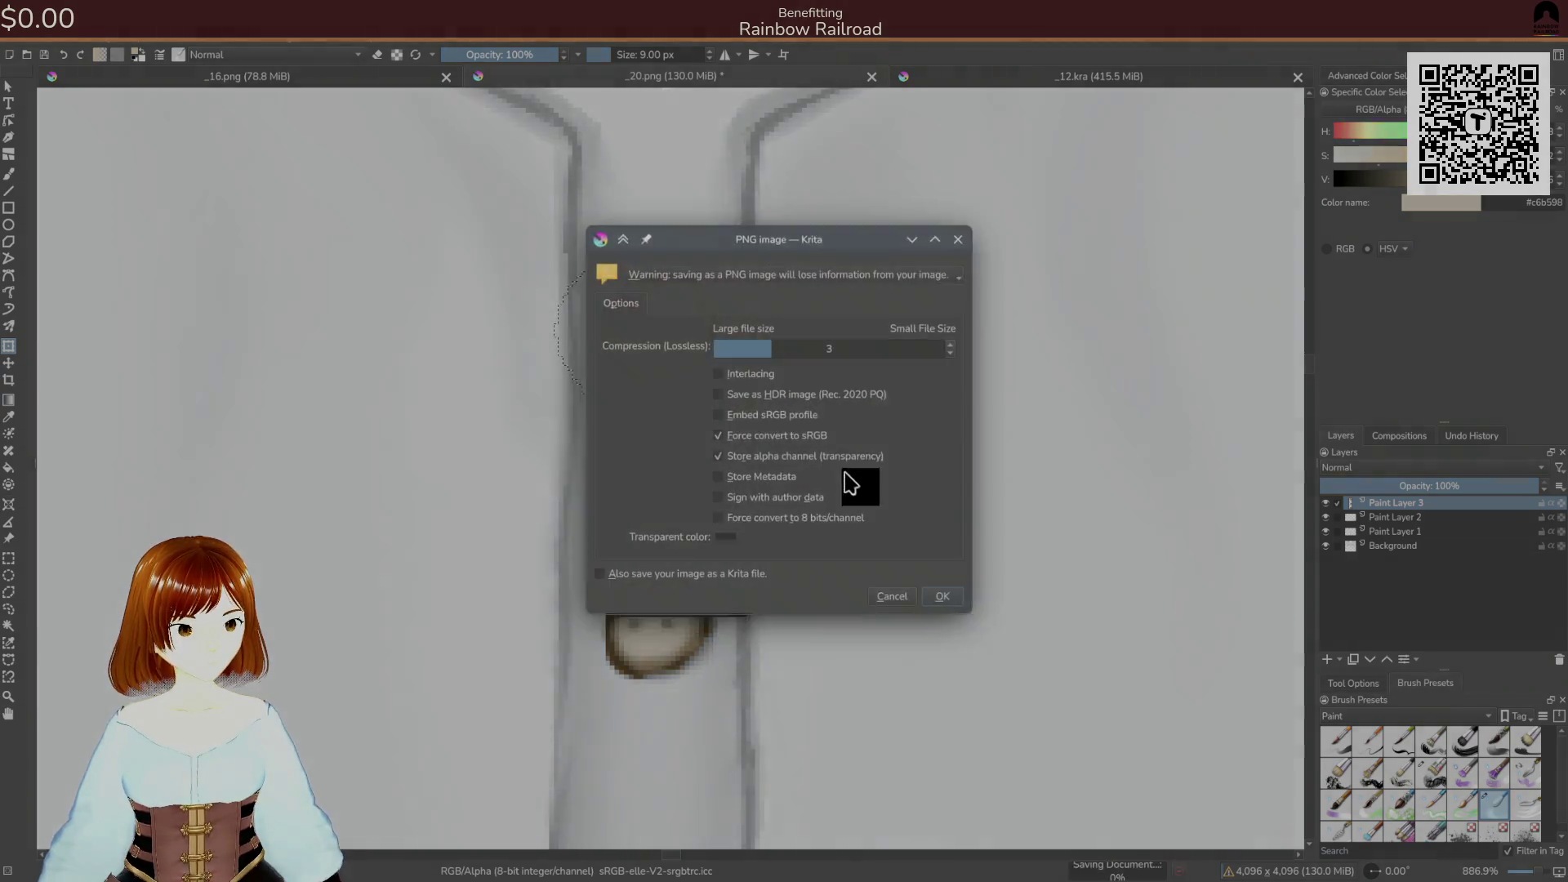
left_click(938, 595)
key("alt+Tab")
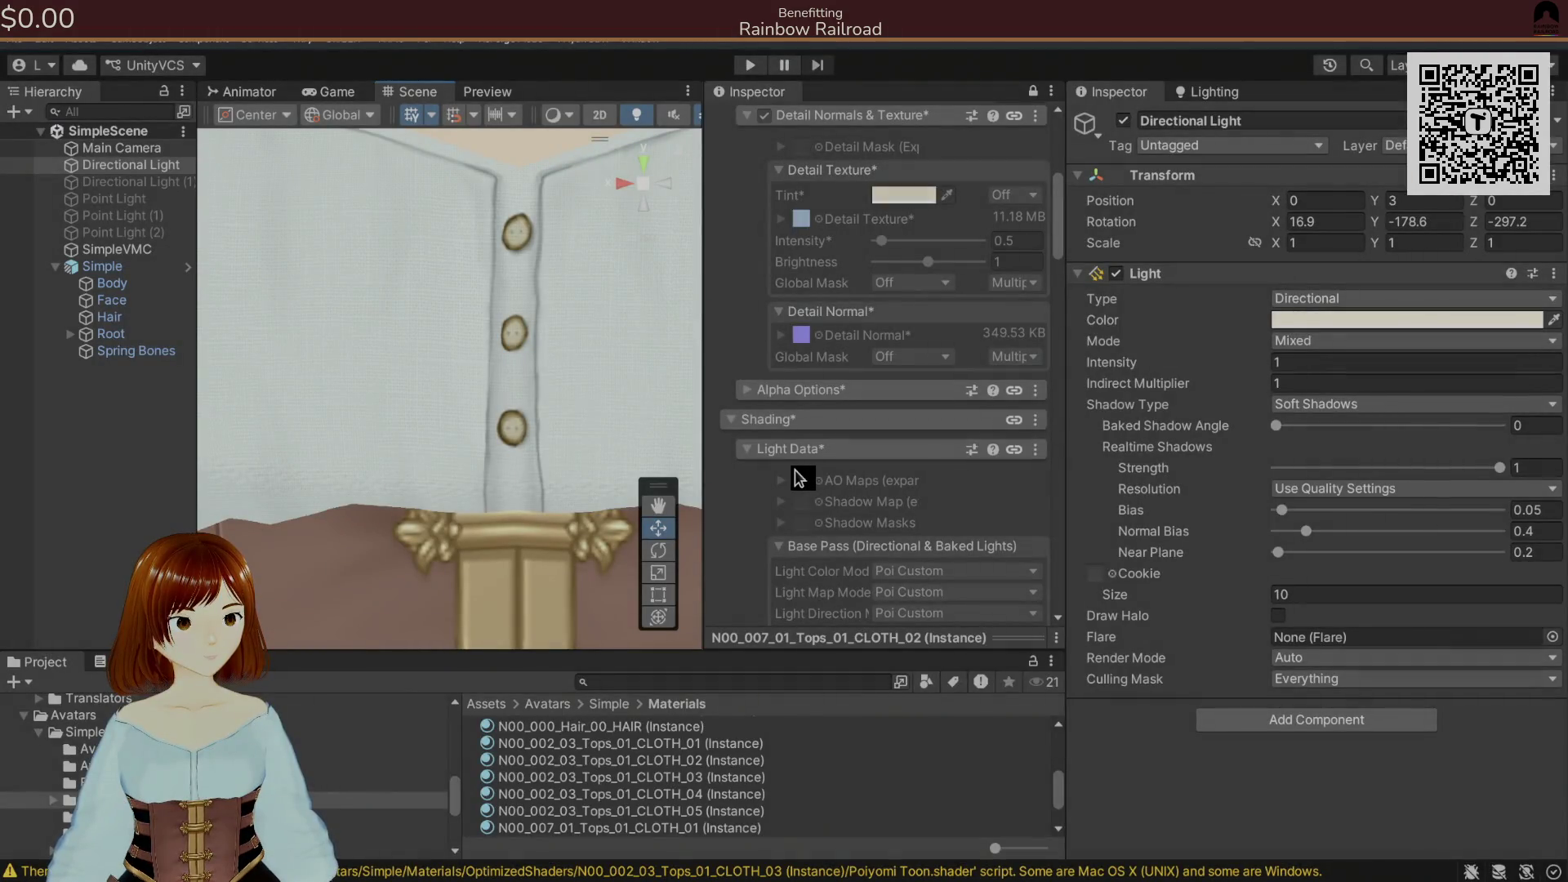
key("alt+Tab")
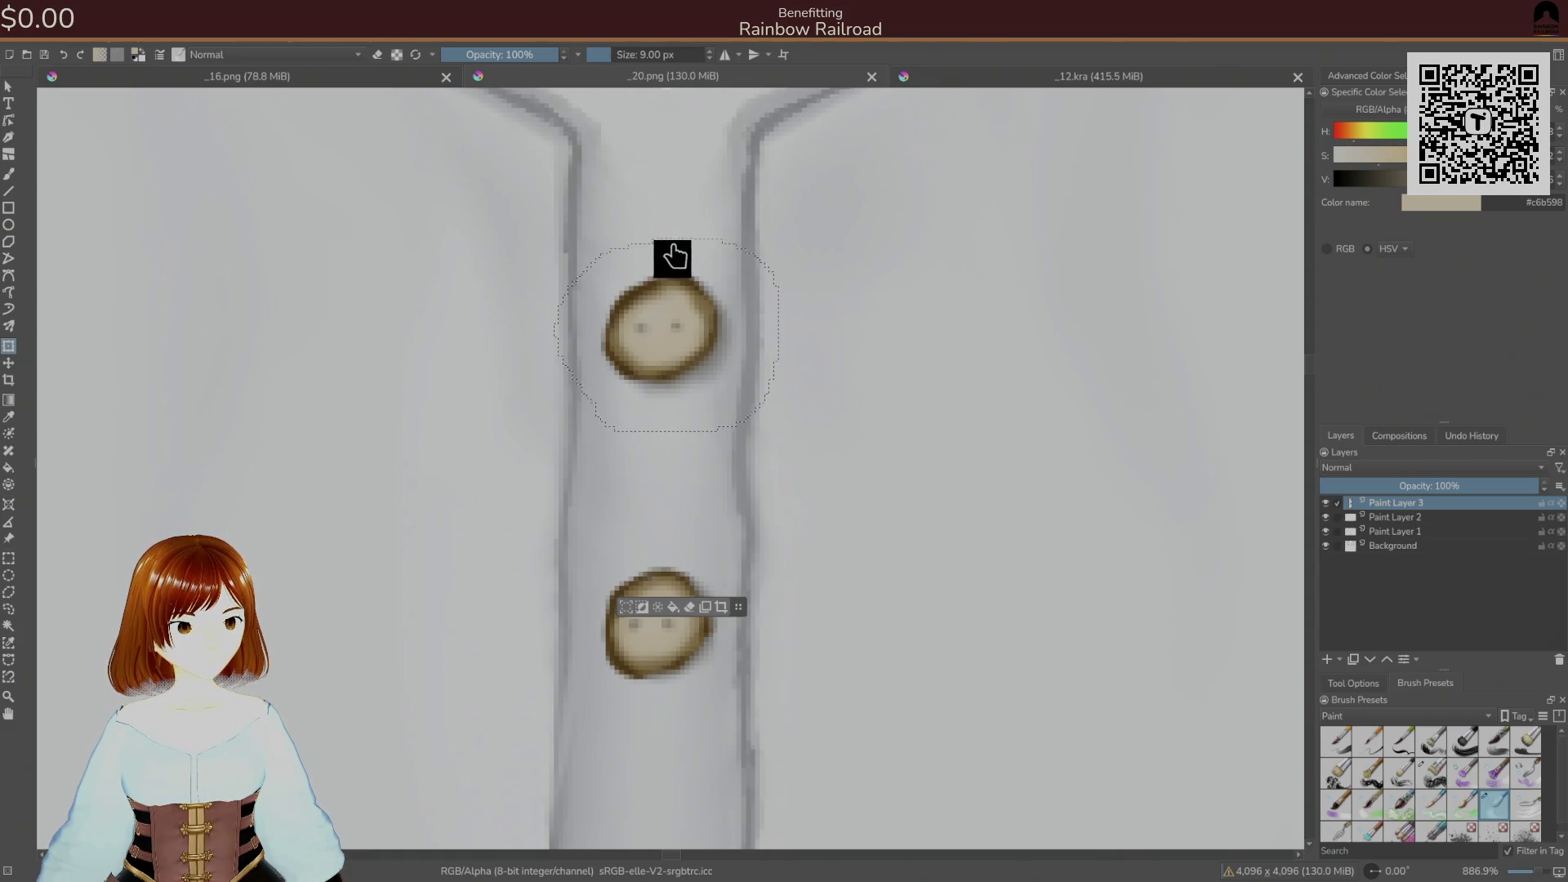
- Flatten the top button a little further, re-save, and zoom in on it in Unity
left_click_drag(665, 237, 664, 271)
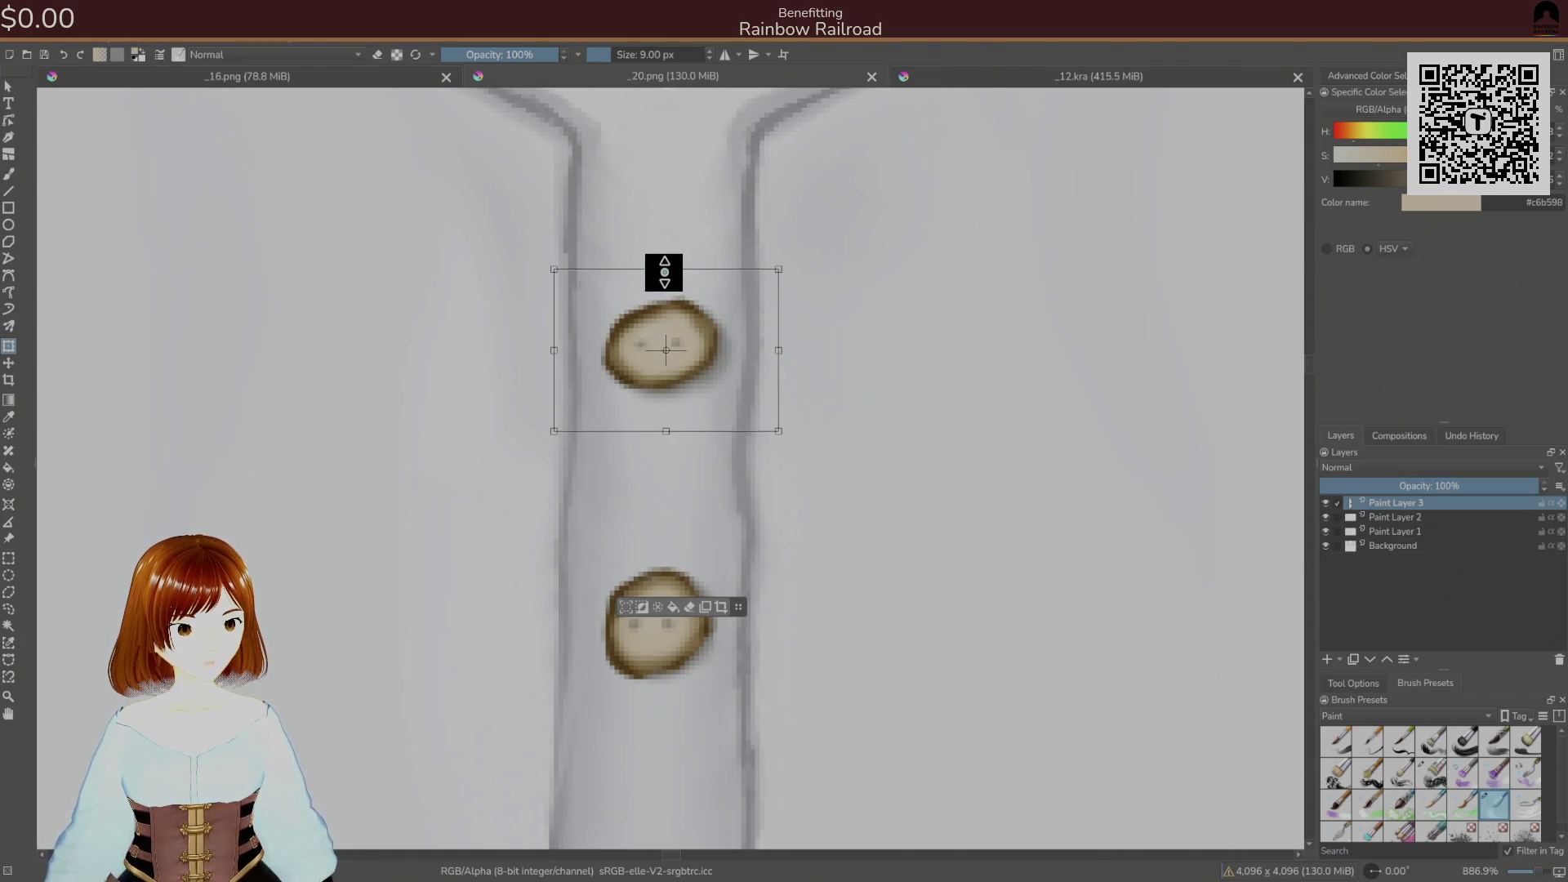
key("ctrl+s")
left_click(899, 447)
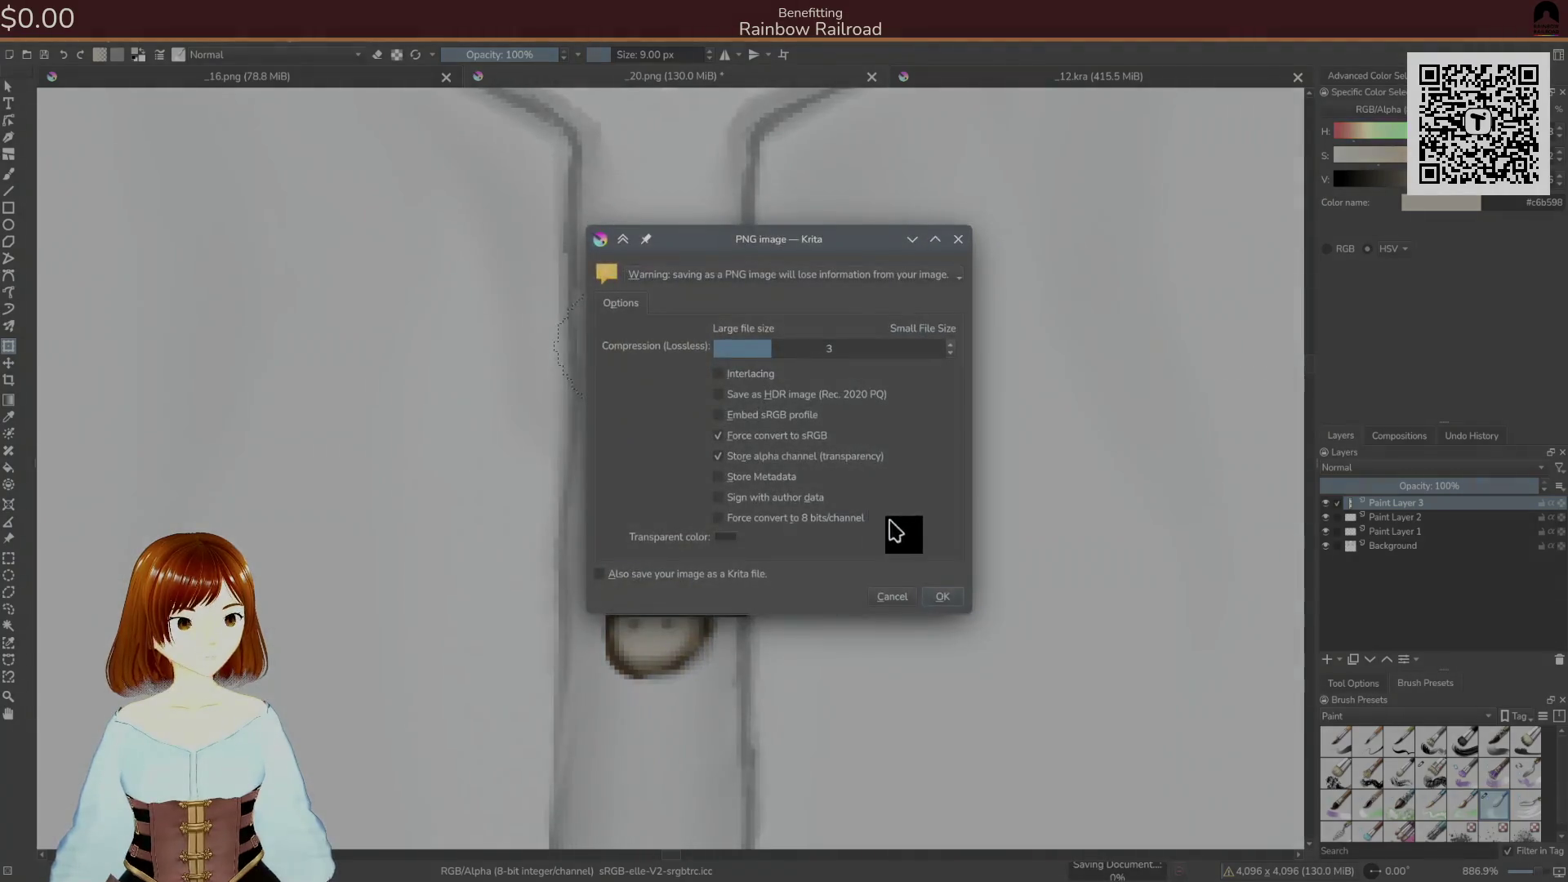
left_click(938, 608)
key("alt+Tab")
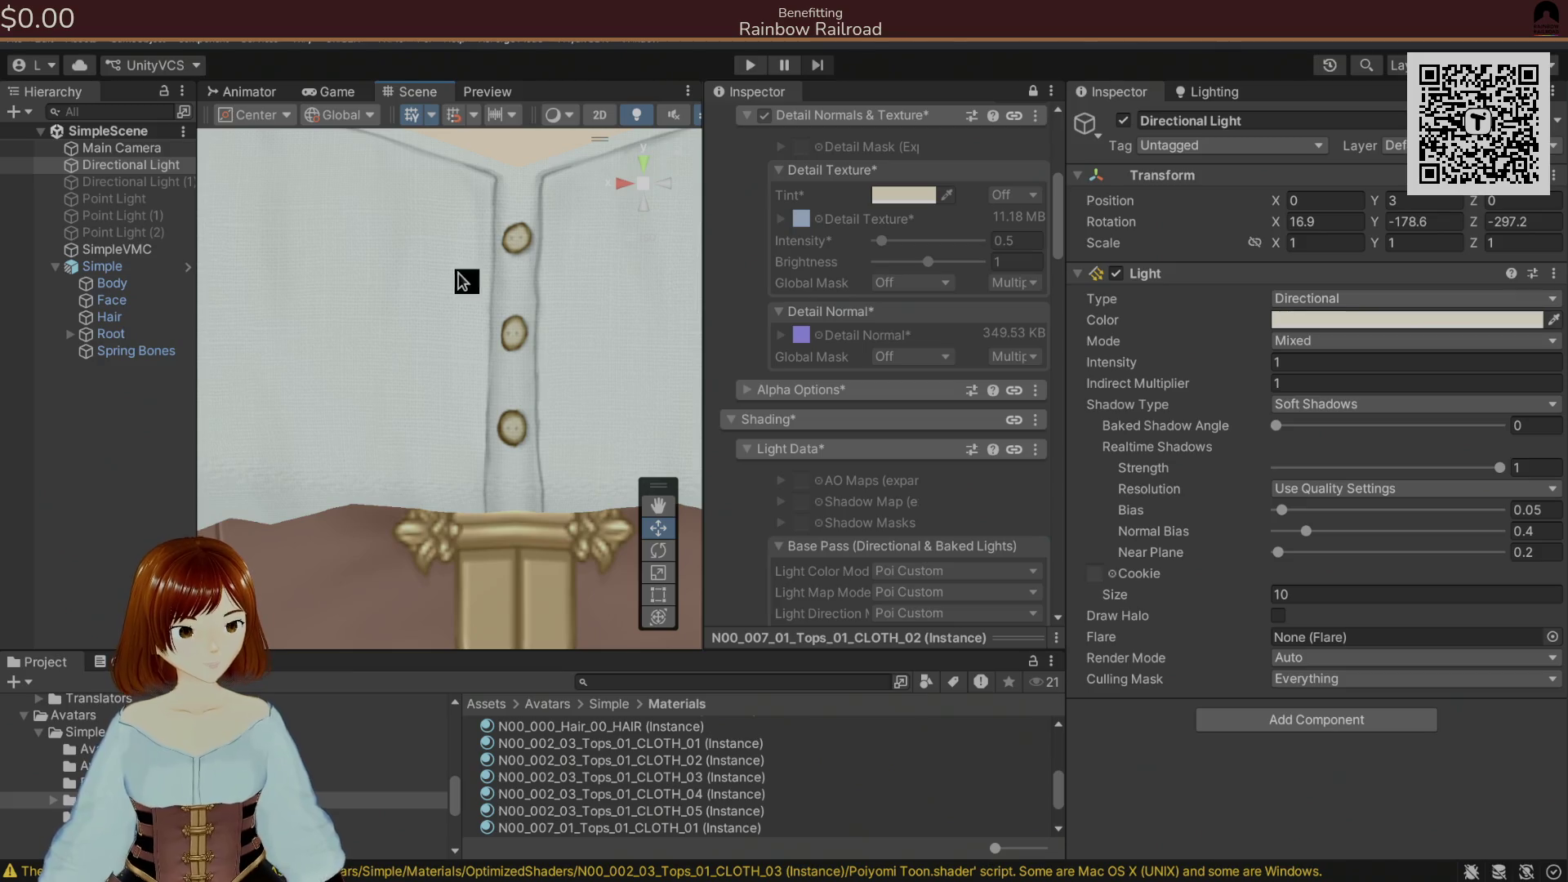
scroll(467, 281, "down", 5)
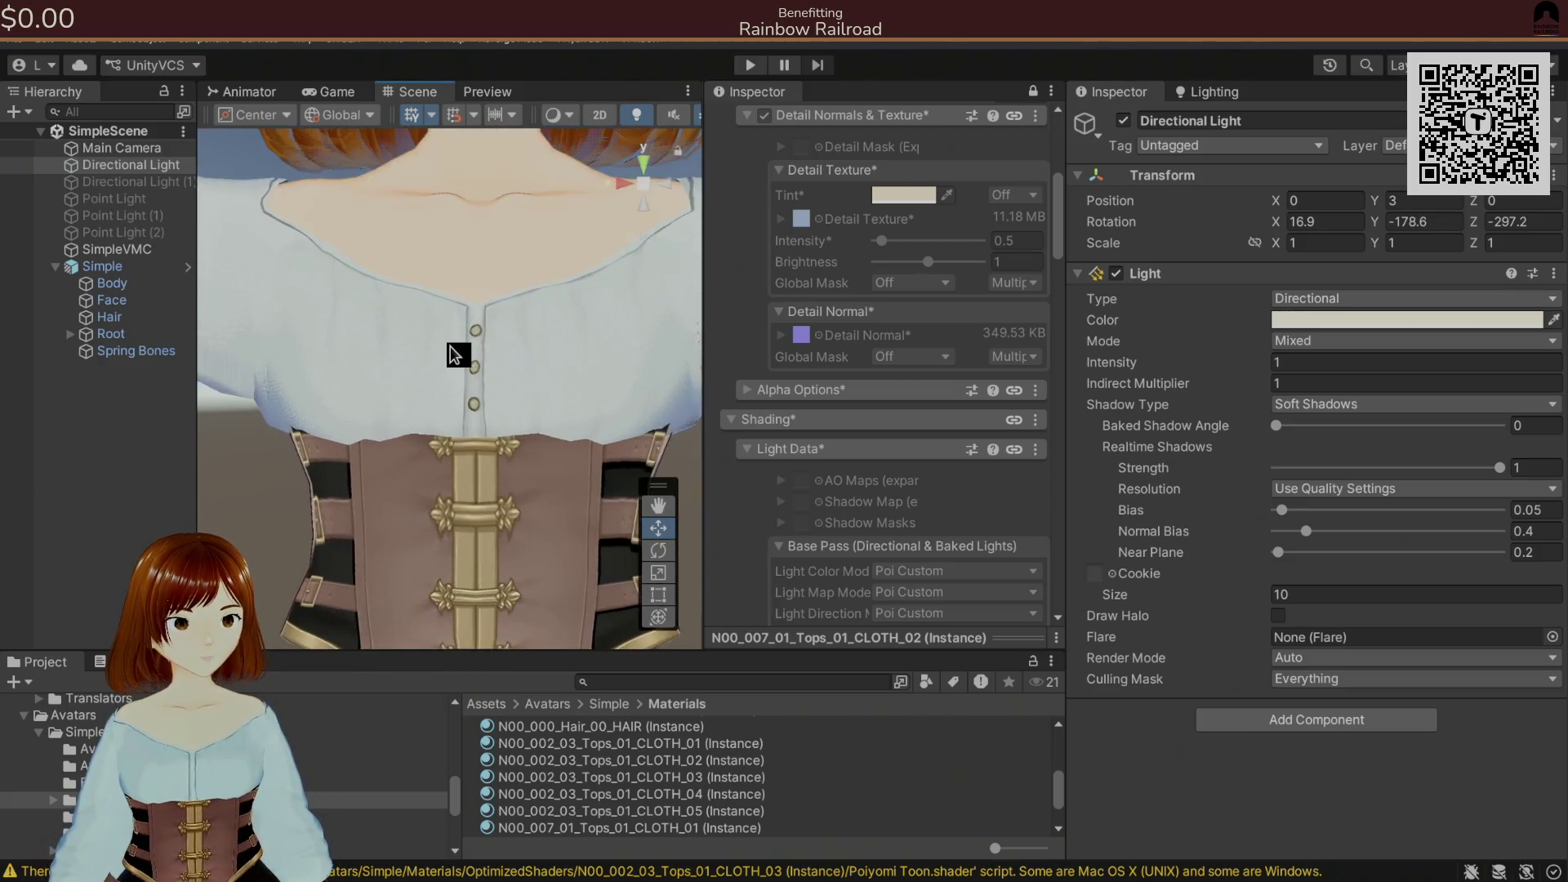
scroll(455, 355, "up", 5)
key("alt+Tab")
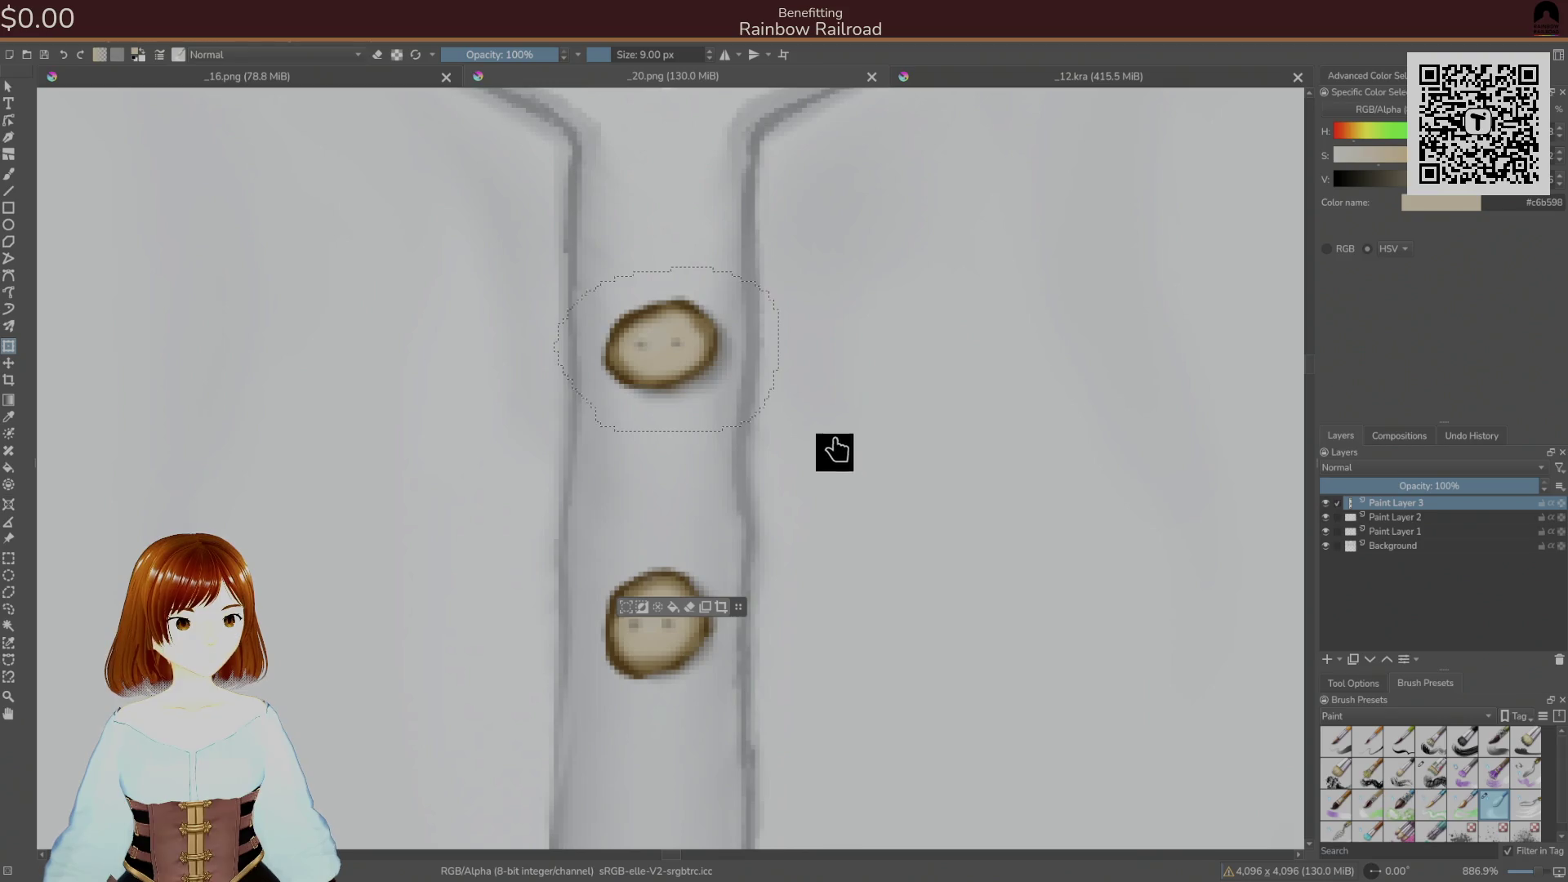
key("ctrl+shift+a")
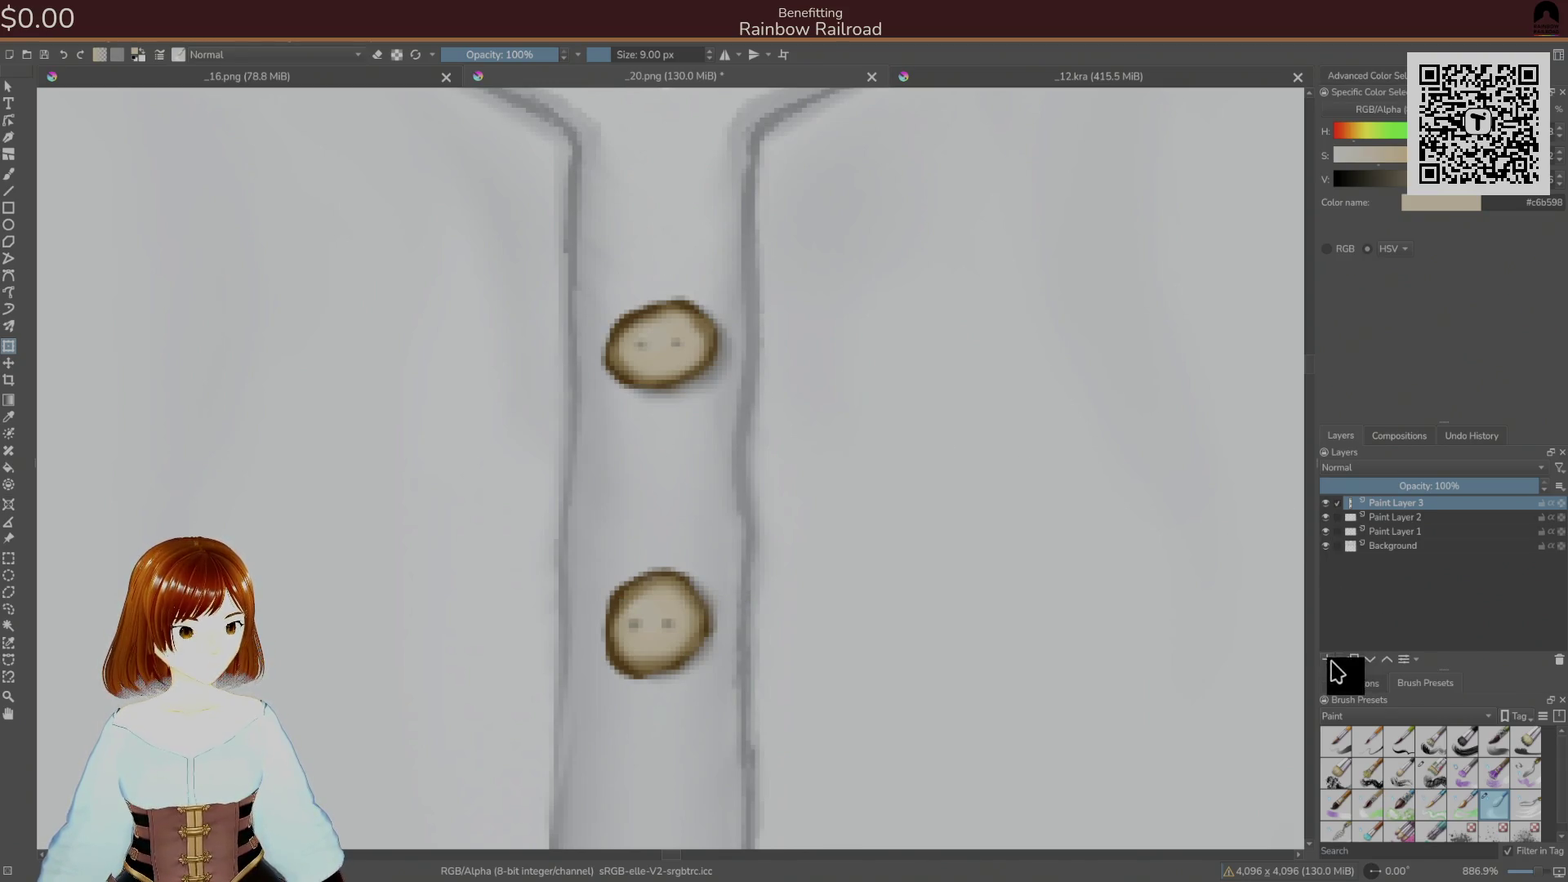
left_click(1337, 660)
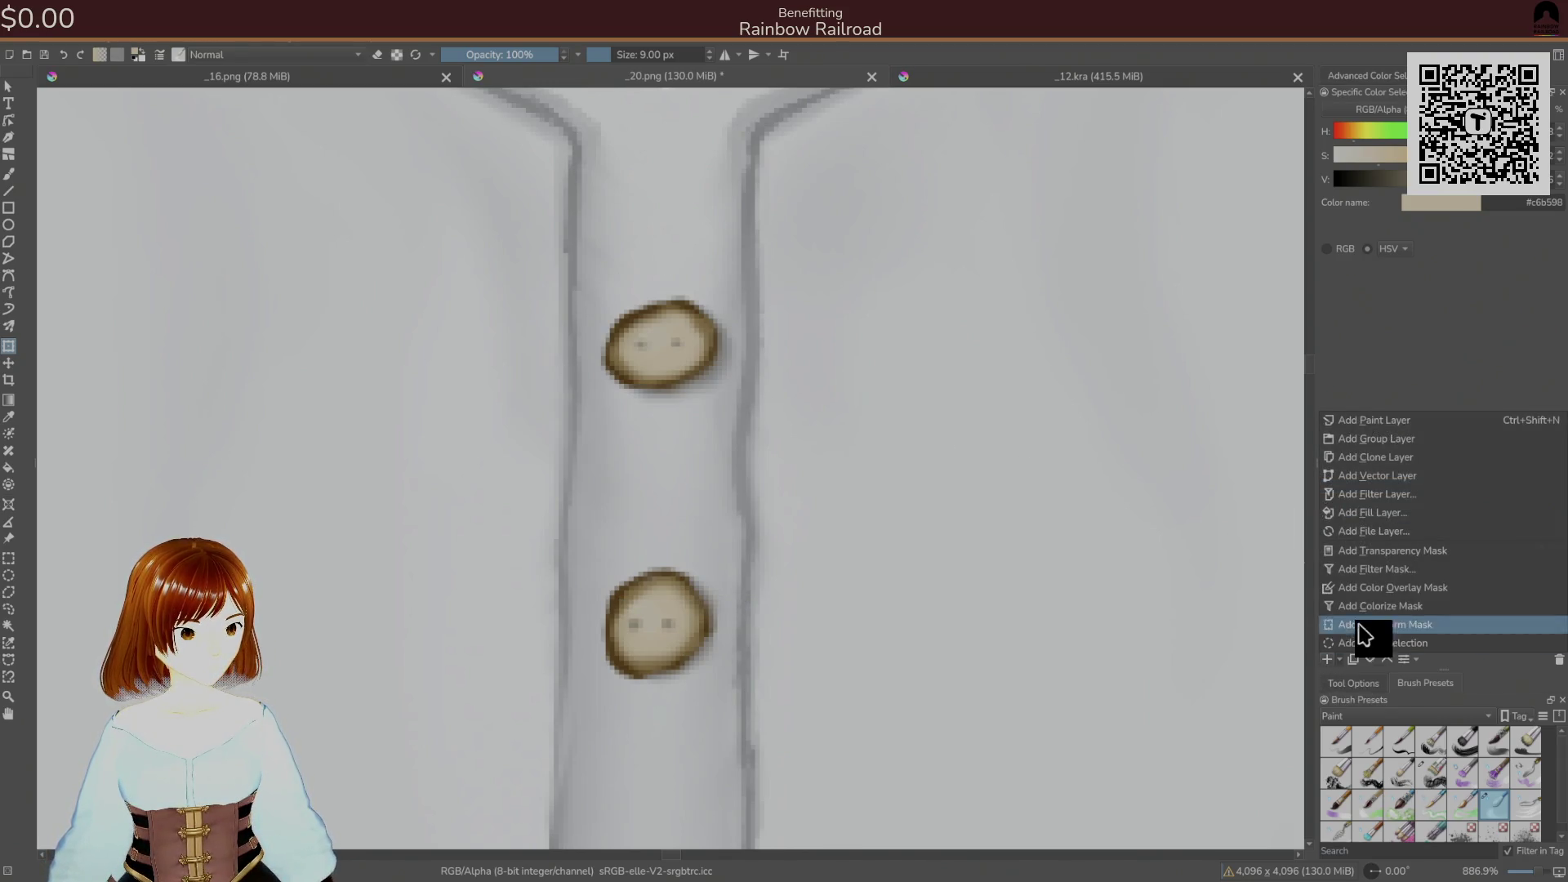
left_click(1379, 589)
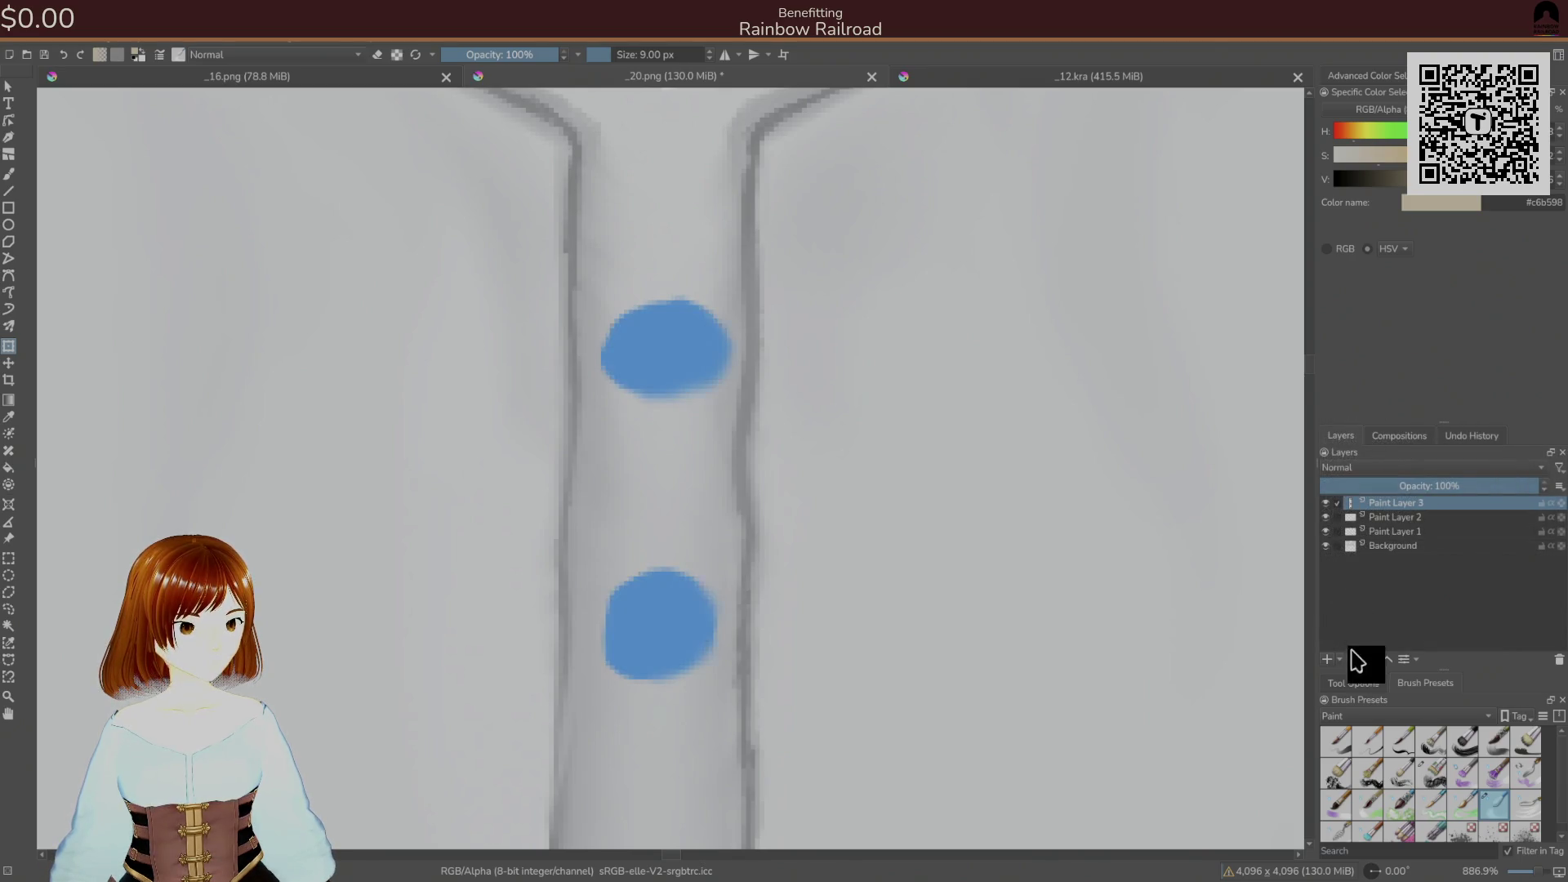
key("ctrl+z")
left_click(1339, 662)
left_click(1380, 606)
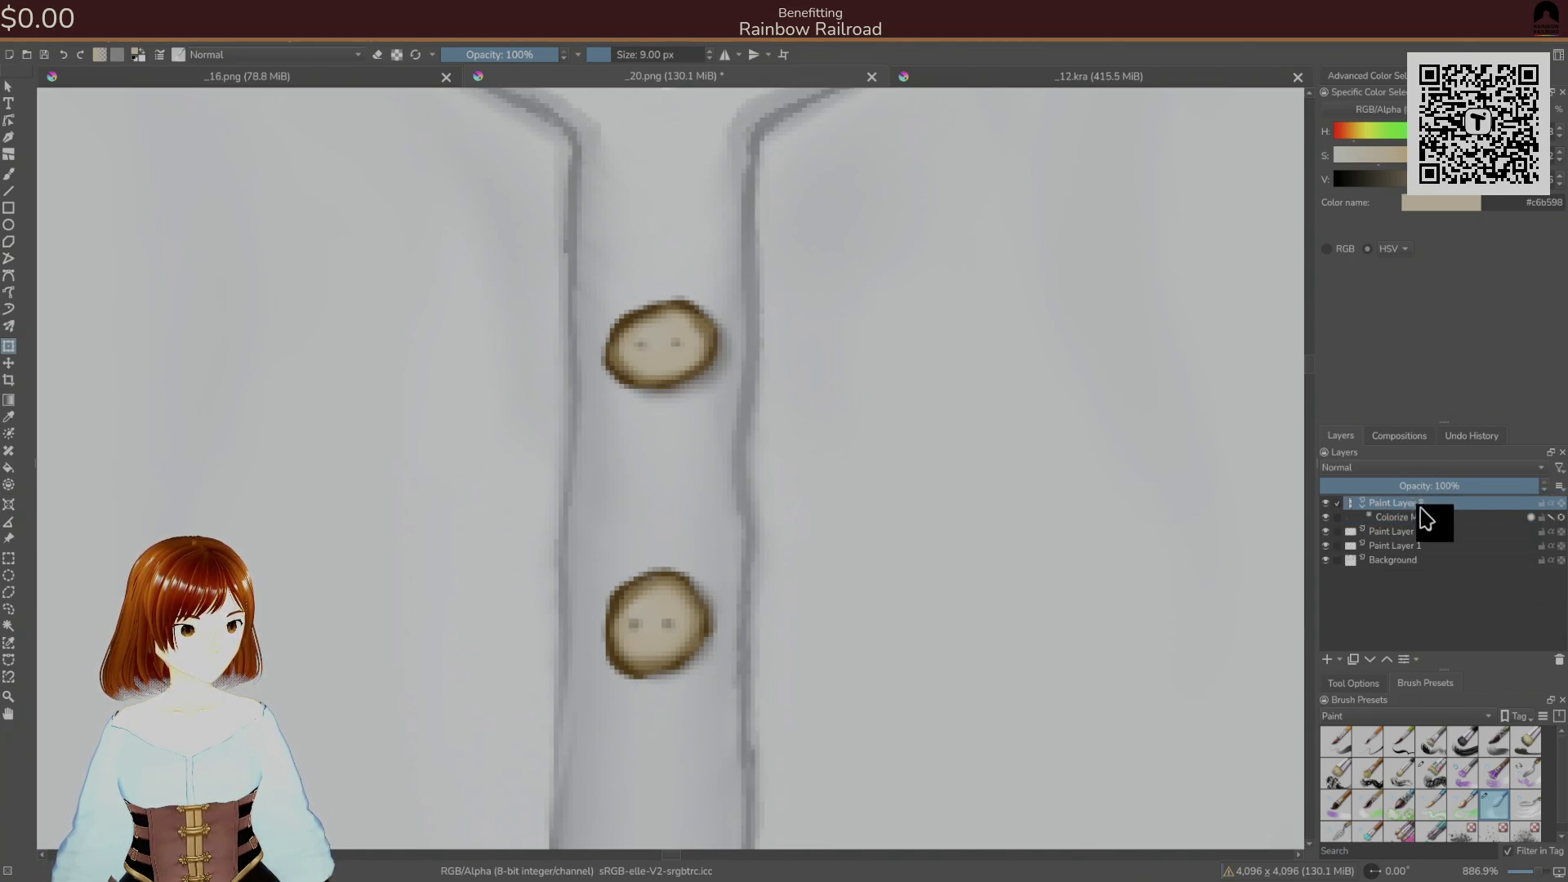
key("b")
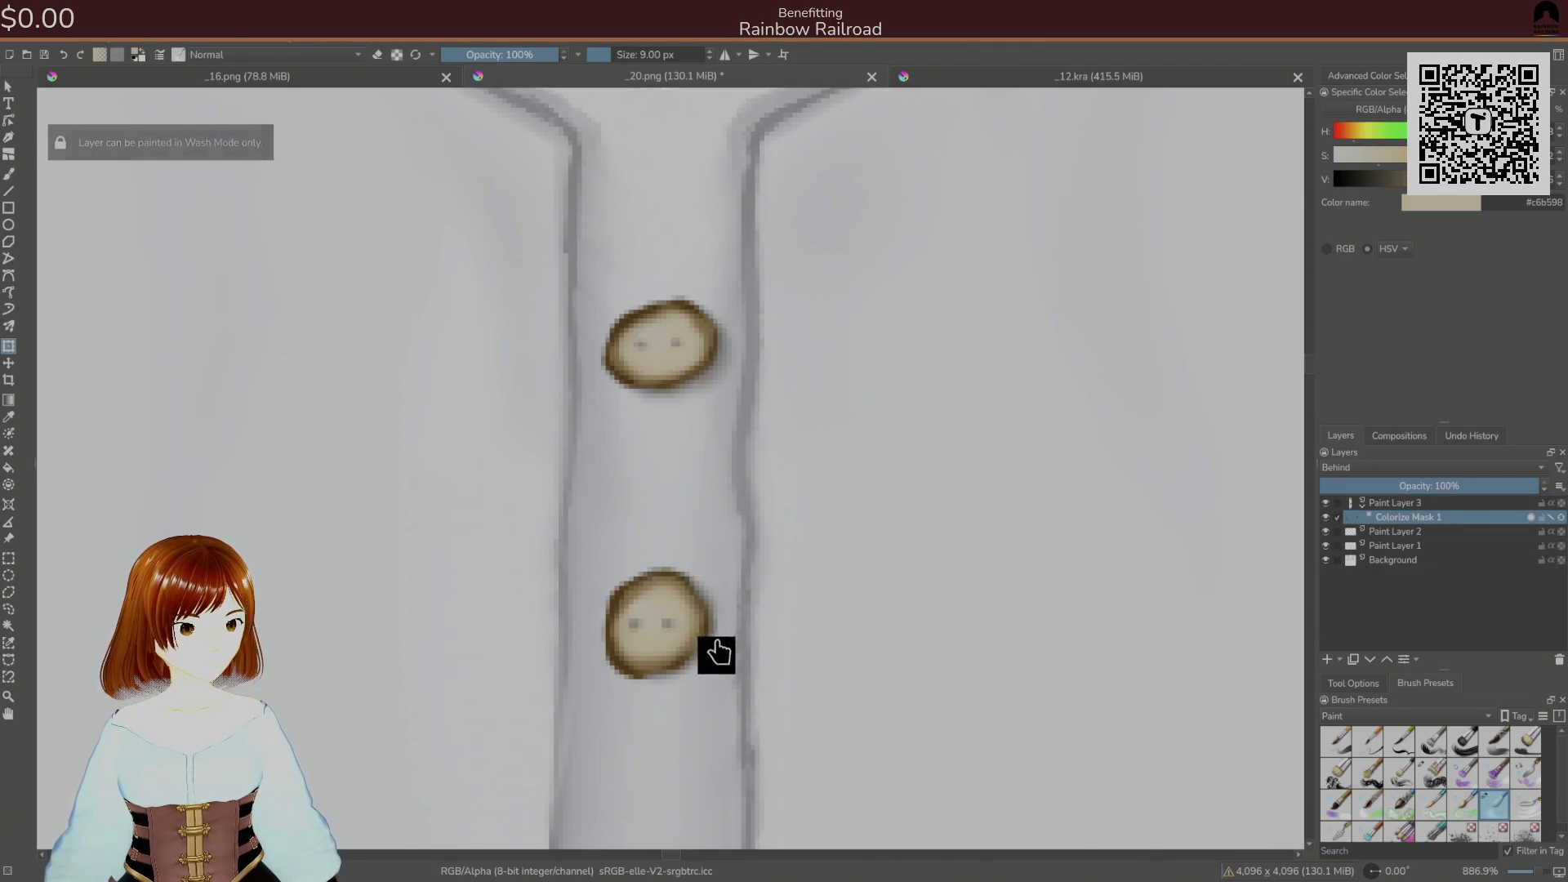
right_click(771, 590)
left_click(849, 582)
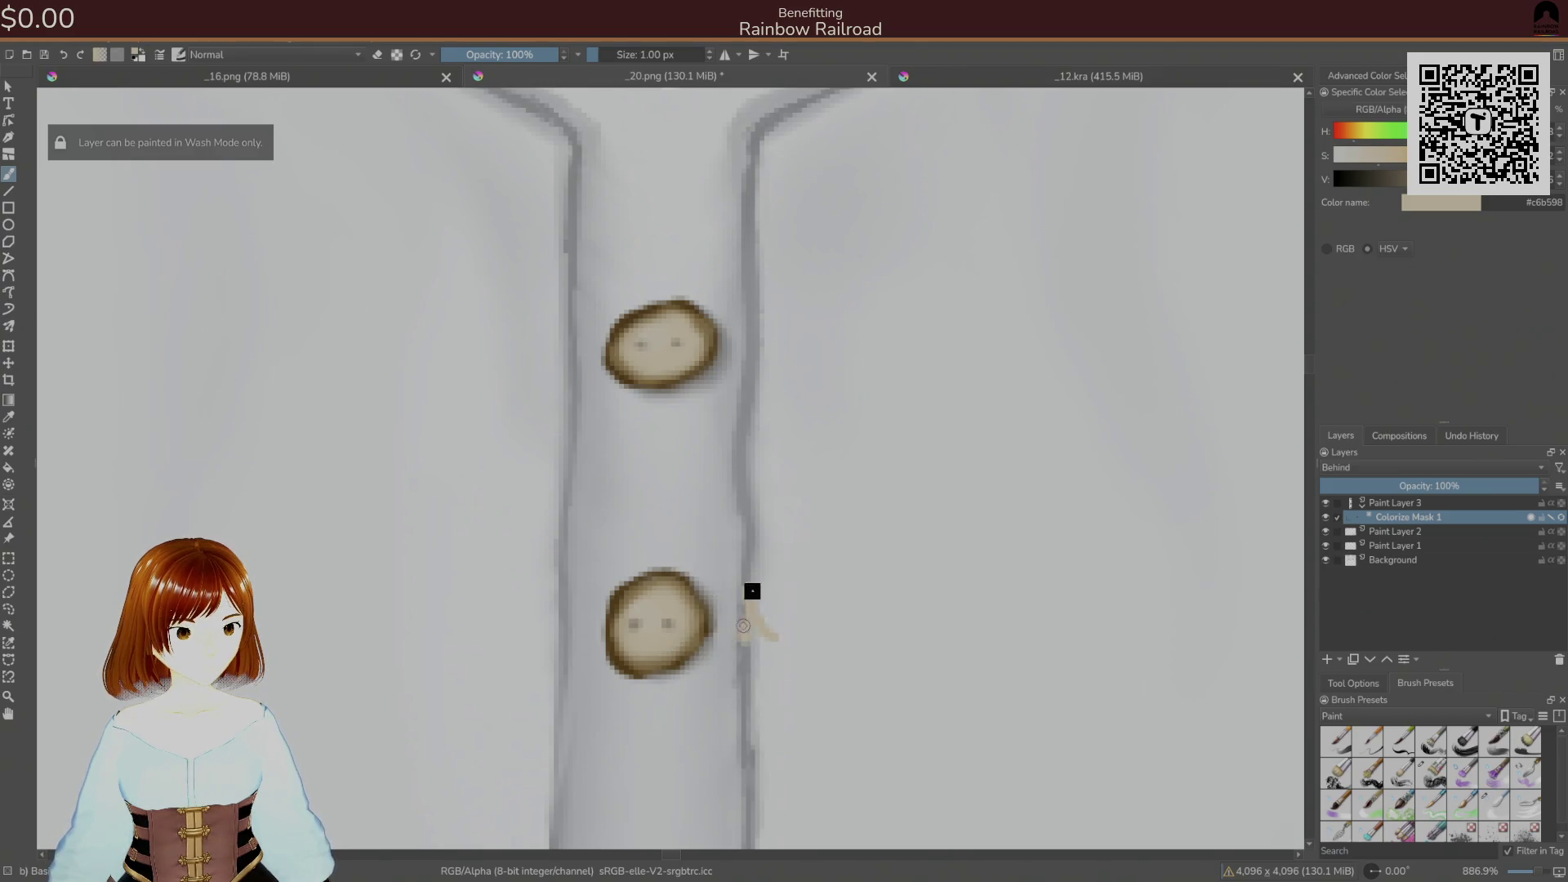
key("ctrl+z")
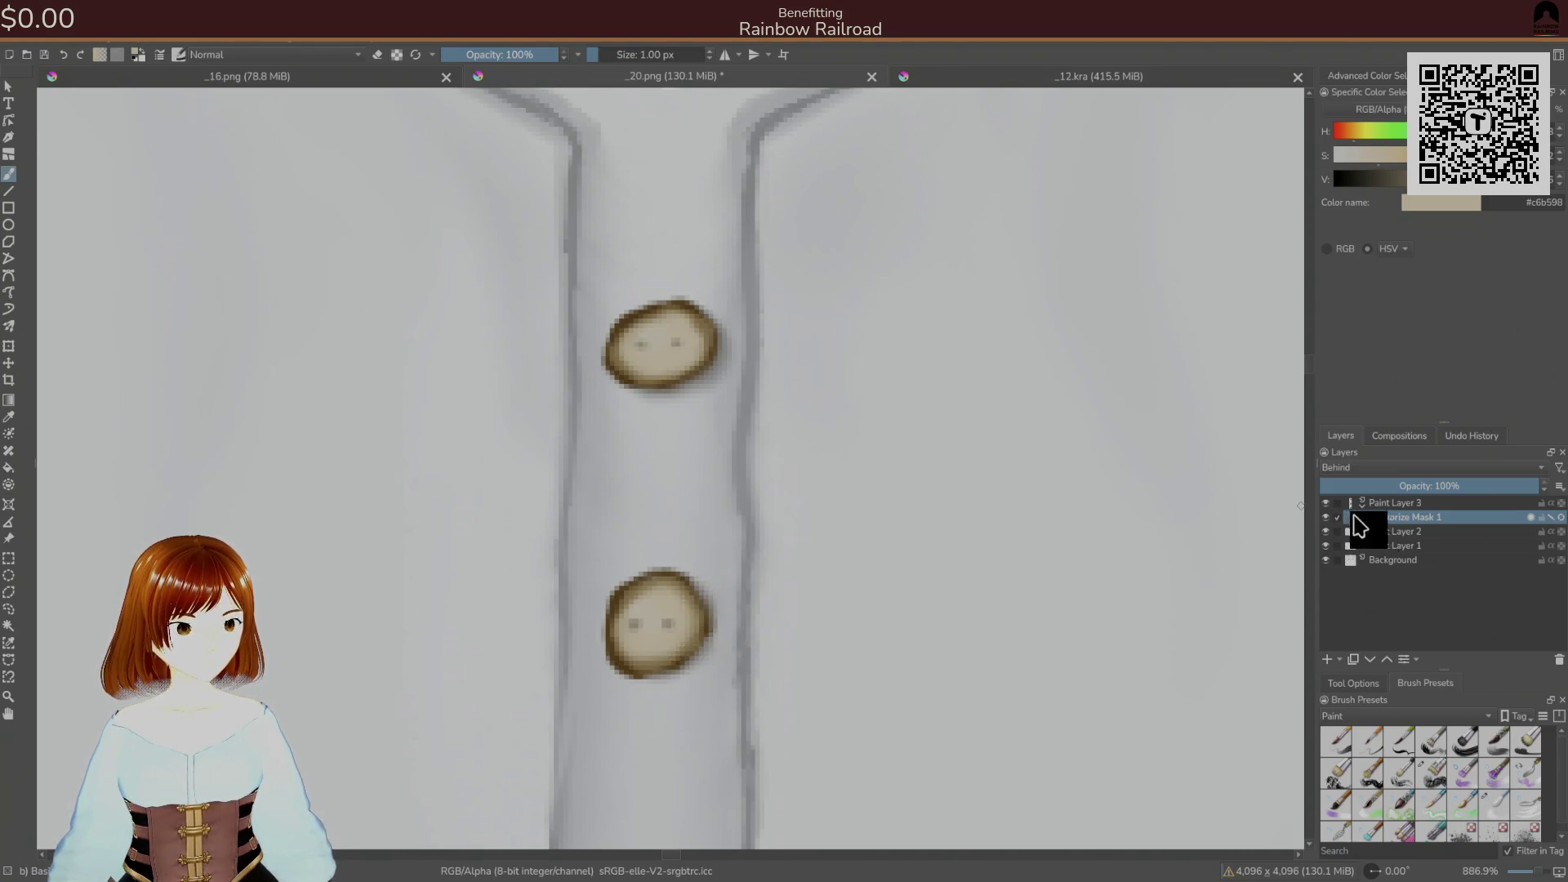
key("shift+Delete")
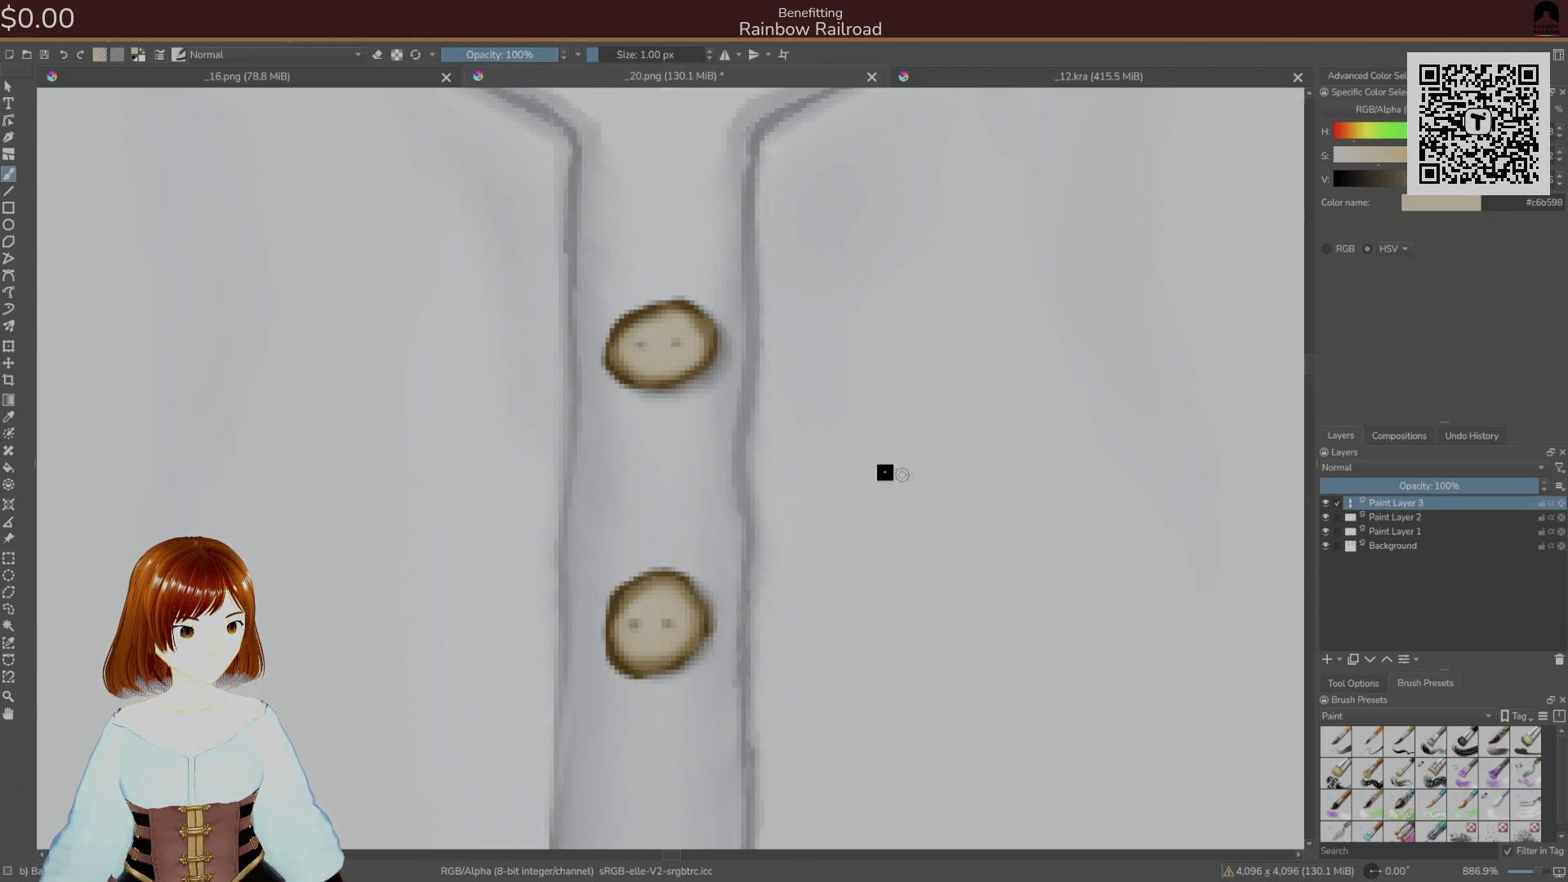
left_click(139, 38)
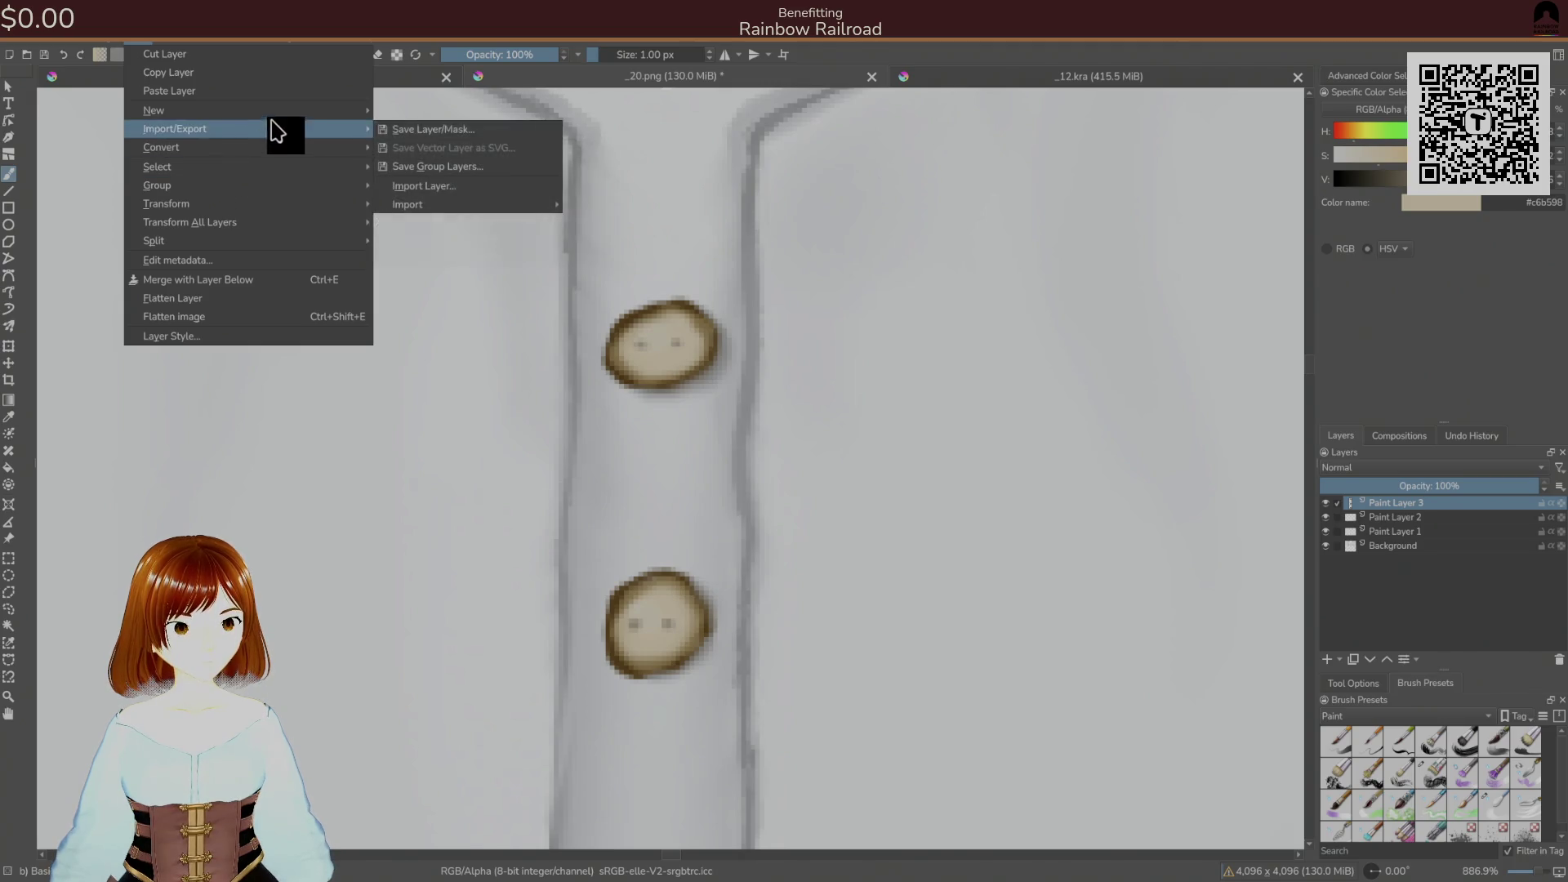
- Try a colorize mask on Paint Layer 3 with tan strokes on the lower button, then undo it
mouse_move(324, 114)
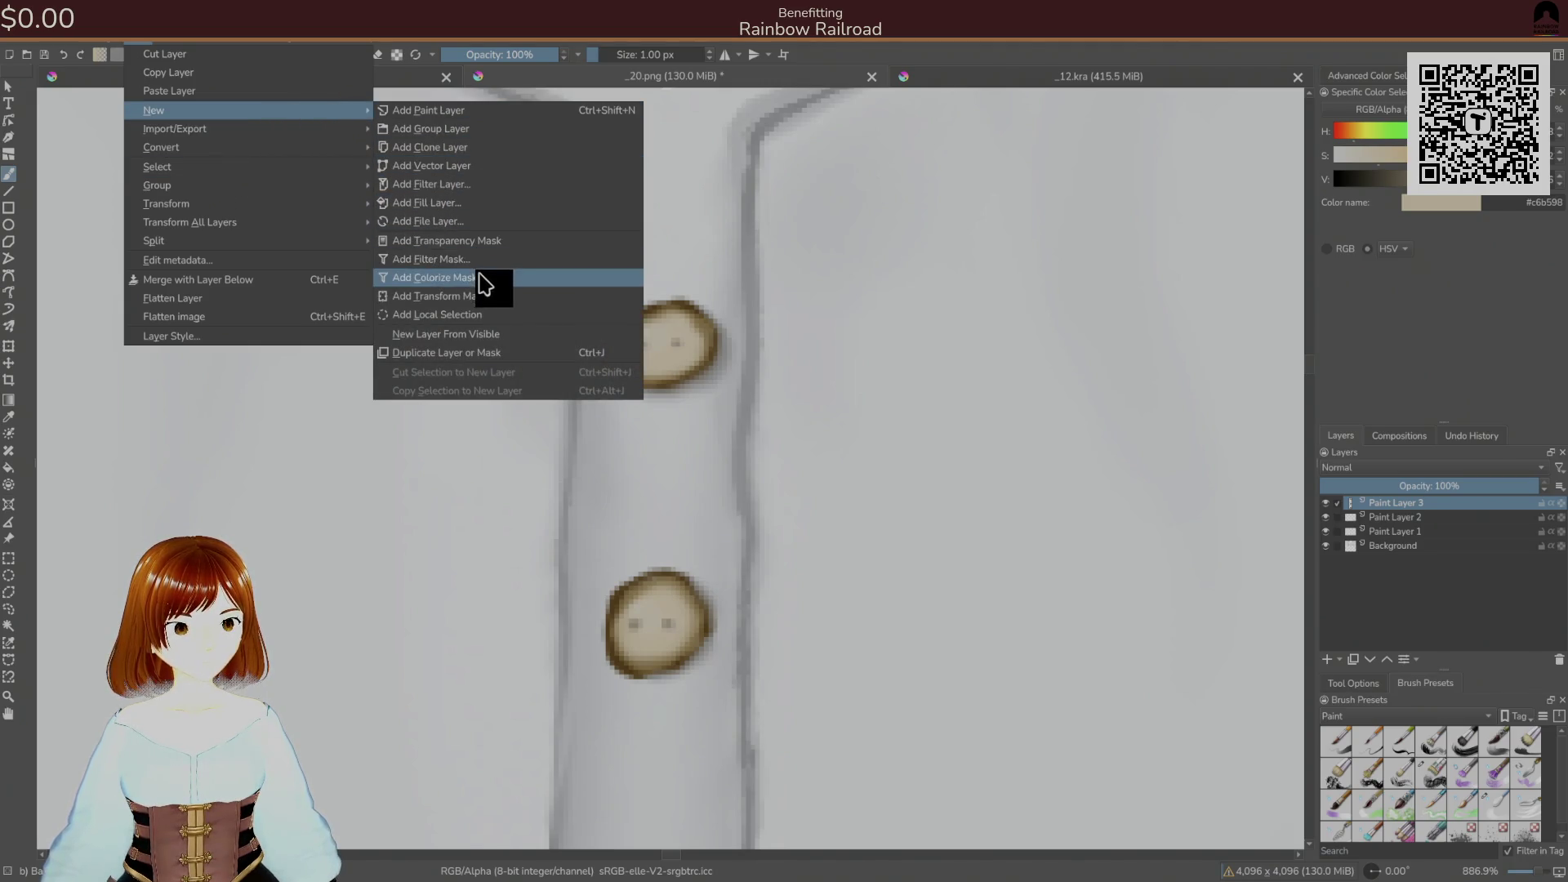
left_click(482, 277)
left_click_drag(618, 652, 616, 563)
mouse_move(539, 690)
left_mouse_down()
mouse_move(522, 612)
mouse_move(620, 637)
left_mouse_up()
mouse_move(1389, 504)
left_mouse_down()
mouse_move(1399, 526)
mouse_move(1325, 518)
mouse_move(1360, 527)
left_mouse_up()
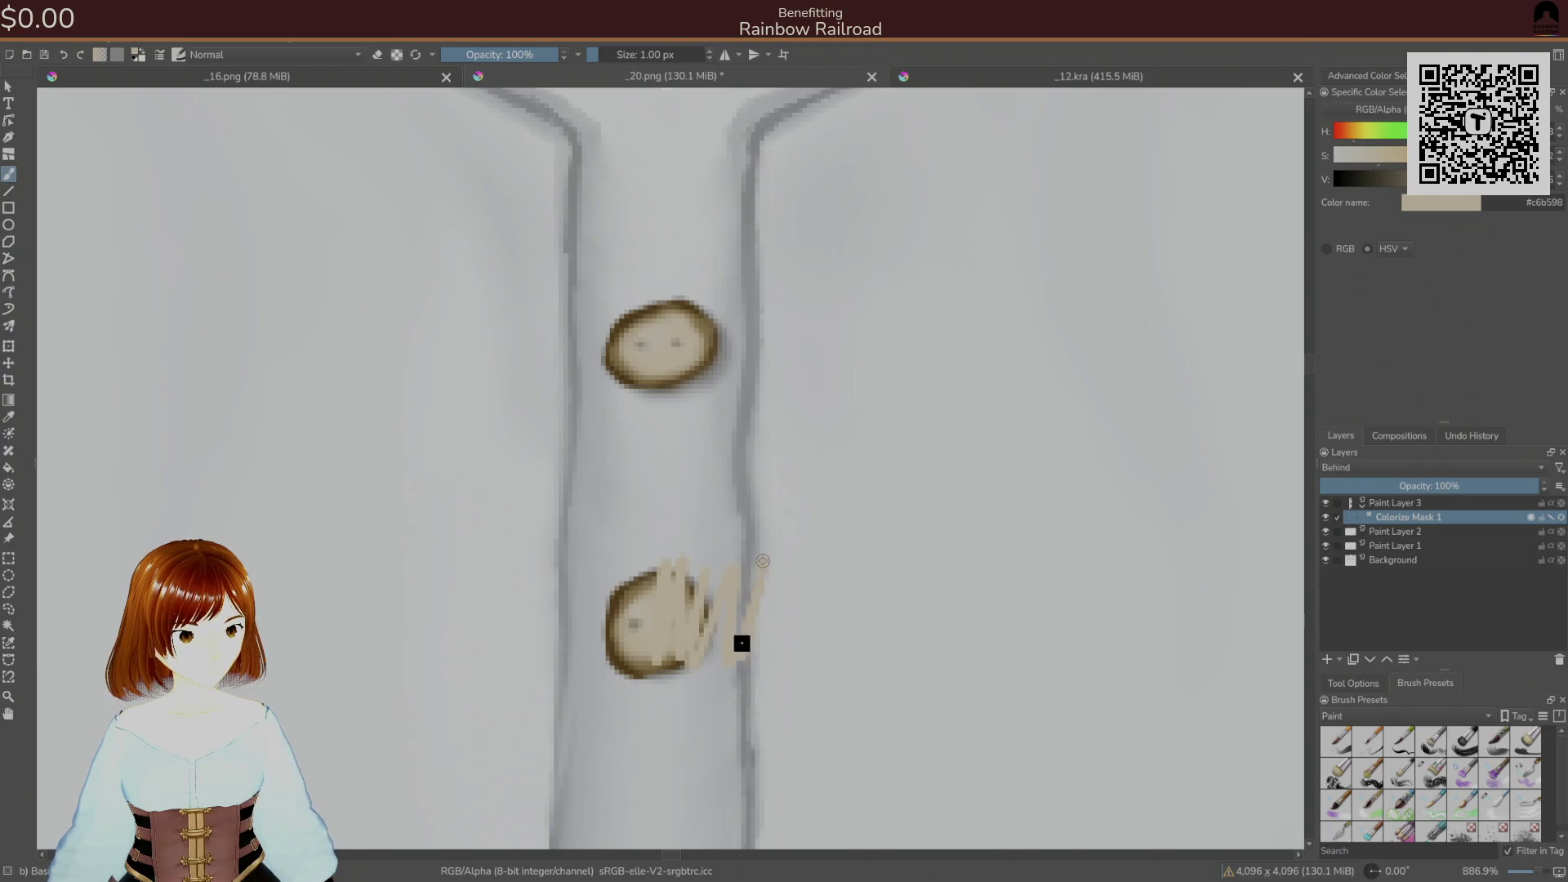
key("ctrl+z")
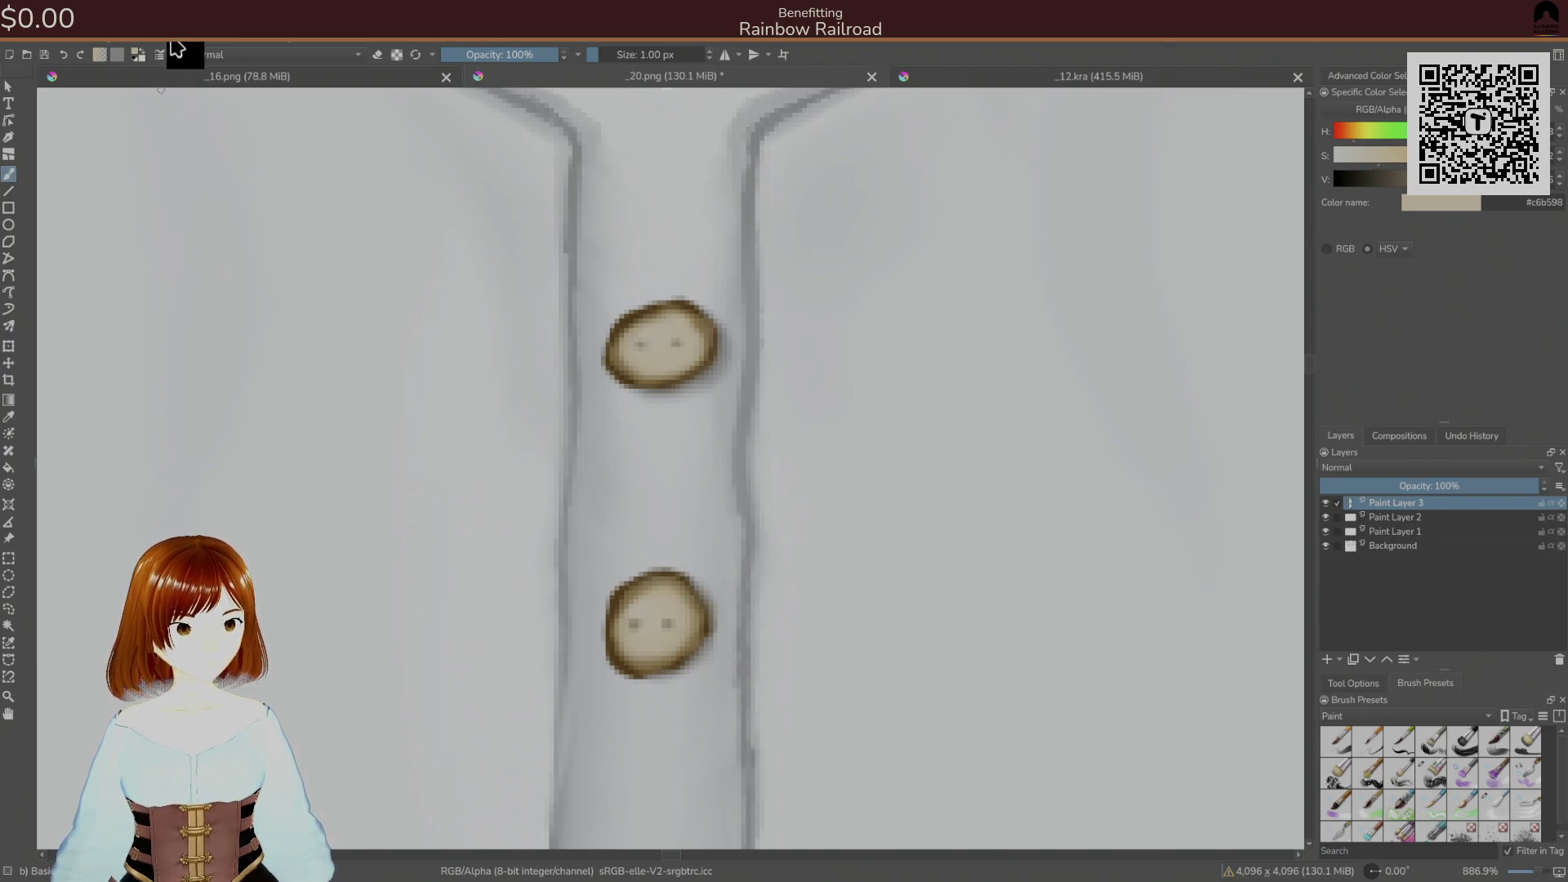
- Add a colorize mask to Paint Layer 3 and mark the lower button with tan key strokes
left_click(147, 32)
mouse_move(256, 202)
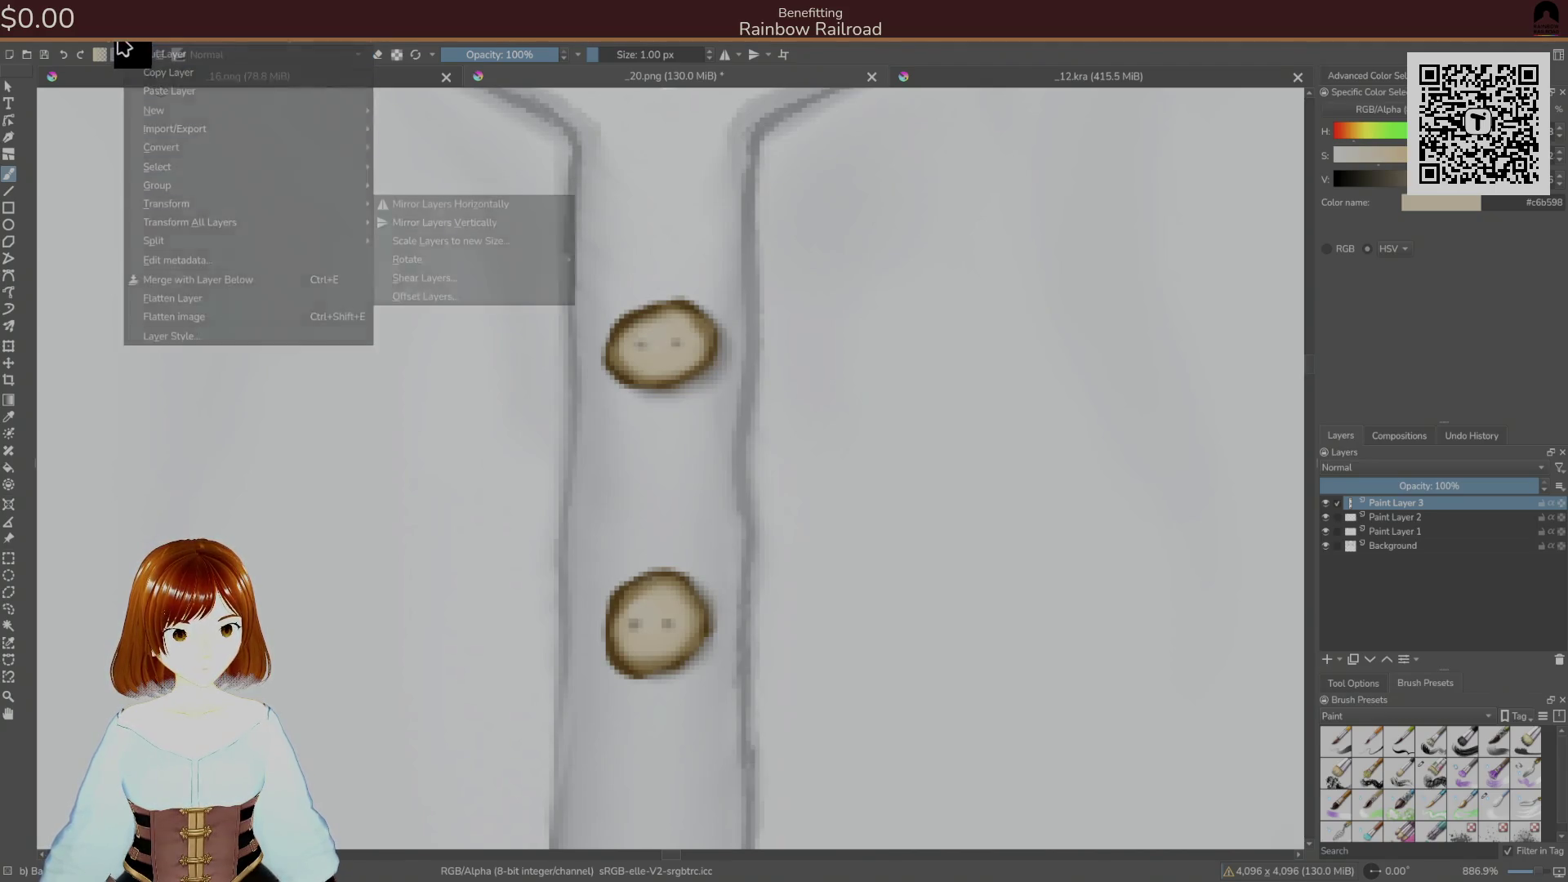
mouse_move(117, 43)
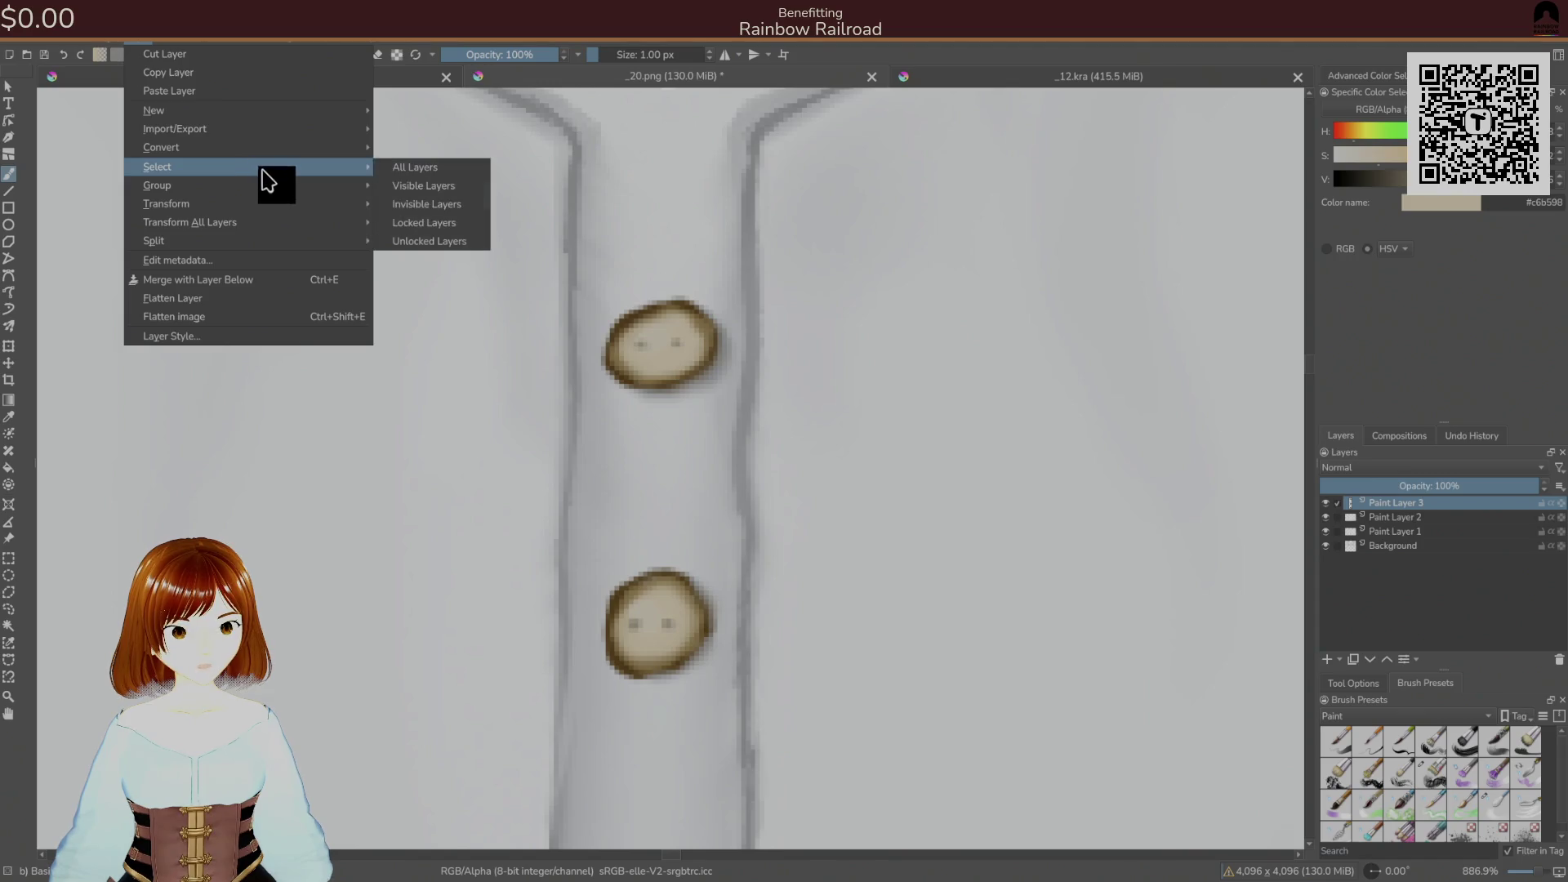
mouse_move(296, 112)
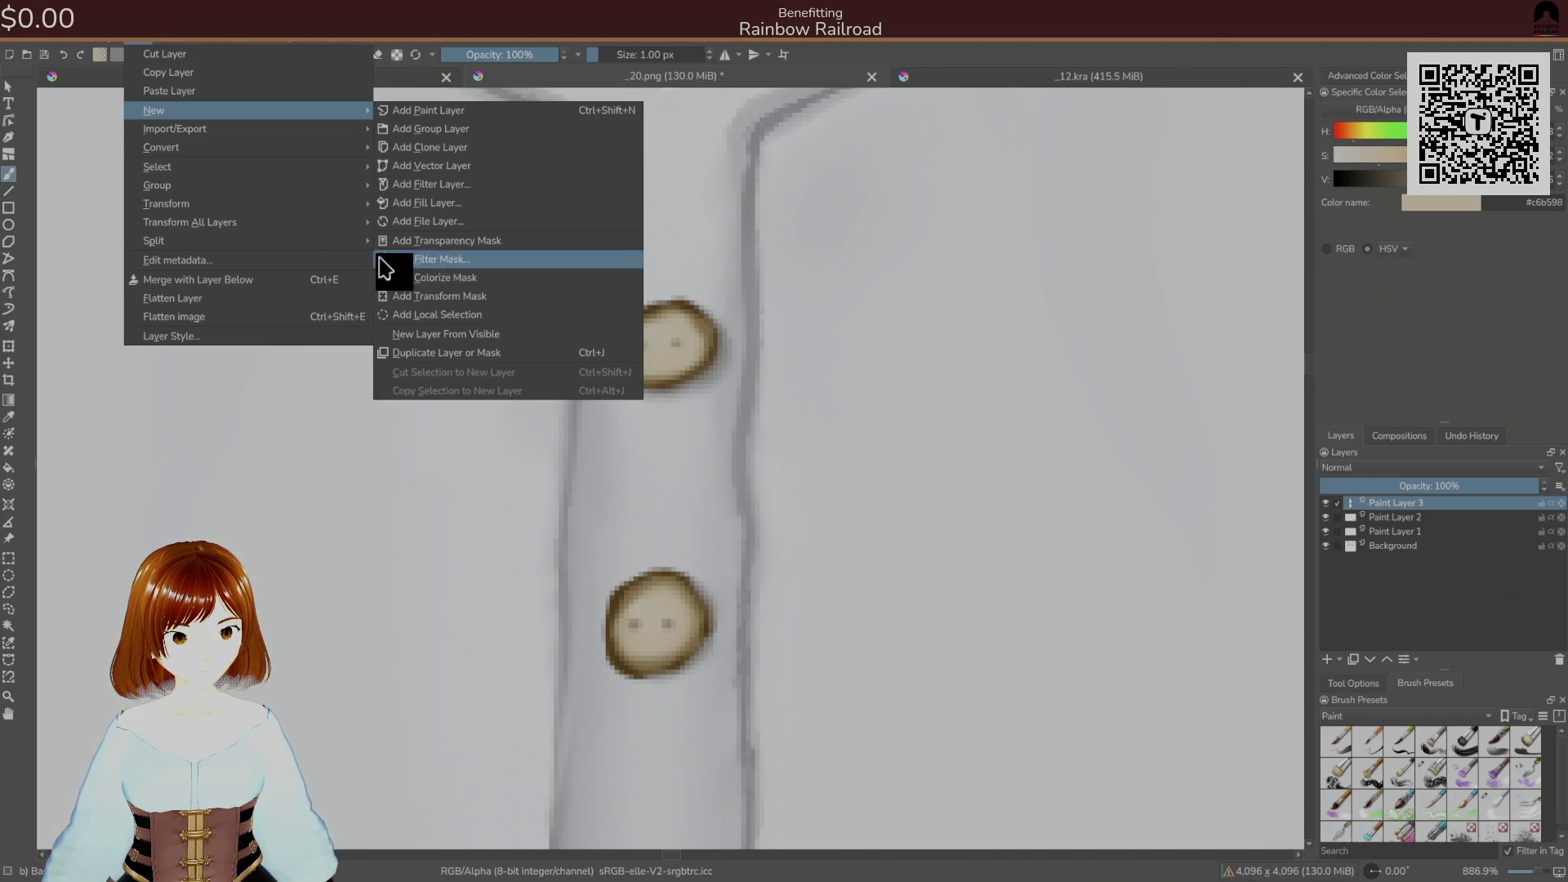
mouse_move(323, 198)
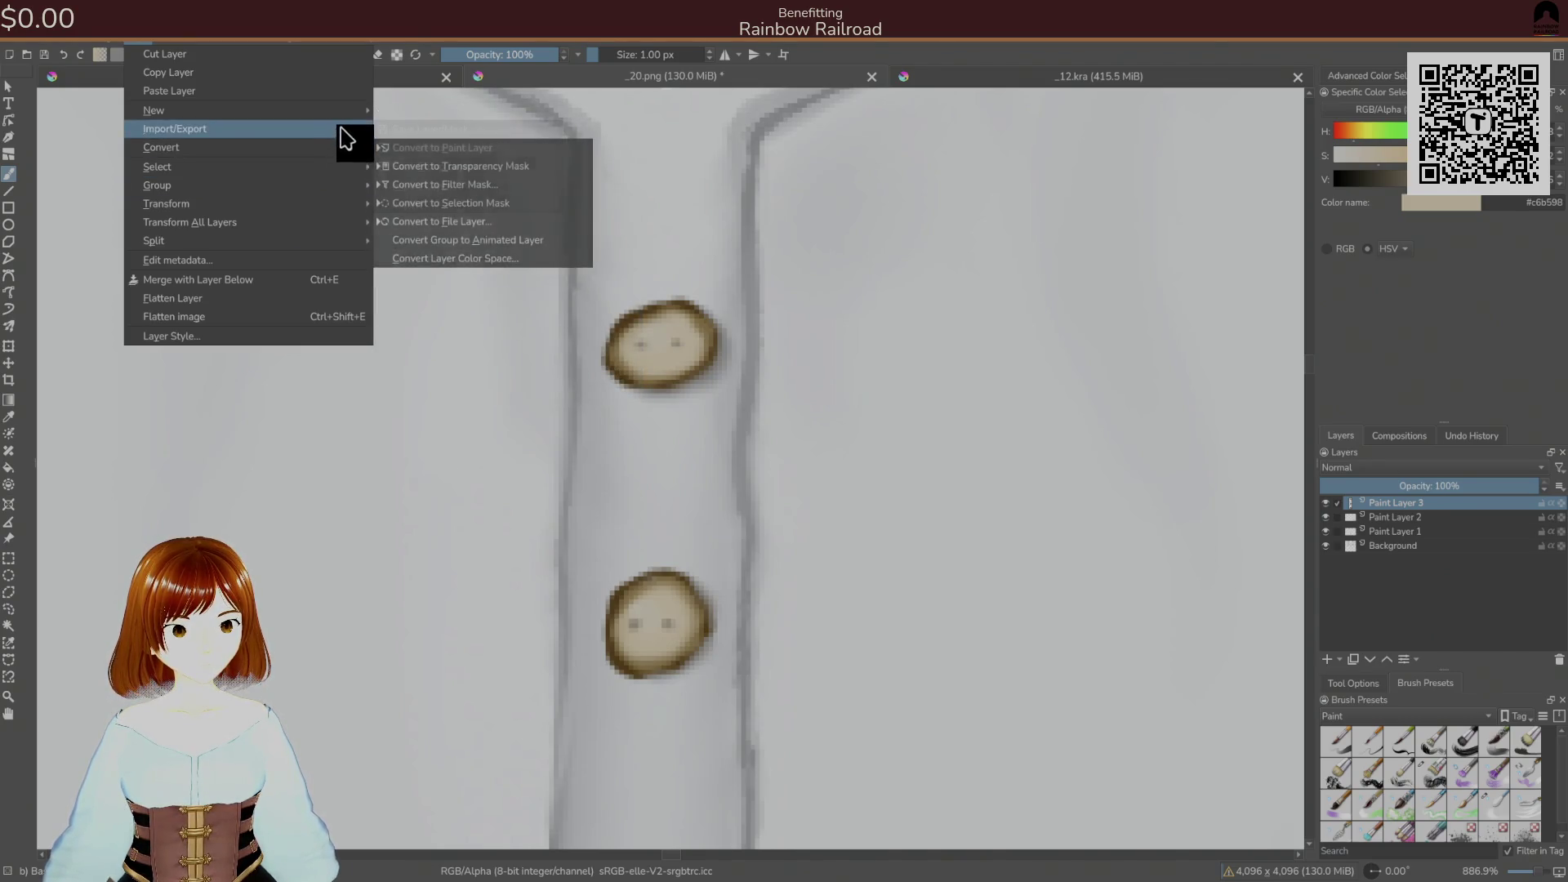
mouse_move(359, 114)
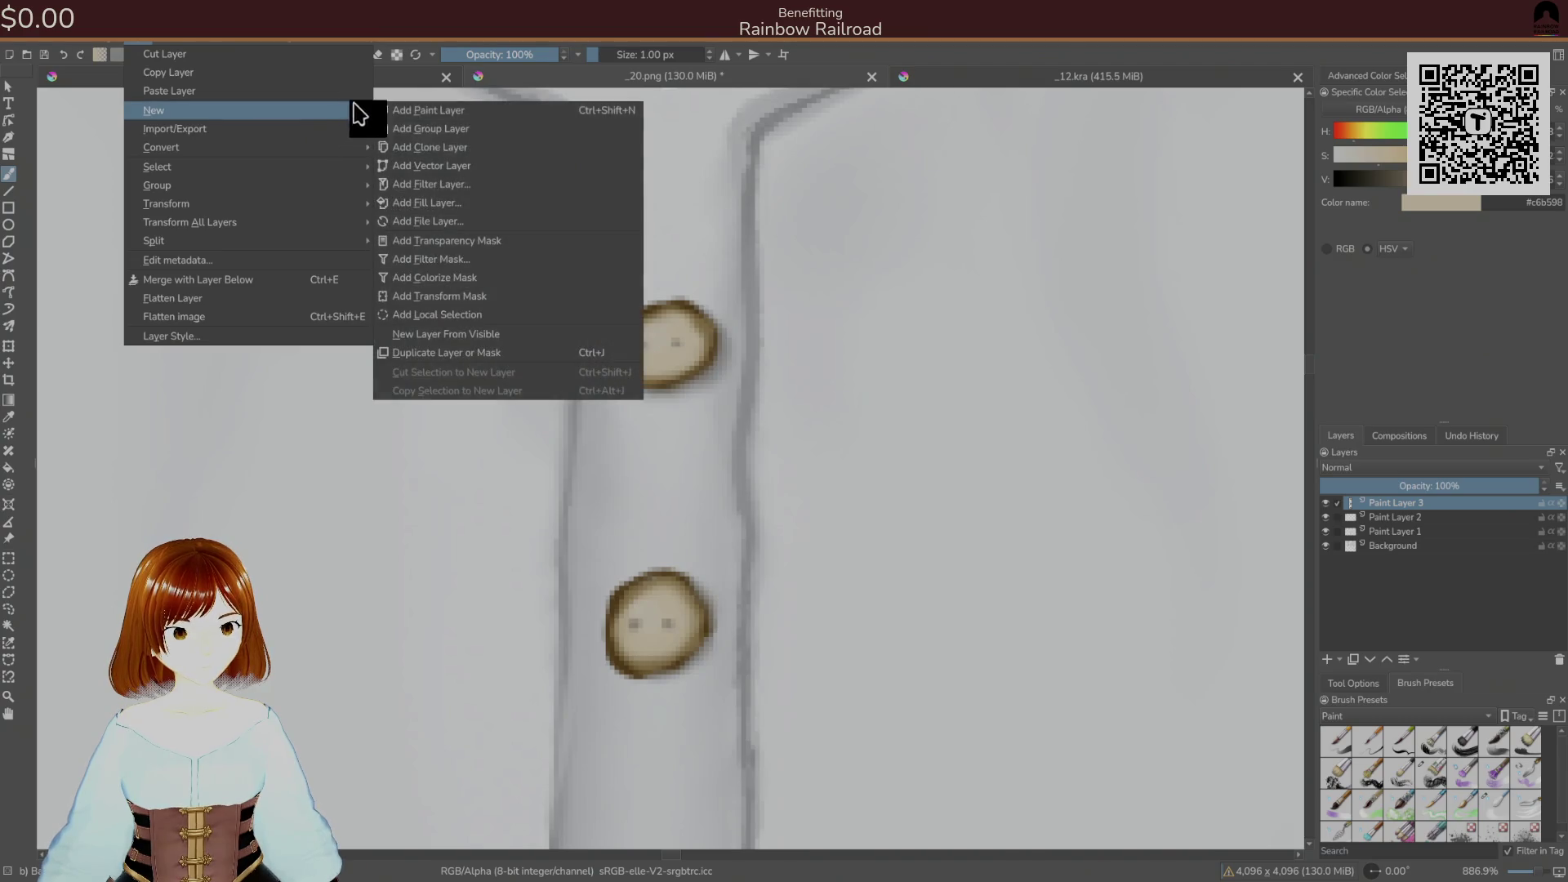
left_click(490, 286)
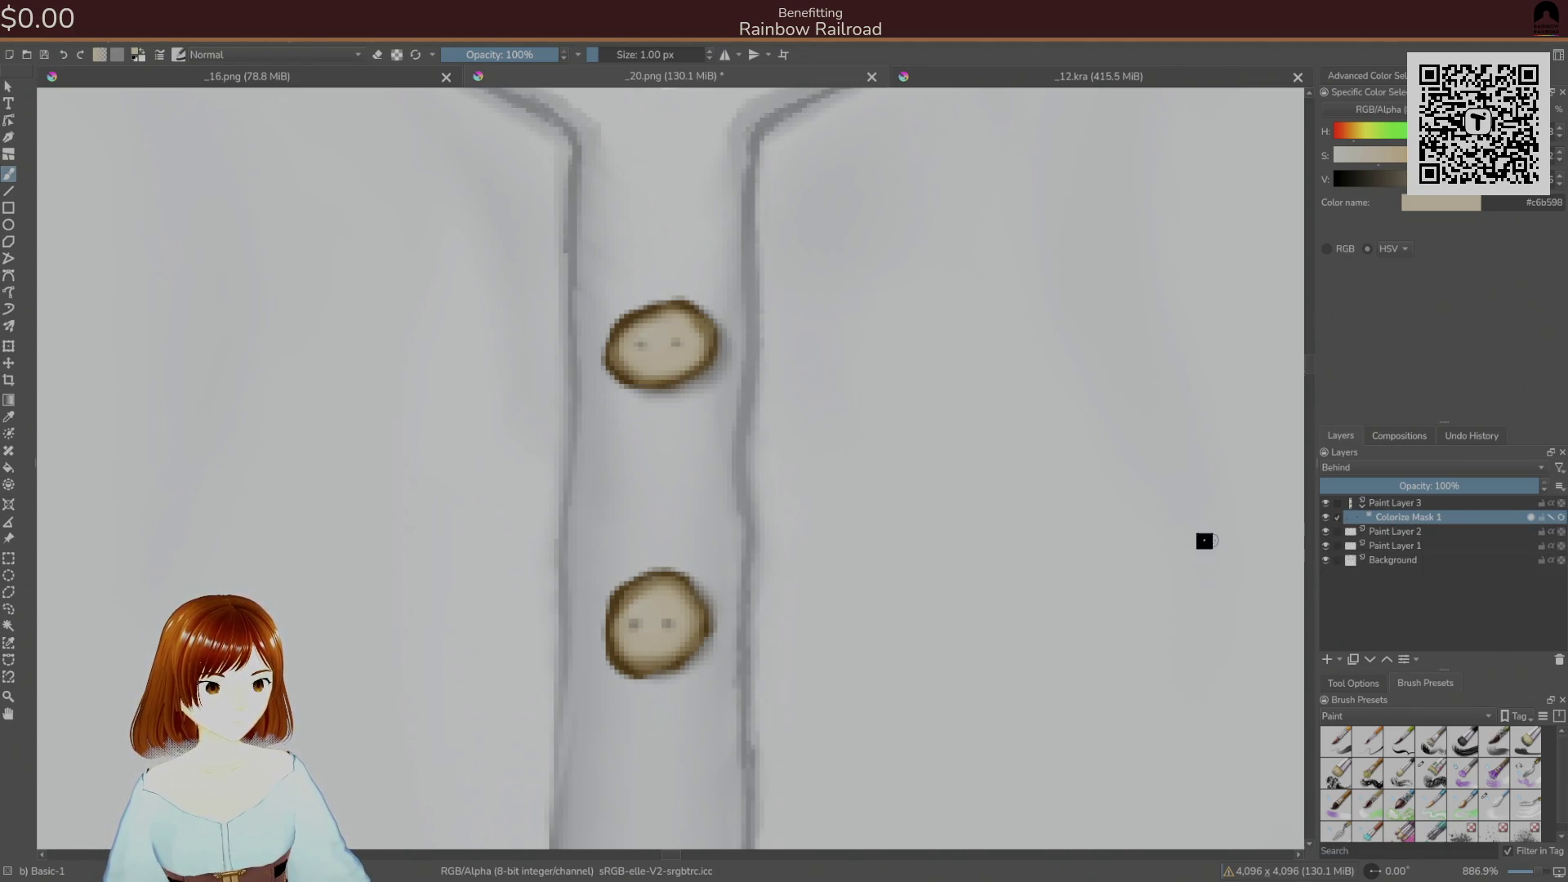
left_click_drag(631, 657, 712, 571)
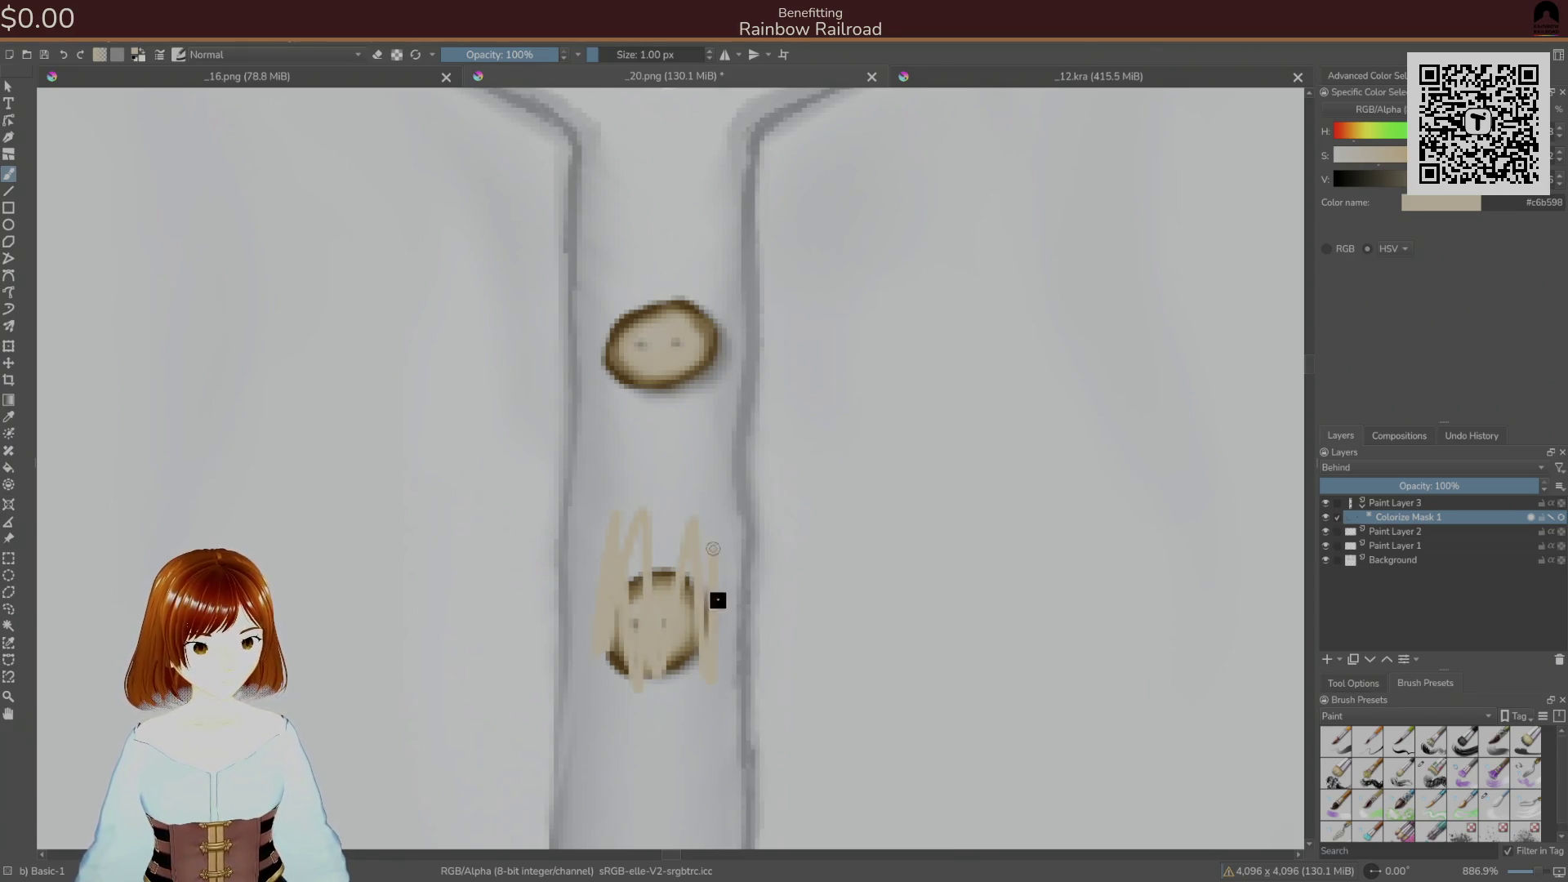
left_click(1350, 503)
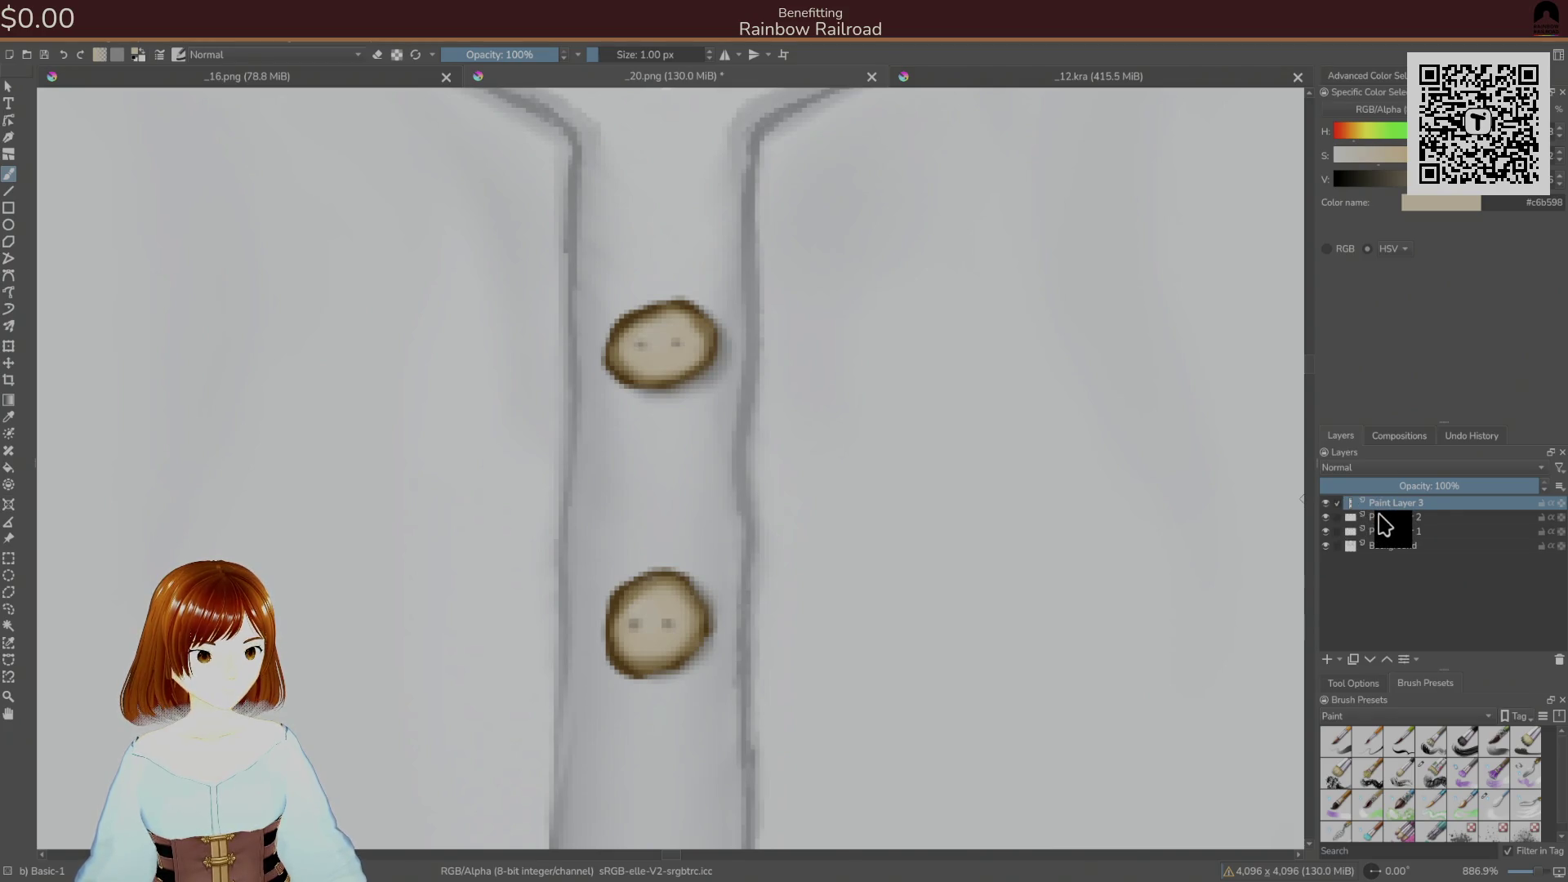
- Insert a new paint layer with a colorize mask, then undo the trial key stroke
key("Insert")
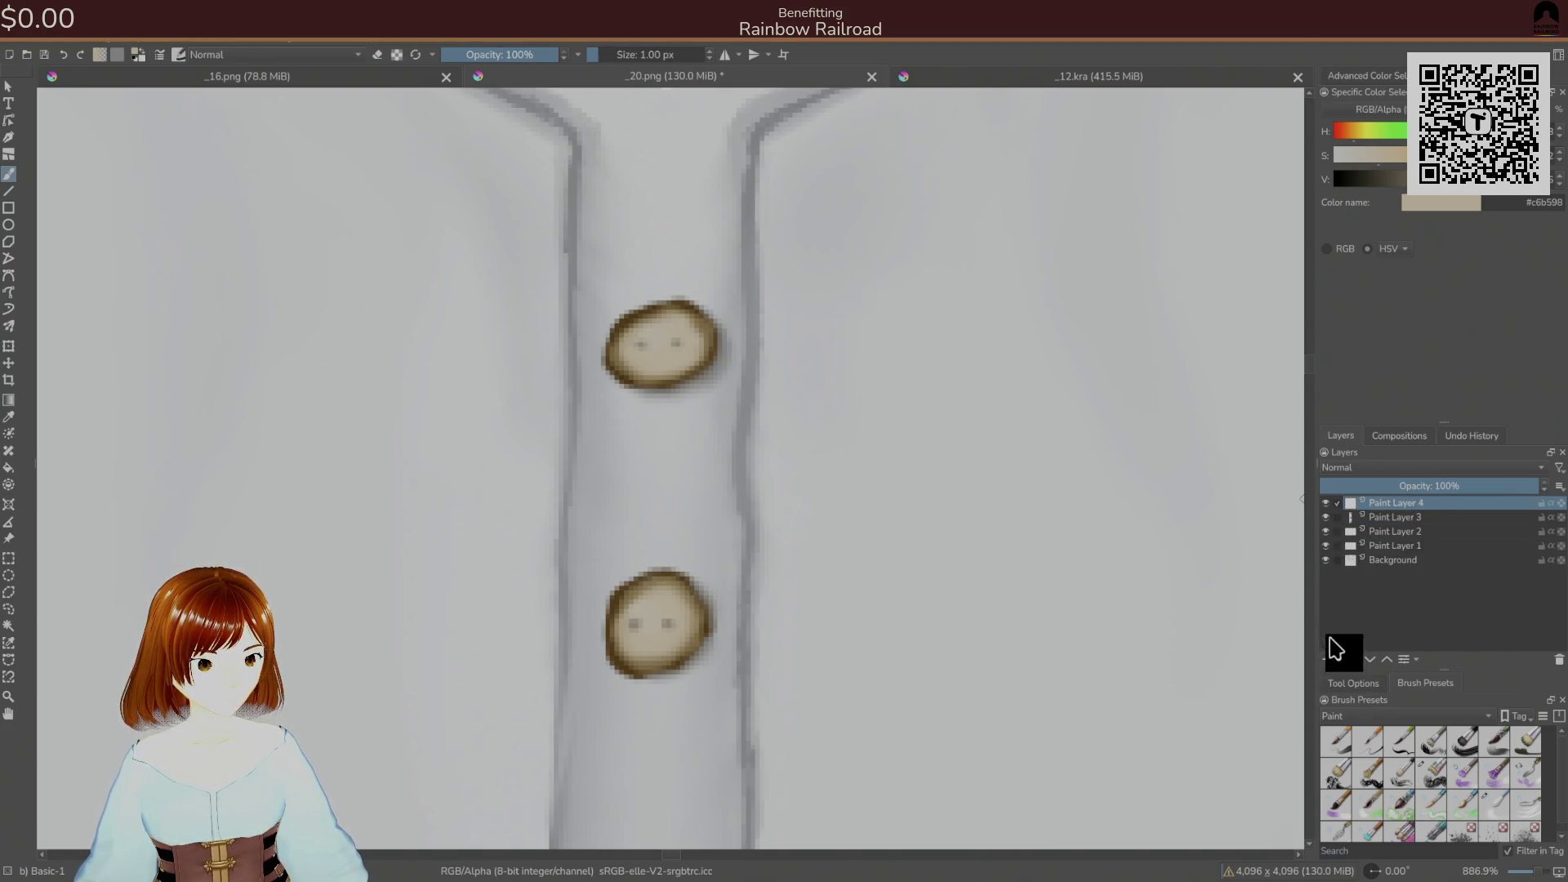
left_click(141, 46)
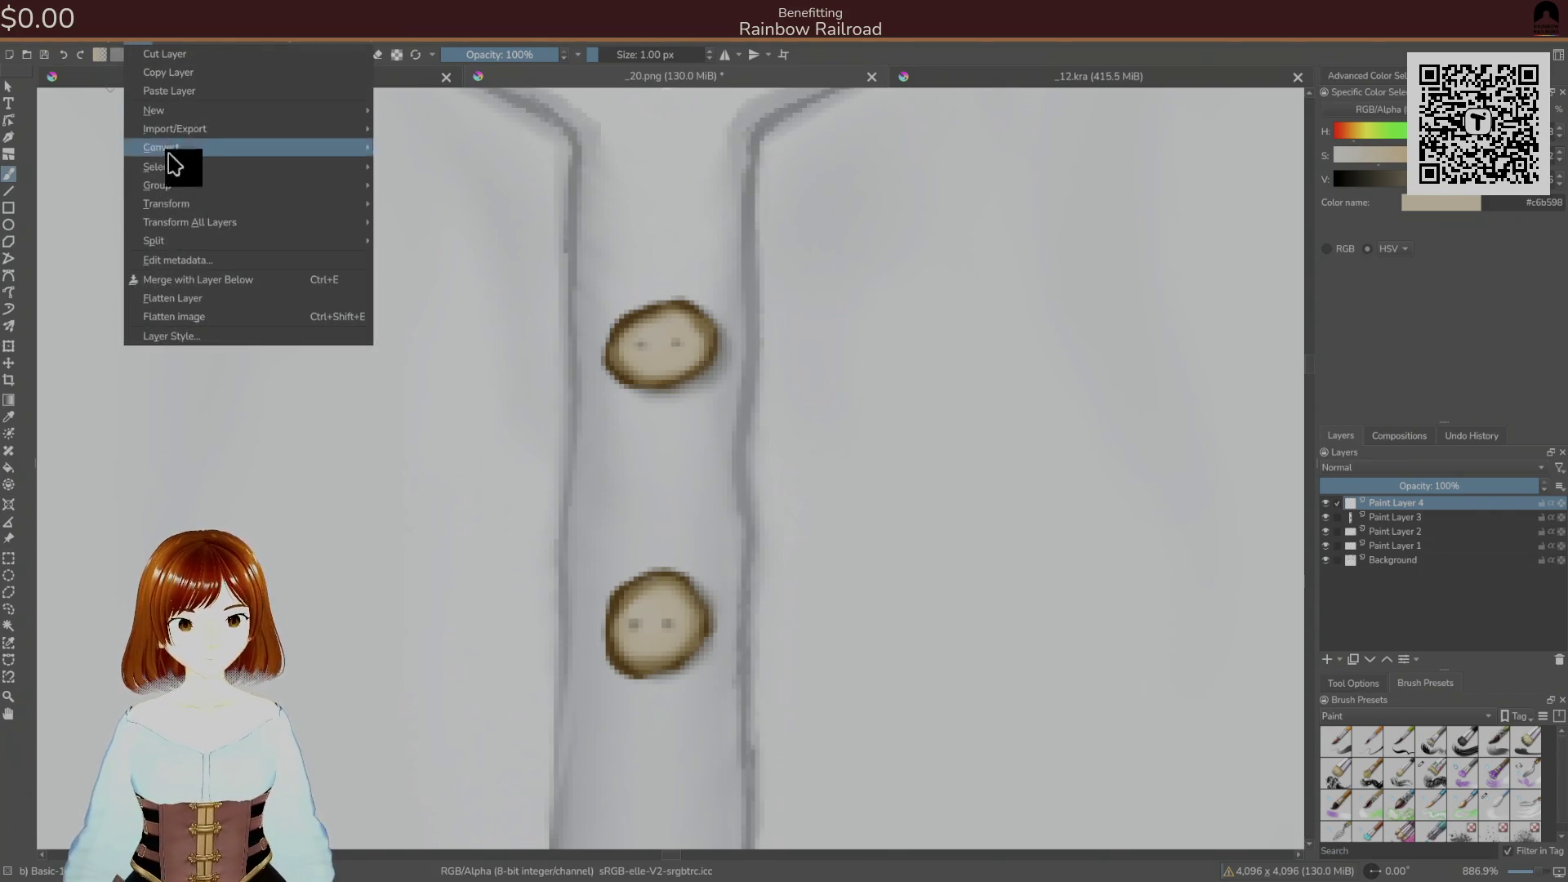
mouse_move(212, 111)
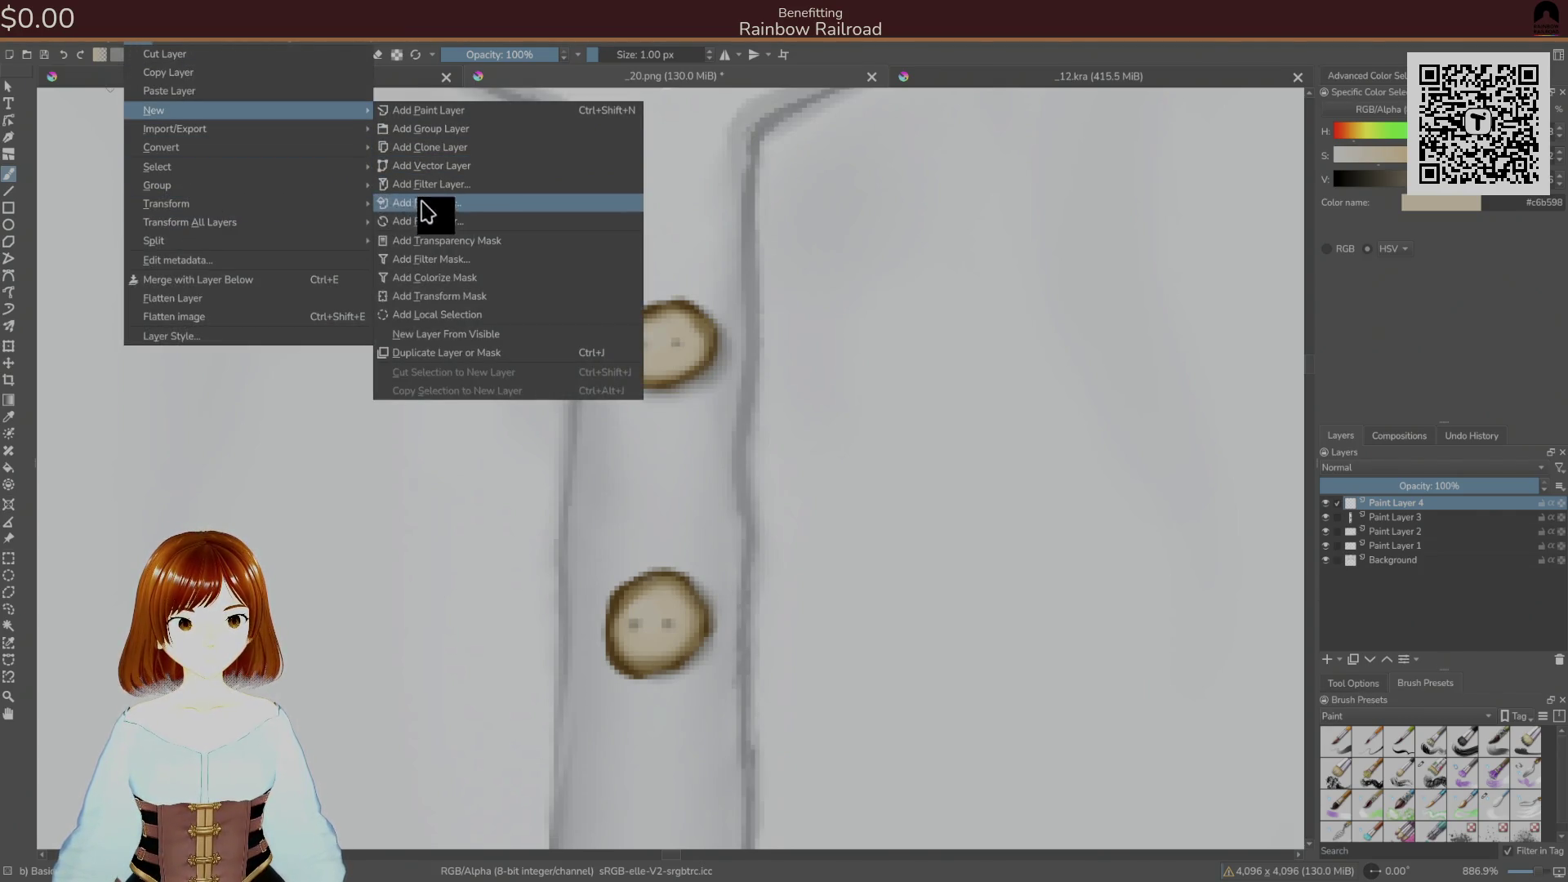
left_click(445, 278)
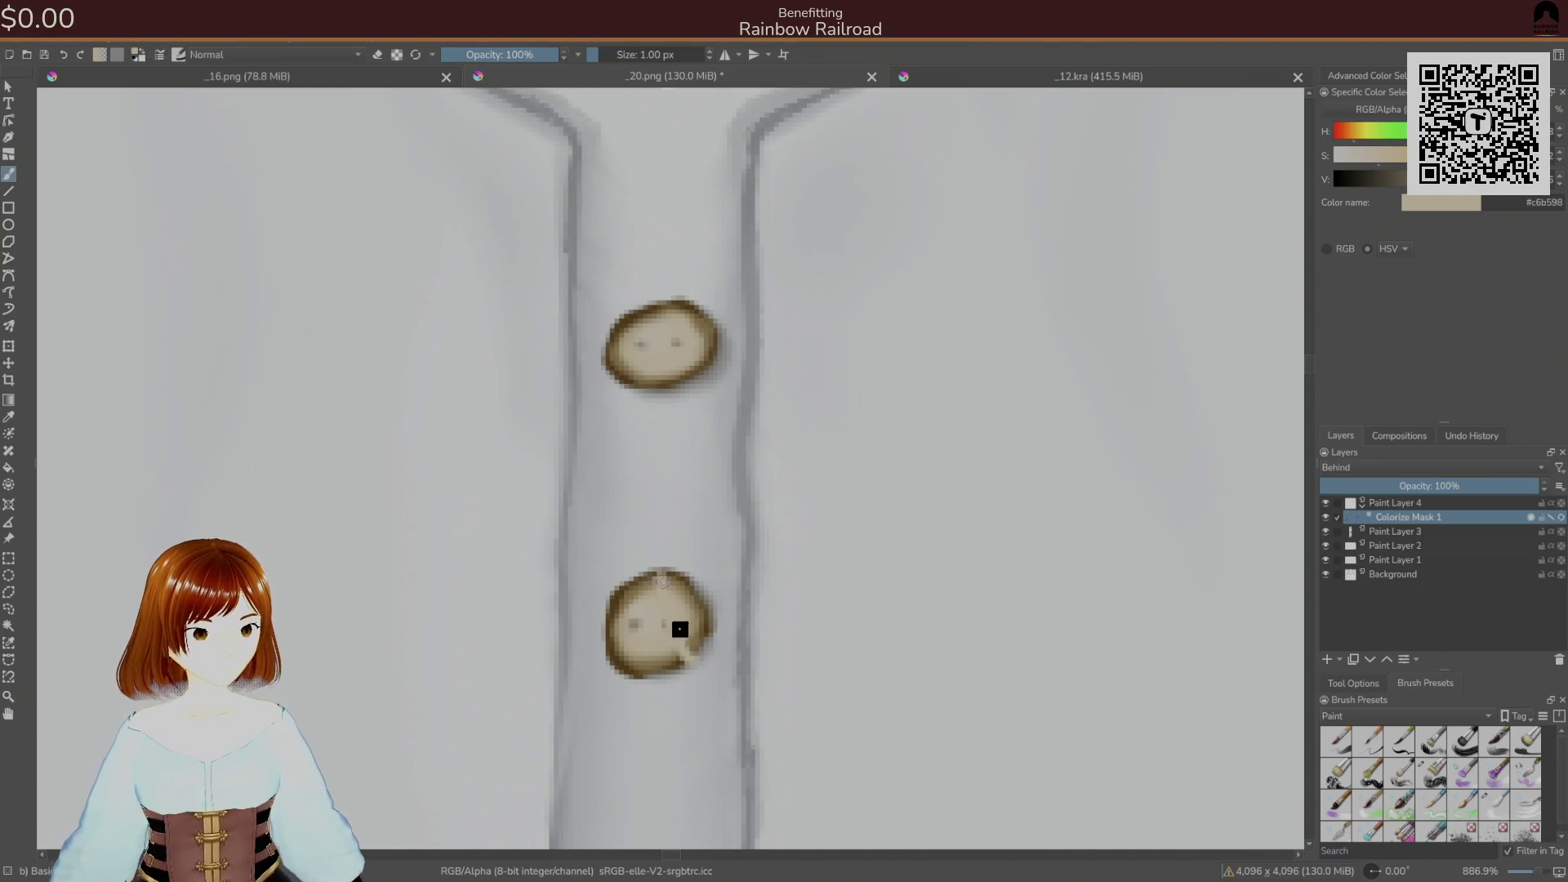
left_click_drag(1338, 491, 1356, 503)
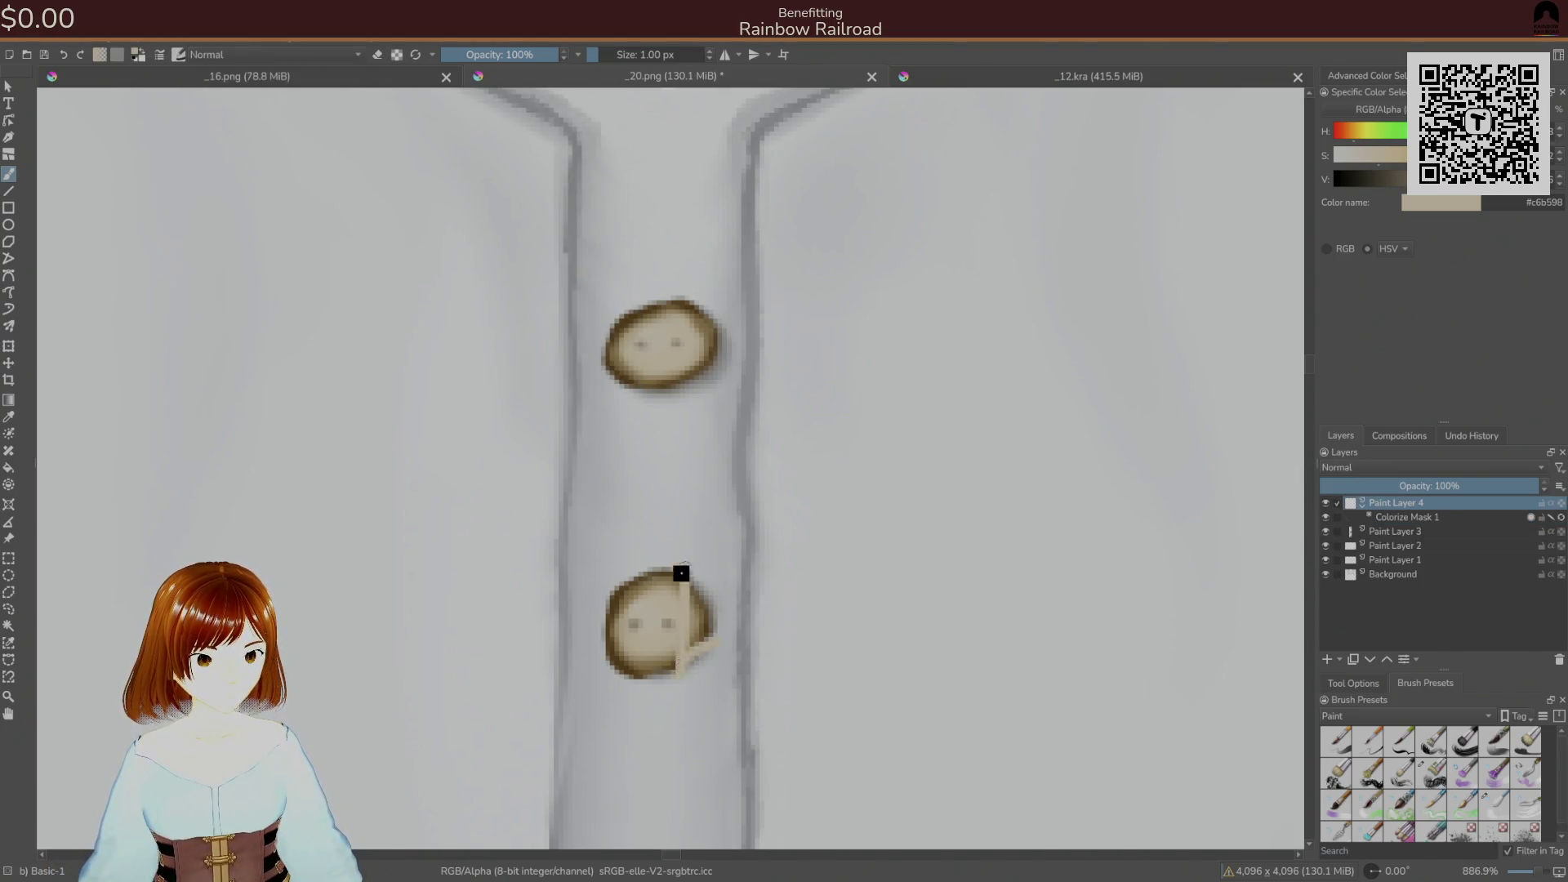
key("ctrl+z")
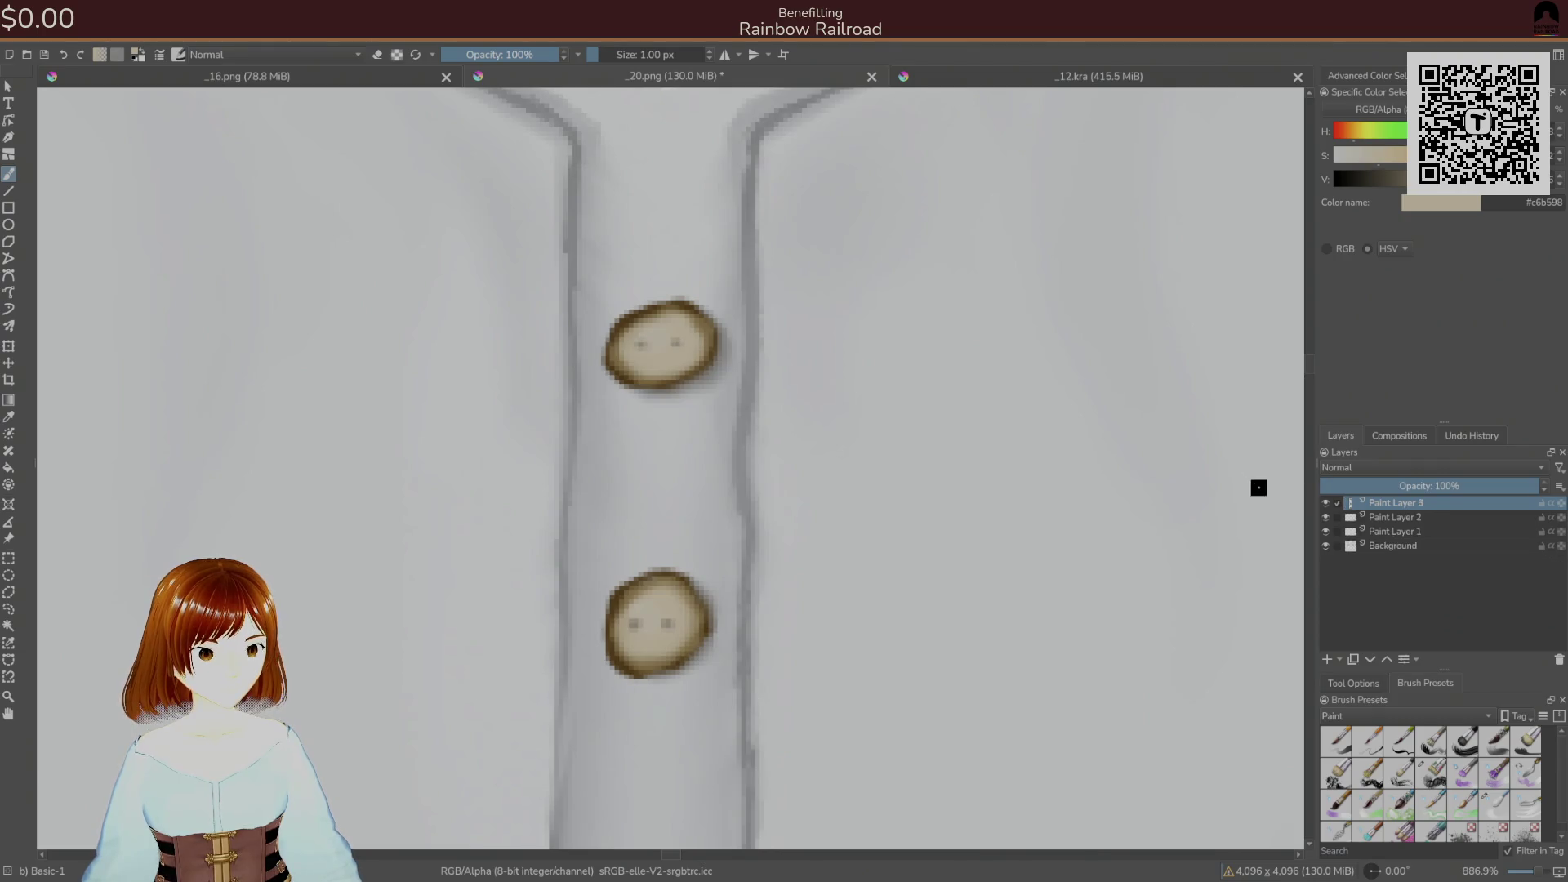
key("ctrl+z")
key("ctrl+z")
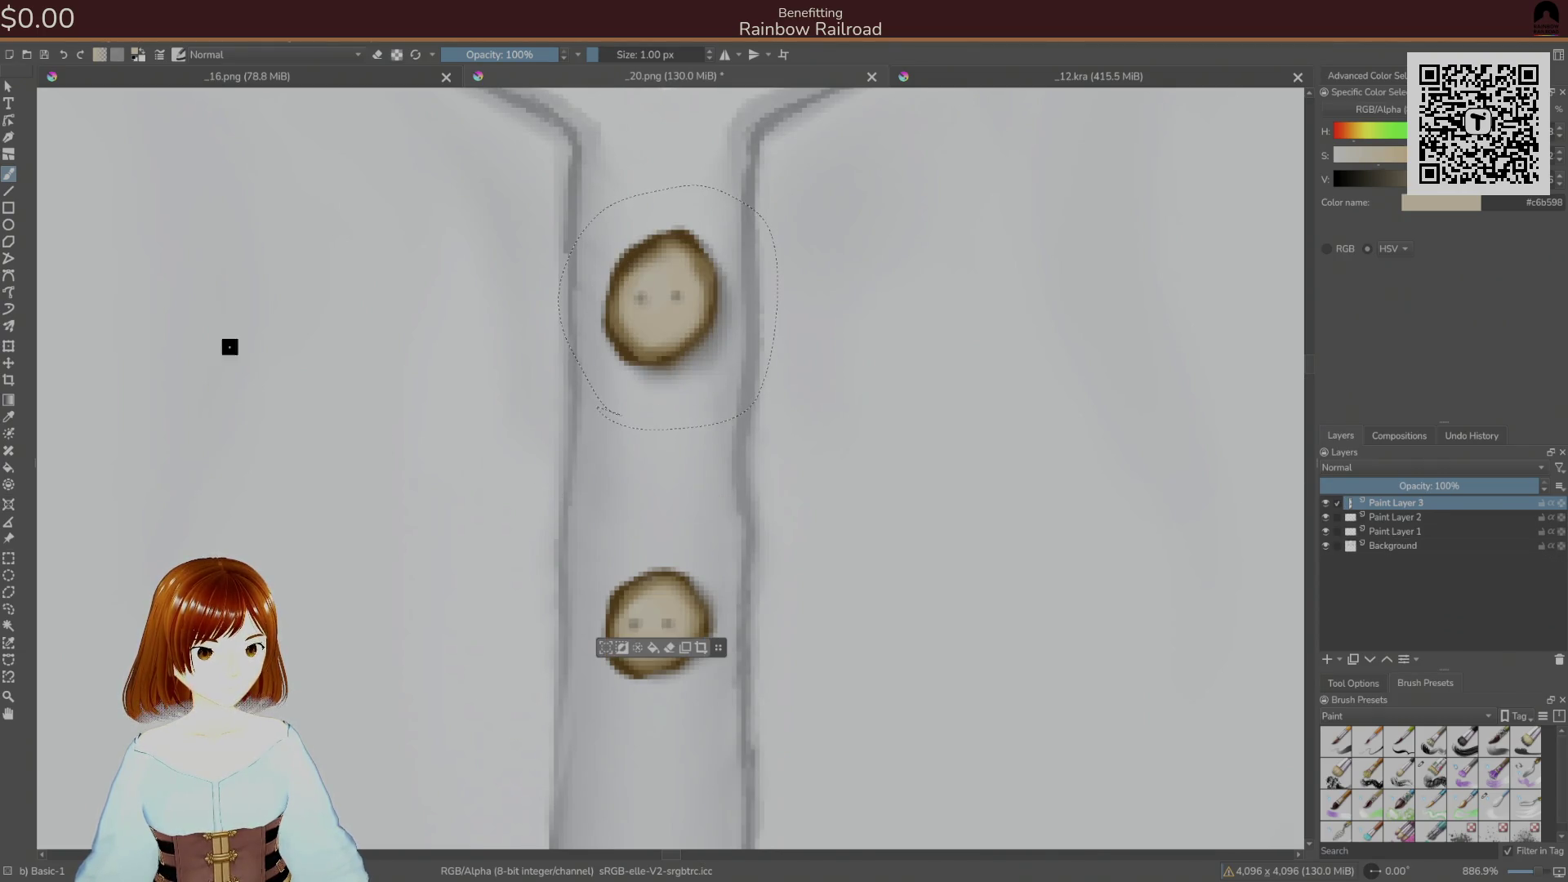
- Deselect the area around the upper button and save the texture as PNG
right_click(29, 44)
left_click(63, 52)
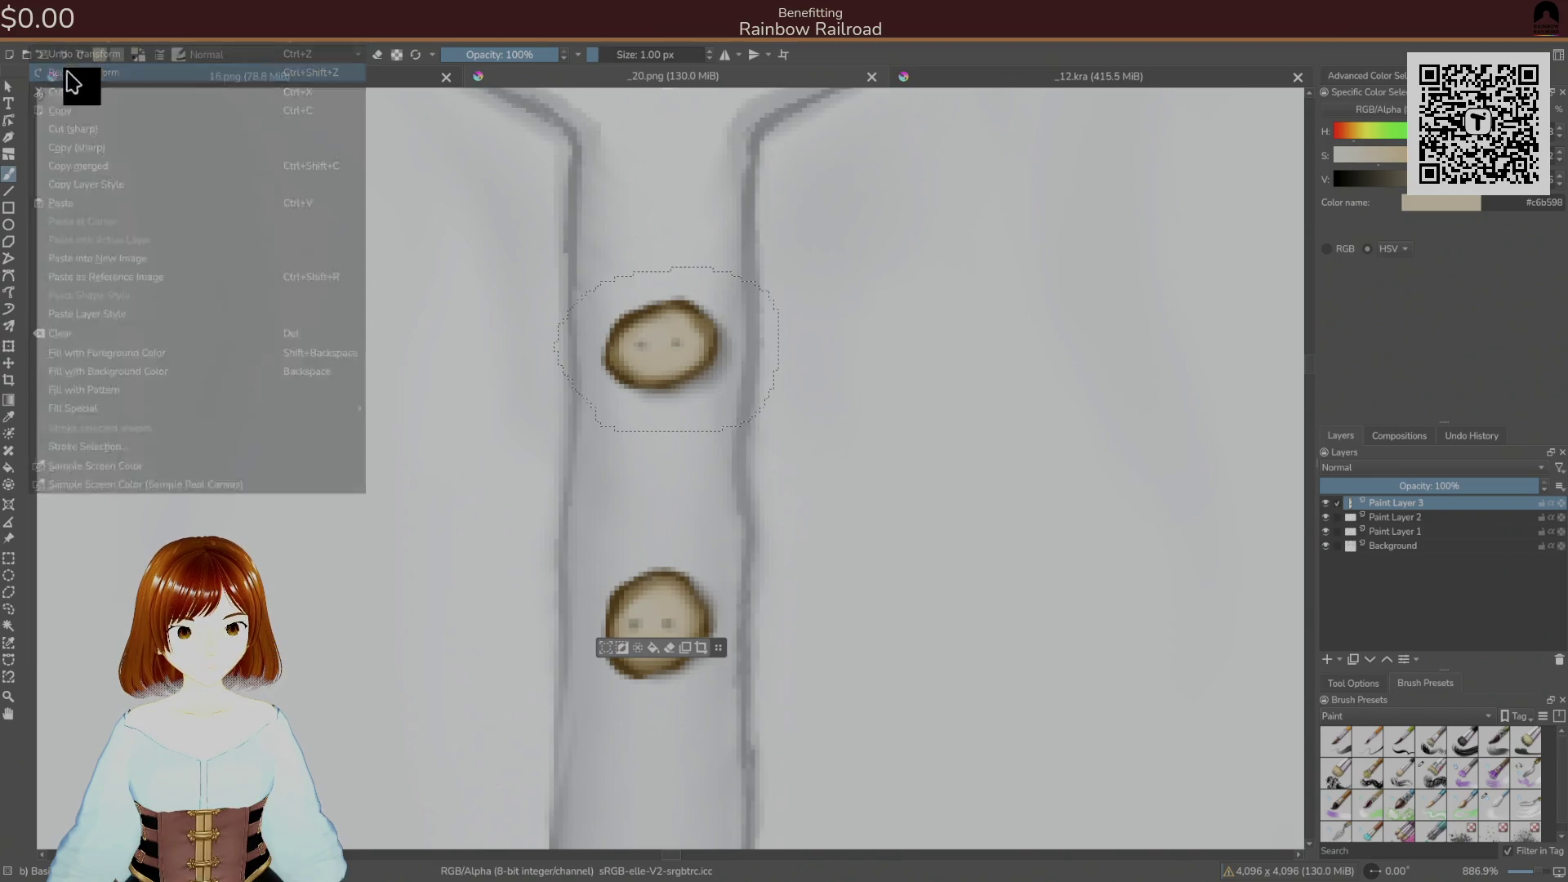
key("ctrl+shift+a")
key("ctrl+s")
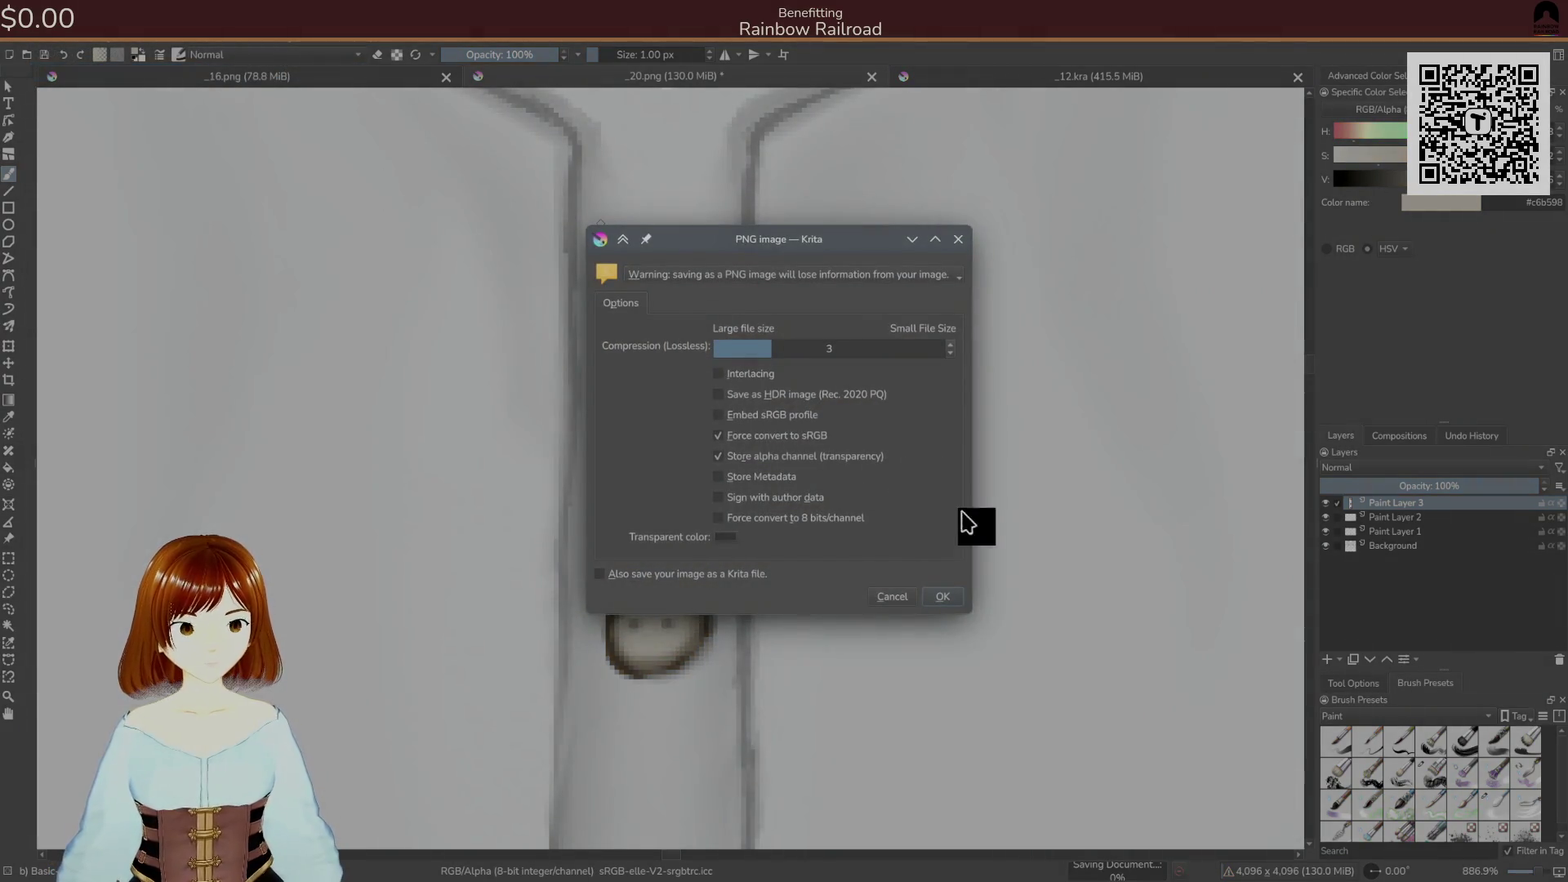
left_click(946, 600)
- Add a colorize mask to Paint Layer 3 again through Layer > New
left_click(201, 45)
mouse_move(237, 123)
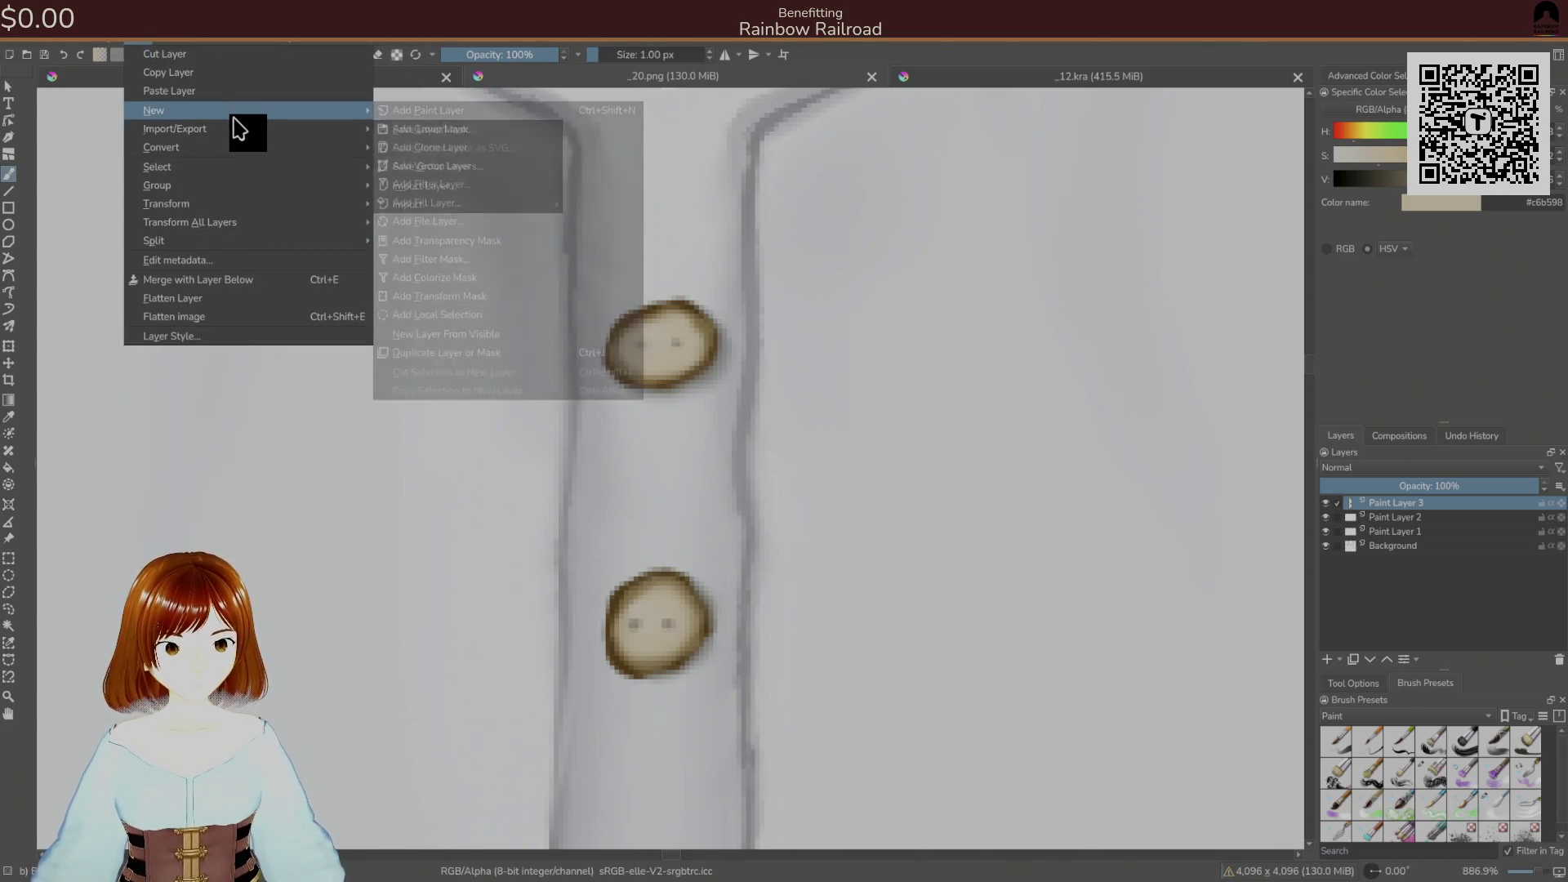
left_click(515, 285)
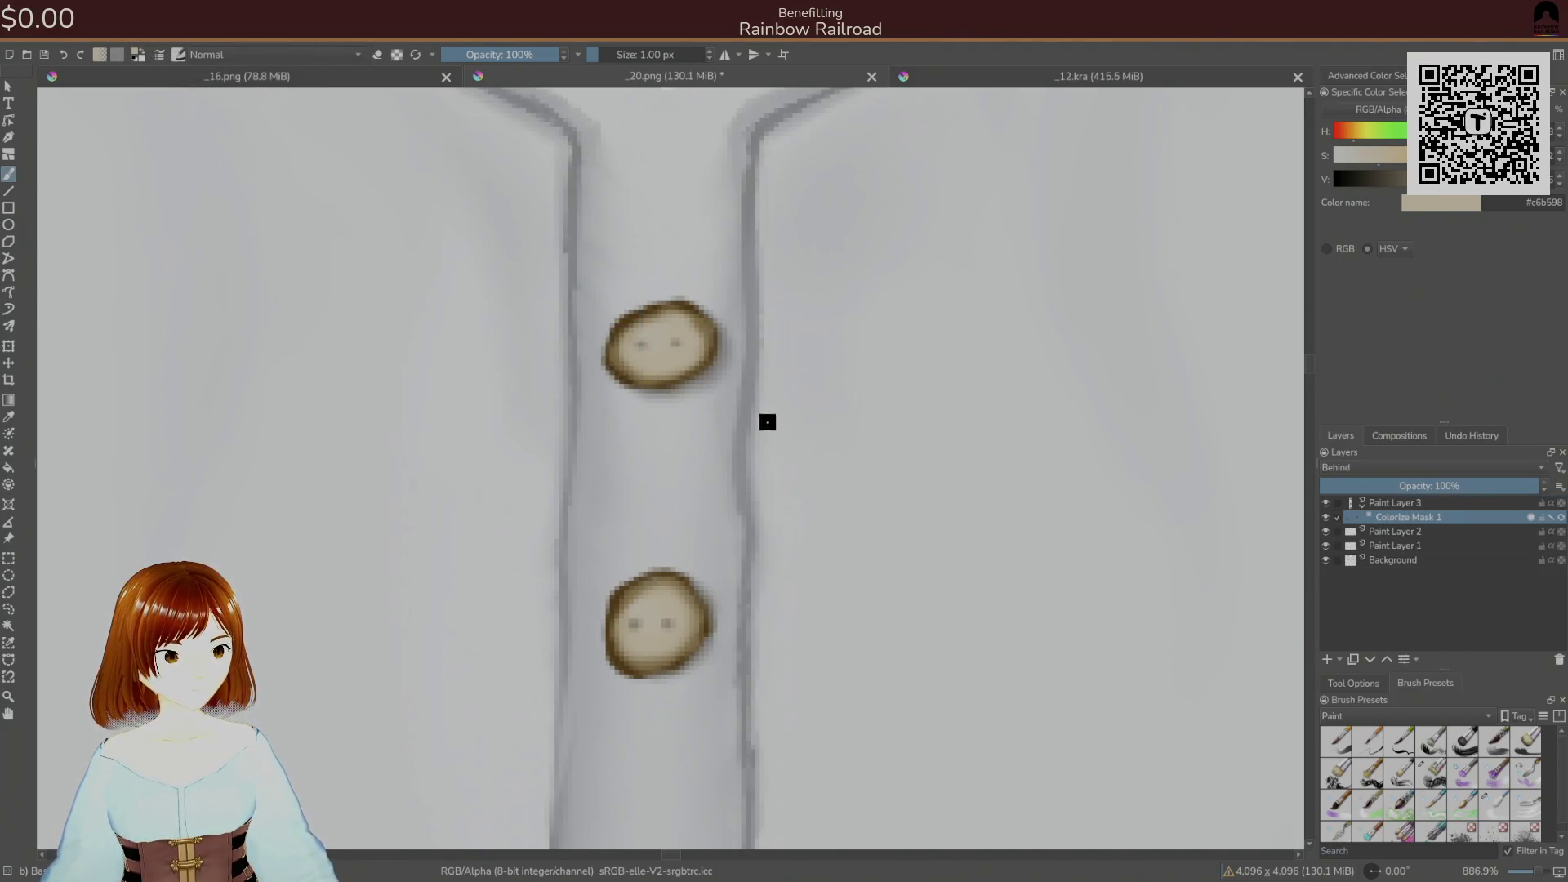
- Set a soft brush to 9% opacity in near-black and faintly shade the upper button's left edge
left_click(1340, 745)
mouse_move(666, 408)
left_mouse_down()
mouse_move(690, 350)
mouse_move(658, 368)
mouse_move(667, 474)
mouse_move(722, 378)
mouse_move(763, 347)
mouse_move(672, 507)
mouse_move(799, 400)
left_mouse_up()
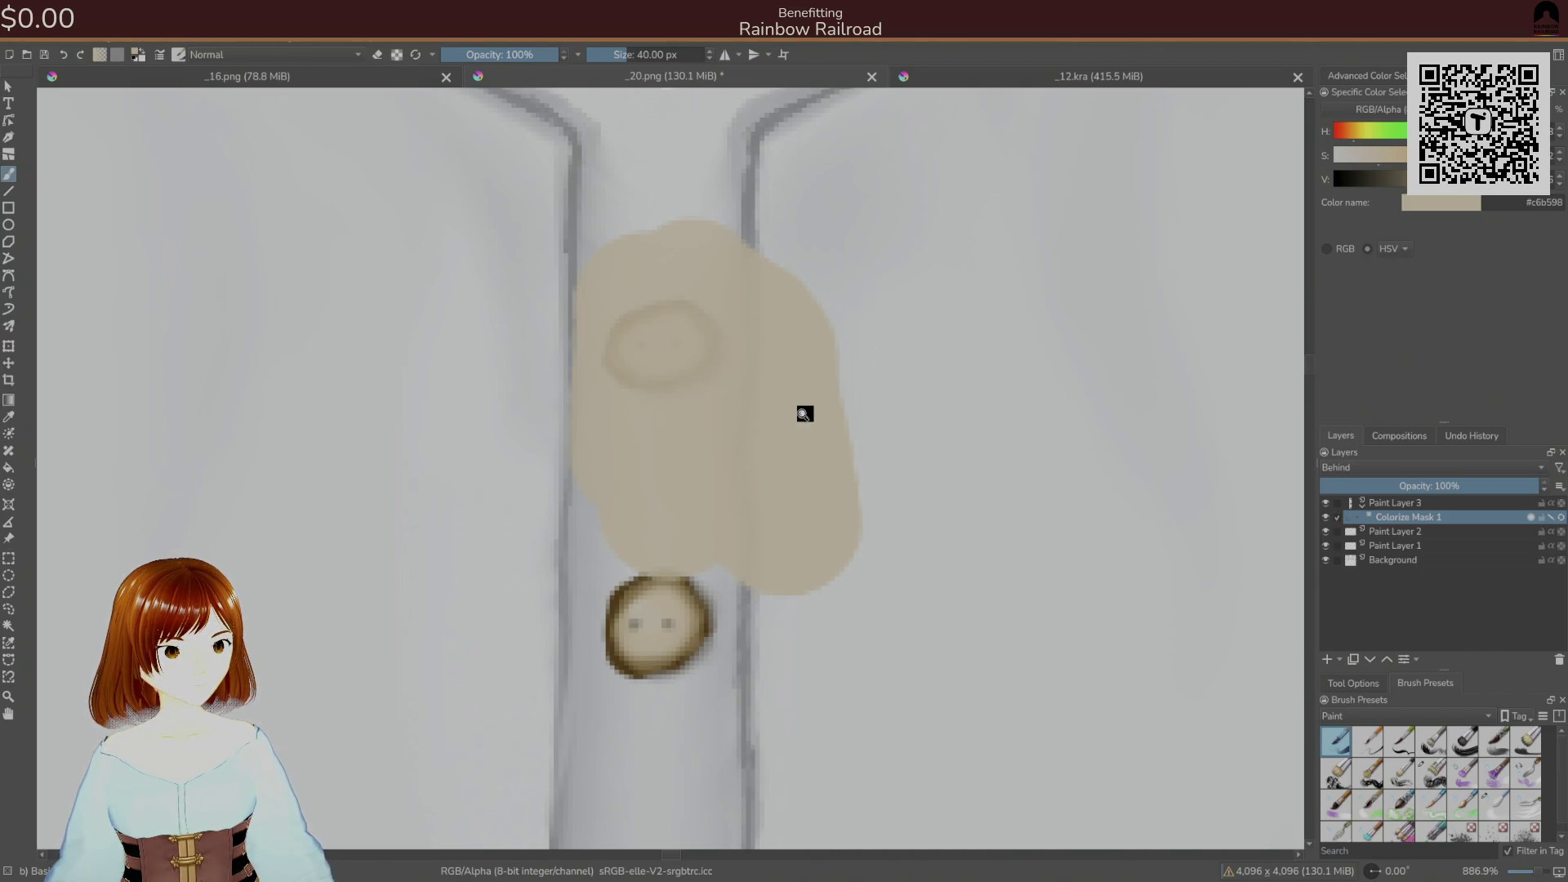
key("ctrl+z")
left_click_drag(480, 47, 454, 51)
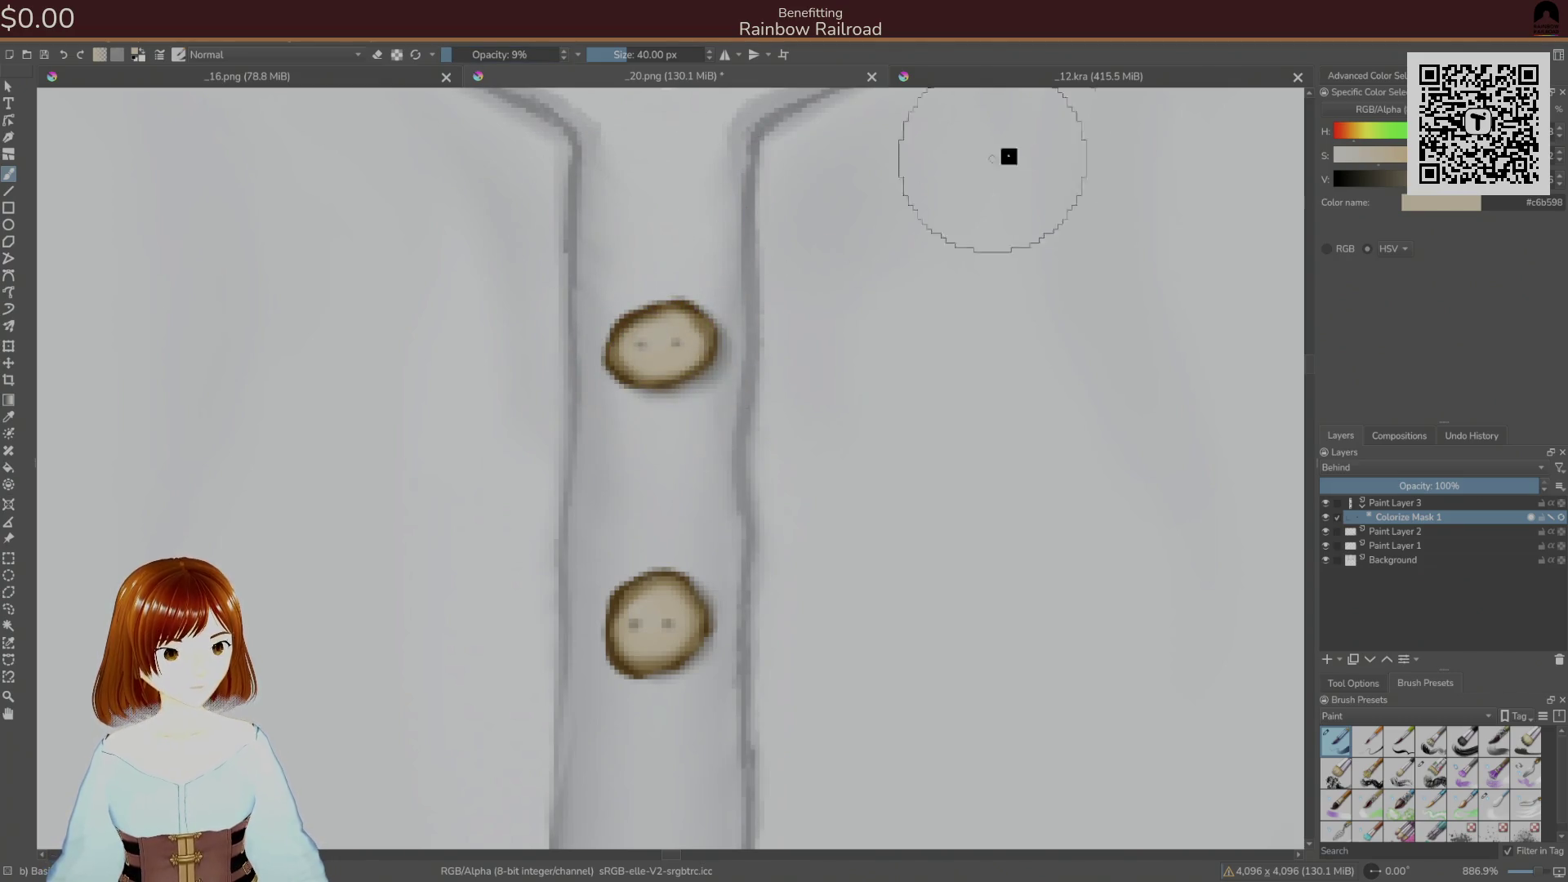
left_click(1343, 179)
left_click_drag(628, 315, 645, 423)
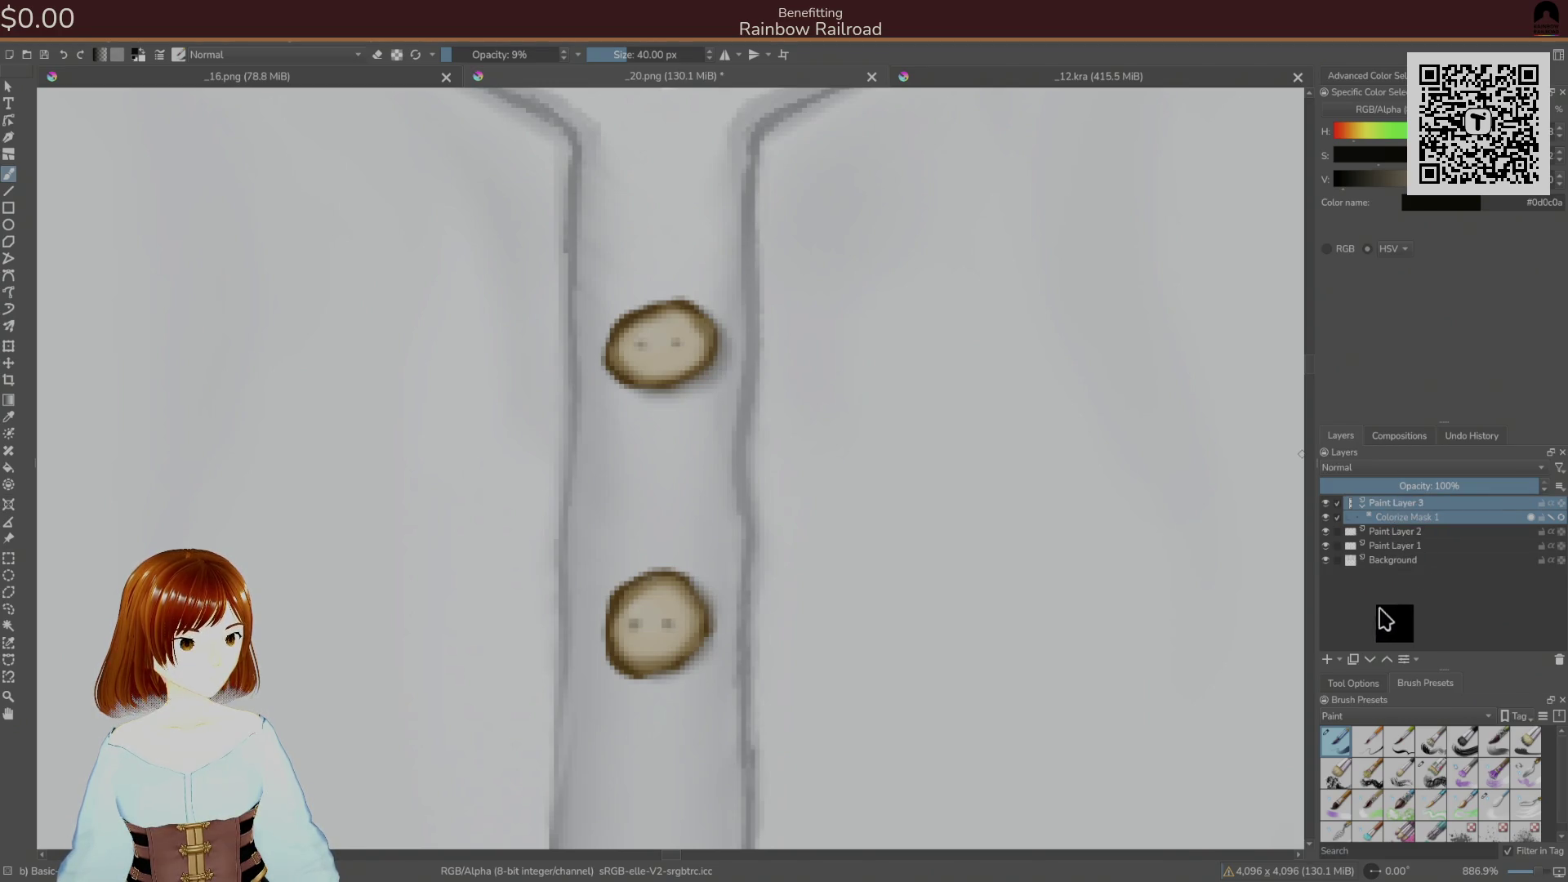
left_click(1338, 660)
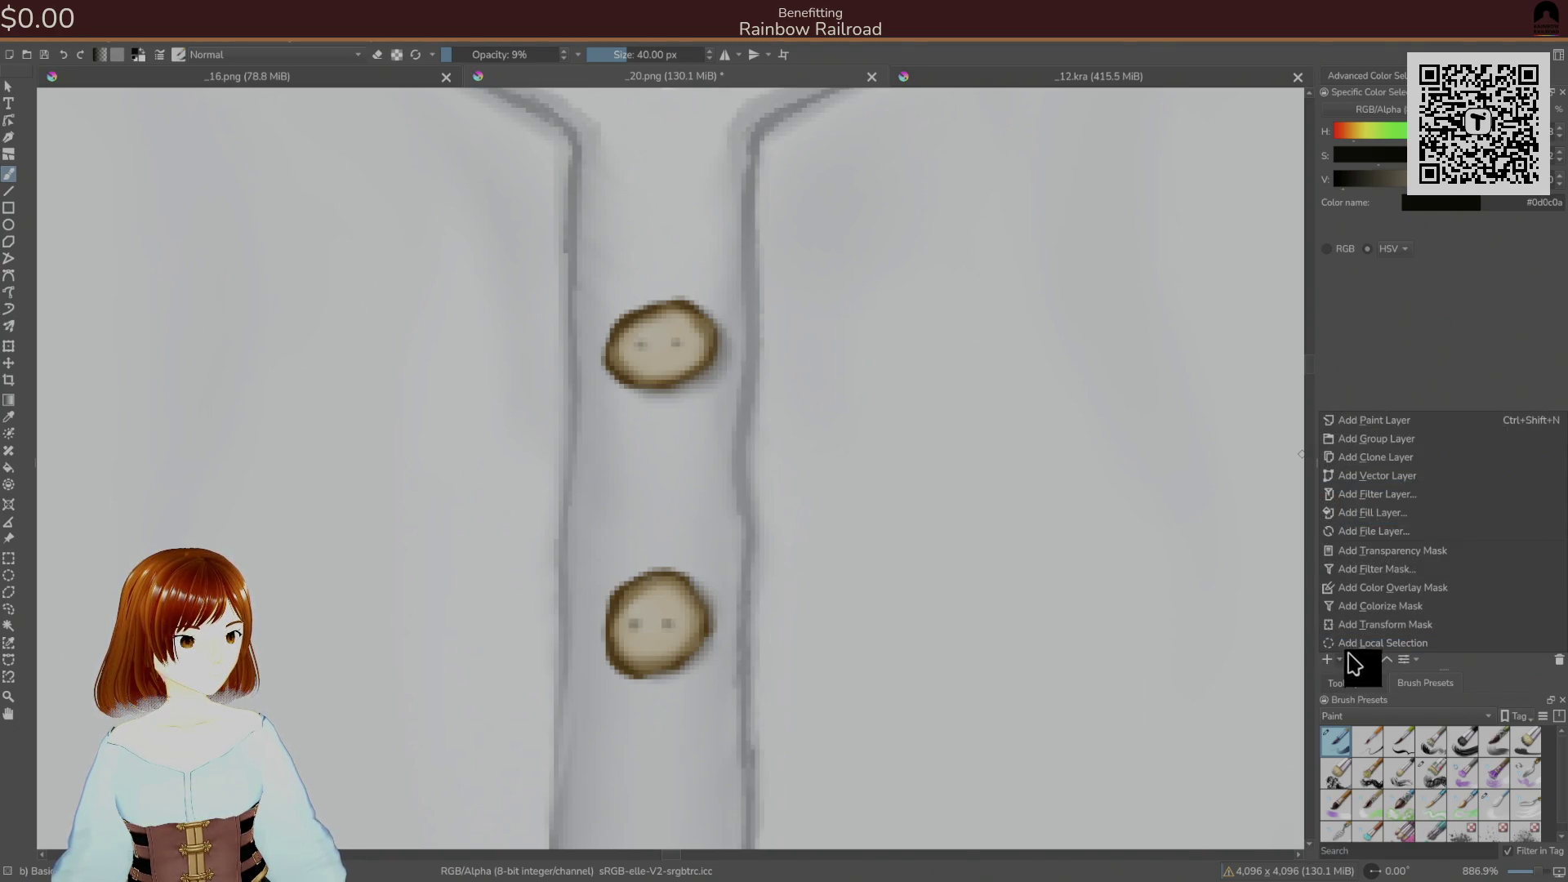
left_click(153, 44)
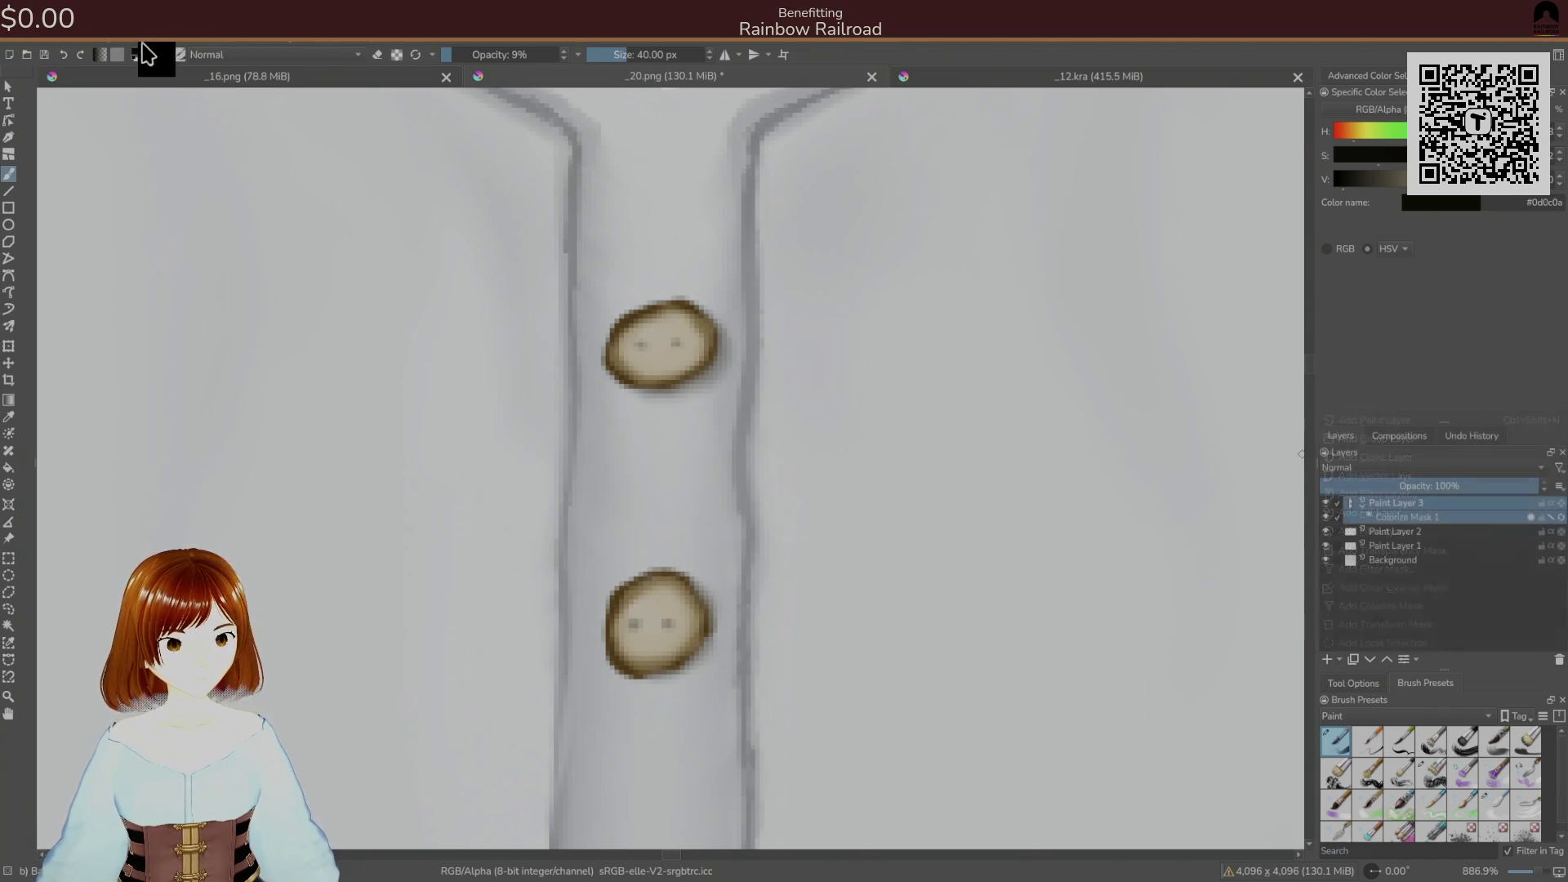
left_click(143, 41)
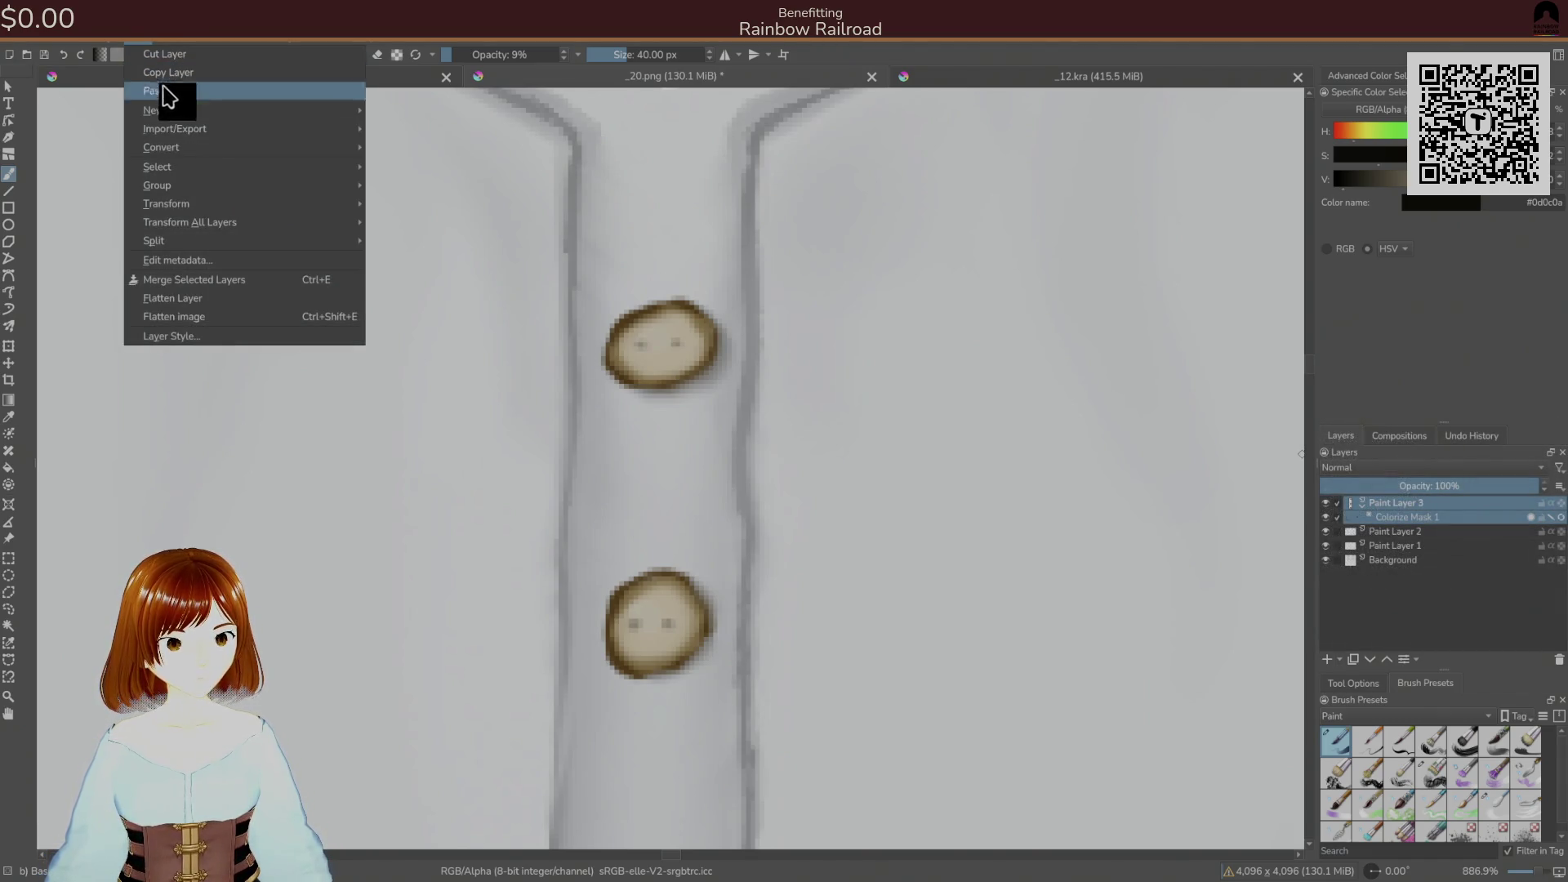
mouse_move(262, 154)
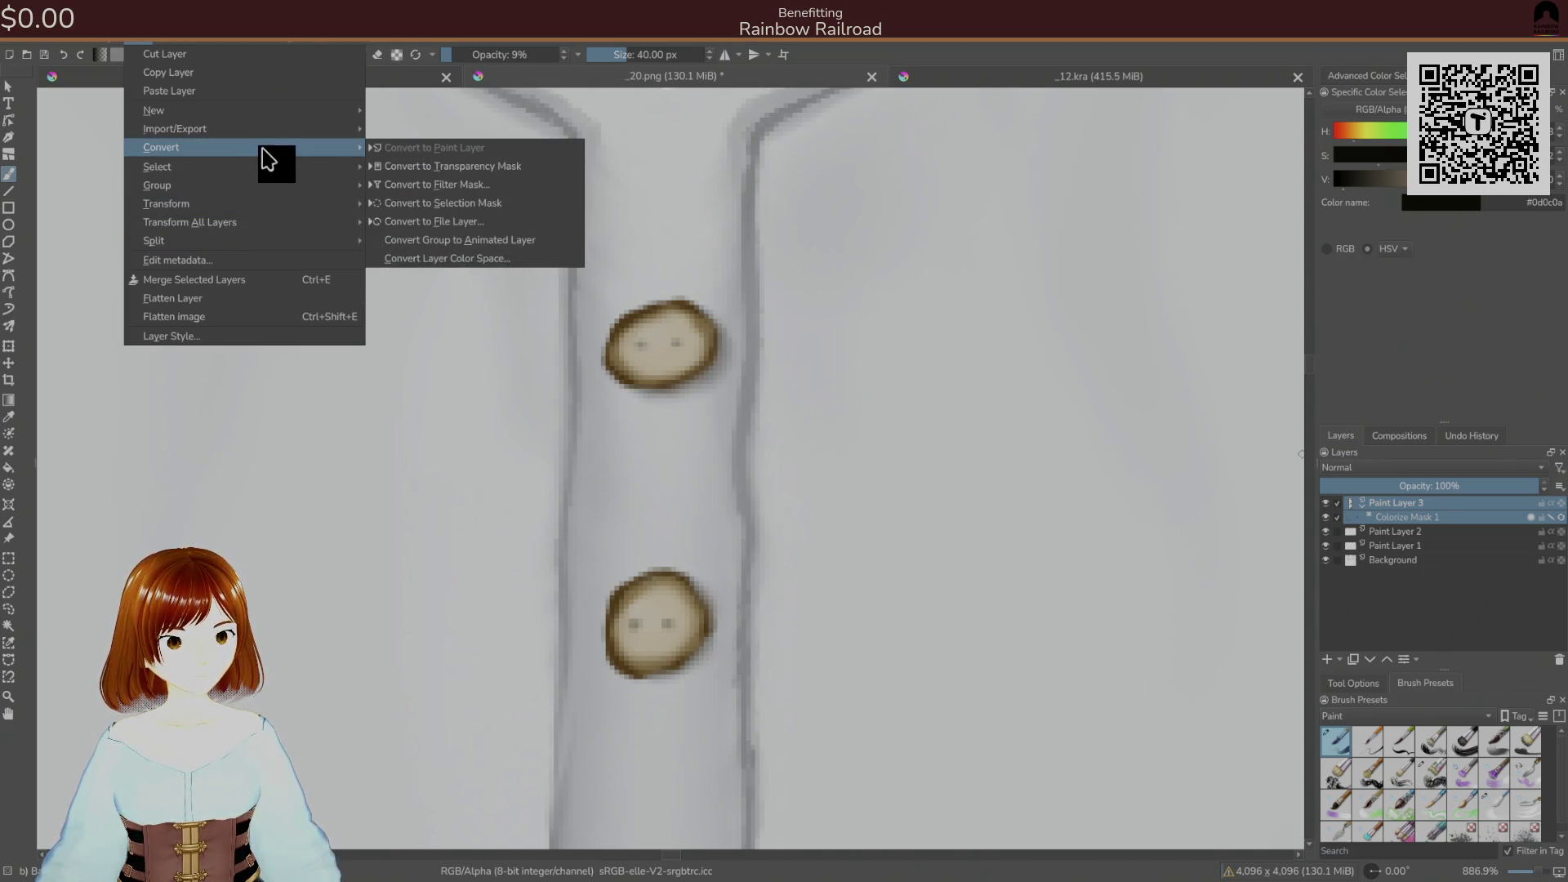
mouse_move(281, 129)
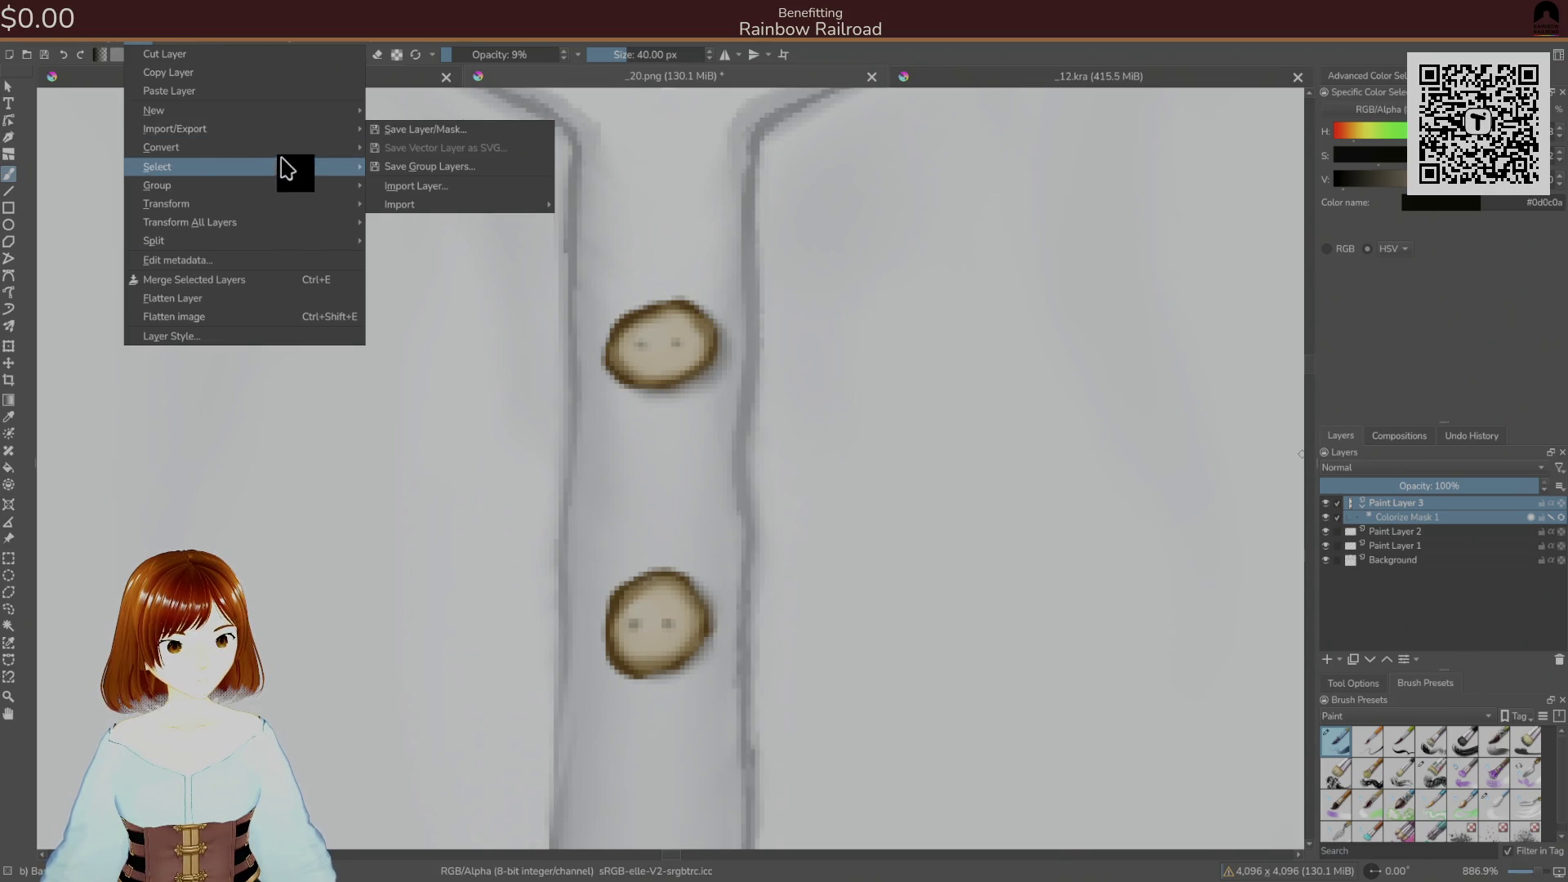
mouse_move(290, 185)
left_click(407, 210)
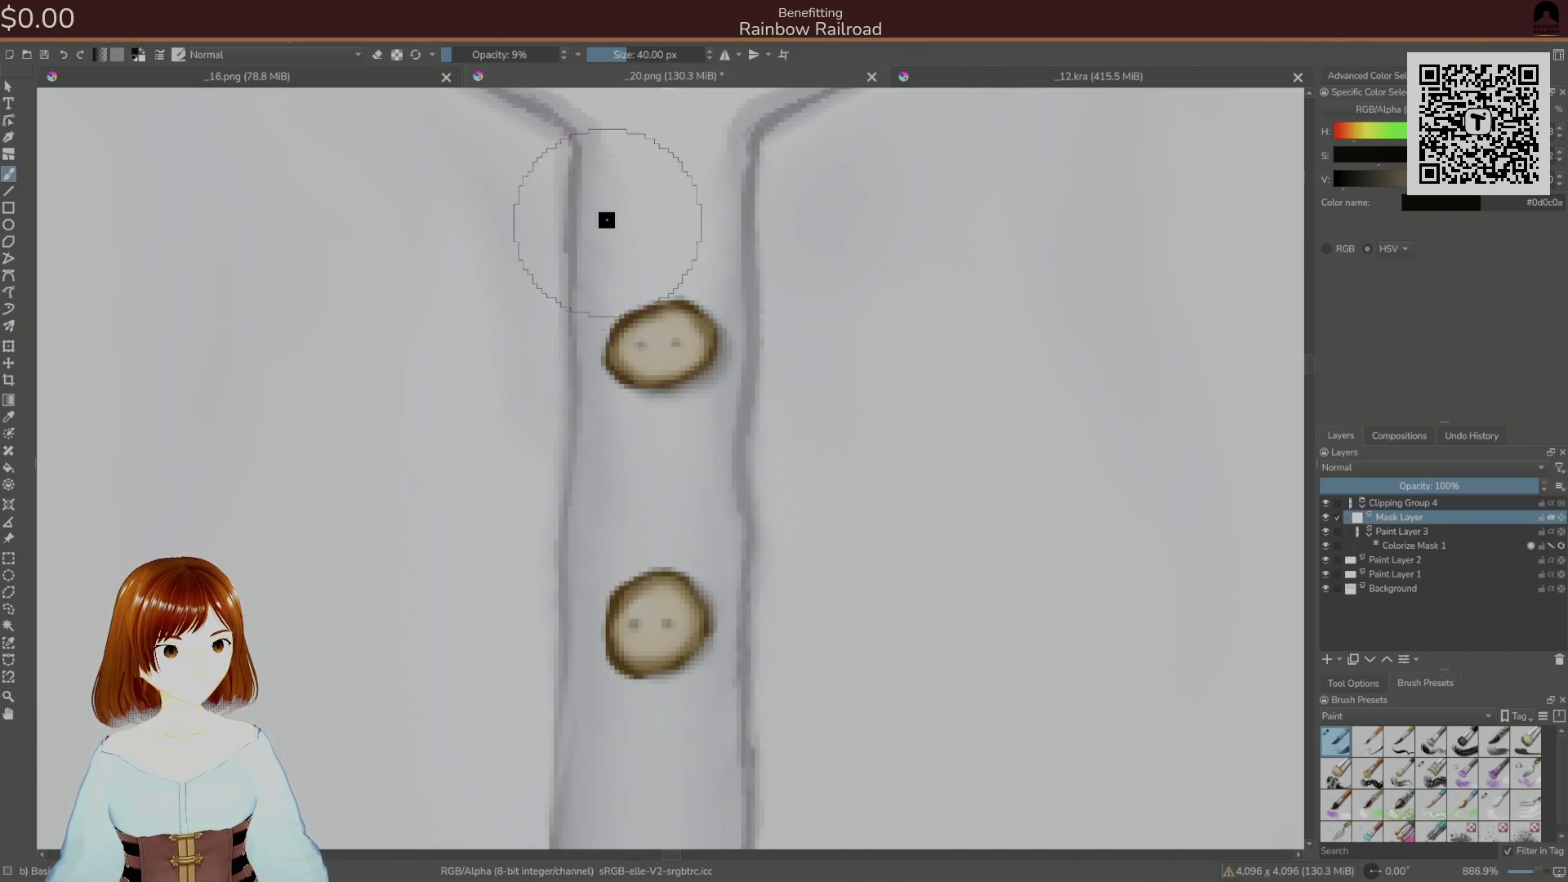
left_click(539, 54)
left_click_drag(651, 347, 623, 301)
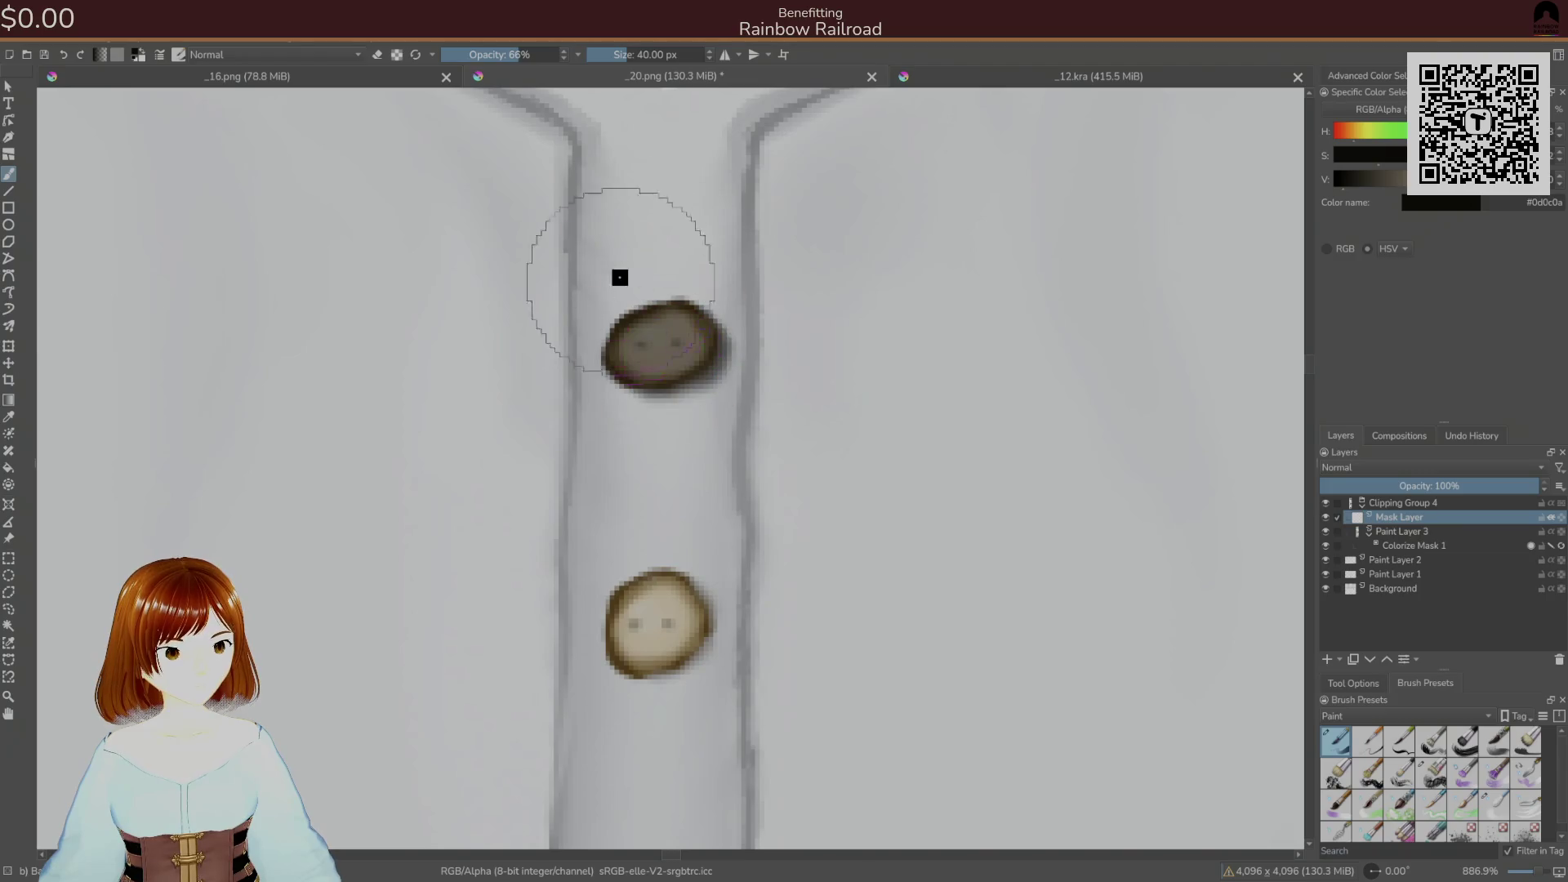
key("ctrl+z")
left_click(501, 54)
left_click_drag(652, 388, 695, 318)
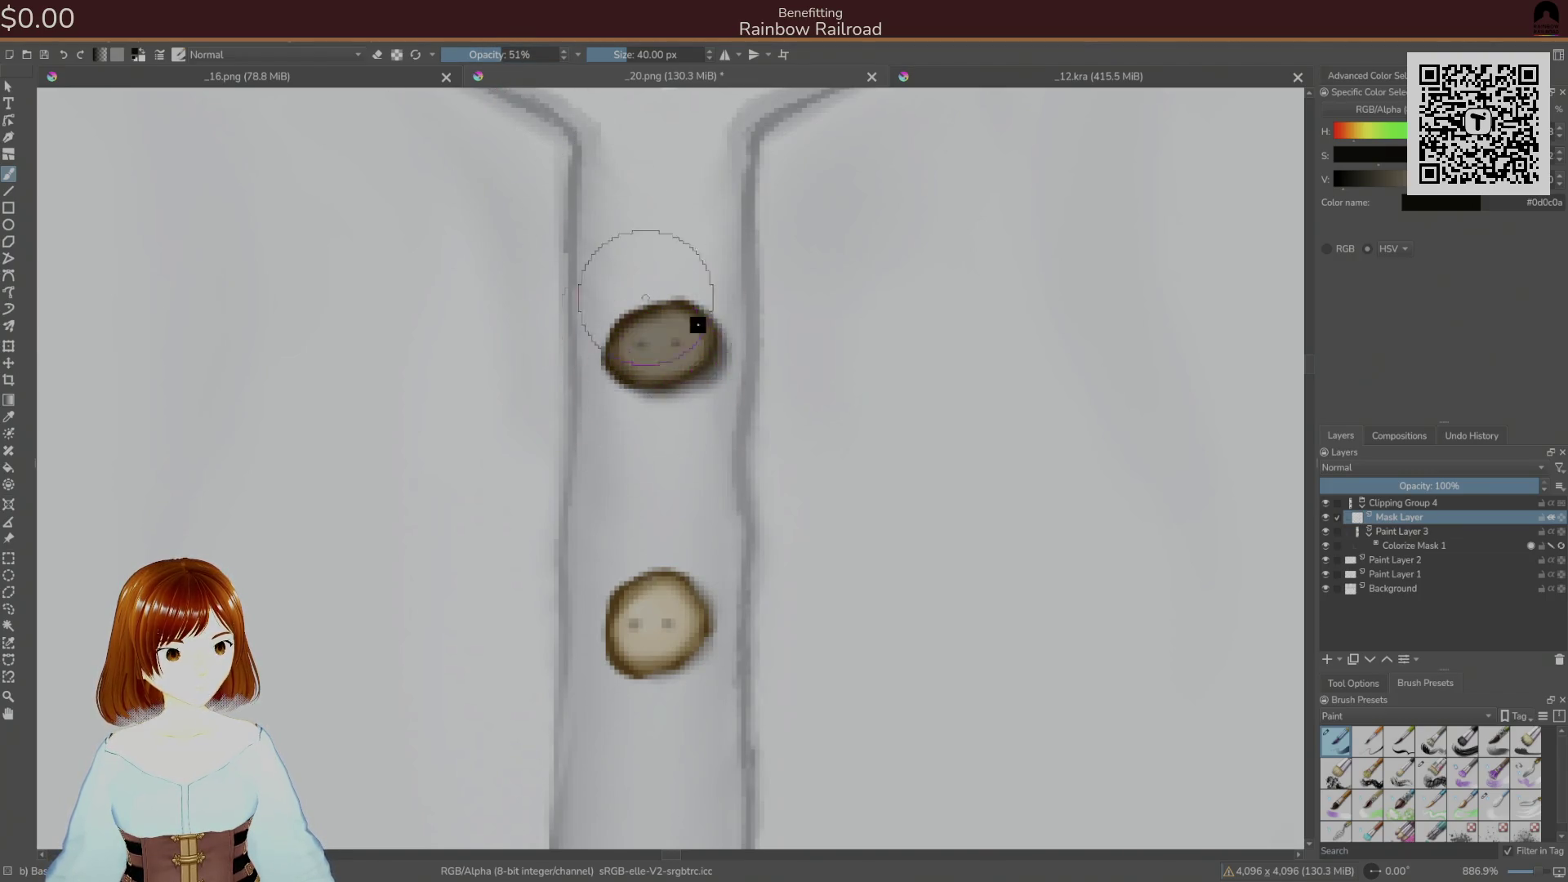
key("ctrl+z")
left_click_drag(536, 54, 559, 54)
left_click_drag(629, 314, 644, 343)
key("ctrl+z")
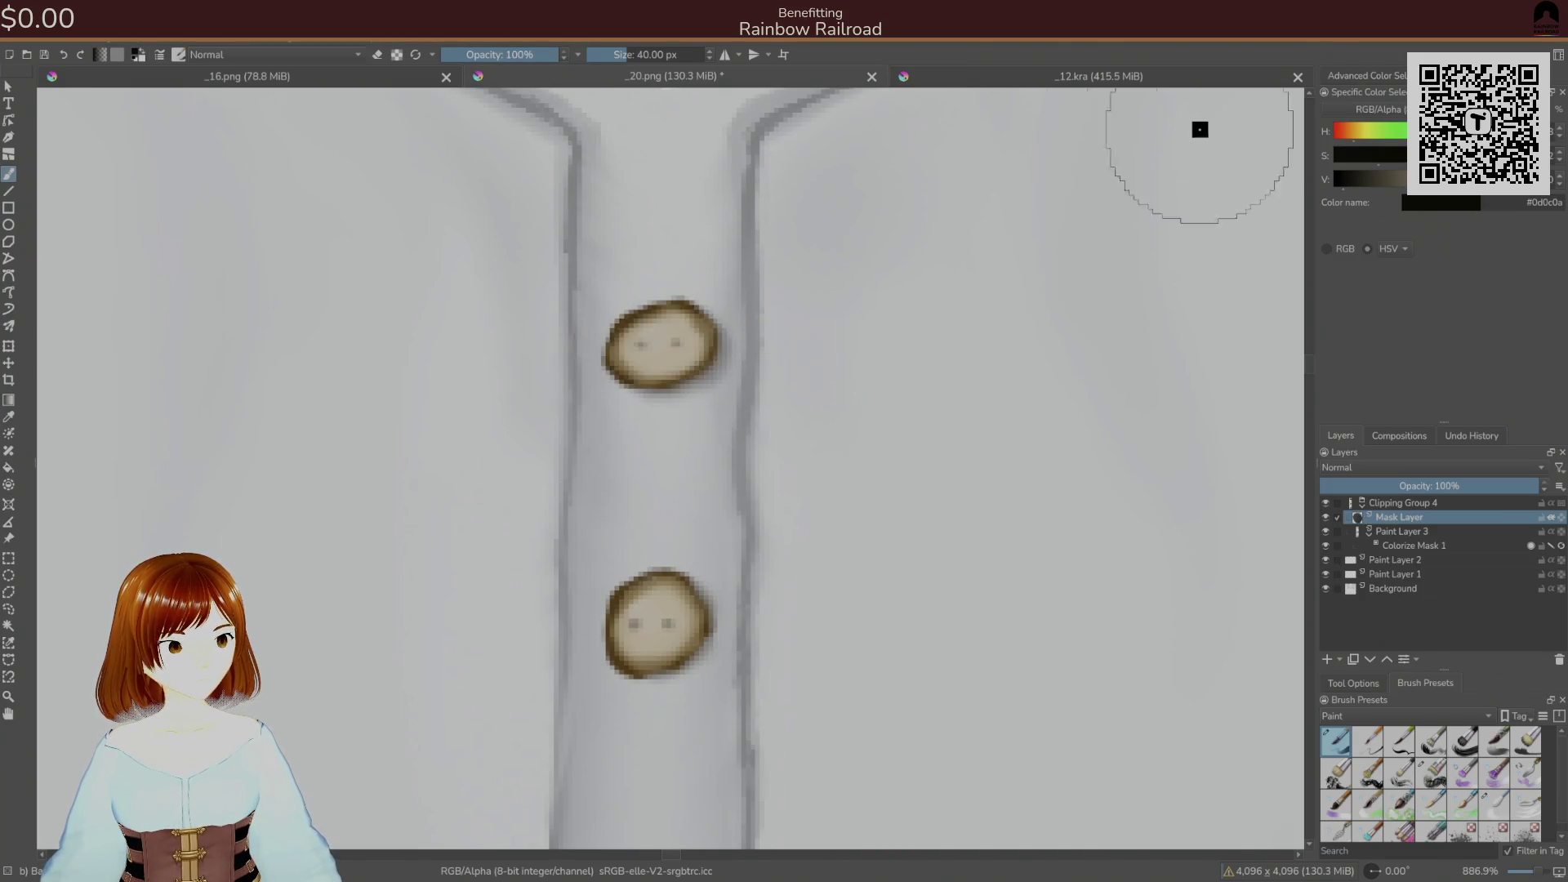
left_click(1436, 196)
left_click_drag(1385, 163, 1332, 163)
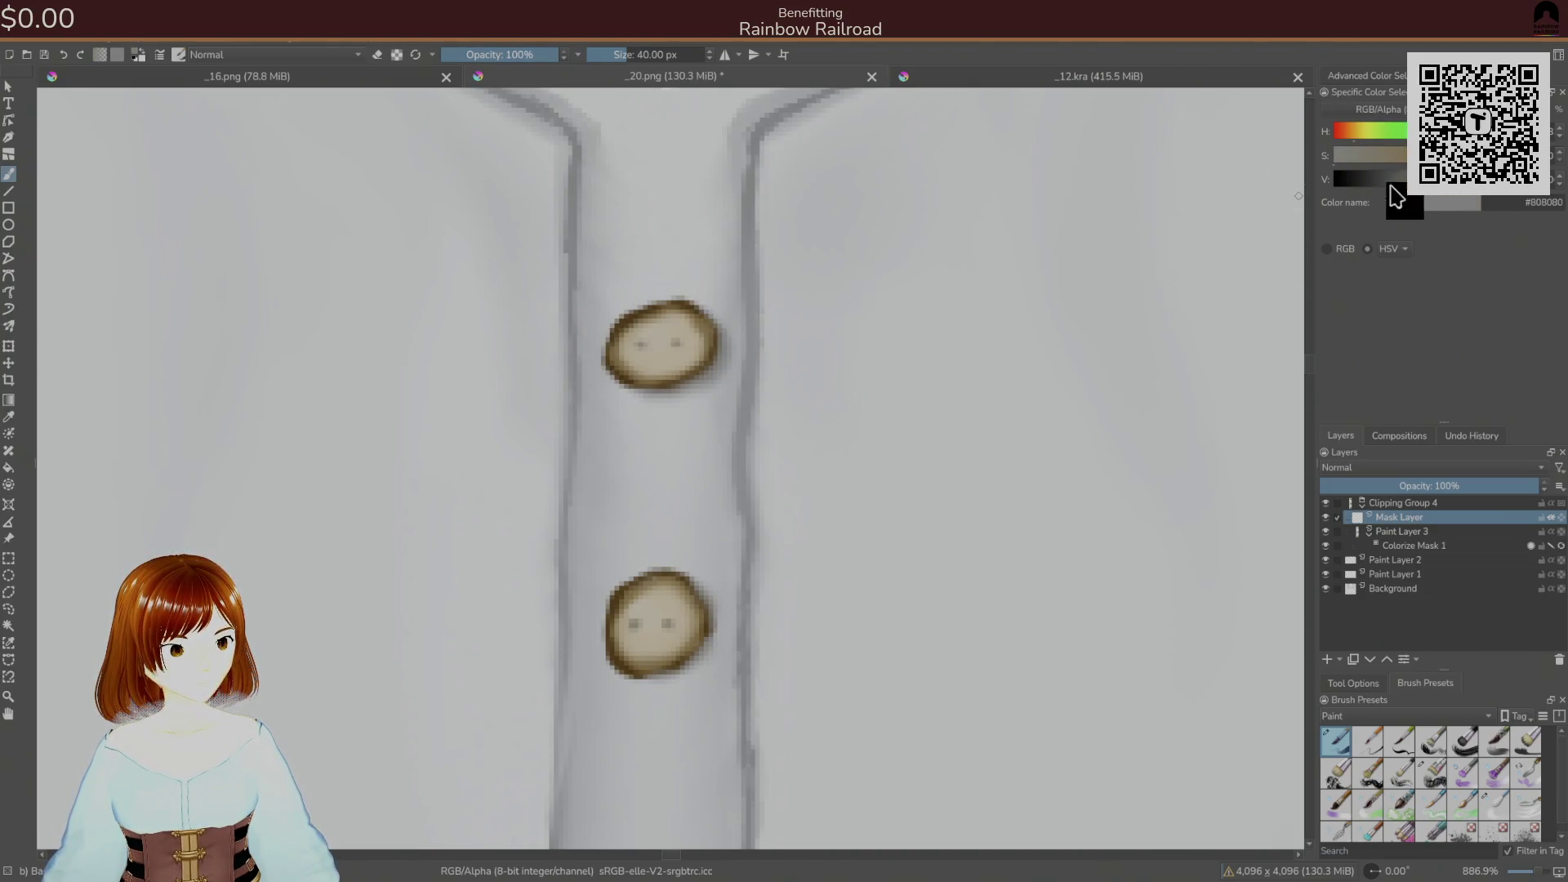
left_click_drag(646, 343, 683, 322)
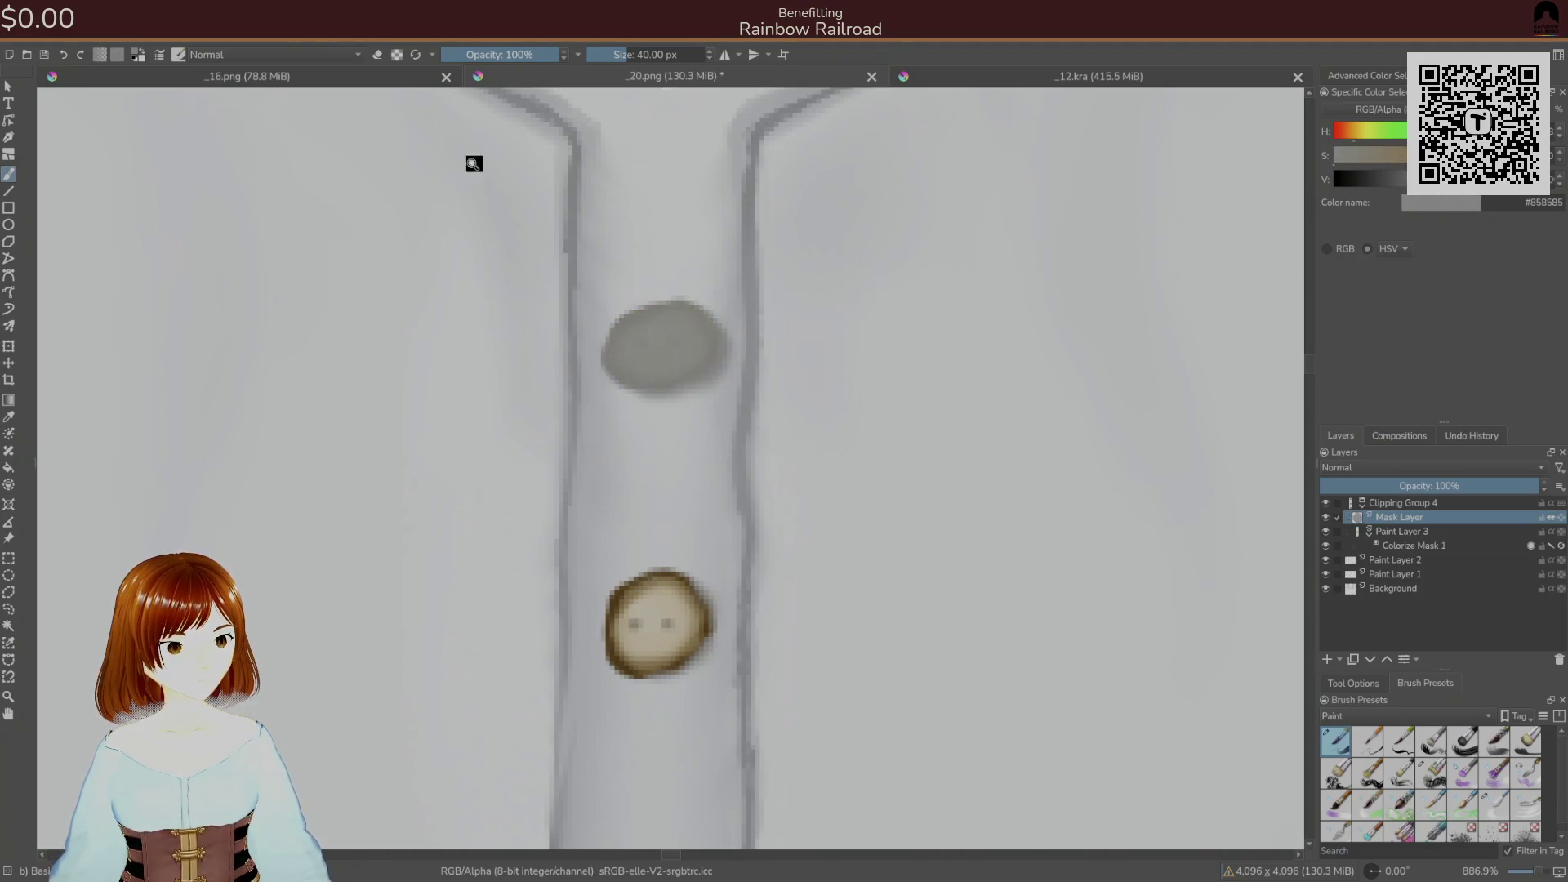
key("ctrl+z")
left_click_drag(526, 54, 500, 54)
scroll(621, 368, "down", 5)
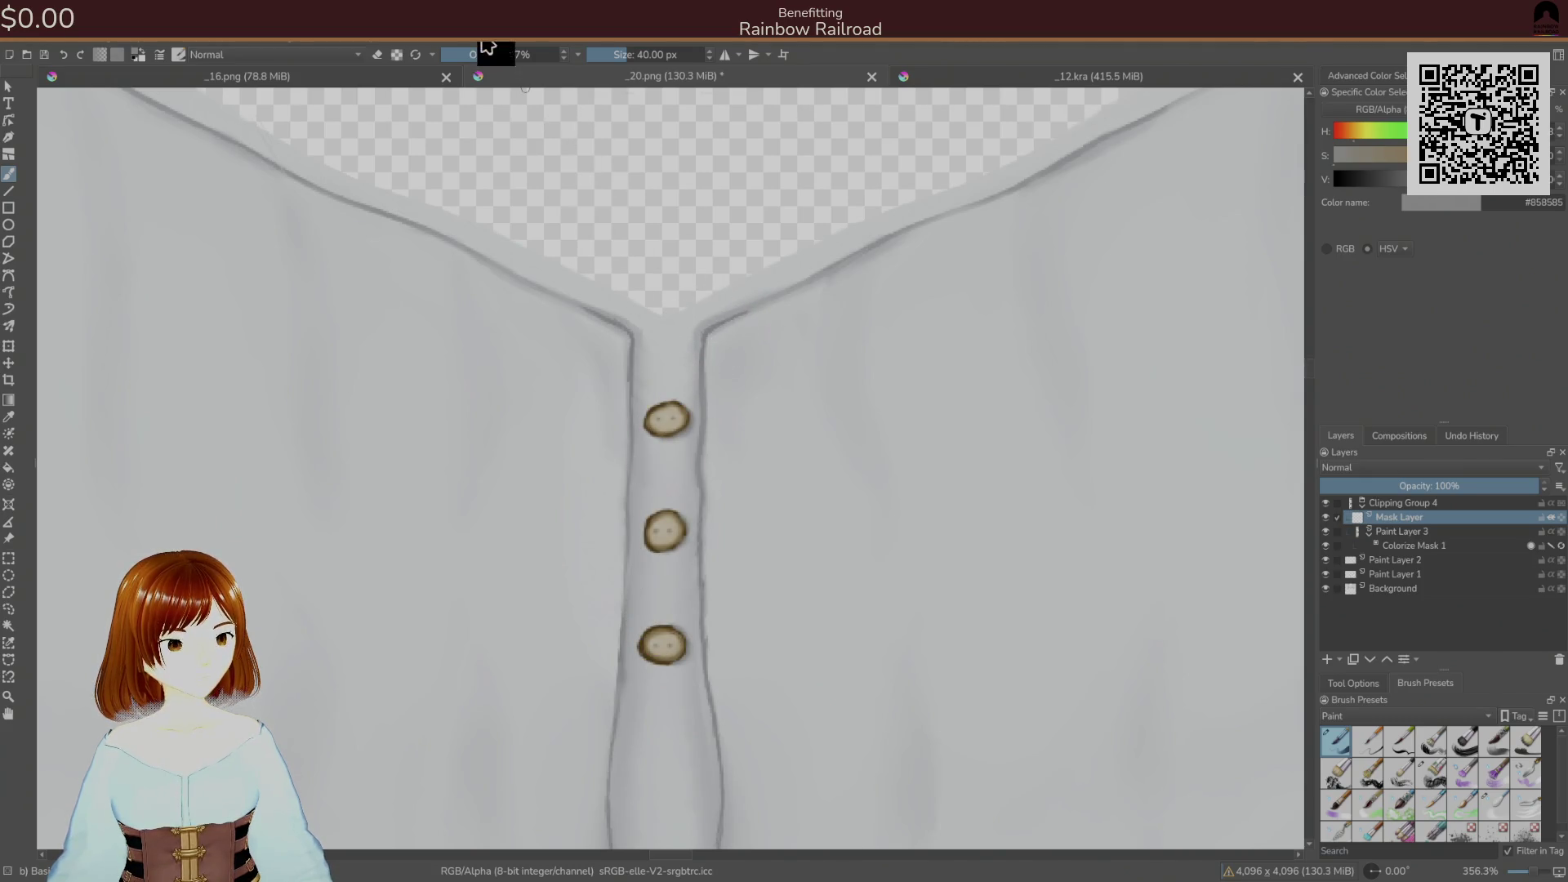
- Set the brush blending mode to Saturation and undo the desaturating stroke on the middle button
left_click(313, 56)
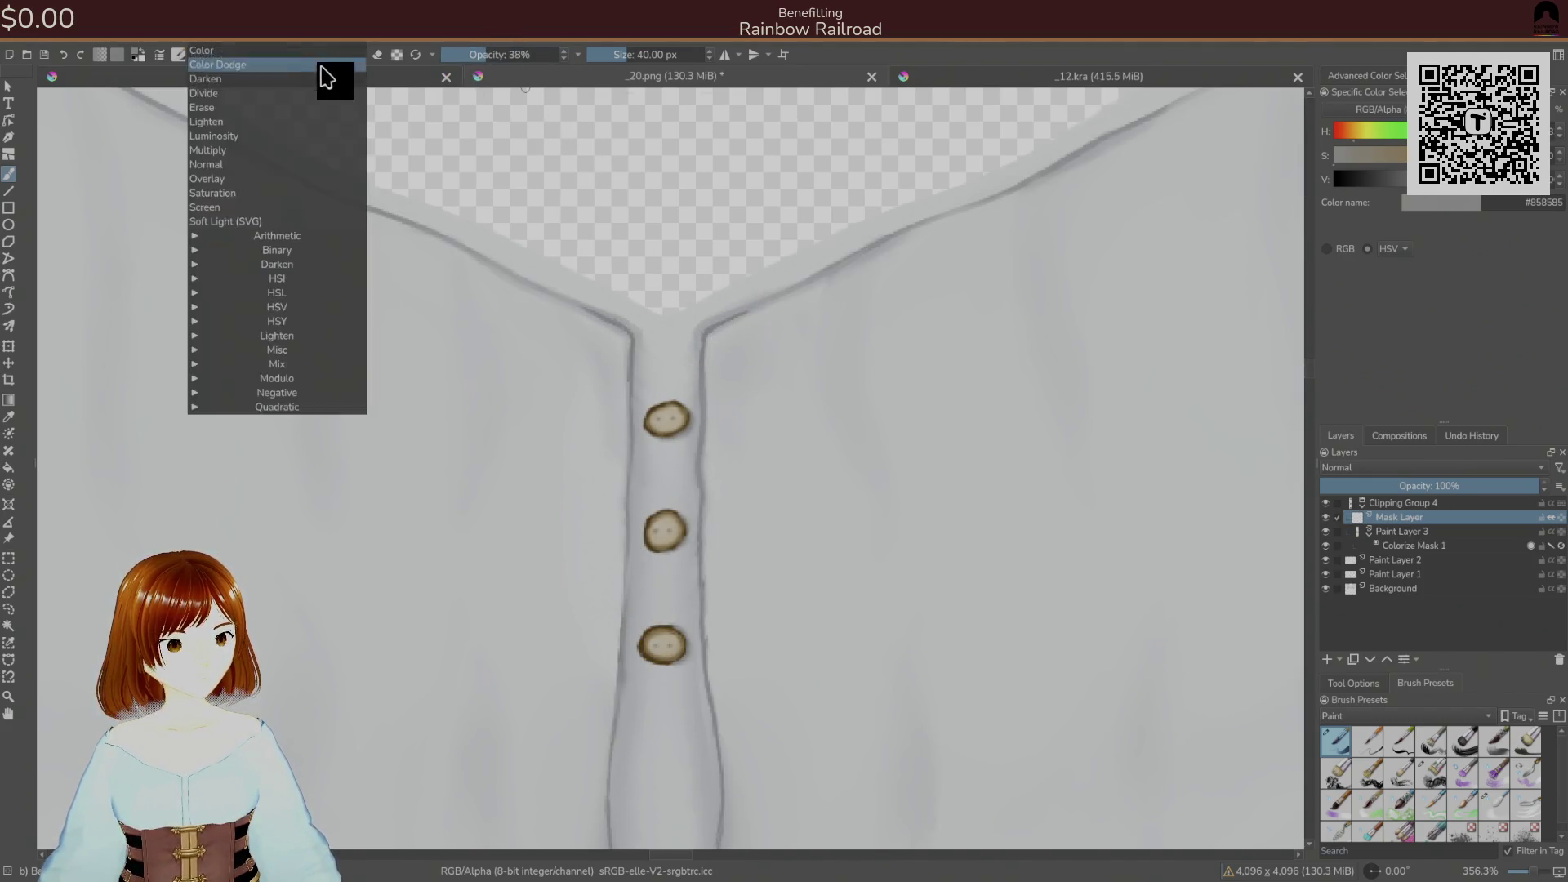
left_click(326, 194)
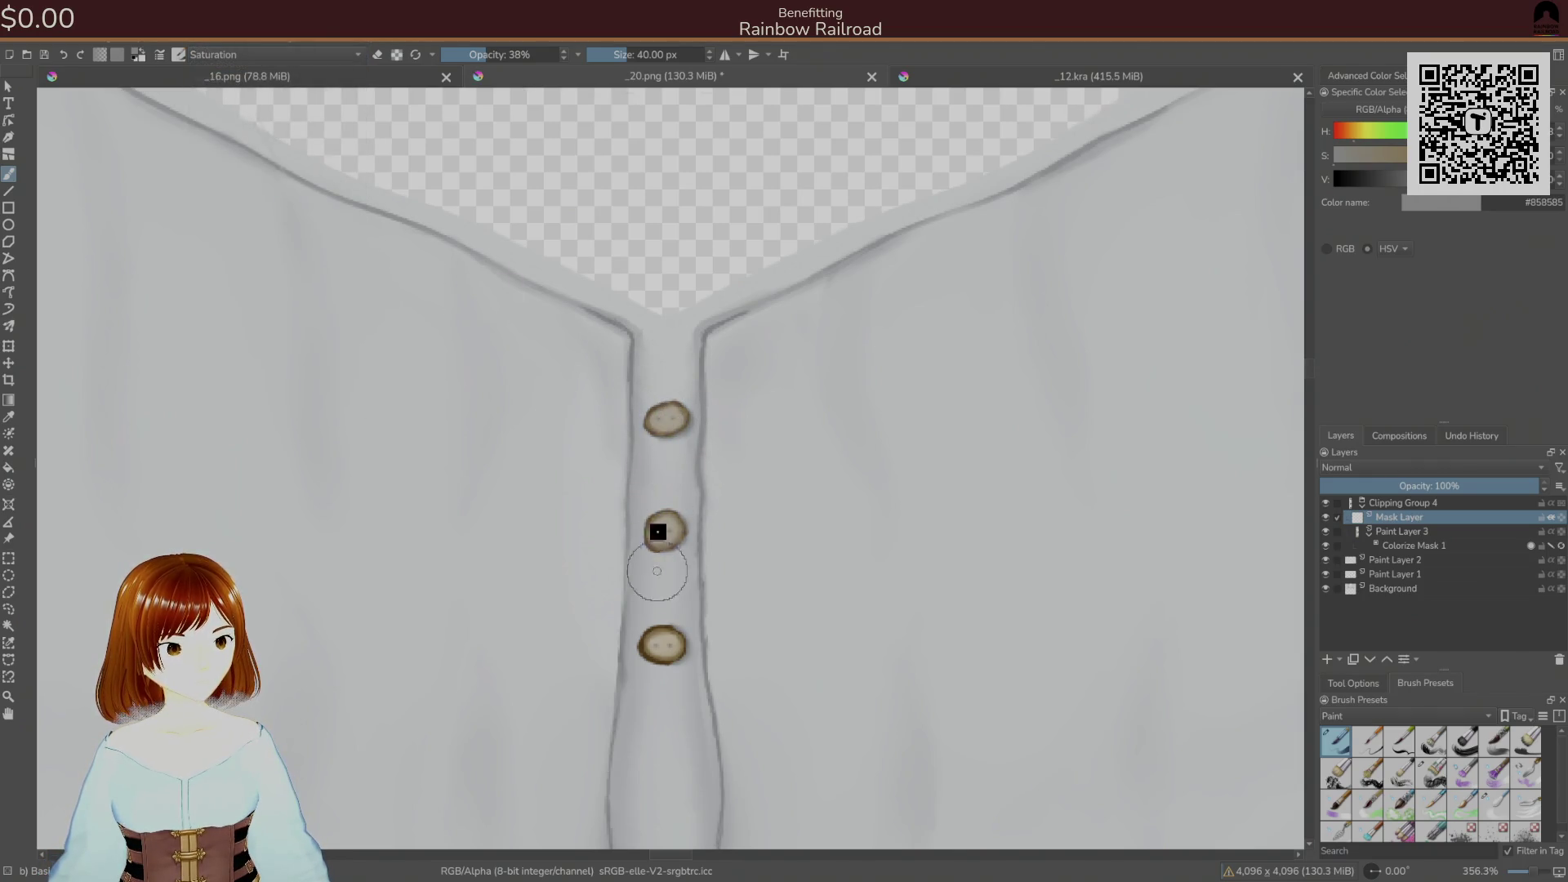
key("ctrl+z")
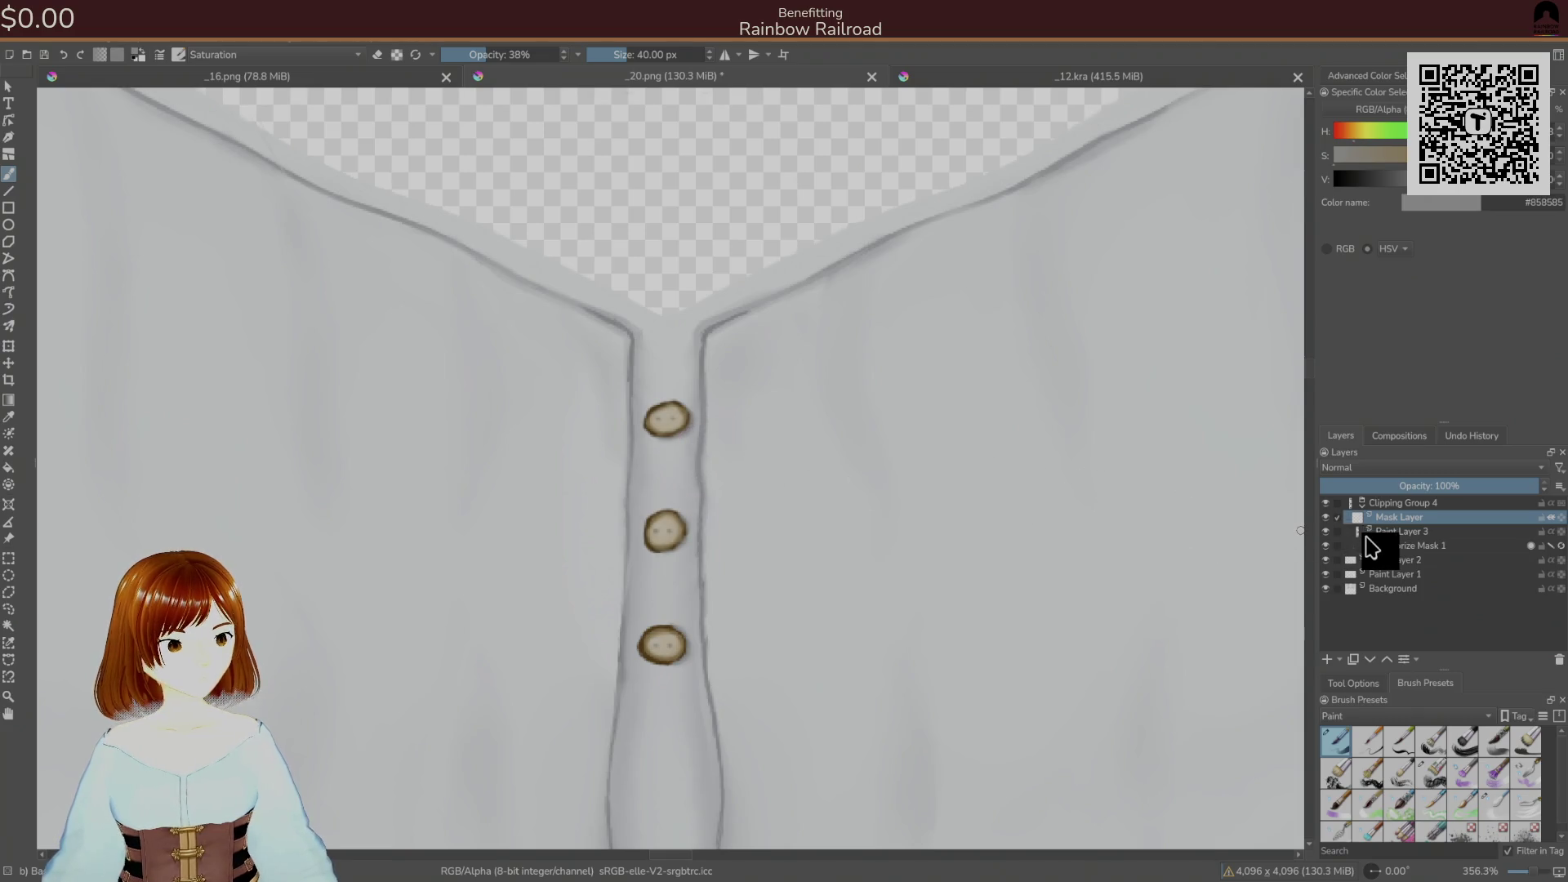
- Select Paint Layer 3 and undo the clipping group, mask, and grey stroke around the top button
left_click(1392, 531)
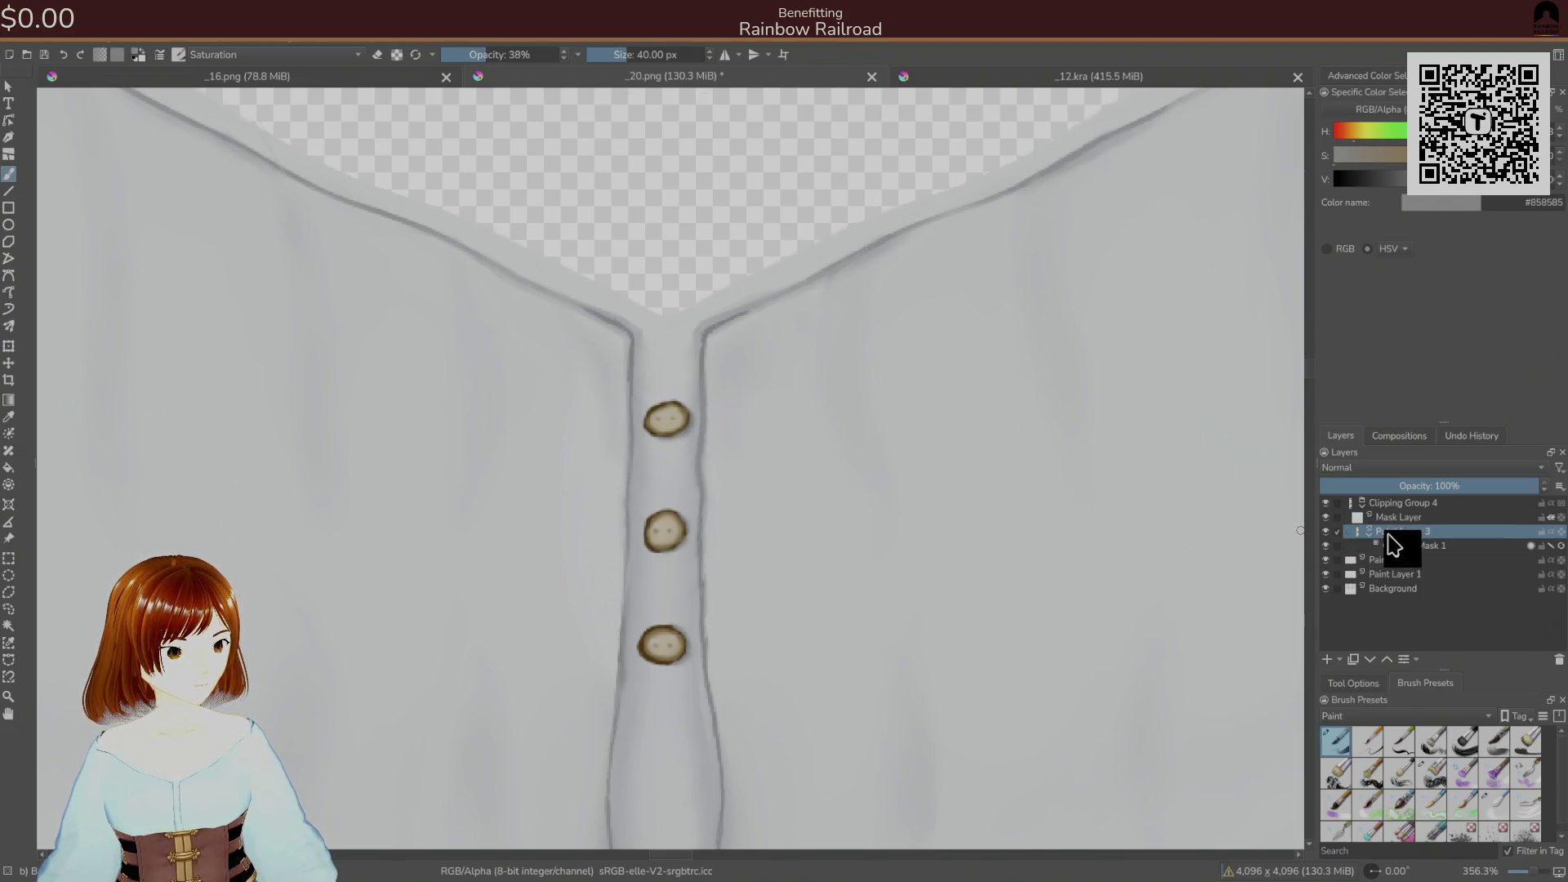
key("ctrl+z")
key("ctrl+z")
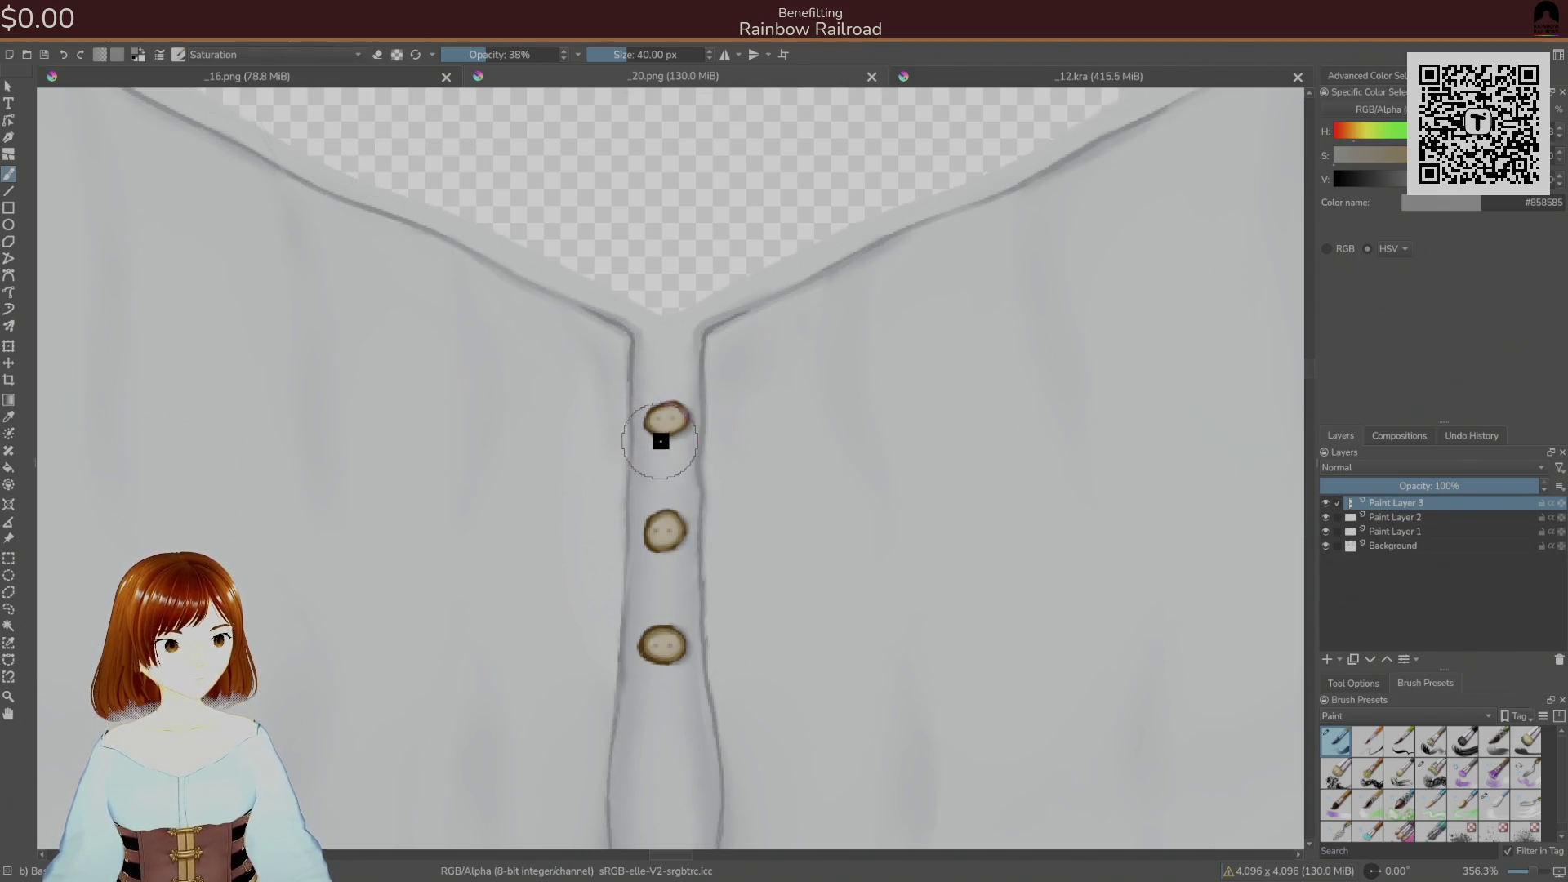
key("ctrl+z")
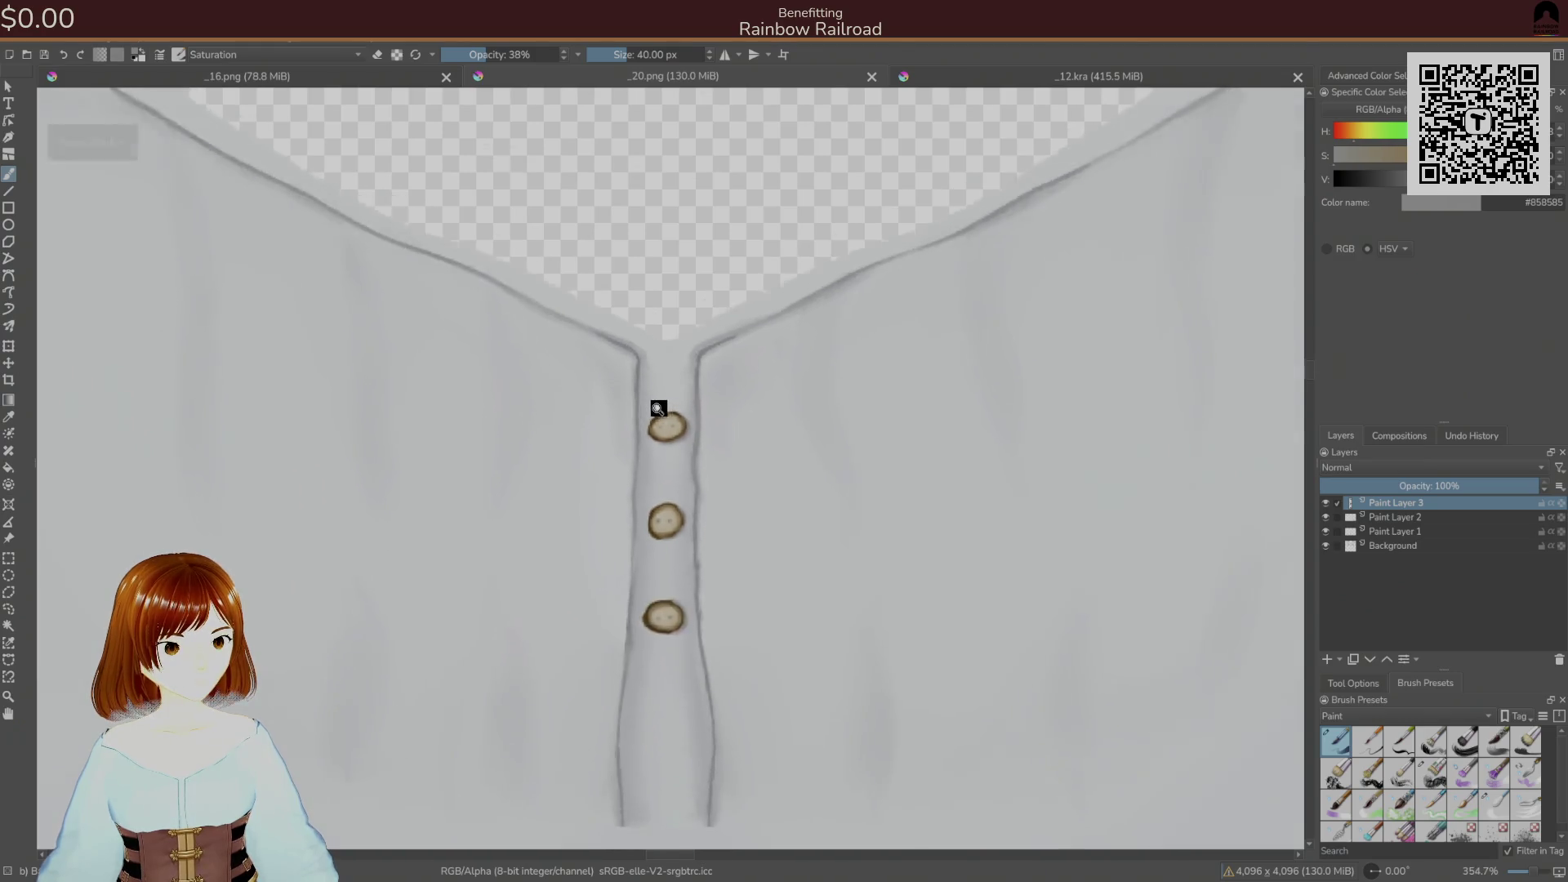
scroll(659, 412, "up", 3)
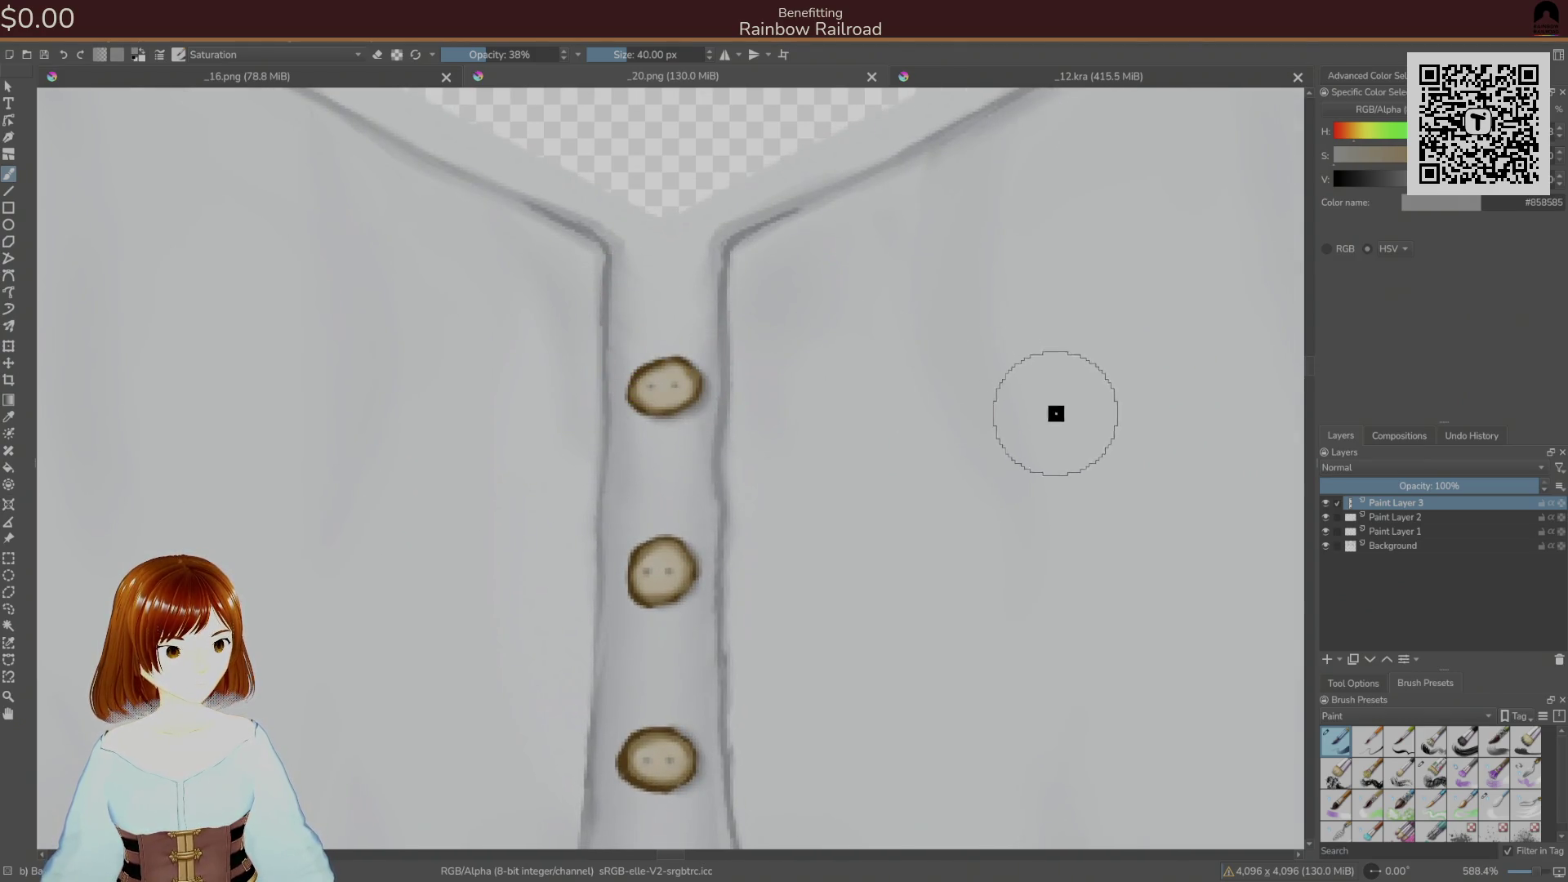
- Put Paint Layer 3 into a new clipping group from Layer > Group
left_click(139, 43)
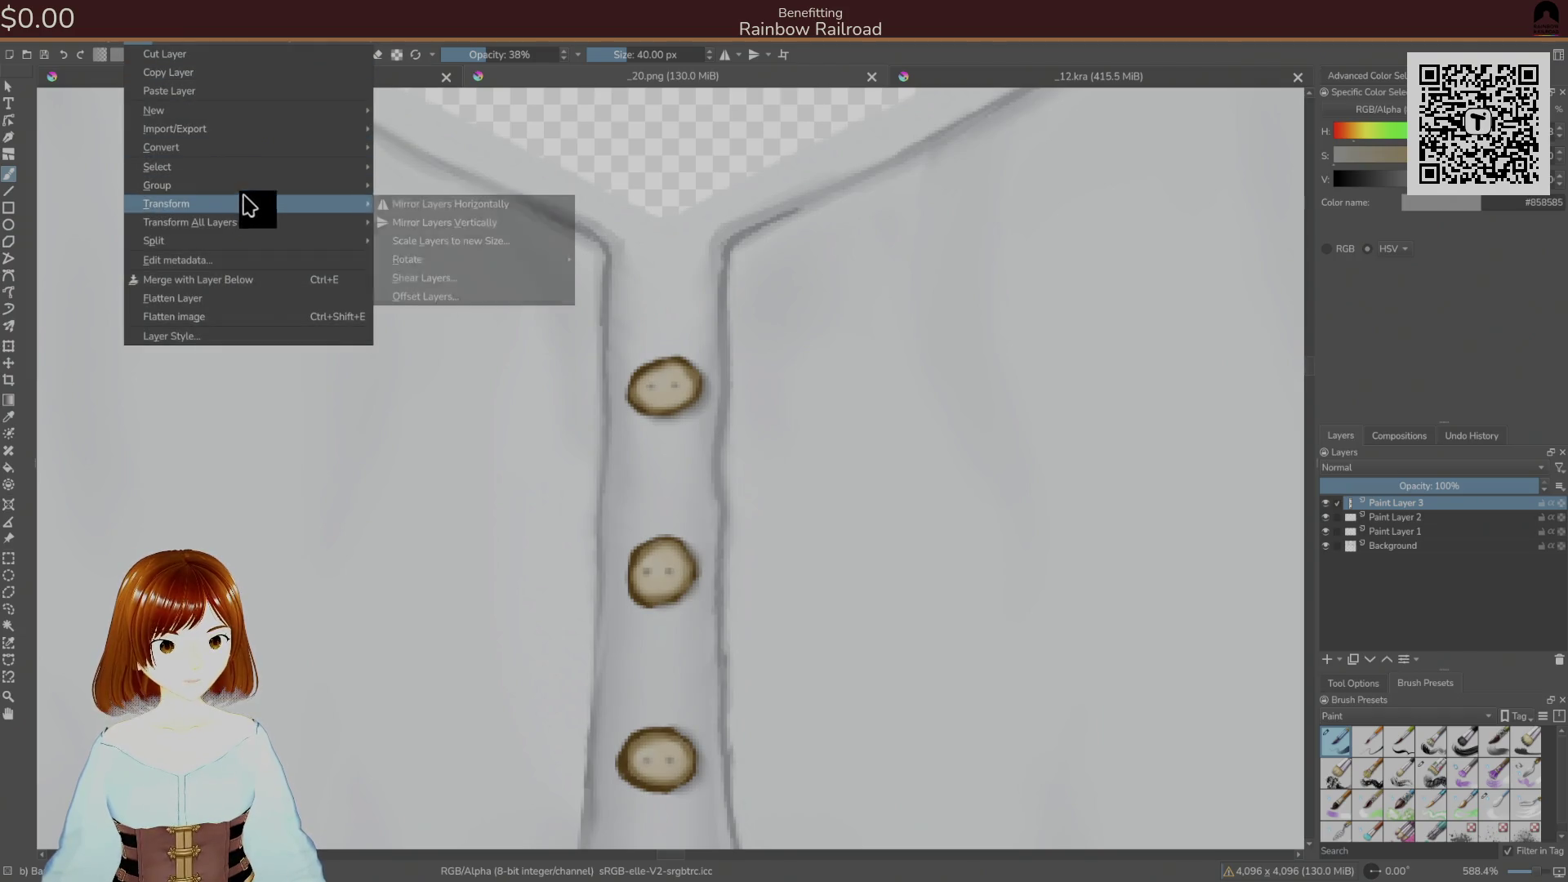
mouse_move(253, 184)
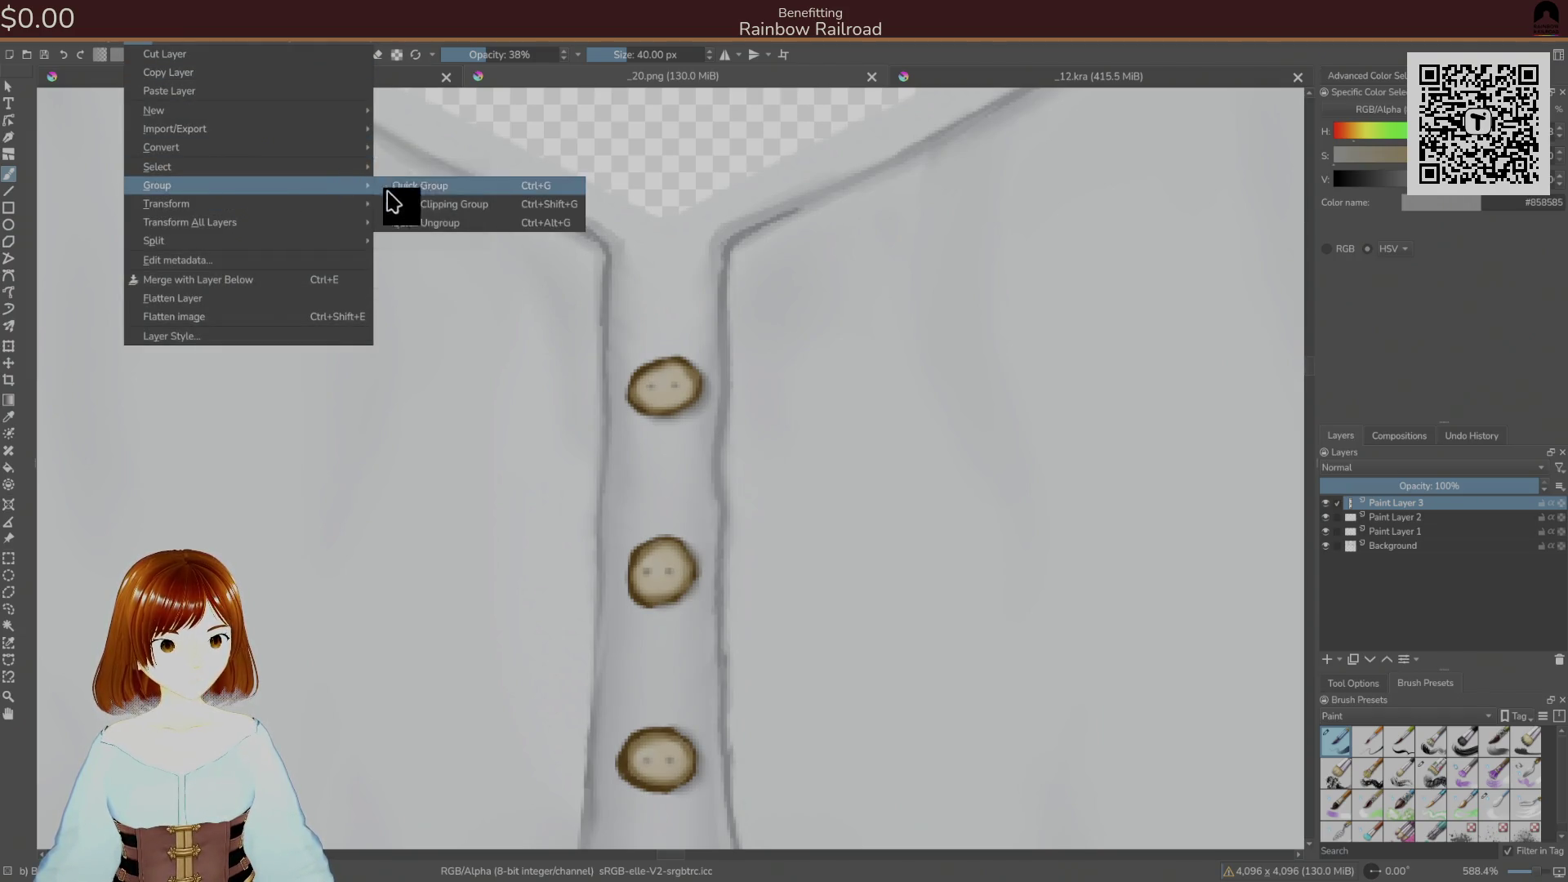
left_click(424, 206)
- Test an Overlay brush at 100% opacity on the top and middle buttons, then undo the grey
left_click_drag(664, 391, 667, 368)
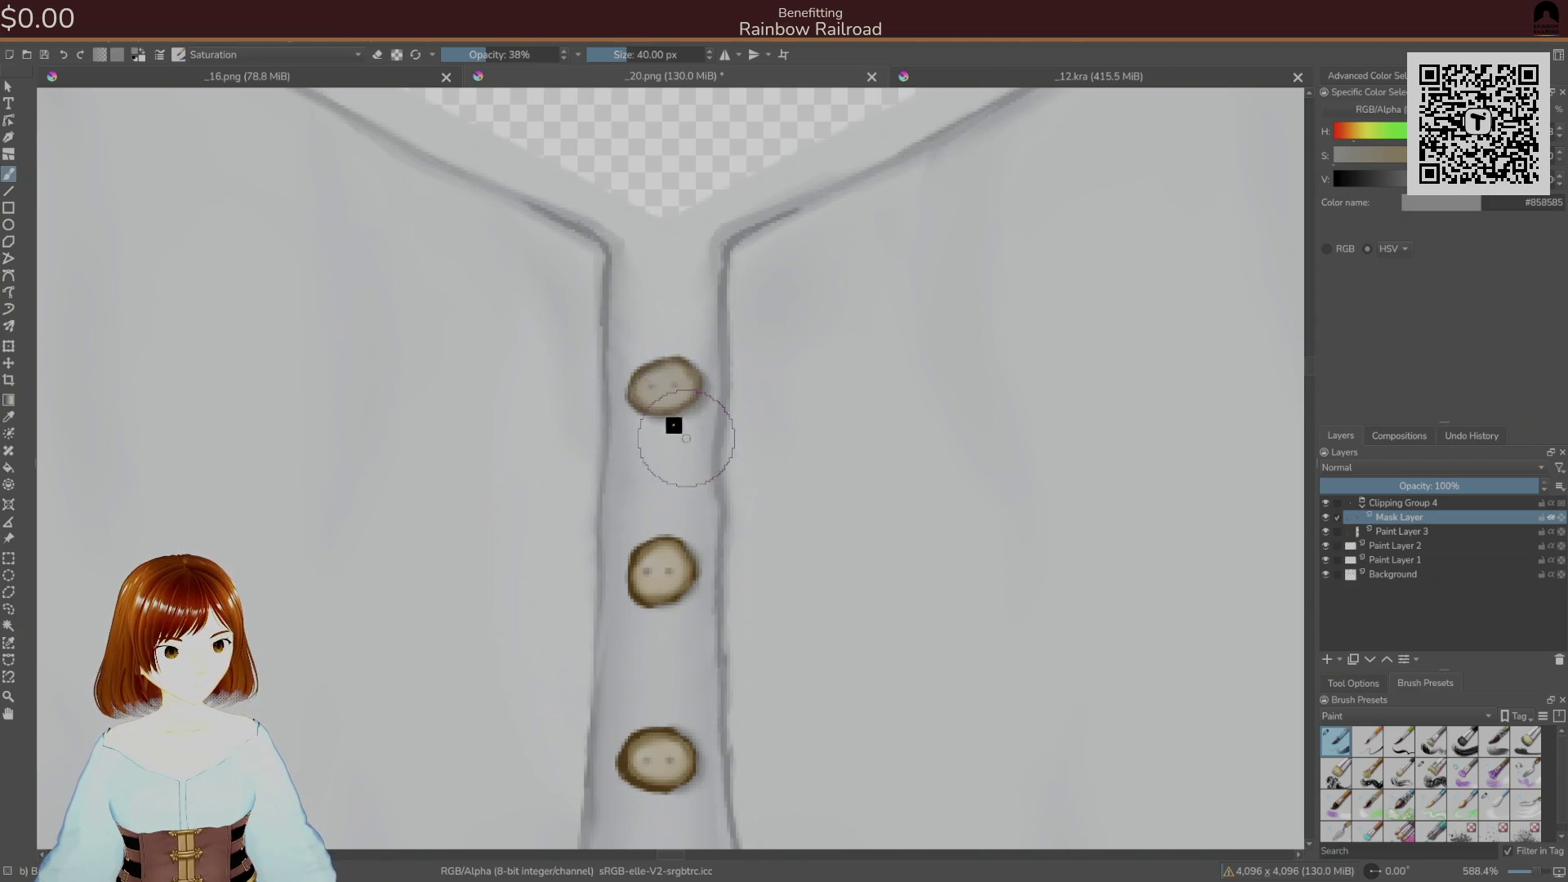
left_click(327, 56)
left_click(326, 178)
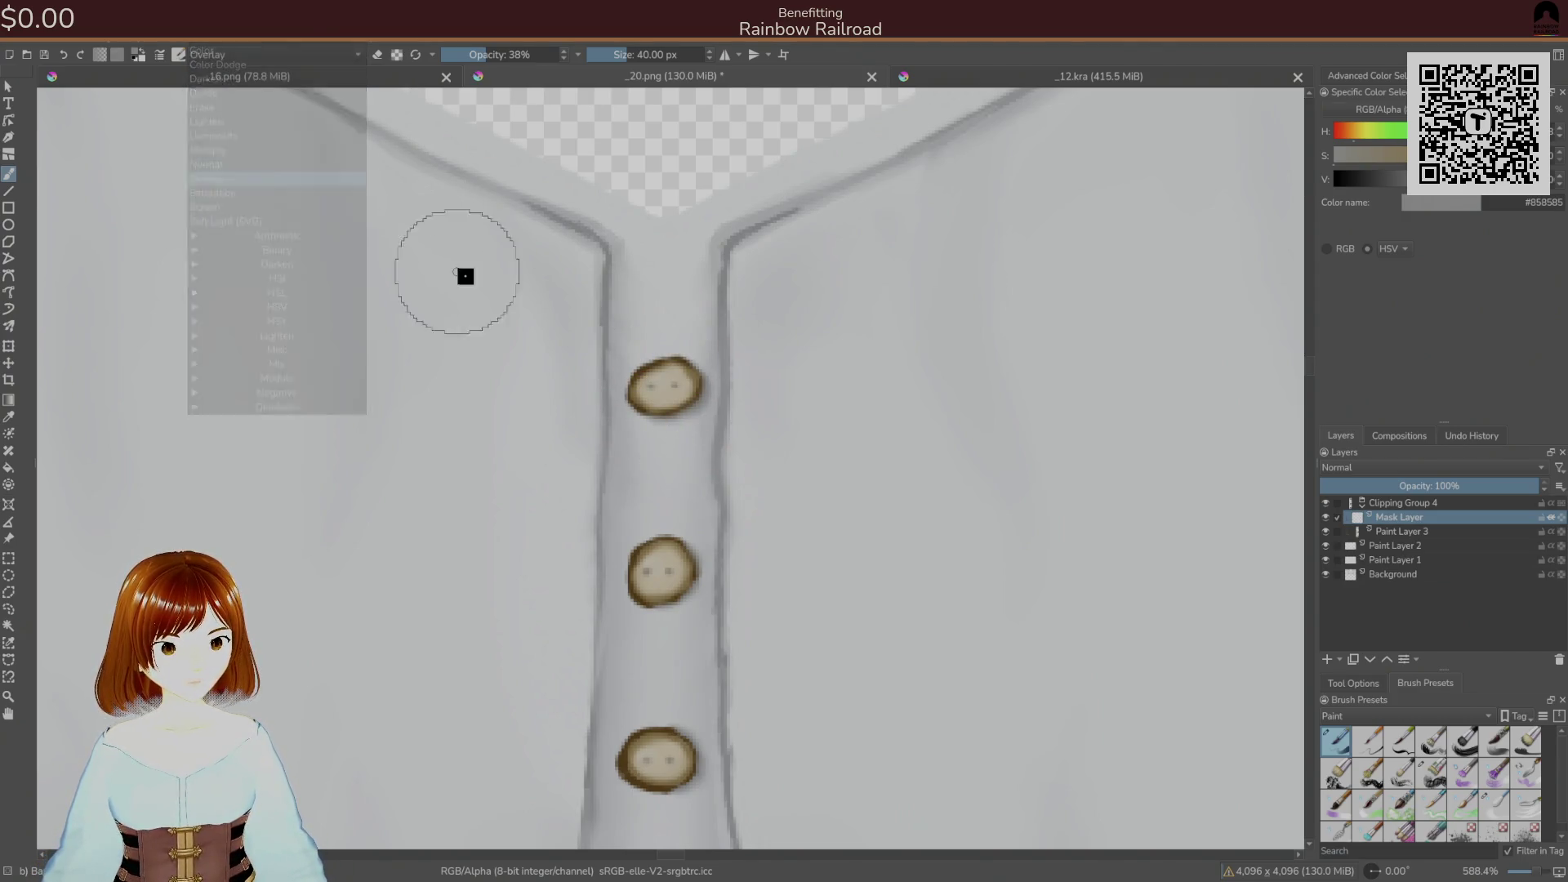
key("ctrl+z")
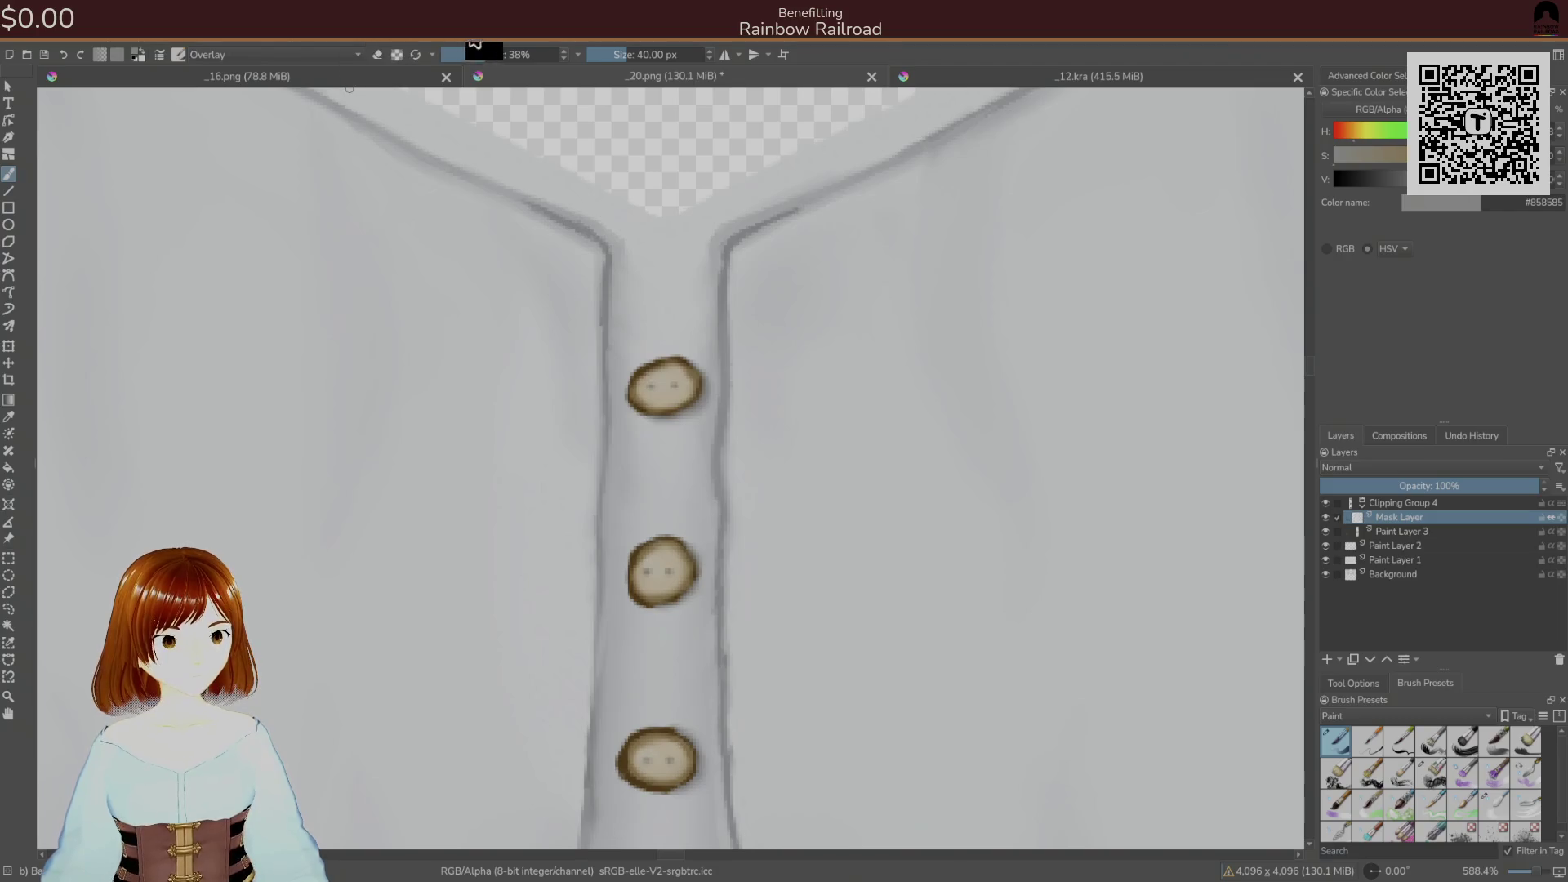
left_click_drag(532, 52, 572, 51)
left_click_drag(655, 438, 666, 384)
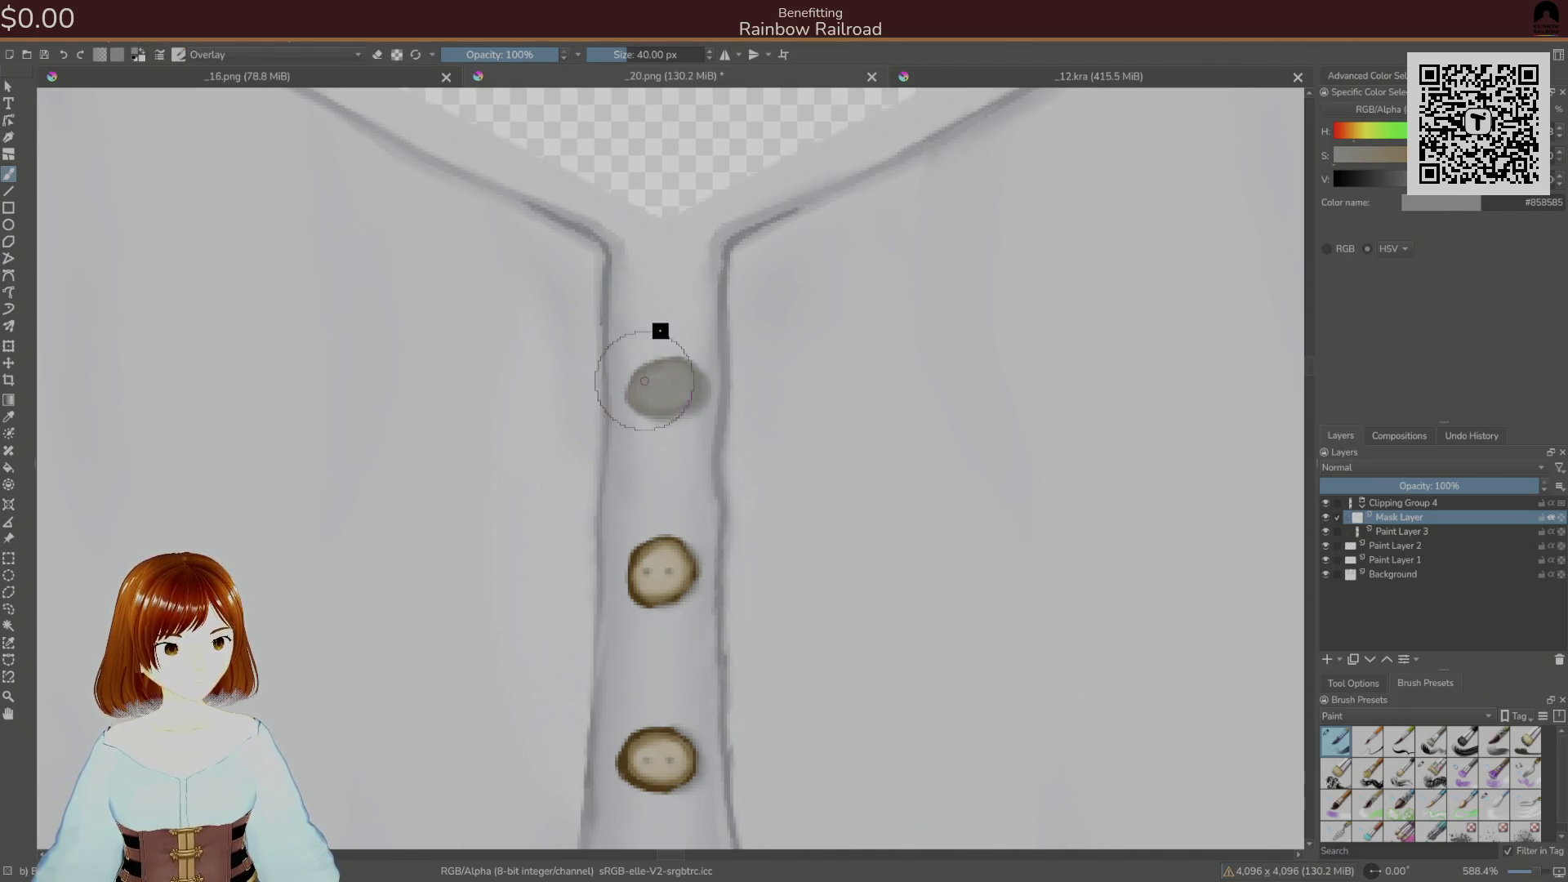
key("ctrl+z")
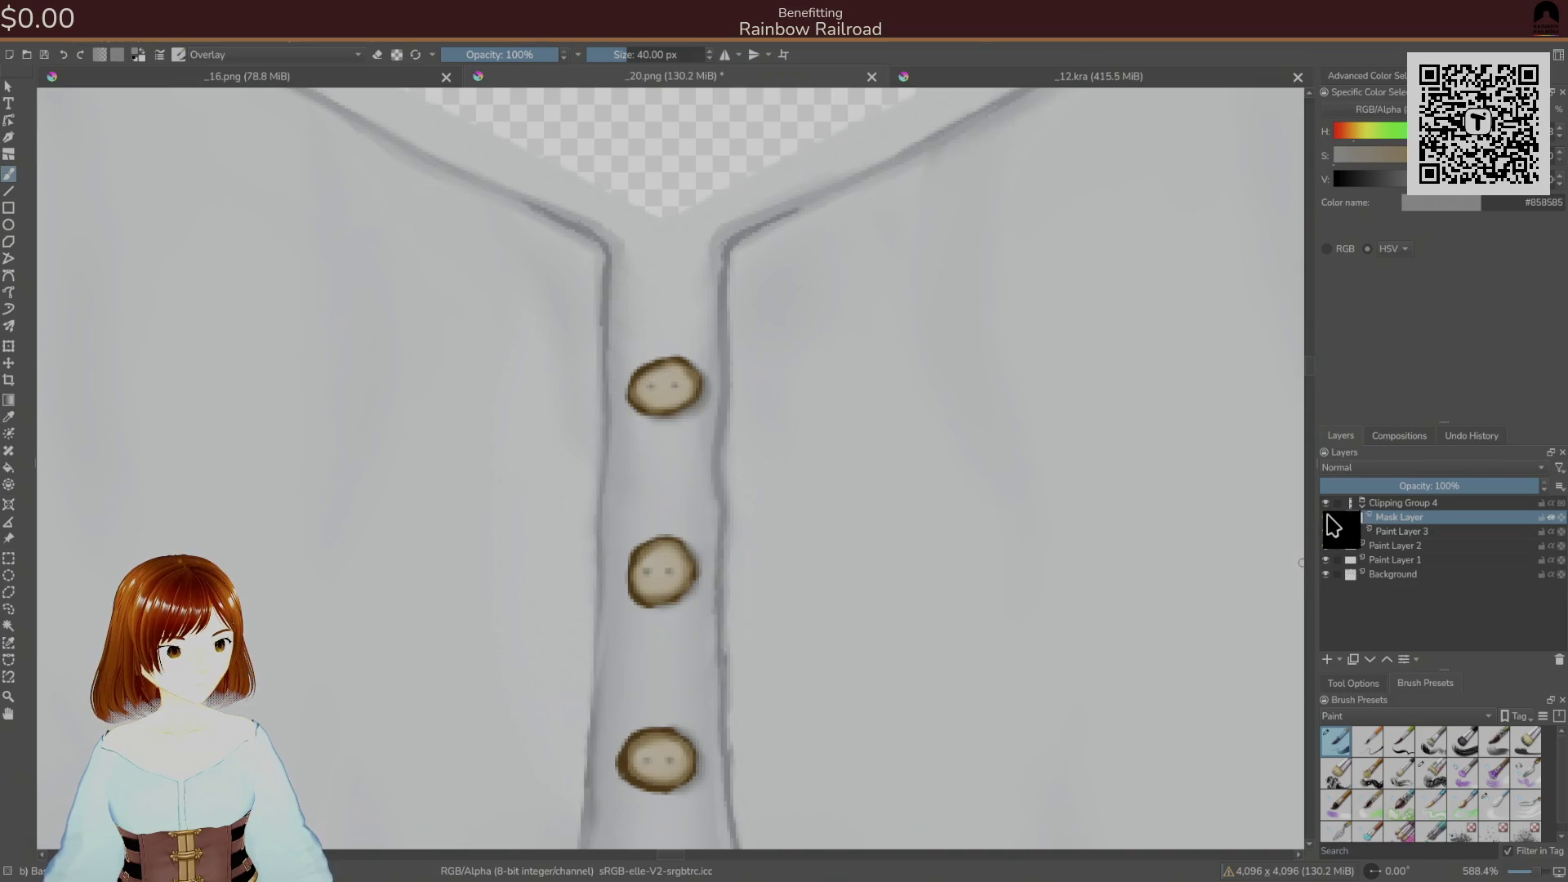
mouse_move(645, 372)
left_mouse_down()
mouse_move(665, 486)
mouse_move(654, 756)
left_mouse_up()
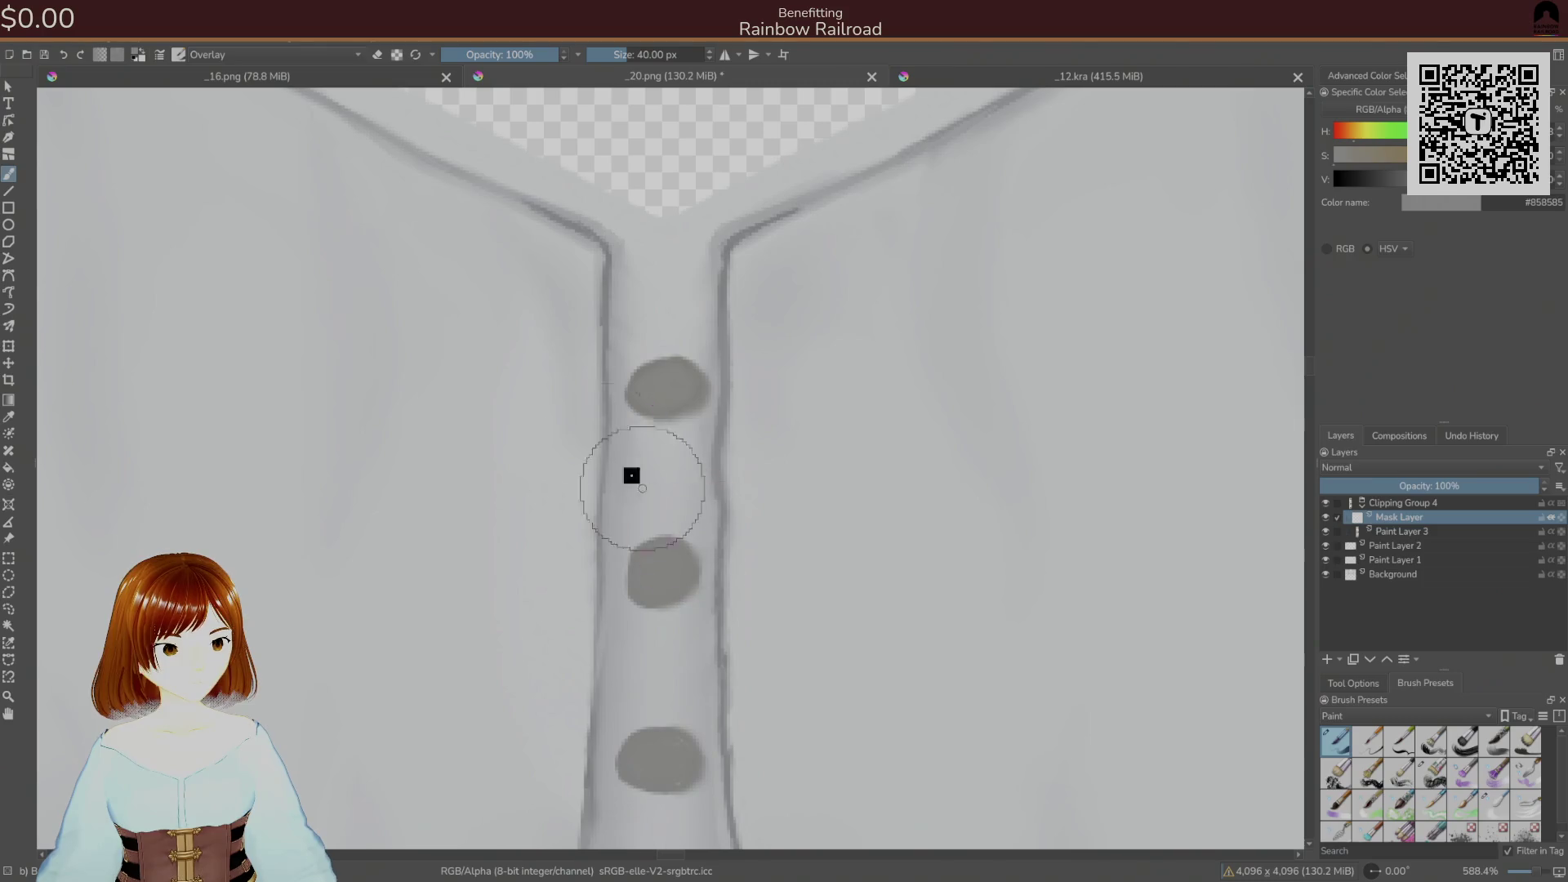
key("ctrl+z")
key("ctrl+z")
- Test a Screen brush blend on the top button, undo it, and switch the brush to Color
left_click(286, 54)
left_click(318, 207)
left_click_drag(645, 384, 686, 335)
key("ctrl+z")
left_click(251, 54)
left_click(297, 83)
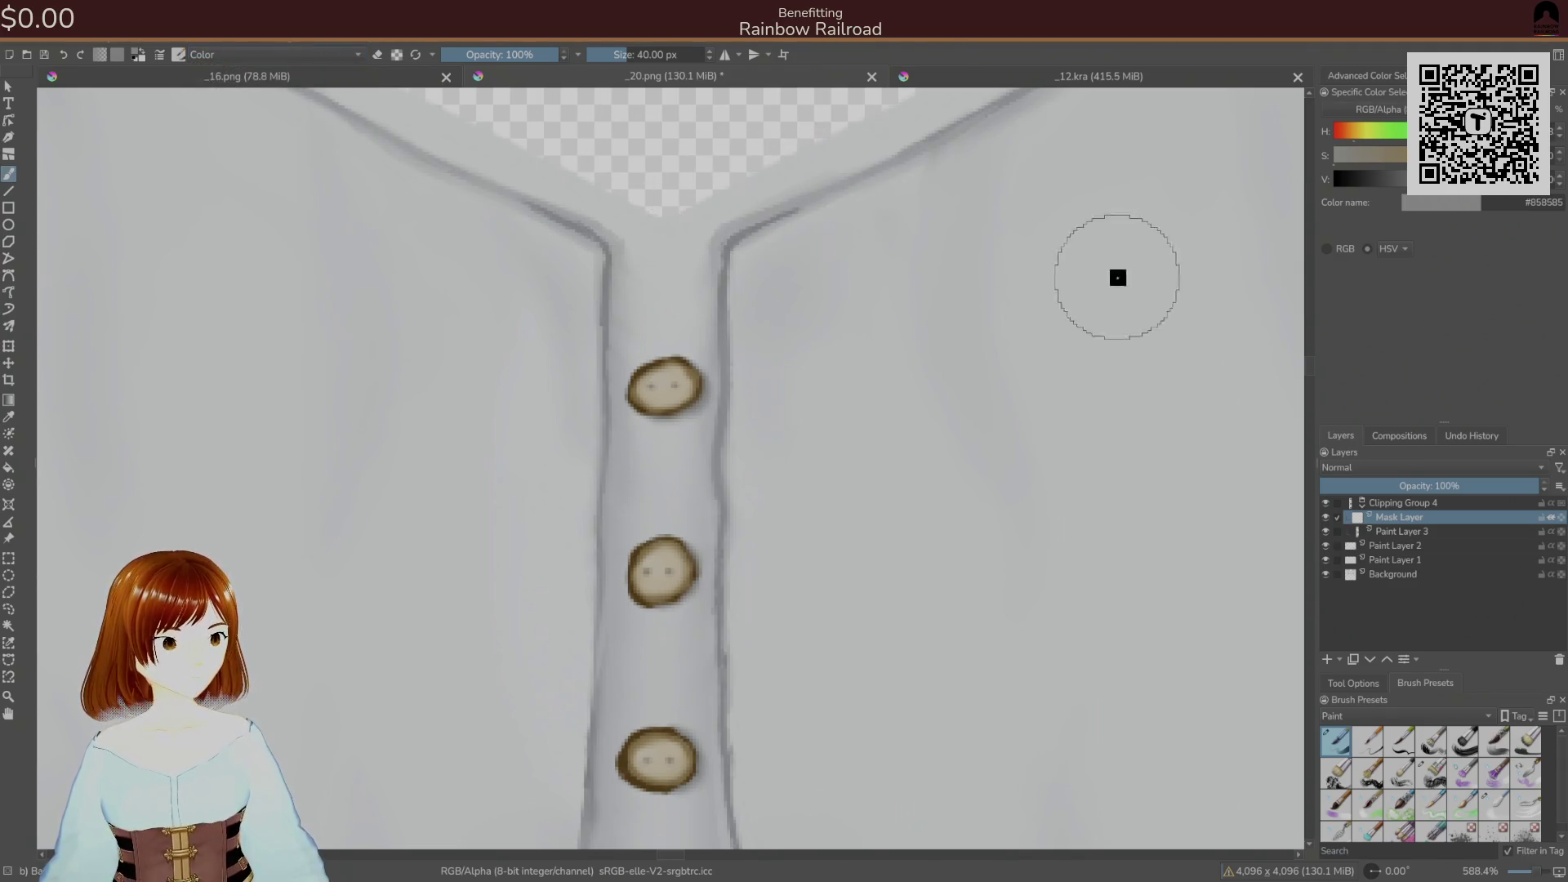
- Compare Clipping Group 4, undo it, and put Paint Layer 3 into a new clipping group
left_click(1324, 503)
left_click(1325, 504)
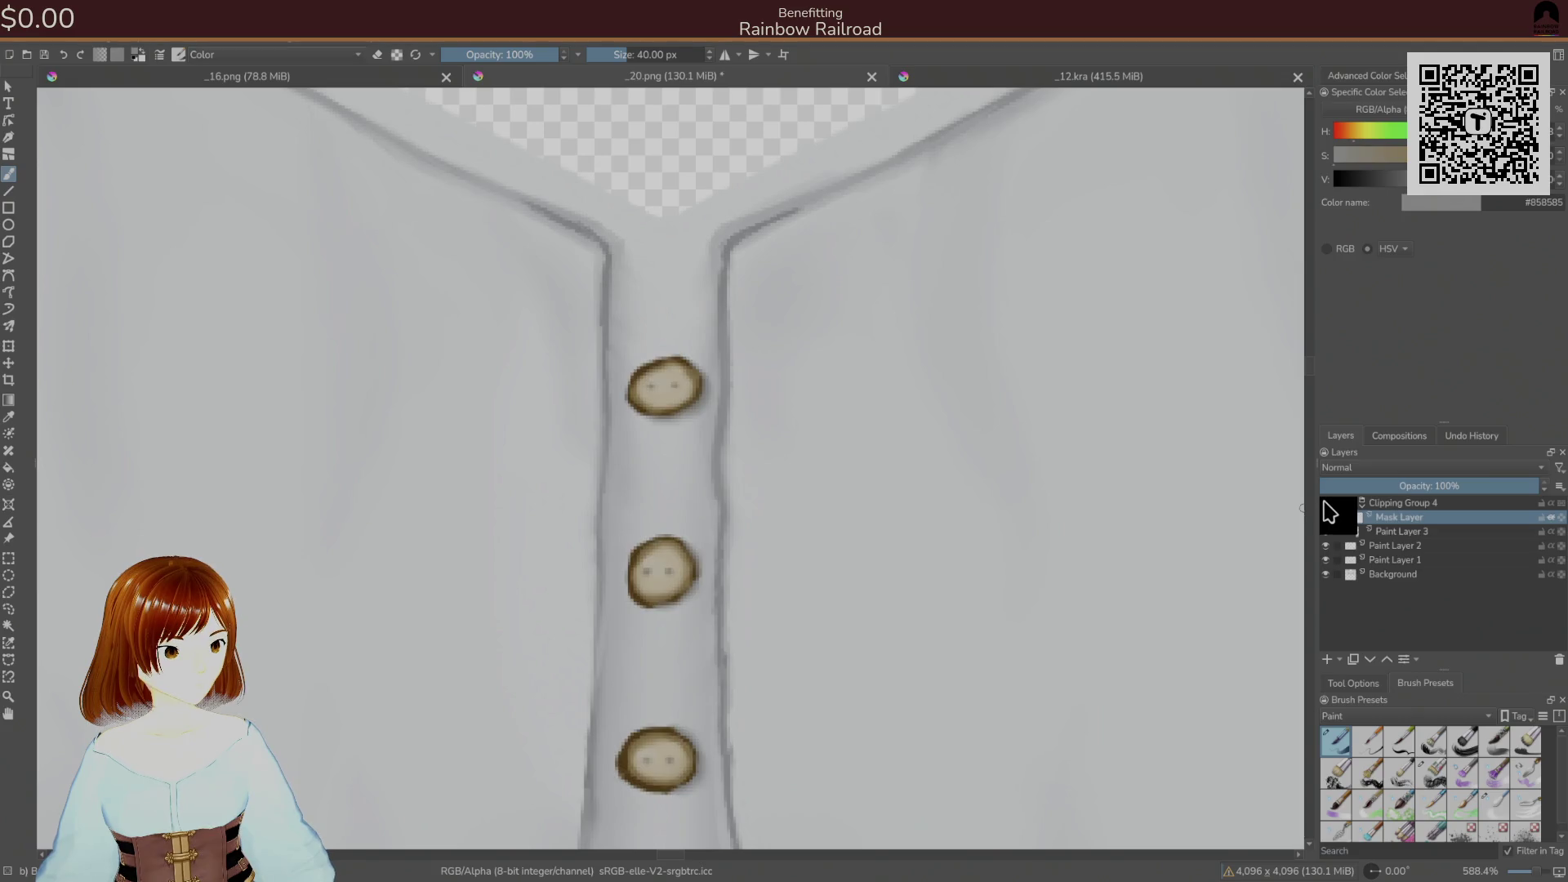
left_click(1376, 503)
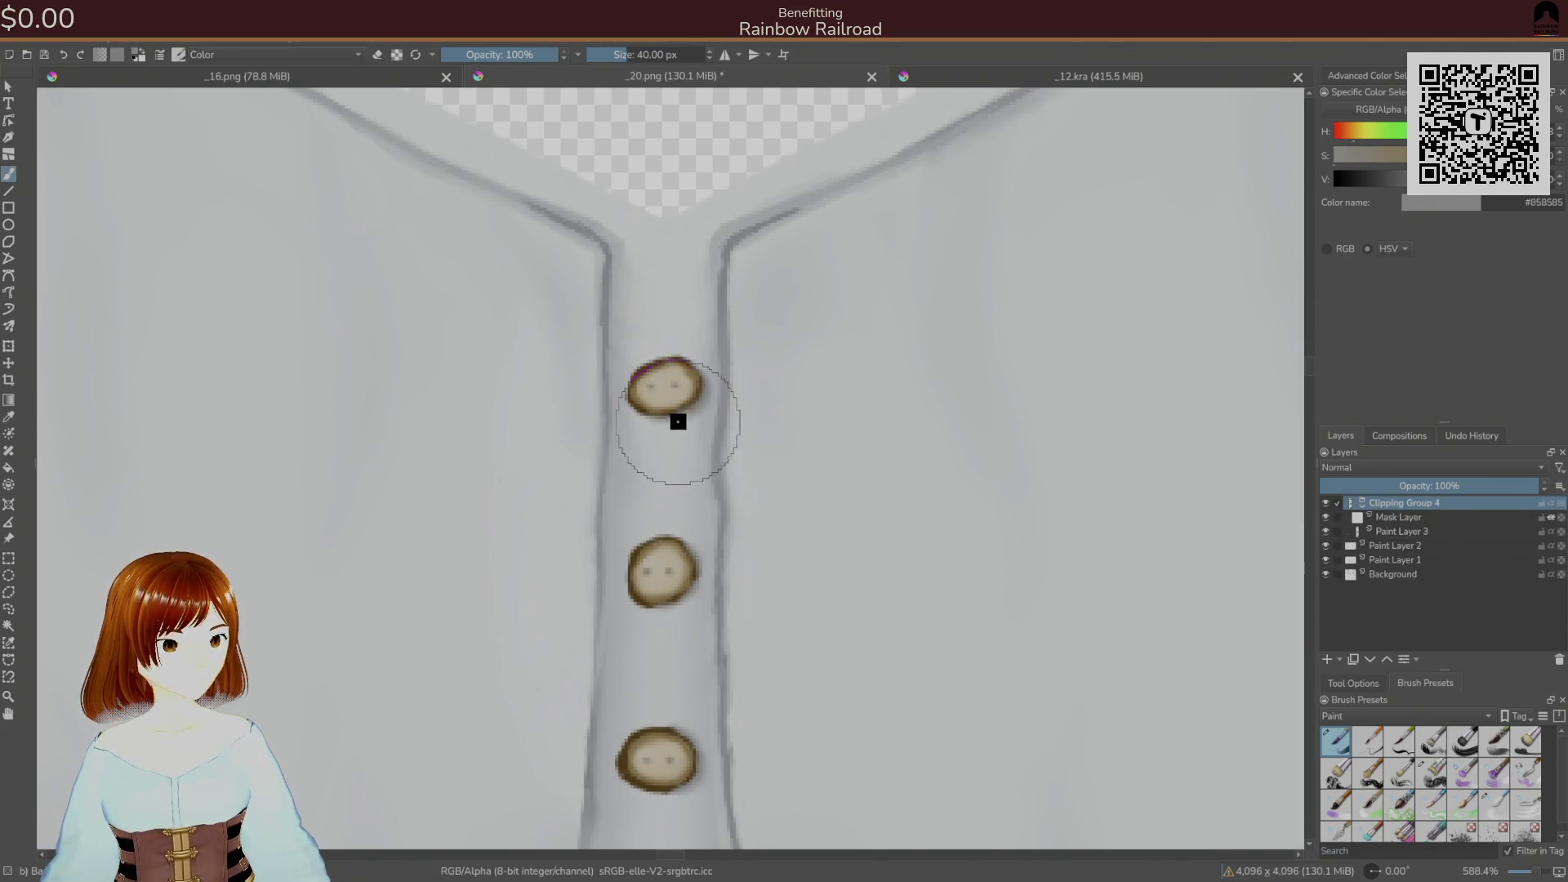
key("ctrl+z")
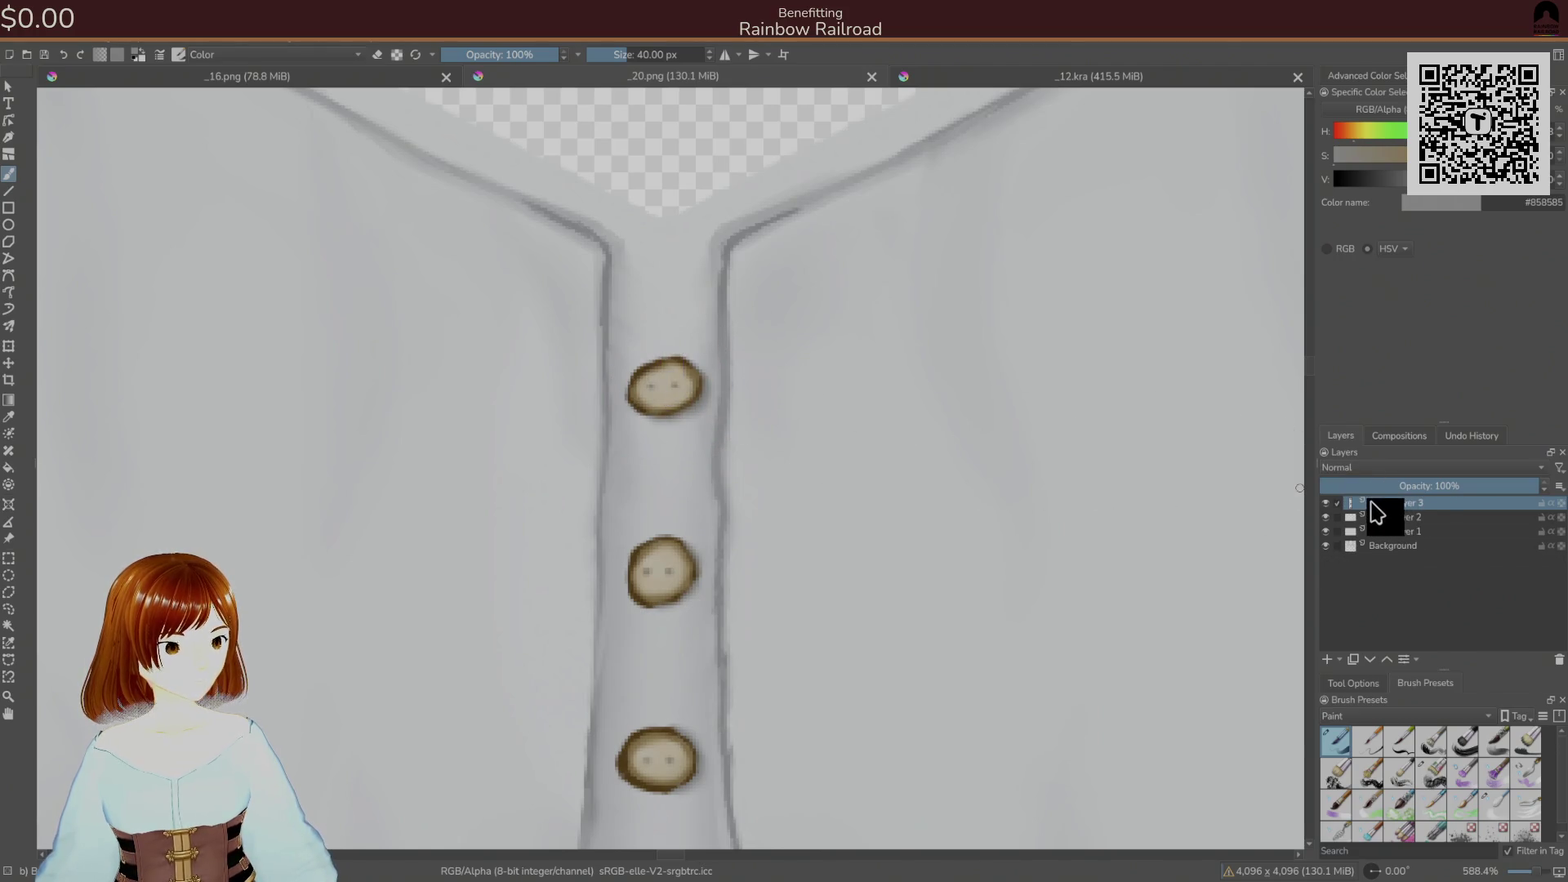
left_click(184, 47)
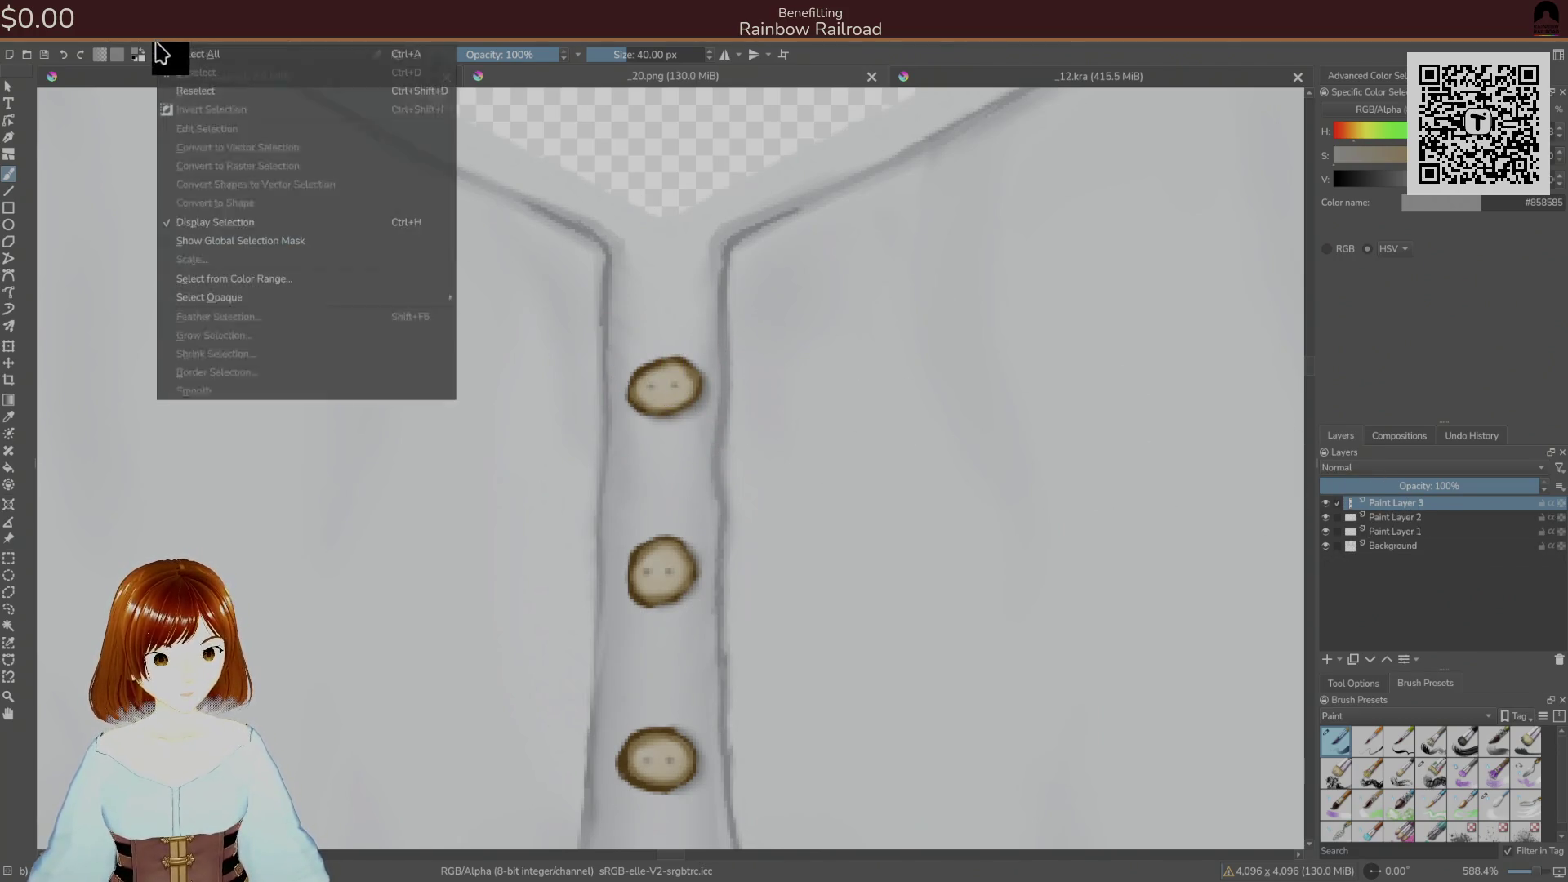
mouse_move(282, 191)
left_click(429, 204)
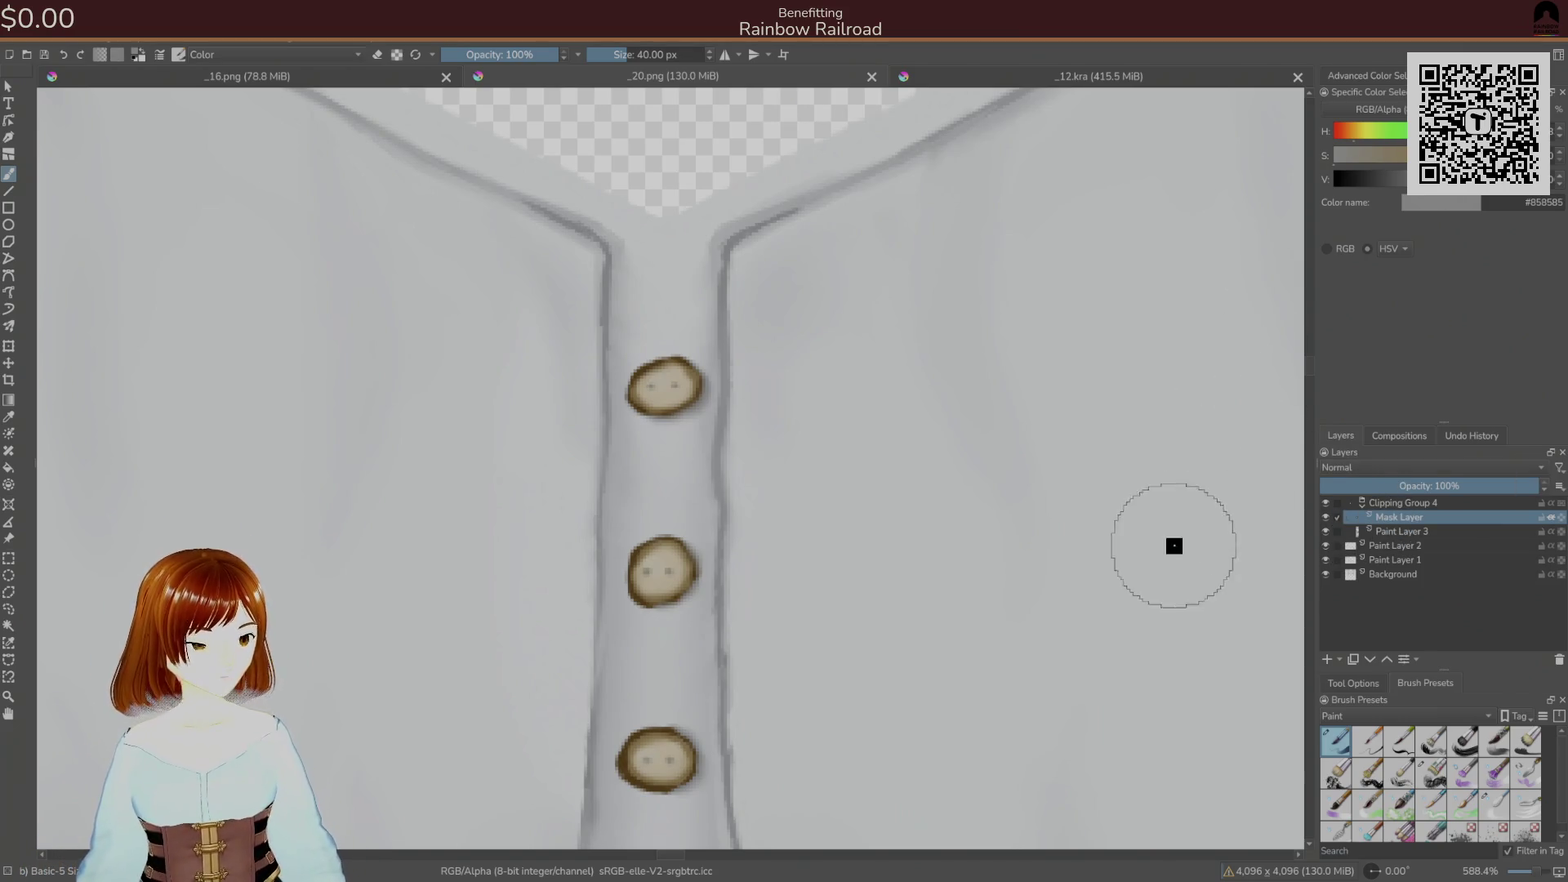
- Try Burn, Overlay and Saturation blending on the mask layer and repaint the mask across the buttons
left_click(1363, 468)
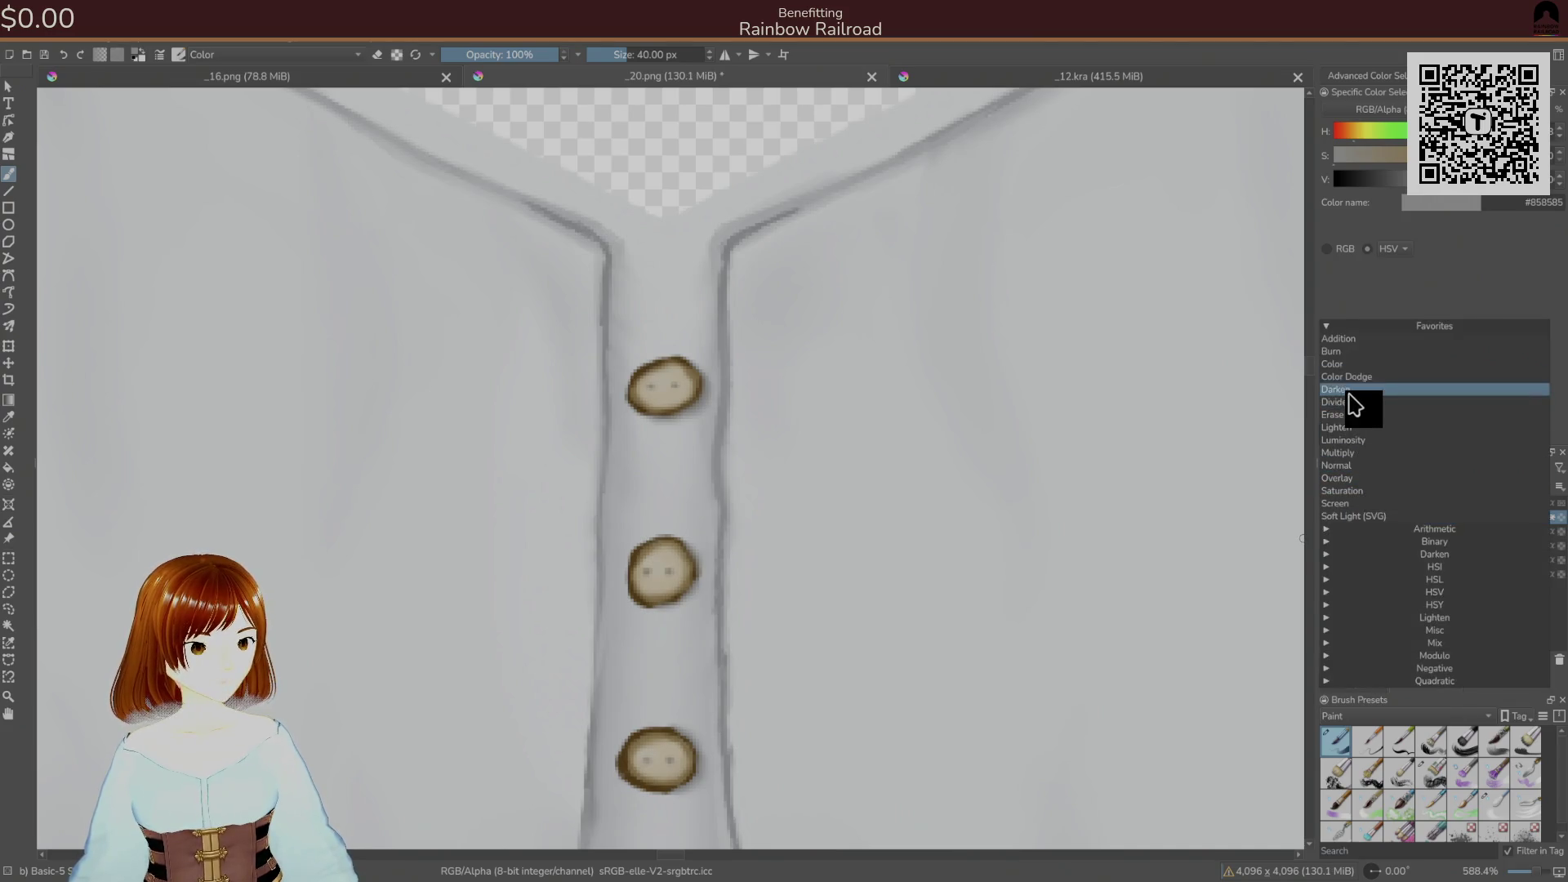
left_click(1348, 352)
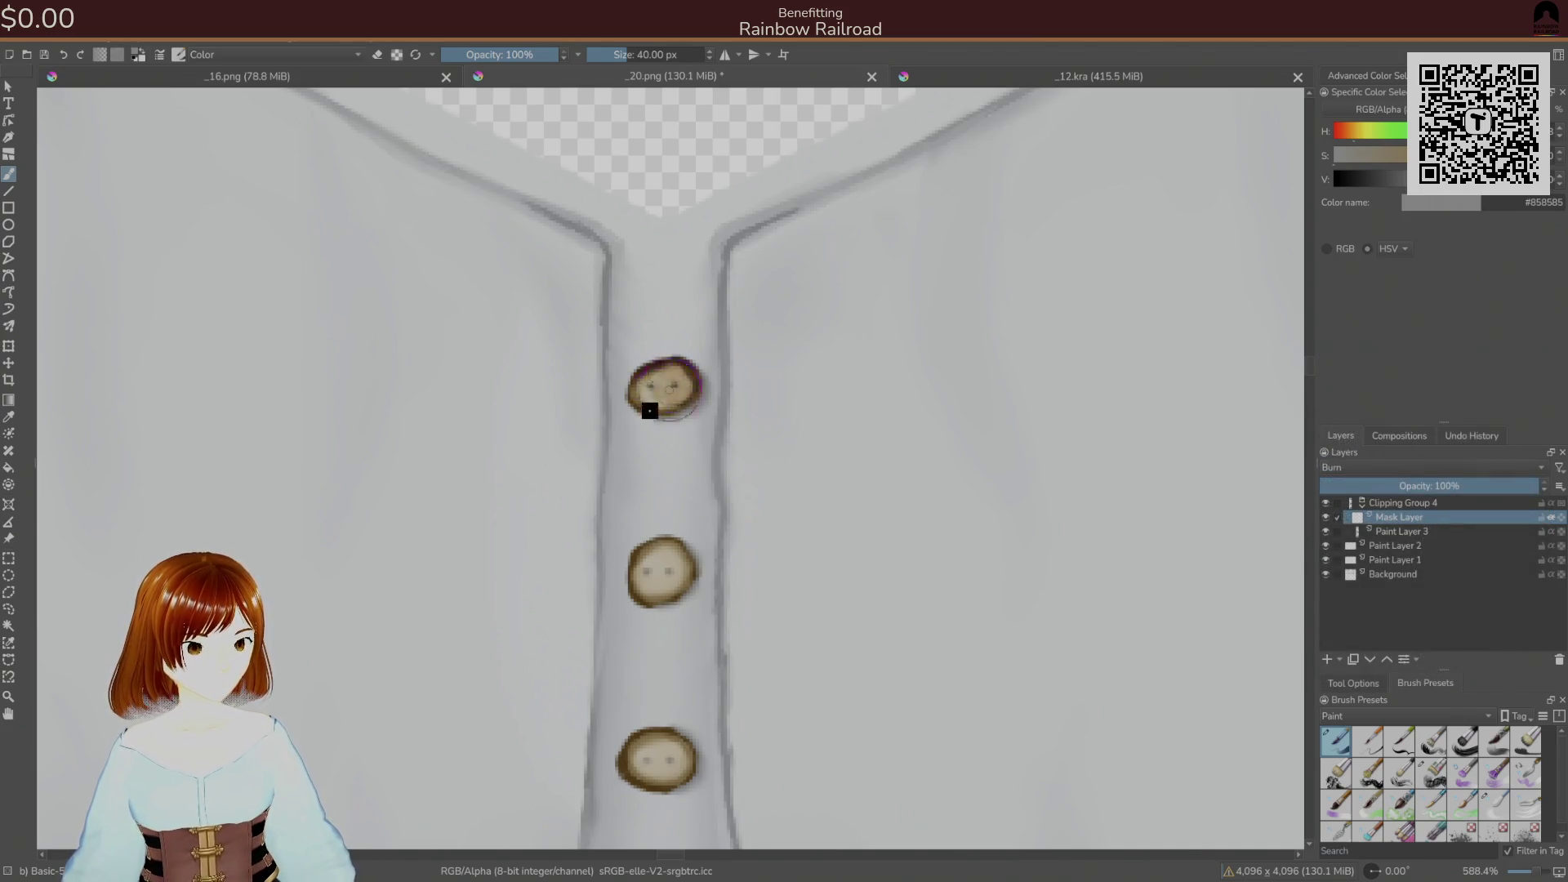
left_click(1407, 464)
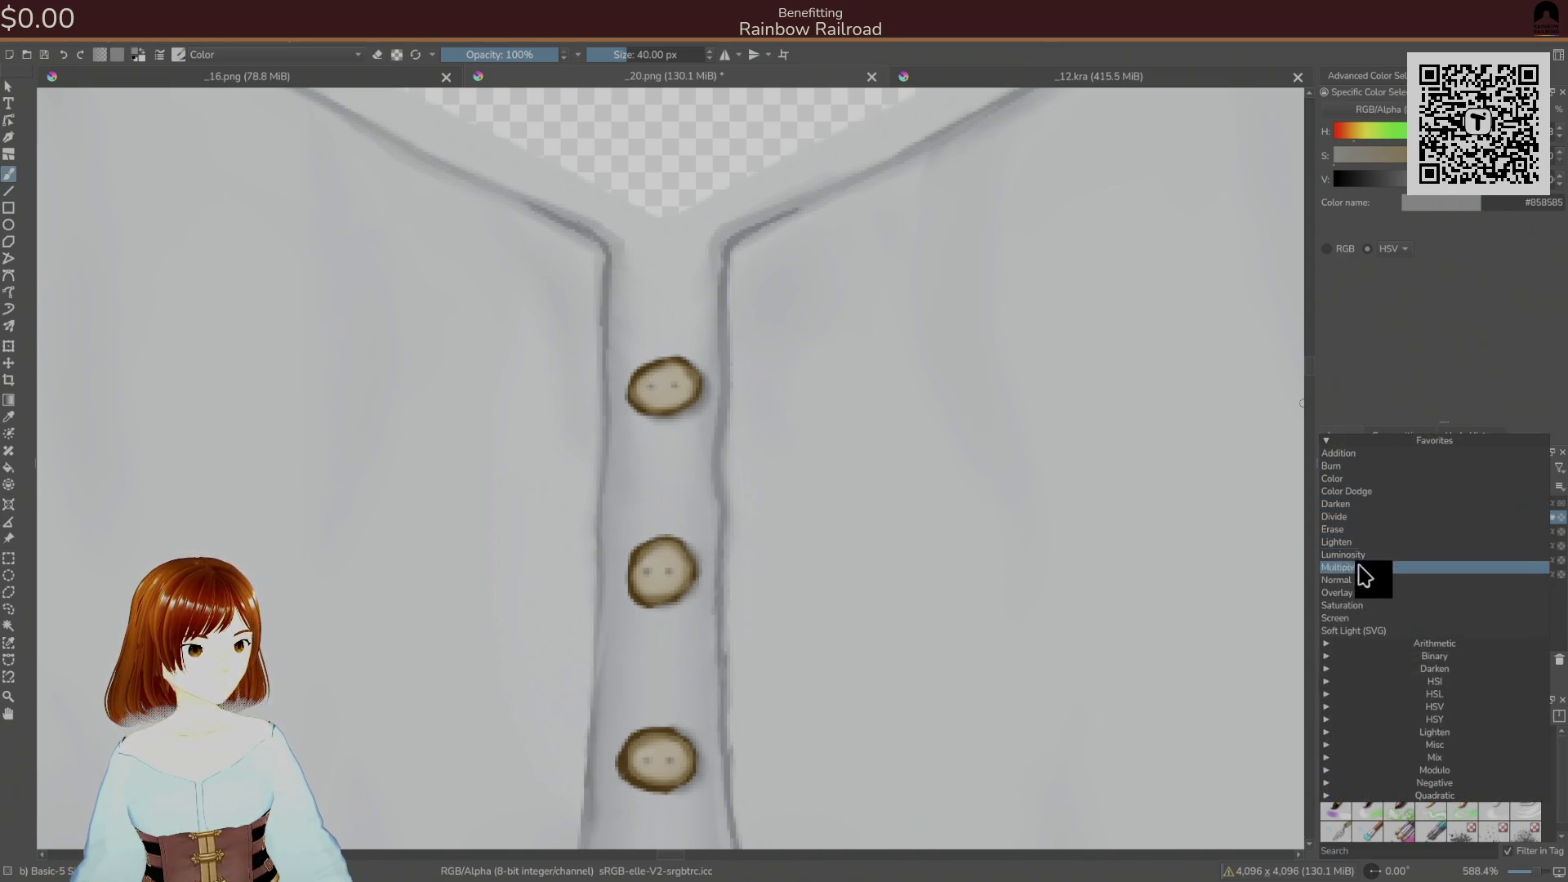
left_click(1361, 593)
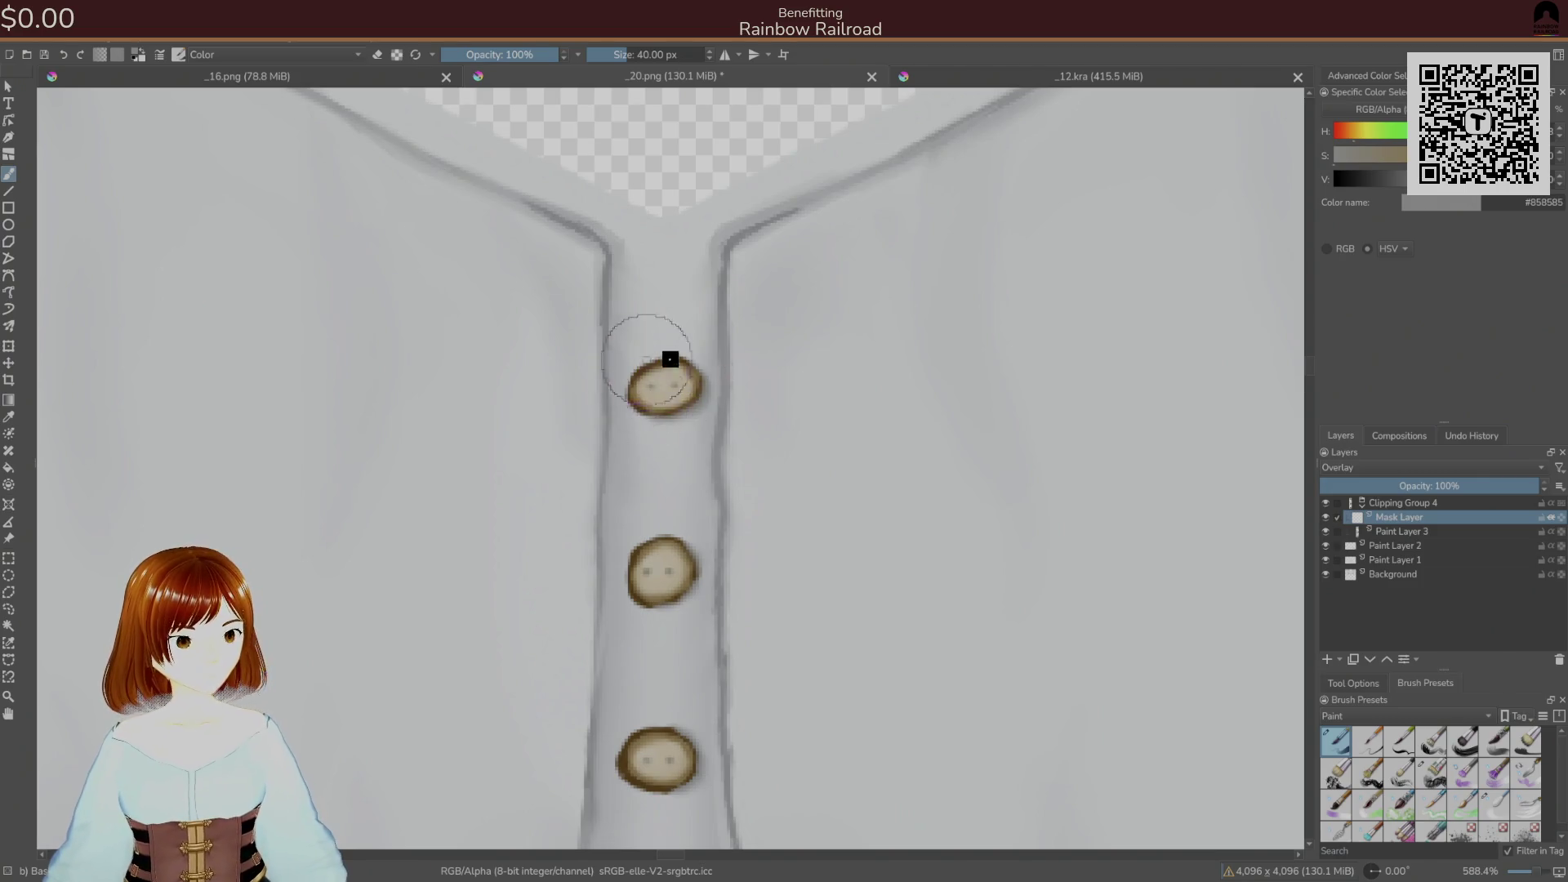
left_click(1407, 467)
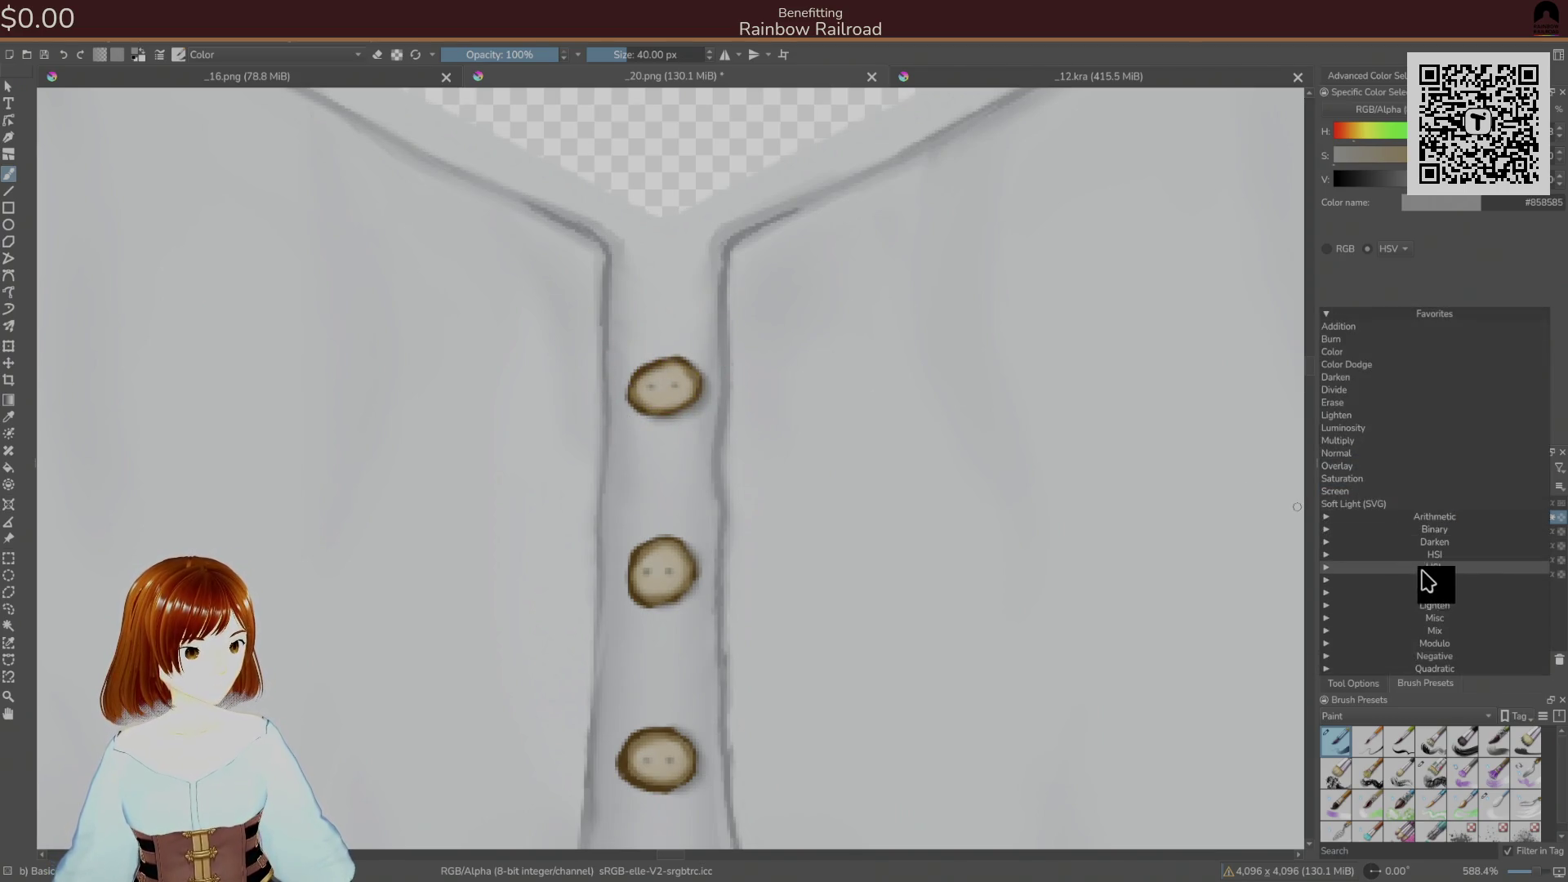
left_click(1413, 478)
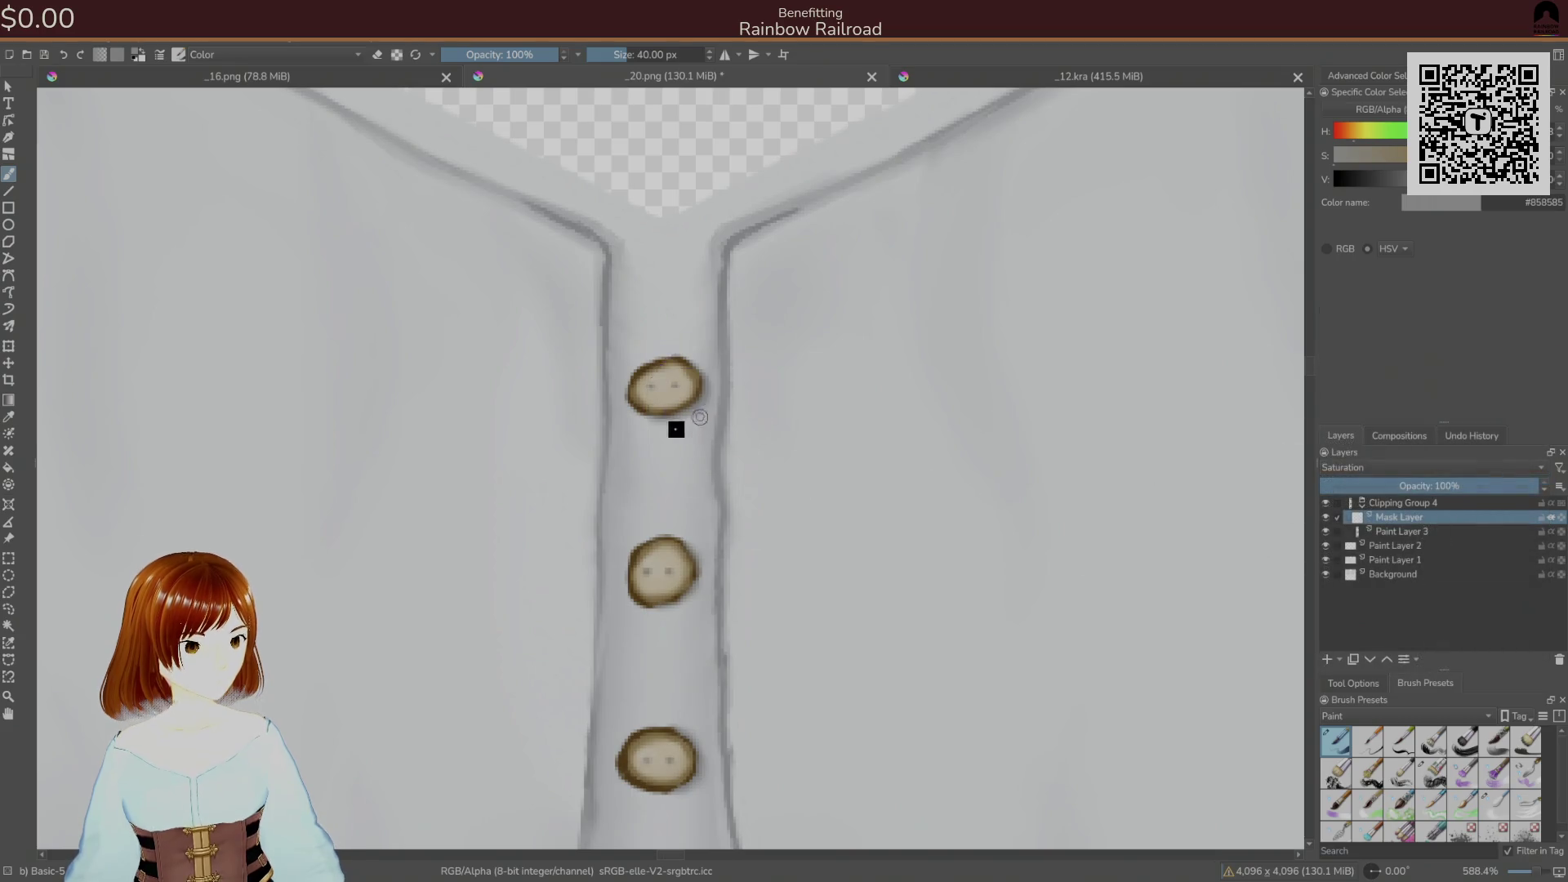
key("ctrl+z")
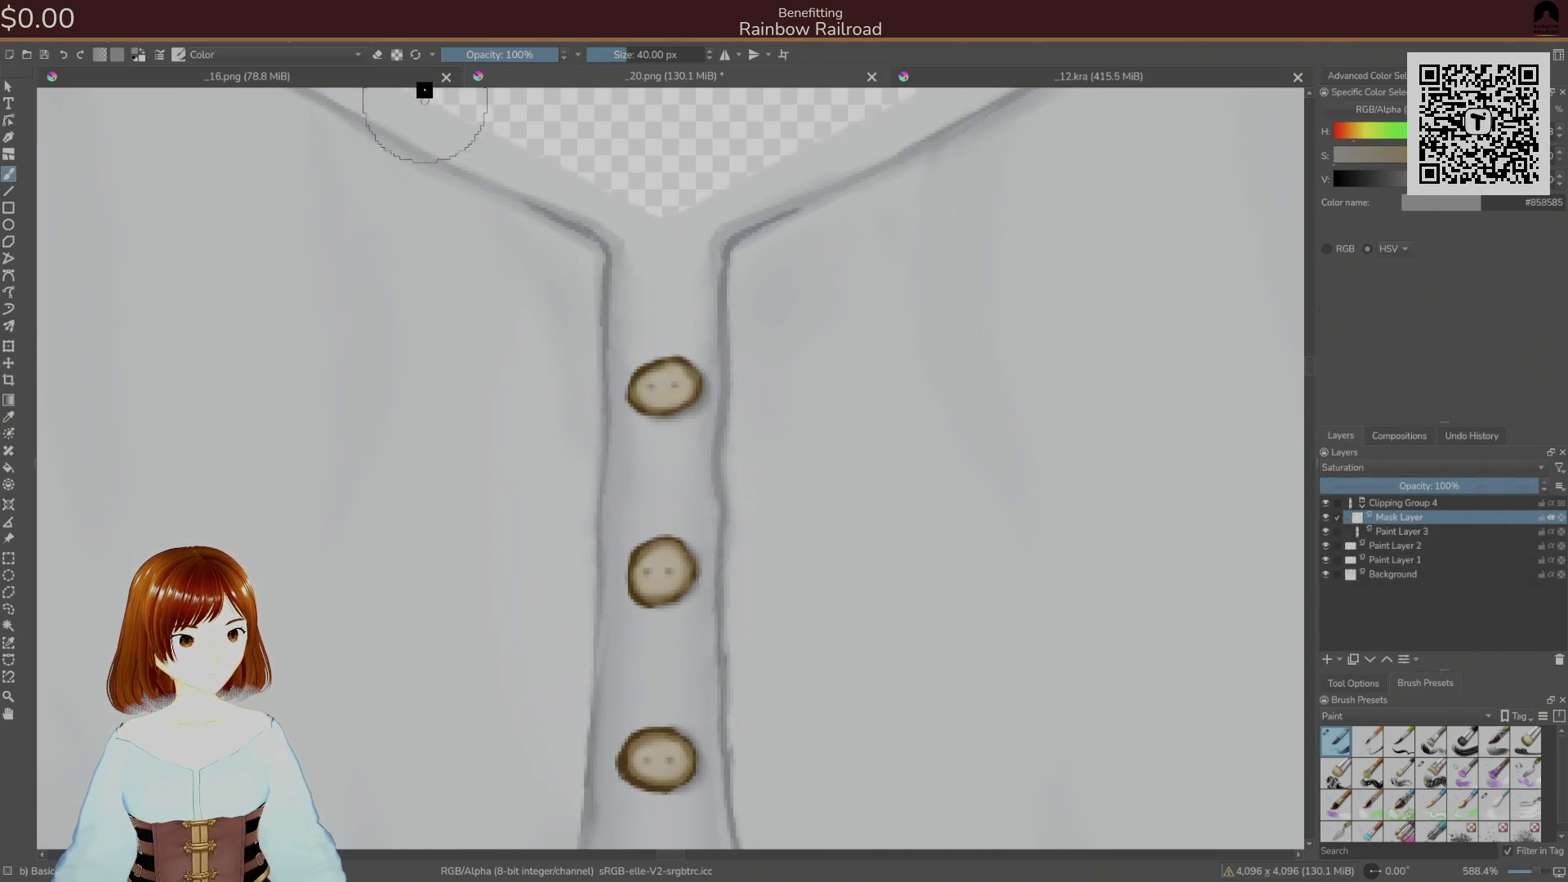
left_click_drag(478, 52, 571, 57)
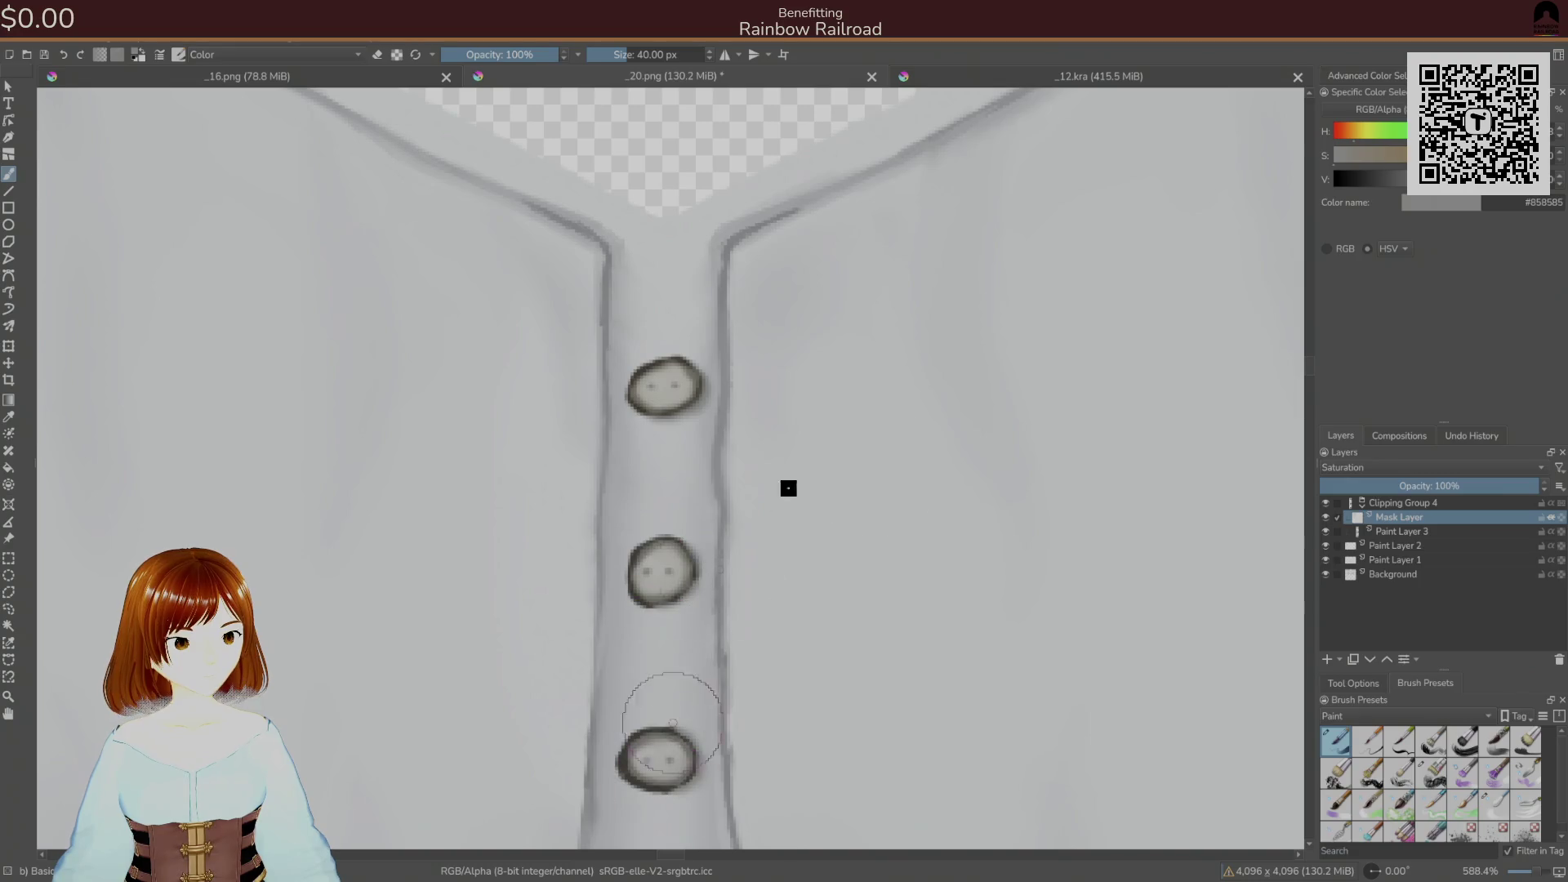
- Lower the mask layer's opacity, restore it to full, and set its blending to Overlay
mouse_move(1422, 481)
left_mouse_down()
mouse_move(1400, 487)
mouse_move(1454, 491)
mouse_move(1379, 486)
left_mouse_up()
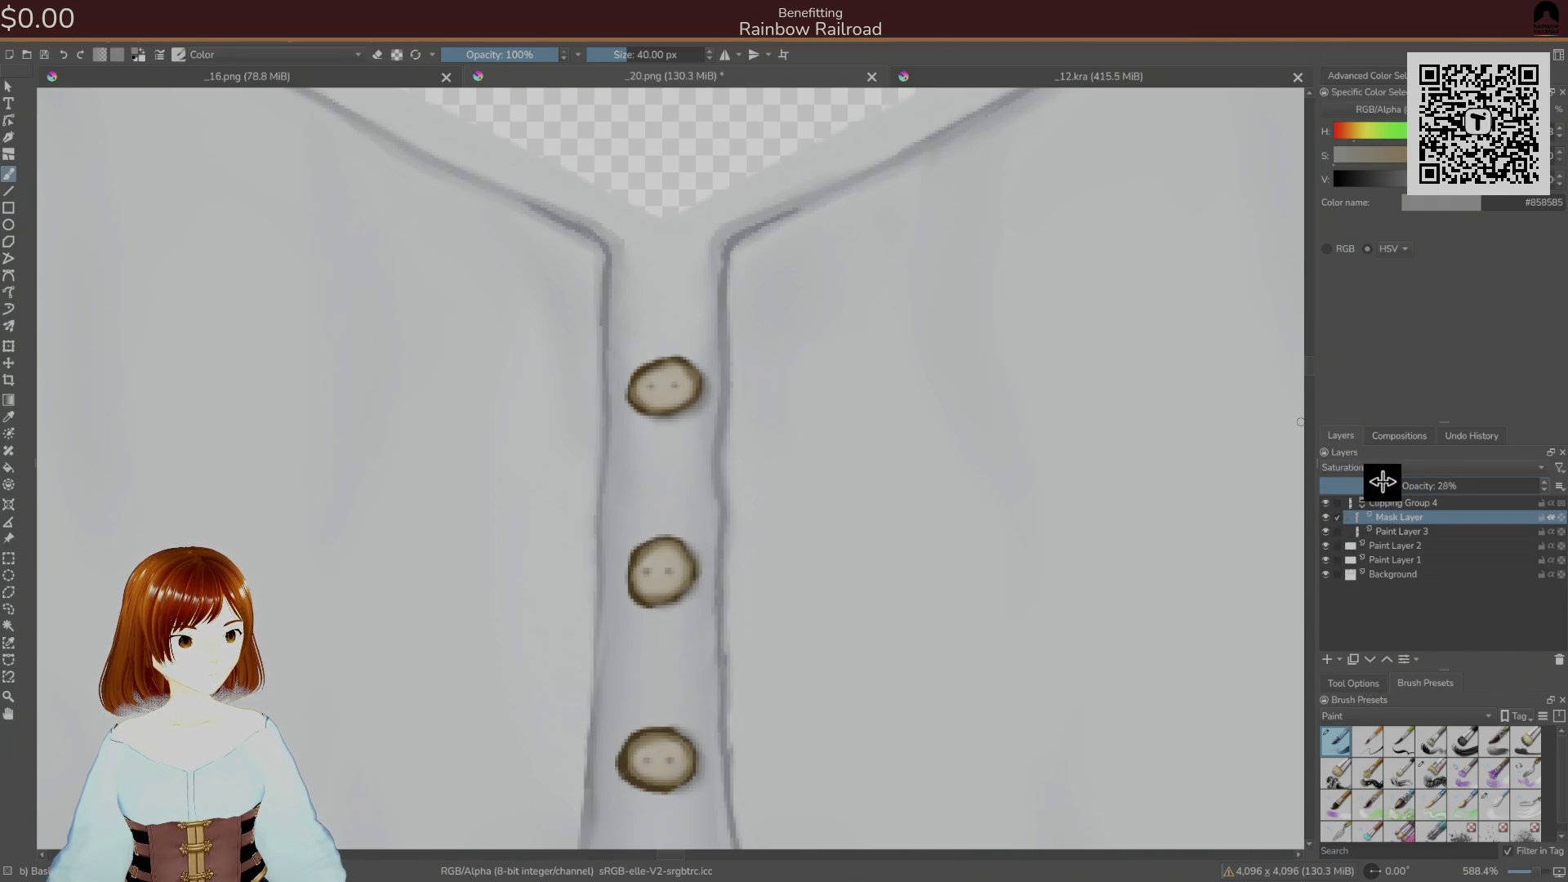
left_click_drag(1380, 482, 1540, 485)
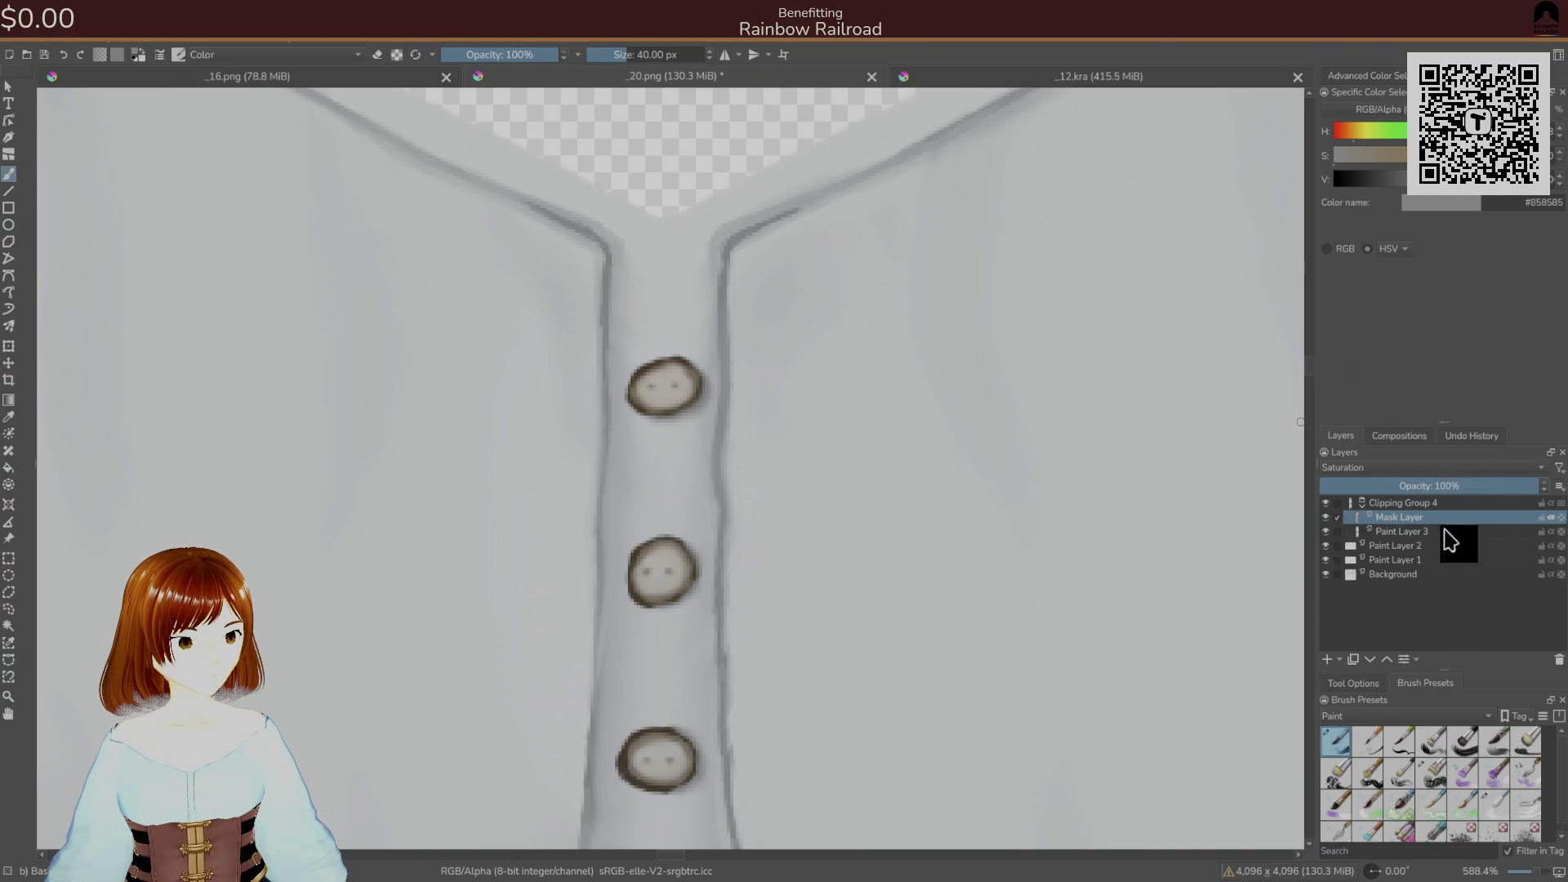
left_click(1370, 469)
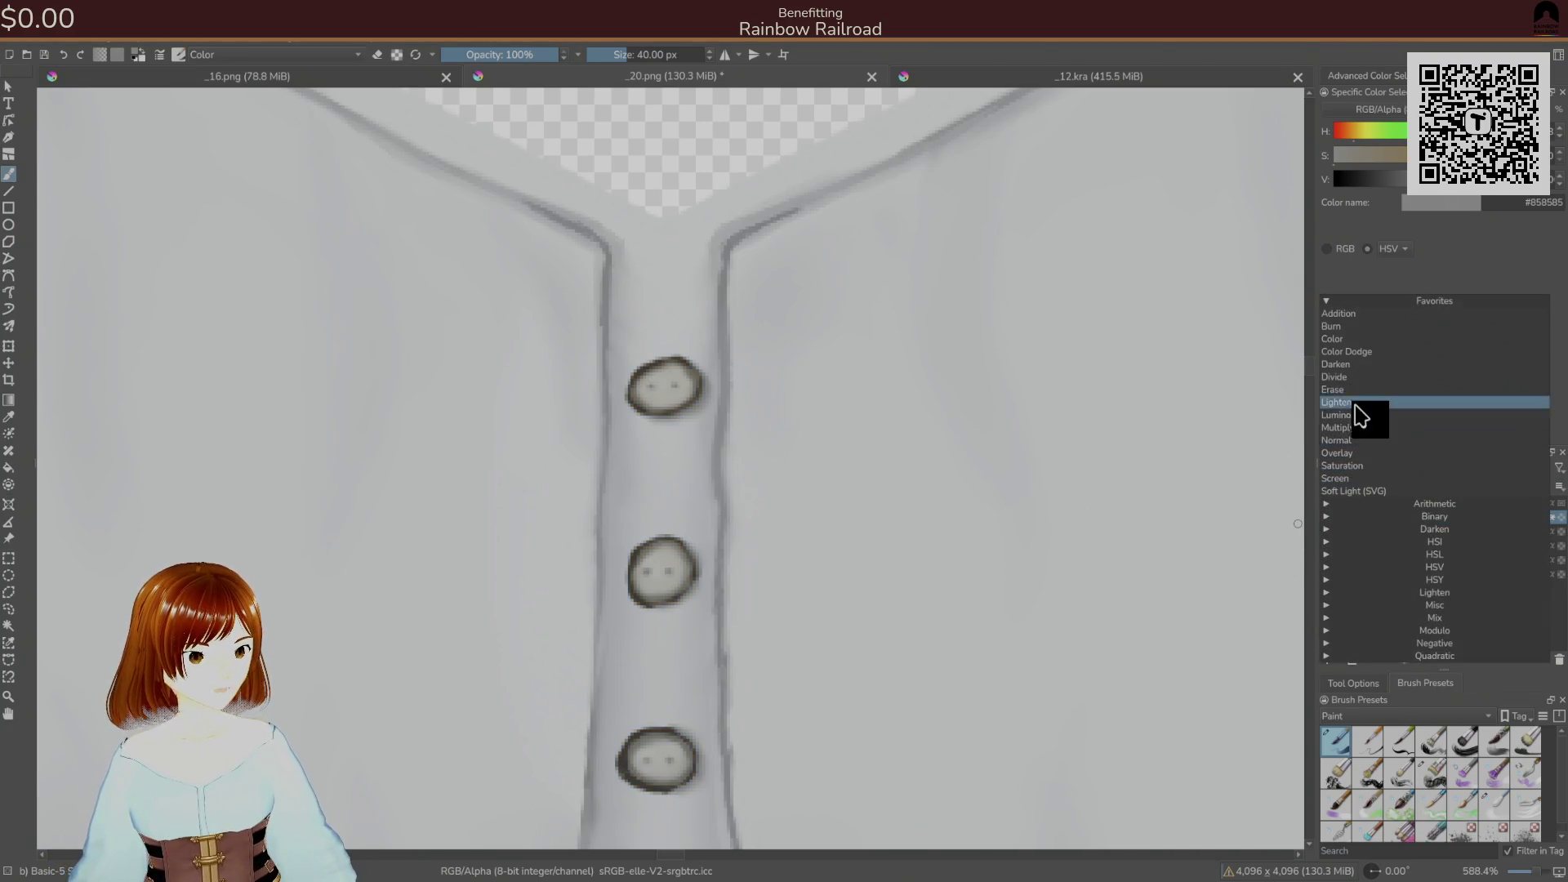
left_click(1358, 454)
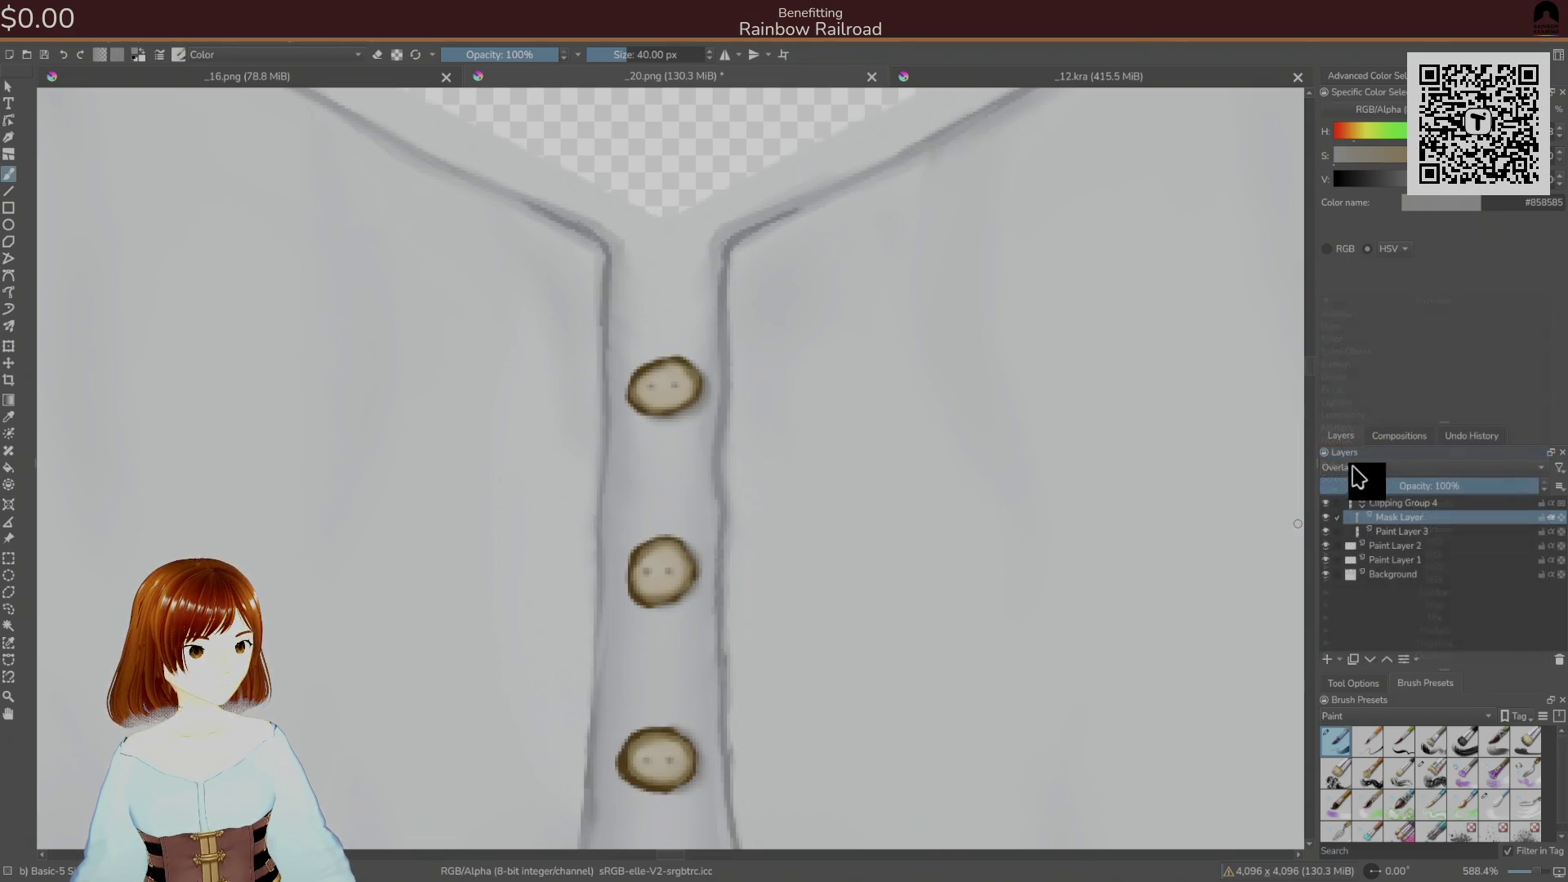
- Choose a near-black brown paint colour, remove the orange tint, and set the mask to Multiply
left_click_drag(1401, 182, 1376, 125)
left_click(1378, 182)
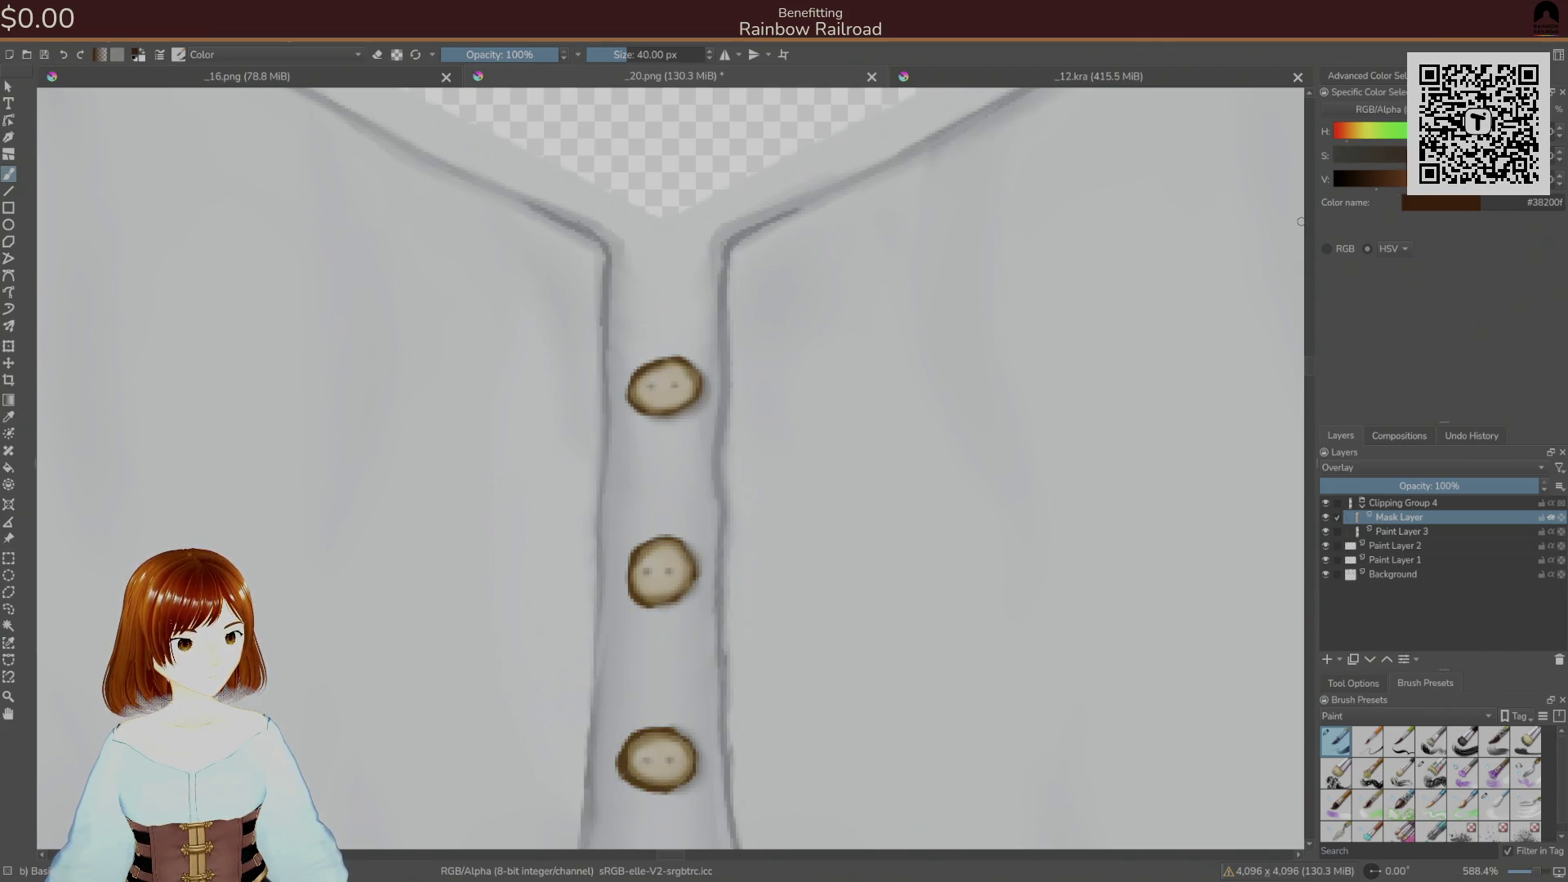
left_click_drag(1367, 172, 1369, 173)
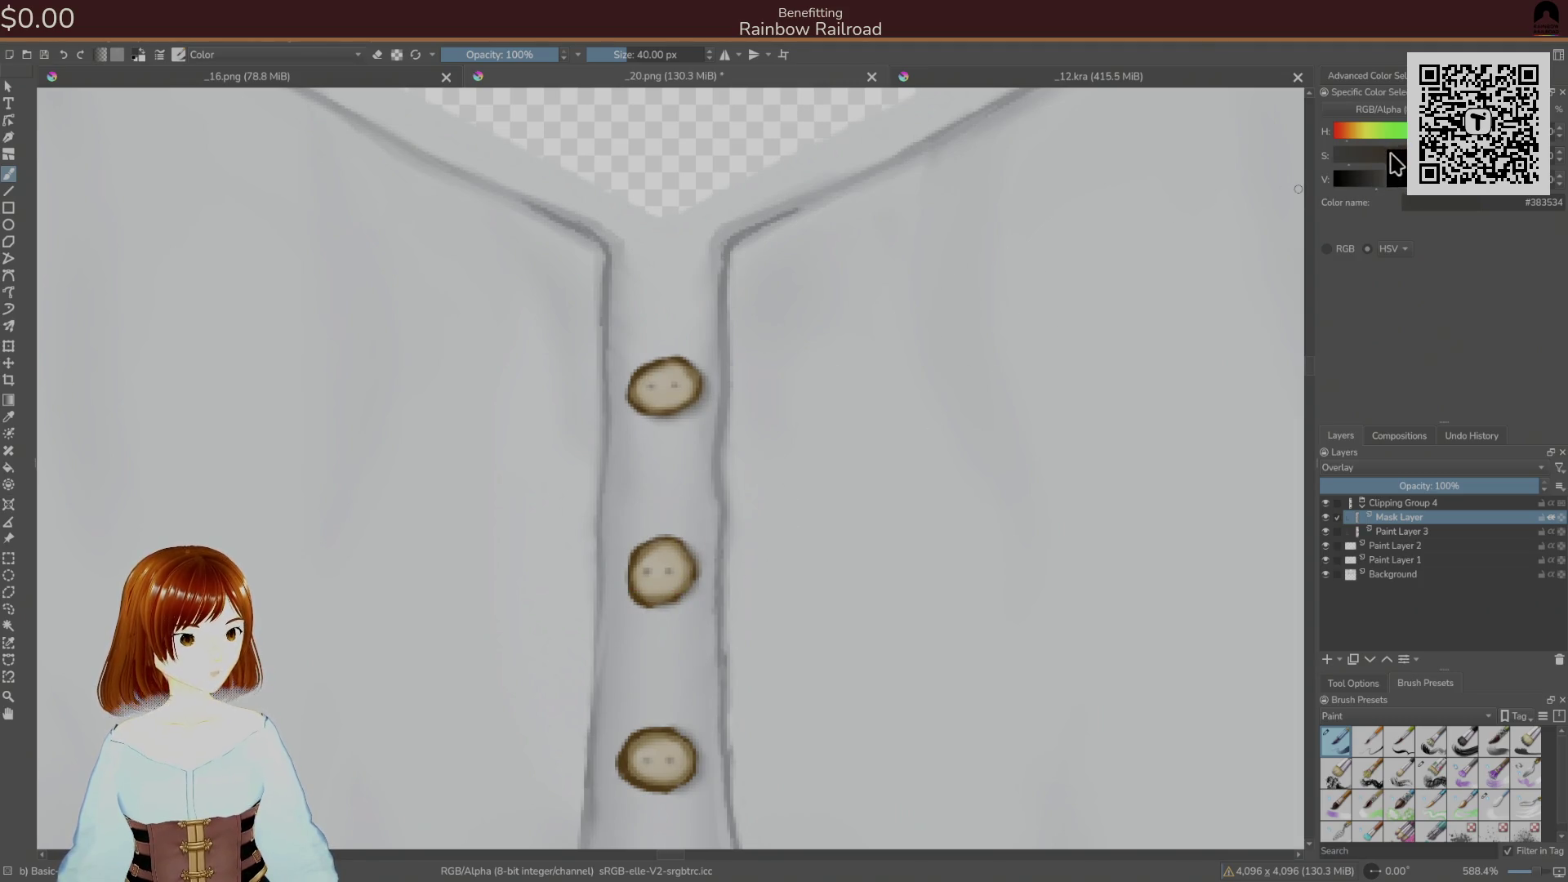
key("ctrl+z")
left_click(49, 33)
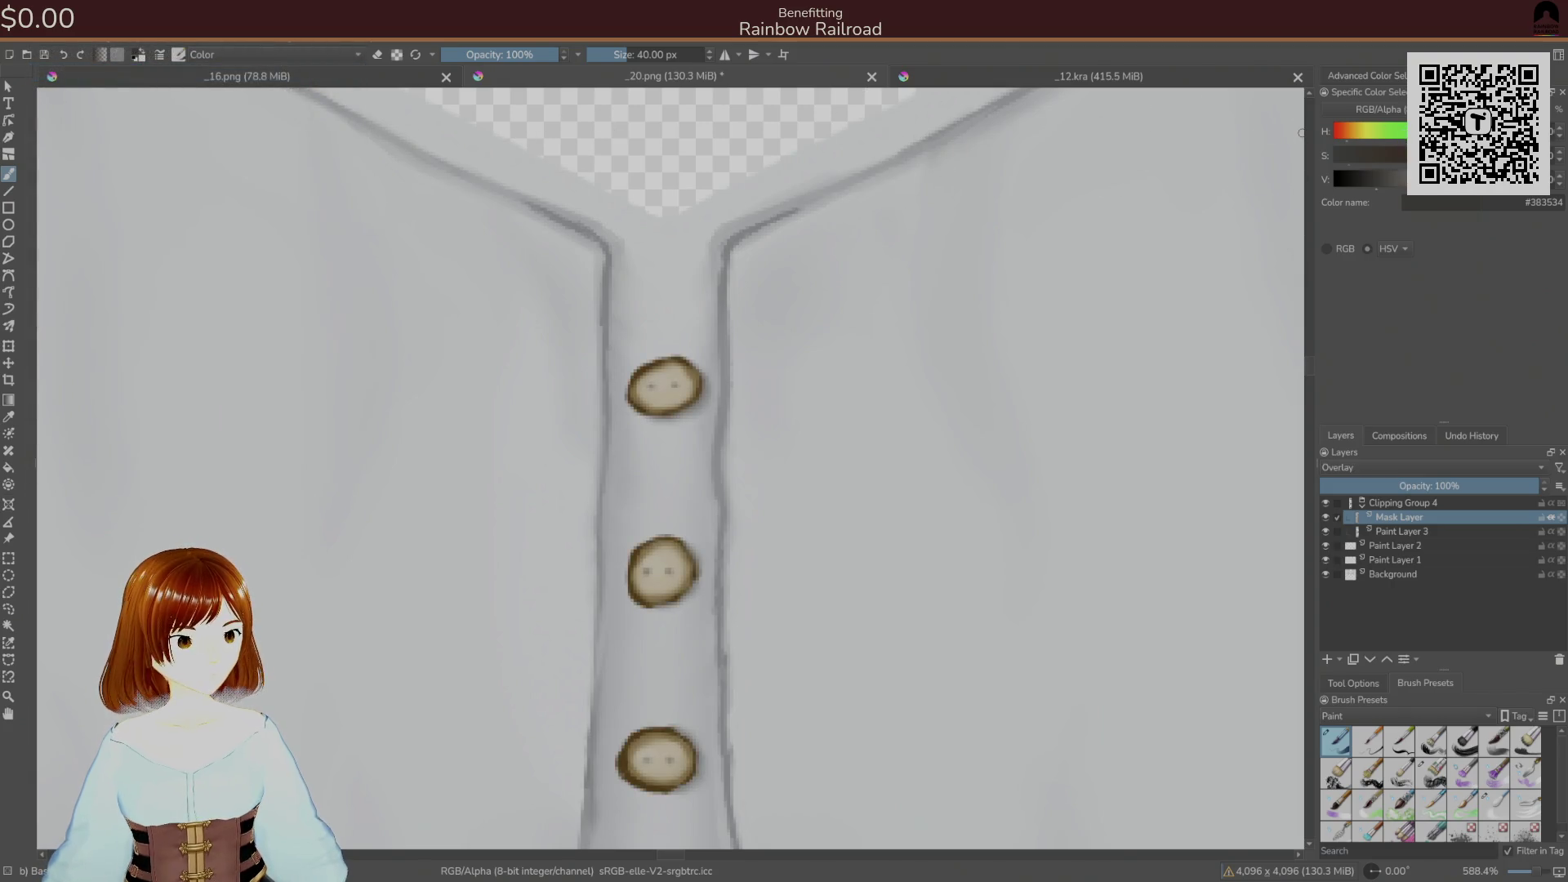
key("ctrl+z")
left_click_drag(1379, 179, 1342, 179)
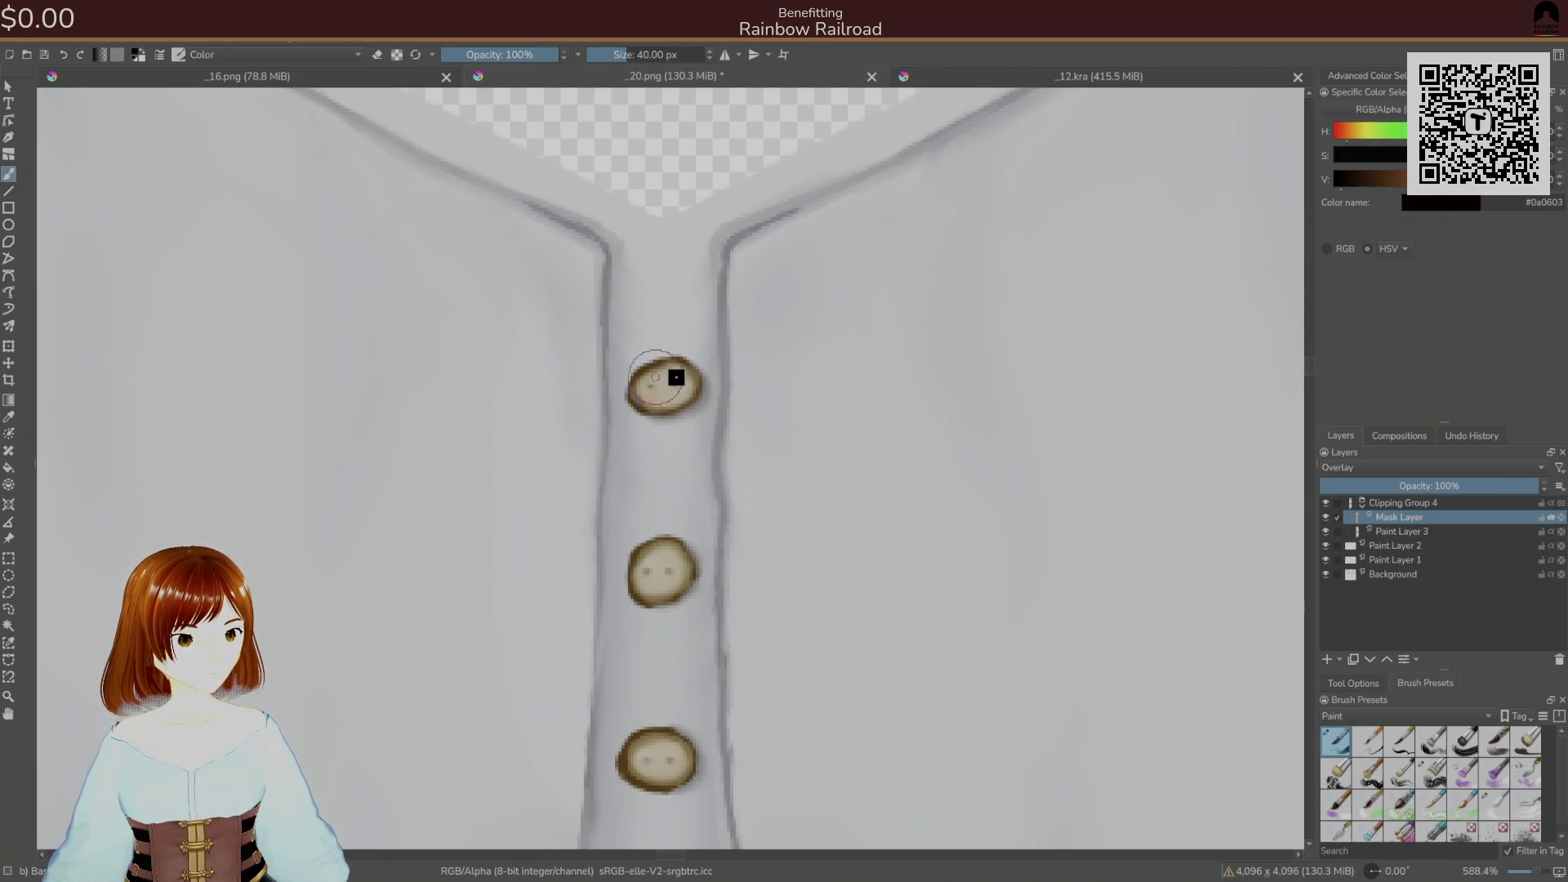
left_click(1332, 467)
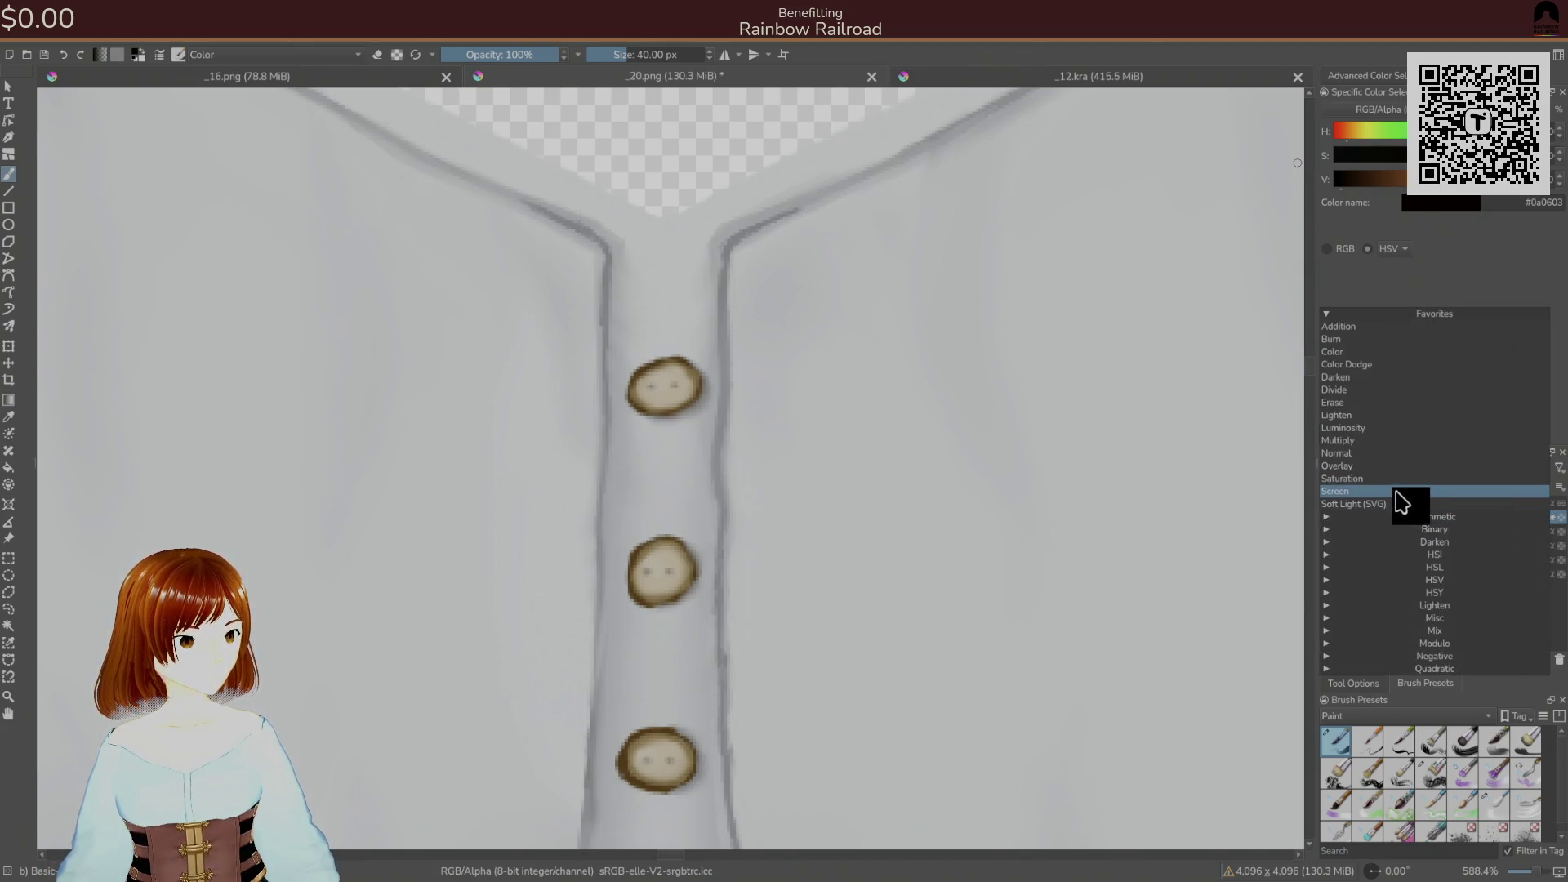
left_click(1401, 441)
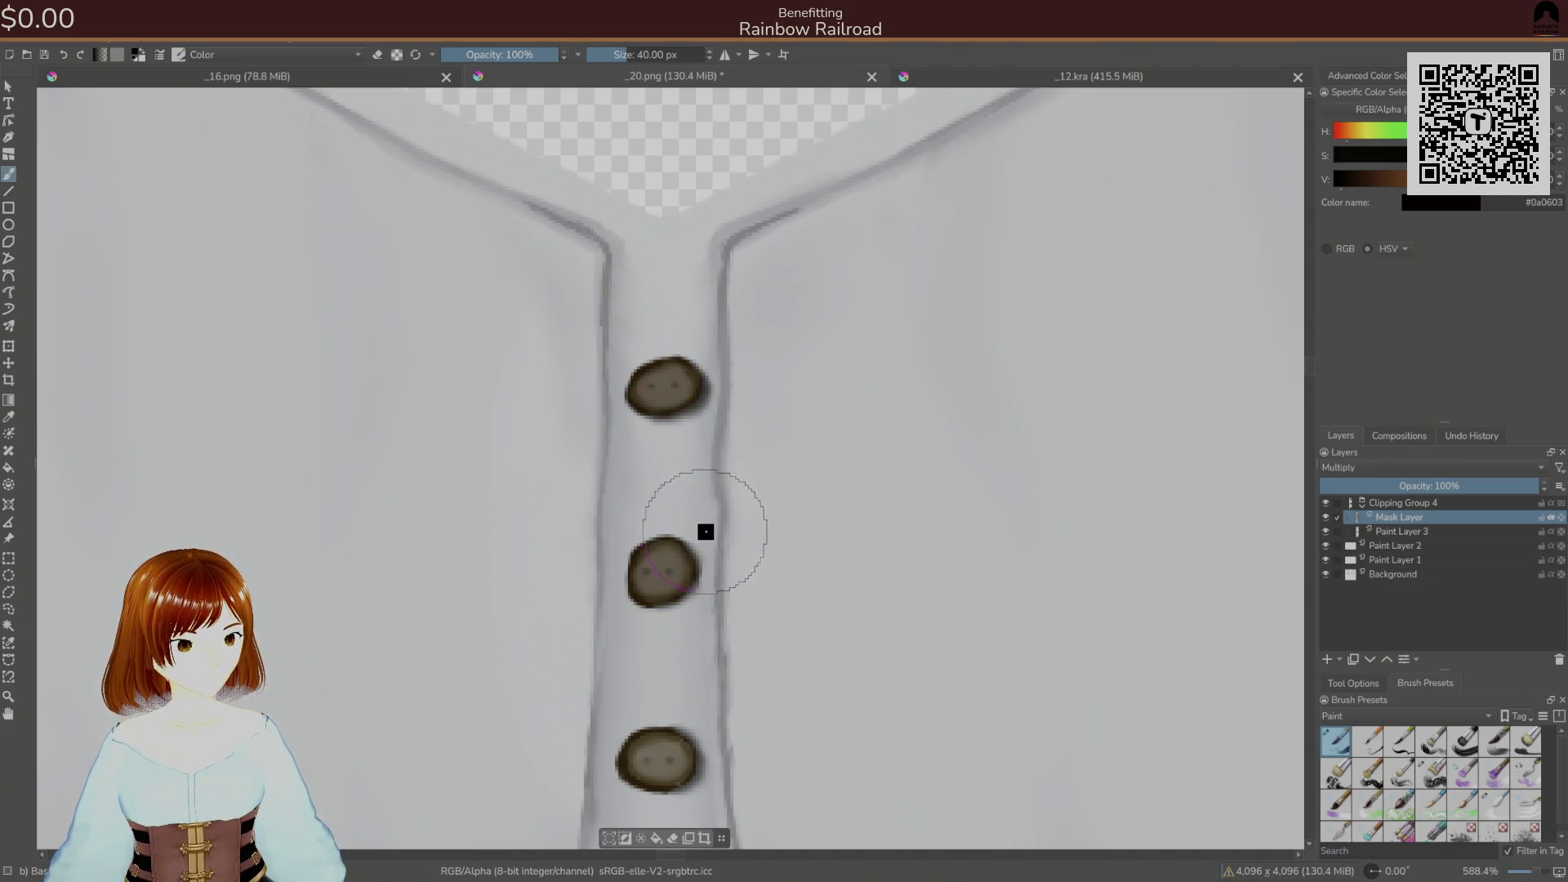
- Shade the top button and the lower-left of the middle and bottom buttons in medium brown
mouse_move(648, 392)
left_mouse_down()
mouse_move(703, 385)
mouse_move(647, 396)
mouse_move(661, 388)
left_mouse_up()
left_click(1372, 179)
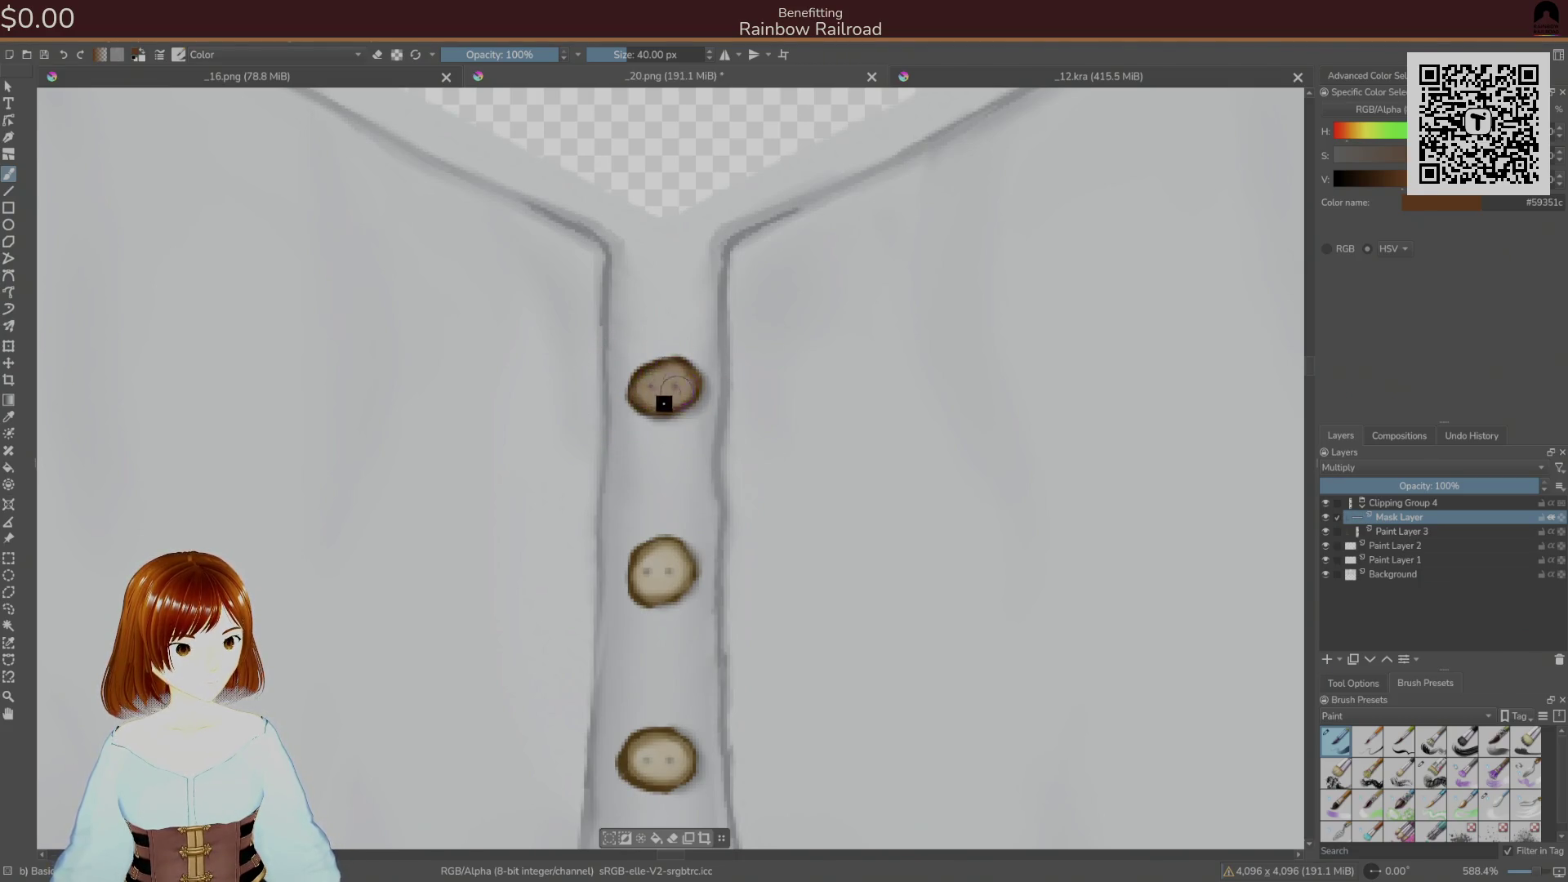
left_click_drag(654, 585, 675, 596)
left_click_drag(648, 756, 646, 770)
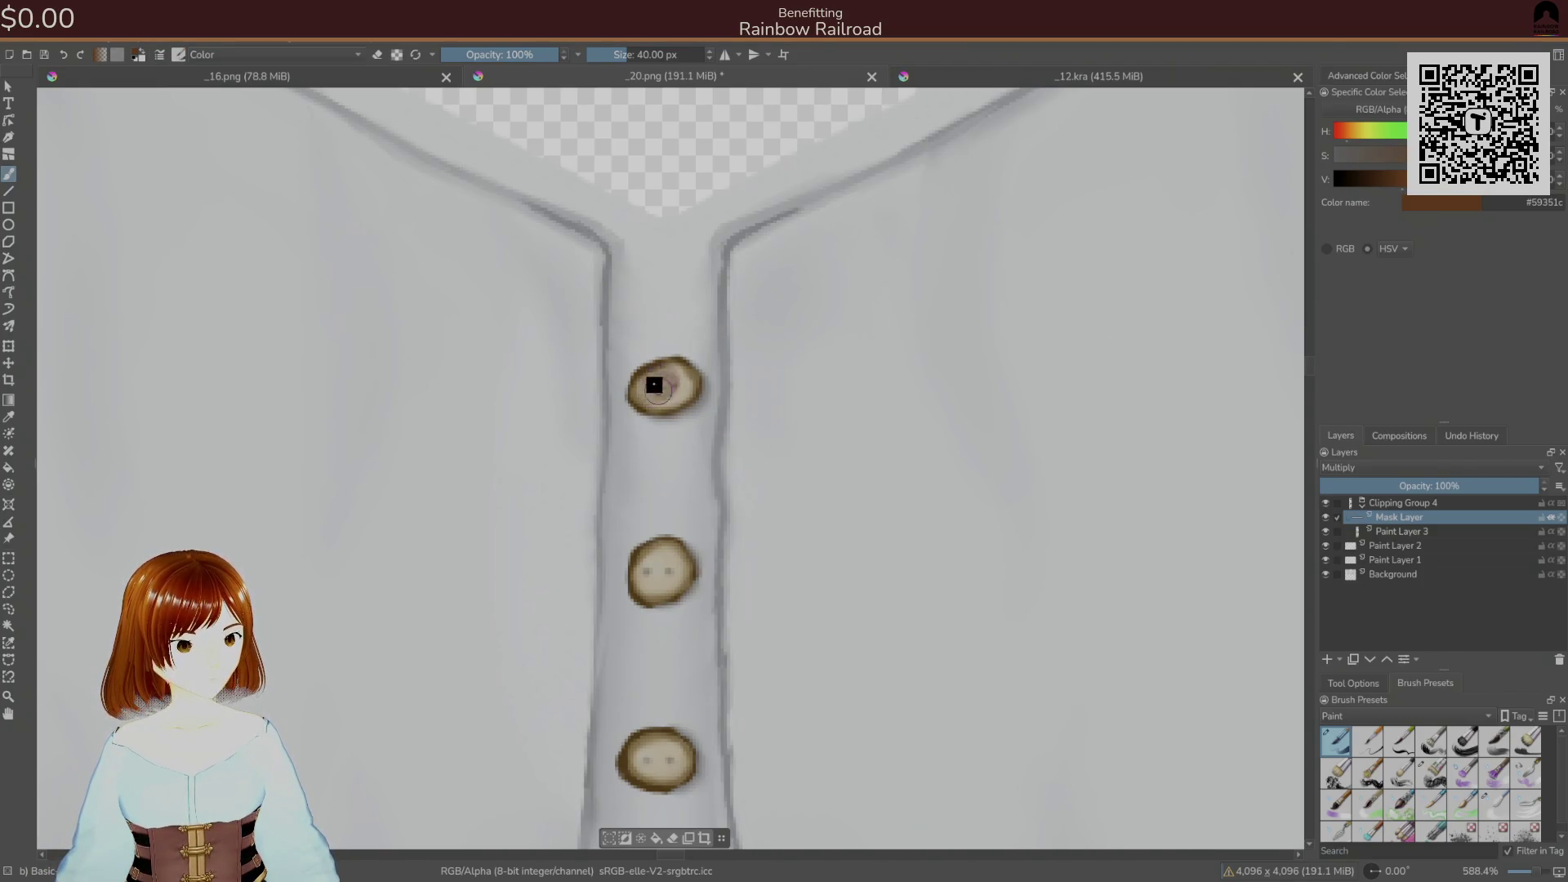
- Tint the top button's centre with a reddish orange-brown, then undo part of it
left_click(692, 393, "ctrl")
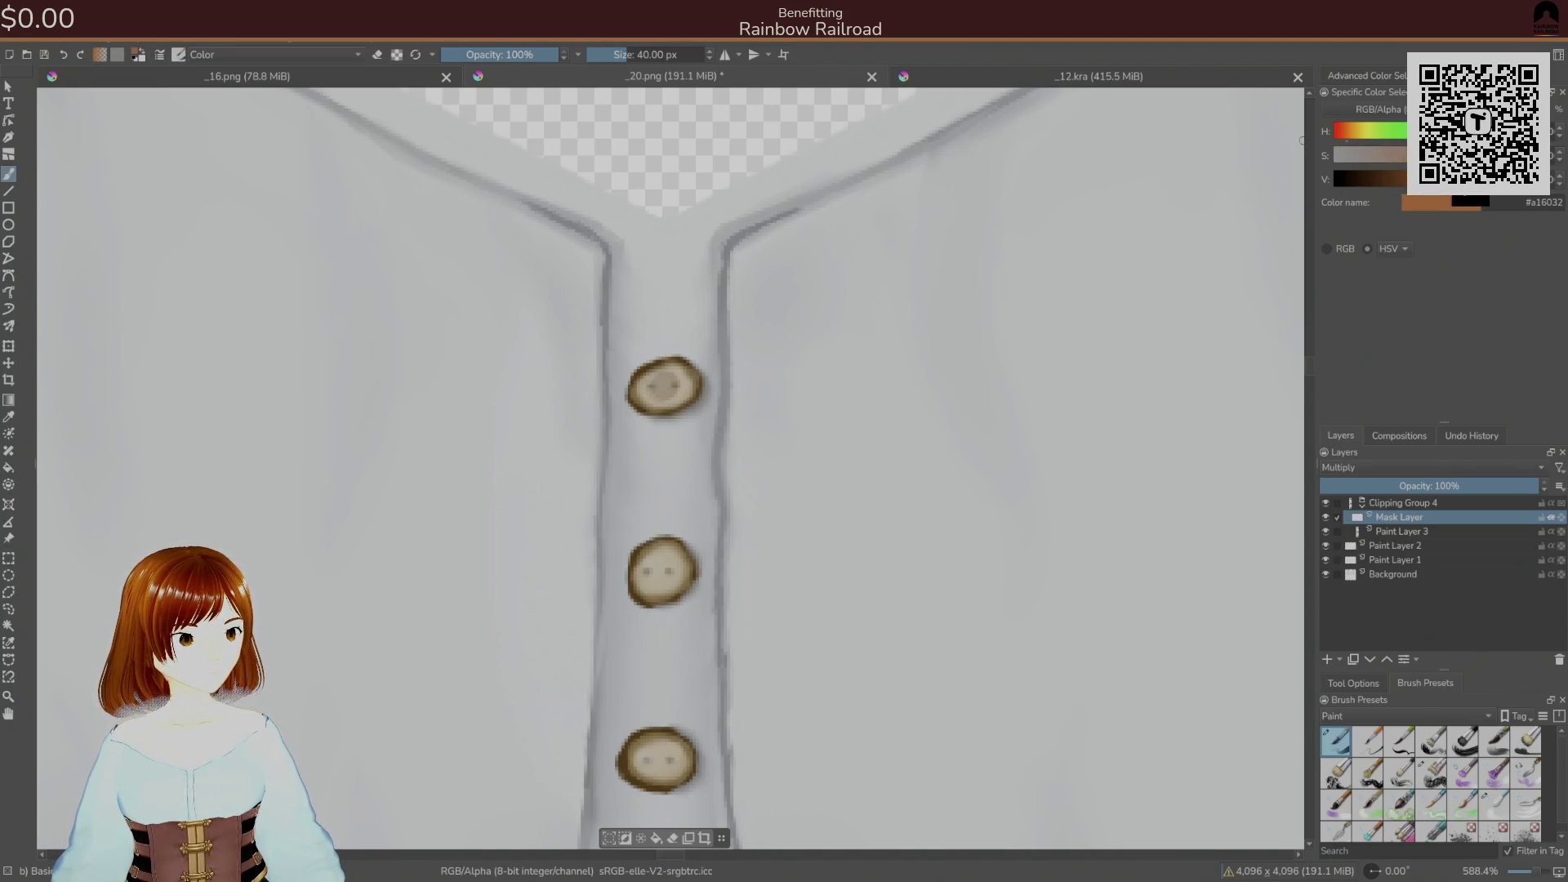
left_click(1336, 137)
left_click_drag(1339, 137, 1341, 137)
left_click(651, 392)
mouse_move(651, 388)
left_mouse_down()
mouse_move(669, 384)
mouse_move(654, 384)
left_mouse_up()
key("ctrl+z")
key("ctrl+z")
key("ctrl+z")
key("ctrl+z")
key("ctrl+z")
- Paint the top, middle and bottom buttons in a duller dark brown
left_click(1397, 179)
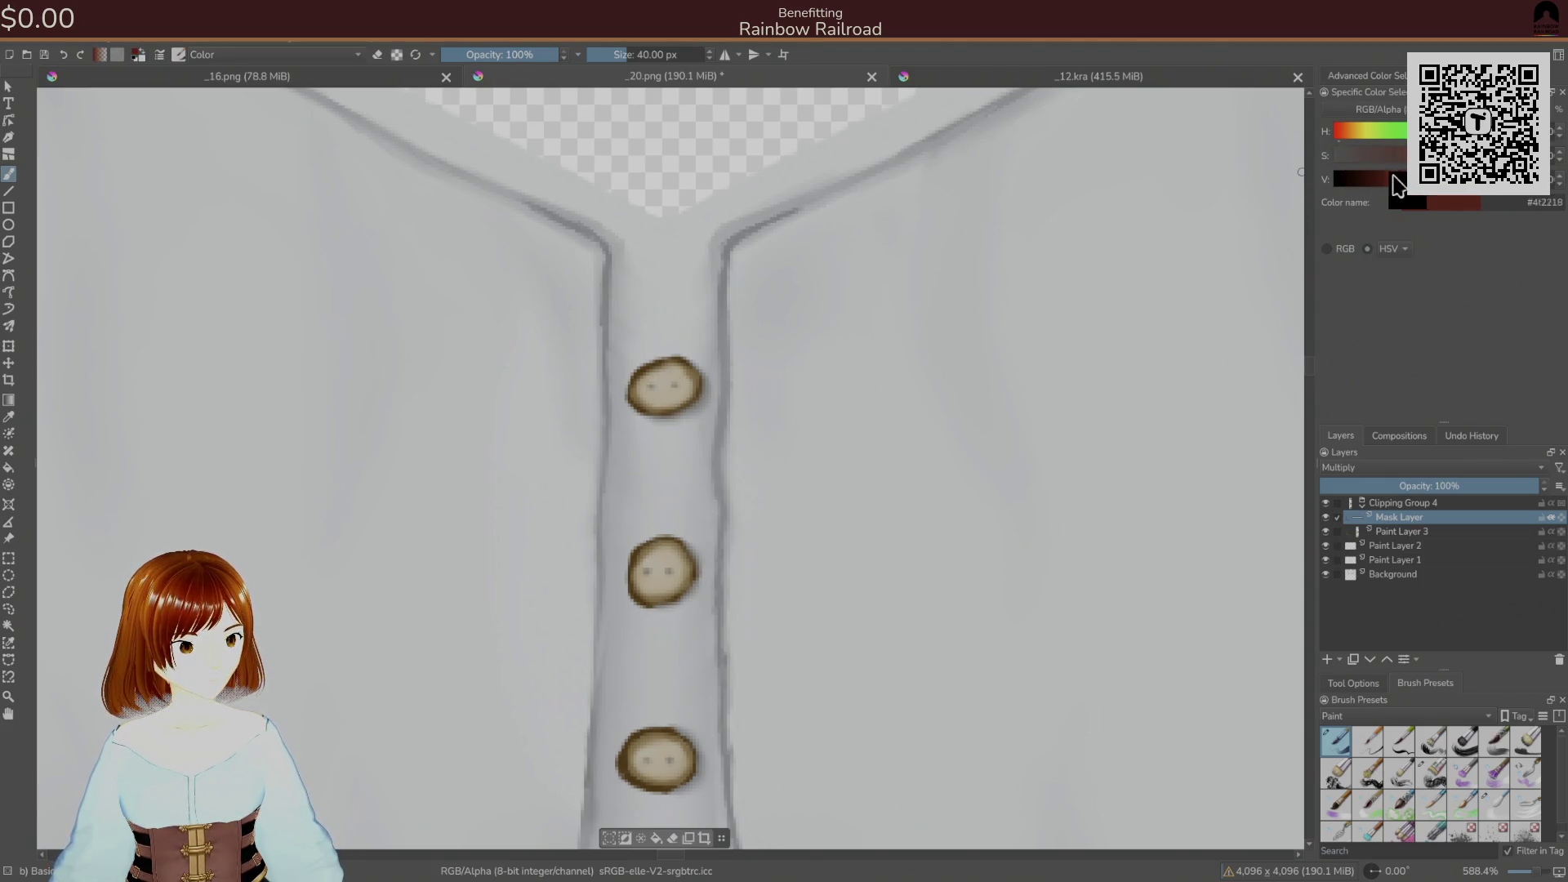
left_click(1385, 179)
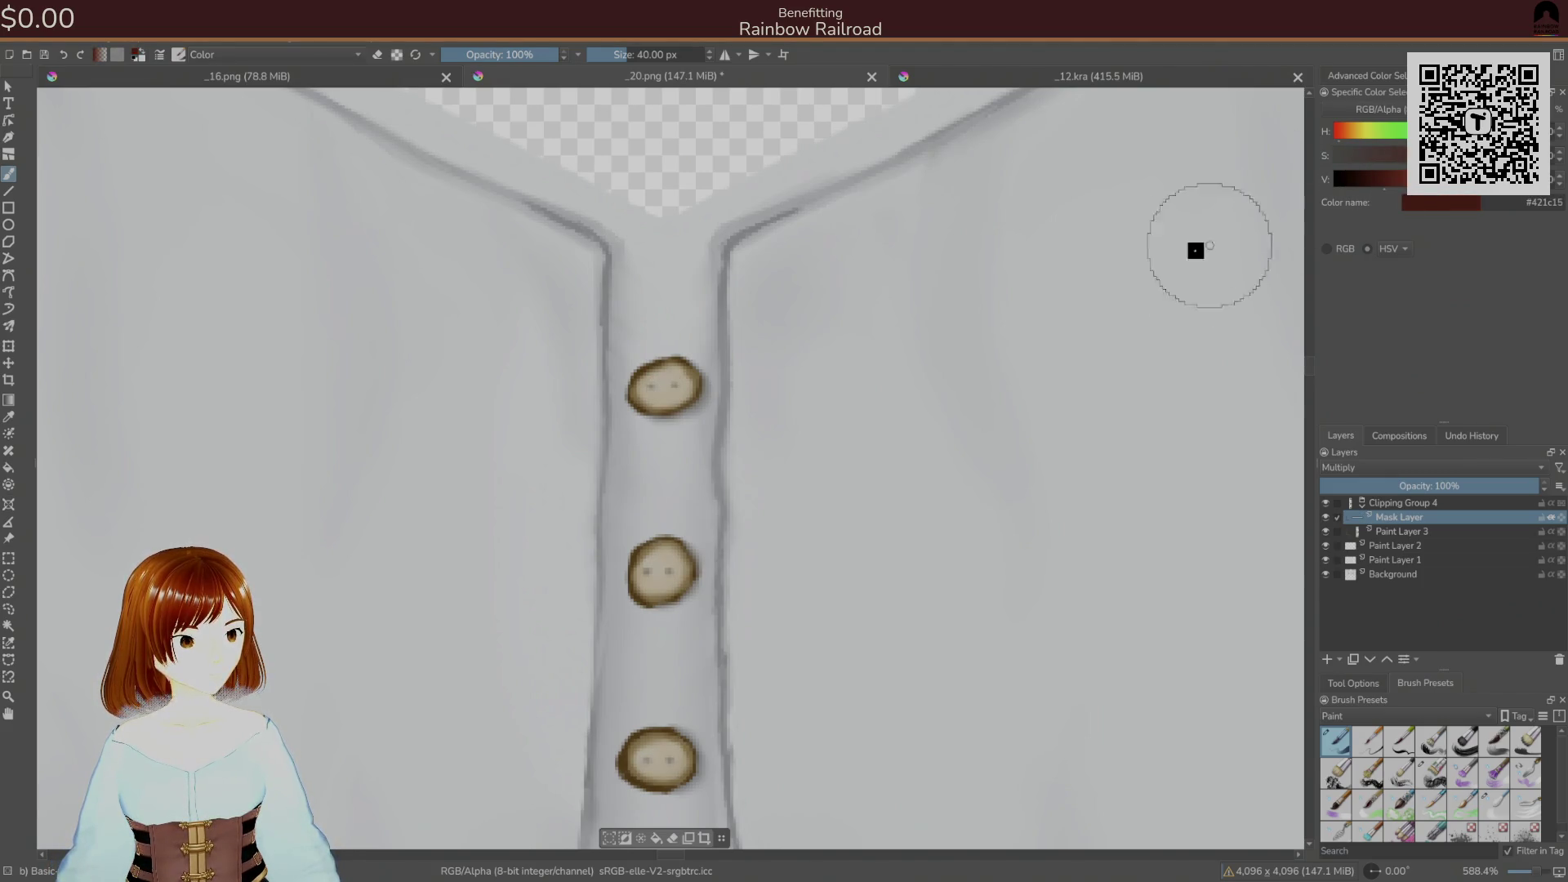
left_click_drag(665, 392, 663, 390)
key("ctrl+z")
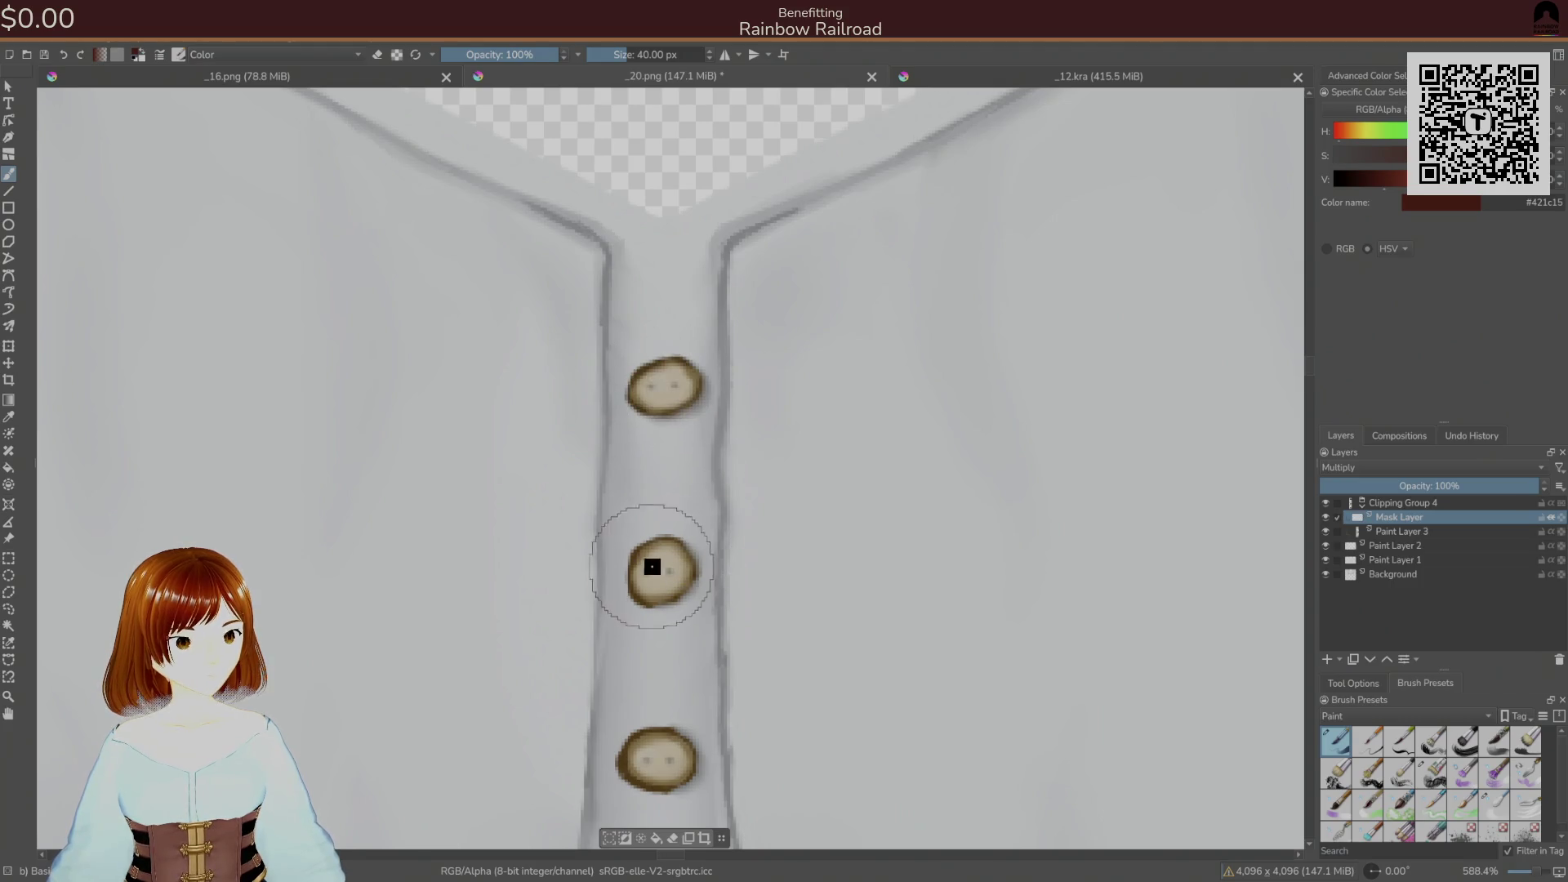
left_click(1376, 179)
left_click(1398, 164)
left_click(1400, 181)
left_click_drag(689, 386, 651, 385)
key("ctrl+z")
left_click_drag(648, 567, 648, 564)
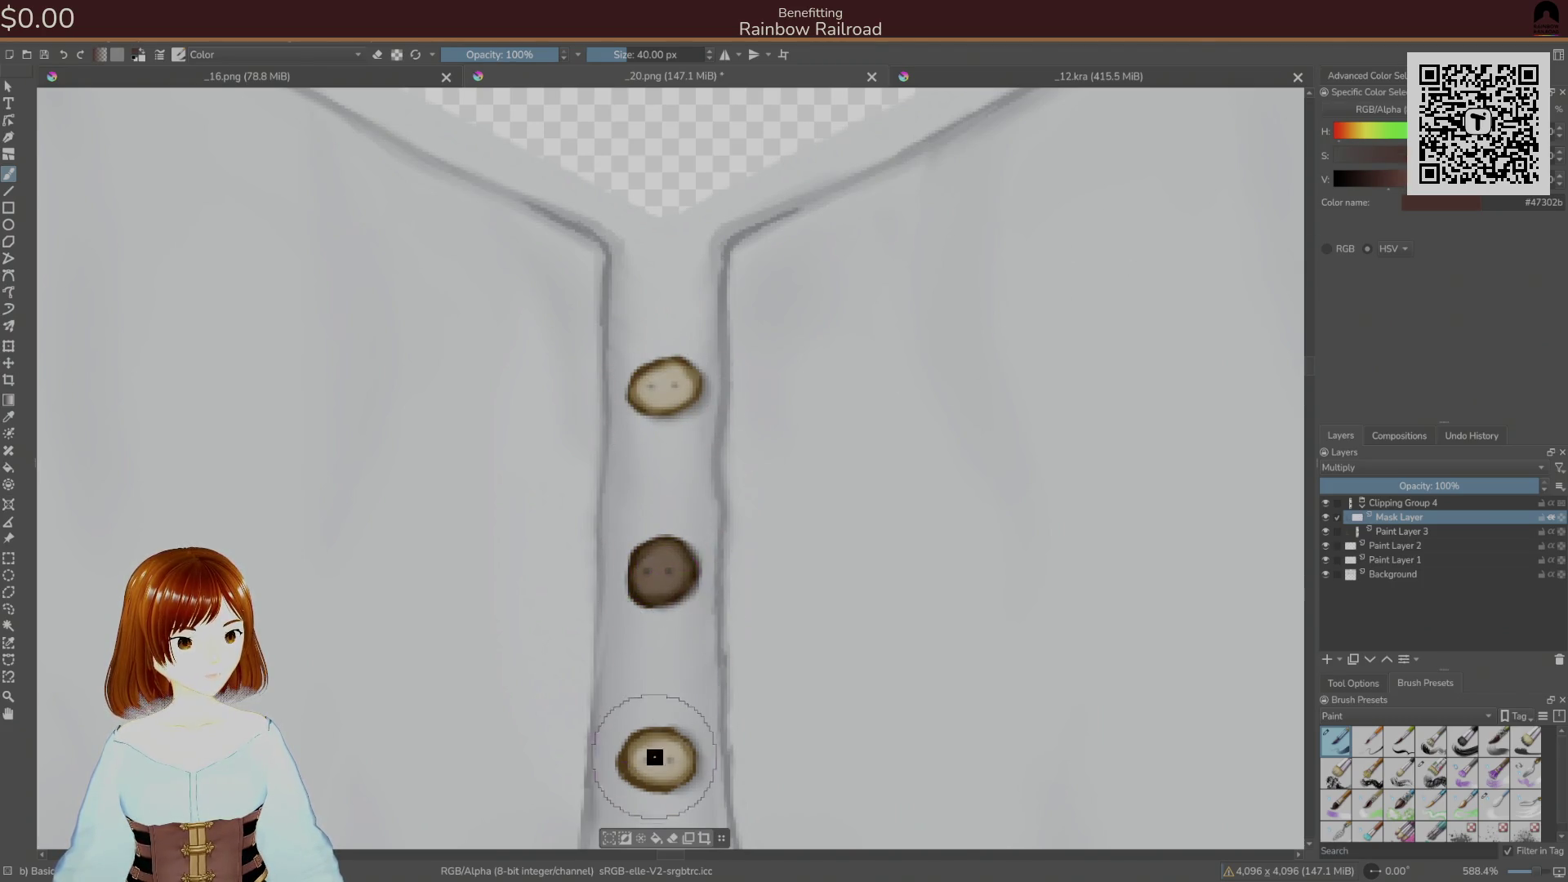
left_click_drag(655, 756, 651, 746)
left_click_drag(651, 388, 697, 385)
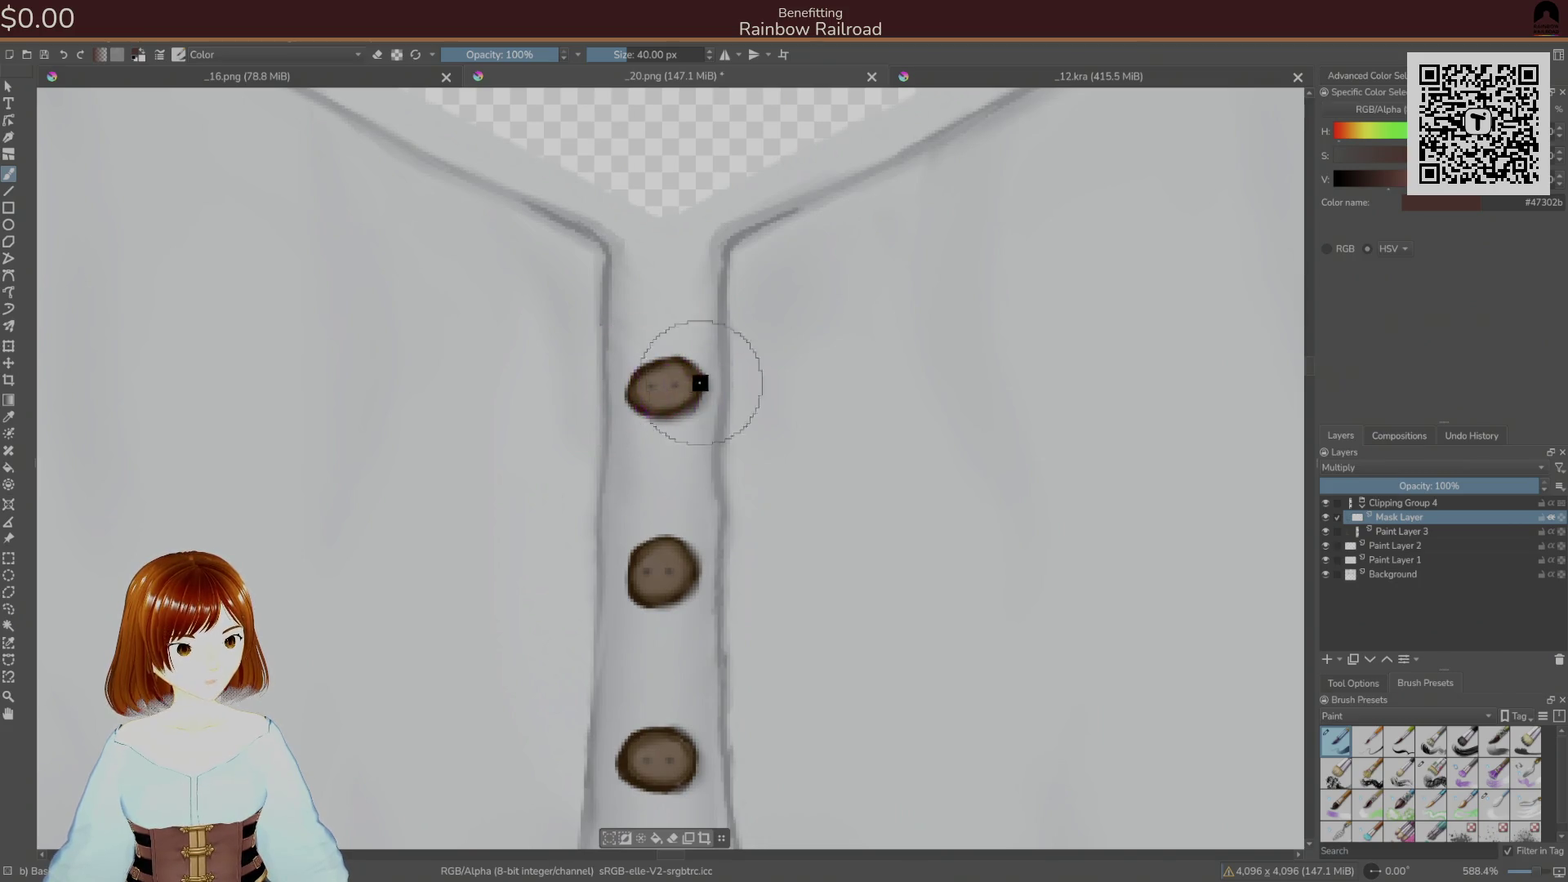
- Set the mask layer to Soft Light (SVG), darken all three button rims, and save as PNG
key("minus")
key("minus")
key("minus")
key("ctrl+s")
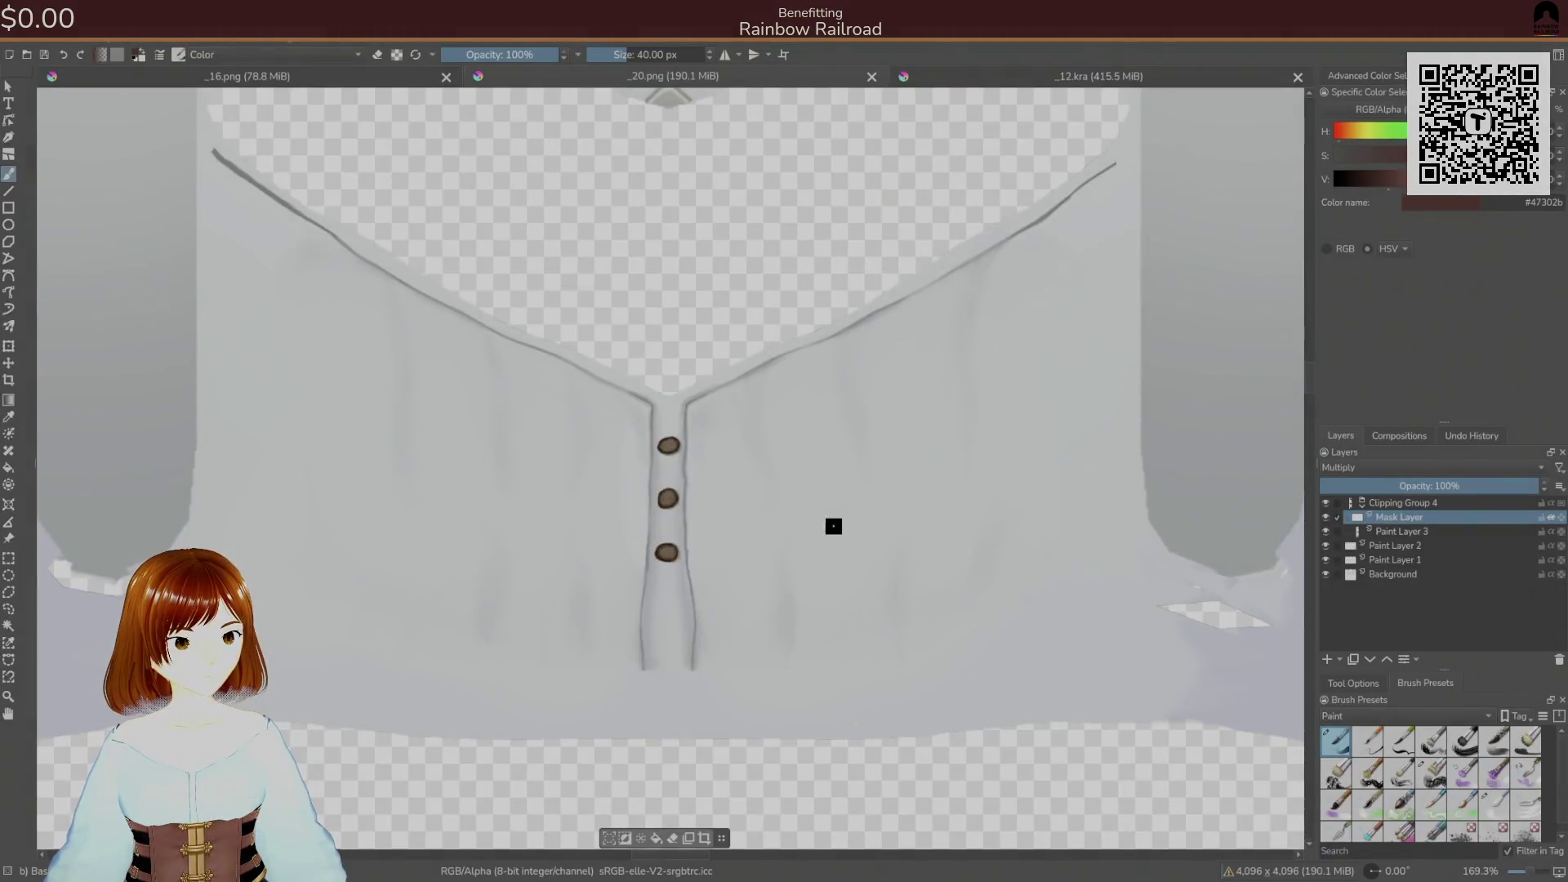
scroll(756, 463, "up", 3)
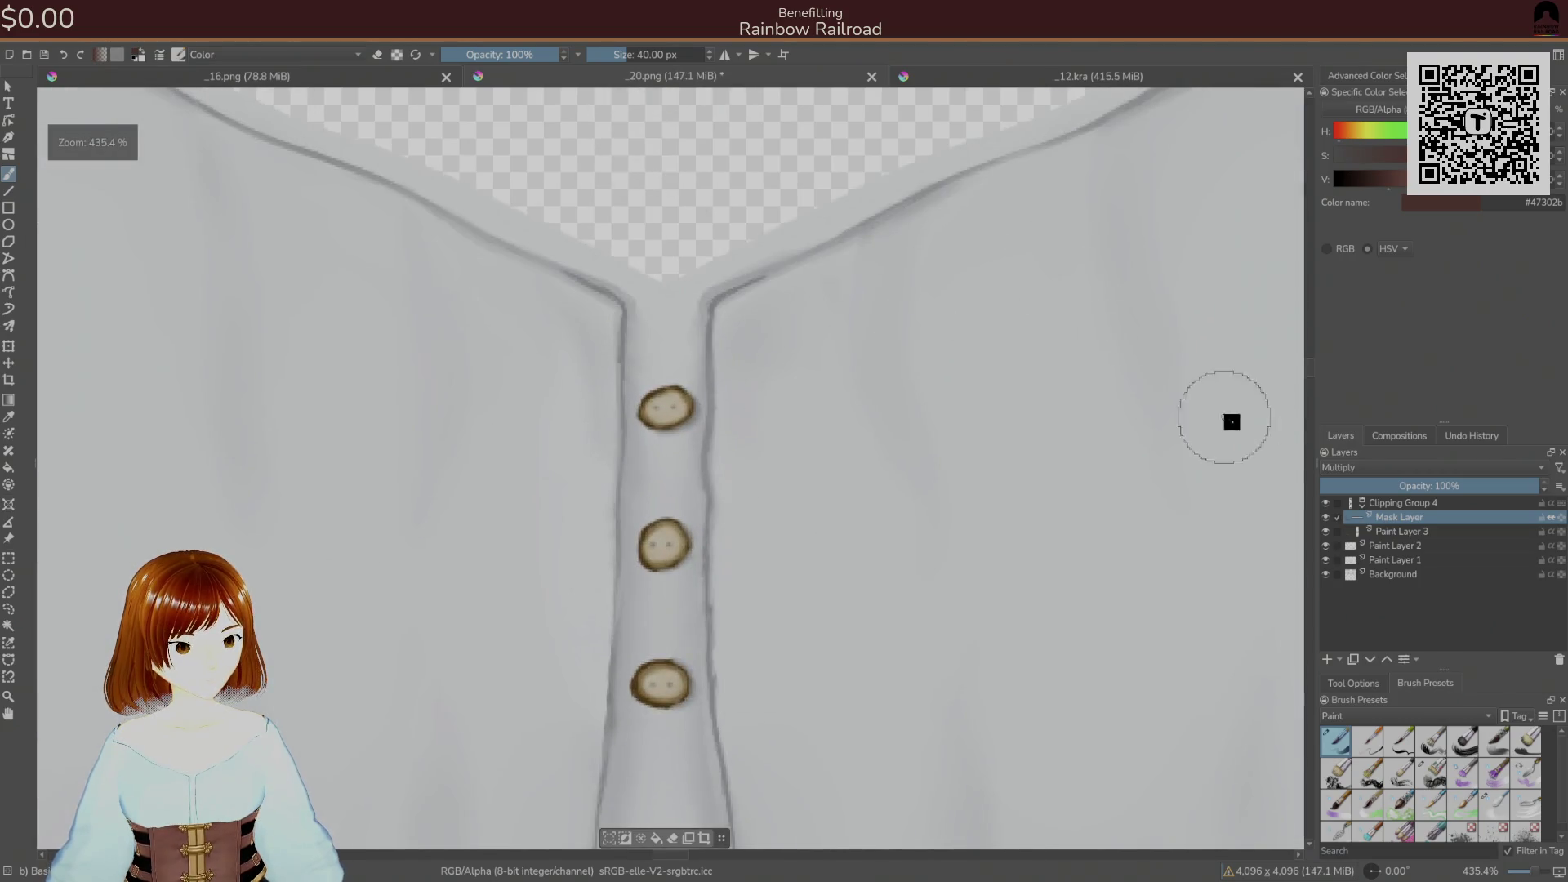
left_click(1324, 469)
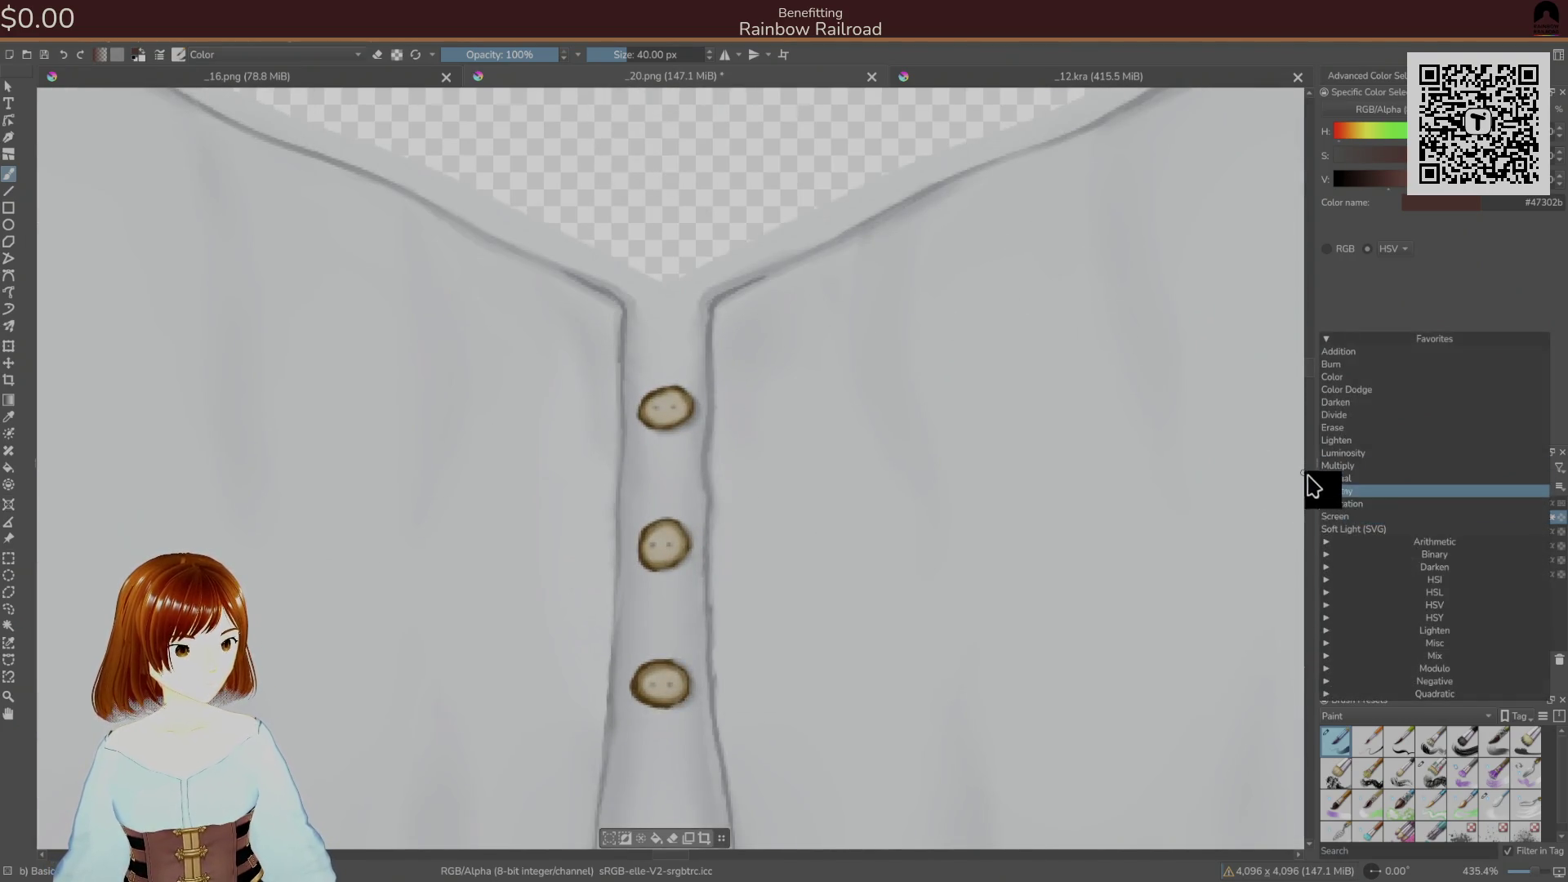
left_click(1356, 529)
left_click_drag(650, 404, 657, 409)
left_click_drag(658, 542, 664, 551)
left_click_drag(654, 674, 651, 676)
key("ctrl+s")
left_click(942, 606)
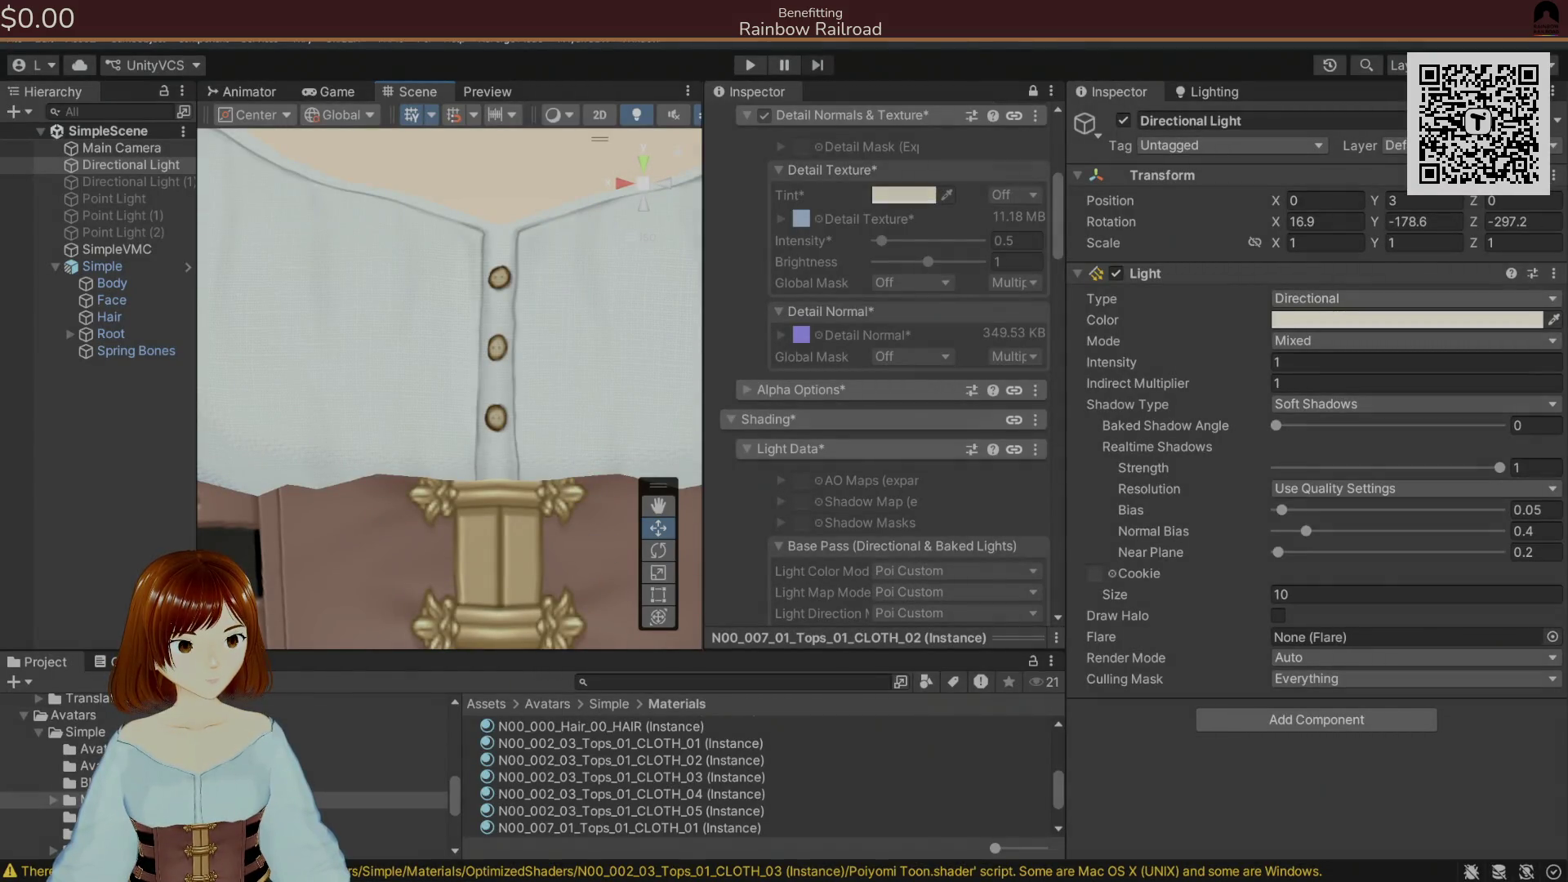
- Zoom and orbit Unity's Scene view around the shirt buttons, then return to Krita
scroll(427, 318, "down", 5)
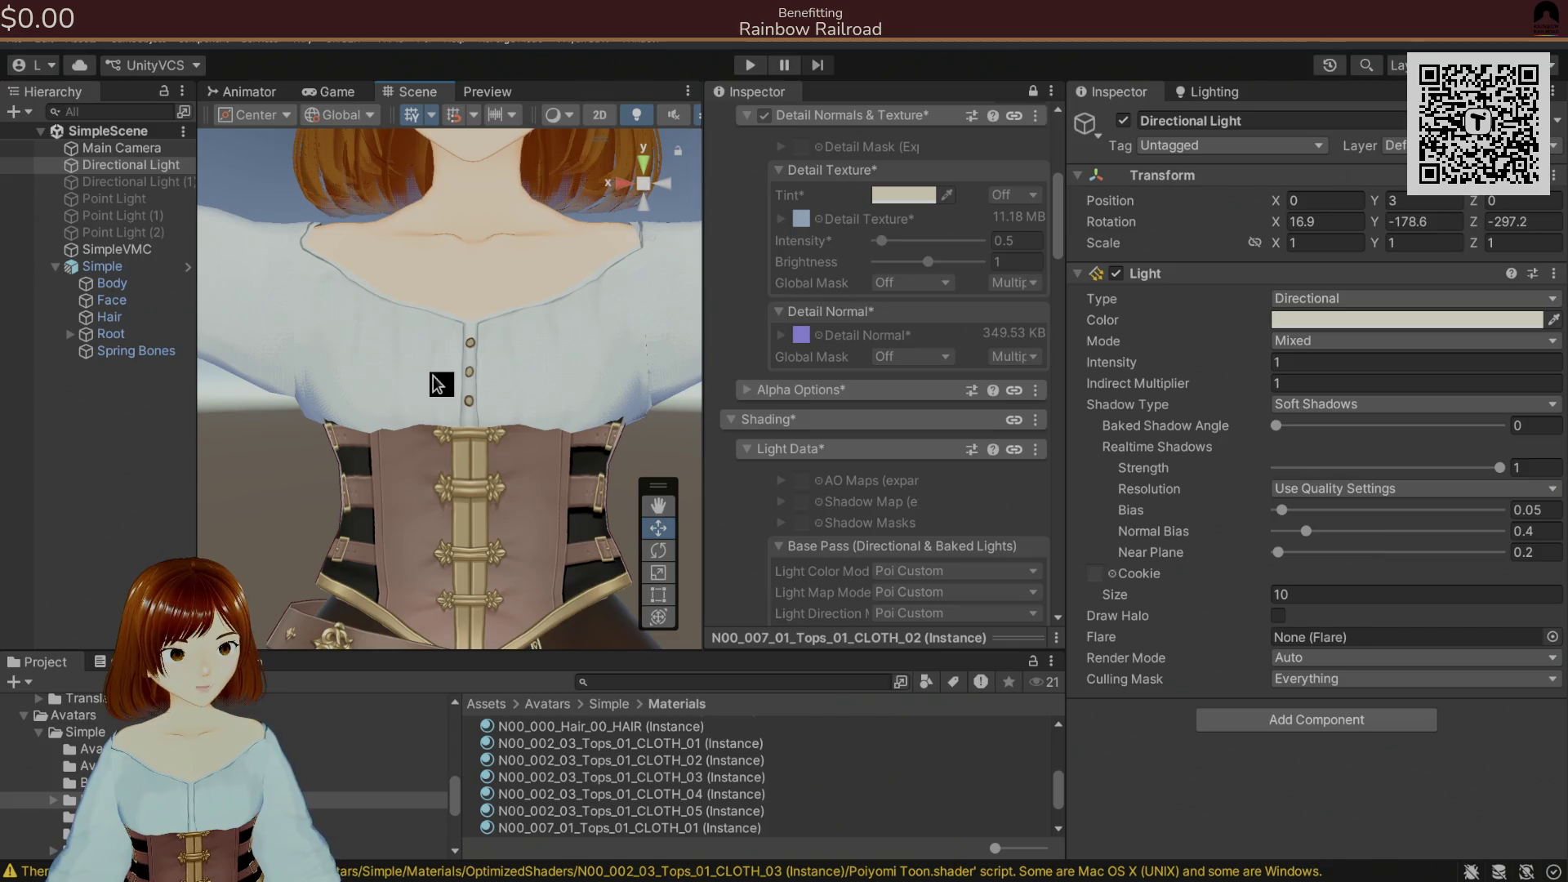
scroll(427, 351, "down", 2)
scroll(613, 378, "up", 8)
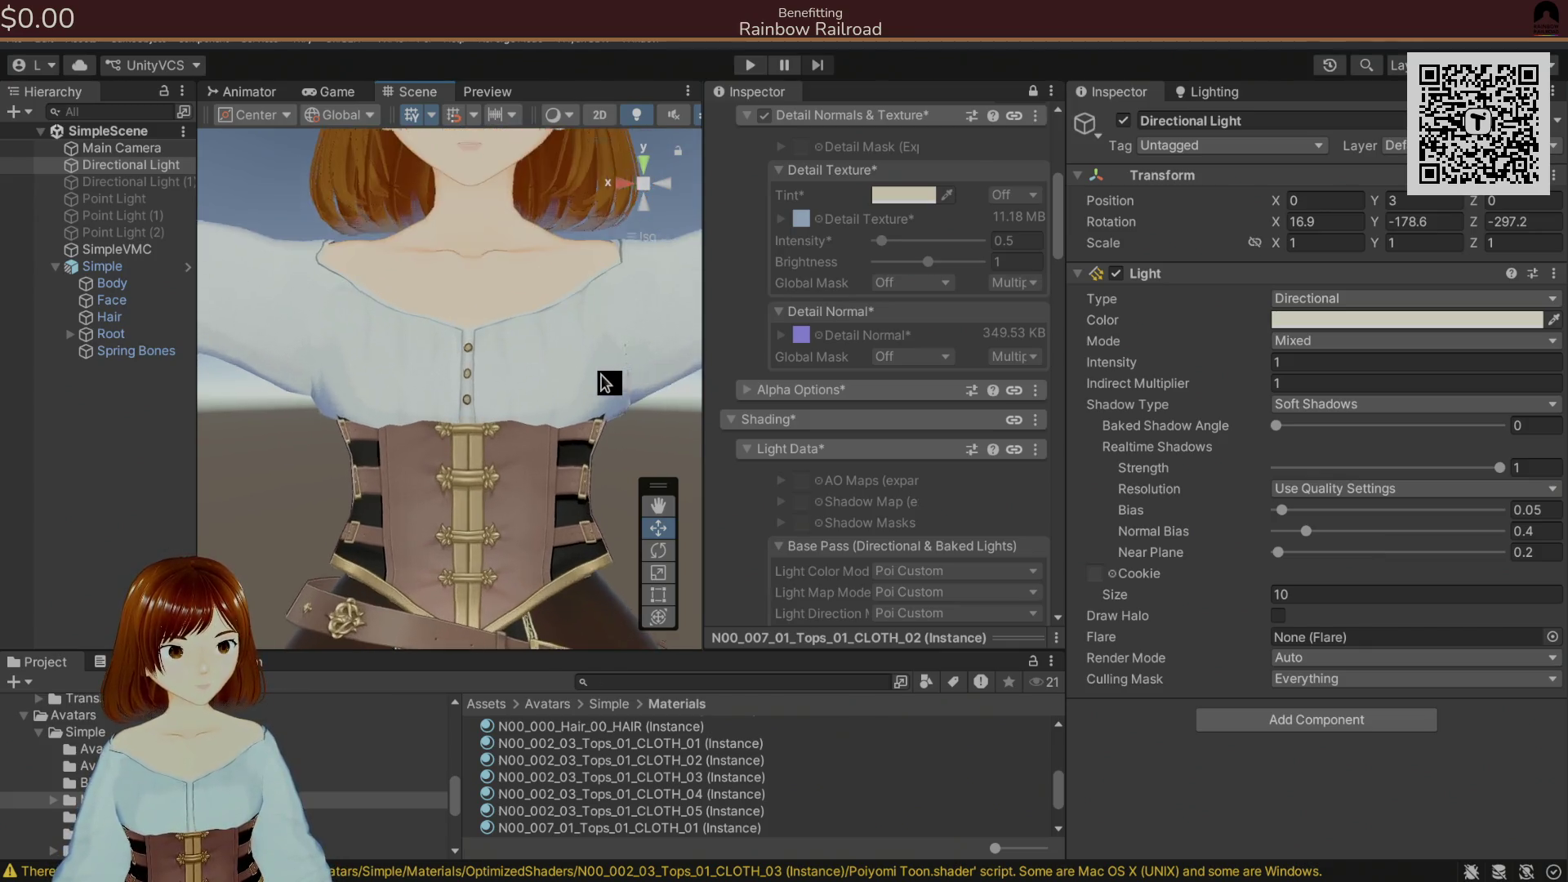
scroll(613, 376, "up", 3)
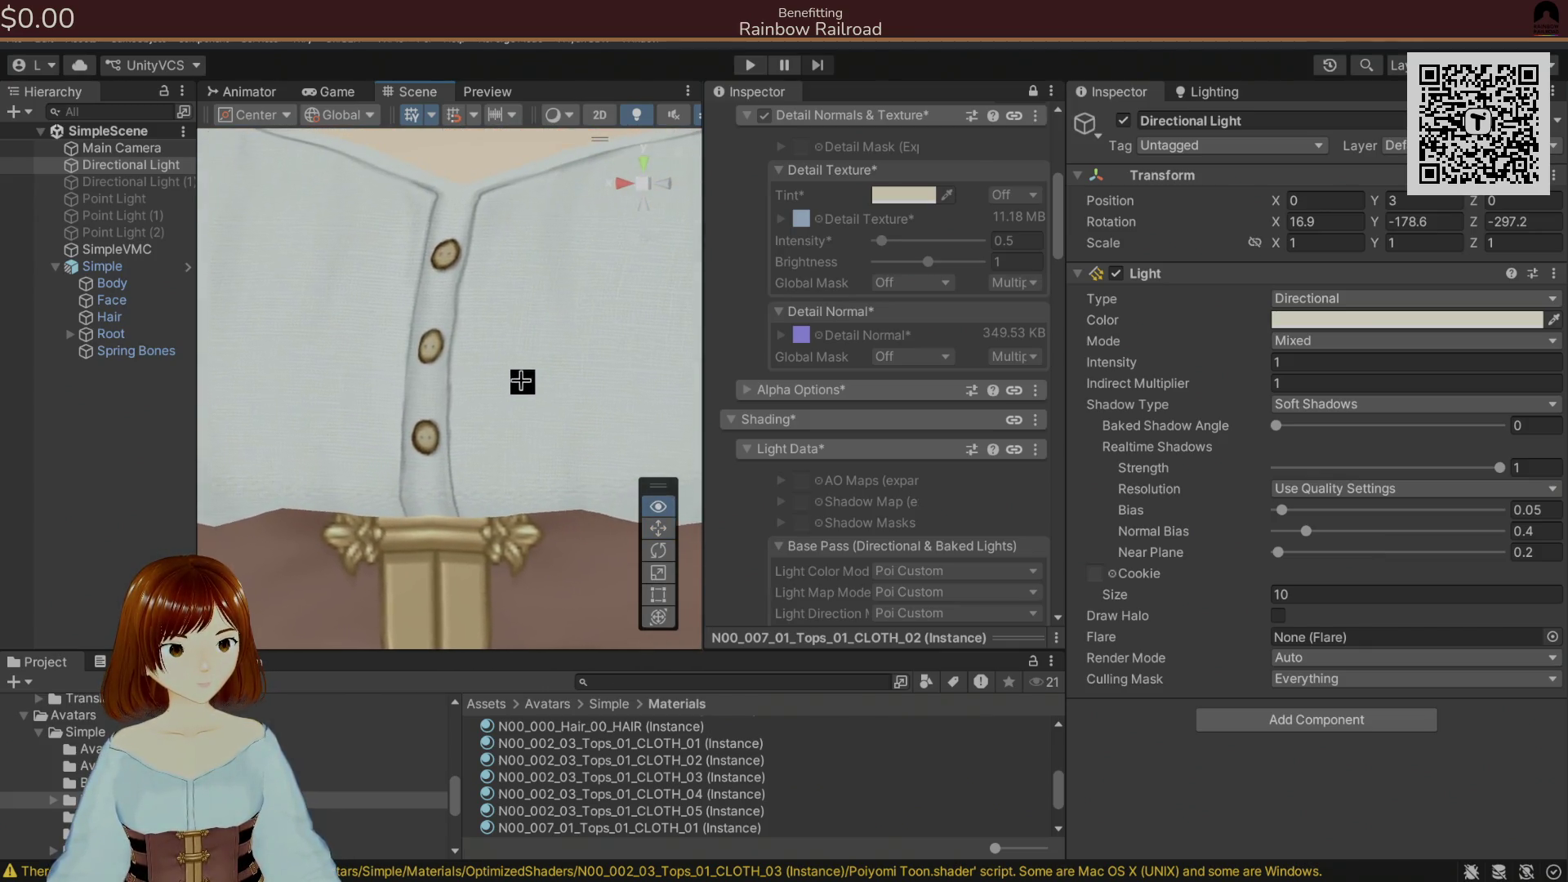
scroll(589, 372, "down", 2)
scroll(572, 376, "down", 5)
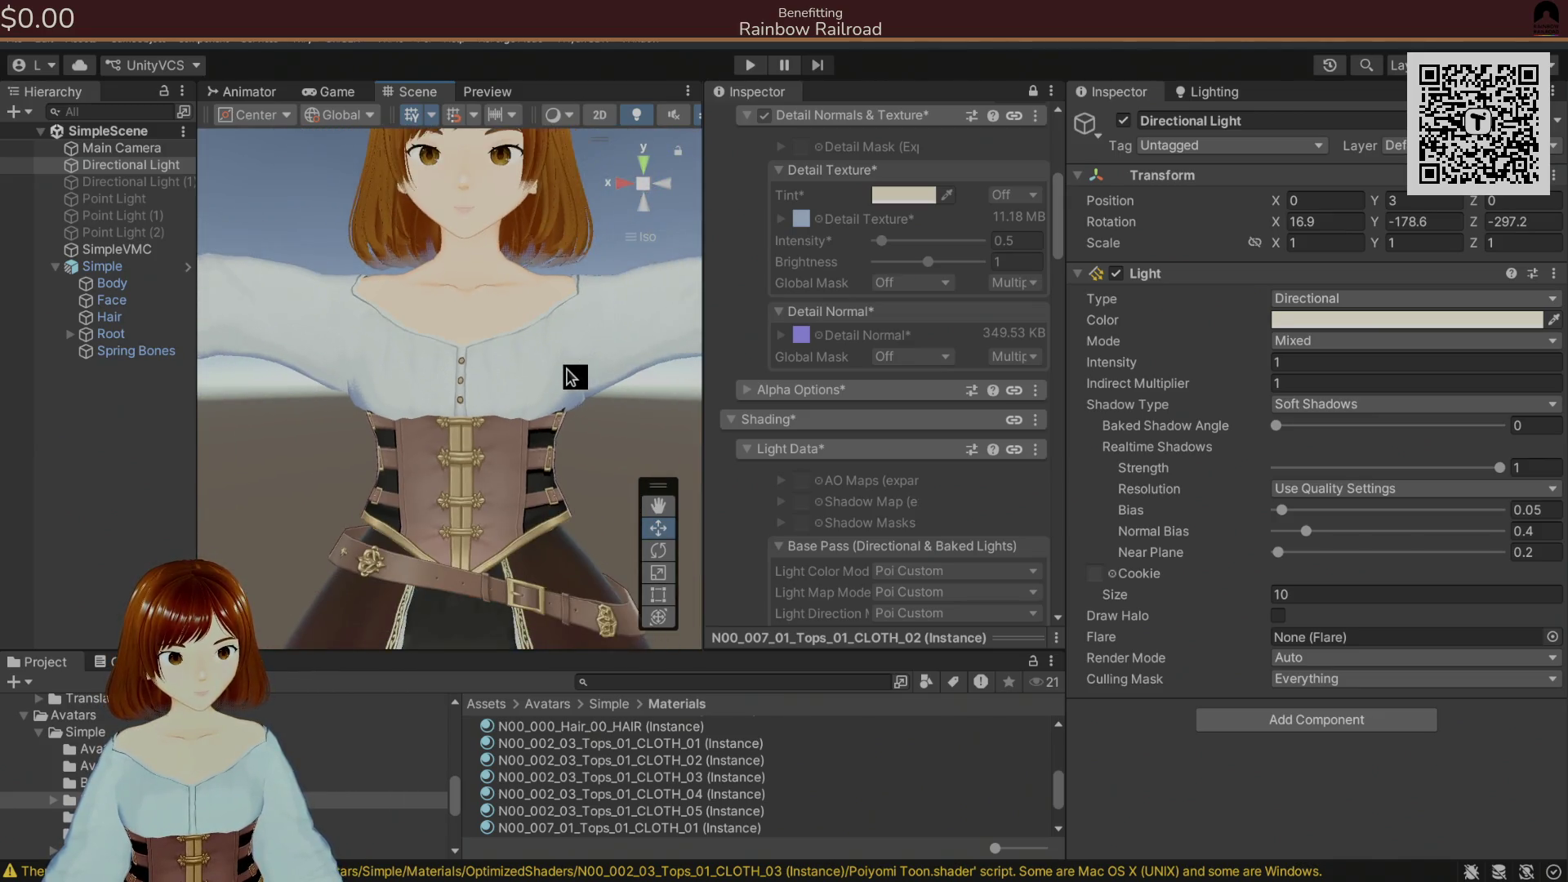
scroll(575, 376, "up", 6)
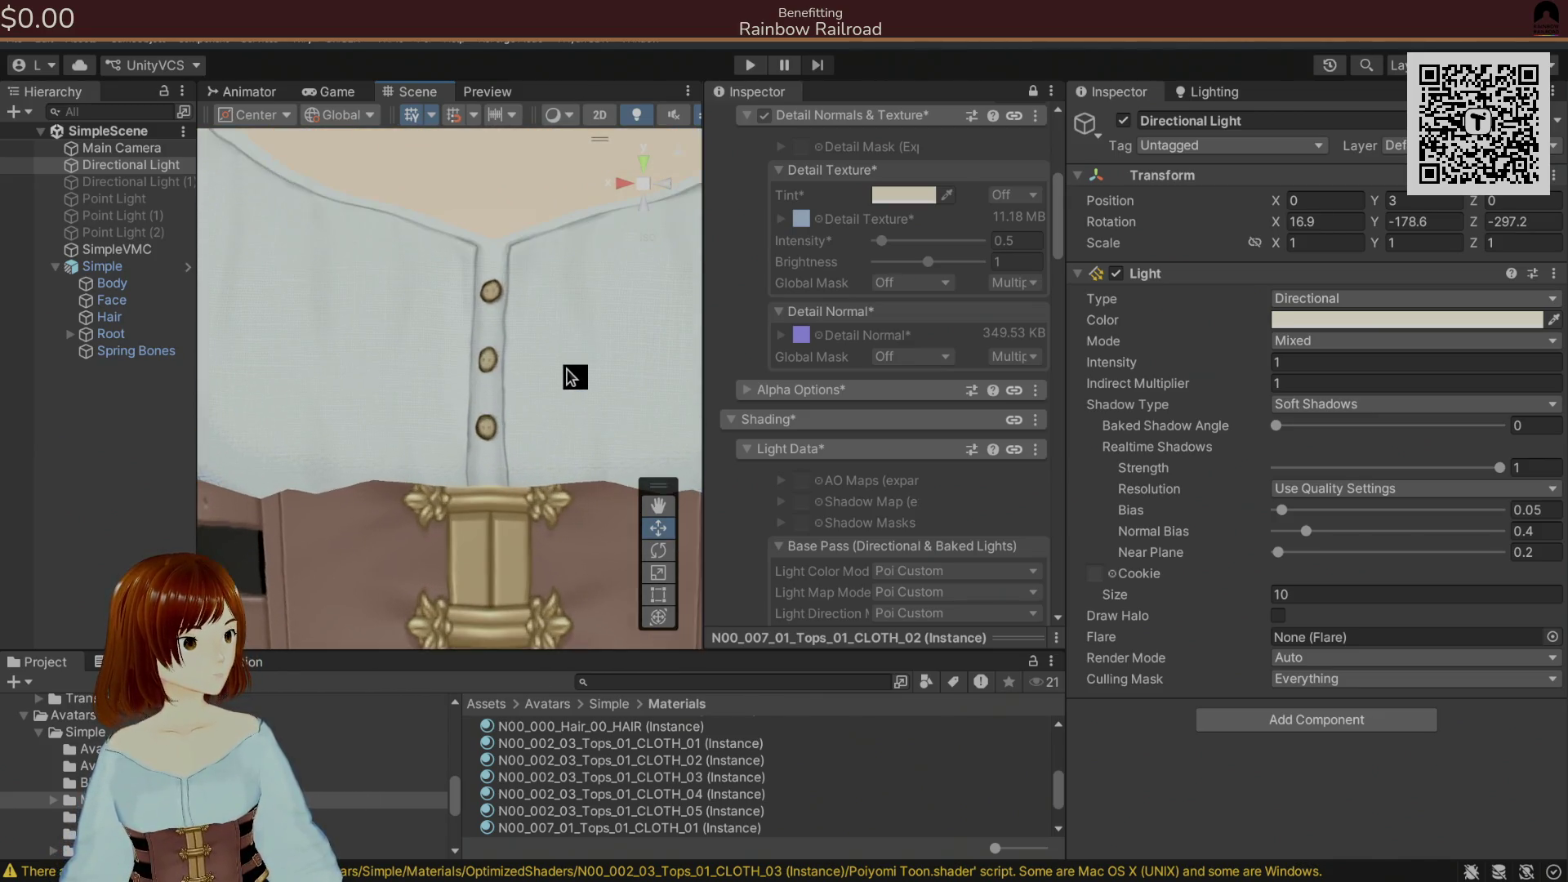
mouse_move(570, 377)
left_mouse_down()
mouse_move(600, 372)
mouse_move(523, 375)
mouse_move(561, 370)
left_mouse_up()
key("alt+Tab")
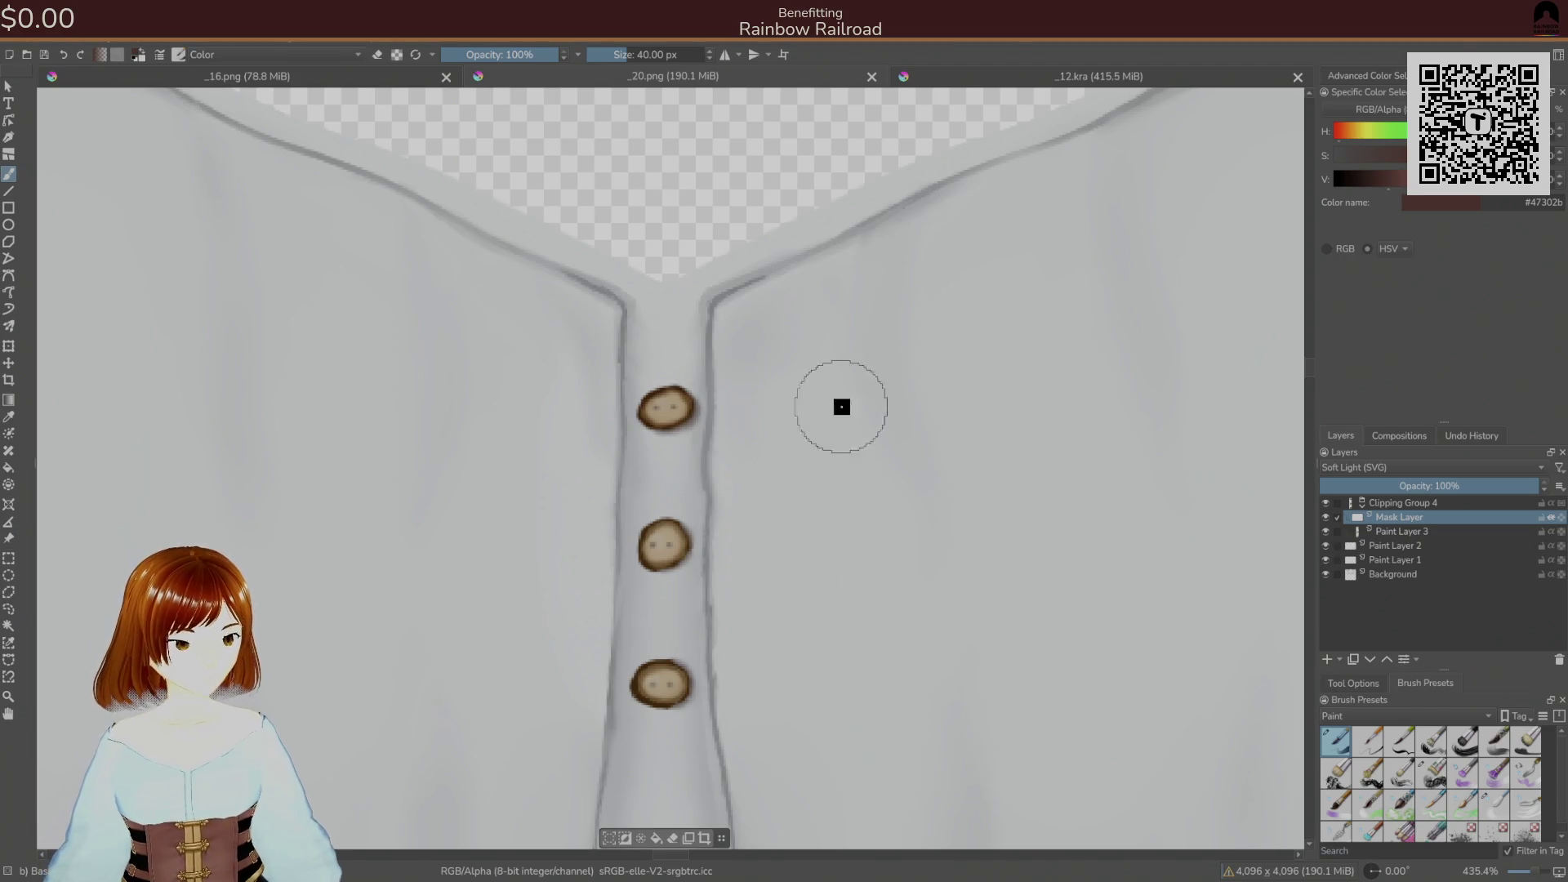
- Add a new paint layer above Background and sample shirt greys with a smaller brush
left_click(1396, 546)
left_click(1393, 575)
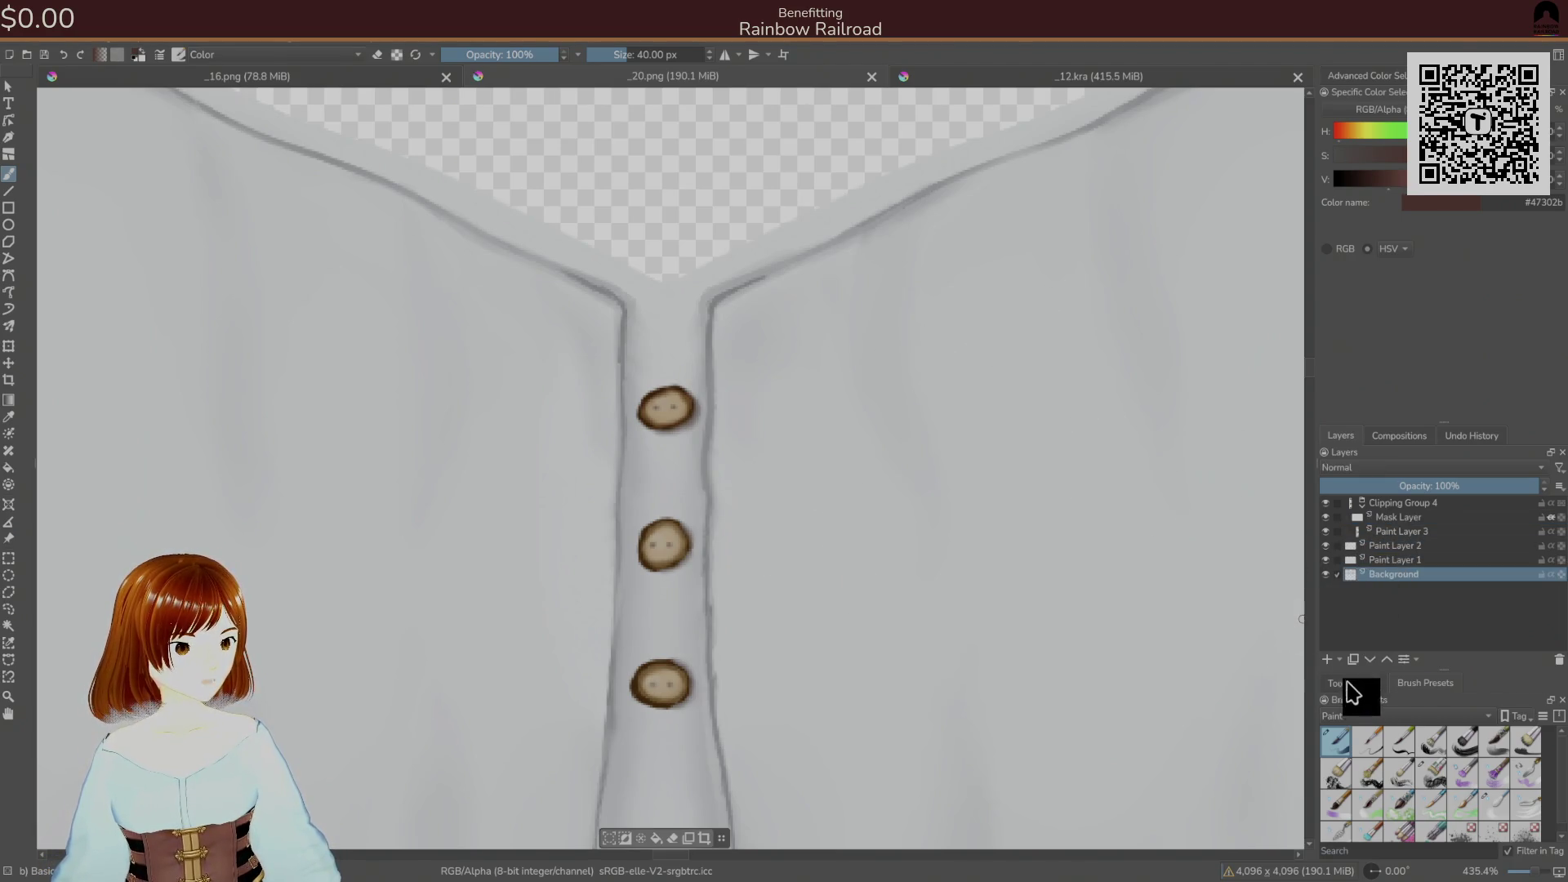
left_click(1329, 661)
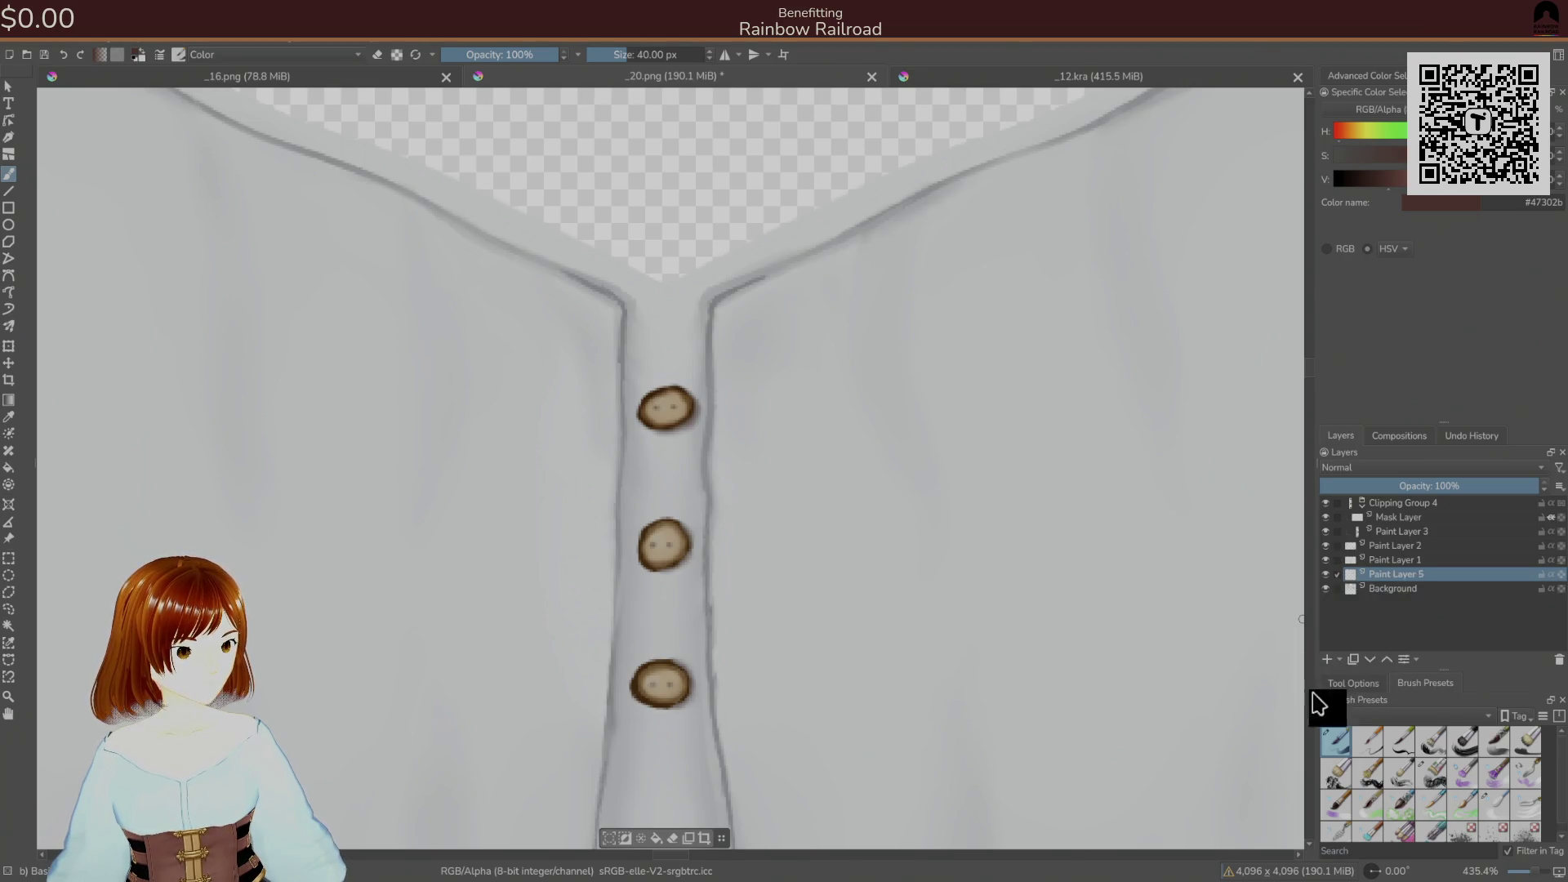
left_click(740, 290, "ctrl")
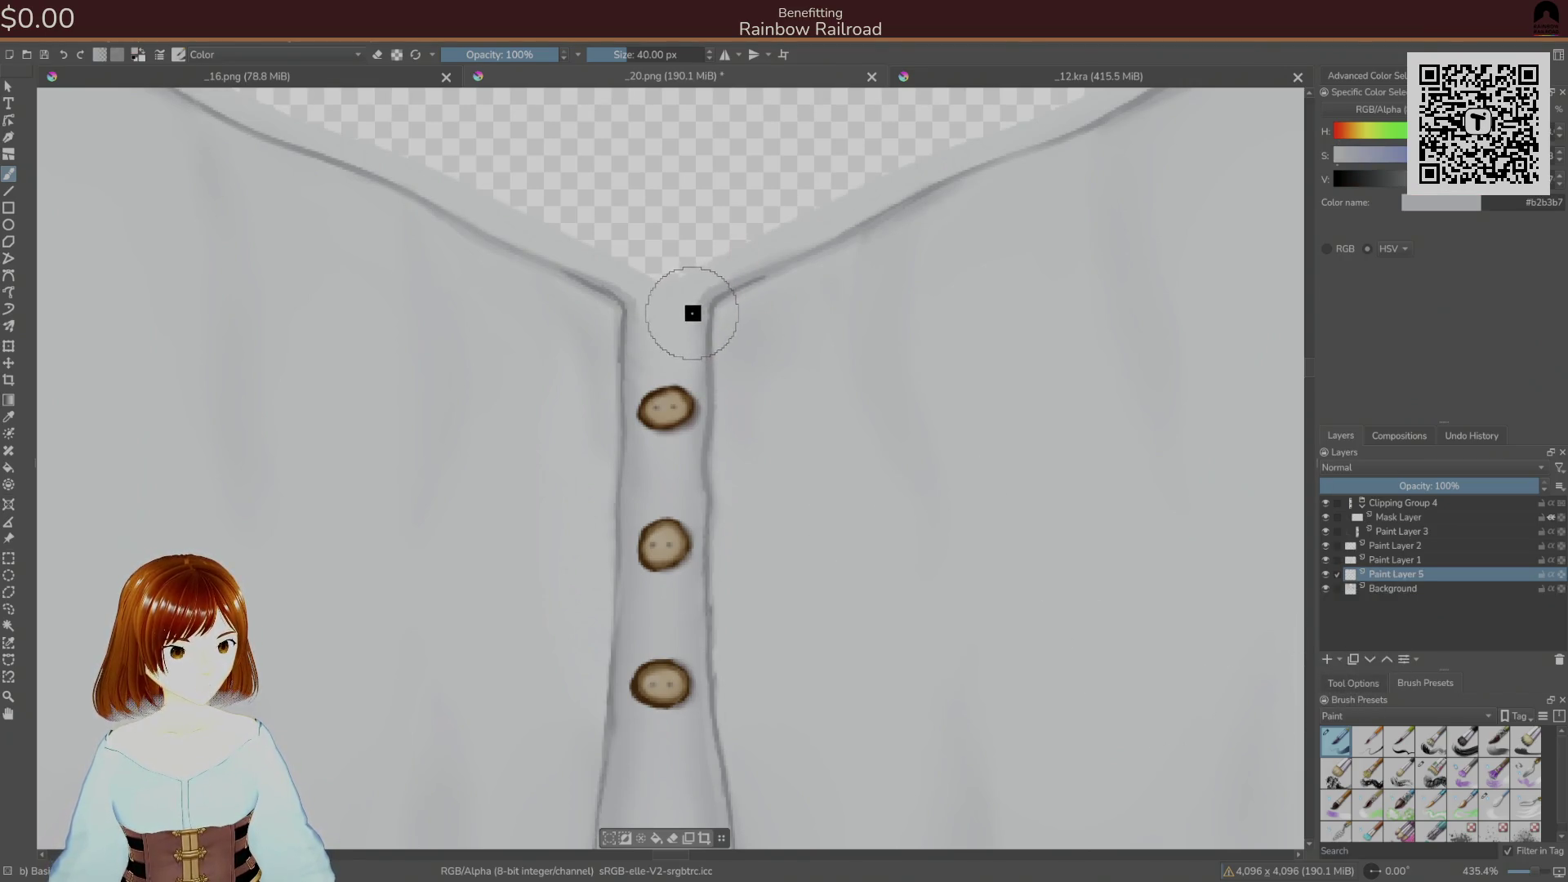
key("bracketleft")
key("bracketleft")
key("bracketleft")
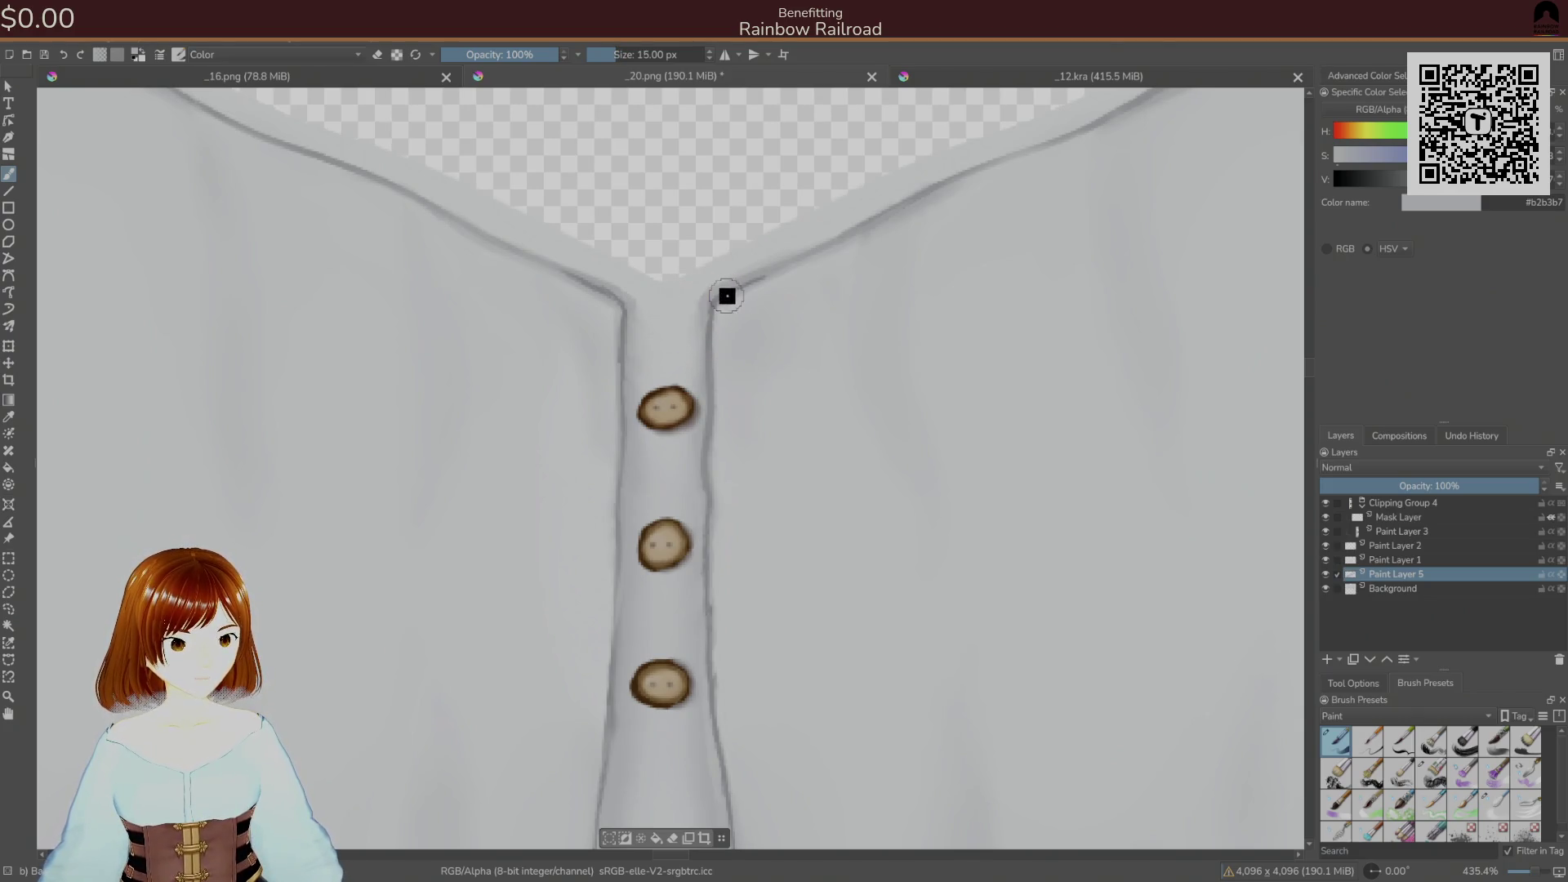
left_click(717, 302, "ctrl")
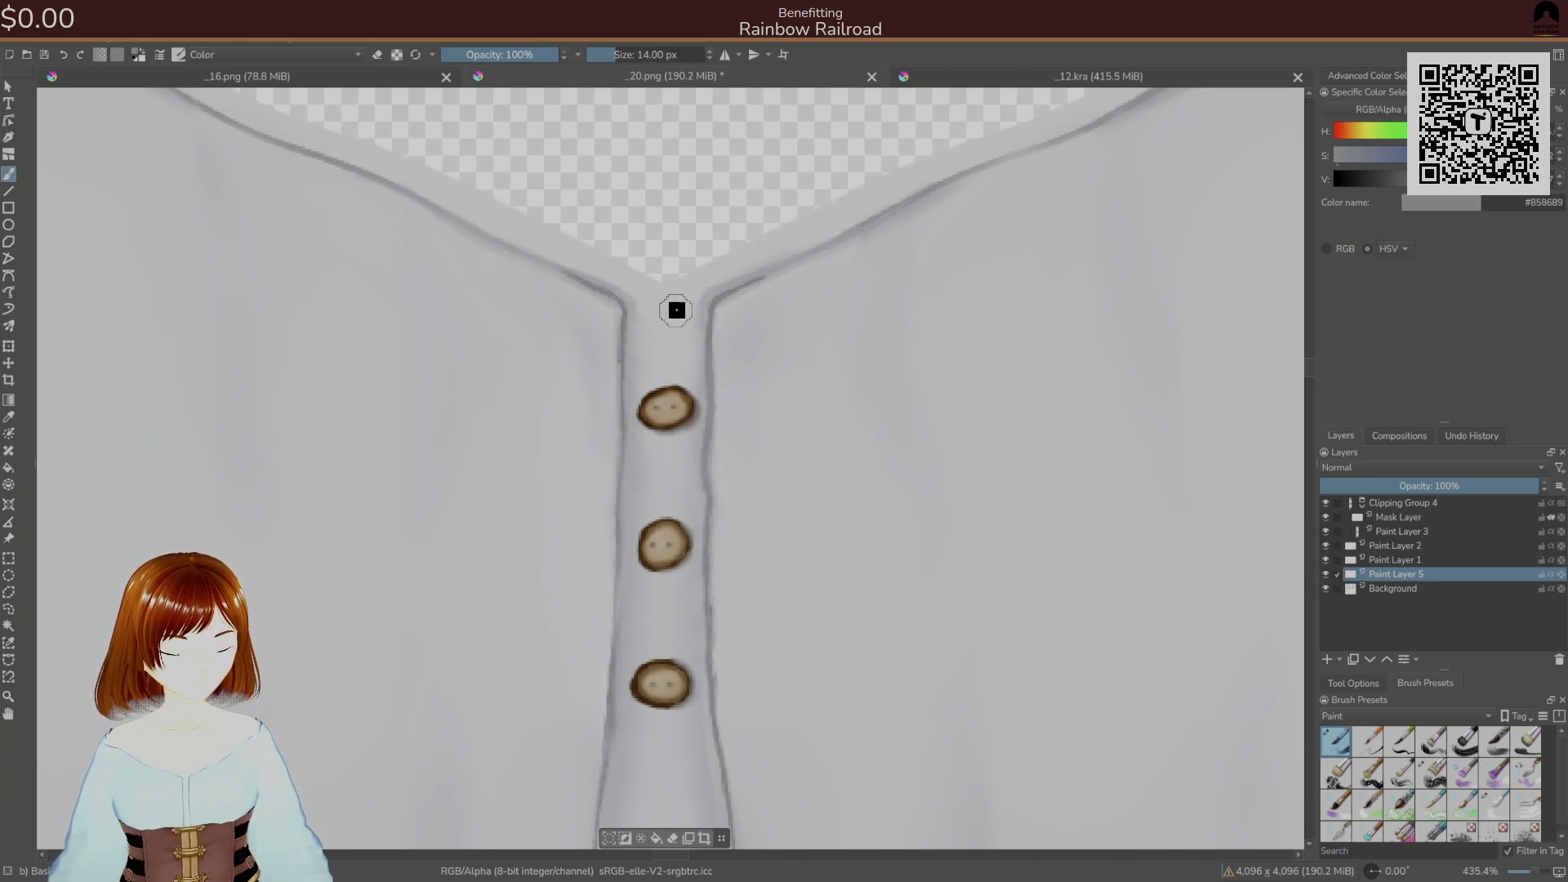
key("bracketleft")
key("bracketleft")
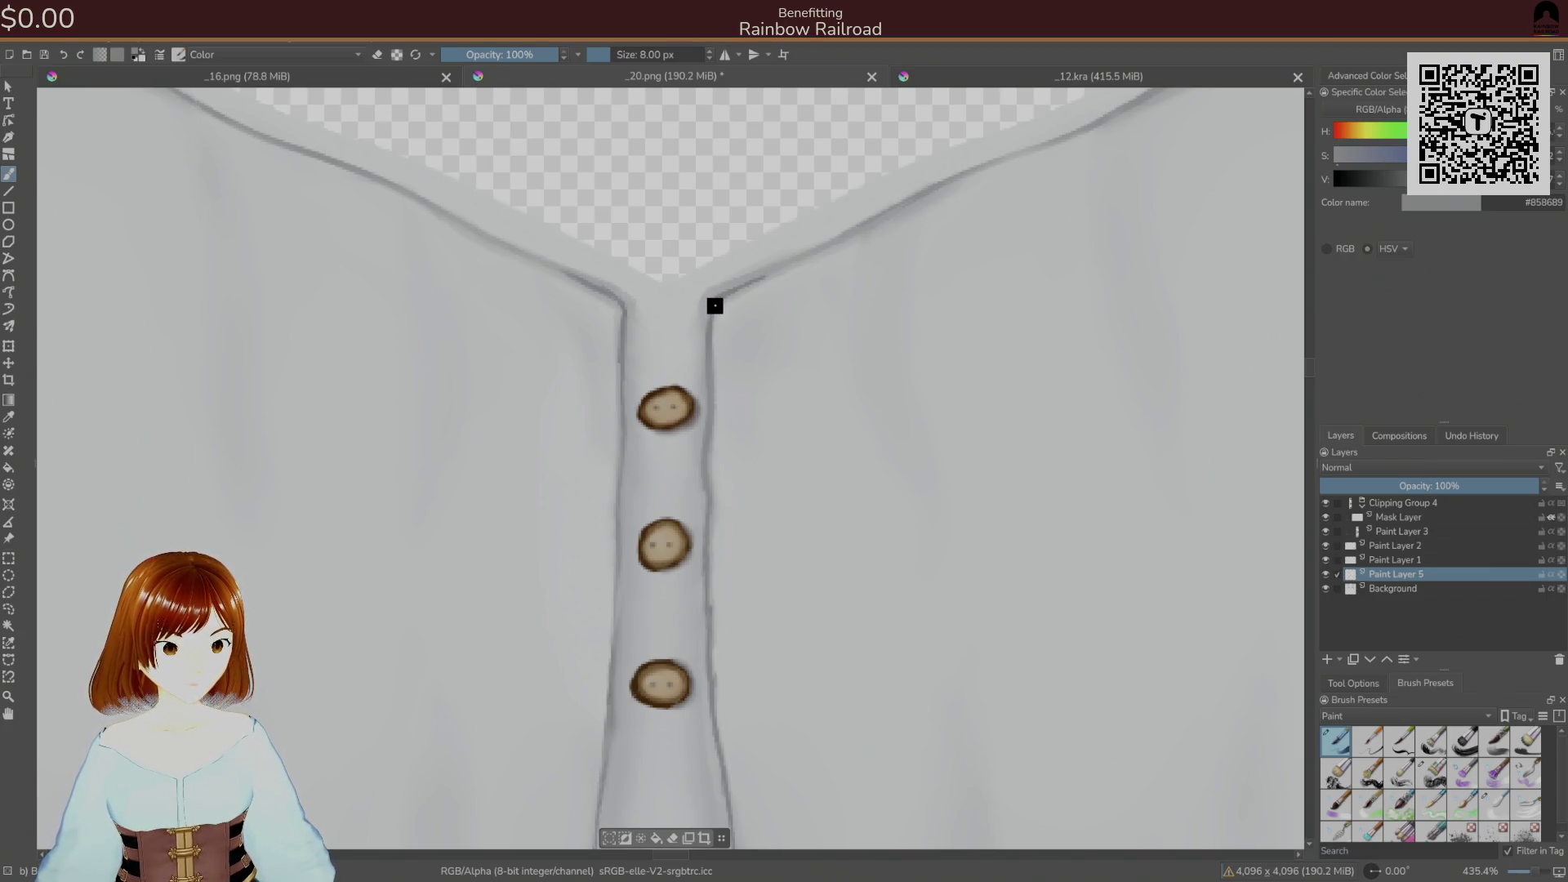
left_click(716, 302, "ctrl")
- Undo the stray dark strokes and sample pale greys beside the placket and middle button
key("ctrl+z")
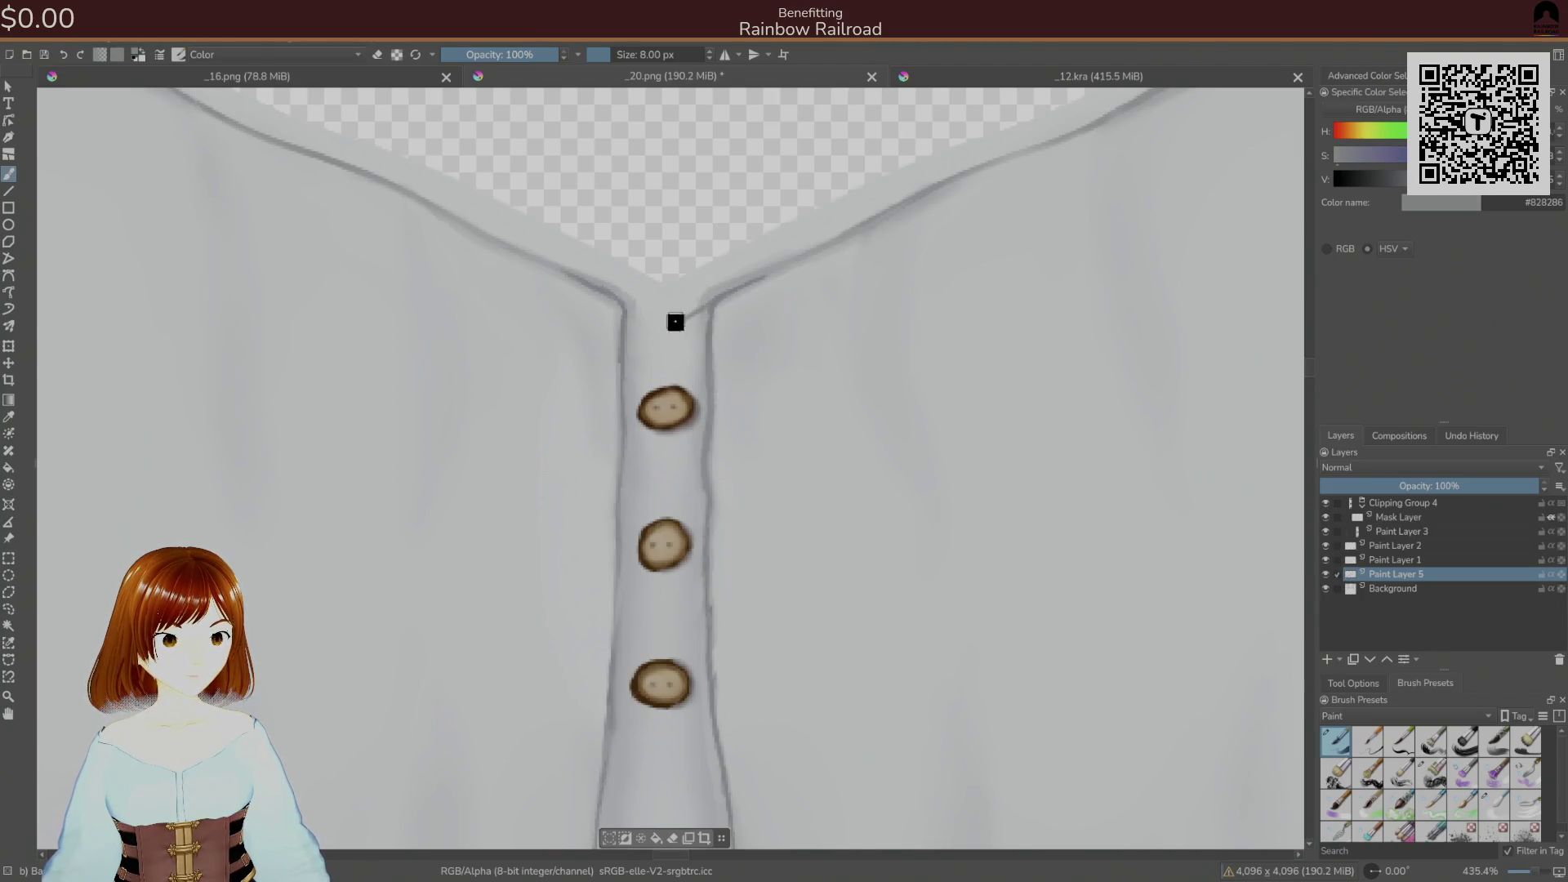
key("ctrl+z")
left_click(674, 321, "ctrl")
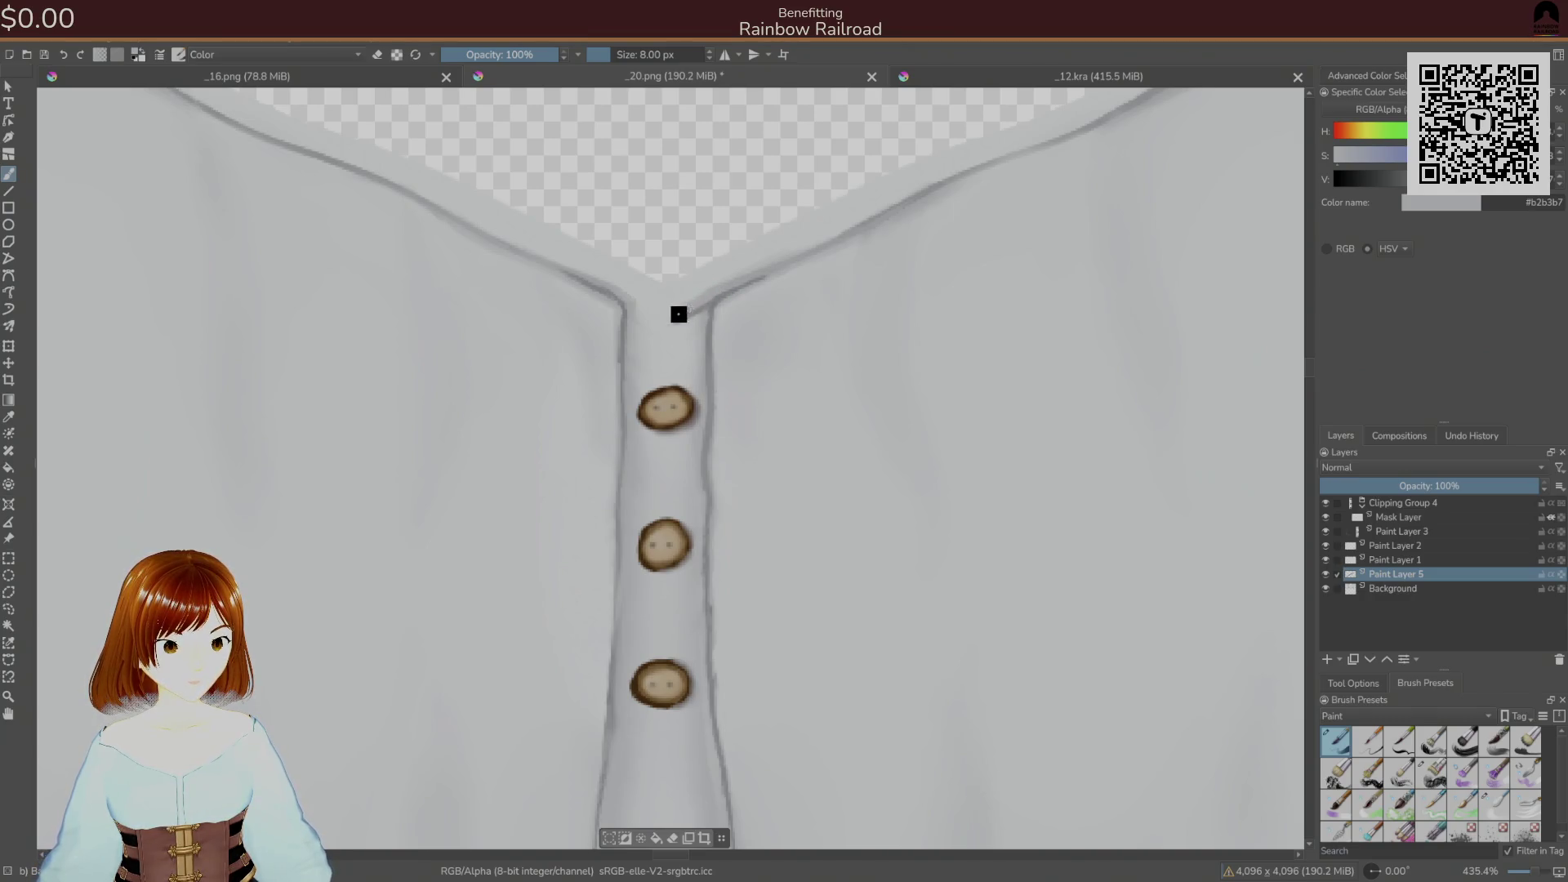
left_click(733, 333, "ctrl")
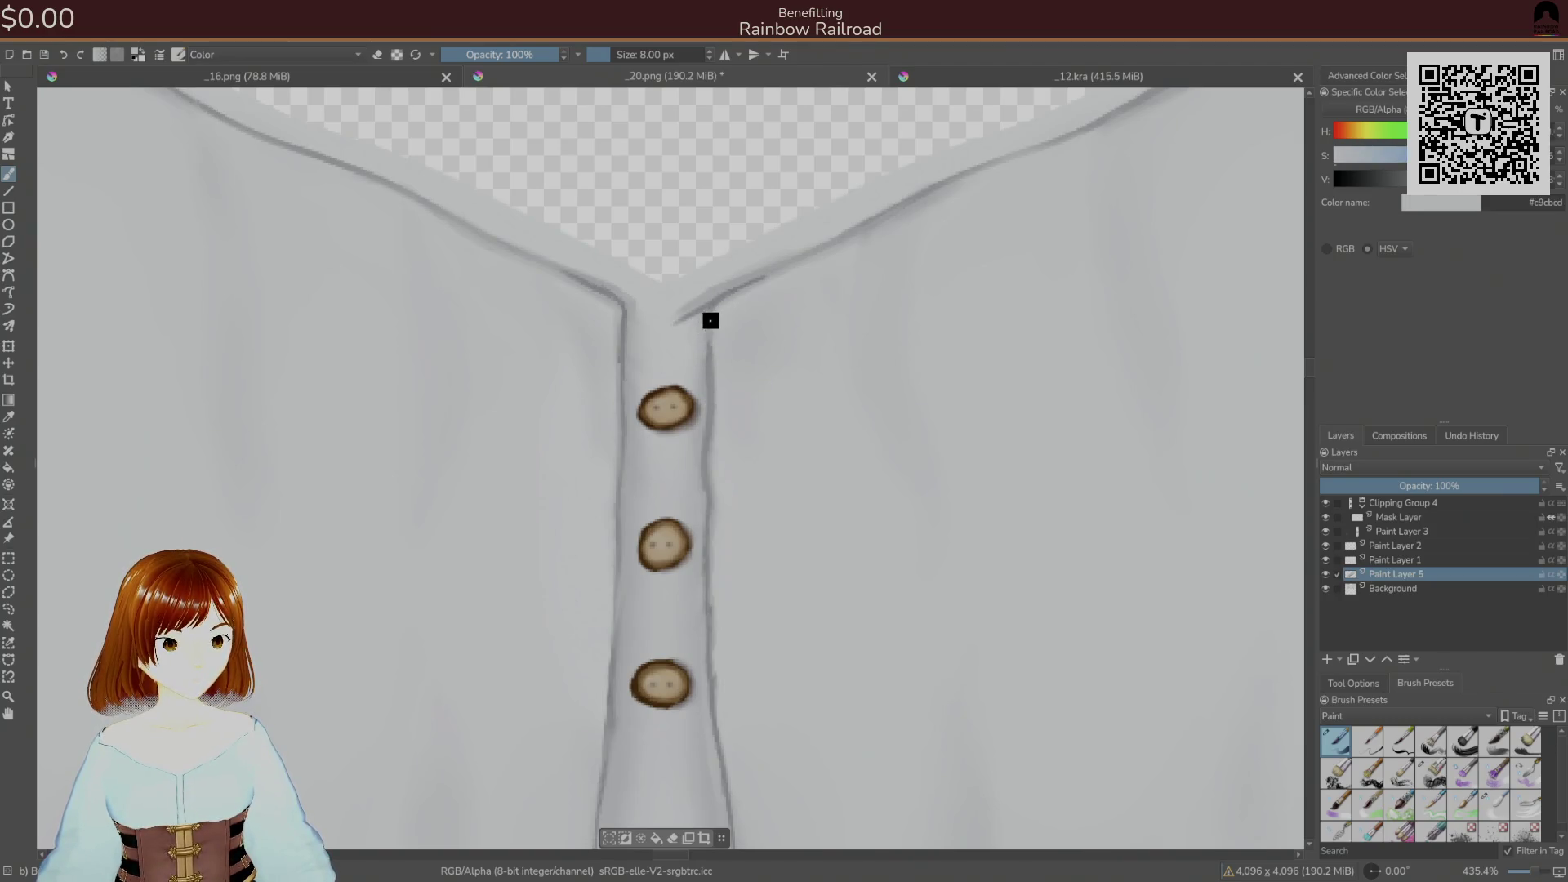
left_click(717, 335, "ctrl")
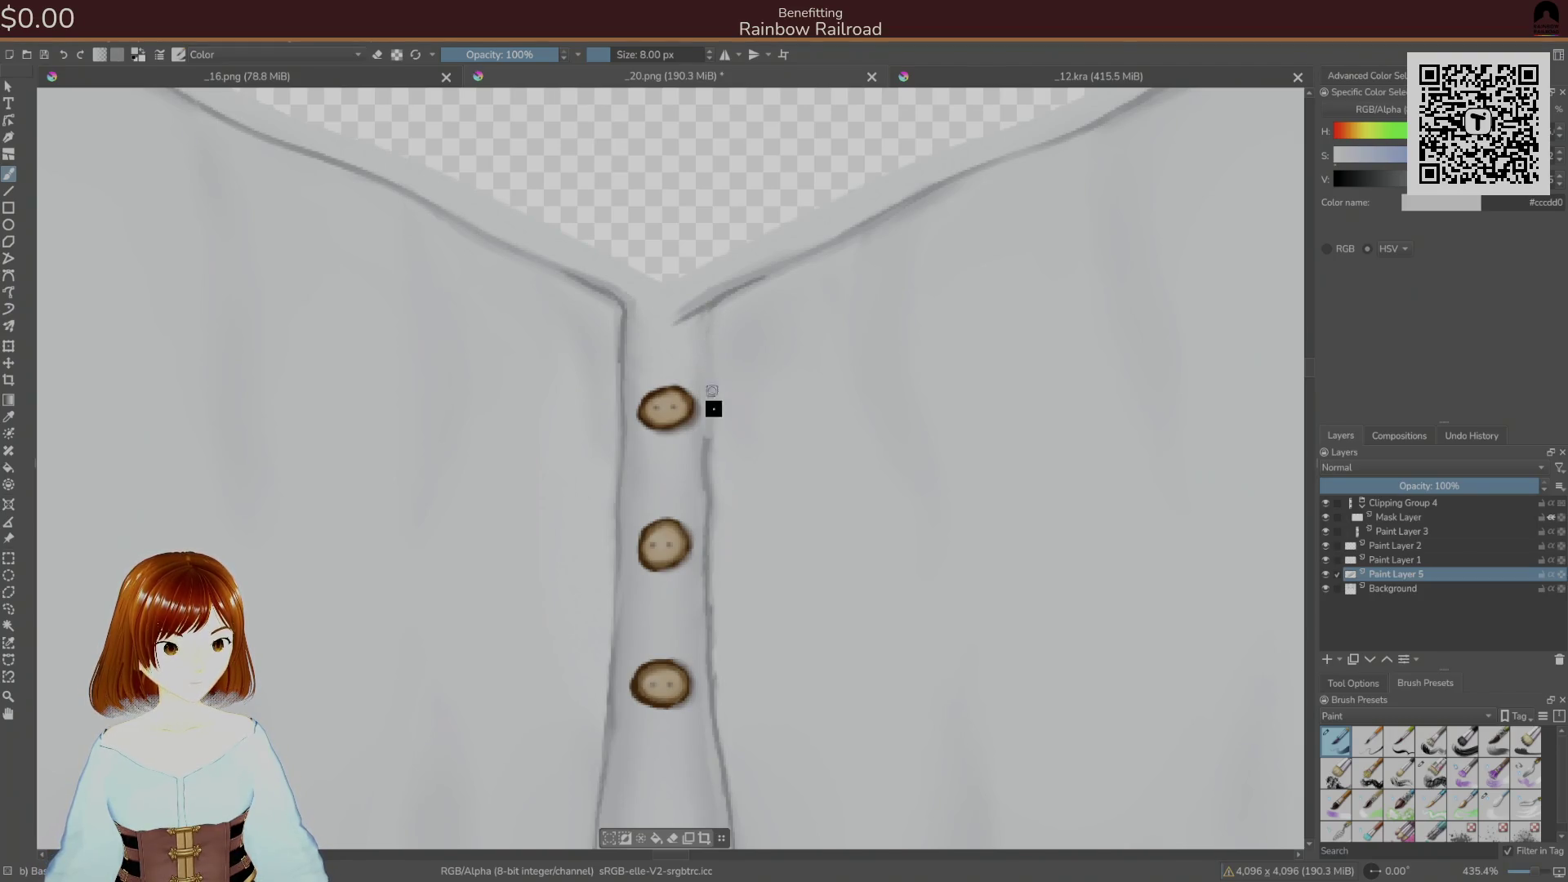
left_click(715, 439, "ctrl")
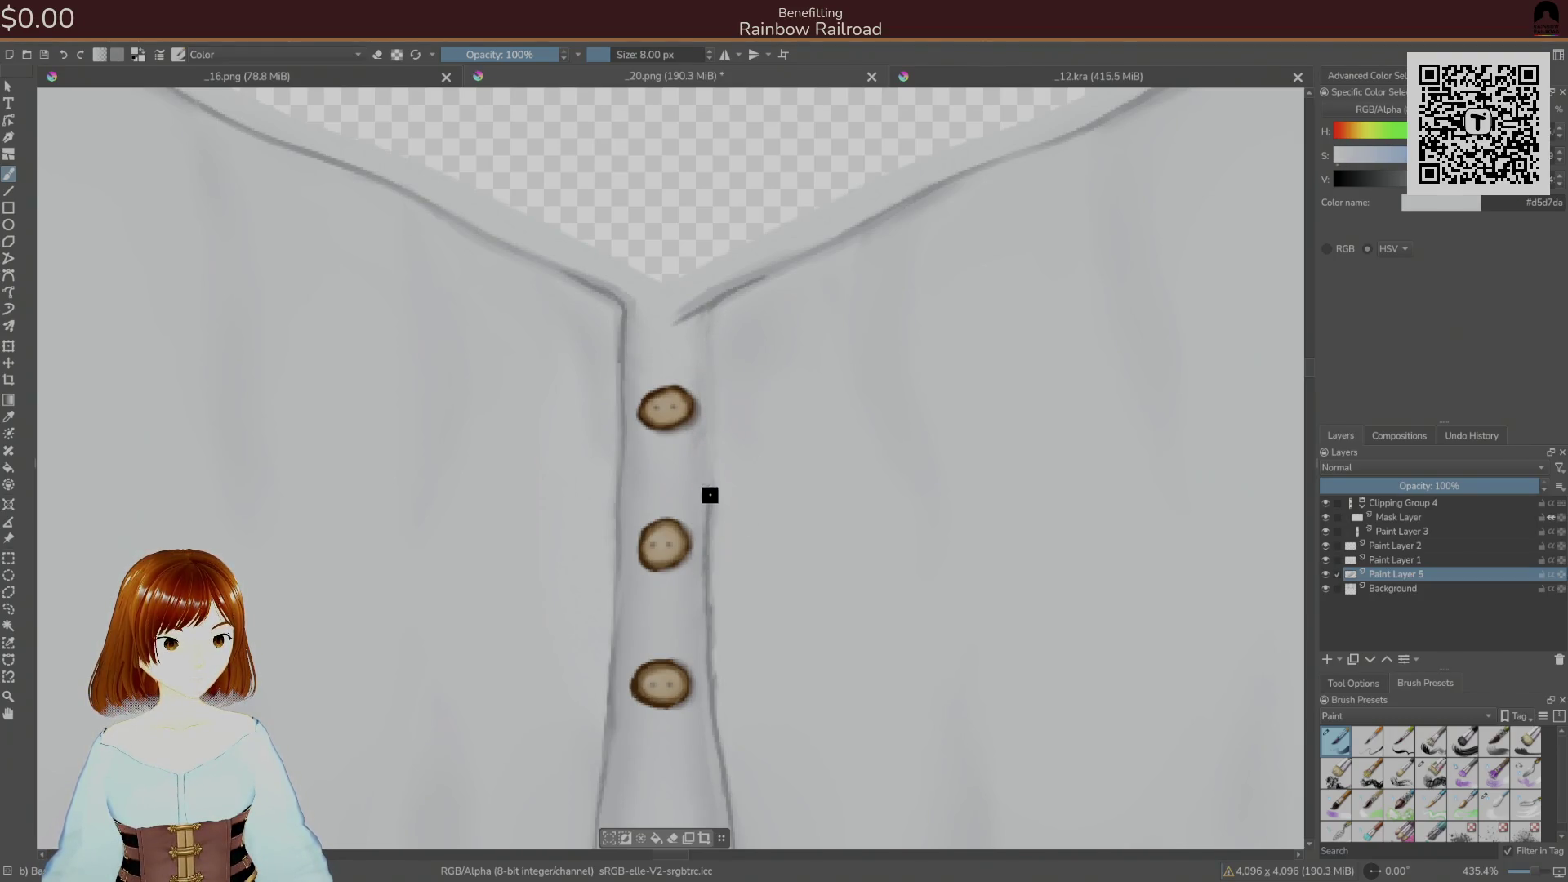
left_click(712, 555, "ctrl")
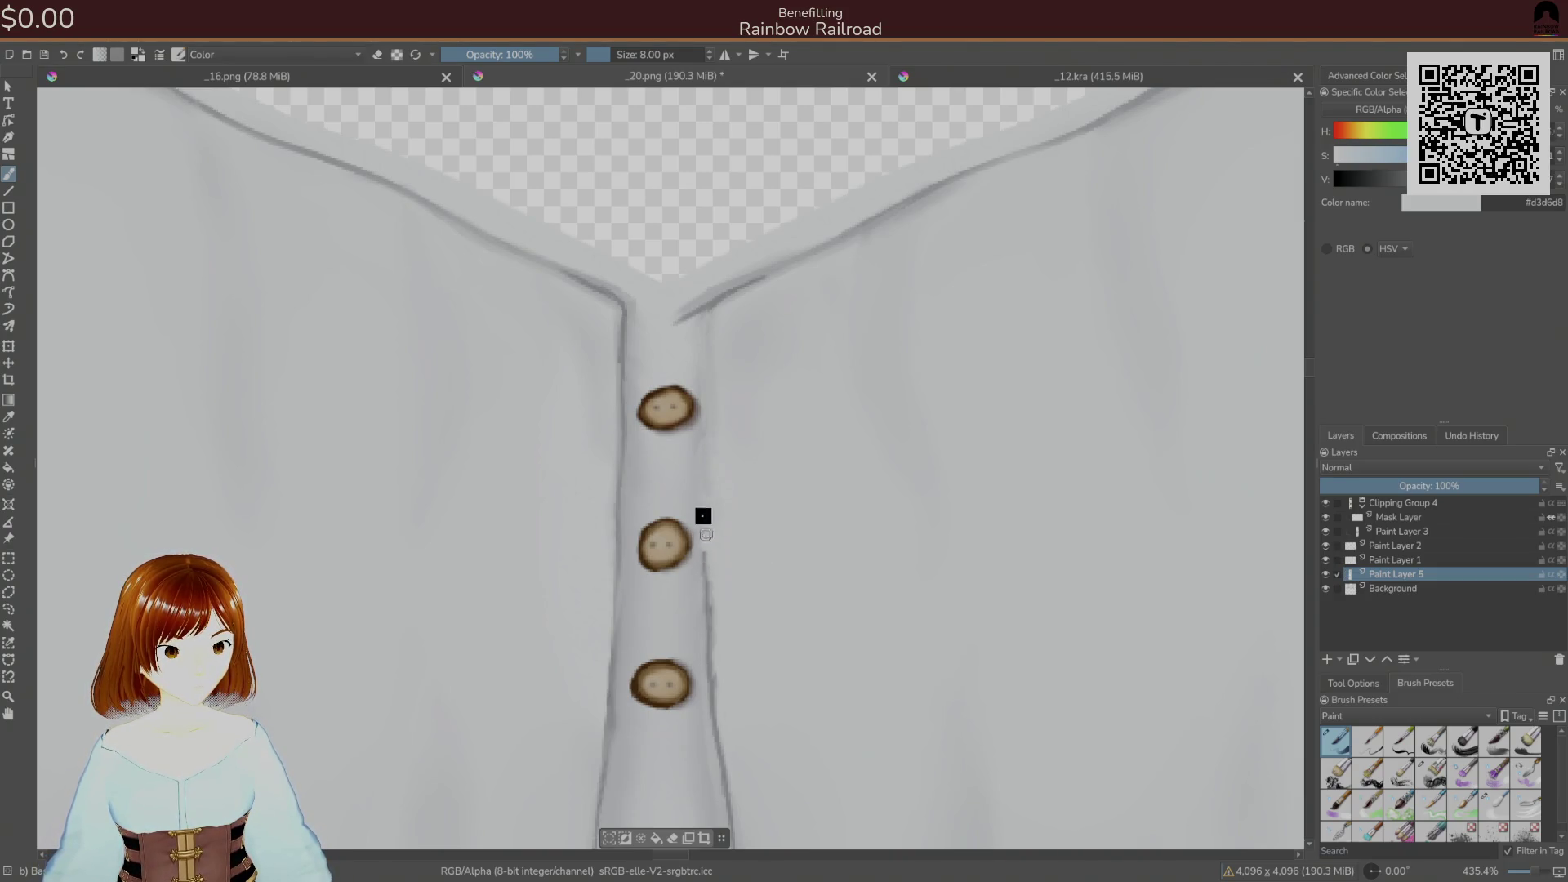
left_click(708, 550, "ctrl")
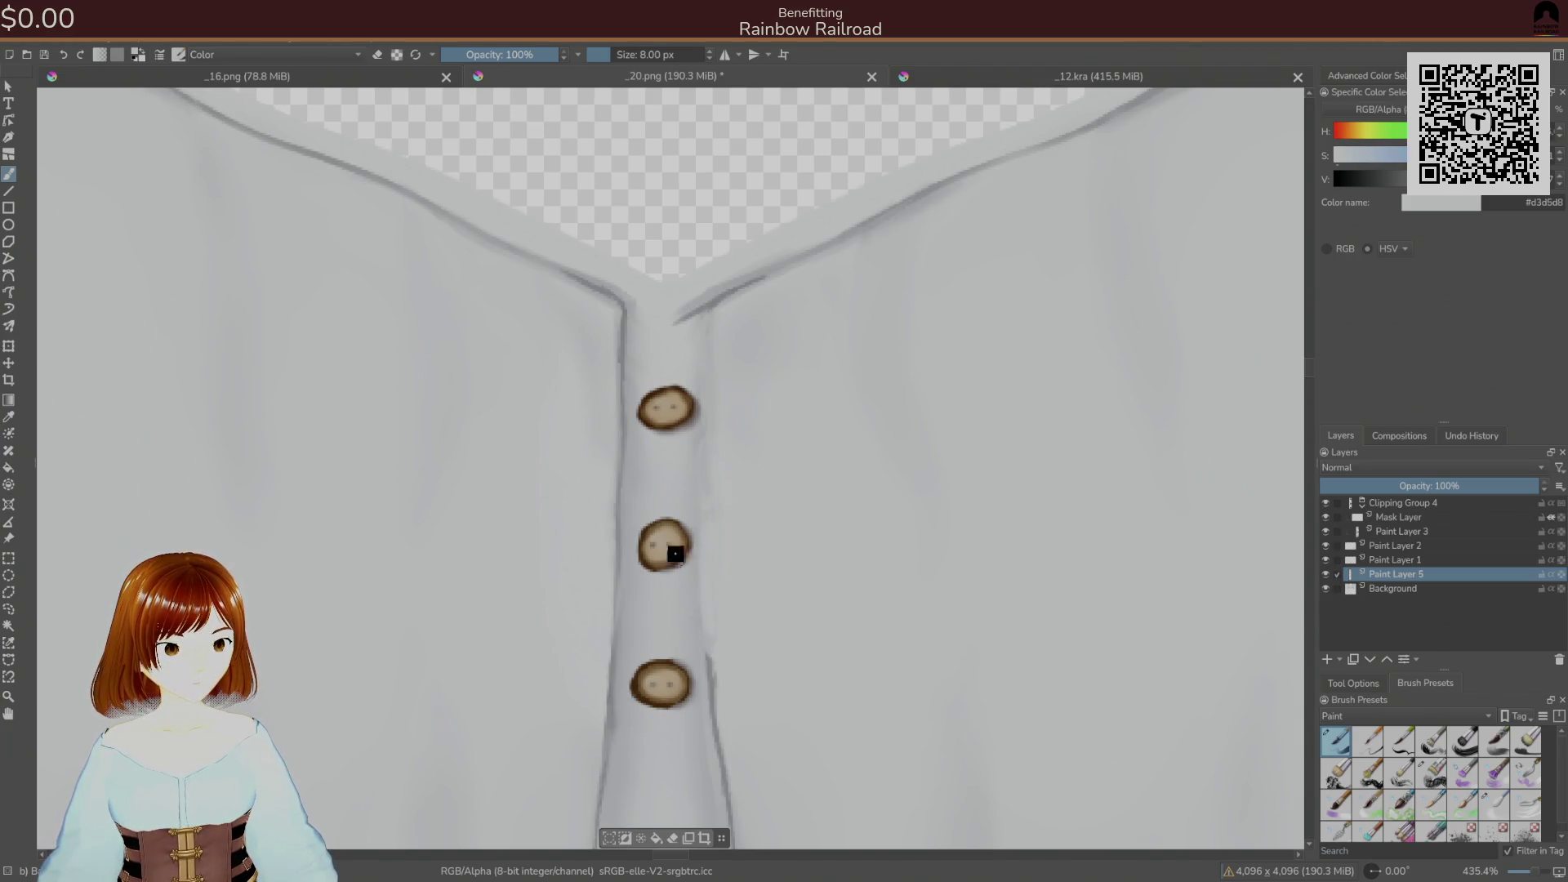
- Paint over the dark outline along the placket's right edge with lighter mid greys
left_click_drag(682, 575, 695, 374)
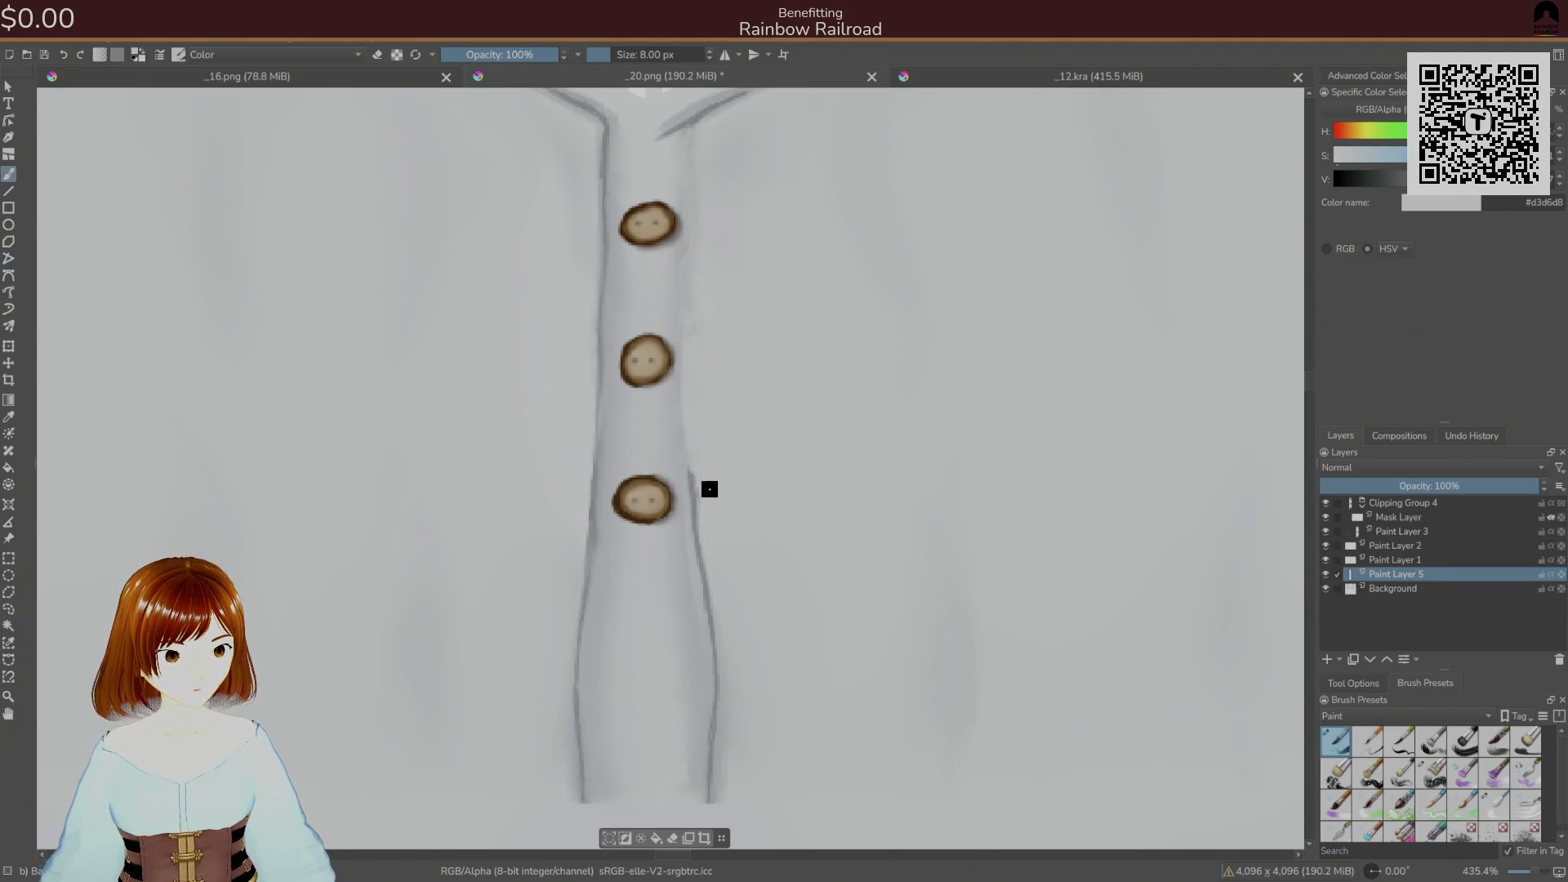
mouse_move(696, 519)
left_mouse_down()
mouse_move(688, 475)
mouse_move(704, 571)
mouse_move(698, 517)
left_mouse_up()
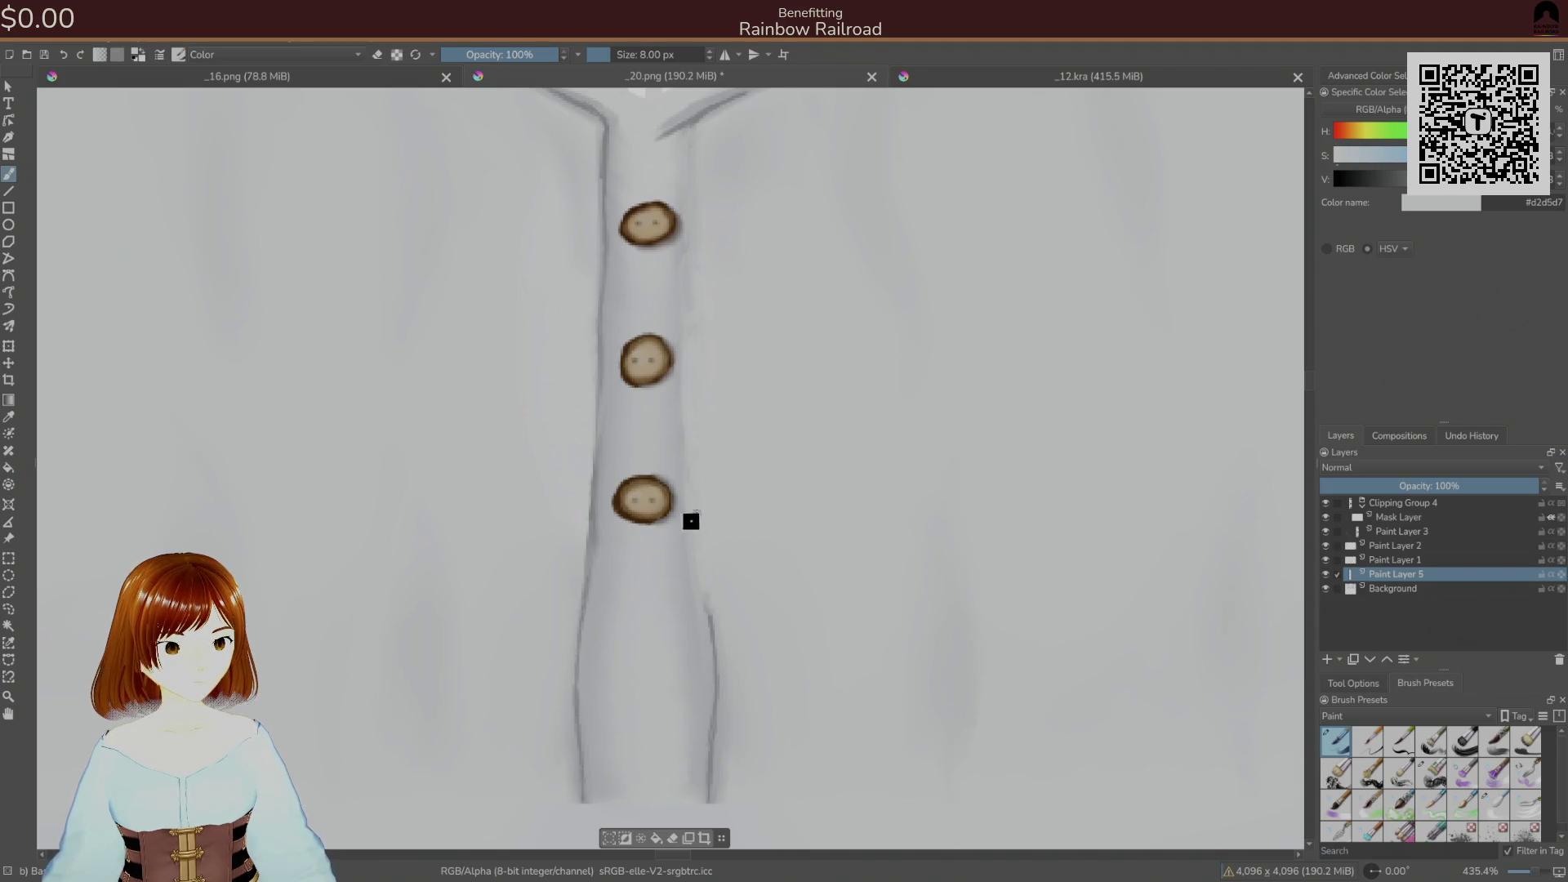
left_click(682, 478, "ctrl")
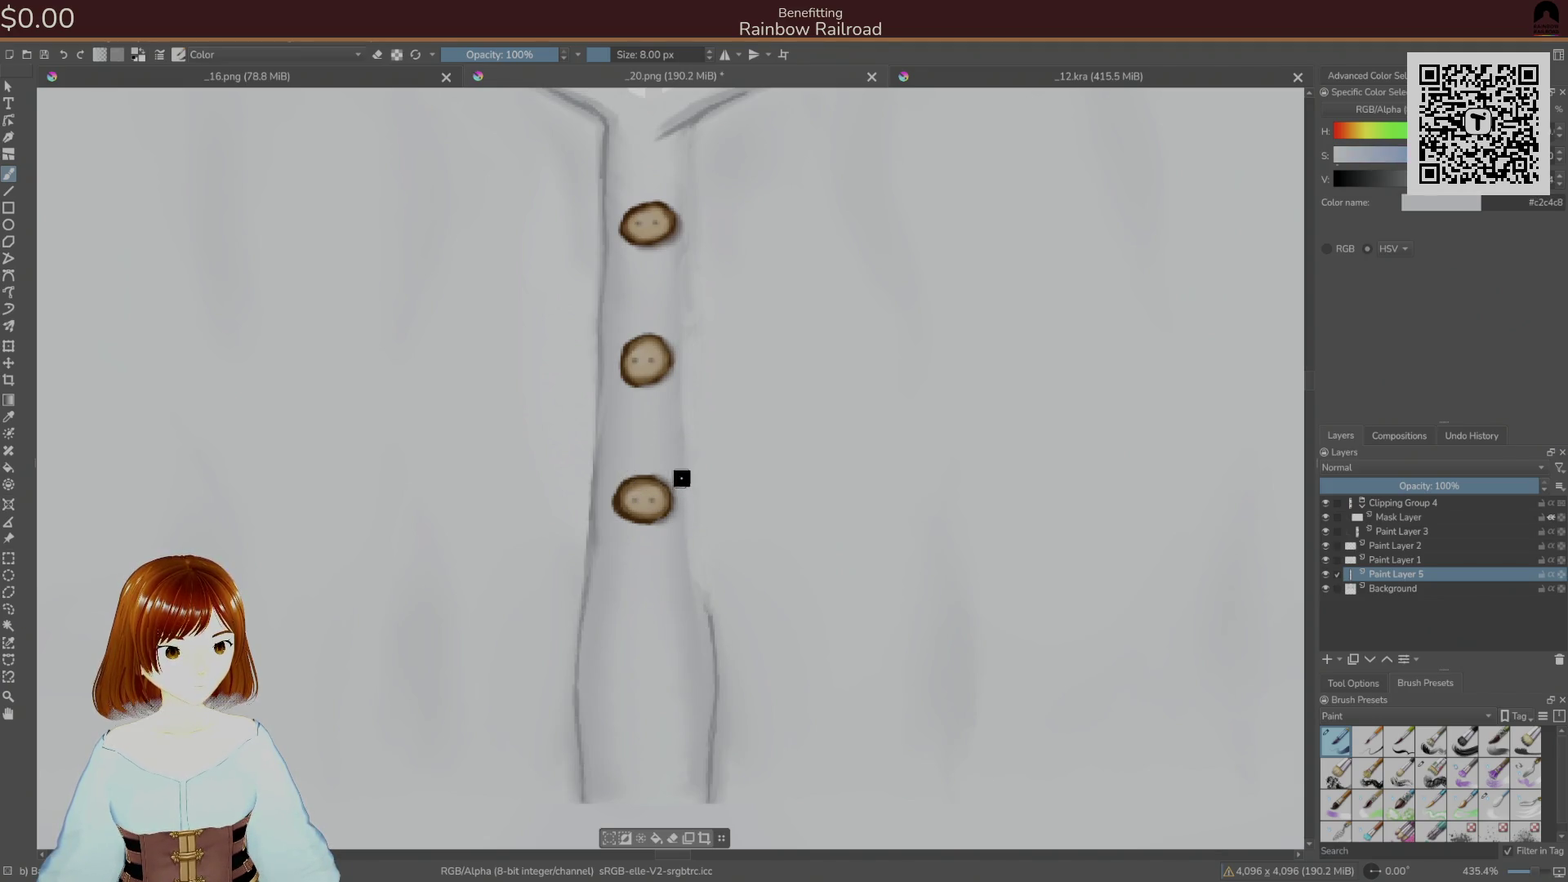
left_click(696, 615, "ctrl")
left_click(683, 566, "ctrl")
left_click(727, 652, "ctrl")
left_click(703, 585, "ctrl")
left_click_drag(704, 585, 712, 799)
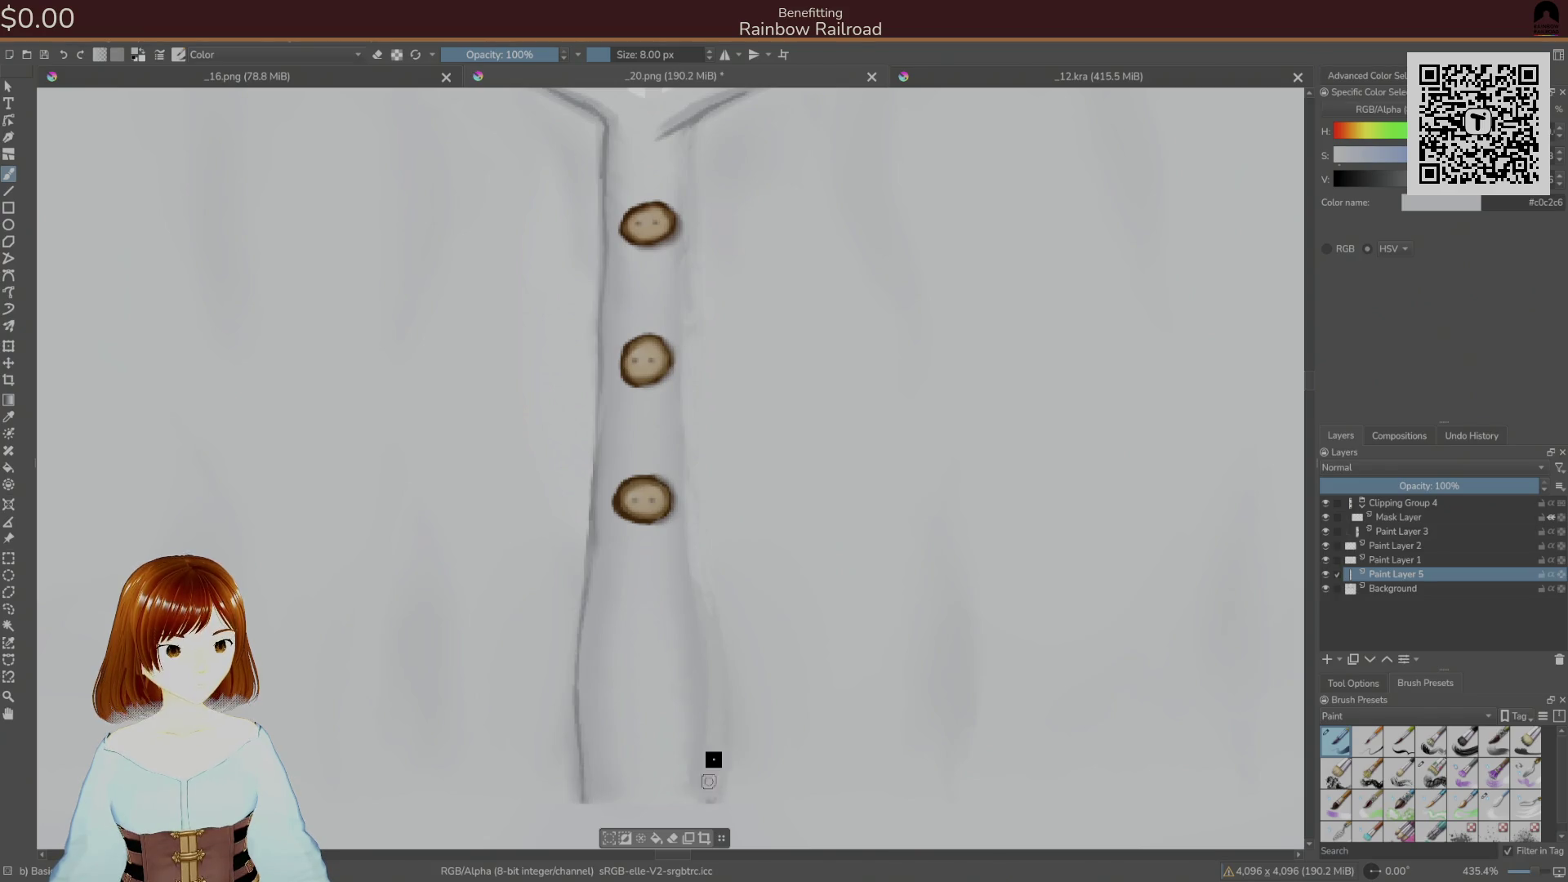
scroll(694, 490, "up", 5)
- Sample the dark fold-line grey and switch to a soft low-opacity brush from the pop-up palette
left_click(695, 588, "ctrl")
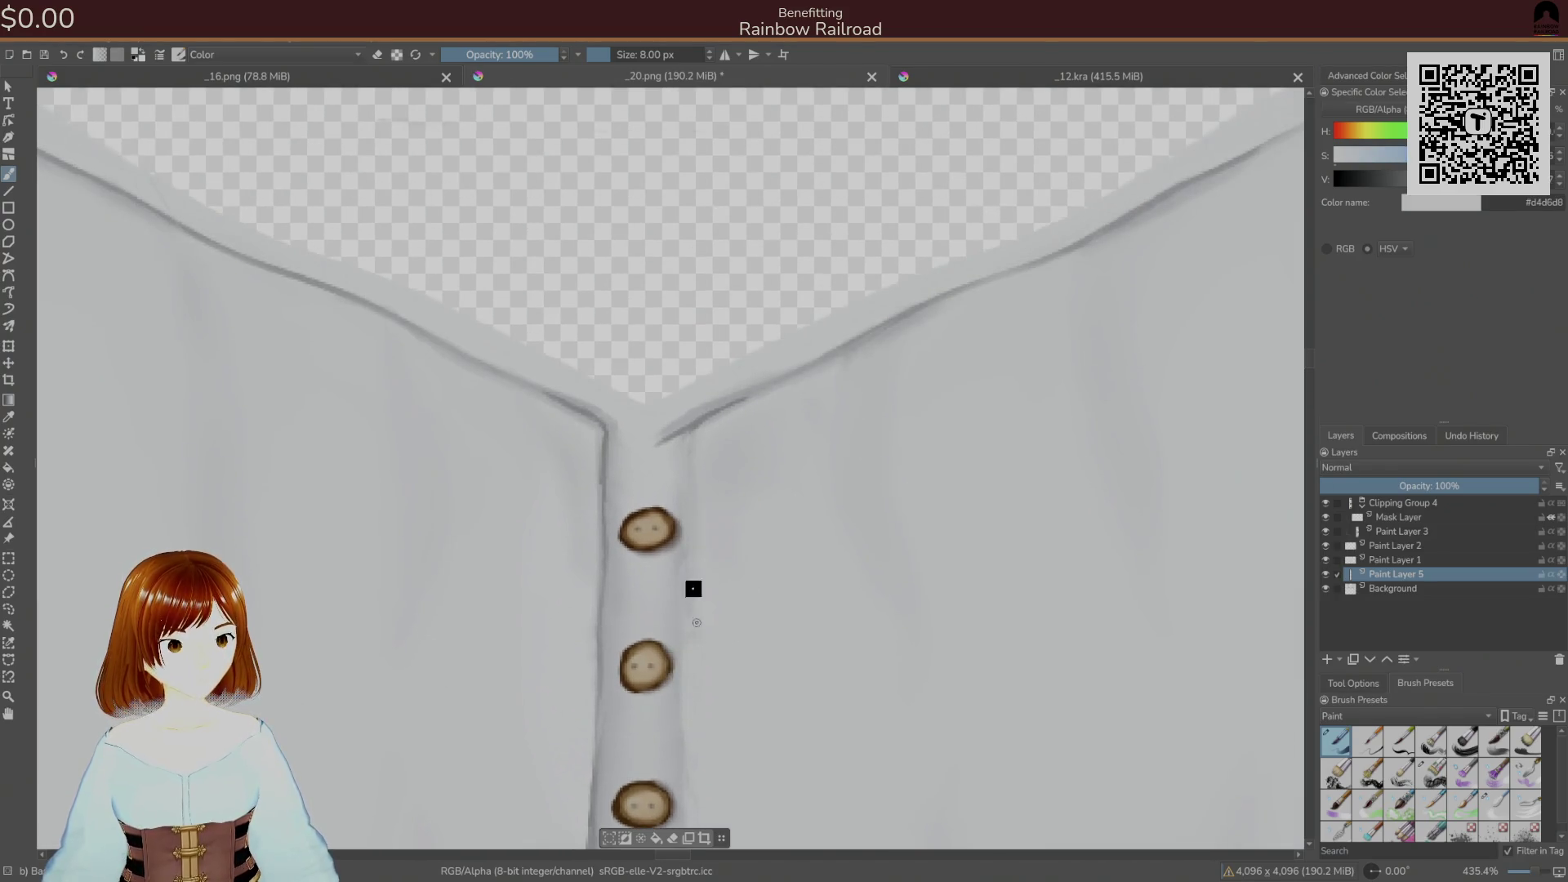
left_click(692, 454, "ctrl")
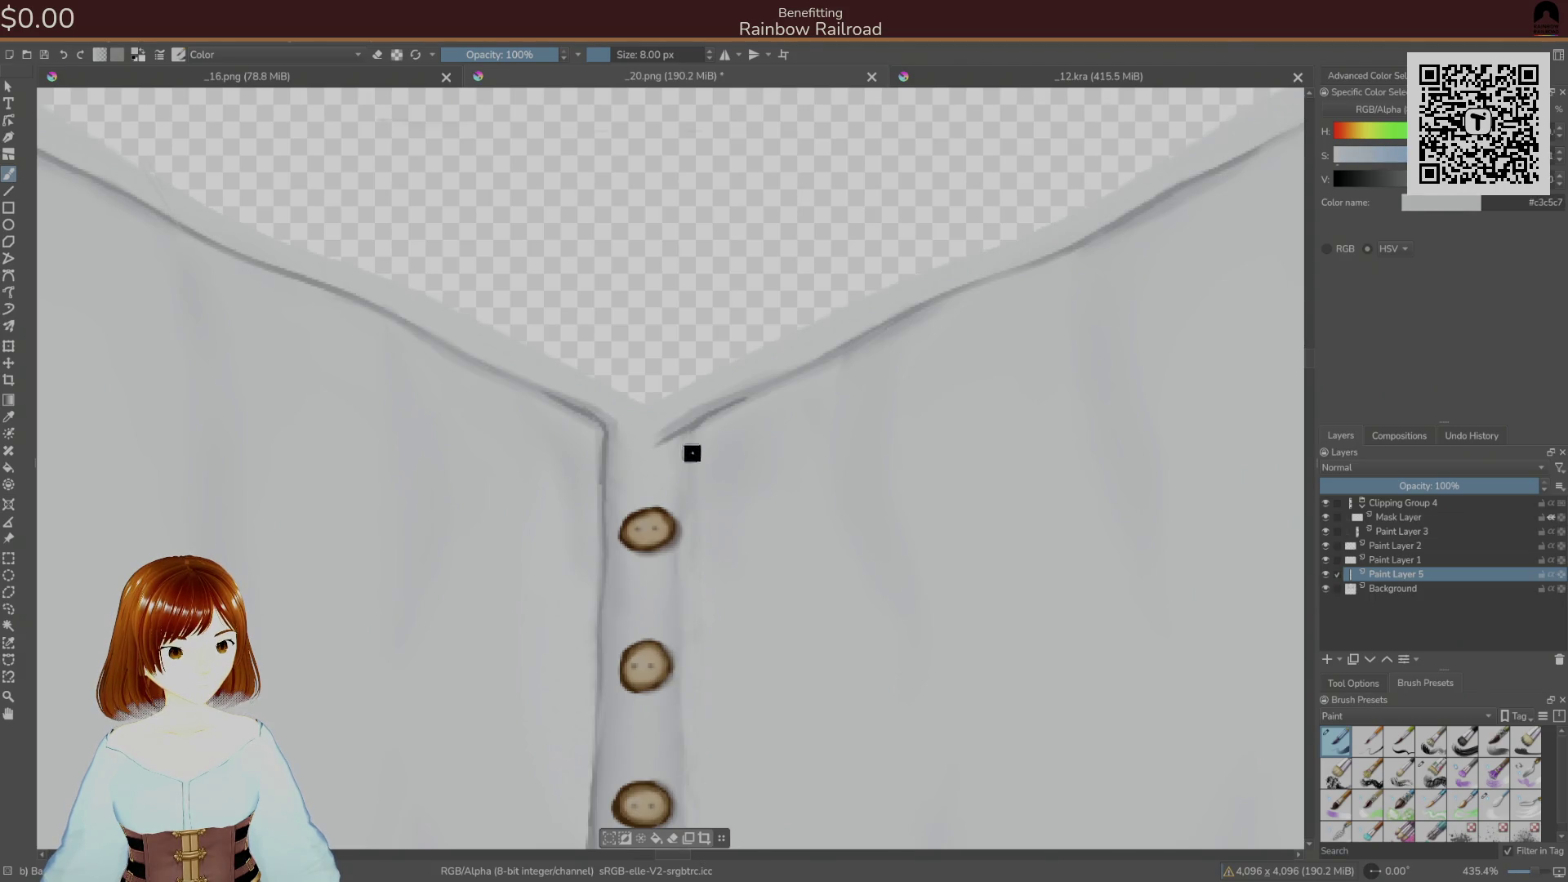
left_click(694, 676, "ctrl")
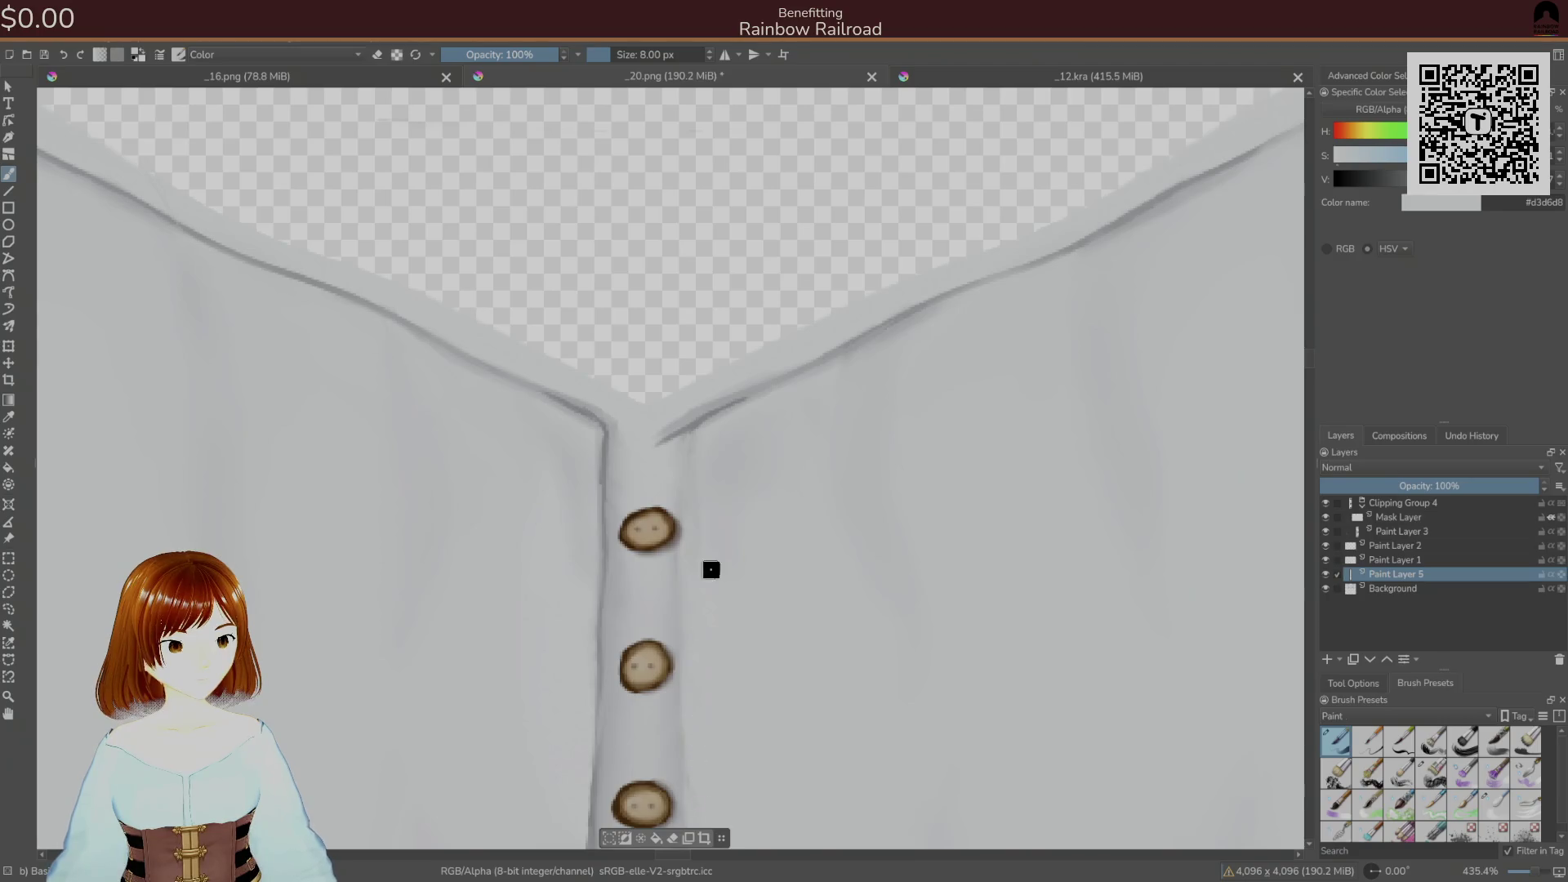
left_click(672, 440, "ctrl")
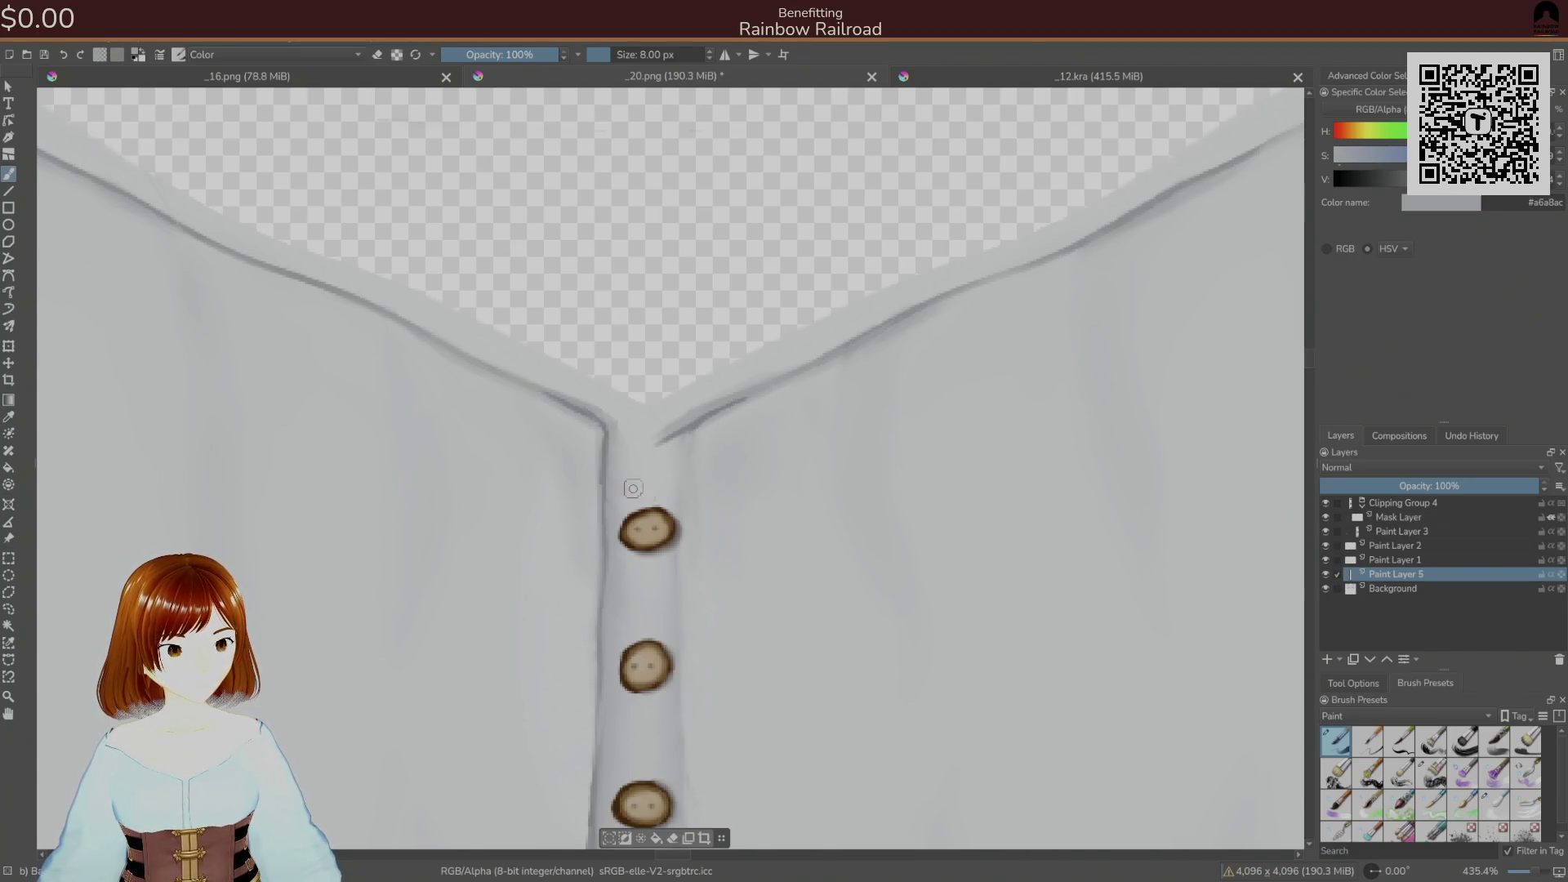
right_click(653, 544)
left_click(735, 535)
right_click(665, 451)
left_click(738, 501)
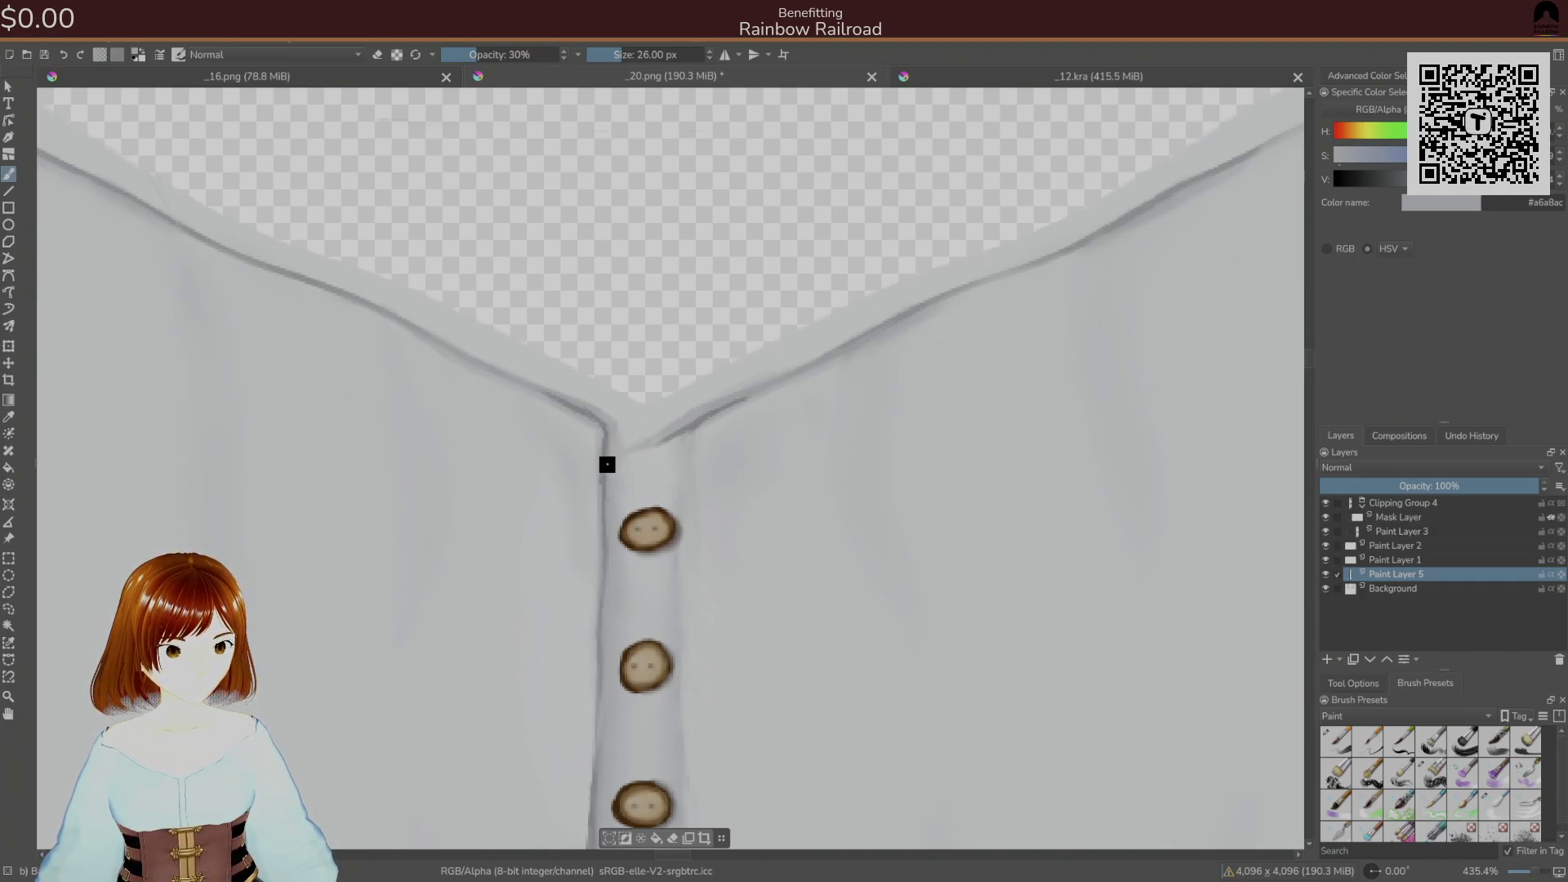
- Sample a darker neckline fold grey and raise the brush opacity to 100%
left_click(662, 436, "ctrl")
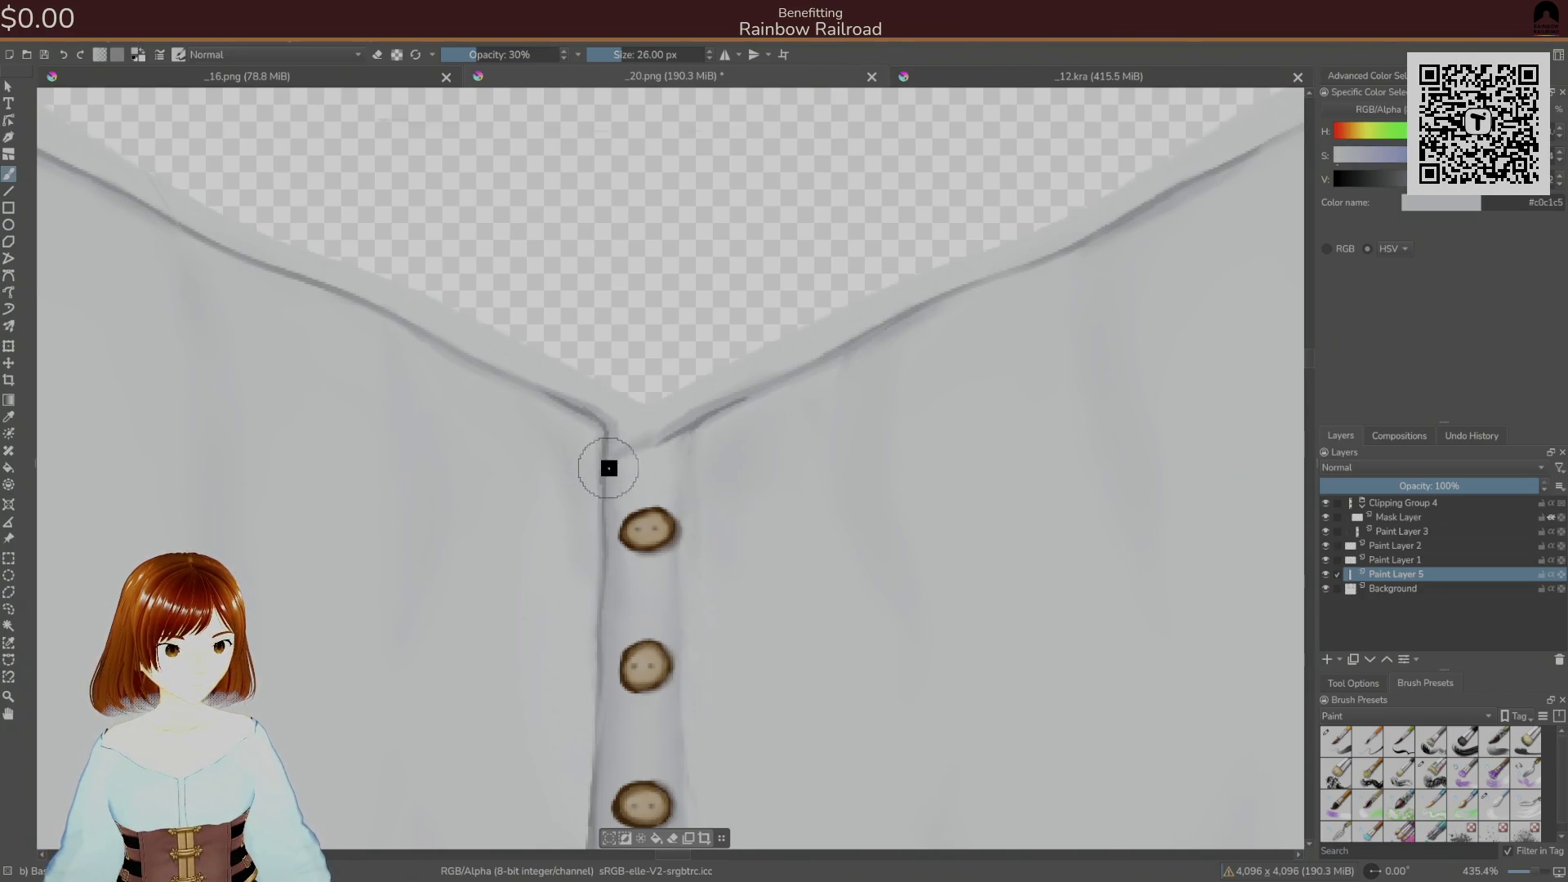
left_click(673, 438, "ctrl")
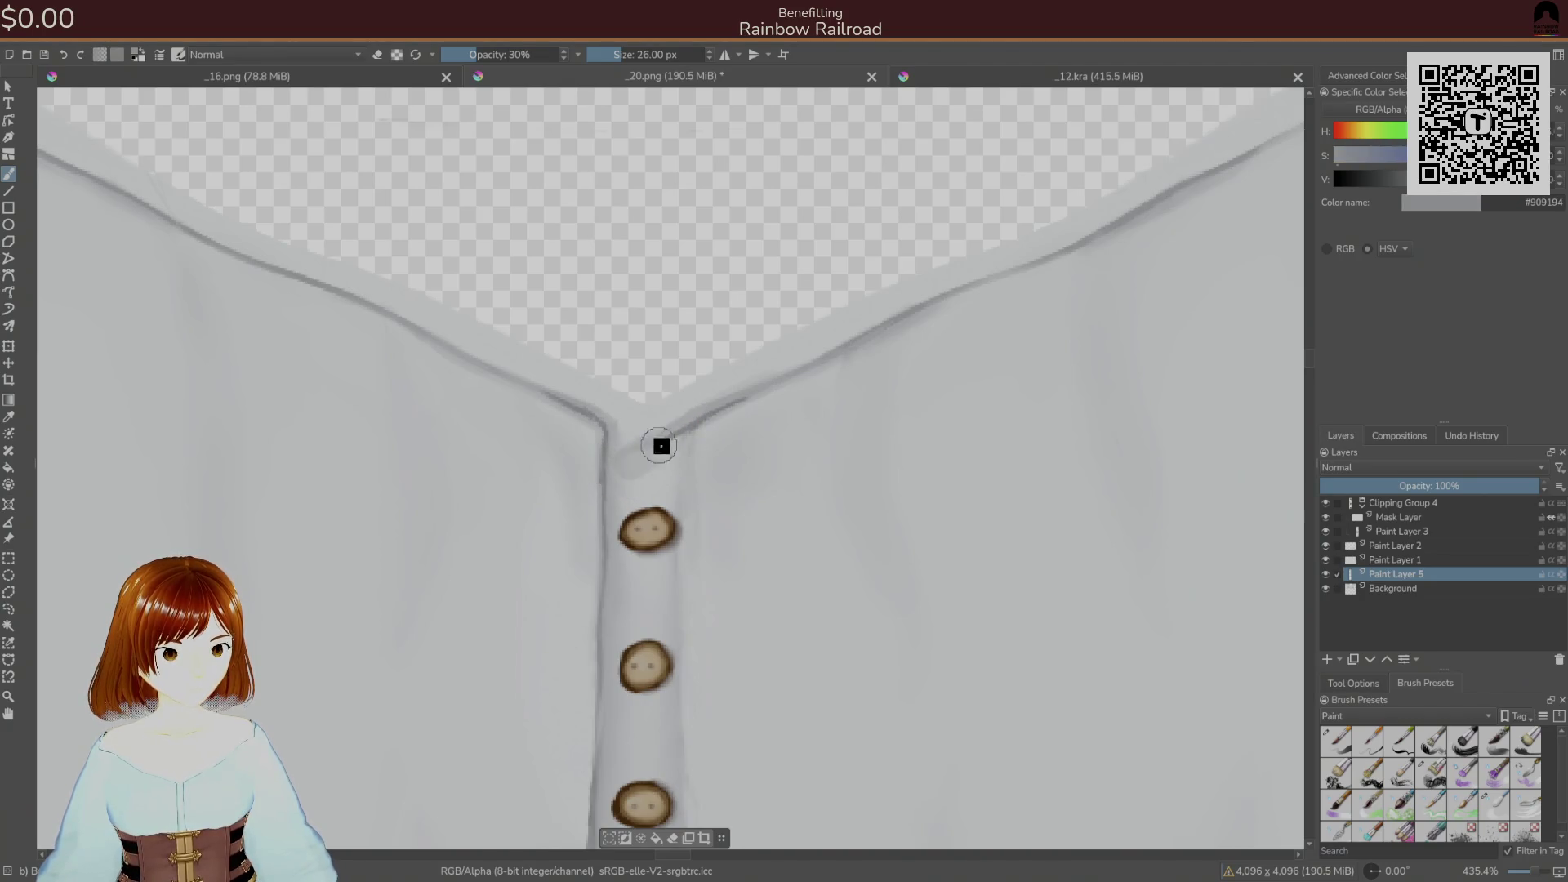
right_click(617, 438)
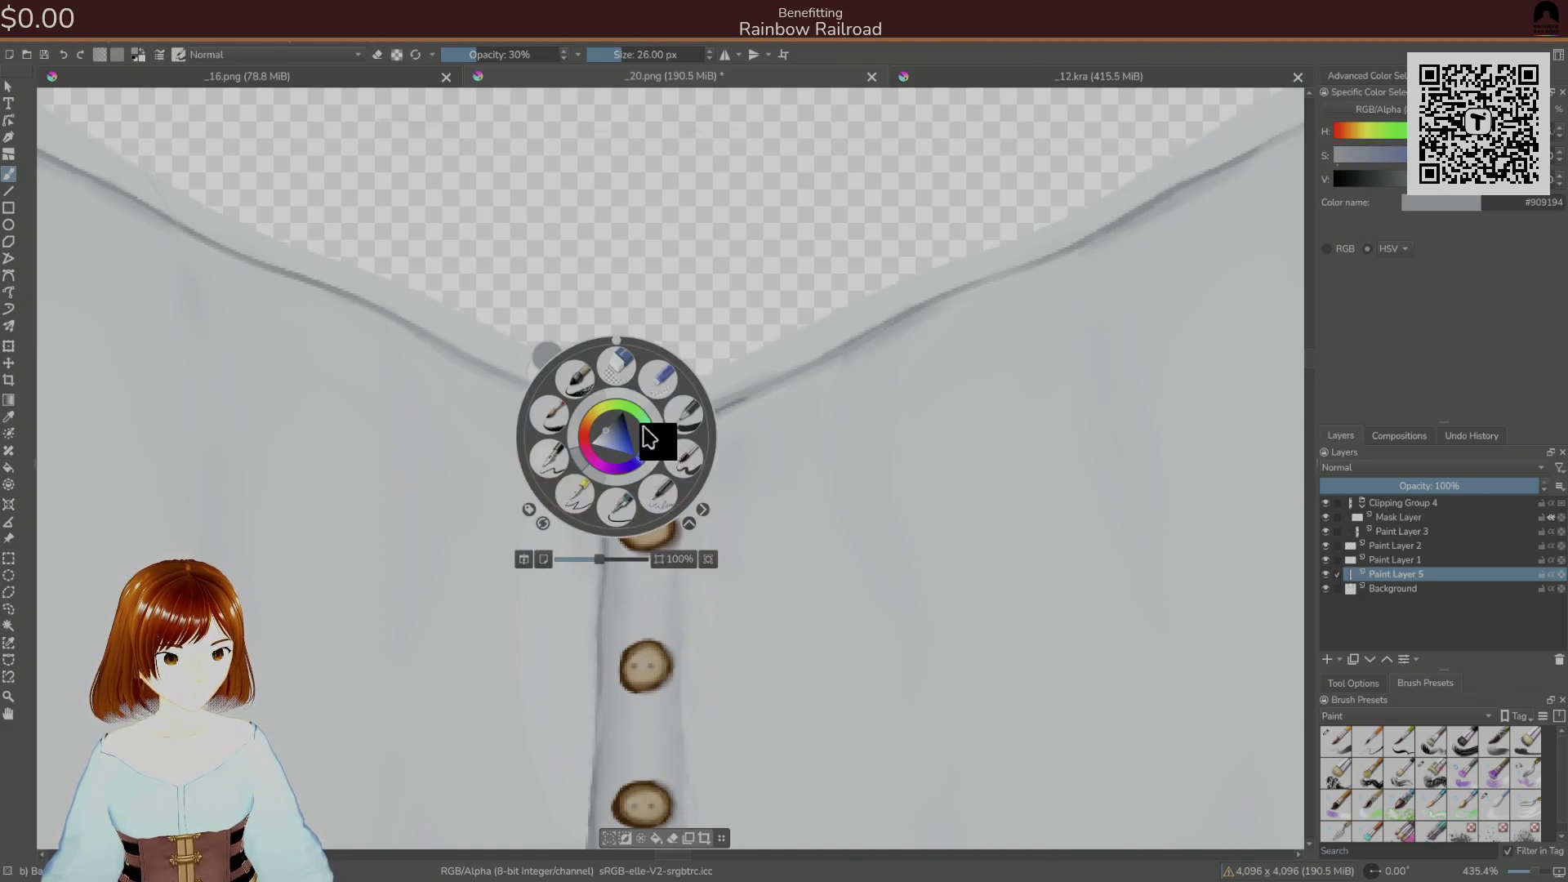
left_click(684, 463)
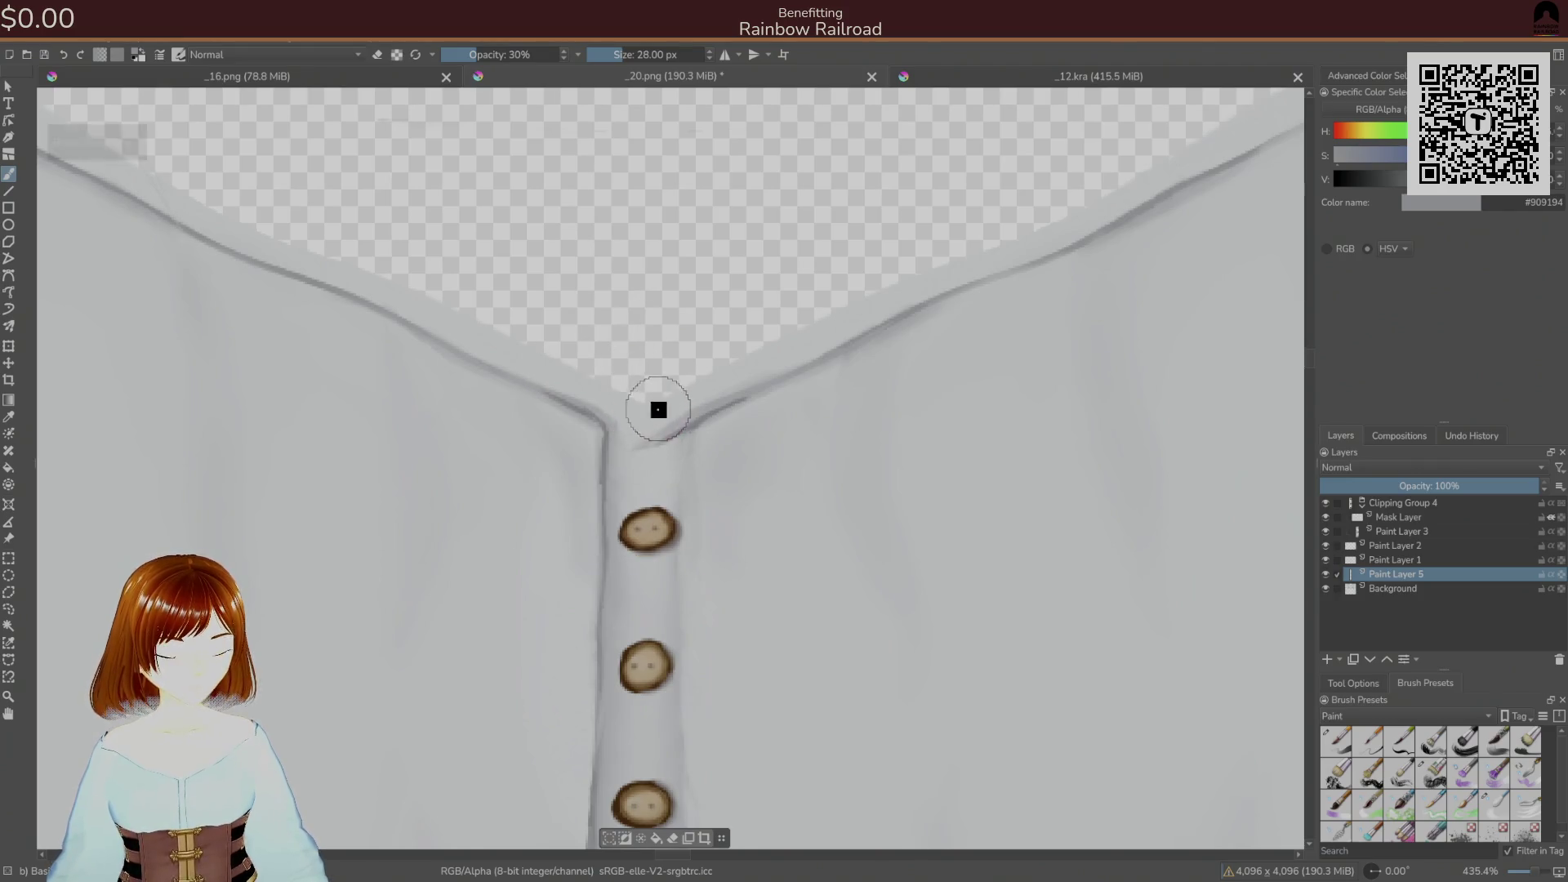
left_click(674, 431, "ctrl")
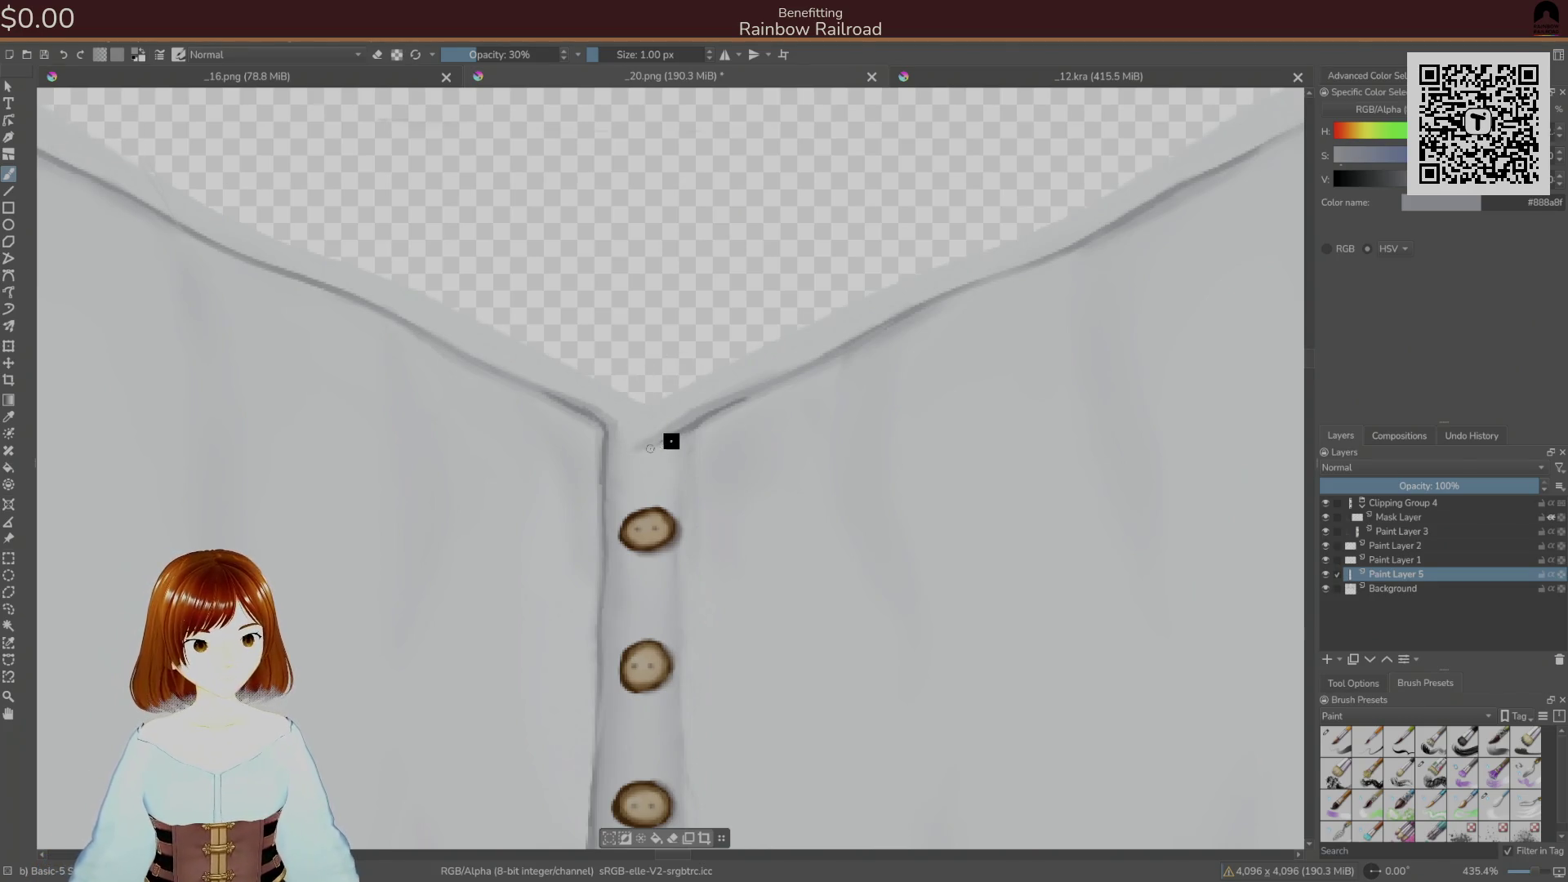
left_click(671, 441, "ctrl")
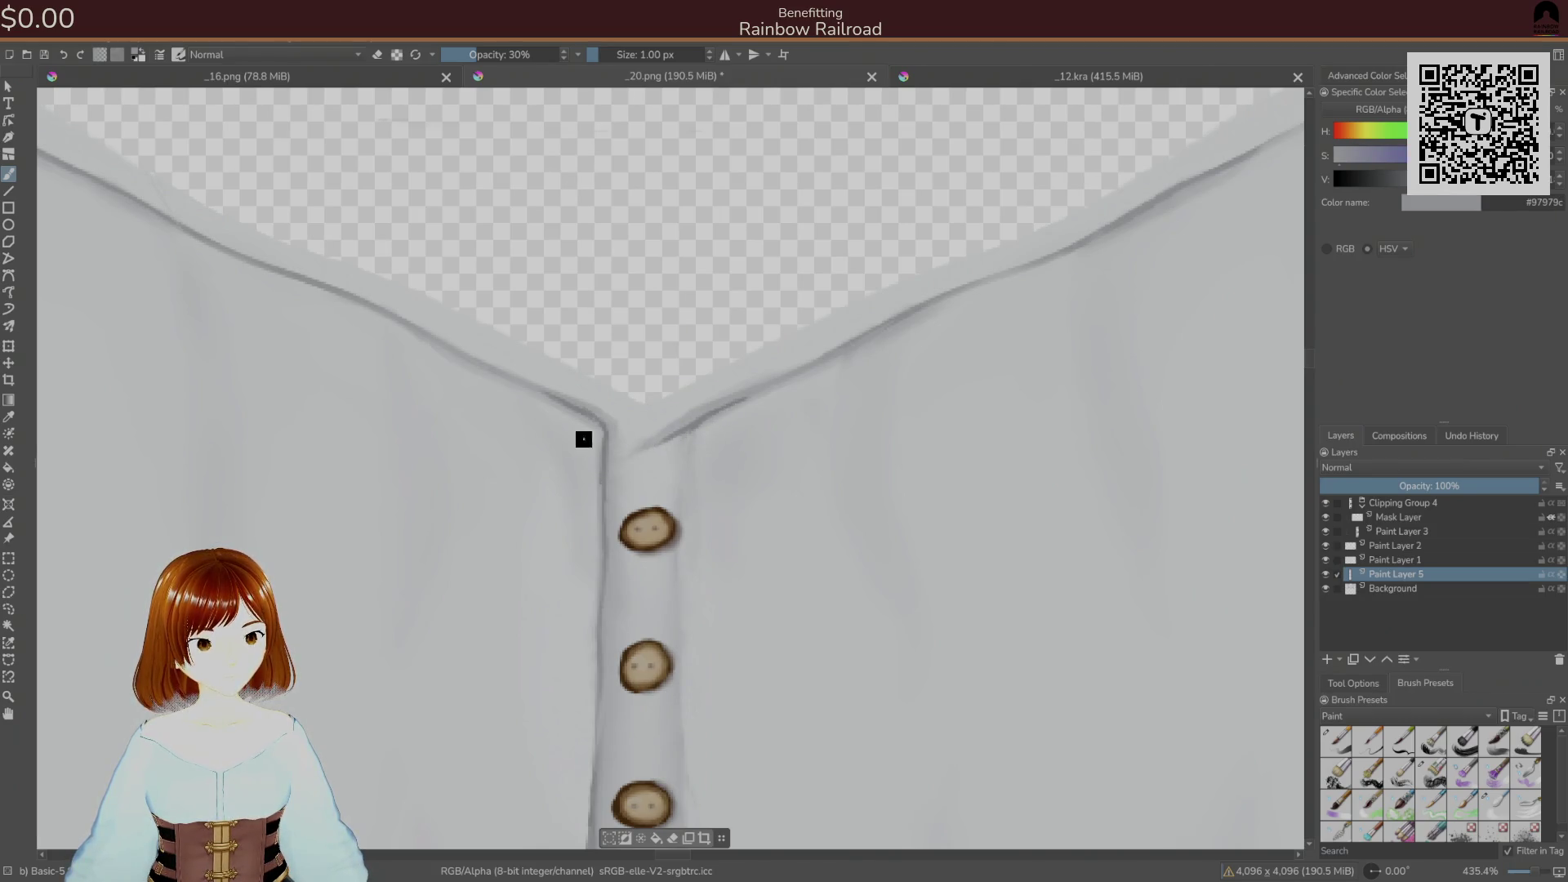
left_click_drag(500, 54, 585, 55)
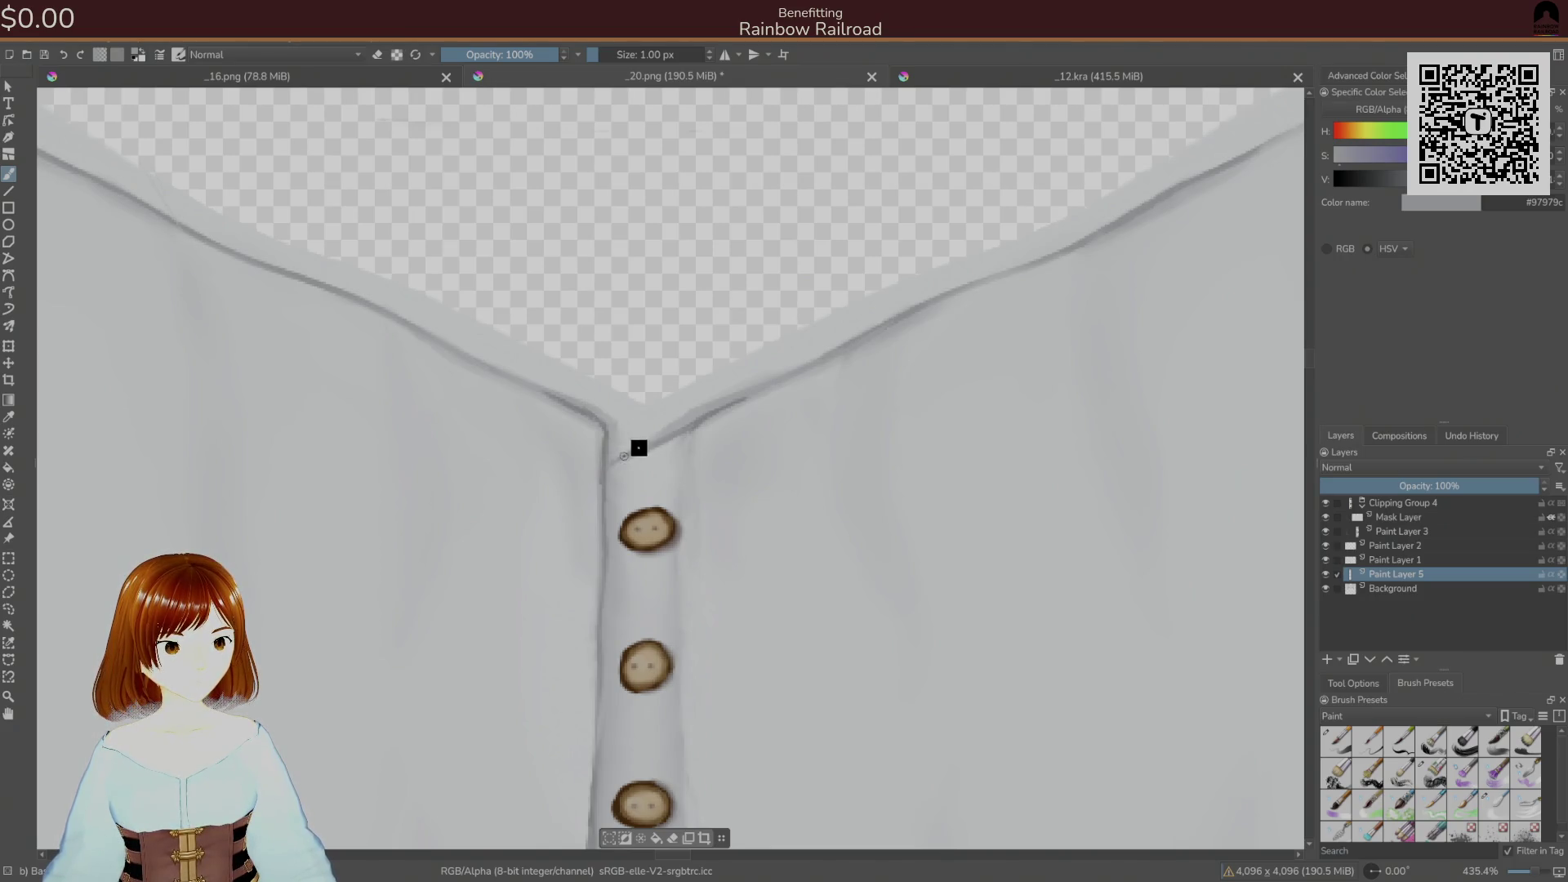
scroll(697, 501, "down", 3)
- Sample several light and dark greys from the collar seam and the surrounding shirt
scroll(687, 511, "up", 6)
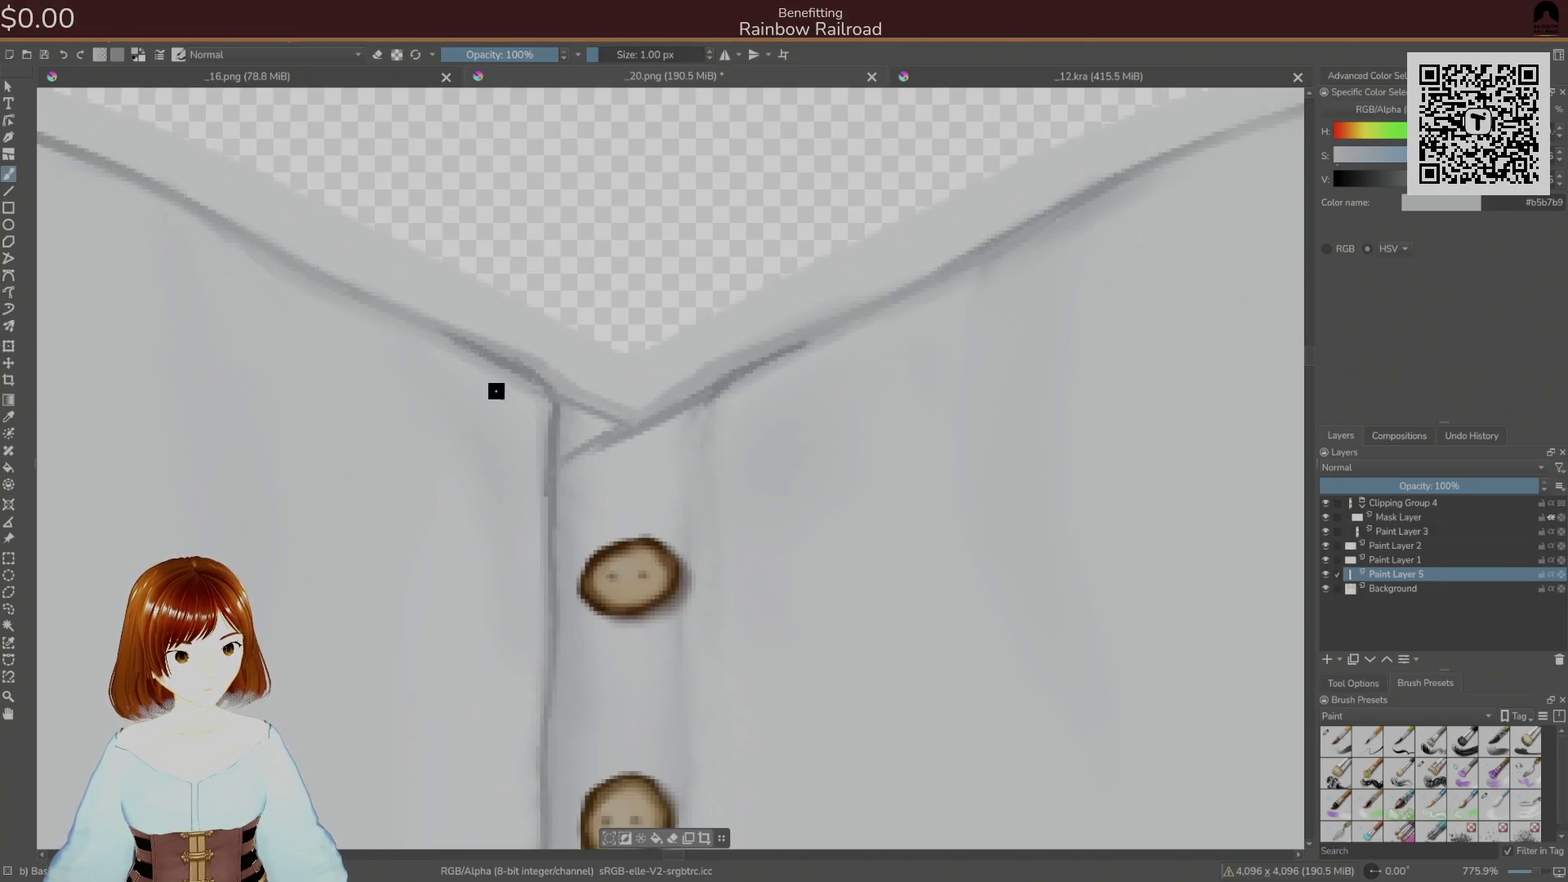
left_click(588, 424, "ctrl")
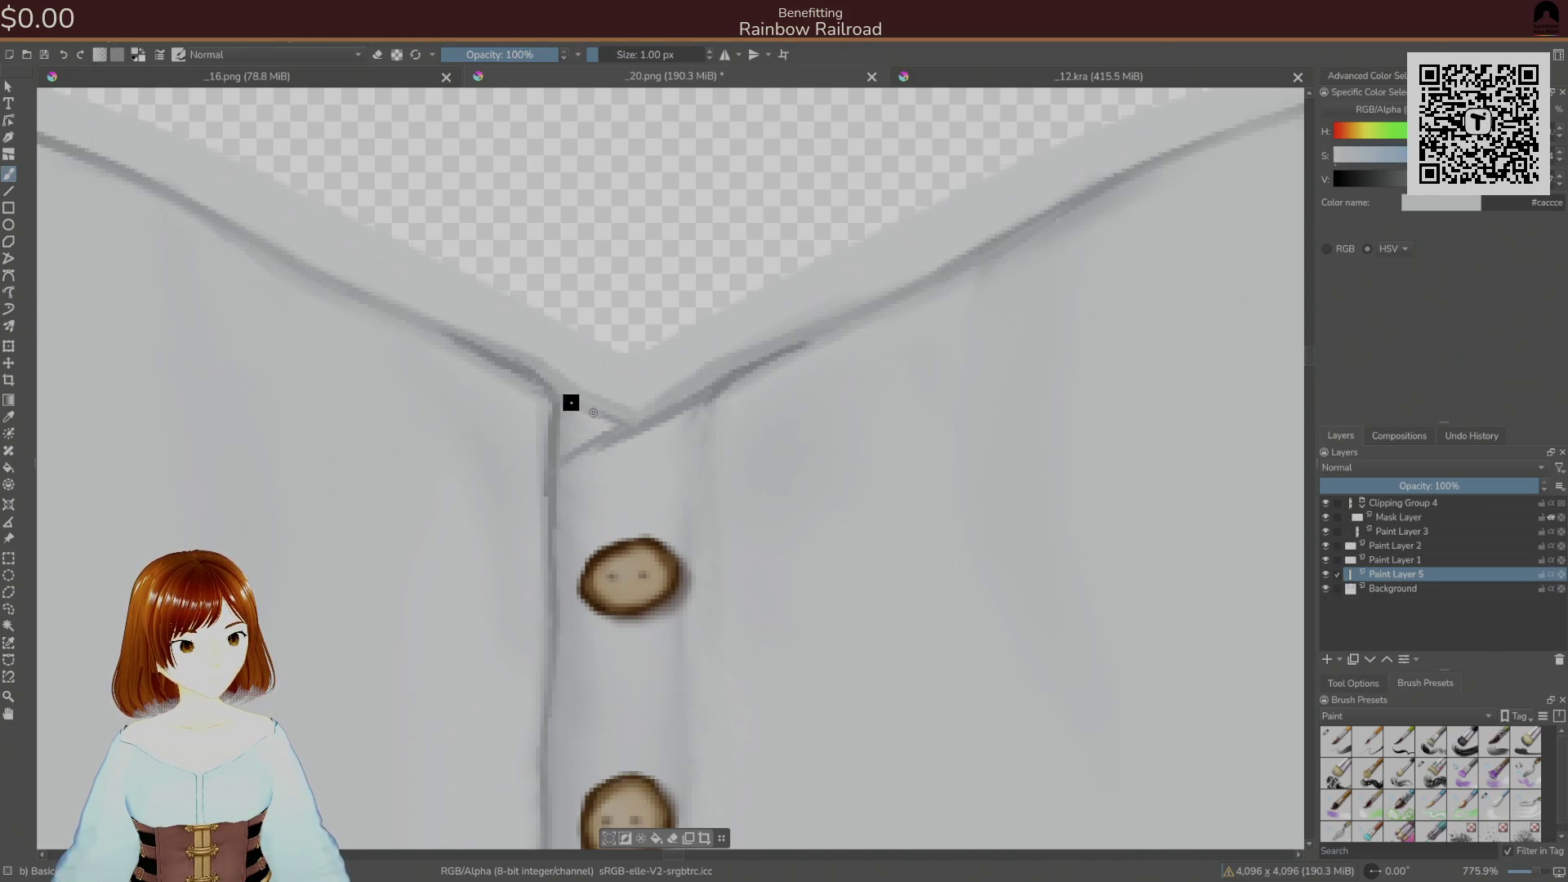
left_click(605, 420, "ctrl")
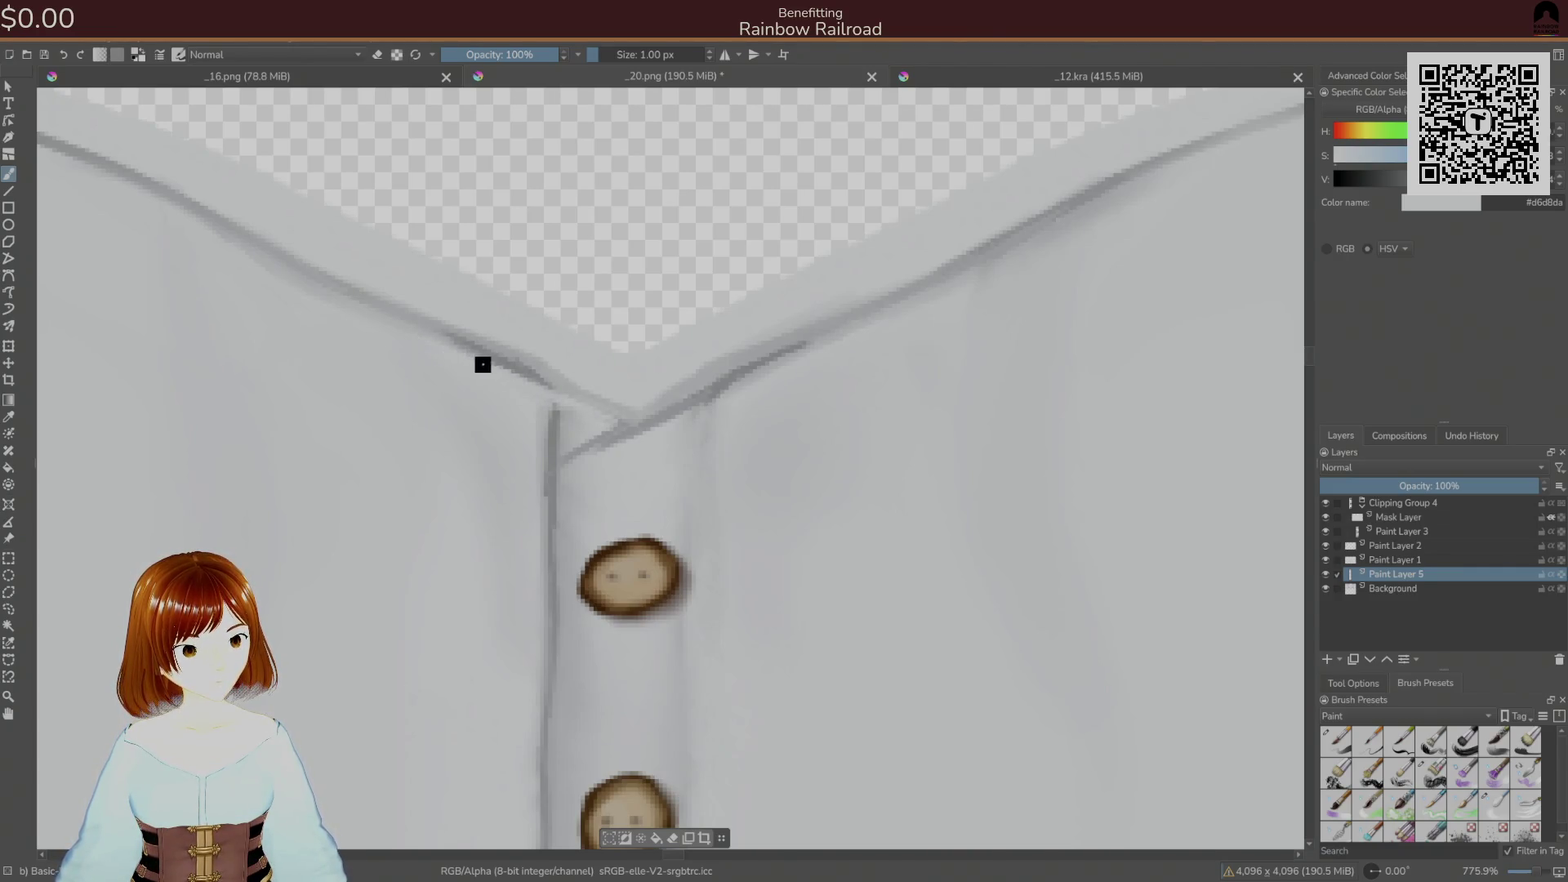
left_click(571, 396, "ctrl")
left_click(507, 366, "ctrl")
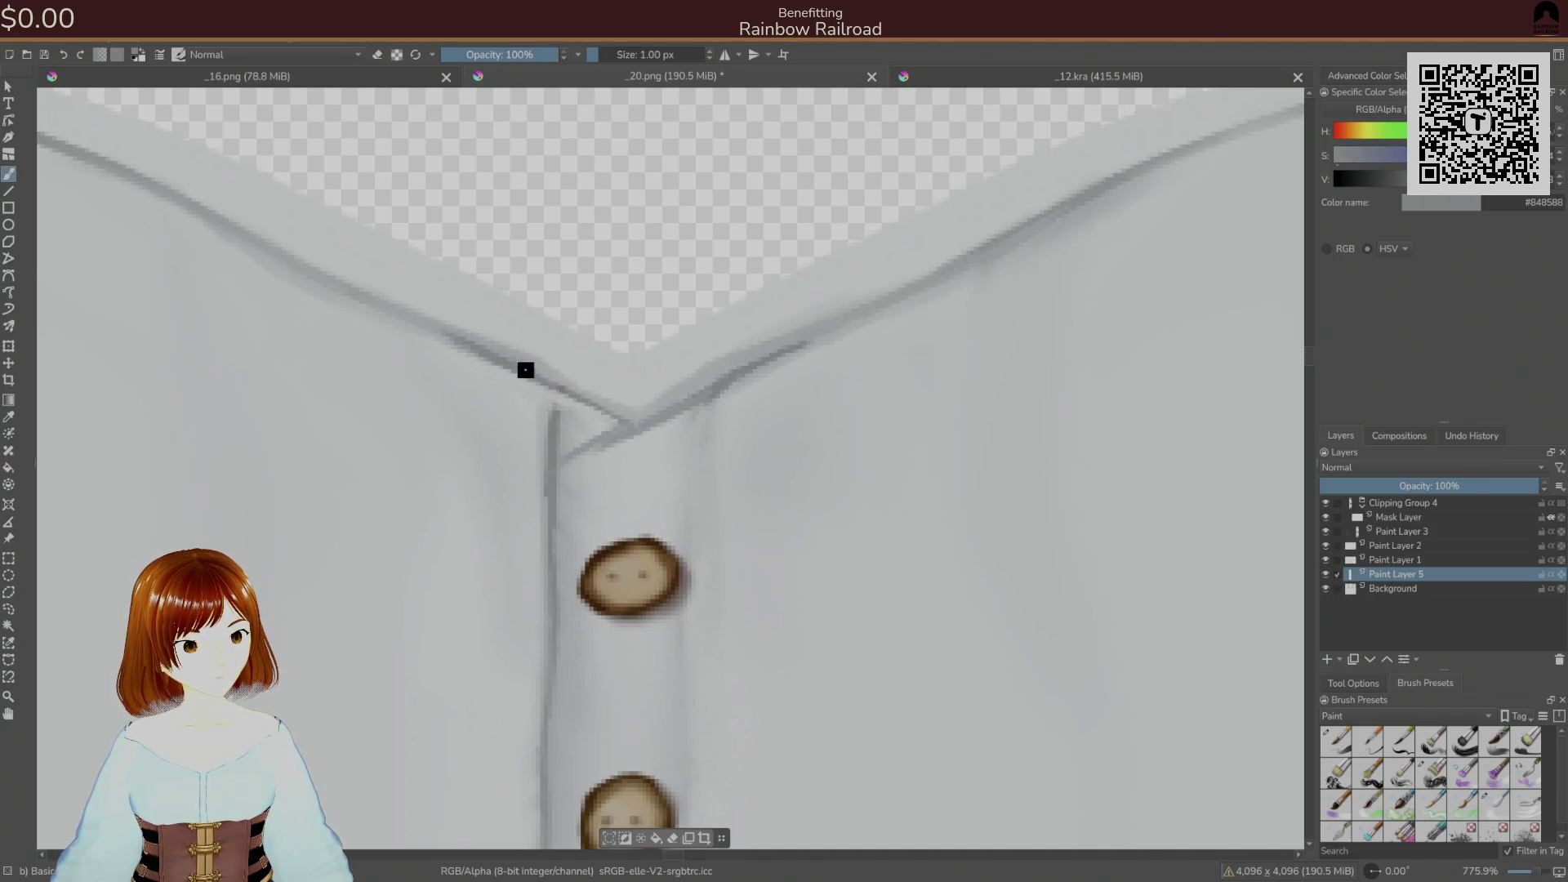
left_click(574, 427, "ctrl")
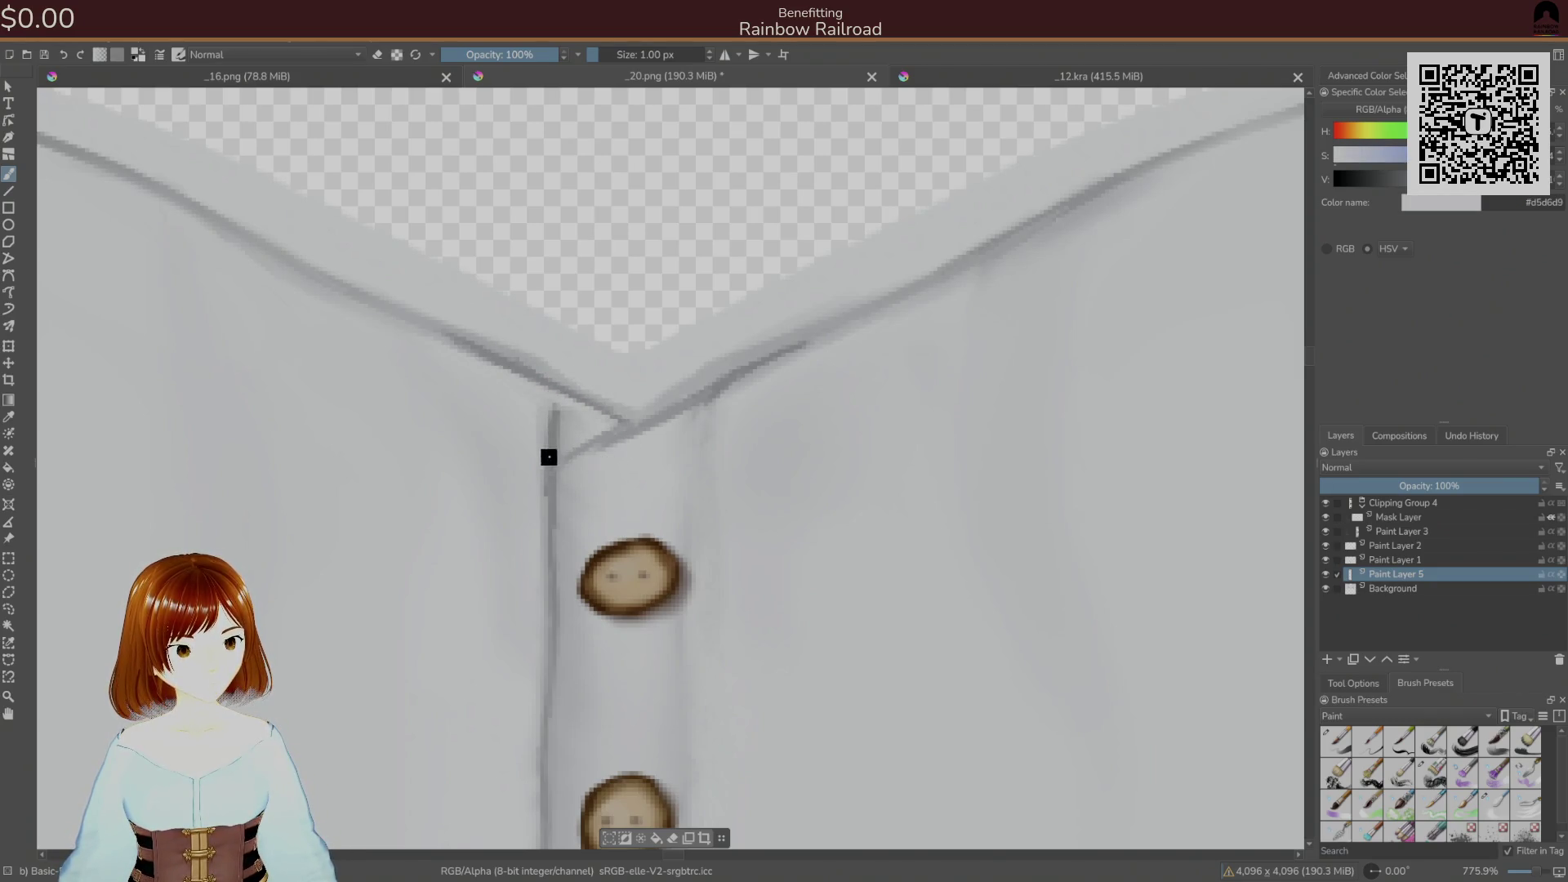
left_click(559, 442, "ctrl")
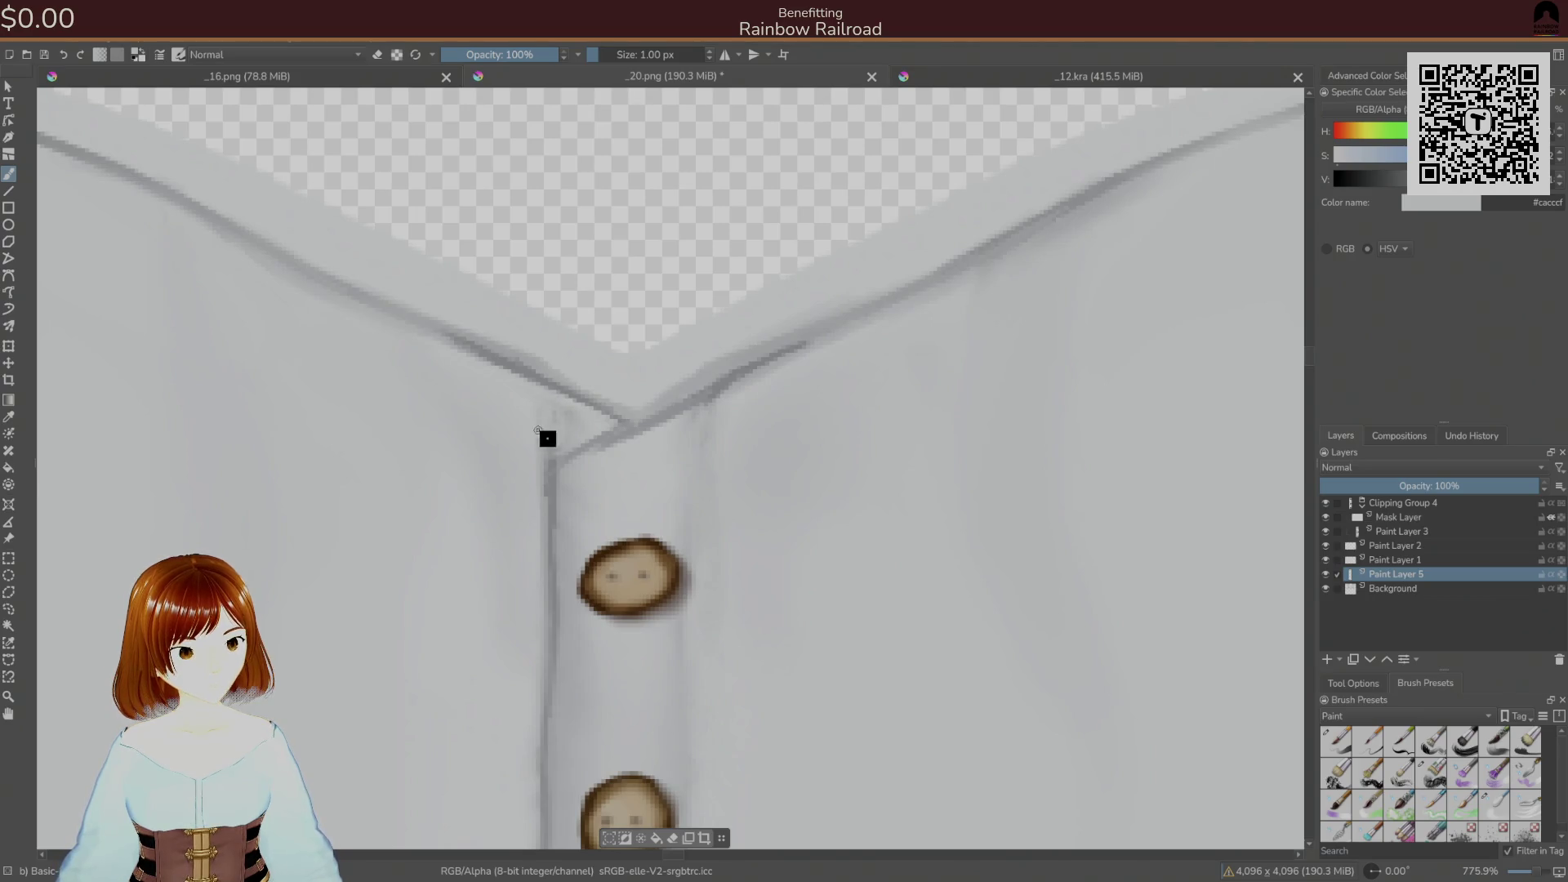
mouse_move(613, 460)
left_mouse_down()
mouse_move(637, 523)
mouse_move(658, 499)
mouse_move(634, 476)
left_mouse_up()
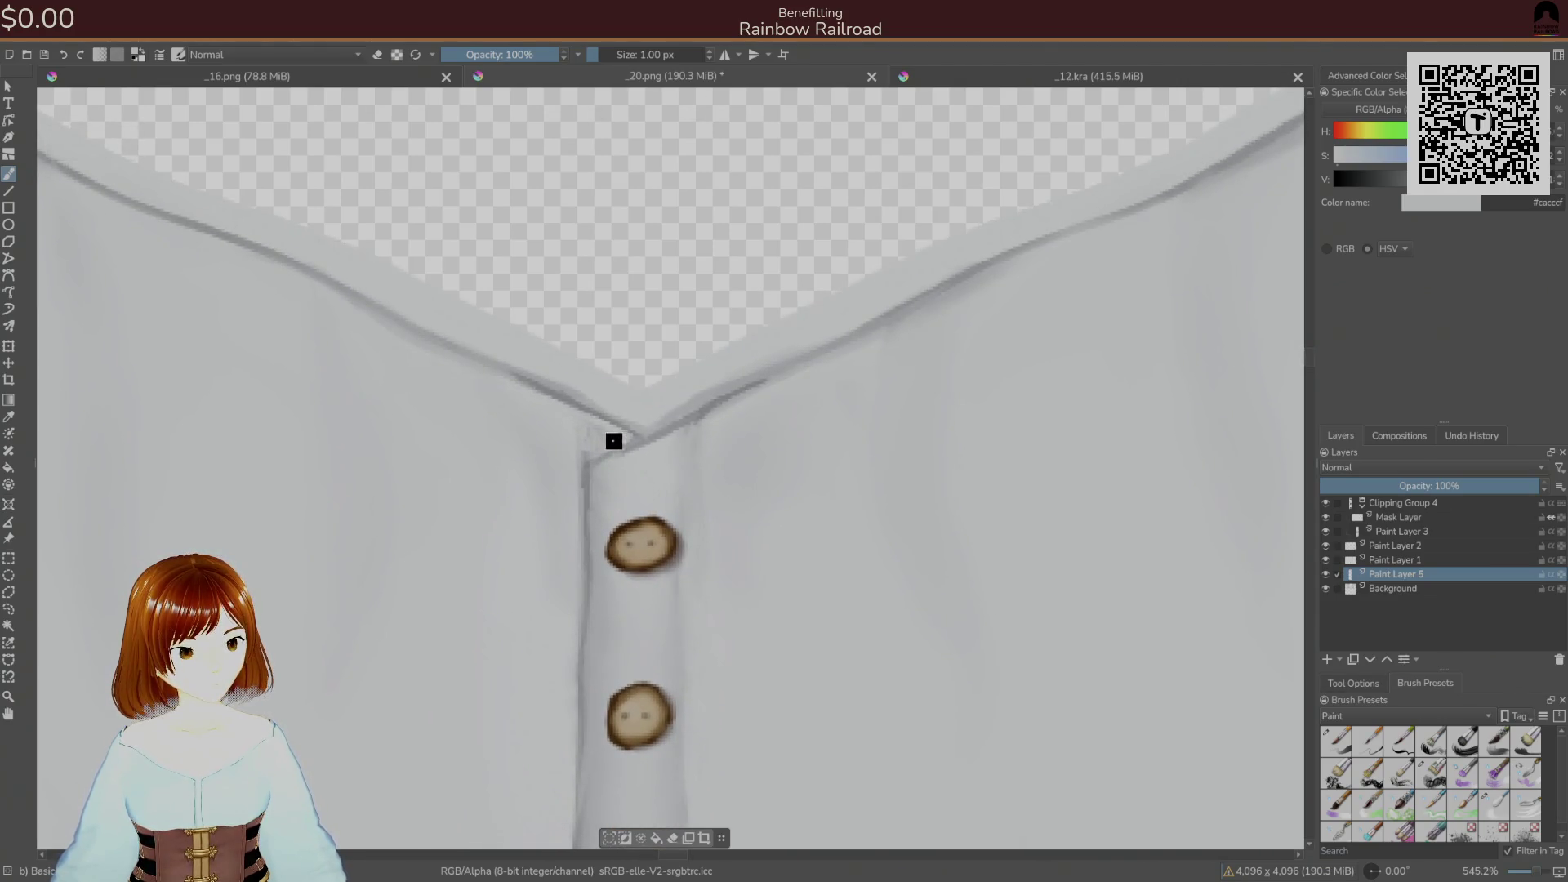
mouse_move(616, 433)
left_mouse_down()
mouse_move(634, 458)
mouse_move(643, 411)
left_mouse_up()
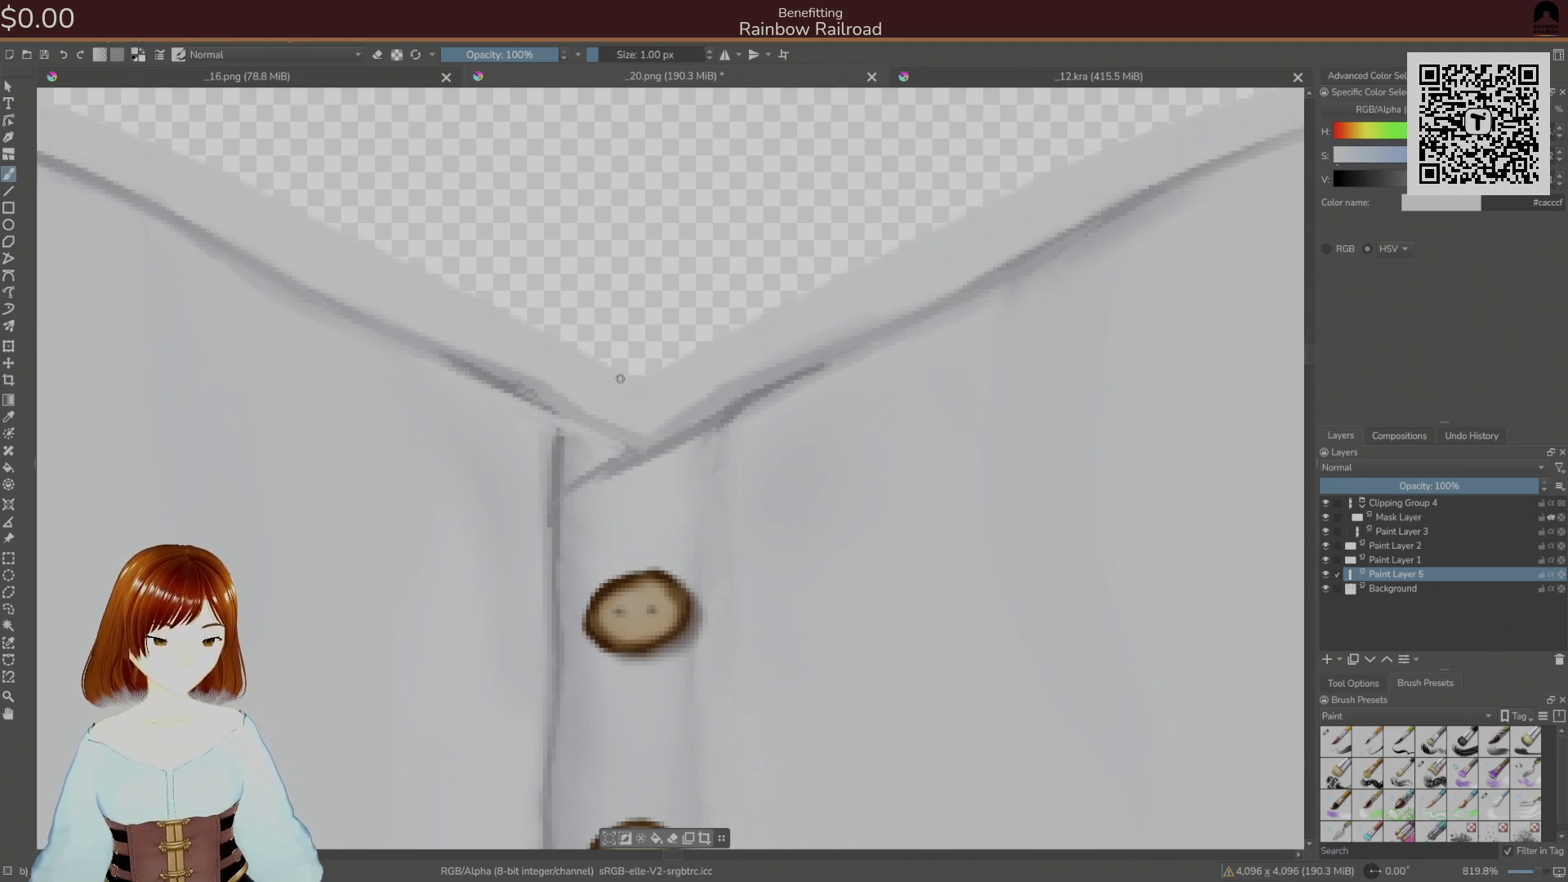
- Paint two thin light grey strokes along the collar line with the 1 px brush
left_click(565, 436, "ctrl")
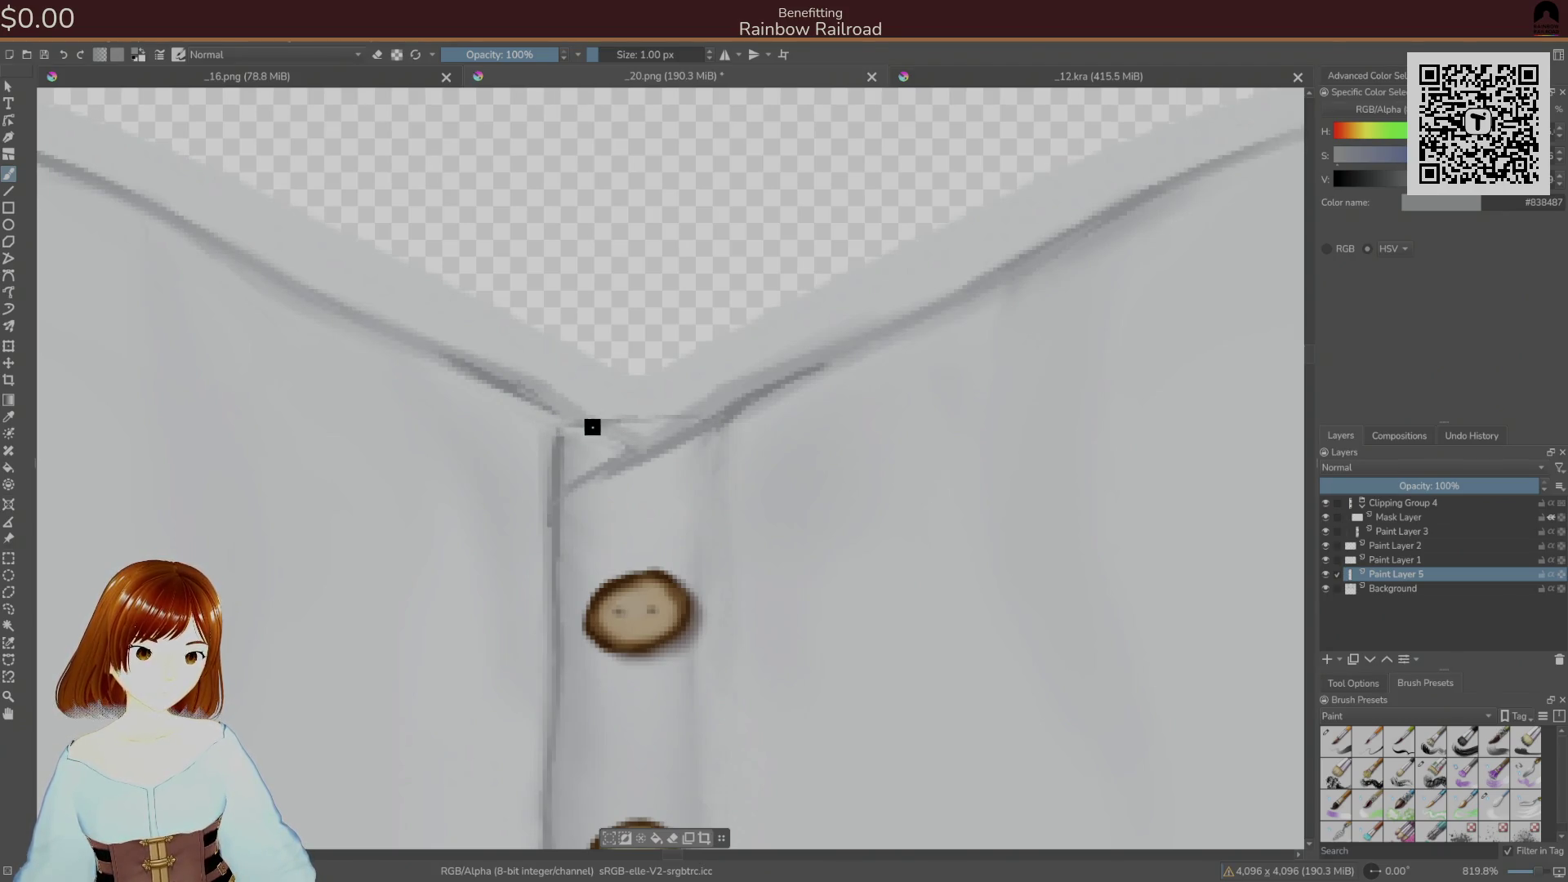
left_click_drag(719, 405, 573, 421)
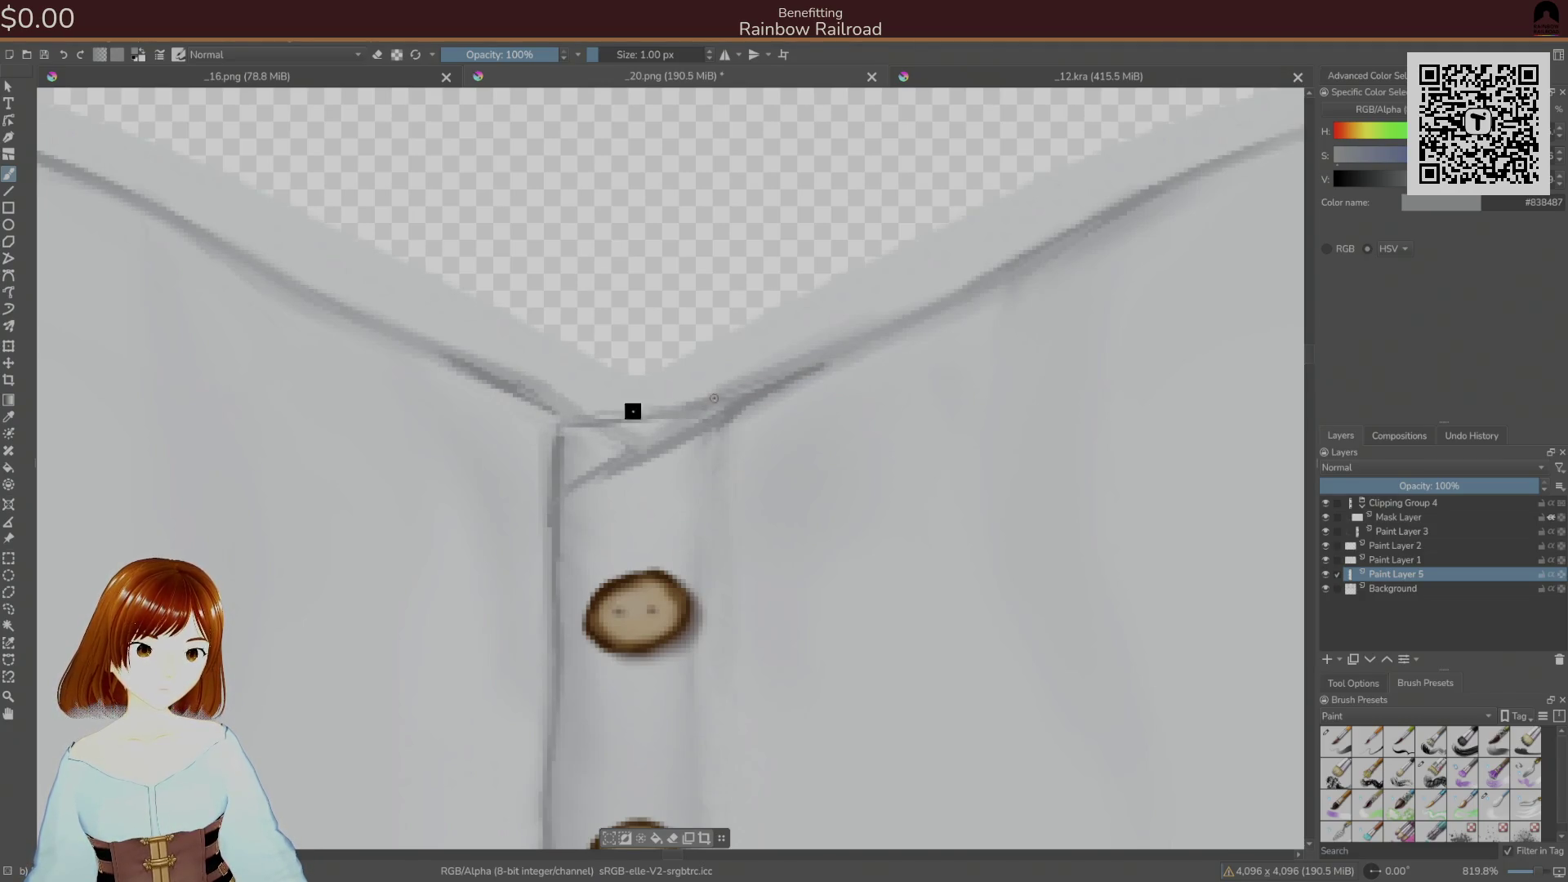
left_click(591, 455, "ctrl")
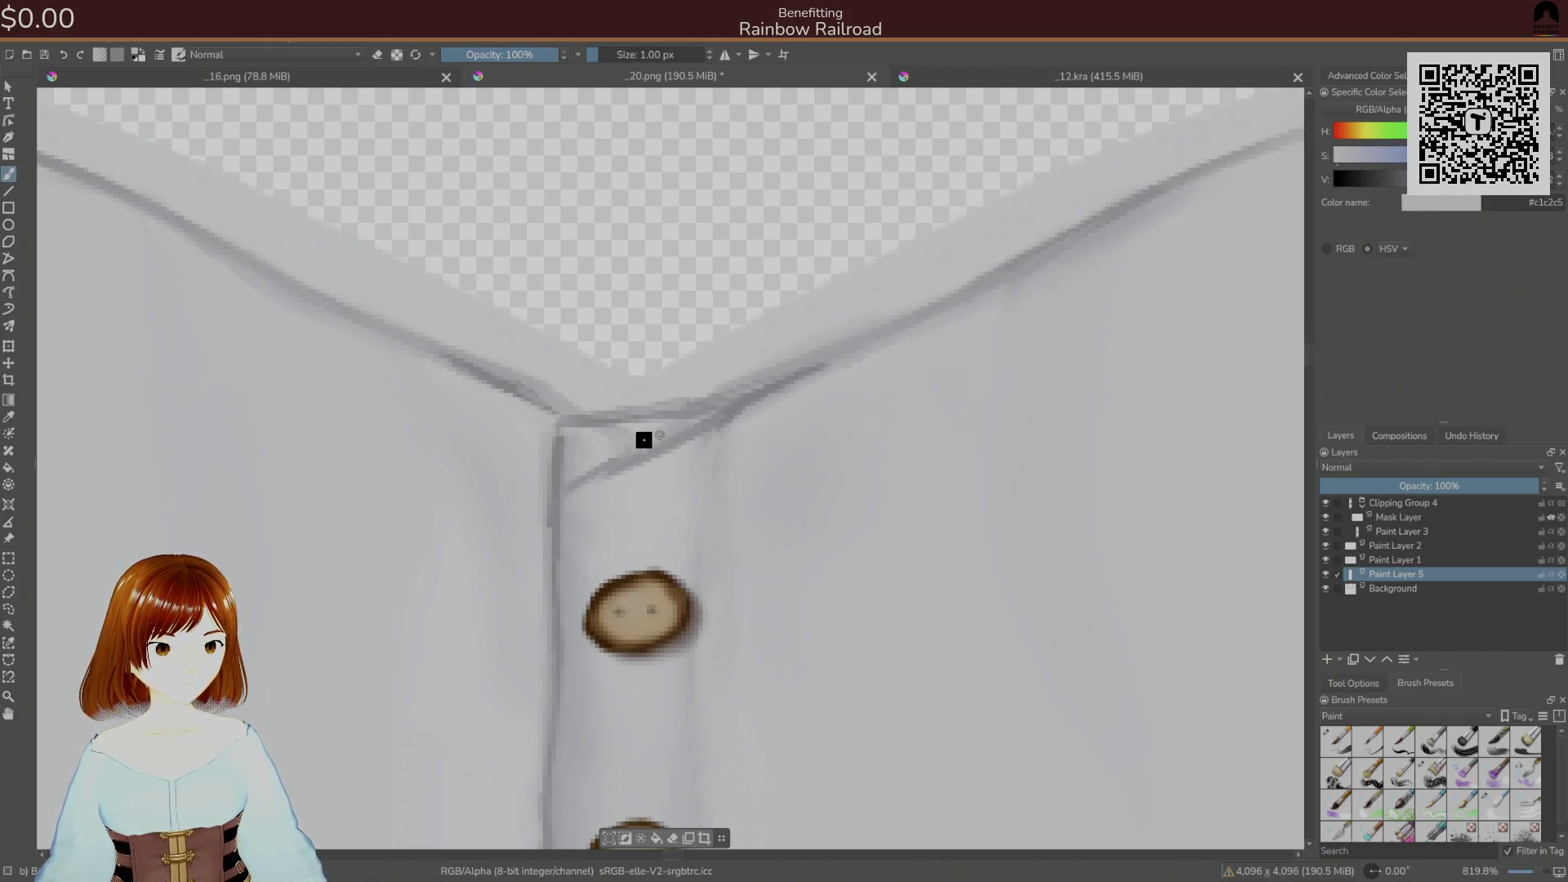
left_click(585, 422, "ctrl")
left_click_drag(585, 422, 659, 428, "ctrl")
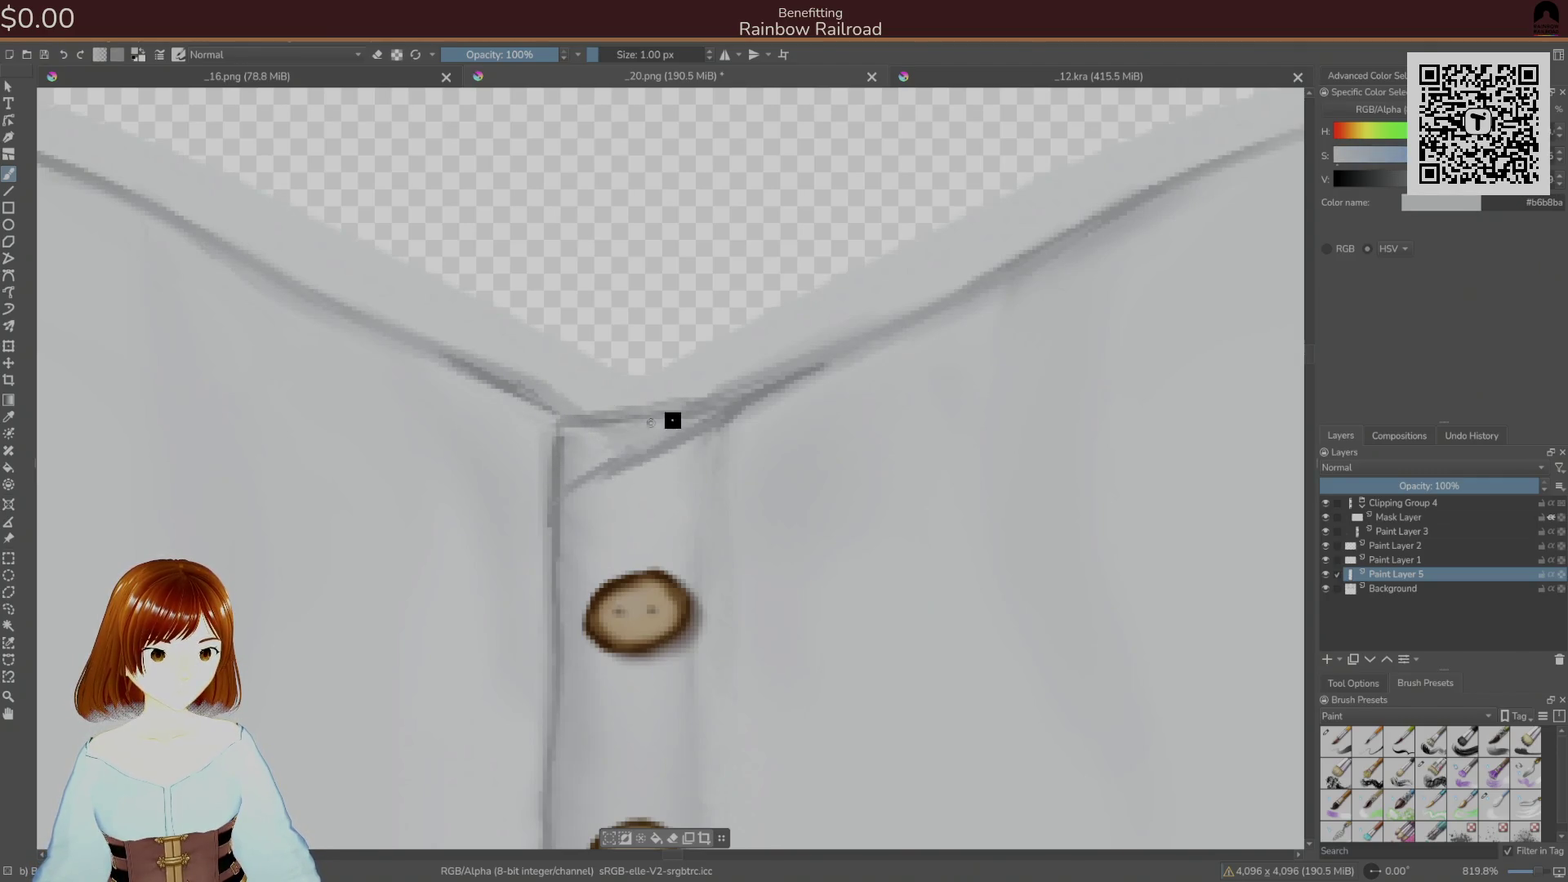
left_click(602, 507, "ctrl")
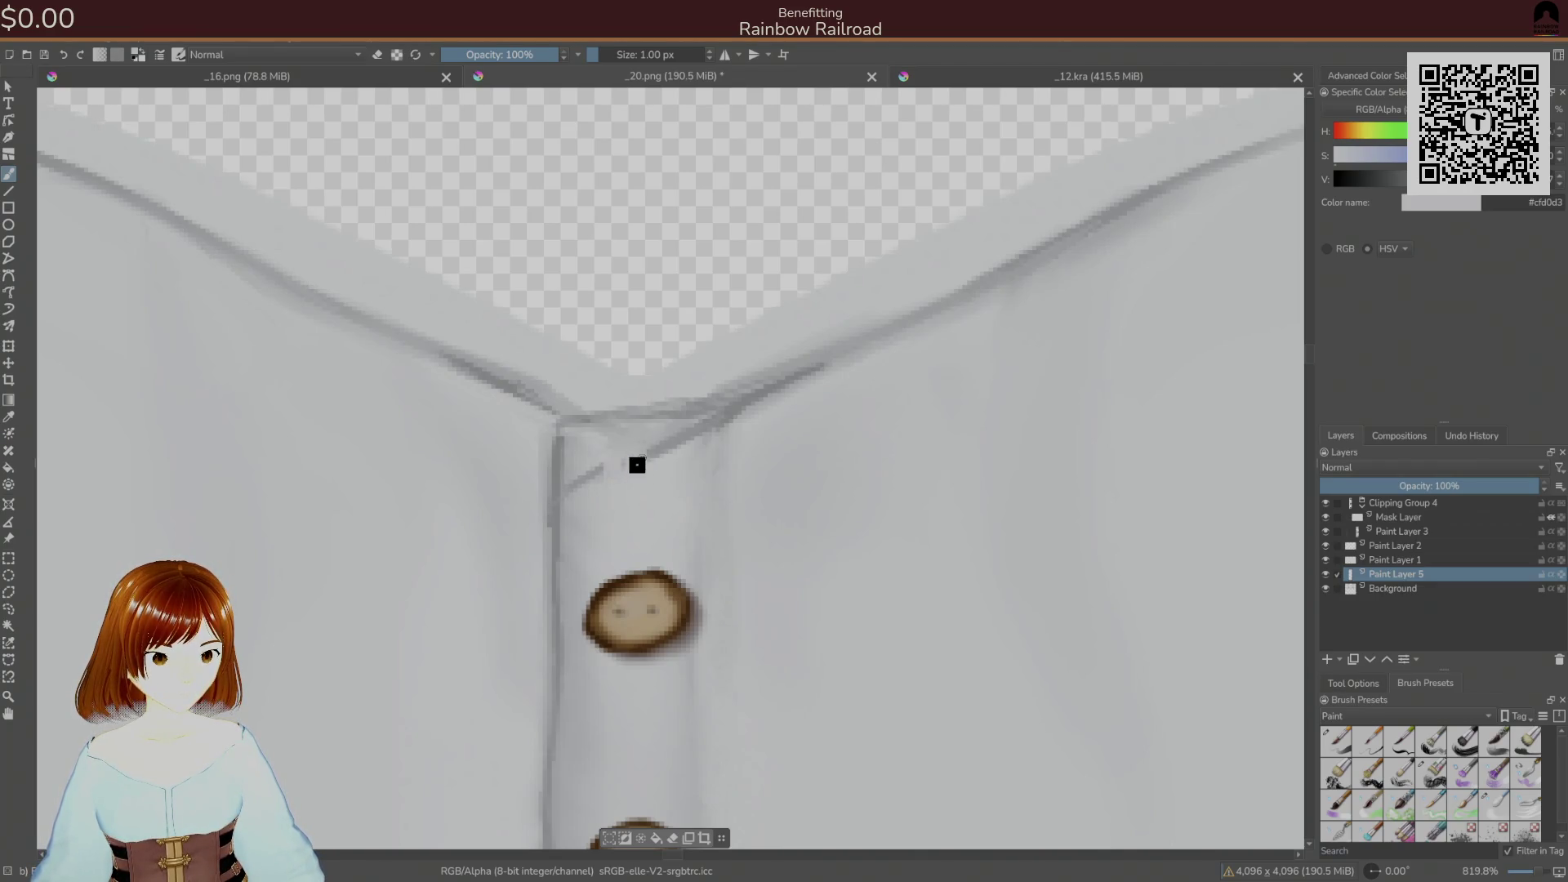
left_click_drag(627, 461, 672, 447)
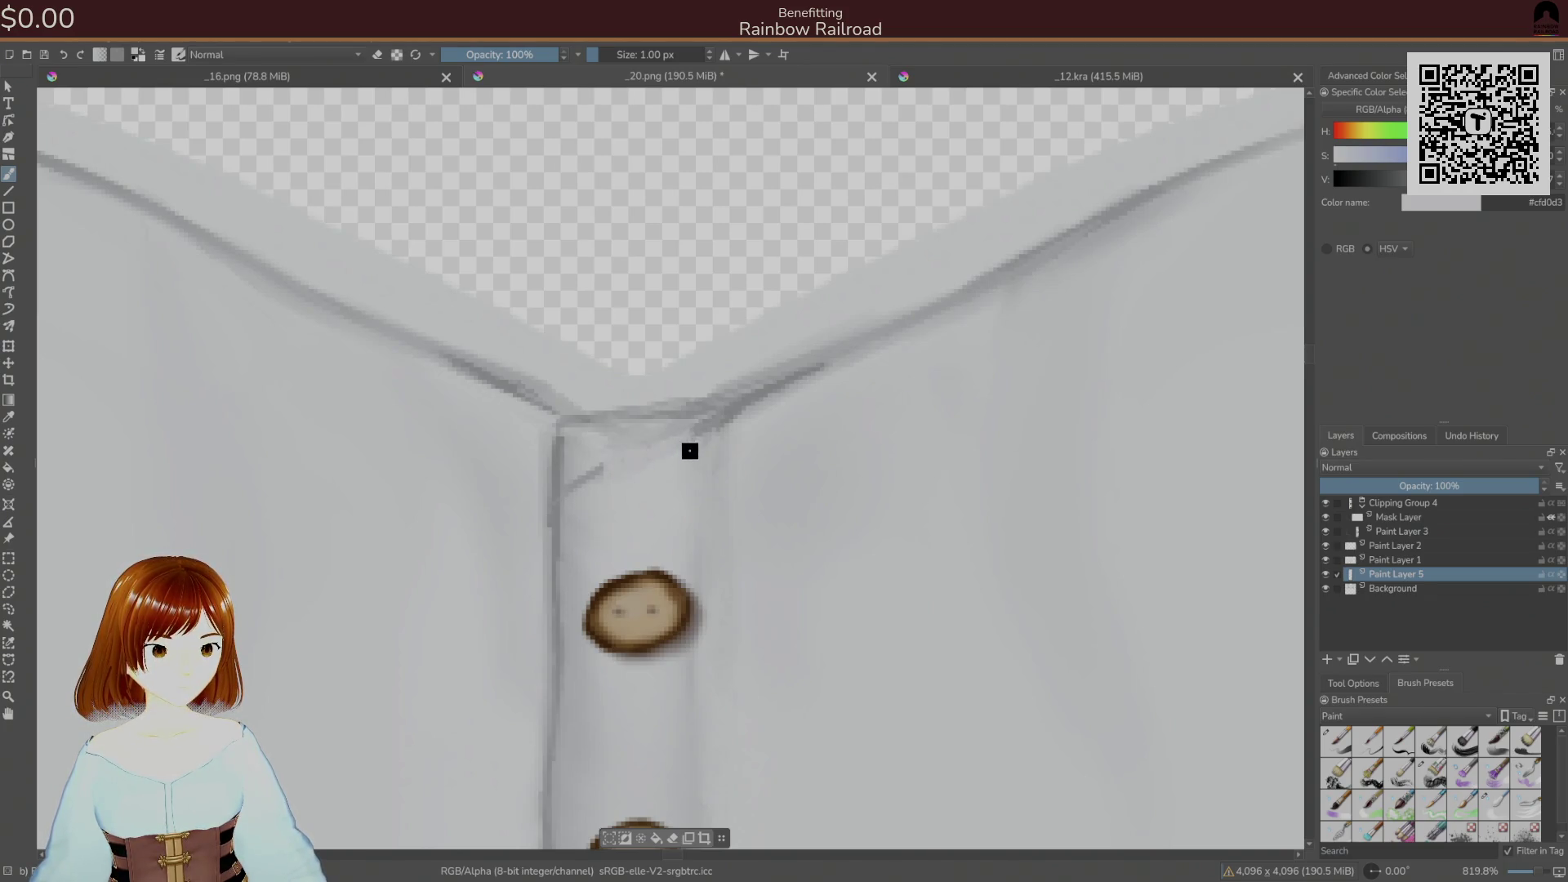
- Sample a pale grey near the fold and enlarge the brush to 2 px
left_click(560, 509, "ctrl")
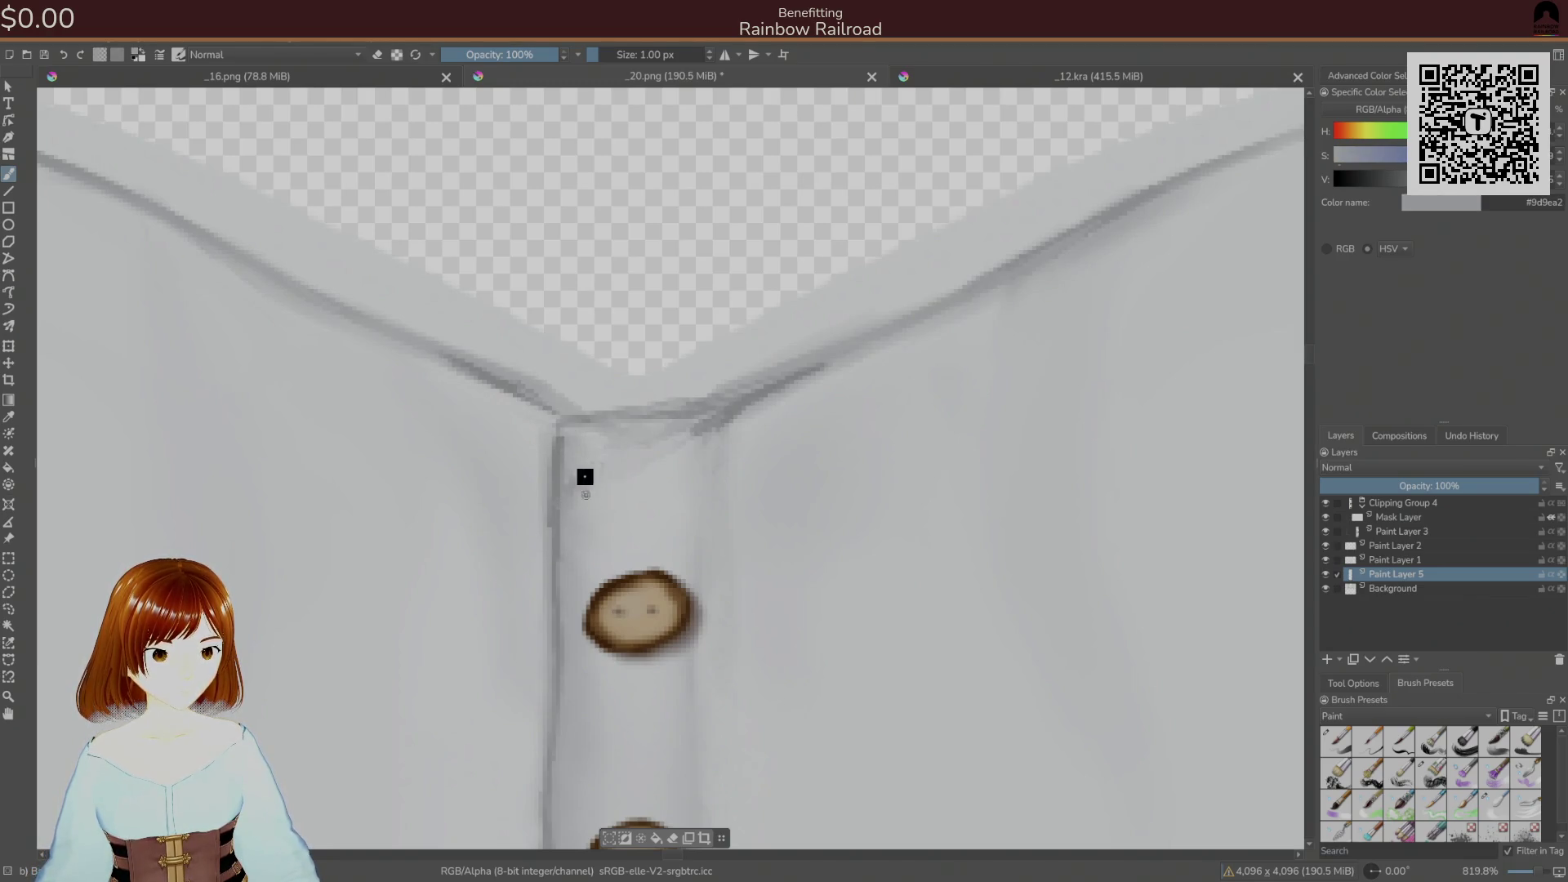
left_click(574, 478, "ctrl")
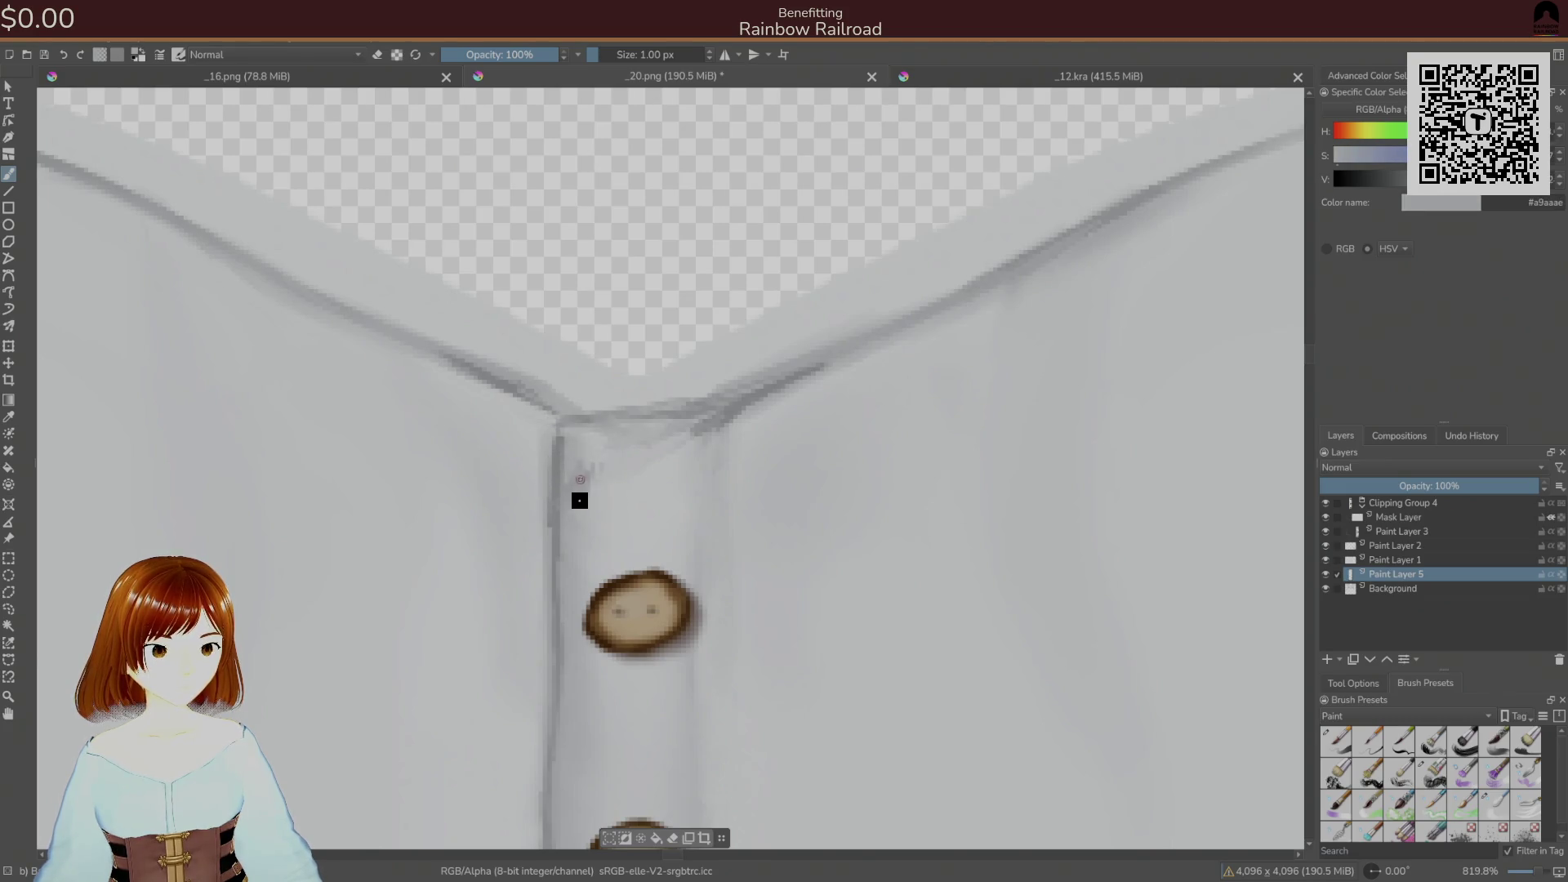
left_click(579, 452, "ctrl")
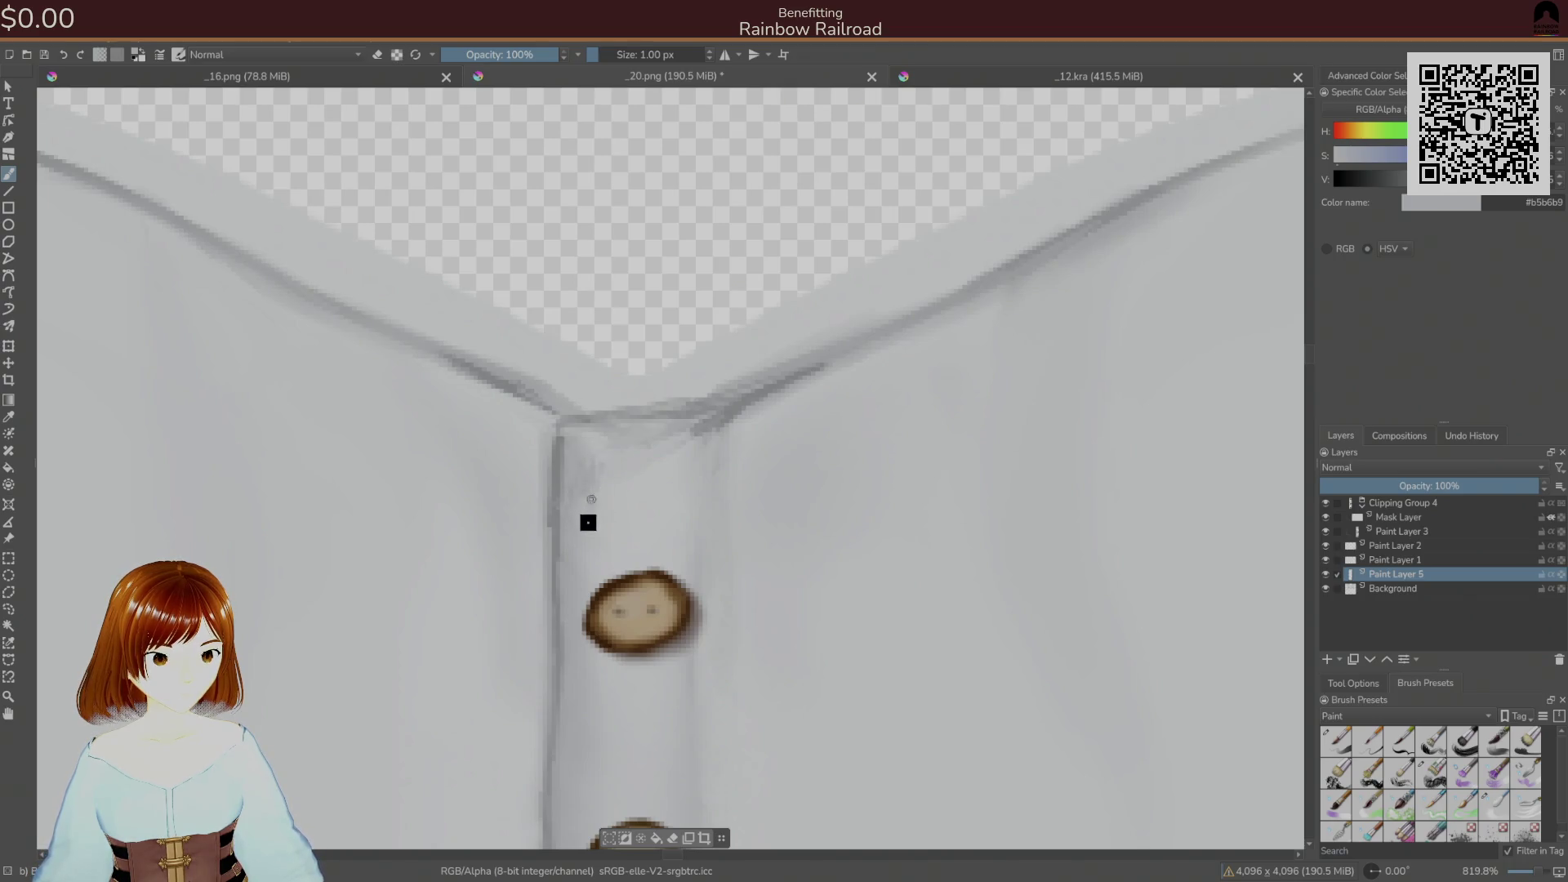
mouse_move(646, 412)
left_mouse_down()
mouse_move(566, 548)
mouse_move(640, 444)
mouse_move(553, 406)
mouse_move(595, 473)
mouse_move(516, 370)
left_mouse_up()
key("bracketright")
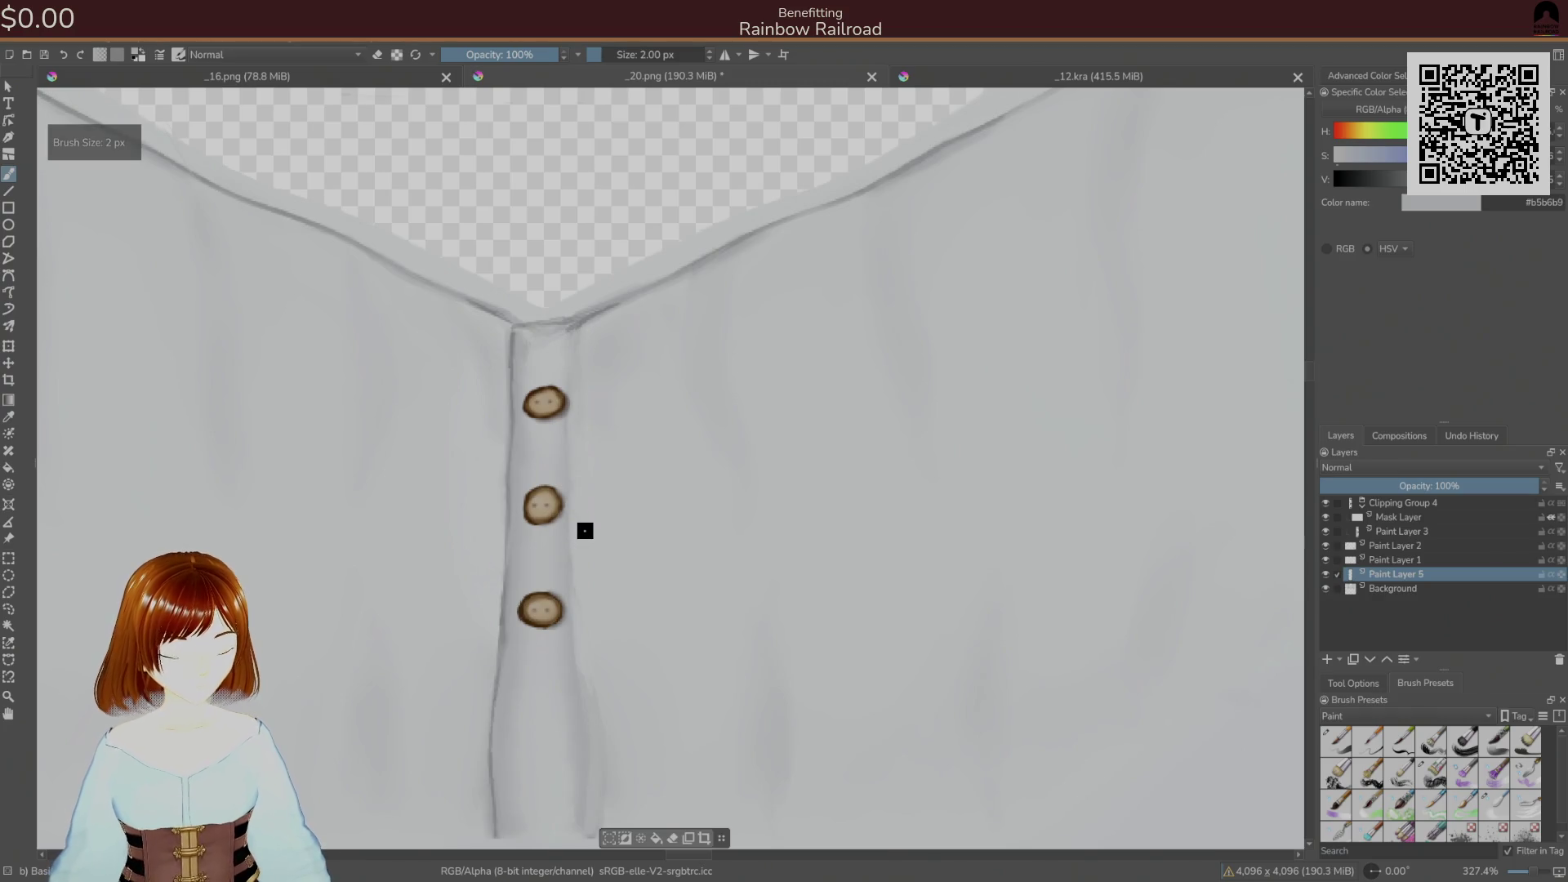
key("bracketright")
key("bracketright")
key("bracketright")
left_click(584, 510, "ctrl")
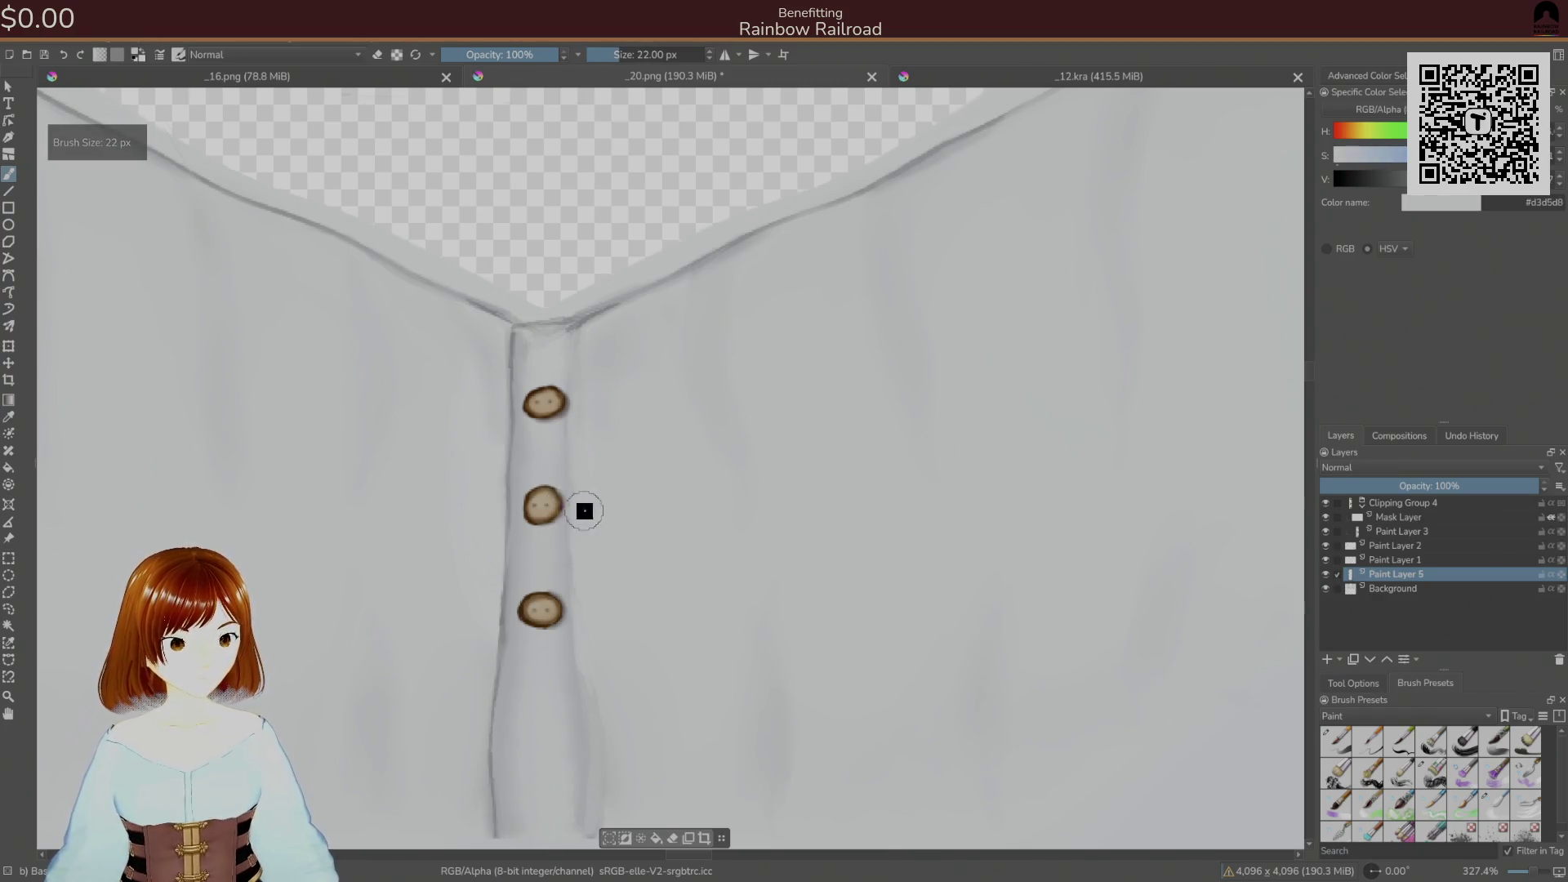
right_click(594, 516)
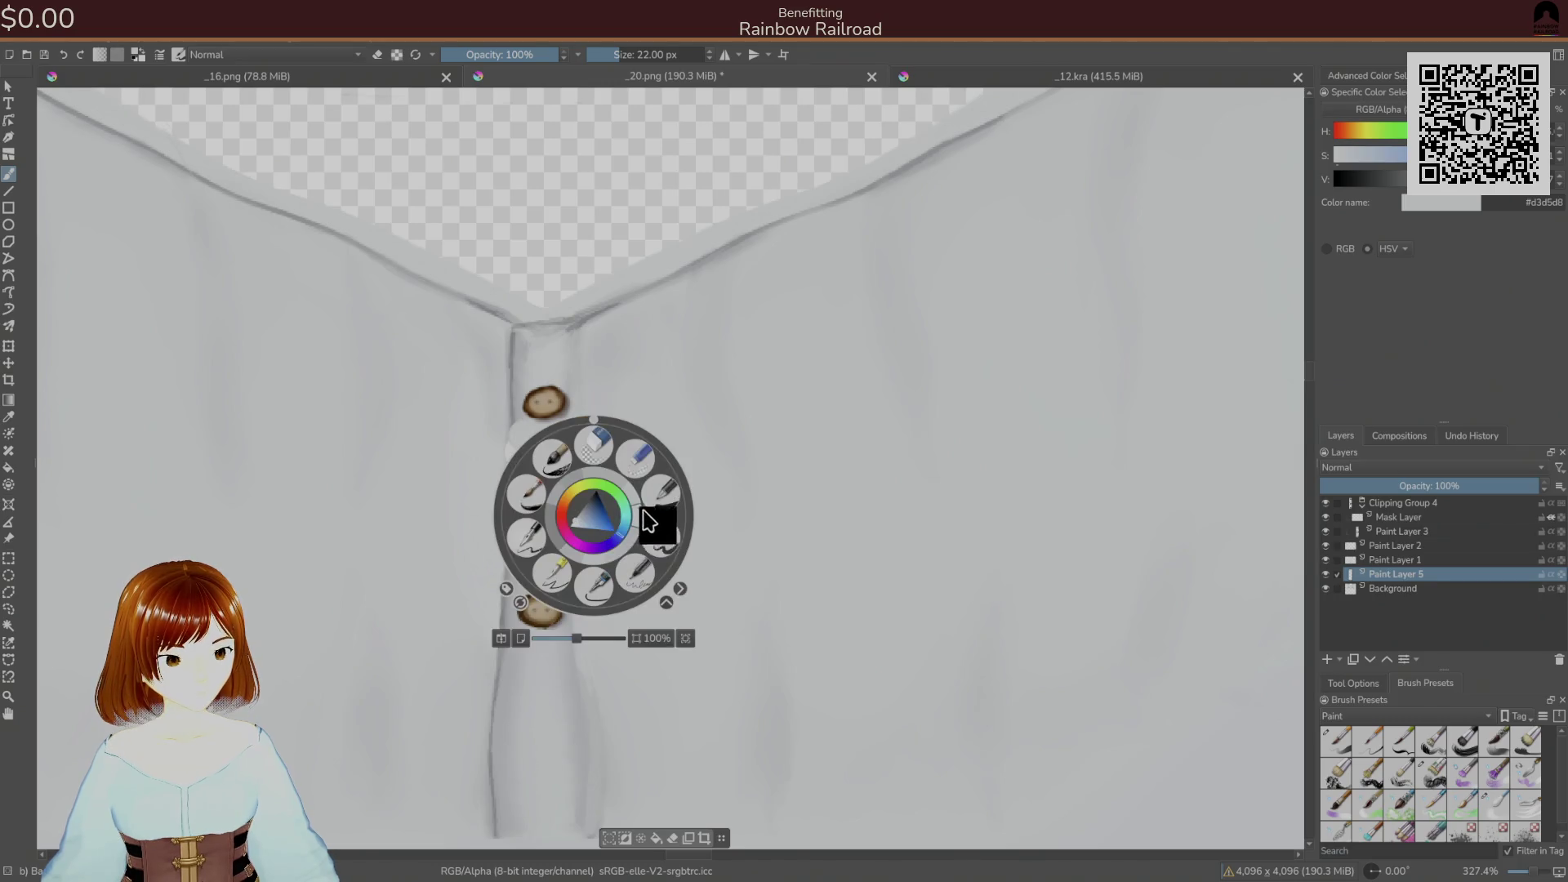
left_click(645, 513)
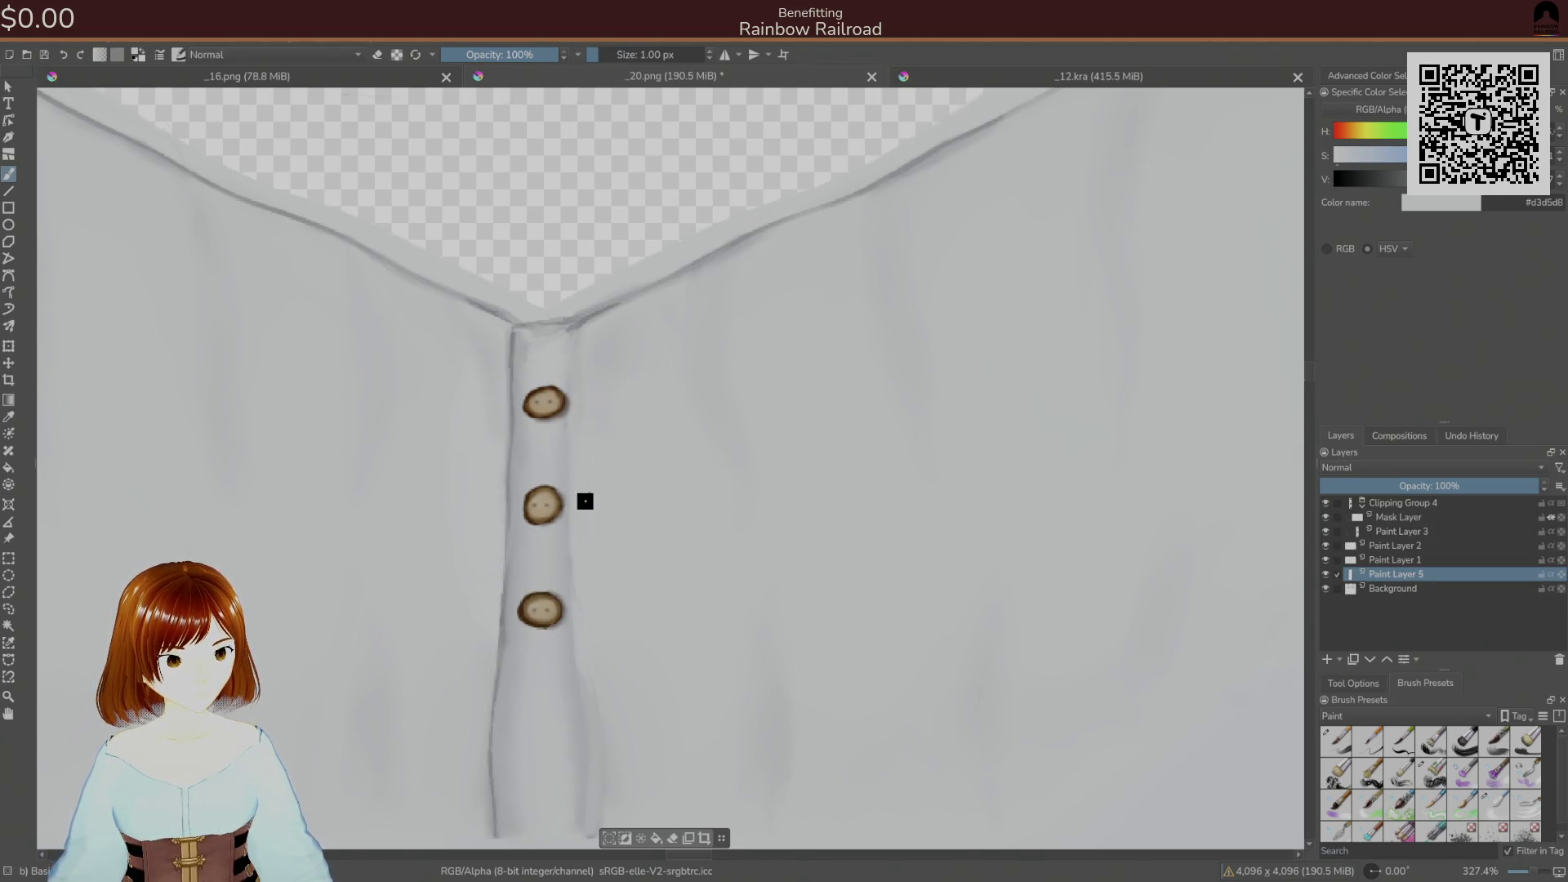
left_click(1327, 574)
left_click(1326, 576)
left_click(1325, 575)
left_click(1325, 575)
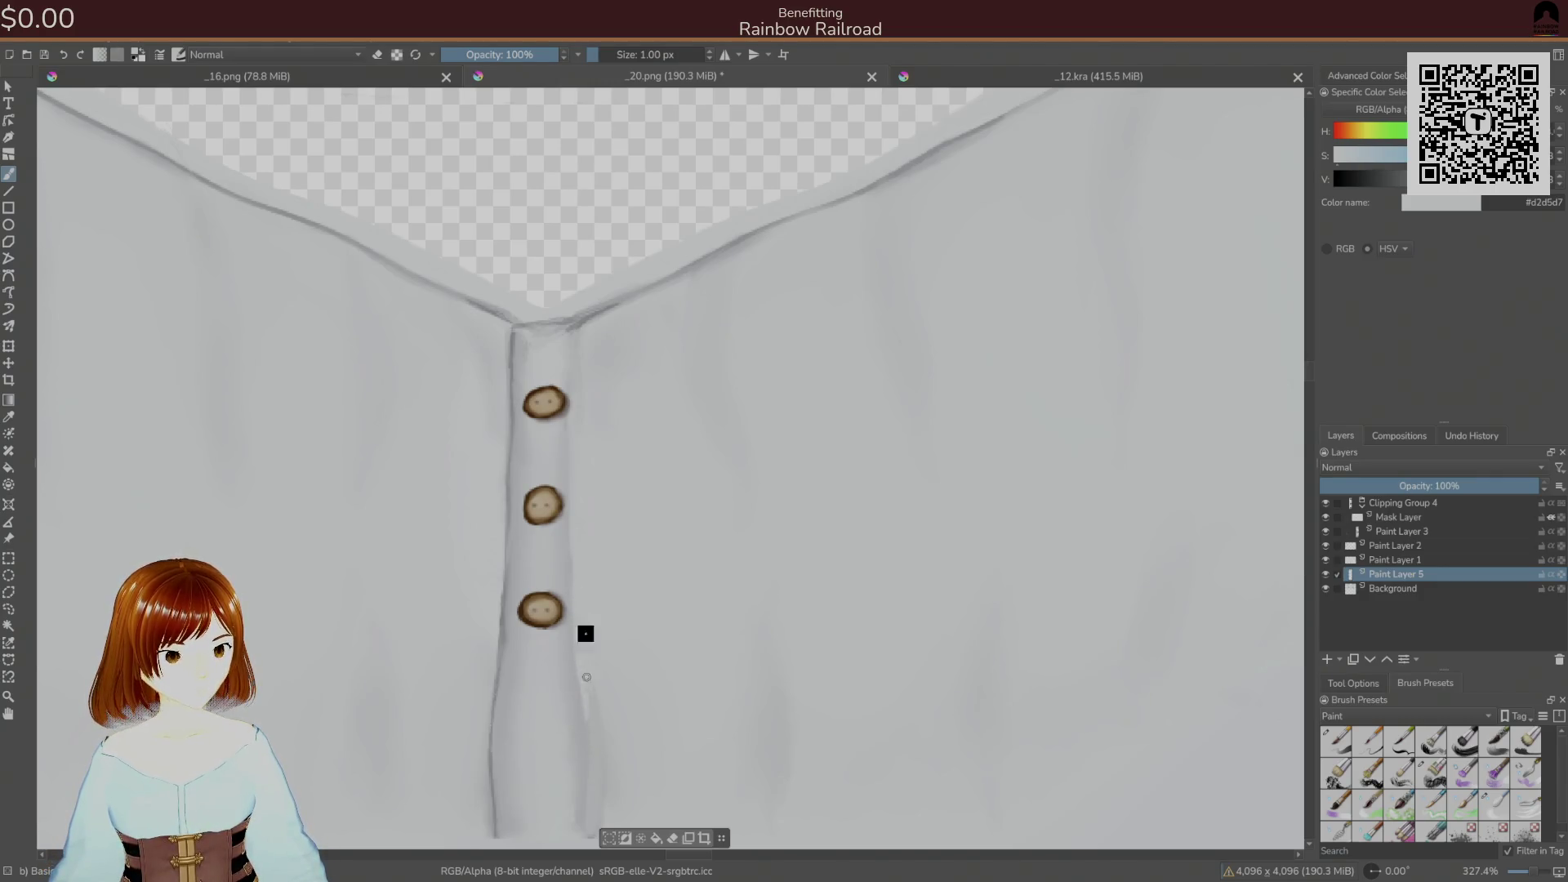
left_click_drag(573, 708, 609, 493)
left_click(637, 596, "ctrl")
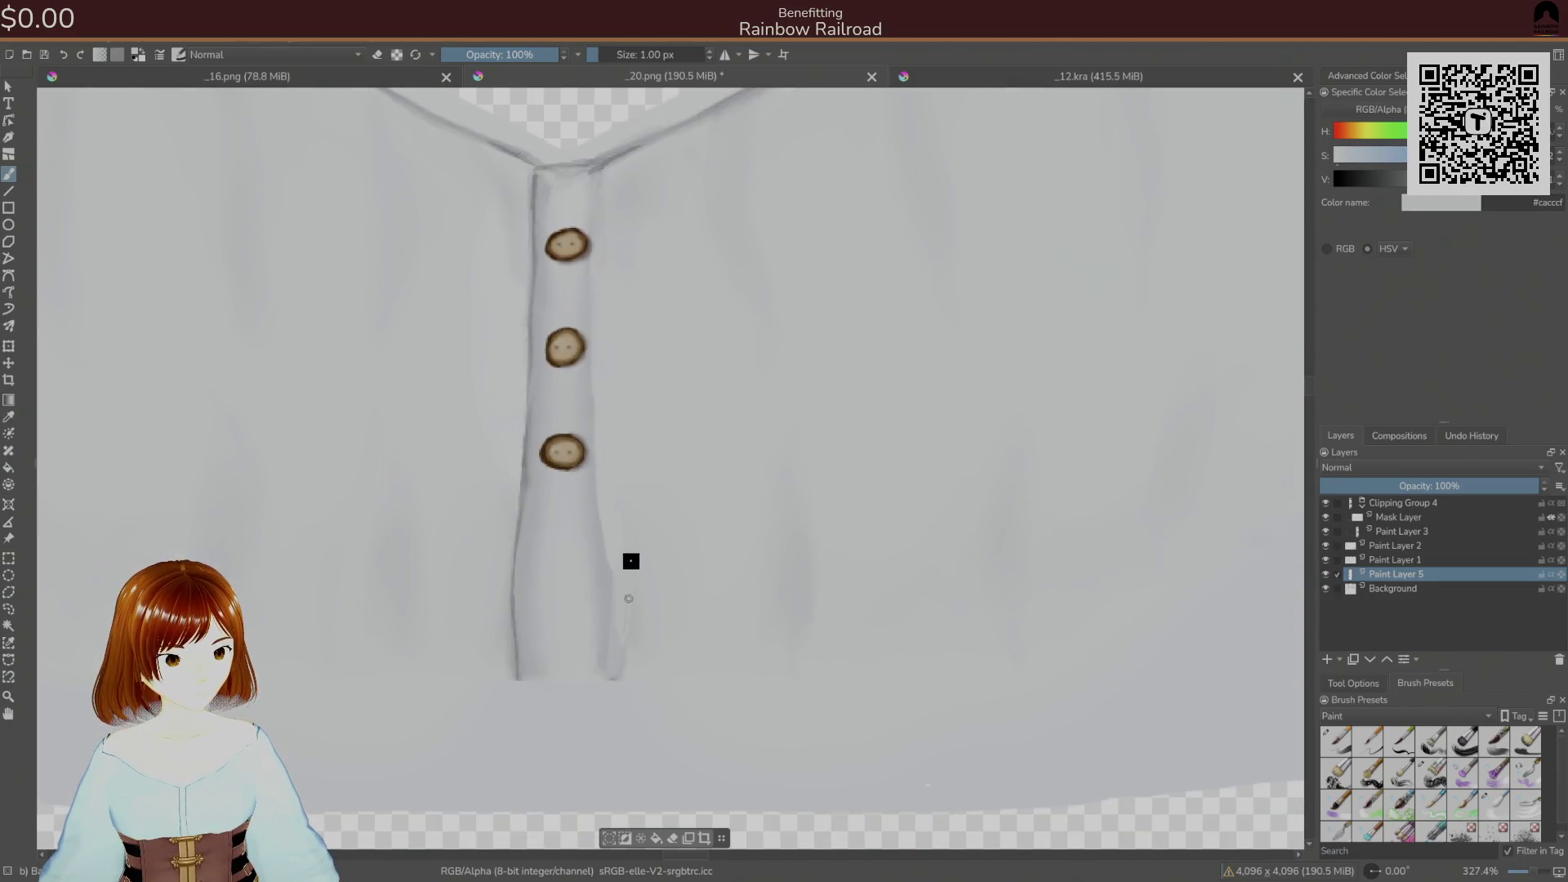
left_click(614, 510, "ctrl")
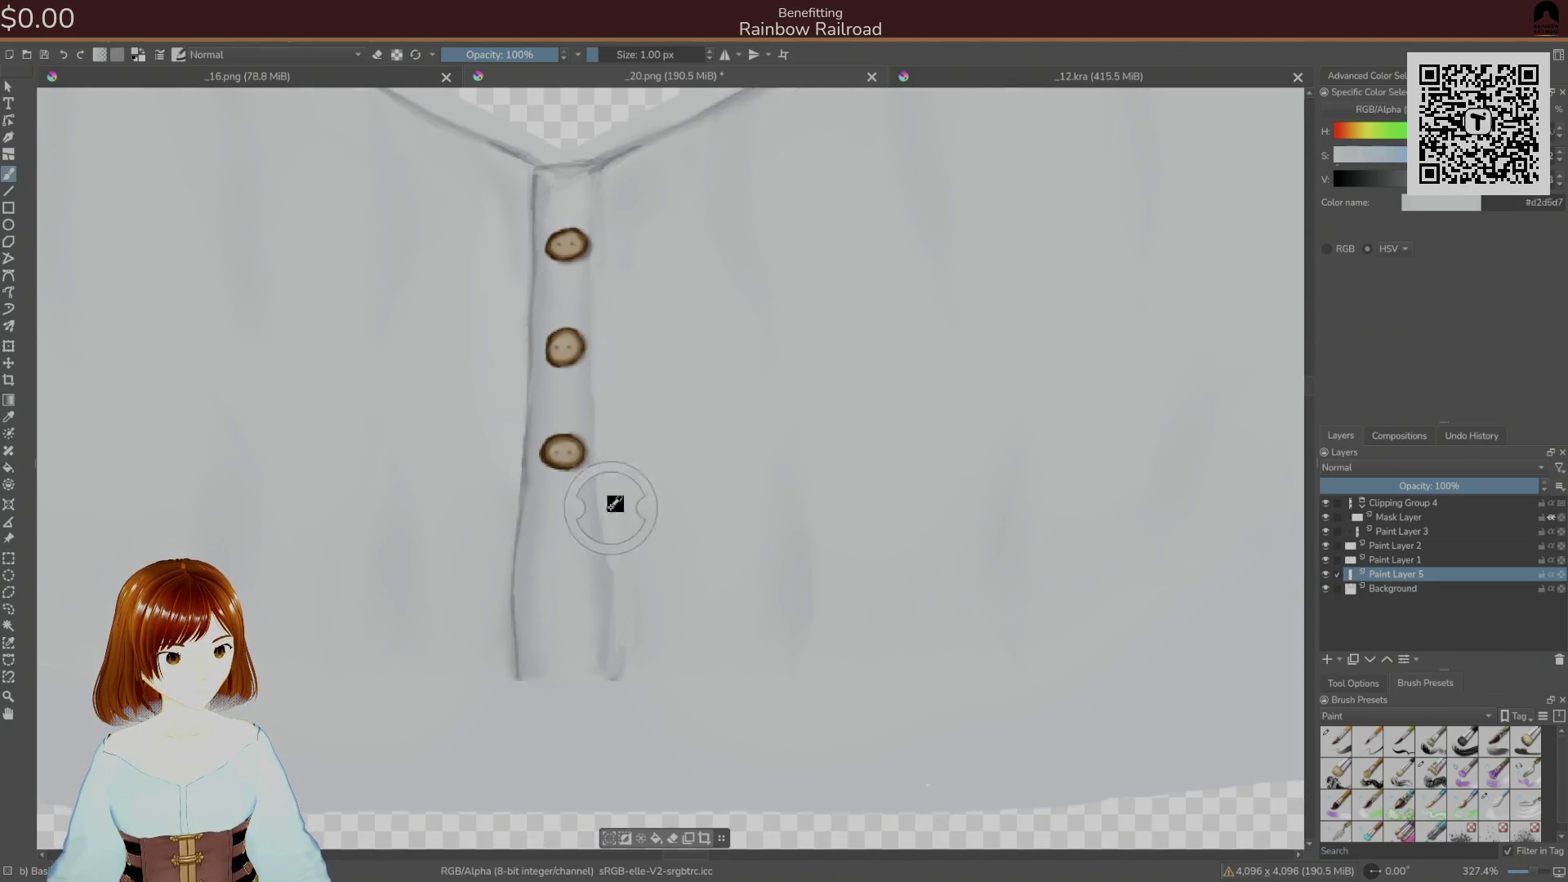
left_click(571, 565, "ctrl")
- Move Paint Layer 5 above Paint Layer 2 and sample greys near the lowest button
mouse_move(1394, 576)
left_mouse_down()
mouse_move(1412, 531)
mouse_move(1389, 546)
left_mouse_up()
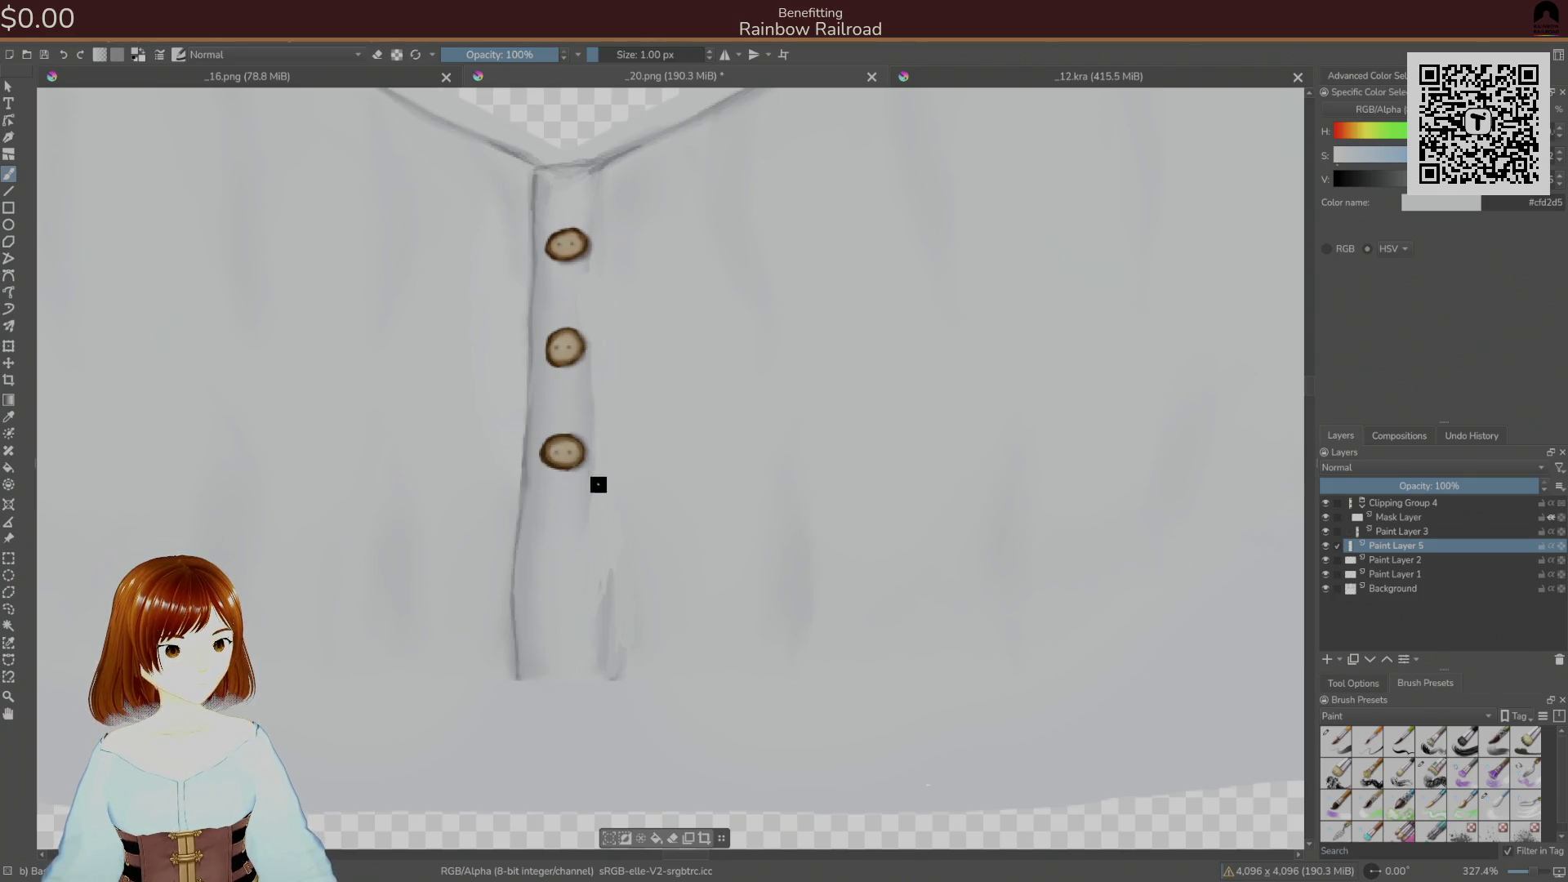
left_click(588, 426, "ctrl")
left_click(581, 495, "ctrl")
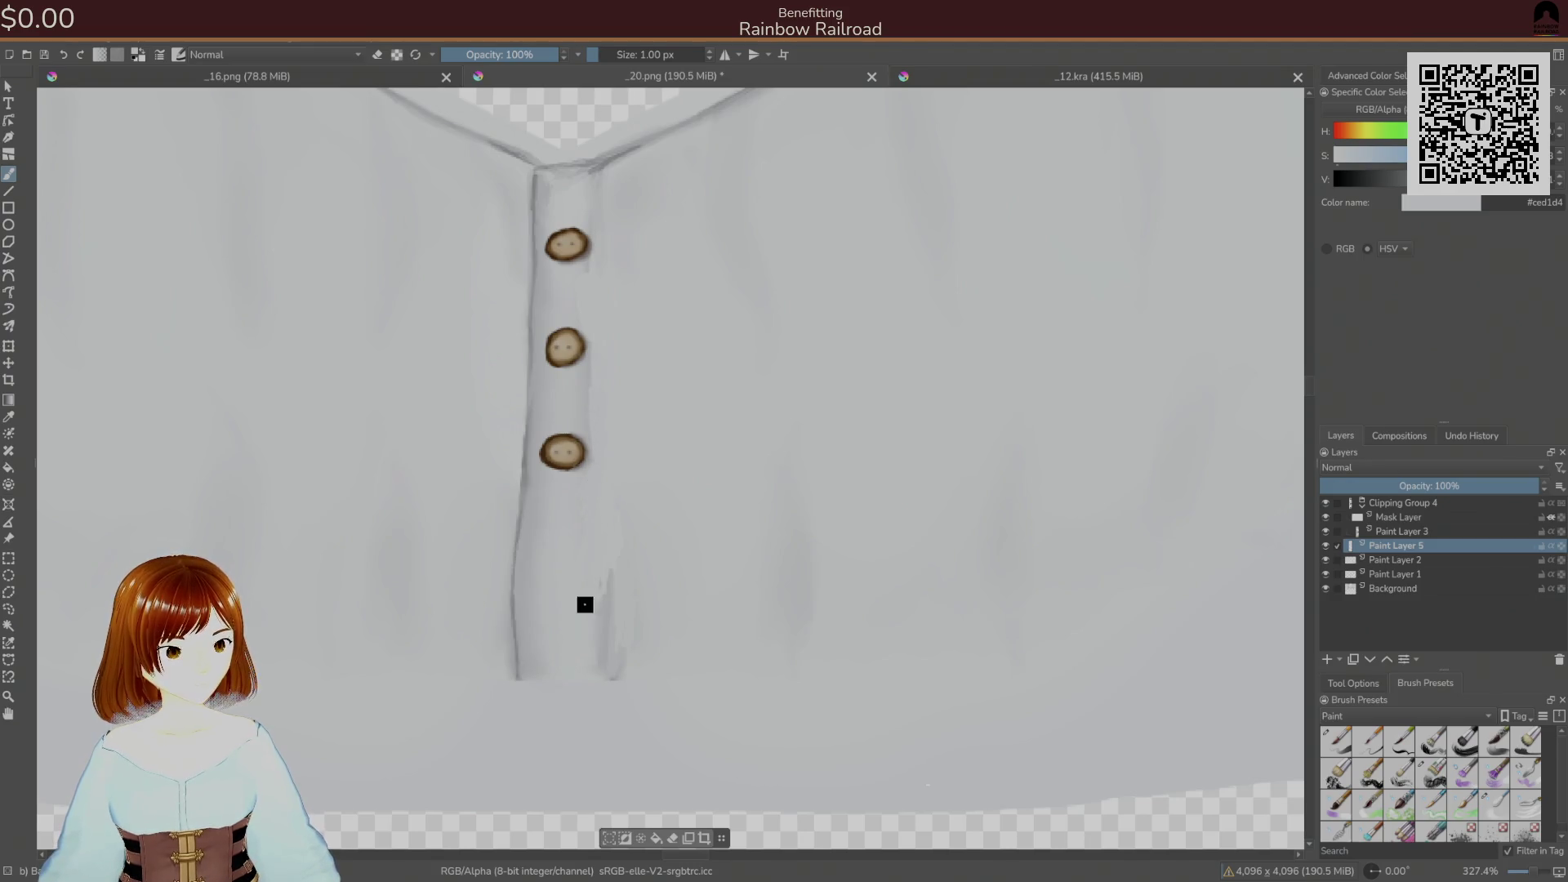
- Paint over the faint dark placket line in light grey, then sample pale grey #d7d9db higher up
left_click(611, 622, "ctrl")
left_click_drag(610, 623, 607, 597)
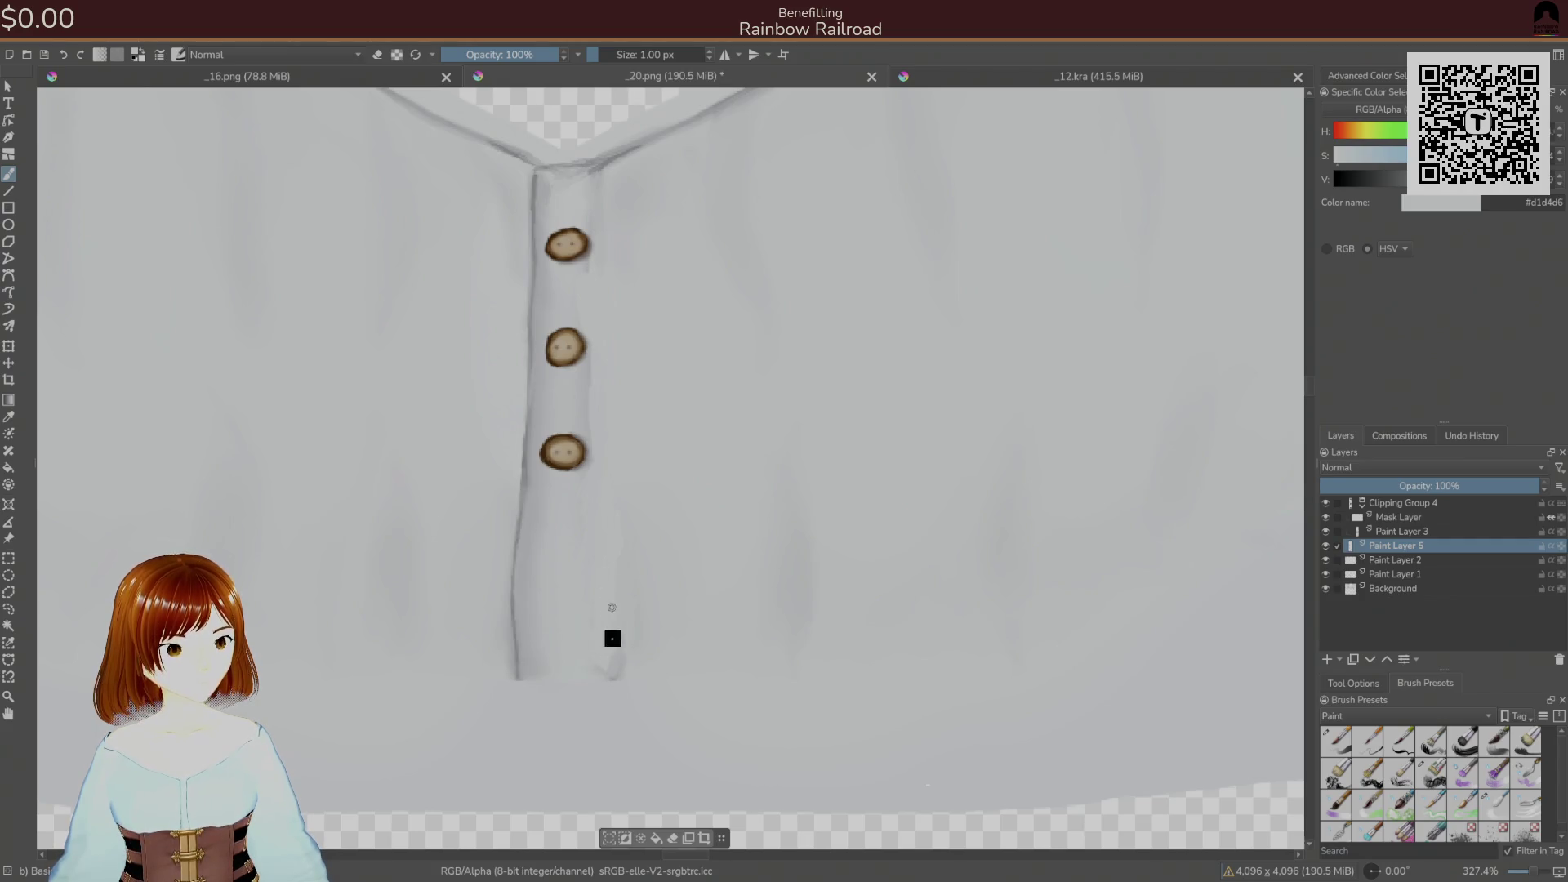
left_click(578, 278, "ctrl")
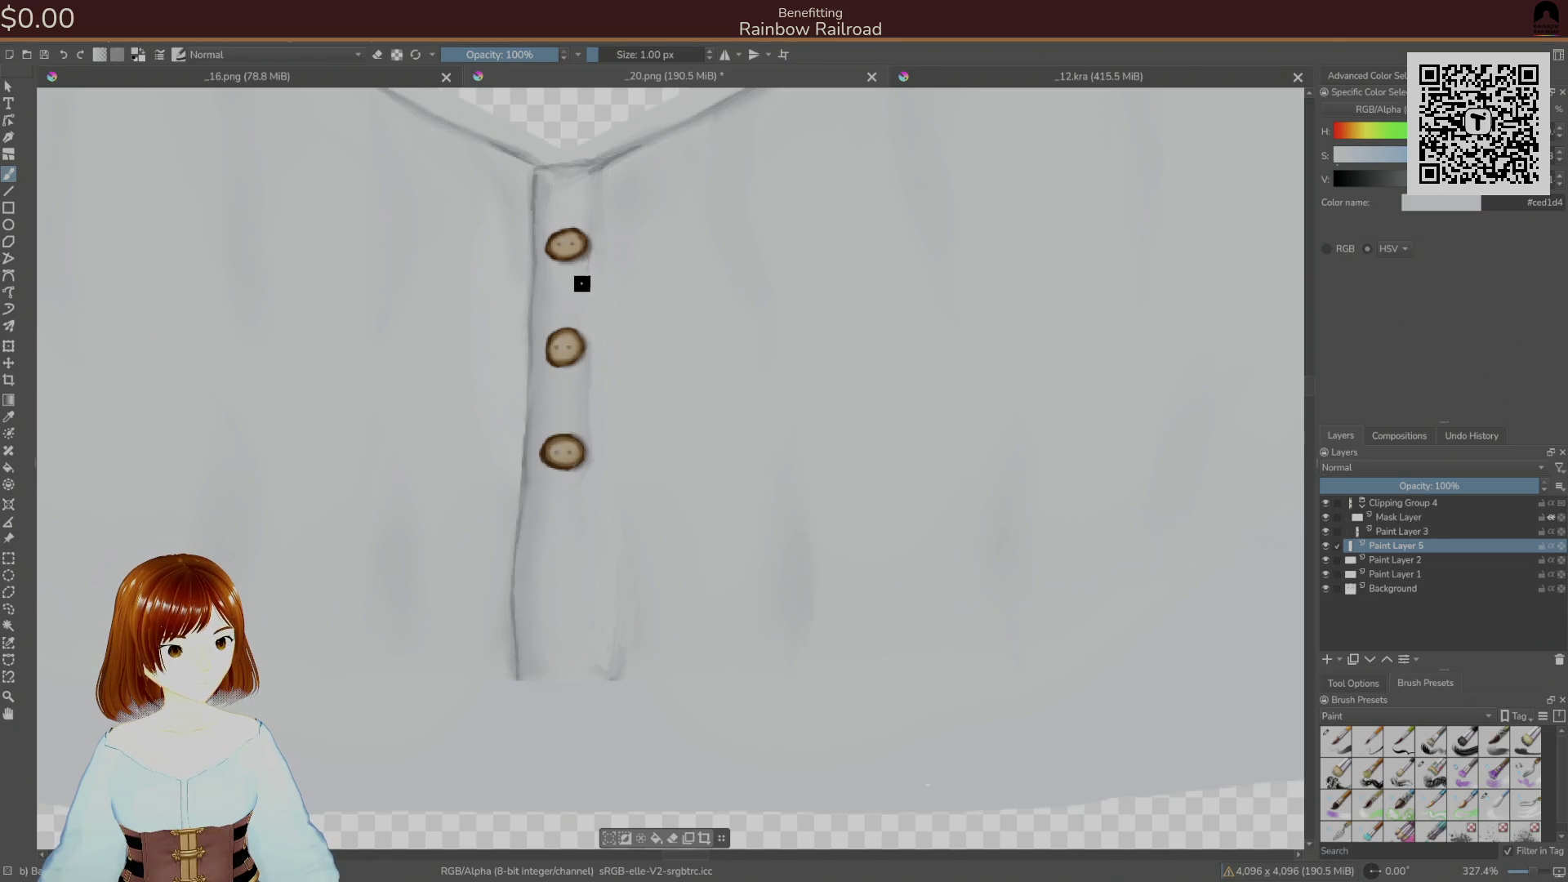
left_click(585, 219, "ctrl")
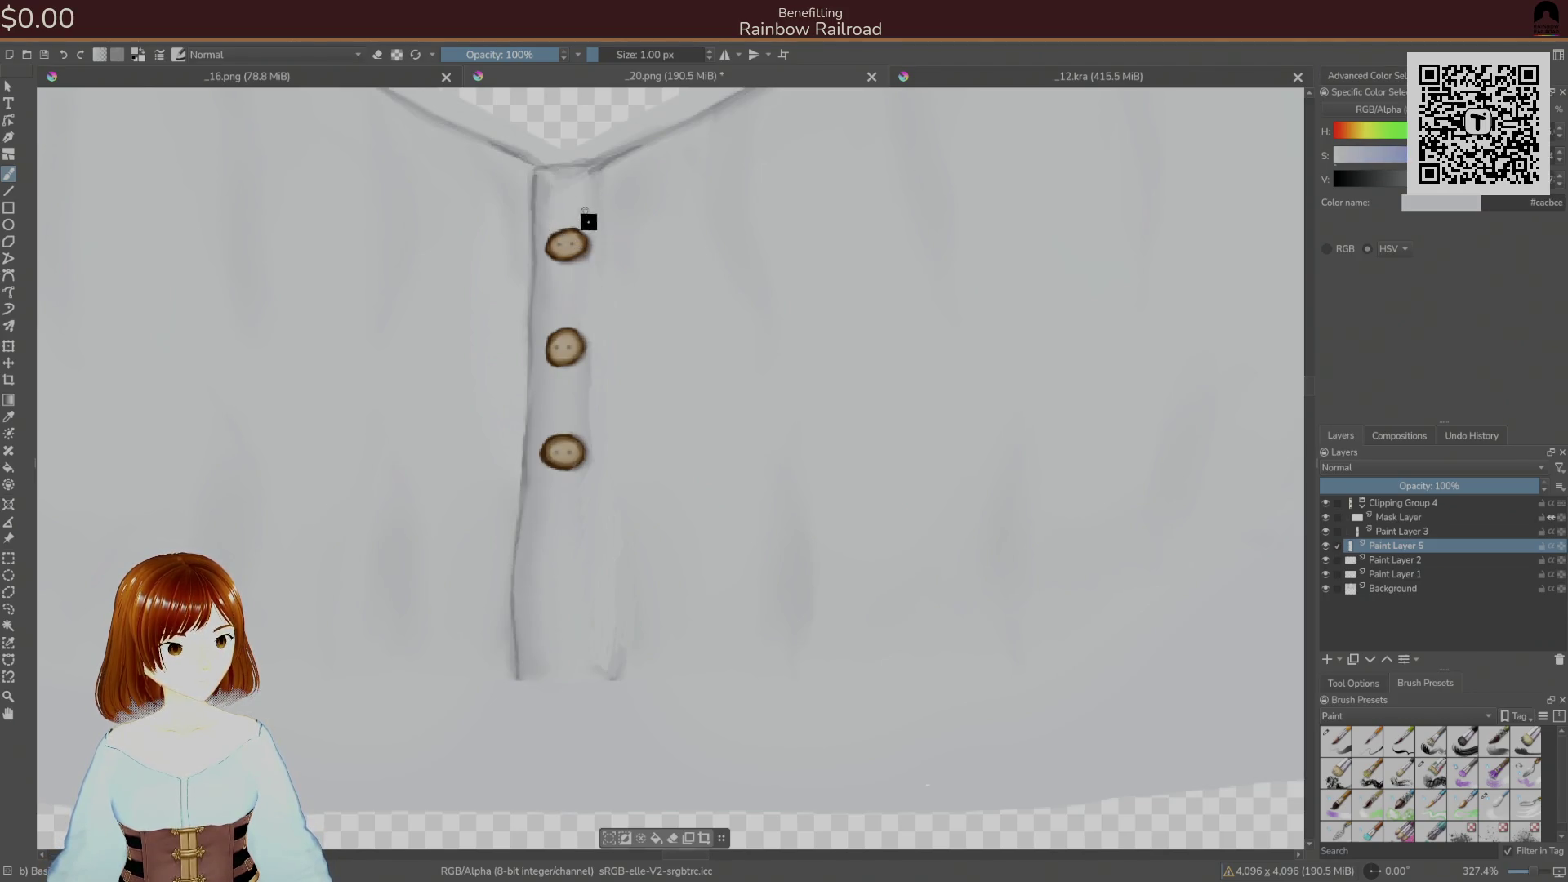
left_click(587, 204, "ctrl")
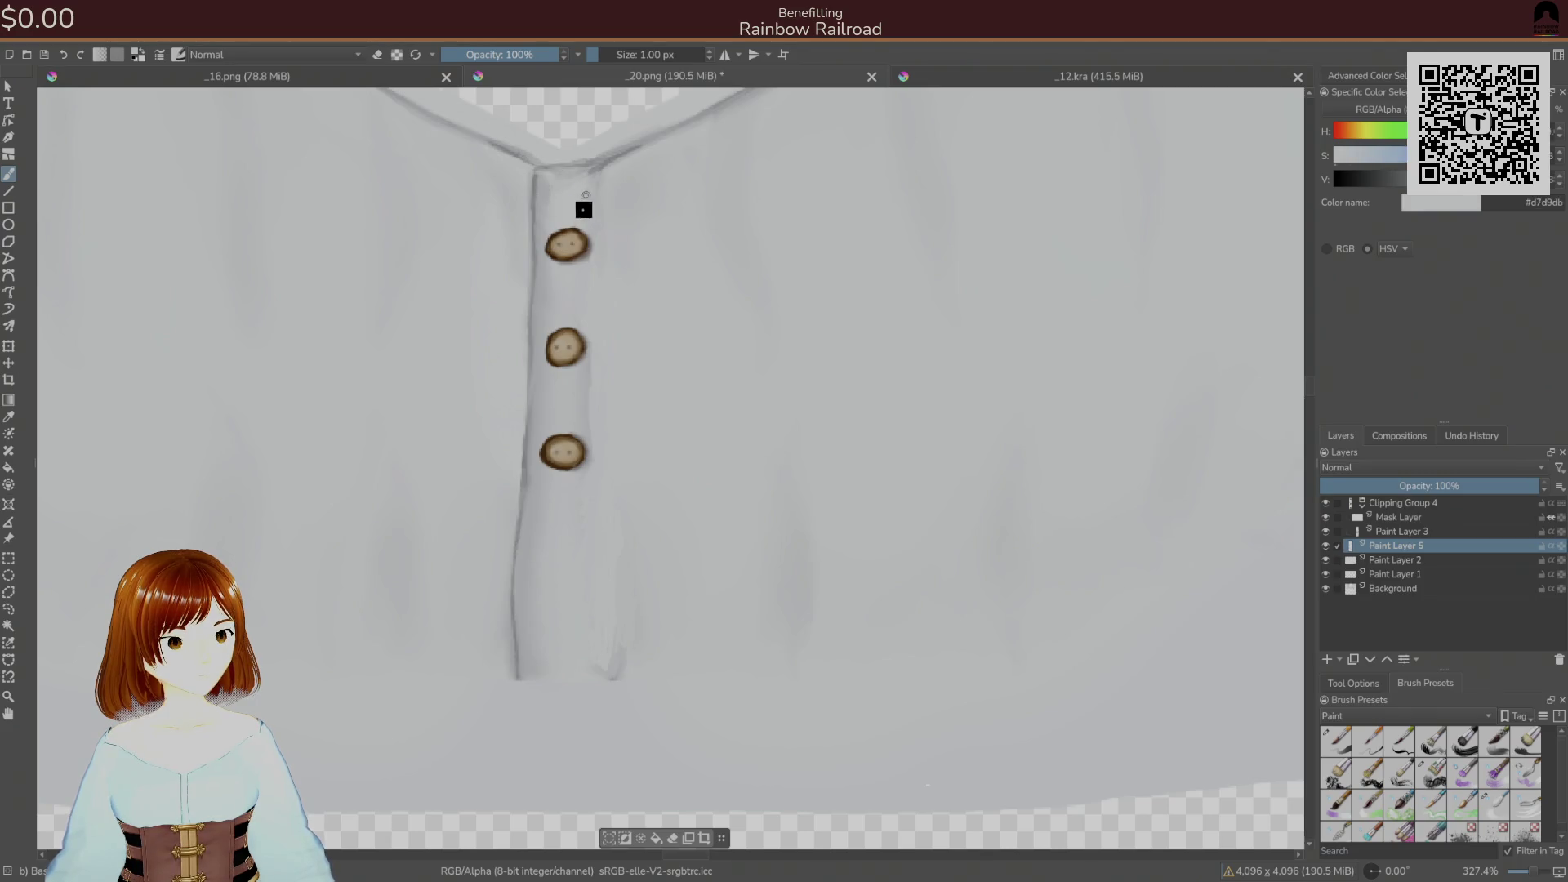
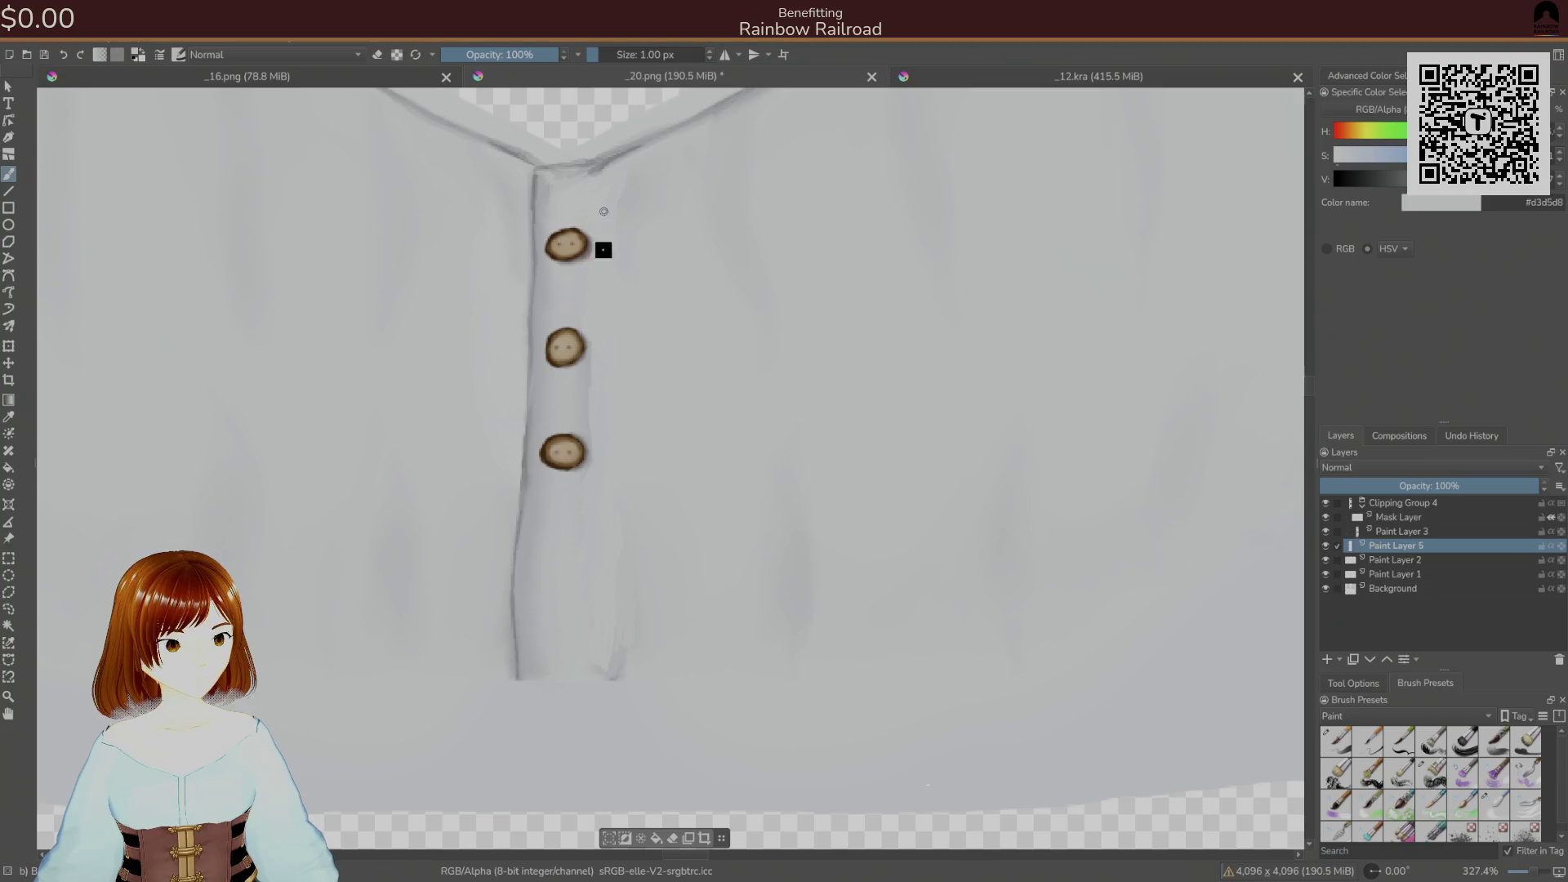
- Sample pale, mid and darker fold greys from the shirt fabric
left_click(621, 173, "ctrl")
left_click(595, 612, "ctrl")
left_click(619, 658, "ctrl")
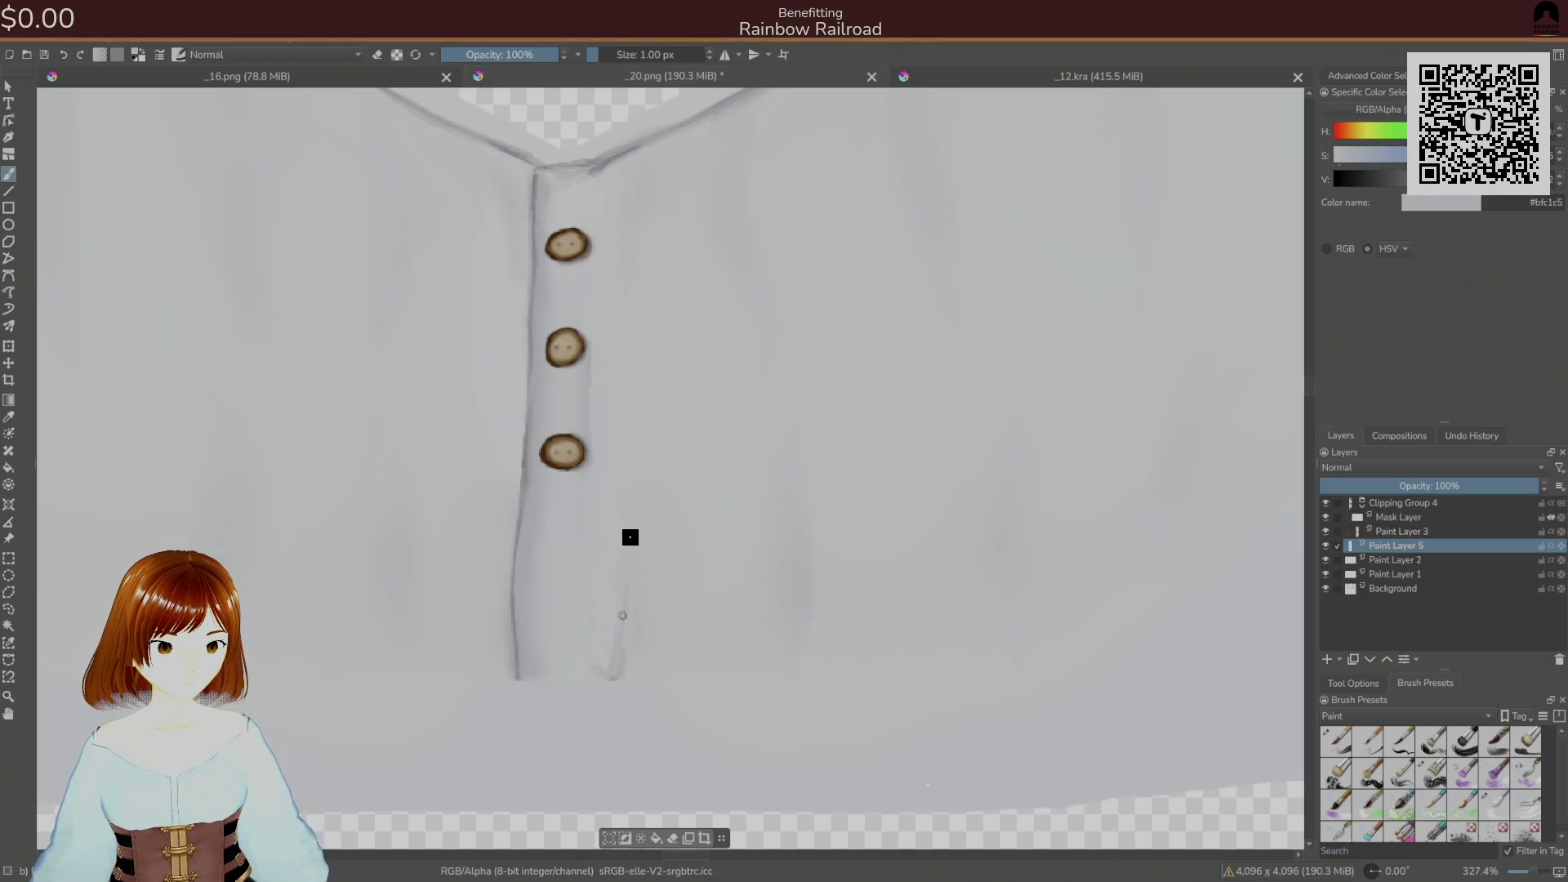
left_click(641, 647, "ctrl")
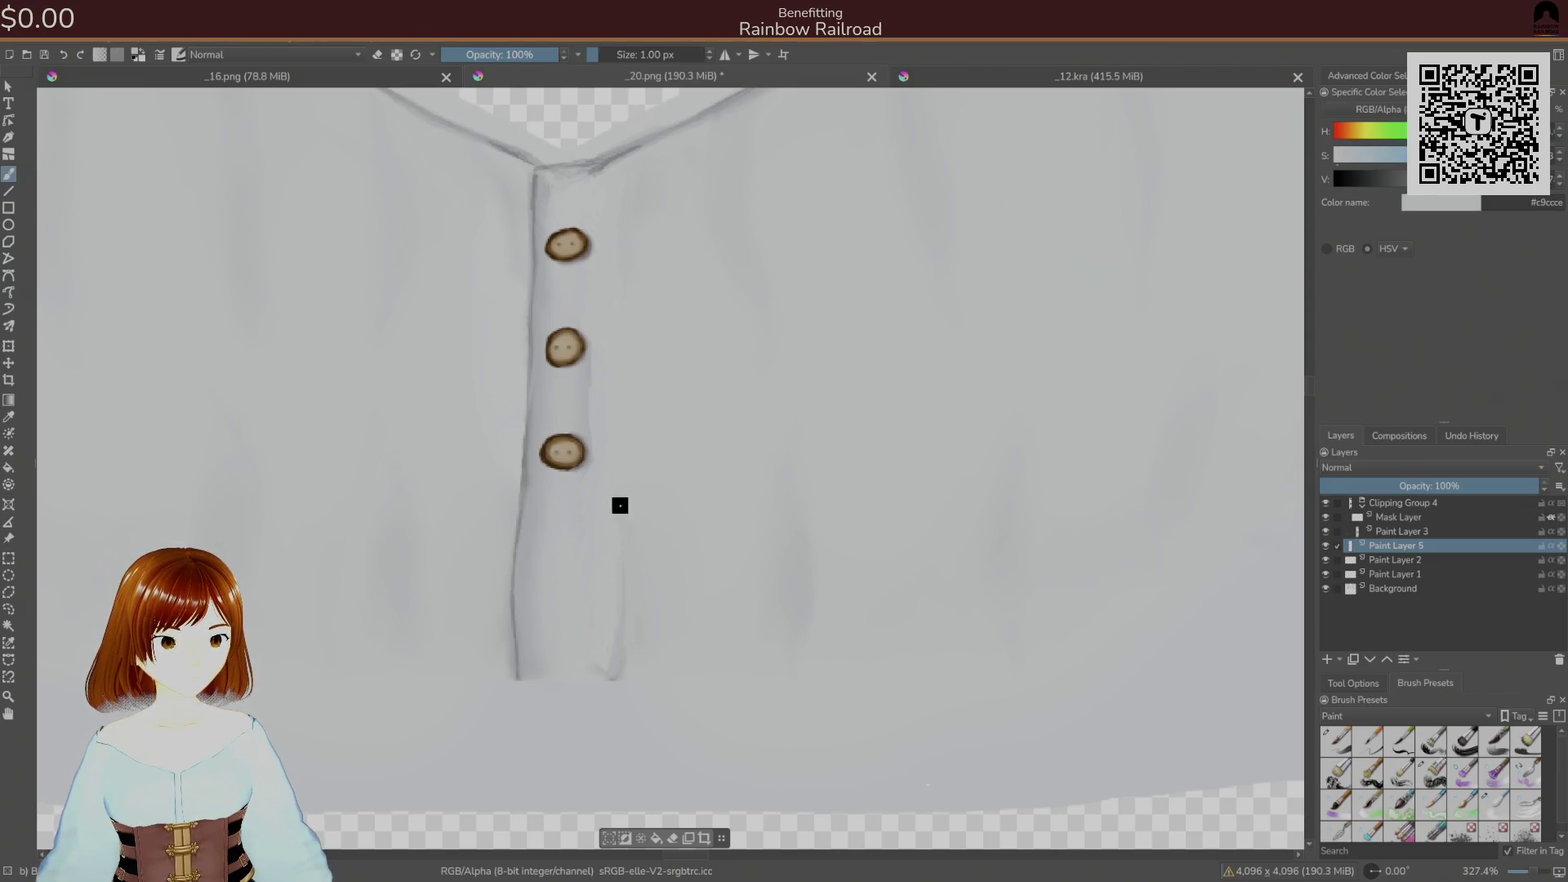
left_click(602, 615, "ctrl")
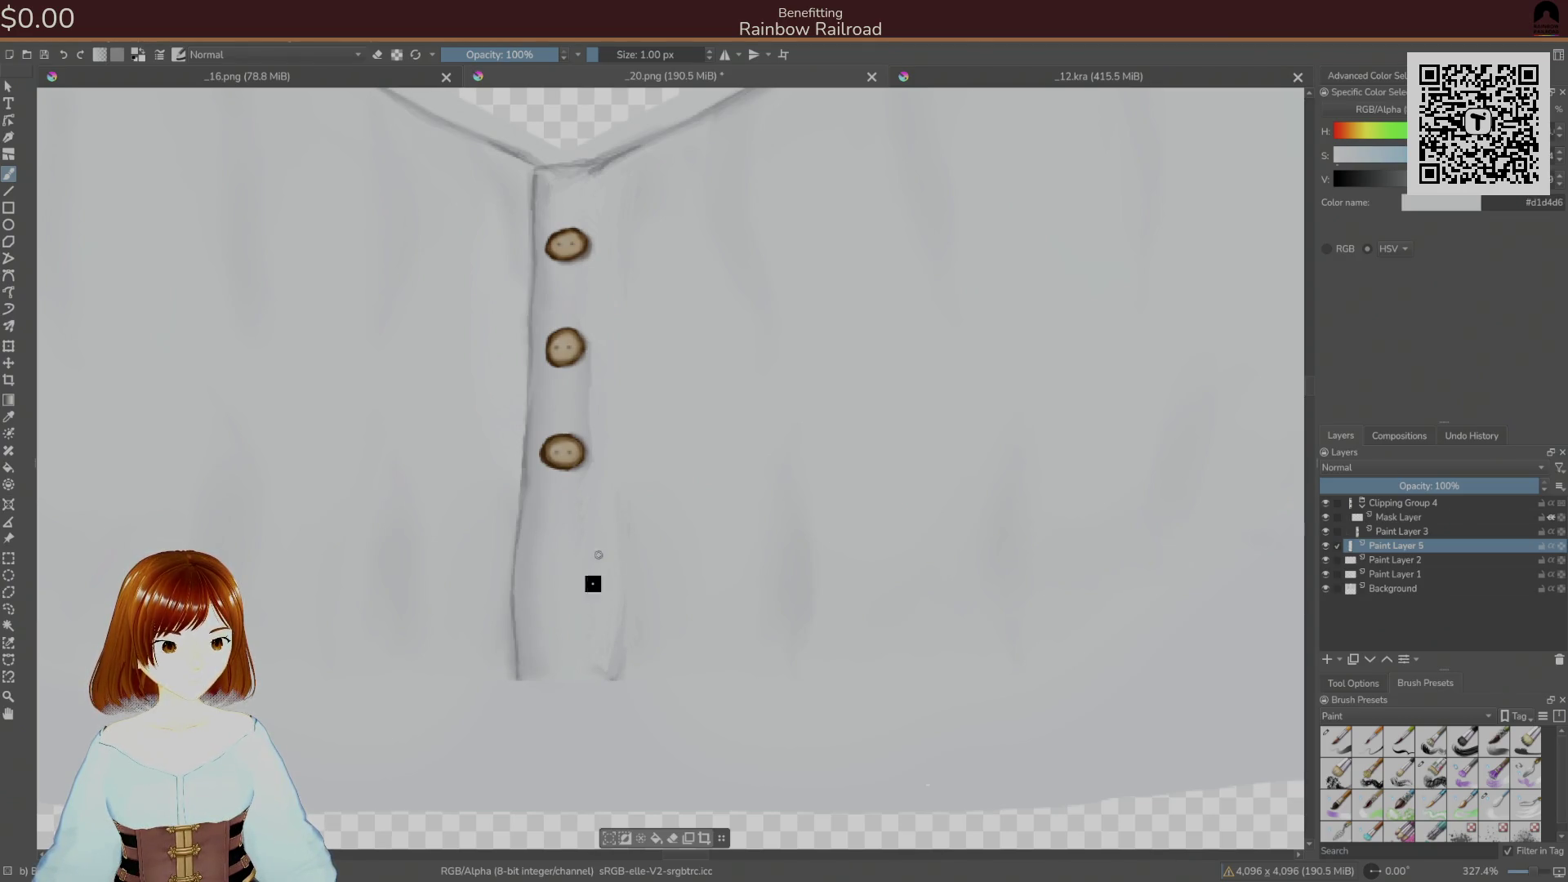
left_click(579, 523, "ctrl")
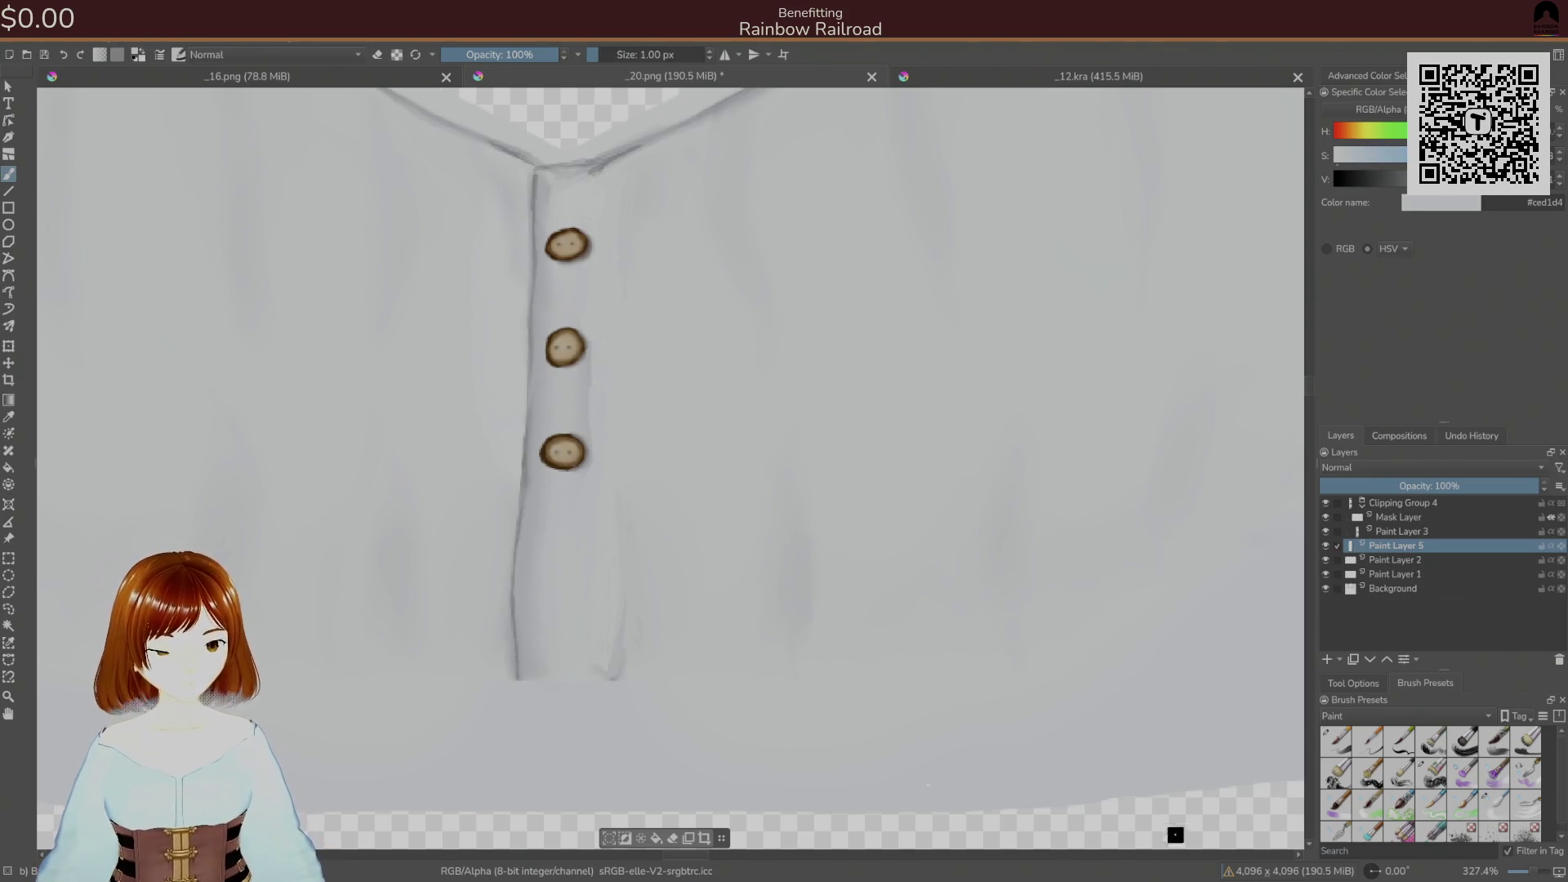
- Blend fold shading around the buttons, alternating 9 px and 1 px brushes with a lighter grey
left_click(1495, 805)
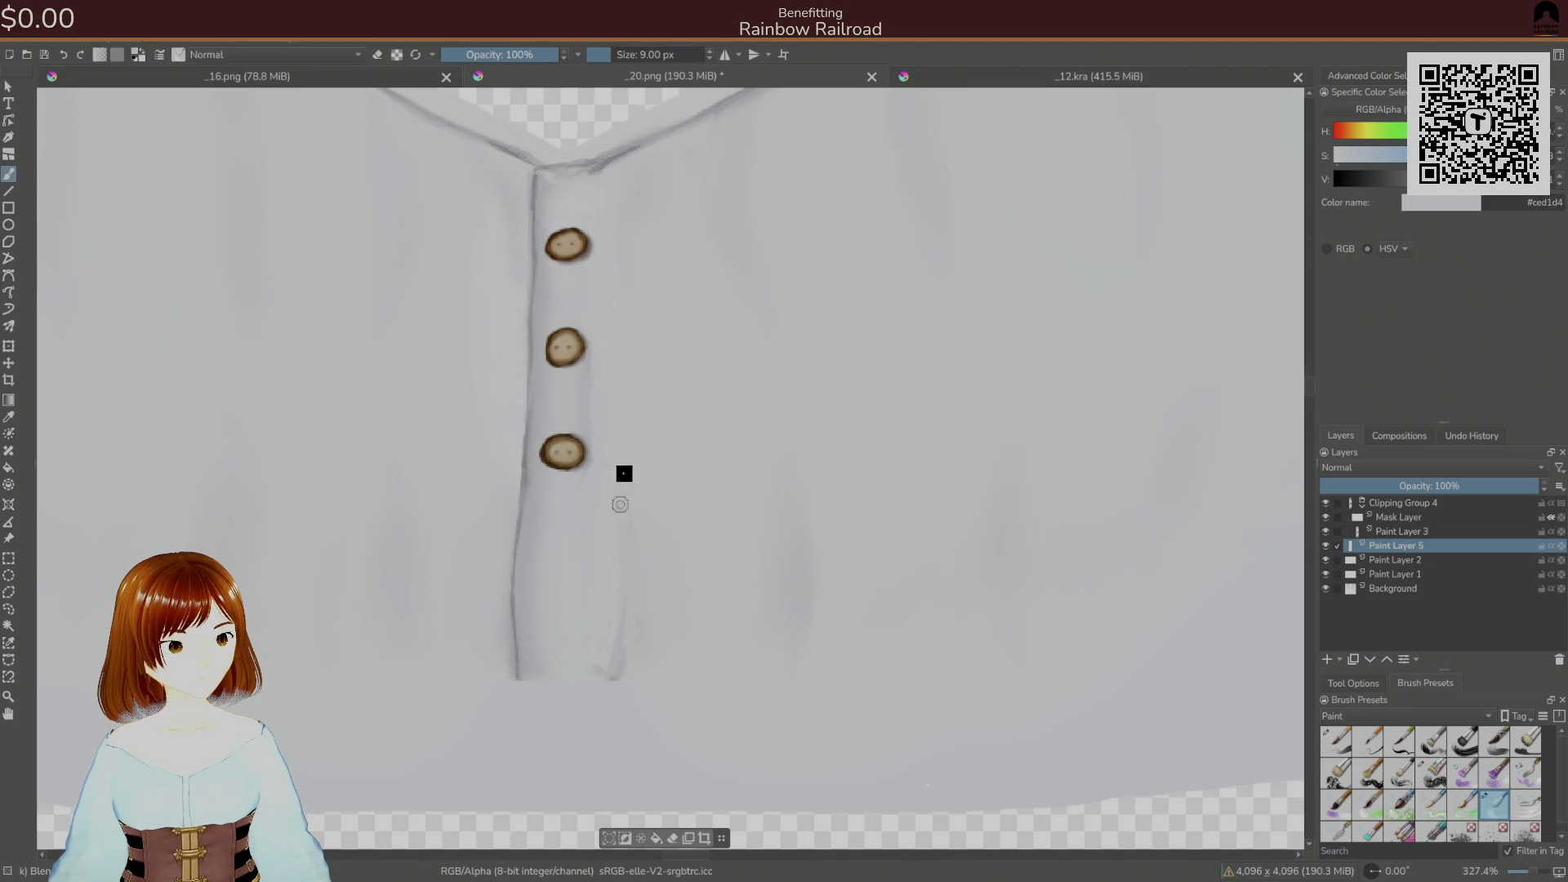
right_click(669, 506)
left_click(736, 486)
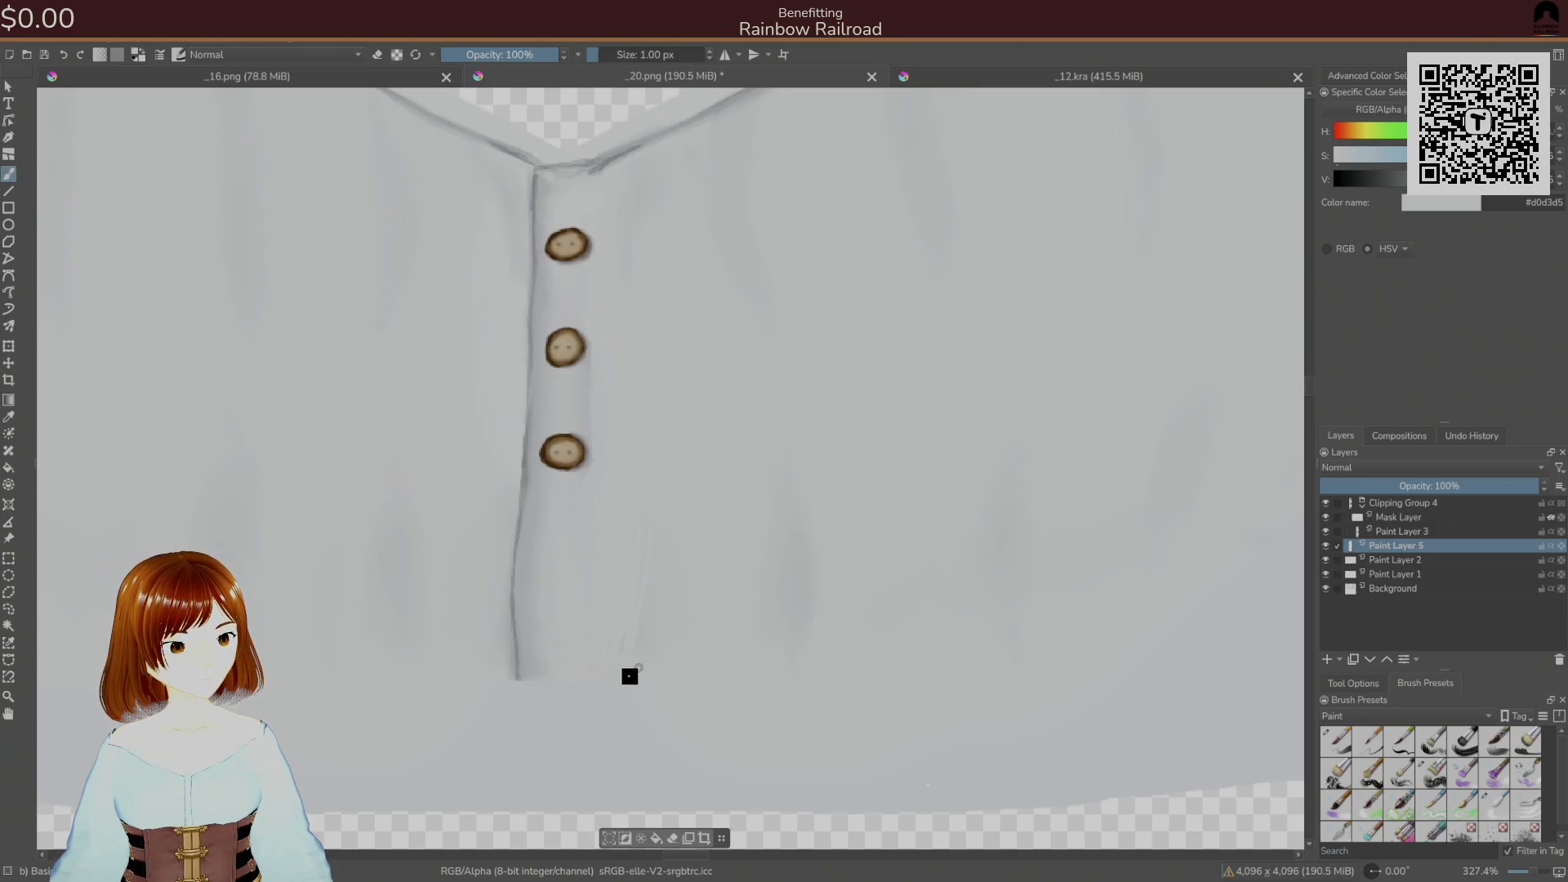
right_click(691, 536)
left_click(697, 365)
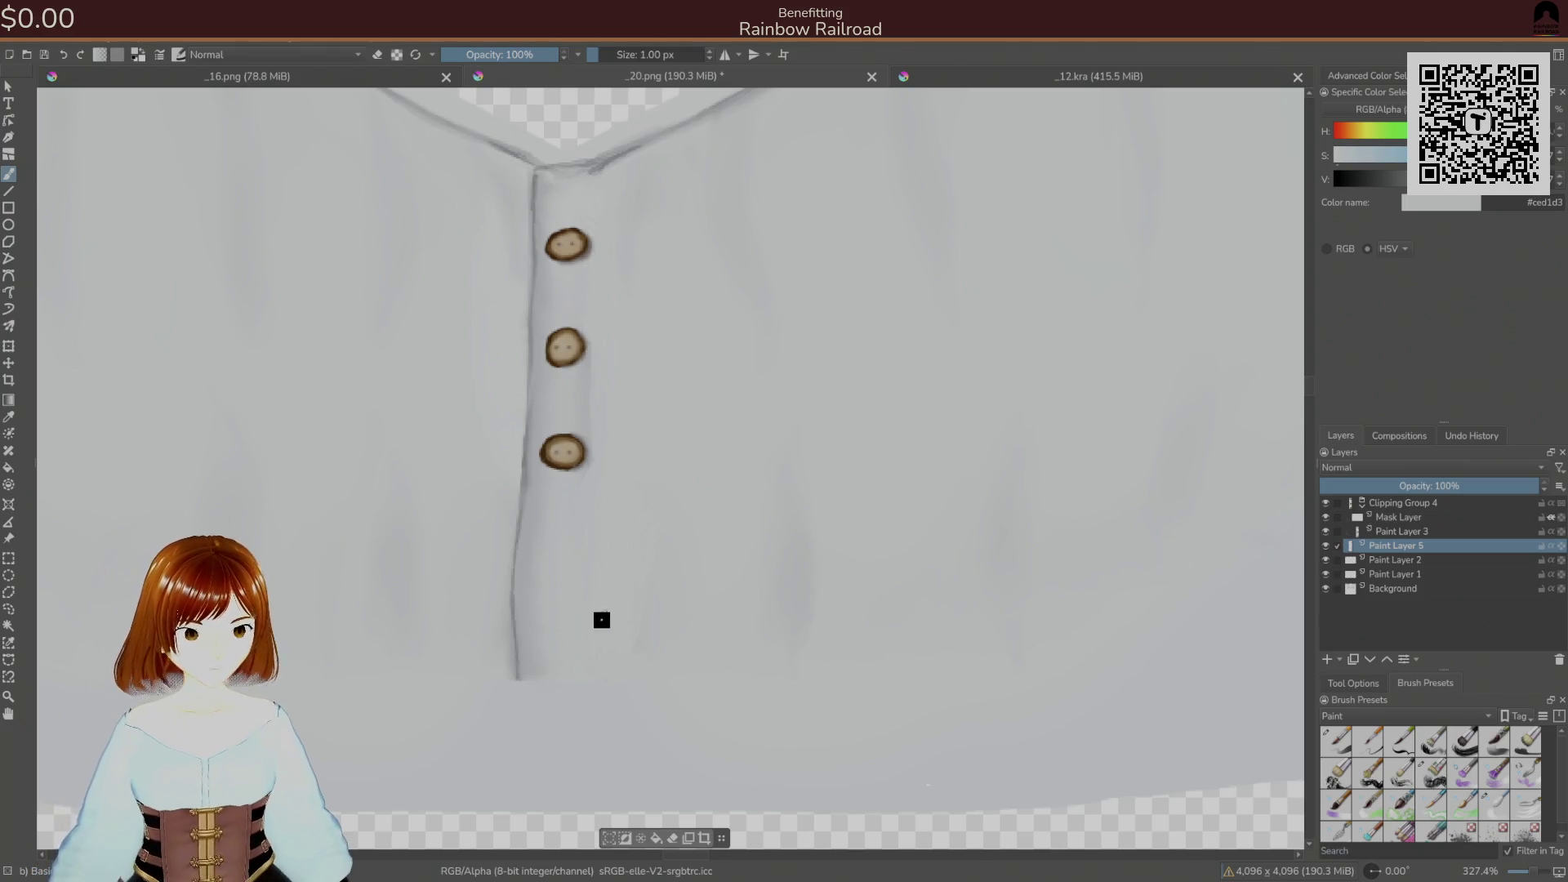
right_click(666, 552)
left_click(1502, 805)
left_click(812, 472)
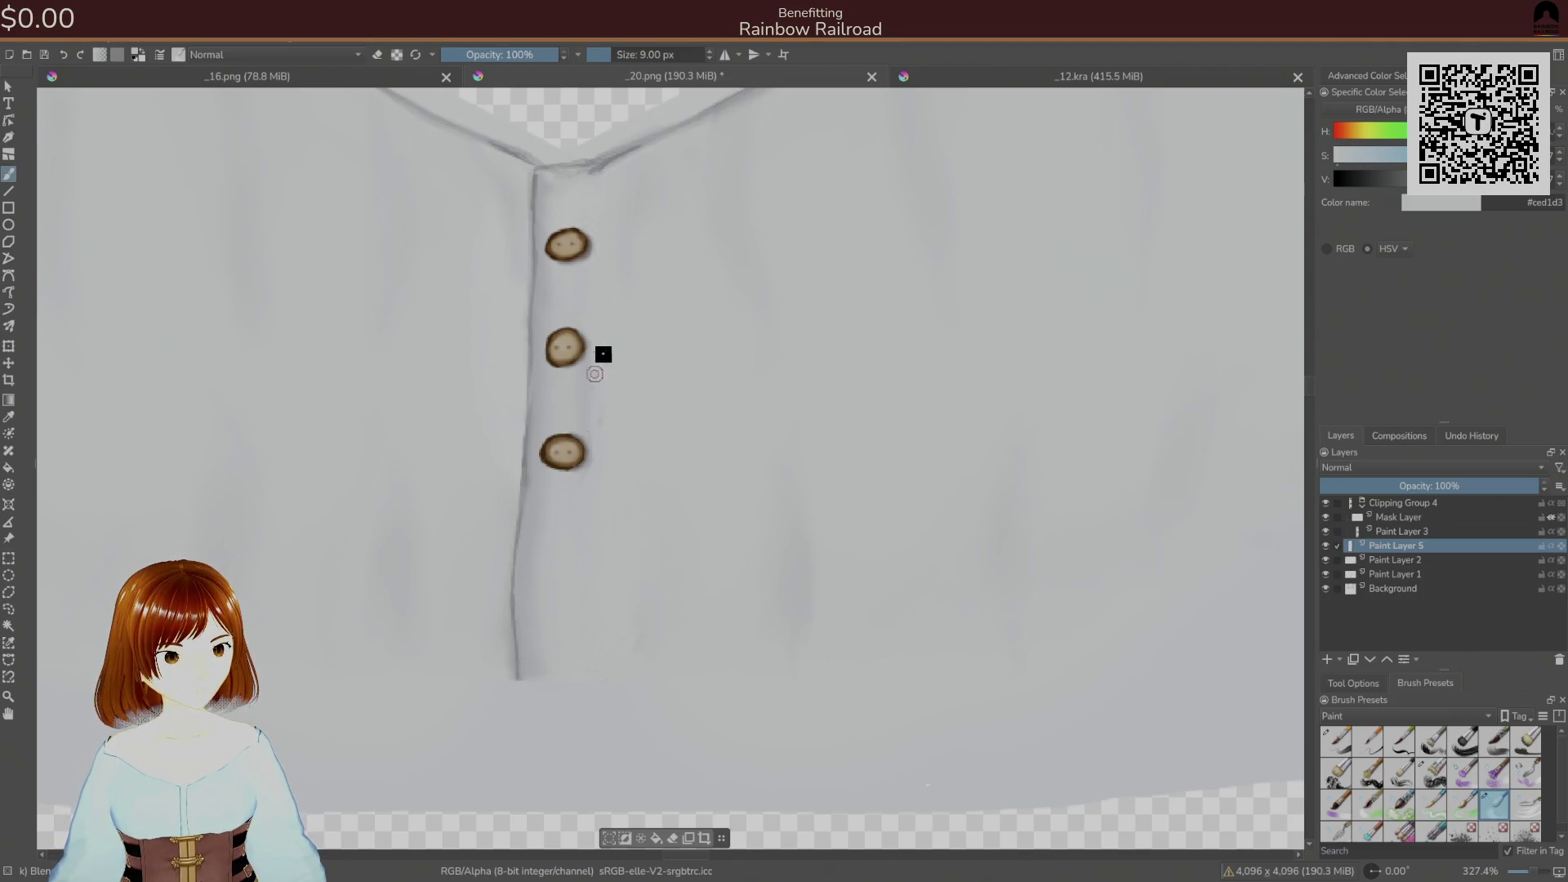
right_click(617, 423)
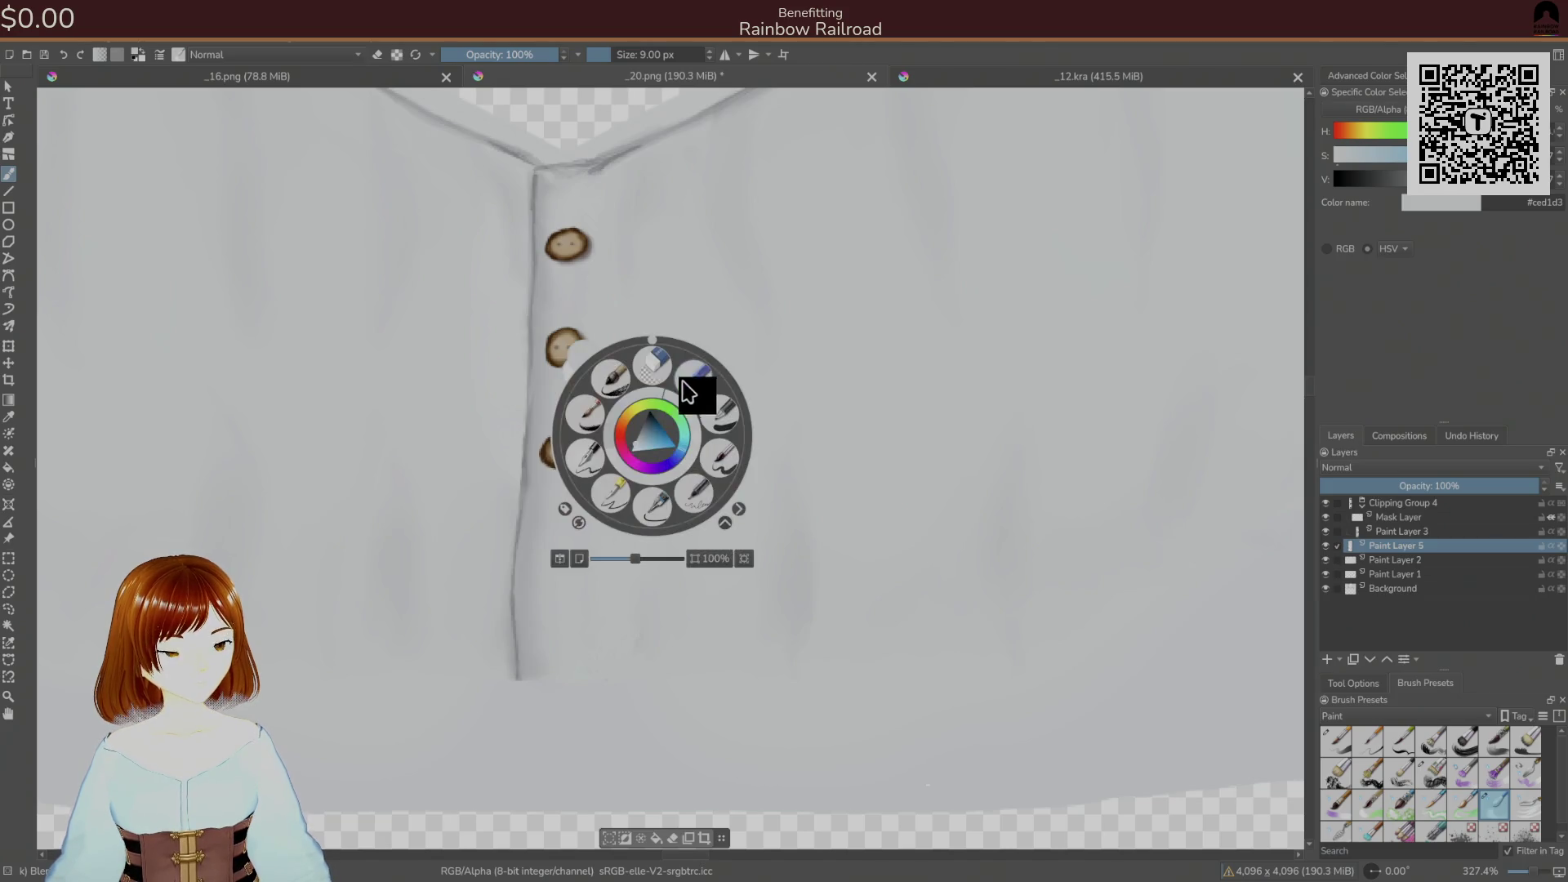
- Paint soft folds beside the placket, alternating the 22 px and 9 px brush presets
left_click(717, 483)
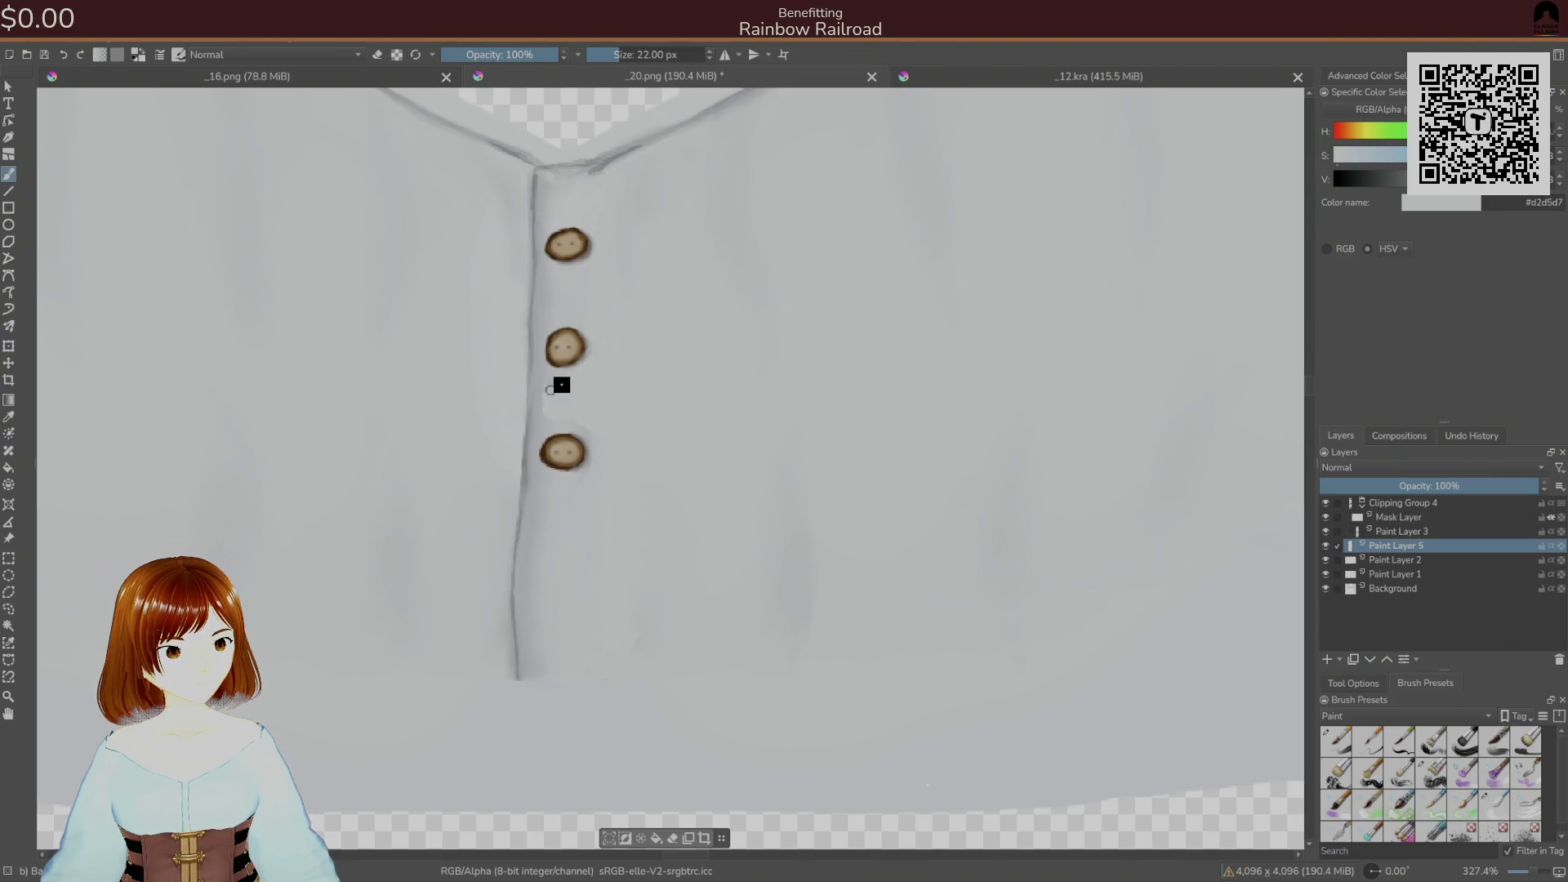
right_click(668, 461)
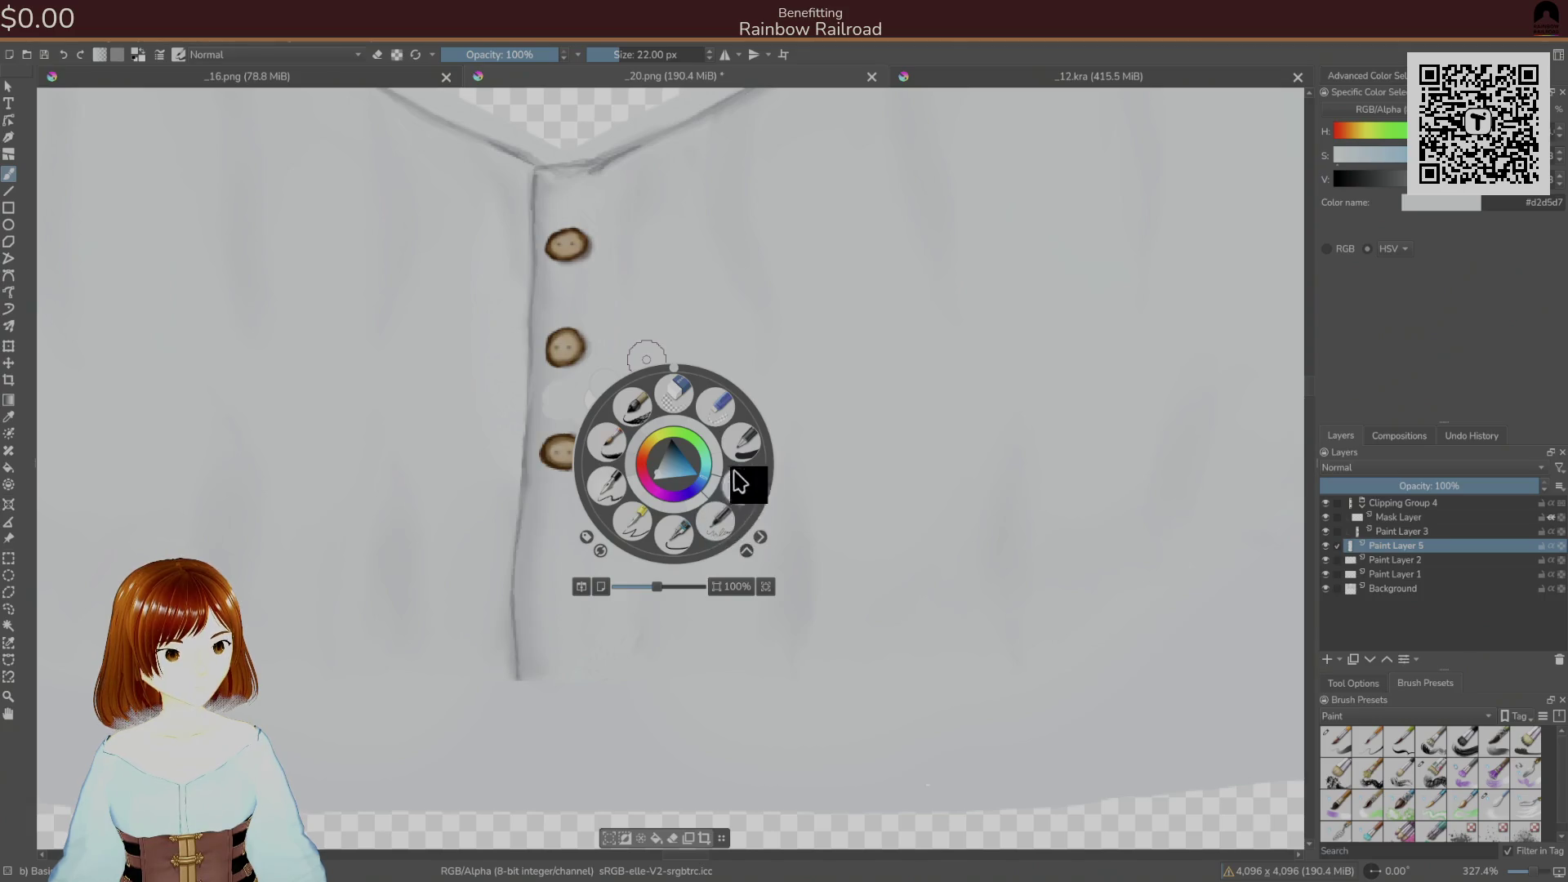
left_click(739, 501)
left_click(1495, 805)
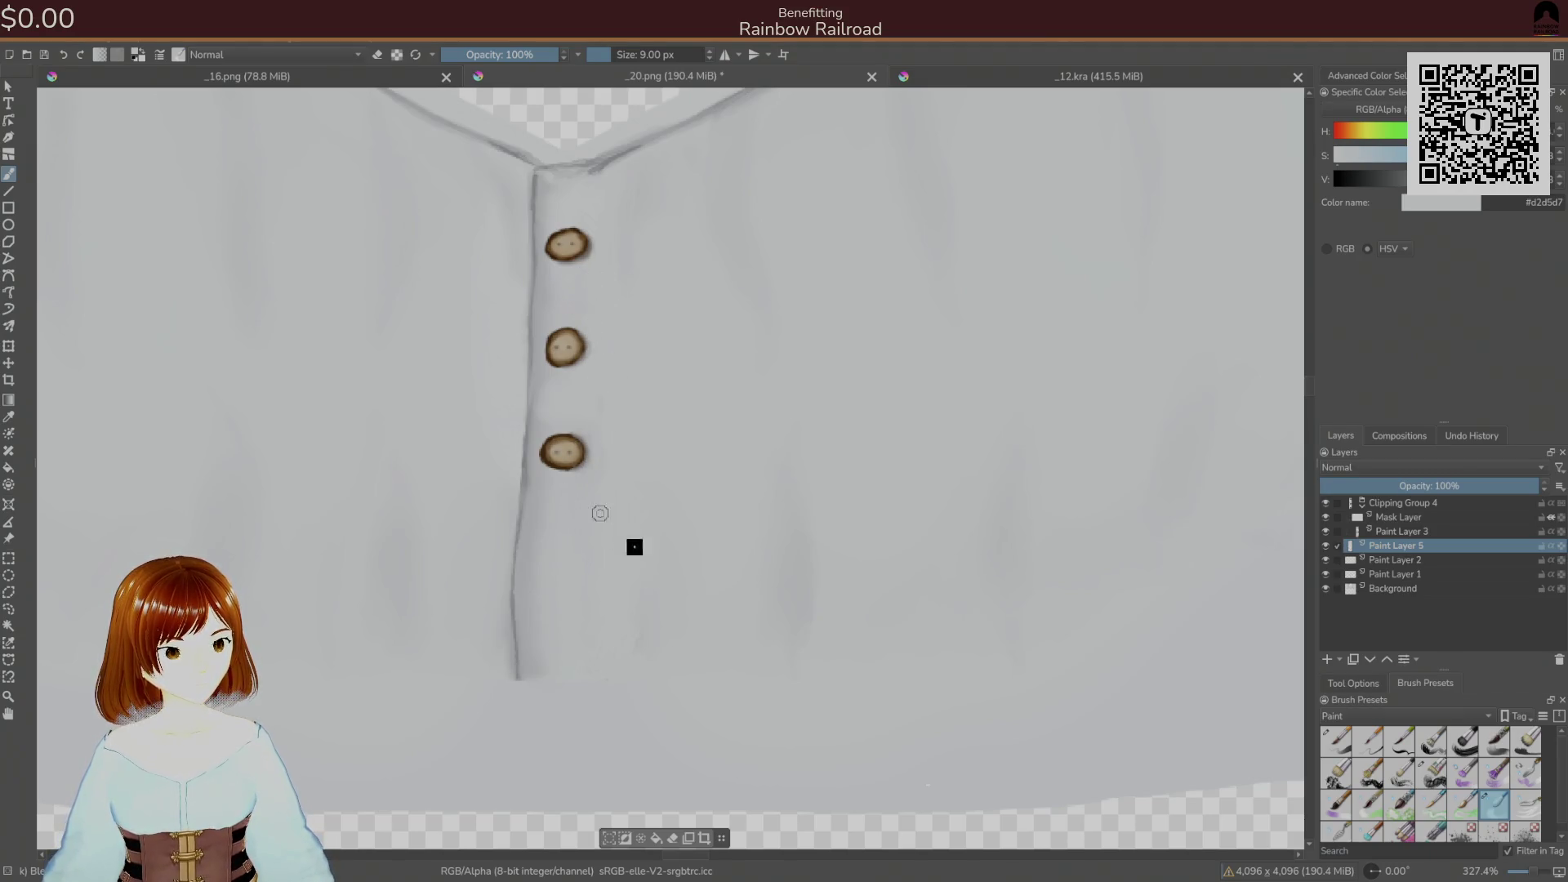
right_click(667, 585)
left_click(743, 624)
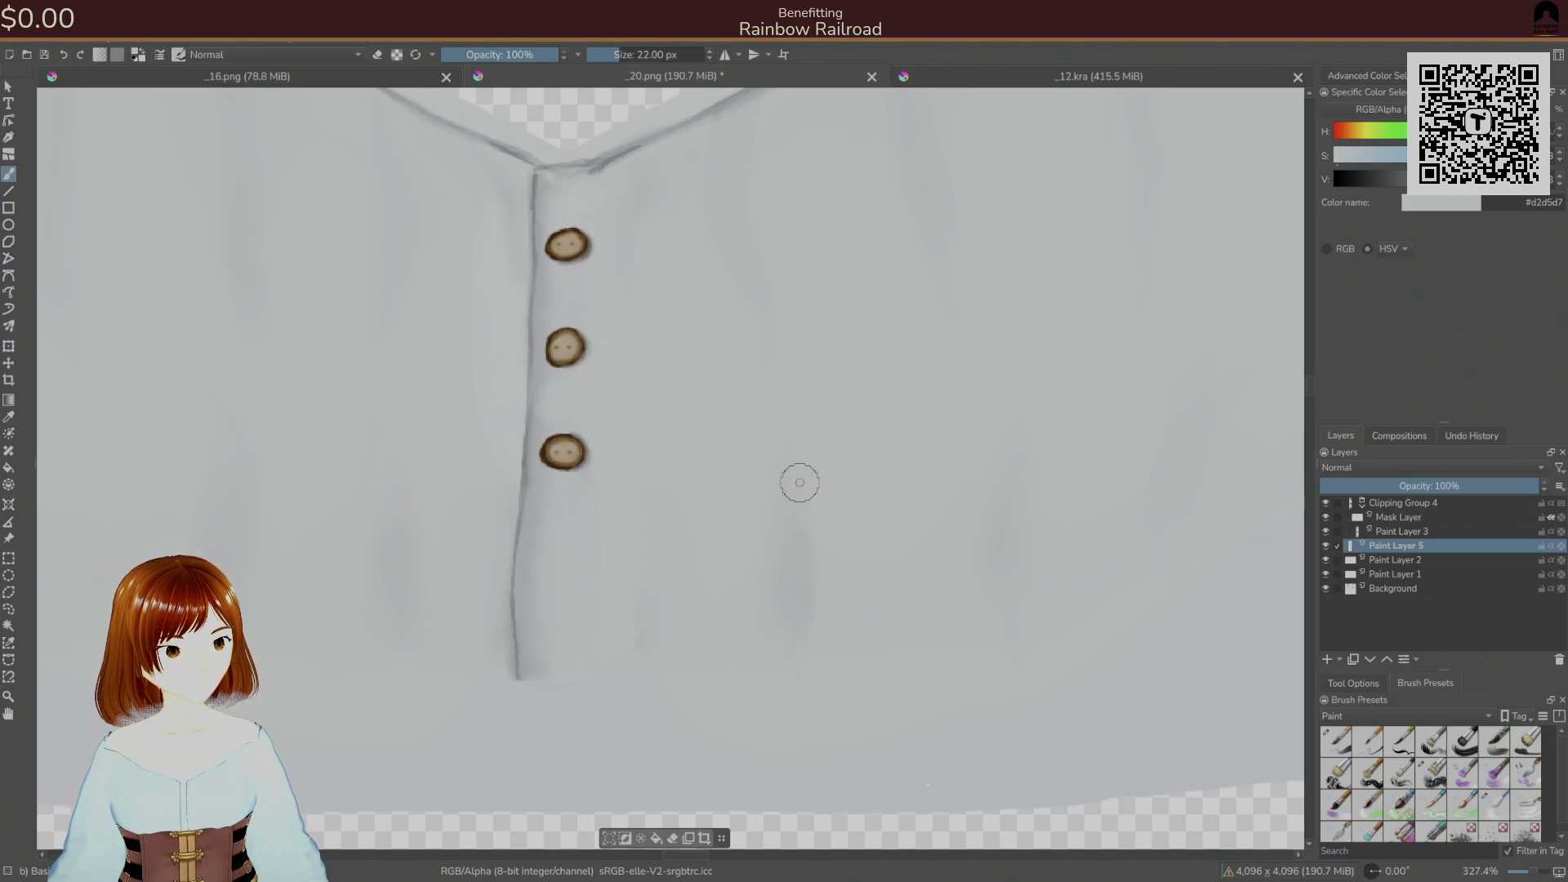
left_click(1495, 805)
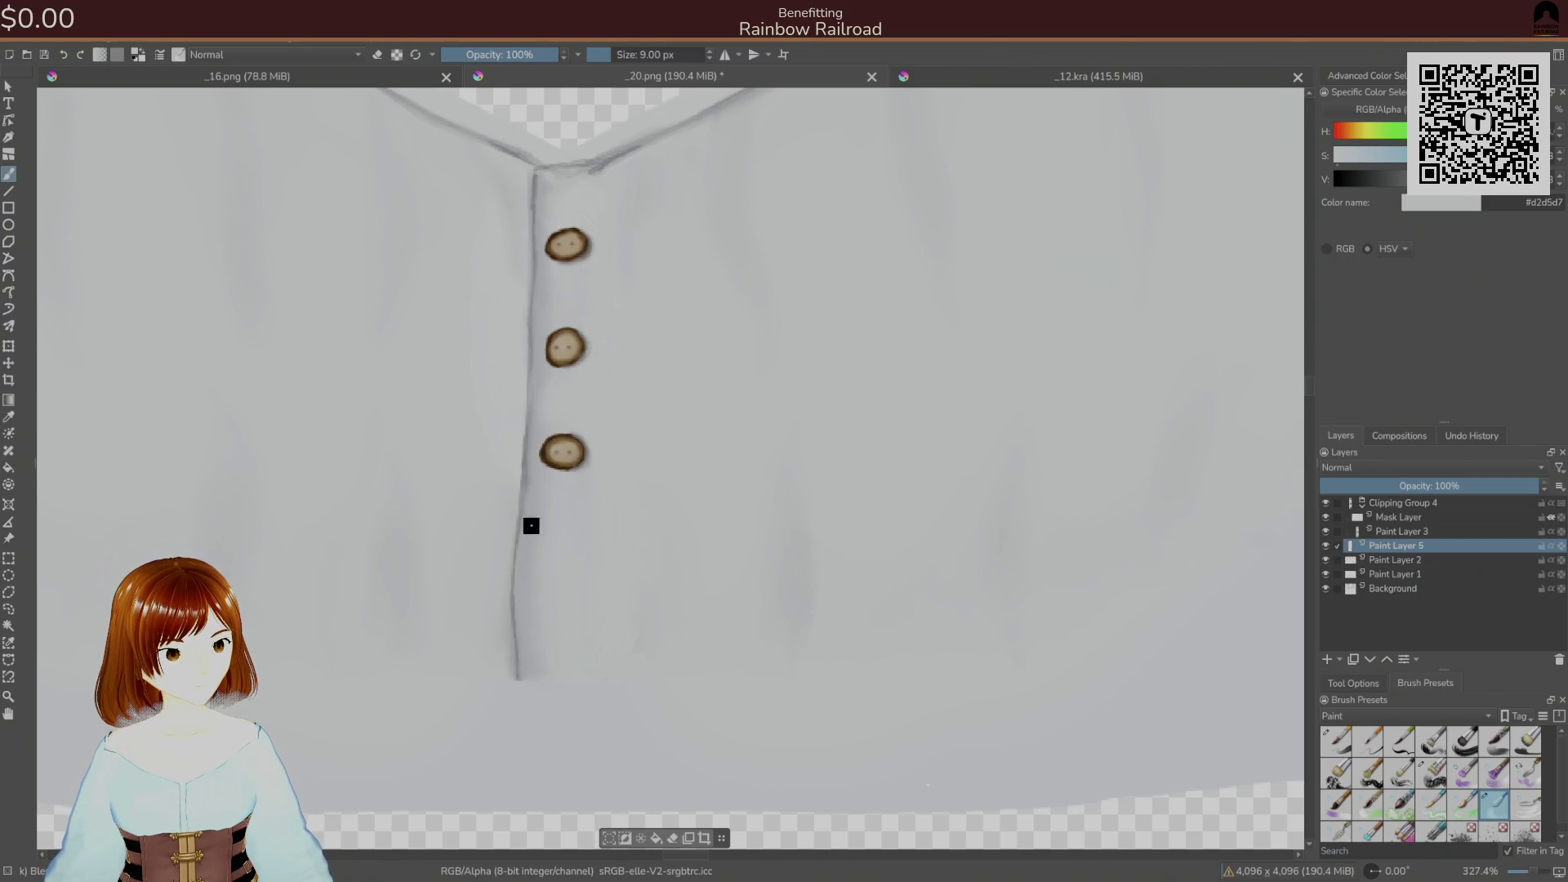
scroll(554, 579, "down", 3)
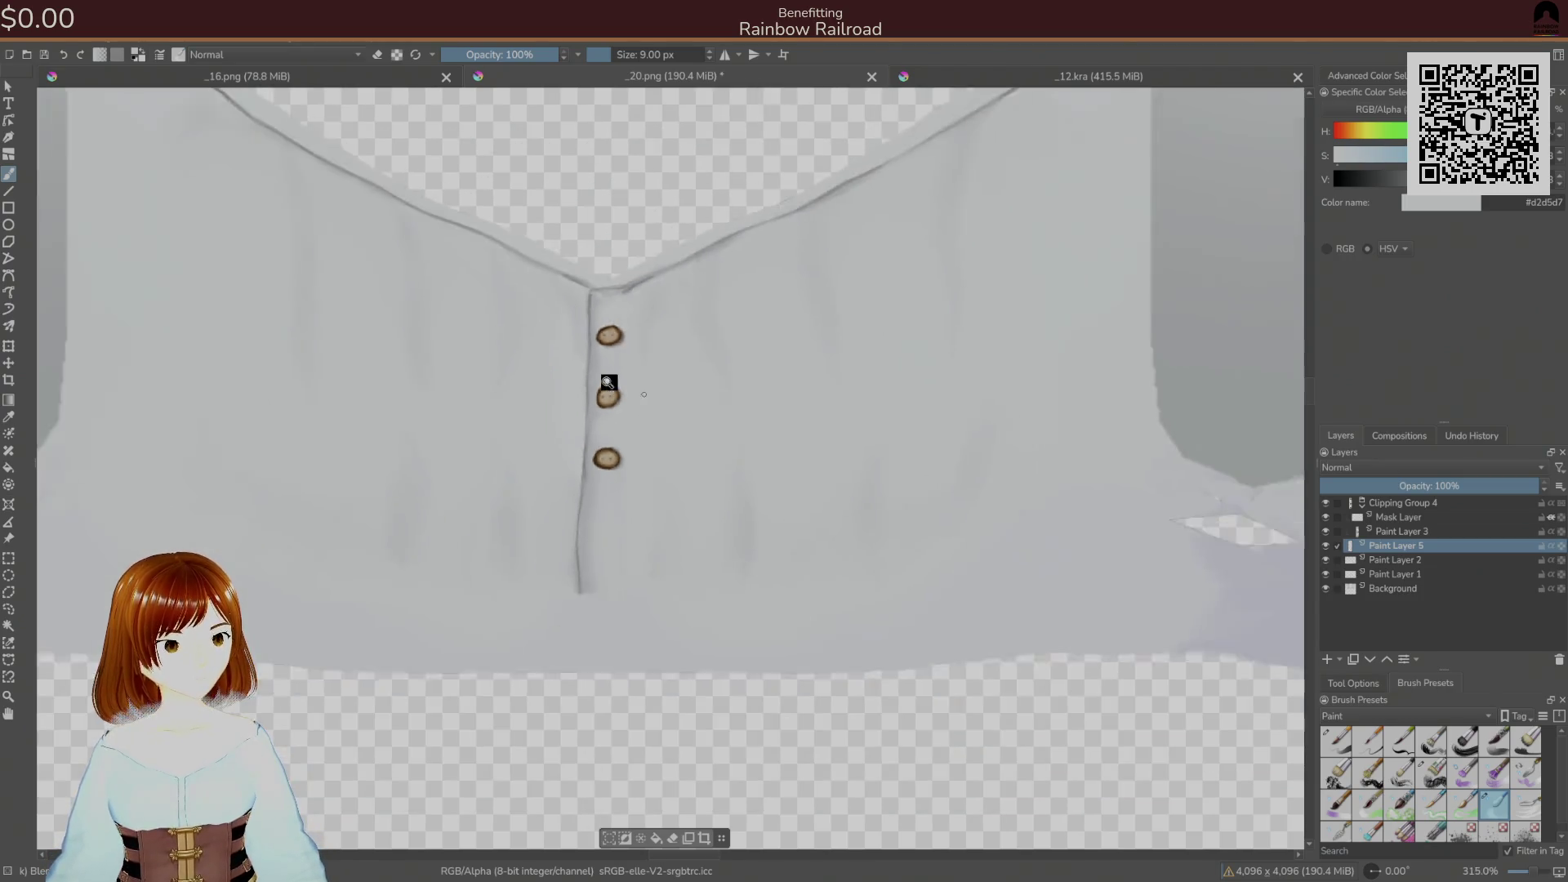
- Zoom to the collar V and blend sampled greys above the top button with the 22 px brush, then 9 px
scroll(602, 396, "up", 4)
scroll(645, 302, "up", 2)
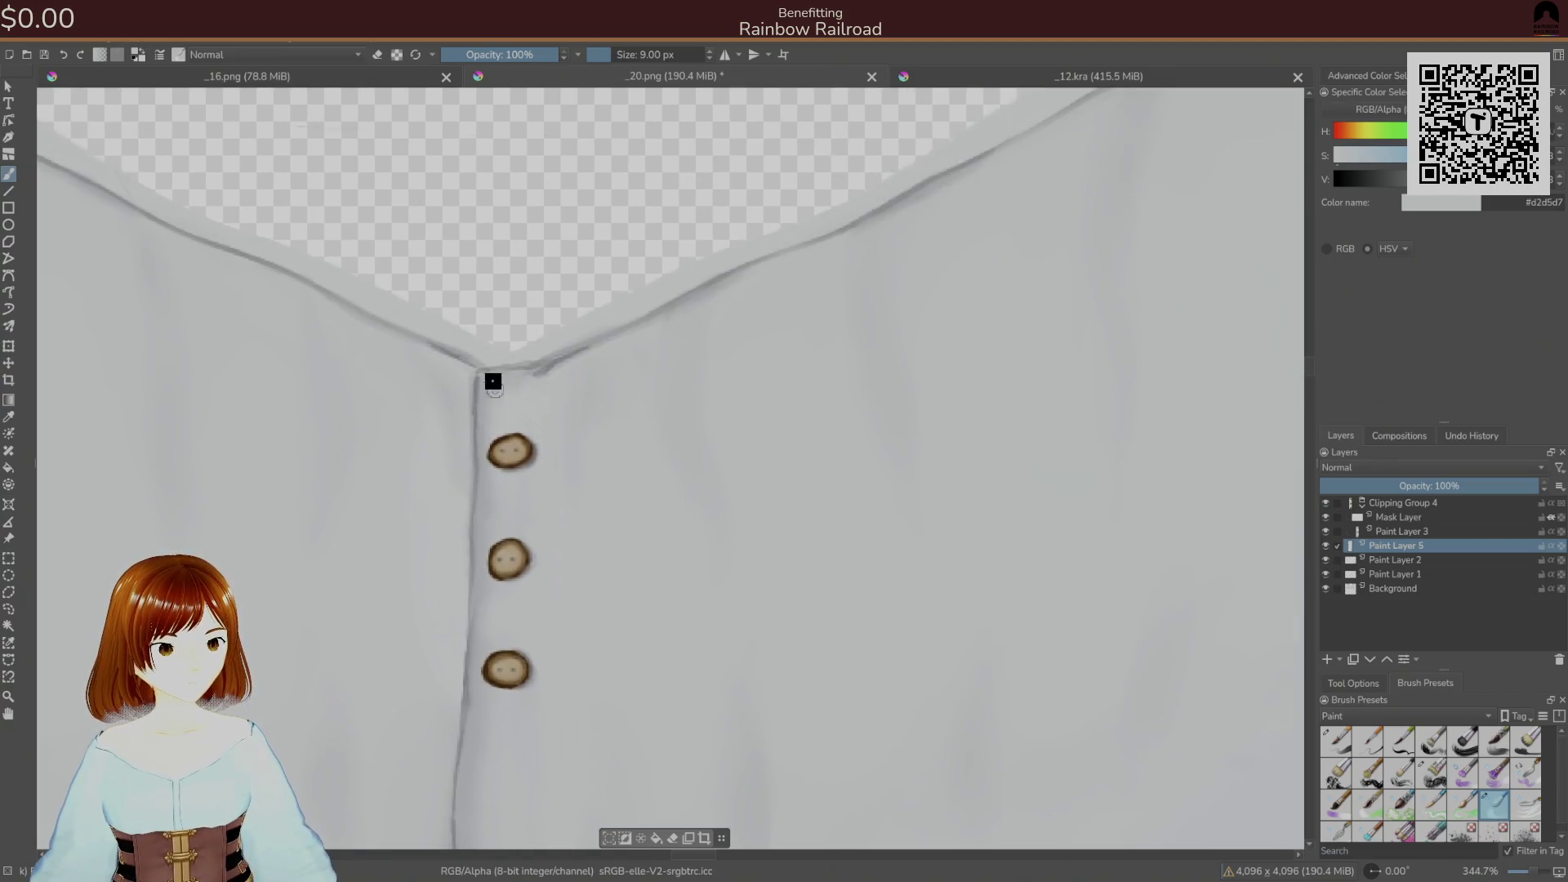
left_click_drag(535, 389, 648, 428)
right_click(648, 428)
left_click(688, 476)
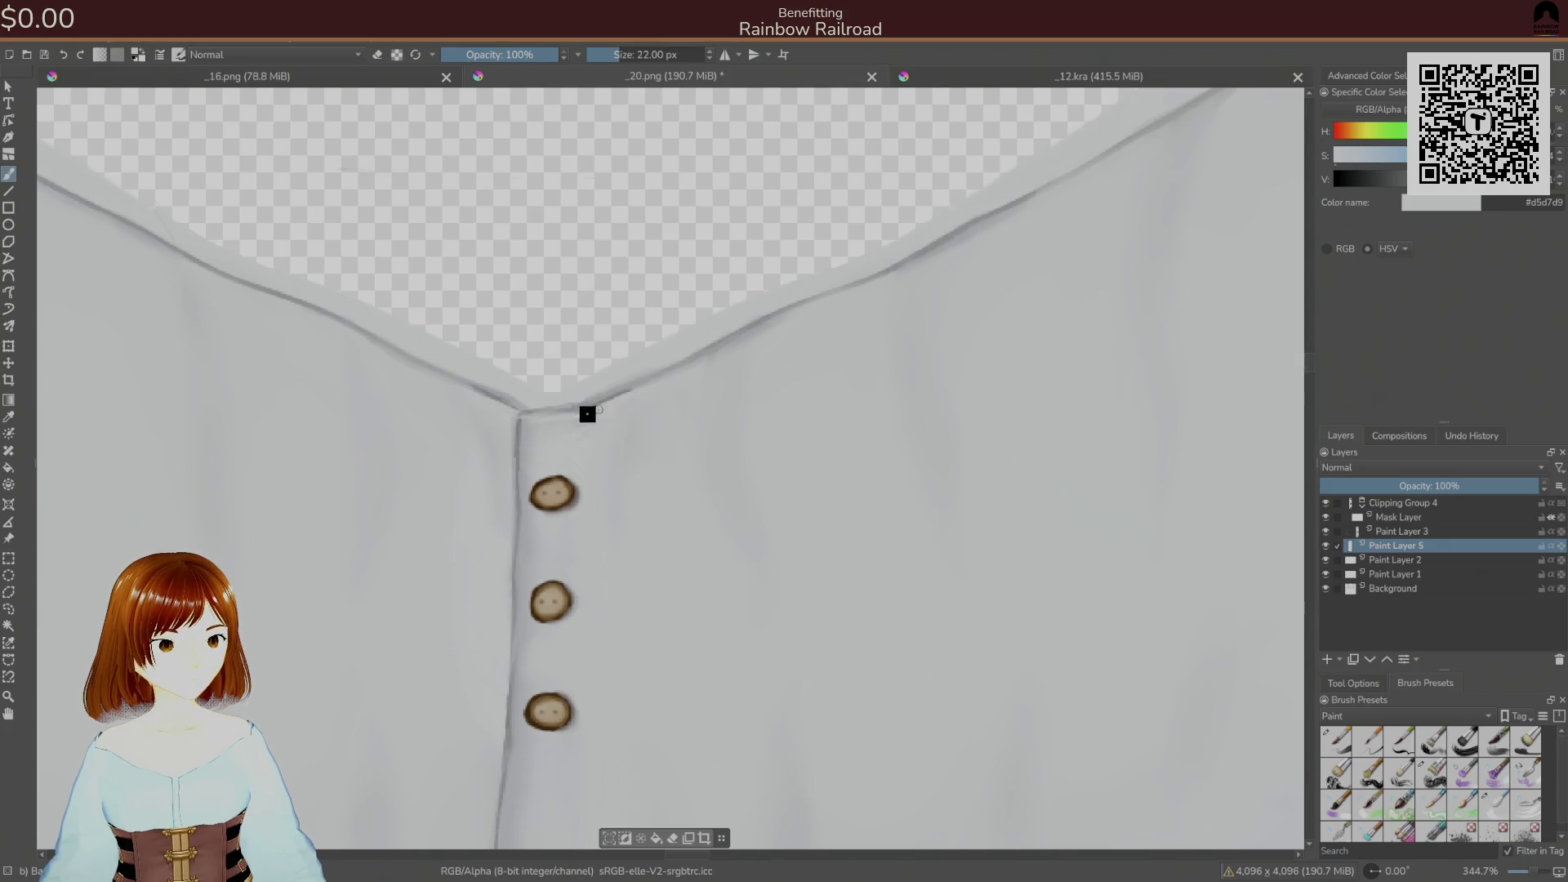
left_click(569, 427, "ctrl")
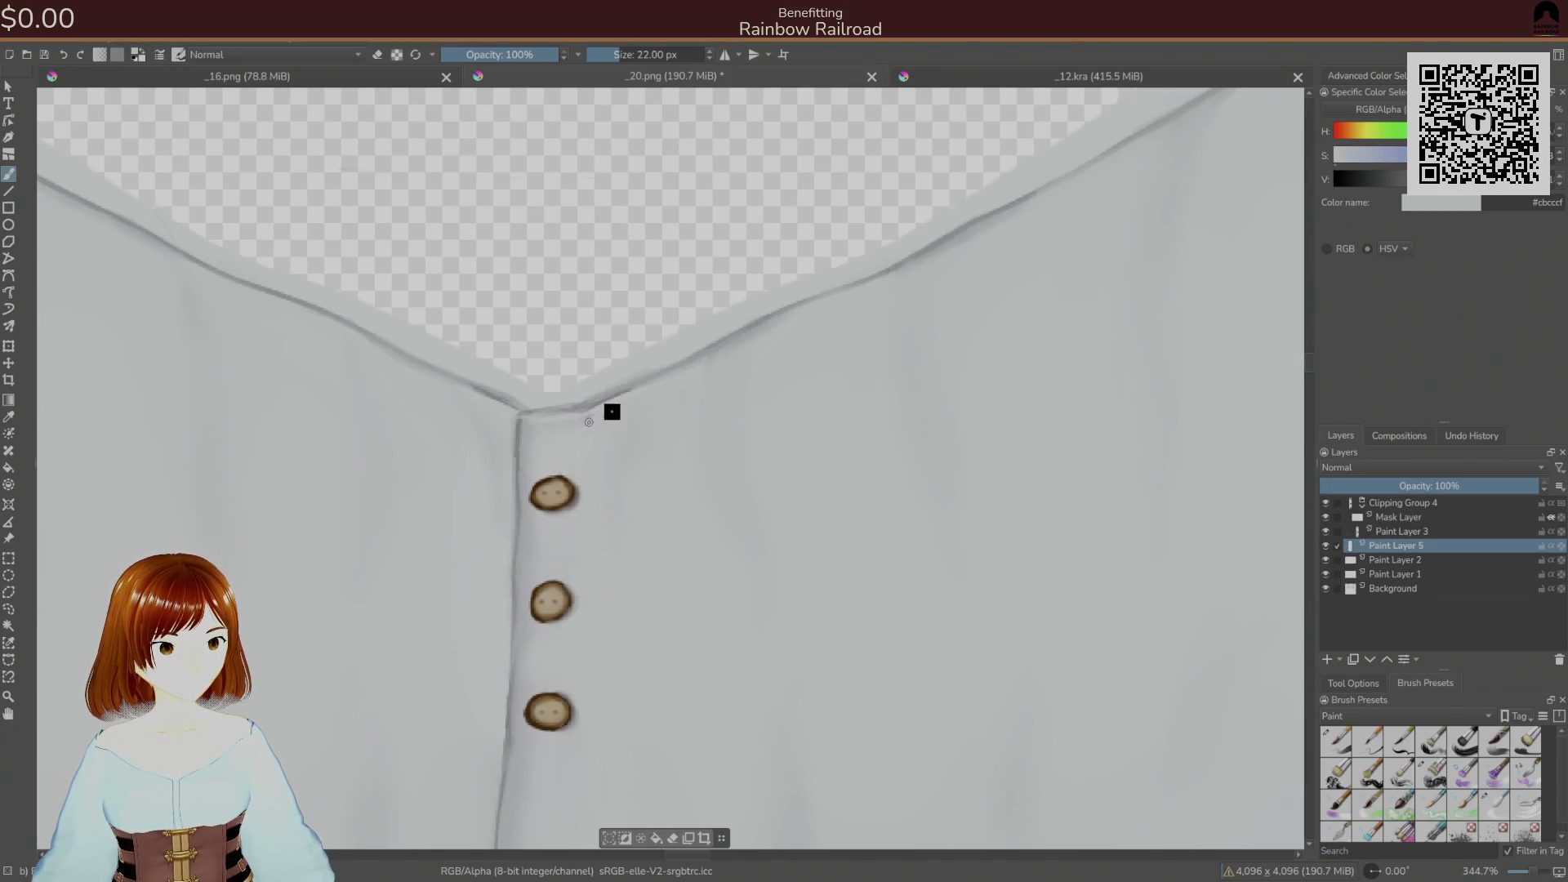
left_click(587, 429, "ctrl")
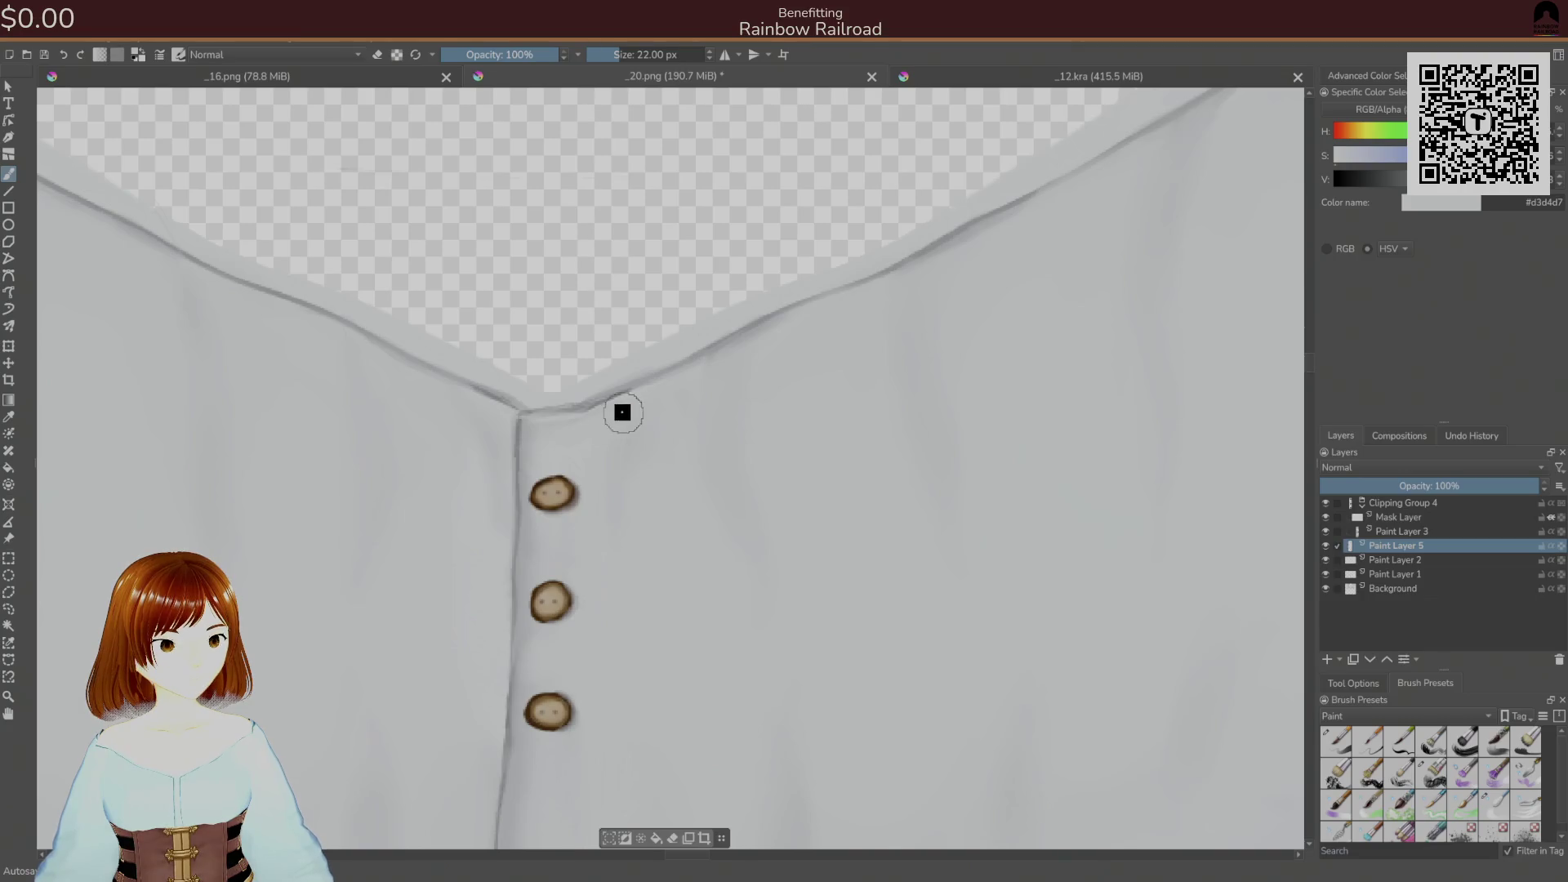
right_click(612, 360)
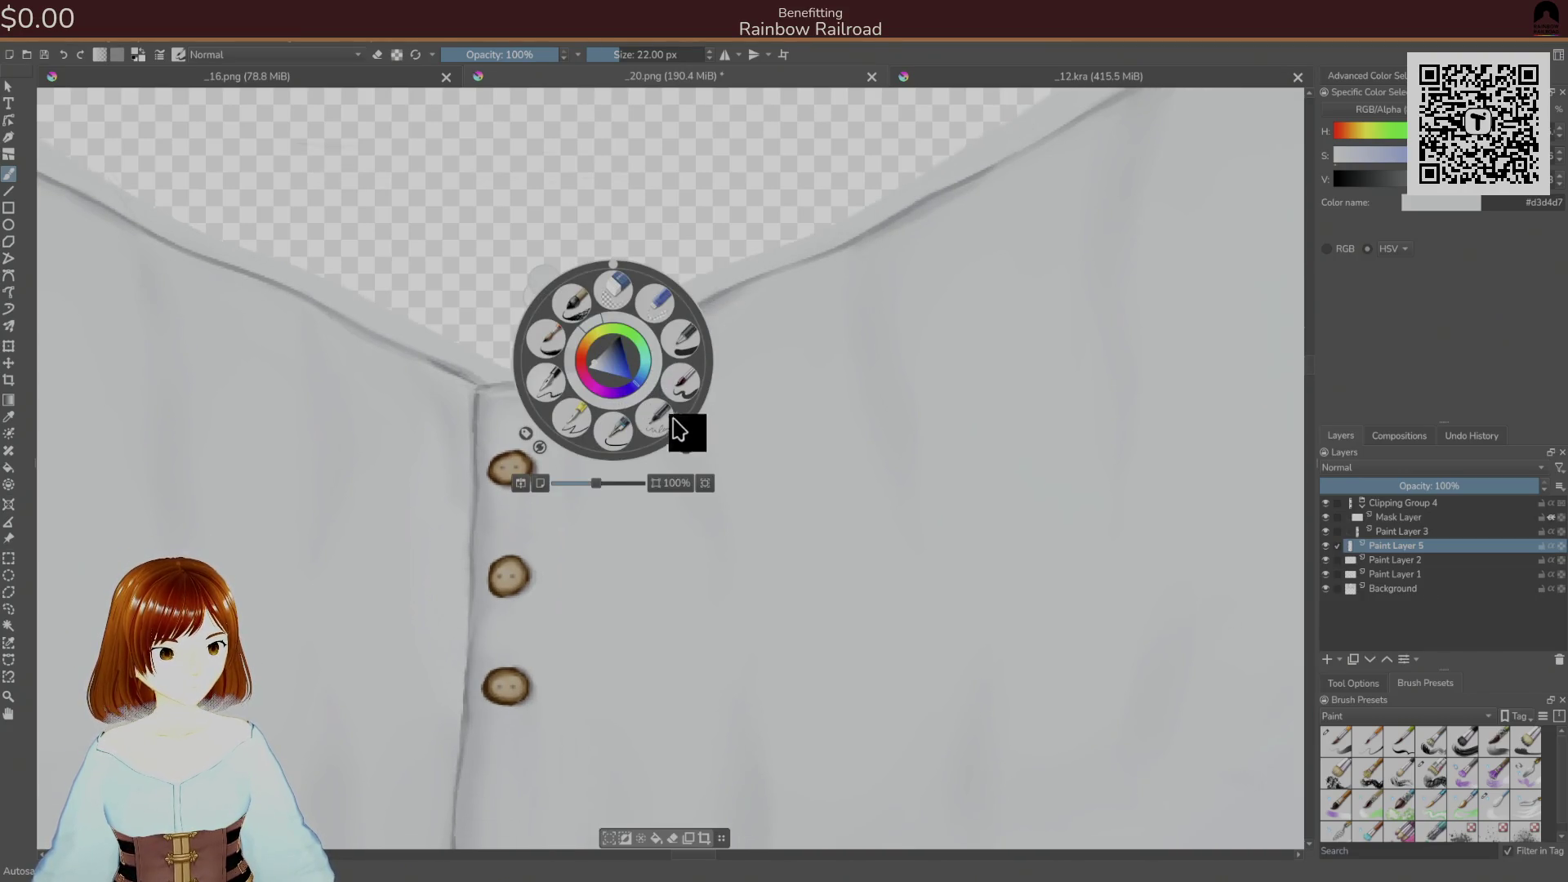
left_click(737, 424)
left_click(1494, 809)
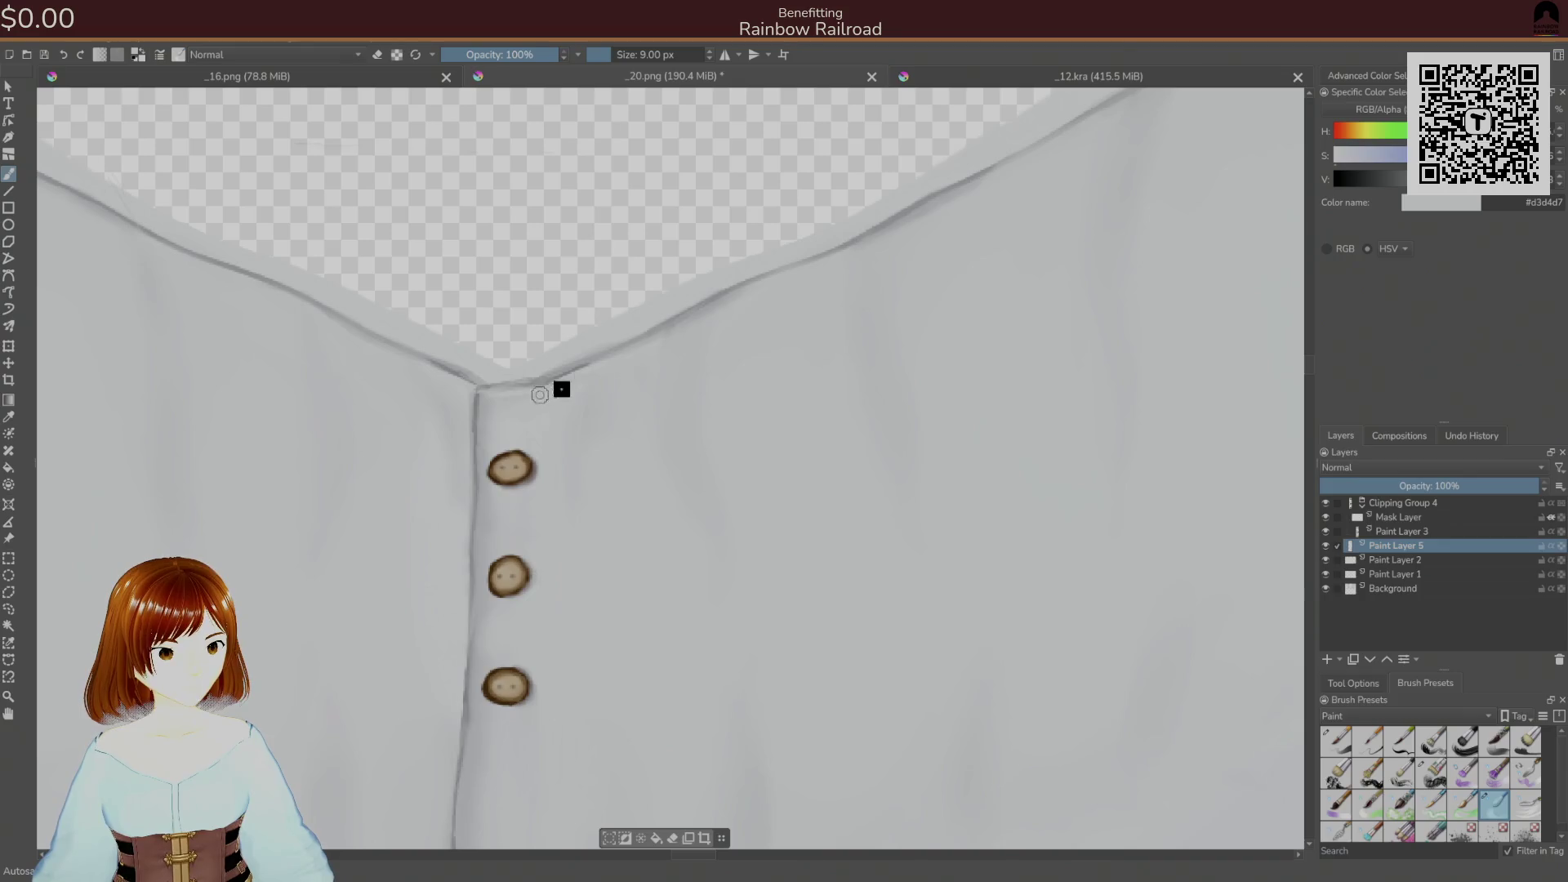
scroll(634, 504, "down", 5)
- Save the shirt texture as PNG and zoom out on the avatar's shirt in Unity
key("ctrl+s")
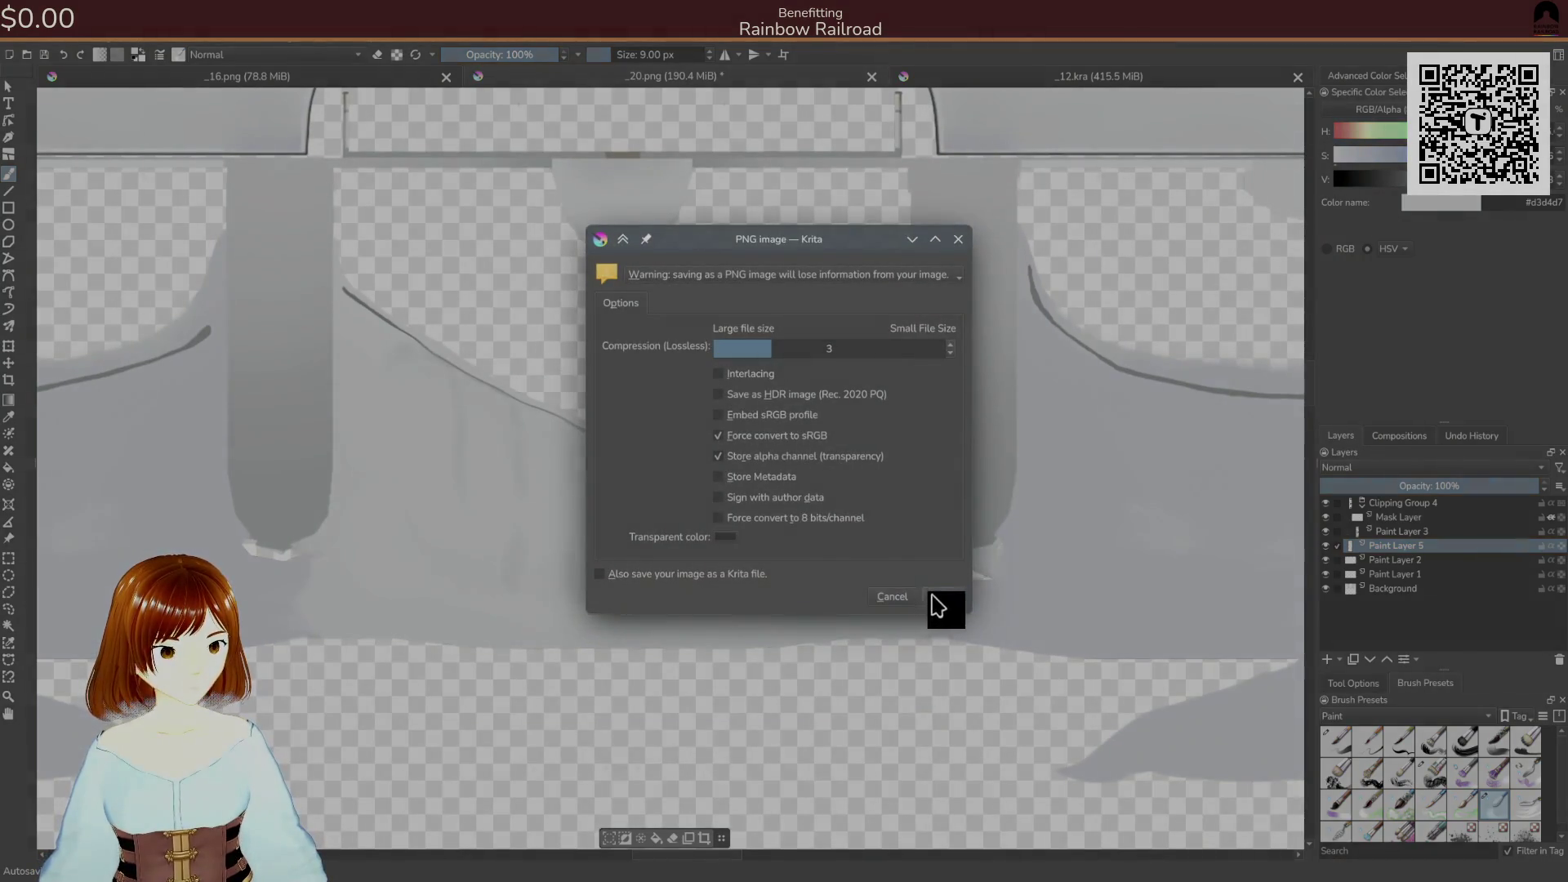
left_click(937, 605)
key("alt+Tab")
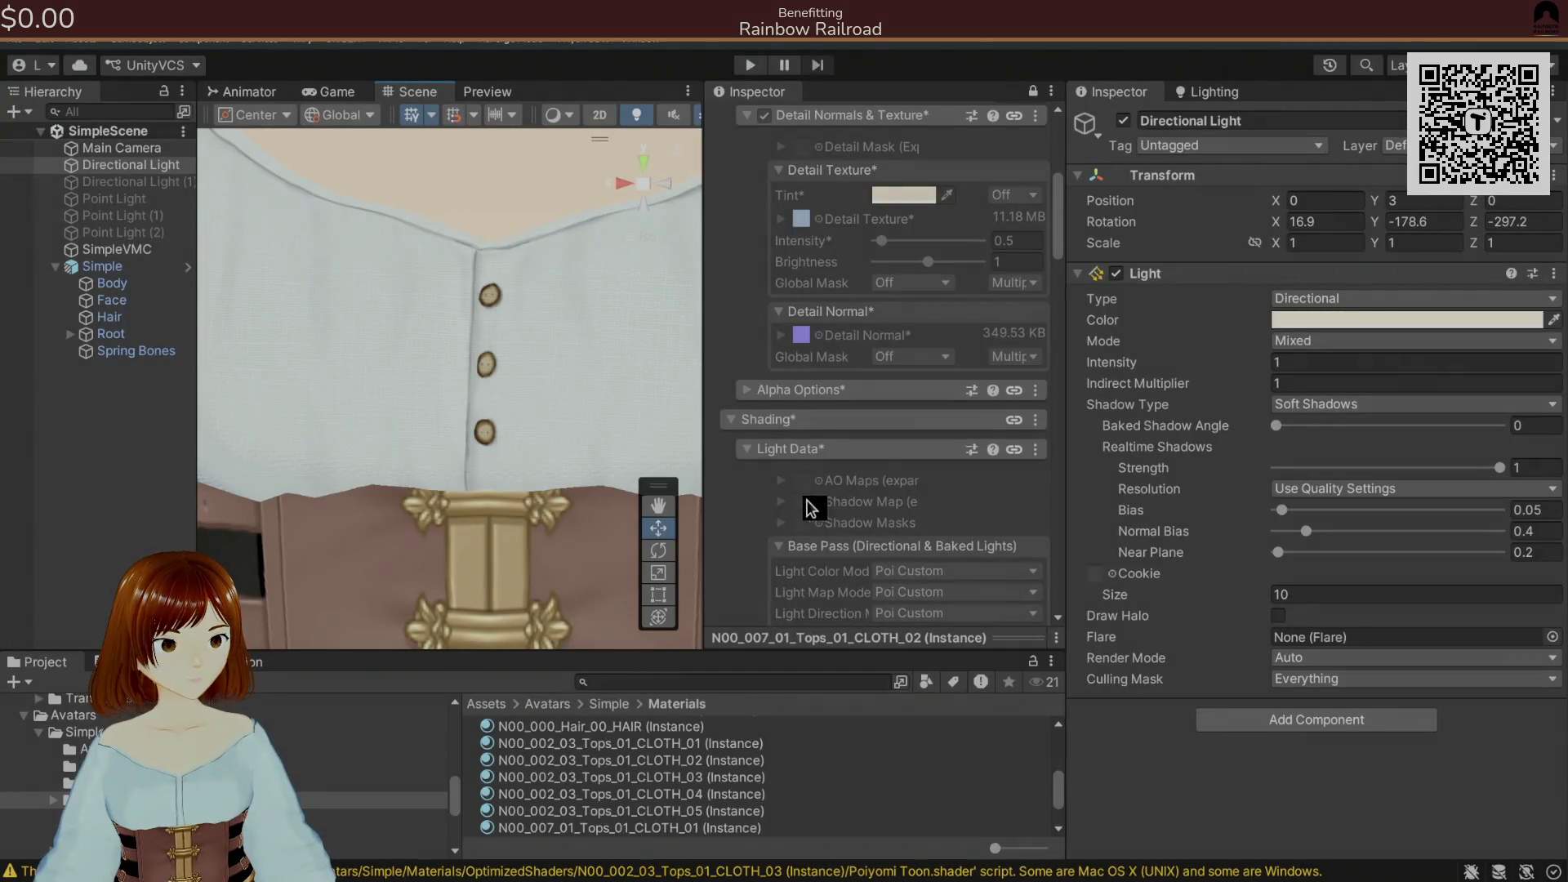
scroll(585, 343, "down", 6)
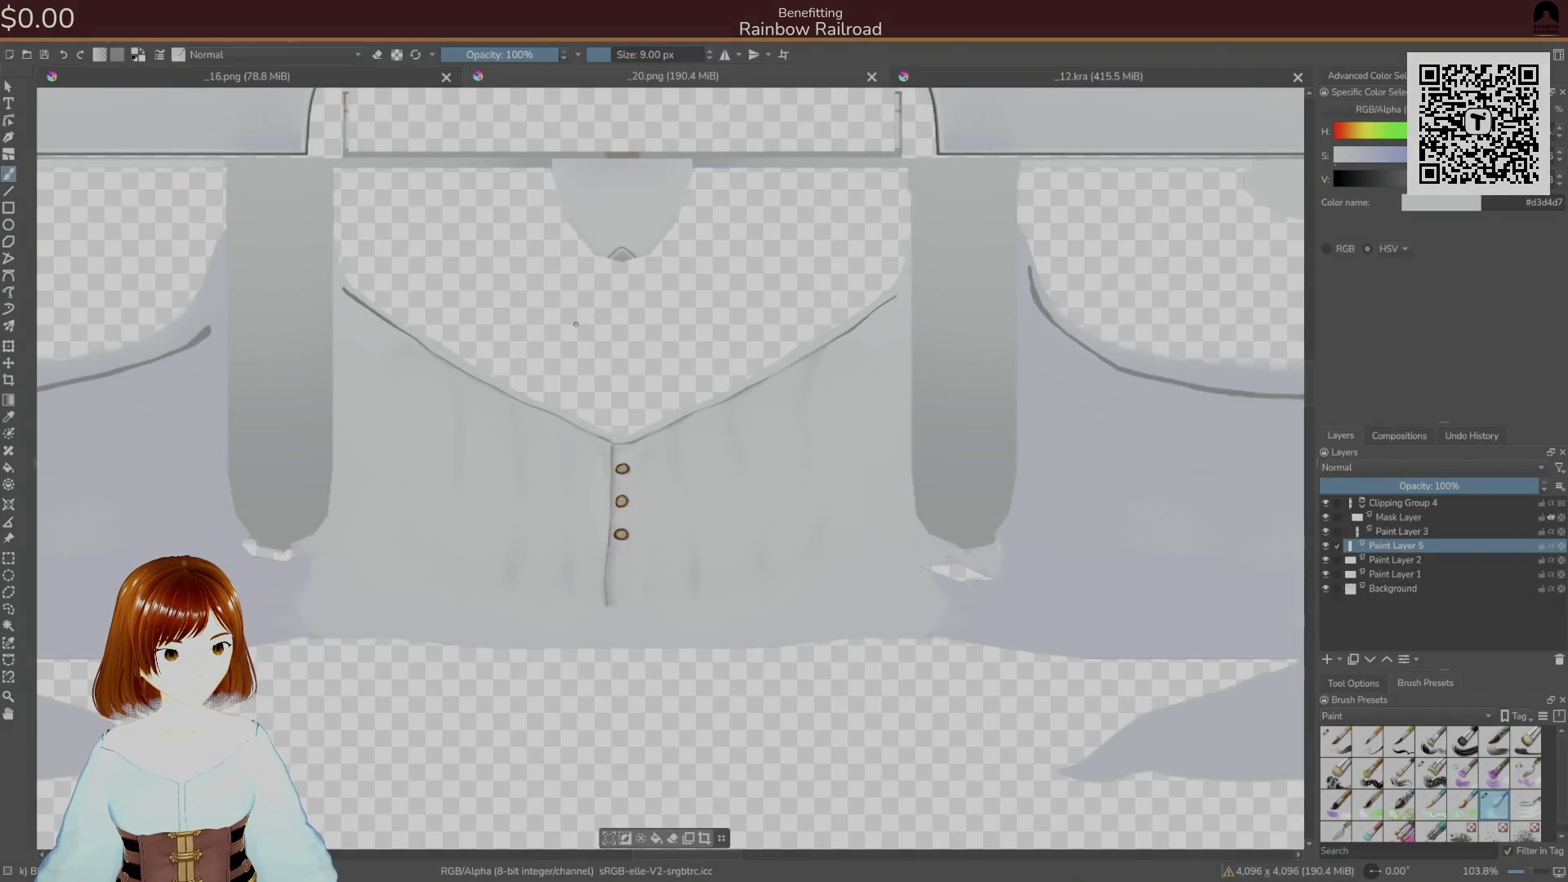
- Darken the seam line at the collar point with sampled dark greys
scroll(631, 463, "up", 3)
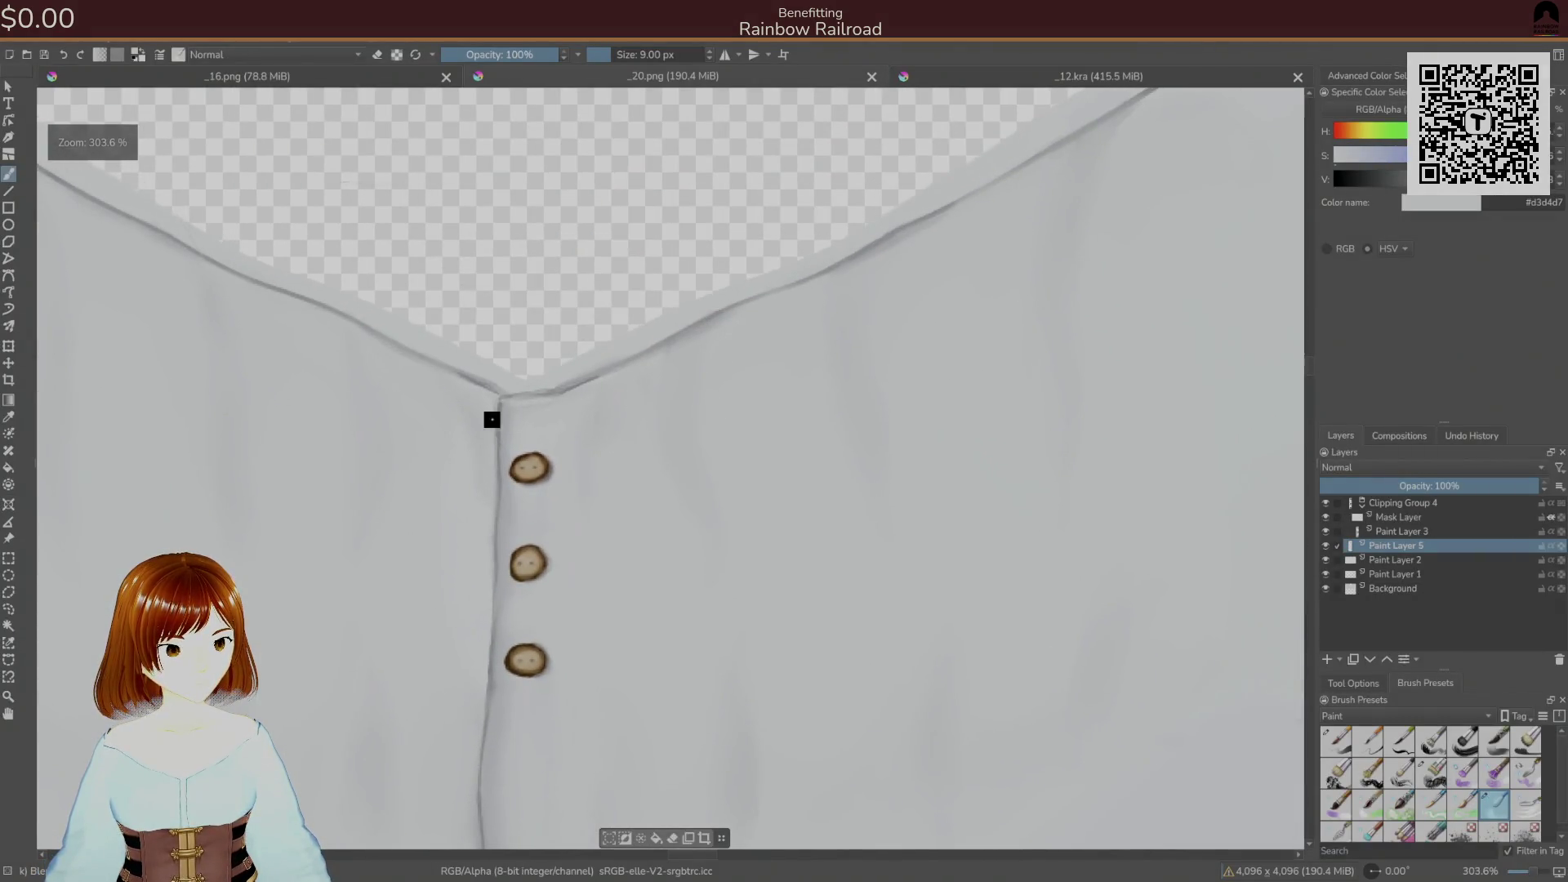
left_click(501, 409, "ctrl")
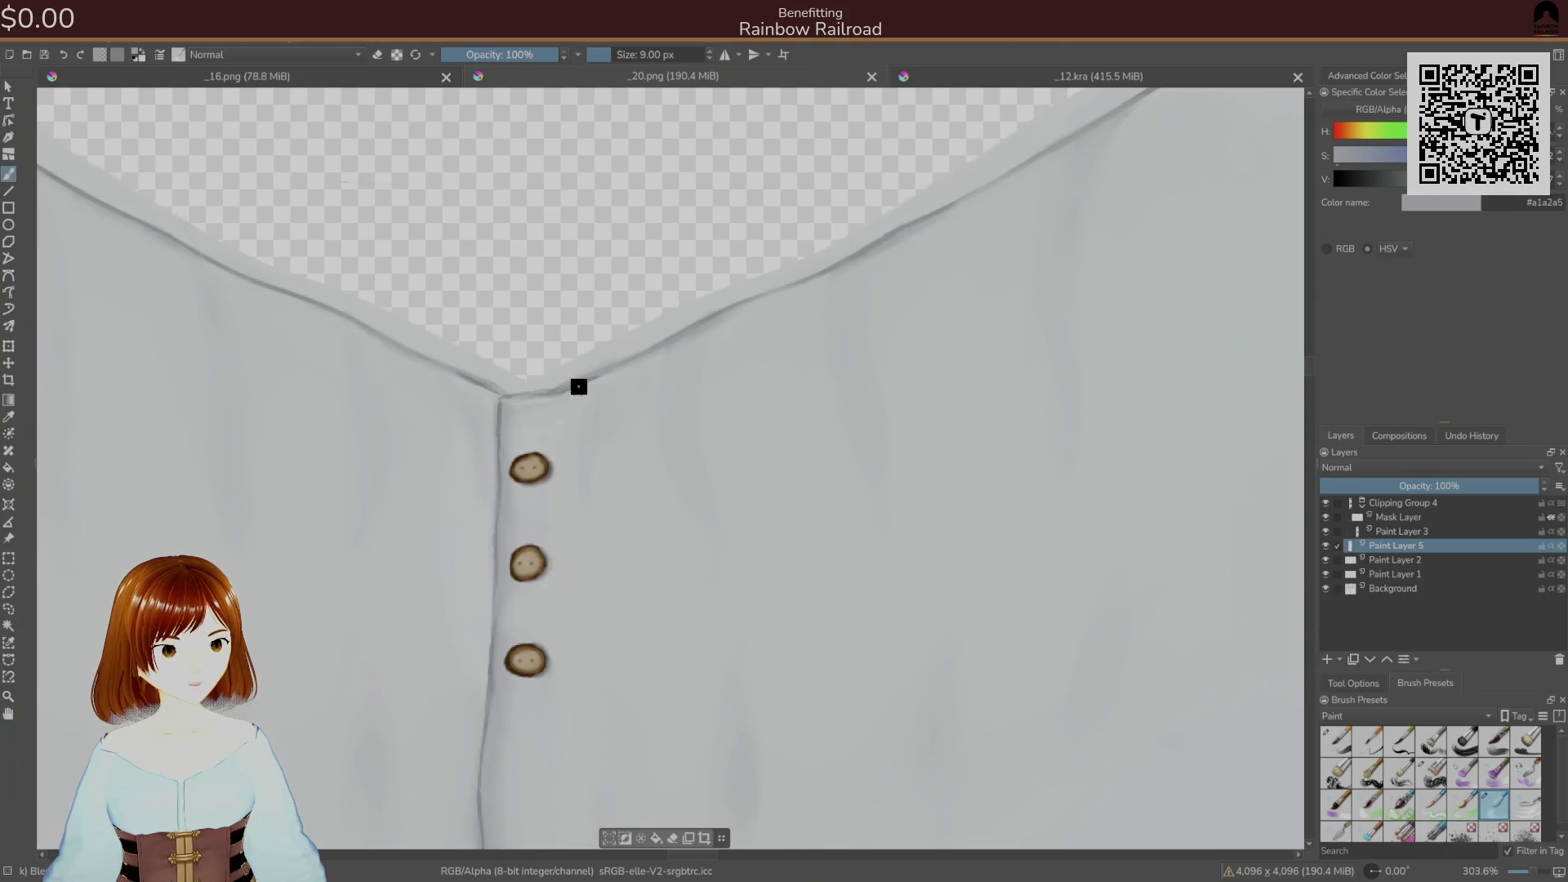
left_click_drag(579, 392, 576, 391)
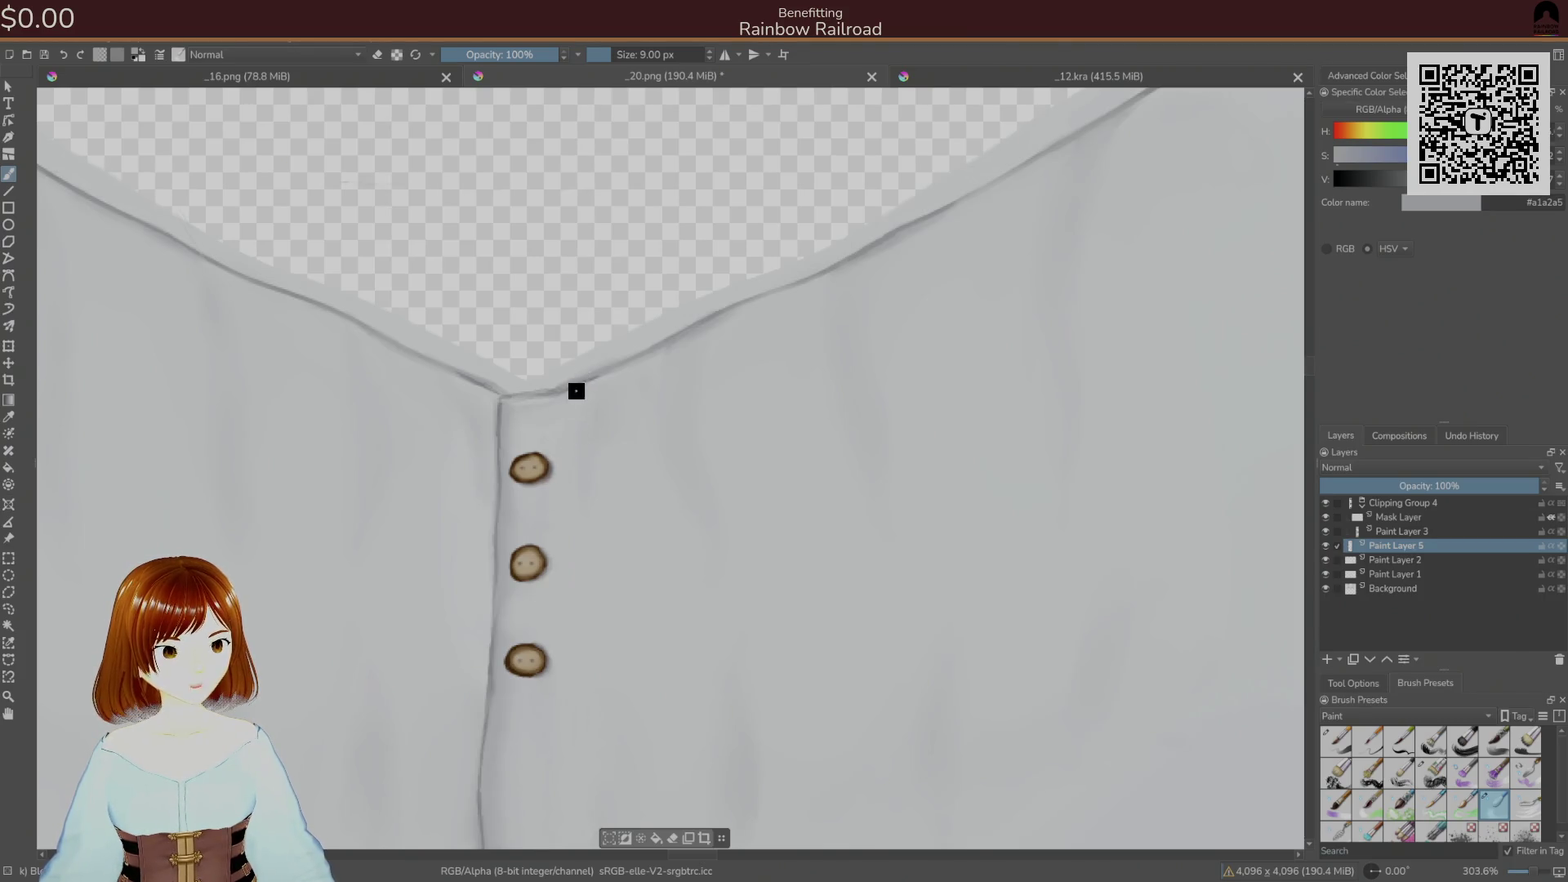
left_click(501, 414, "ctrl")
- Paint faint folds below the collar with the 22 px brush at 31%, then 11% opacity, and save
right_click(642, 414)
left_click(572, 537)
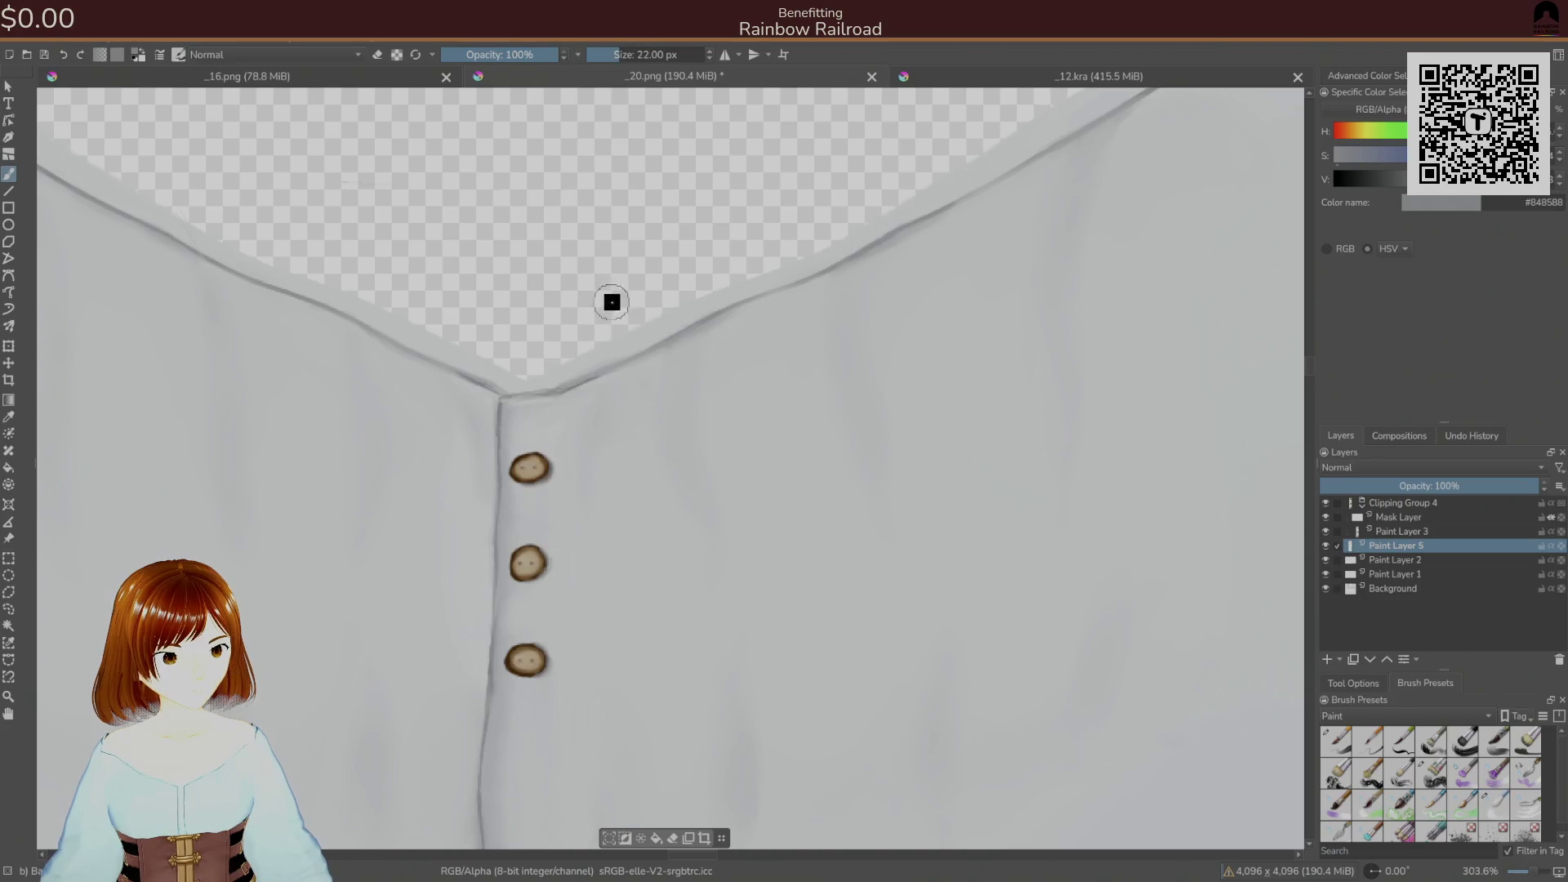
left_click(514, 53)
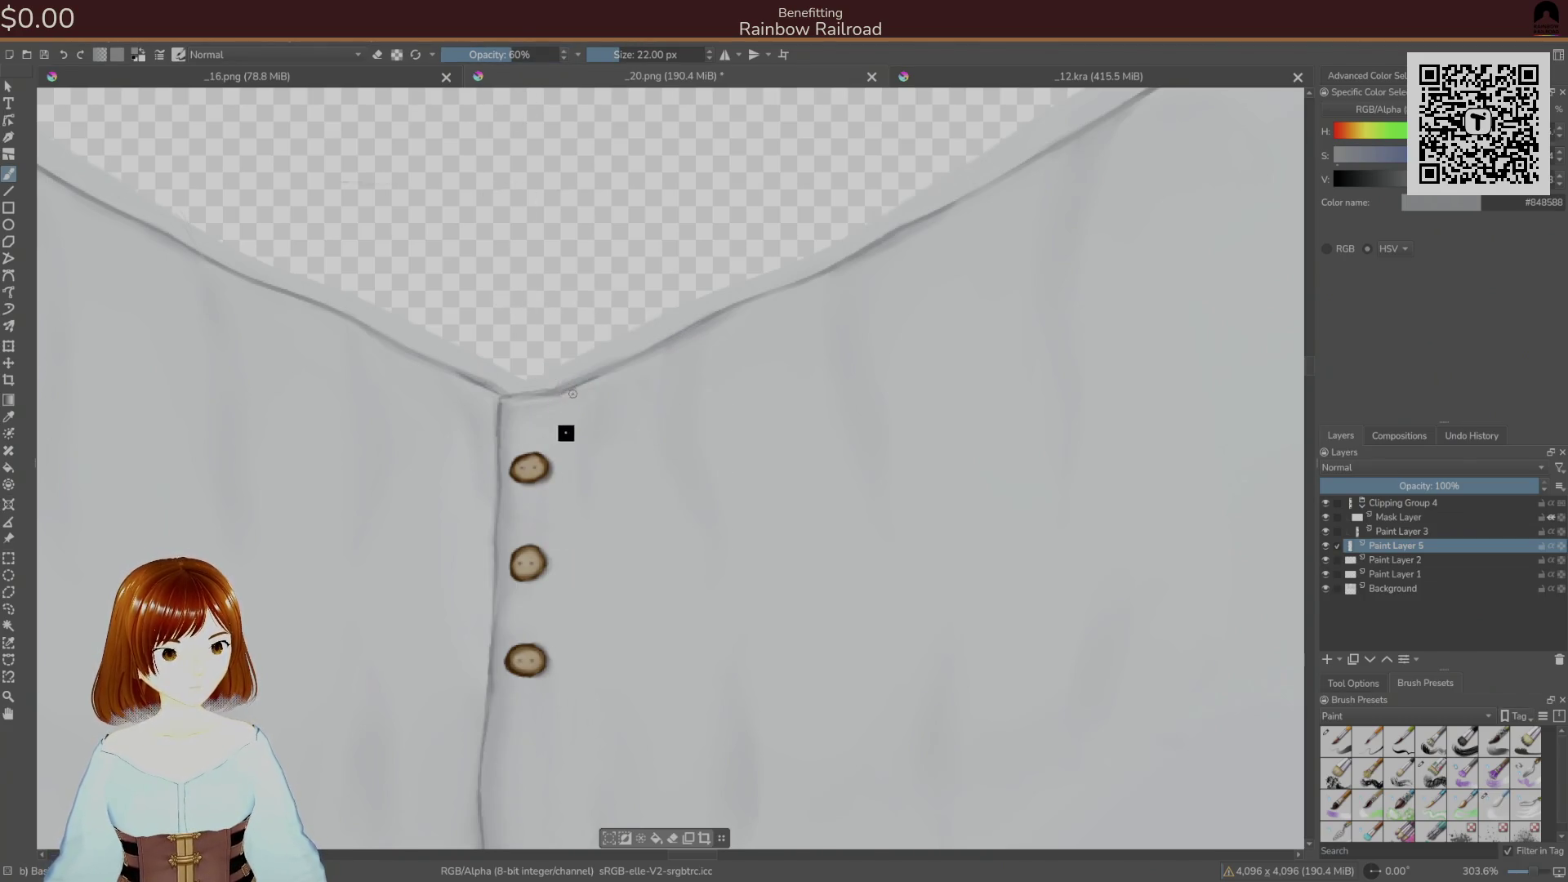
left_click_drag(503, 51, 481, 54)
left_click_drag(572, 400, 558, 654)
left_click_drag(576, 422, 576, 404)
left_click_drag(543, 56, 454, 54)
left_click_drag(551, 454, 580, 407)
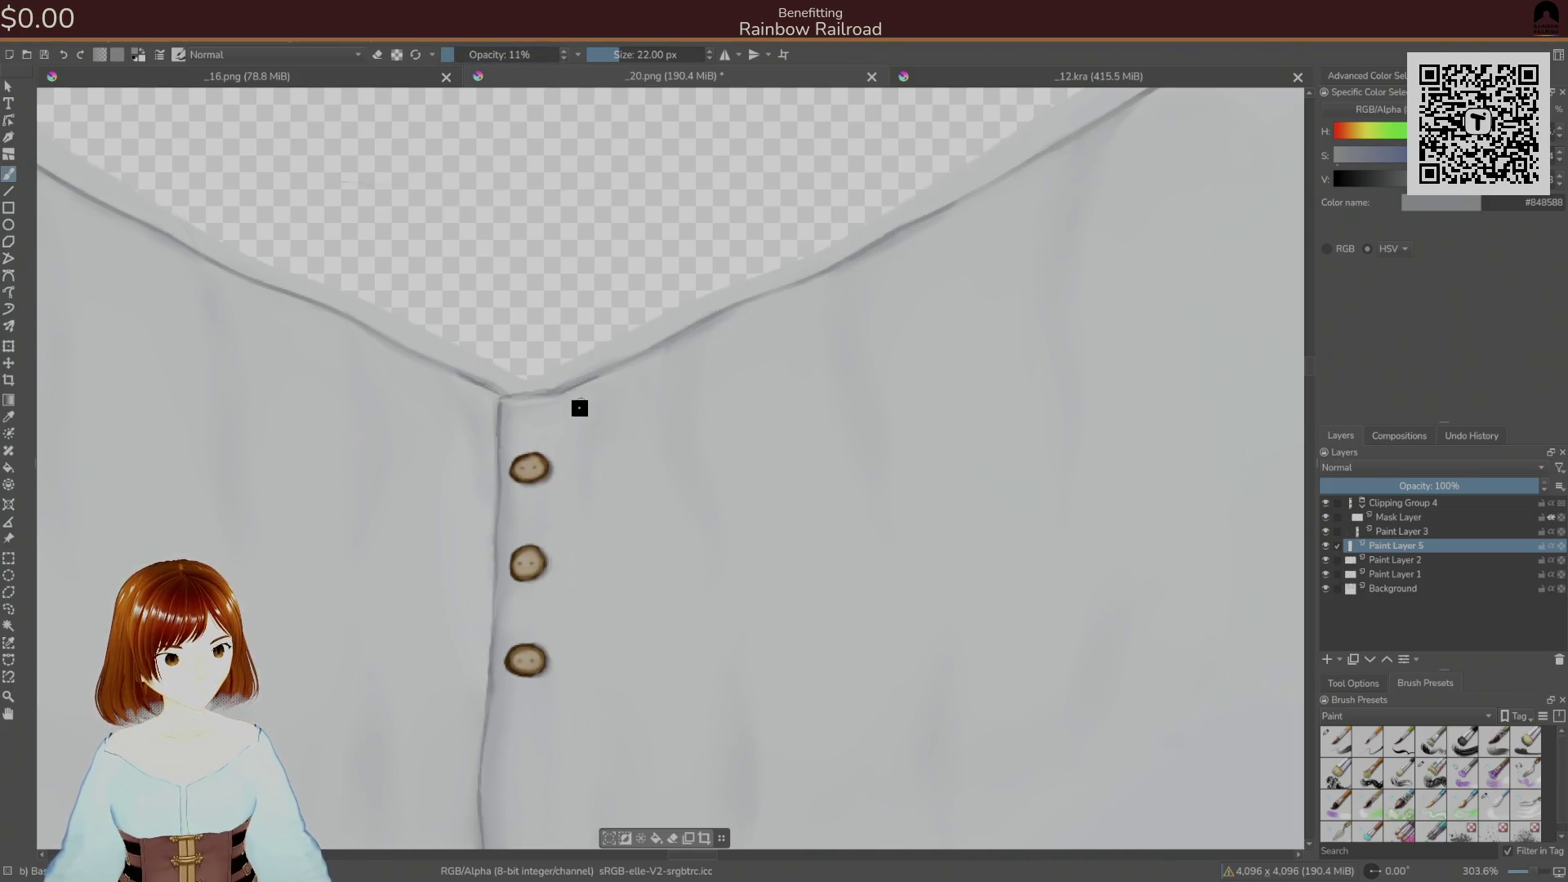
mouse_move(576, 632)
left_mouse_down()
mouse_move(596, 434)
mouse_move(580, 402)
left_mouse_up()
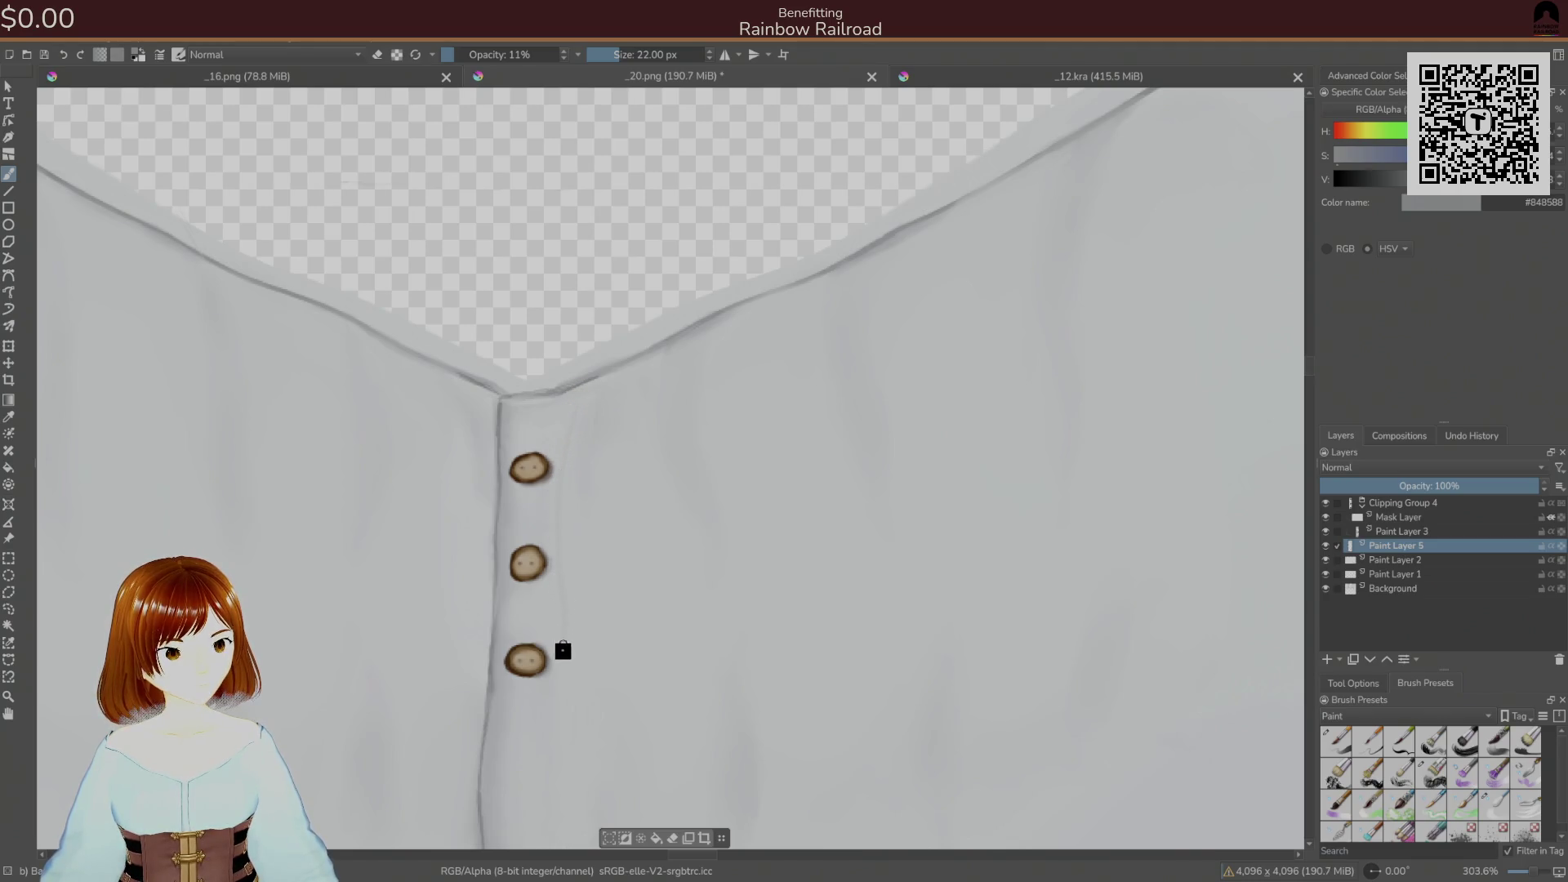
key("ctrl+s")
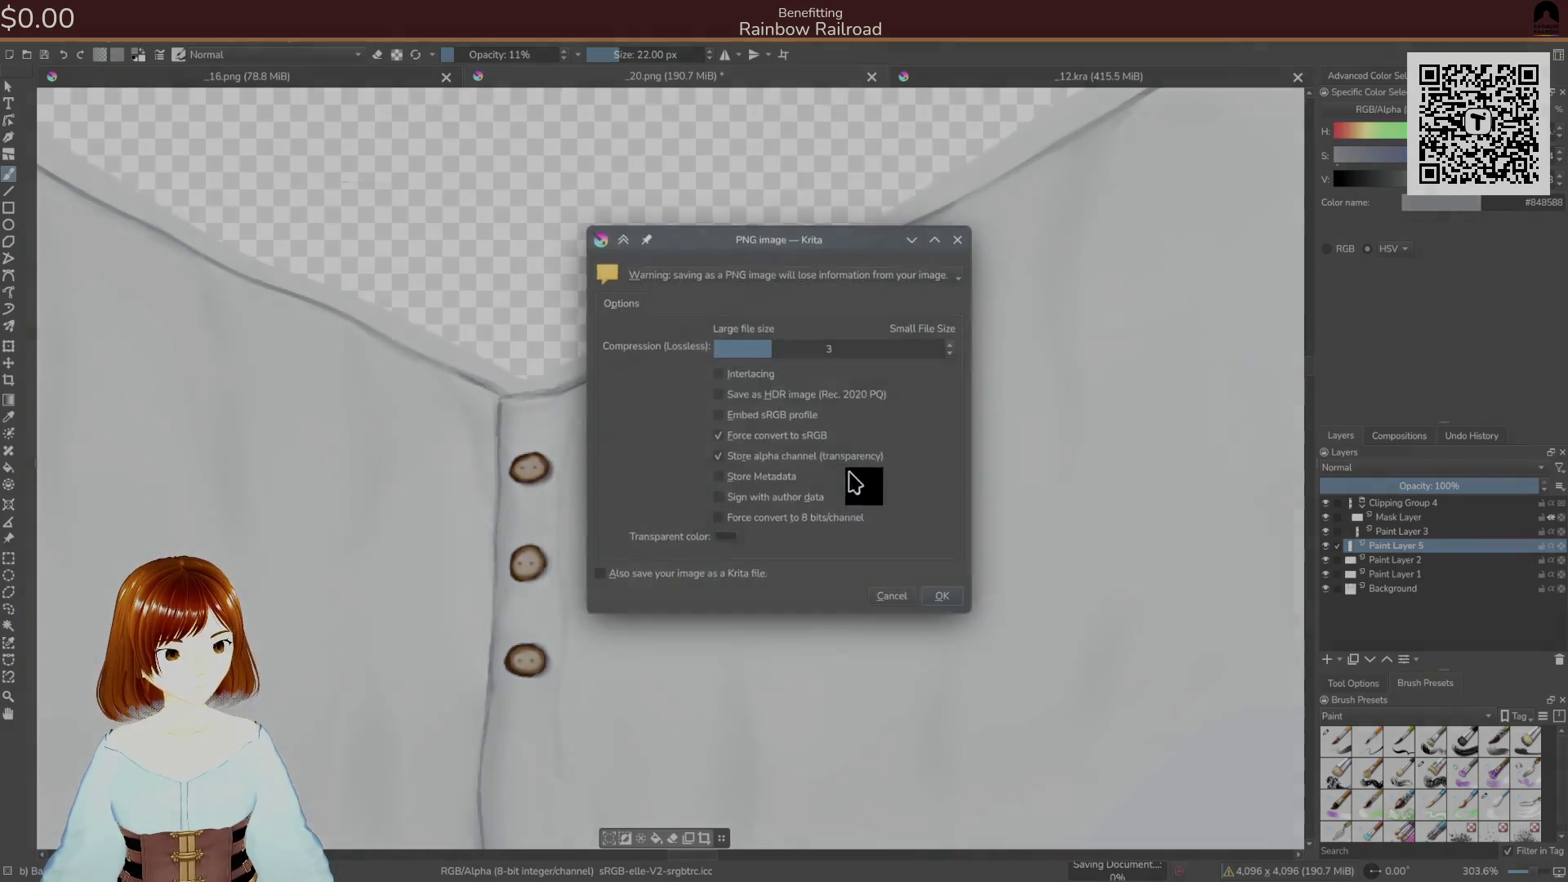
- Confirm the PNG export, check the avatar in Unity, and return to Krita
left_click(928, 590)
key("alt+Tab")
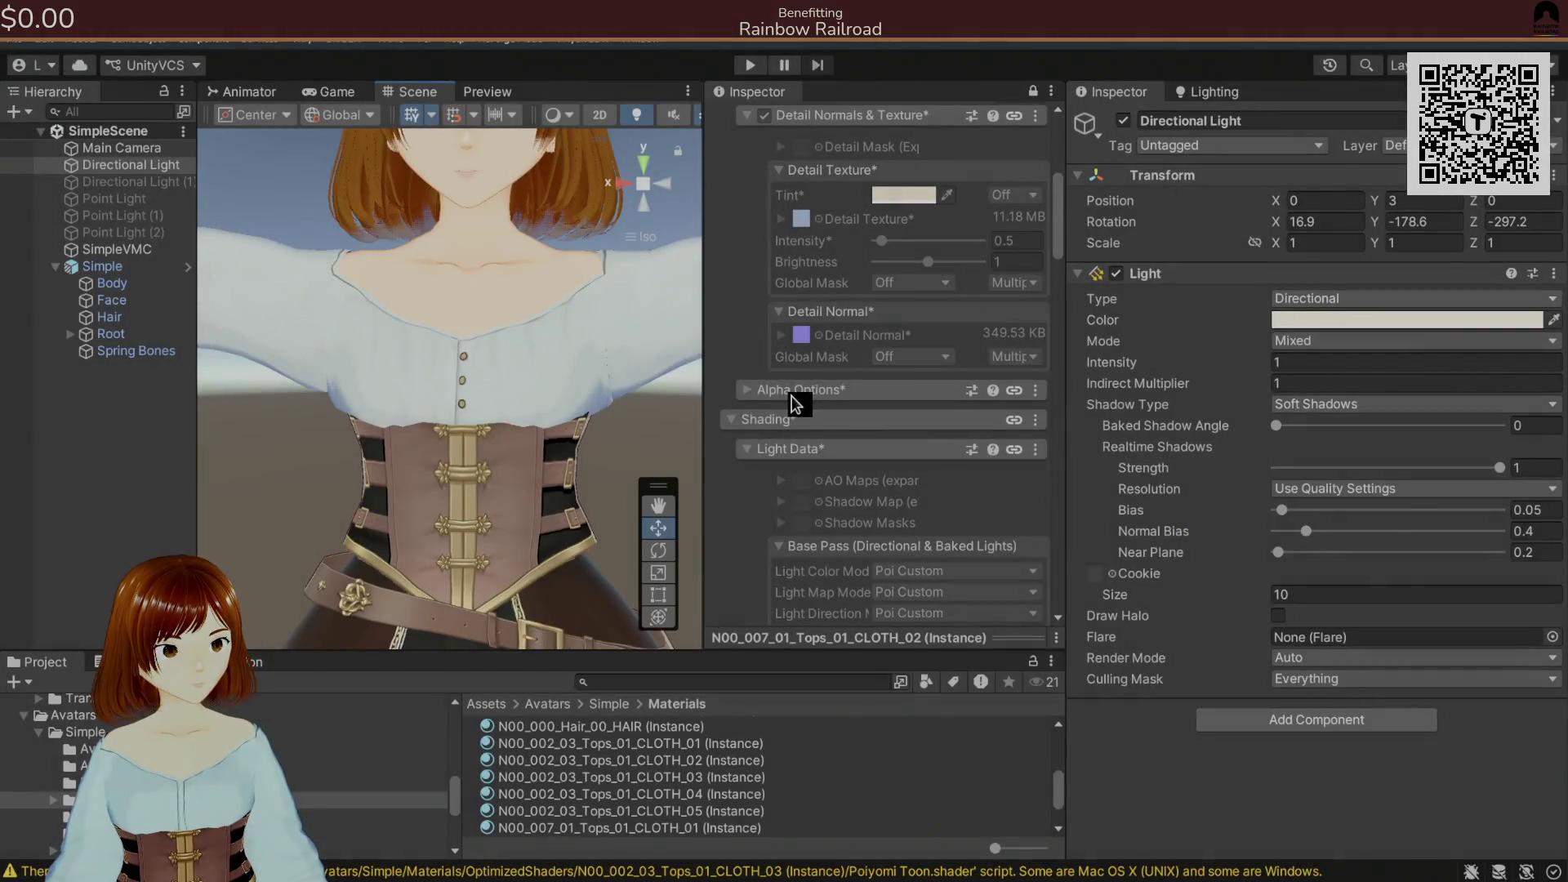
key("alt+Tab")
key("alt+Tab")
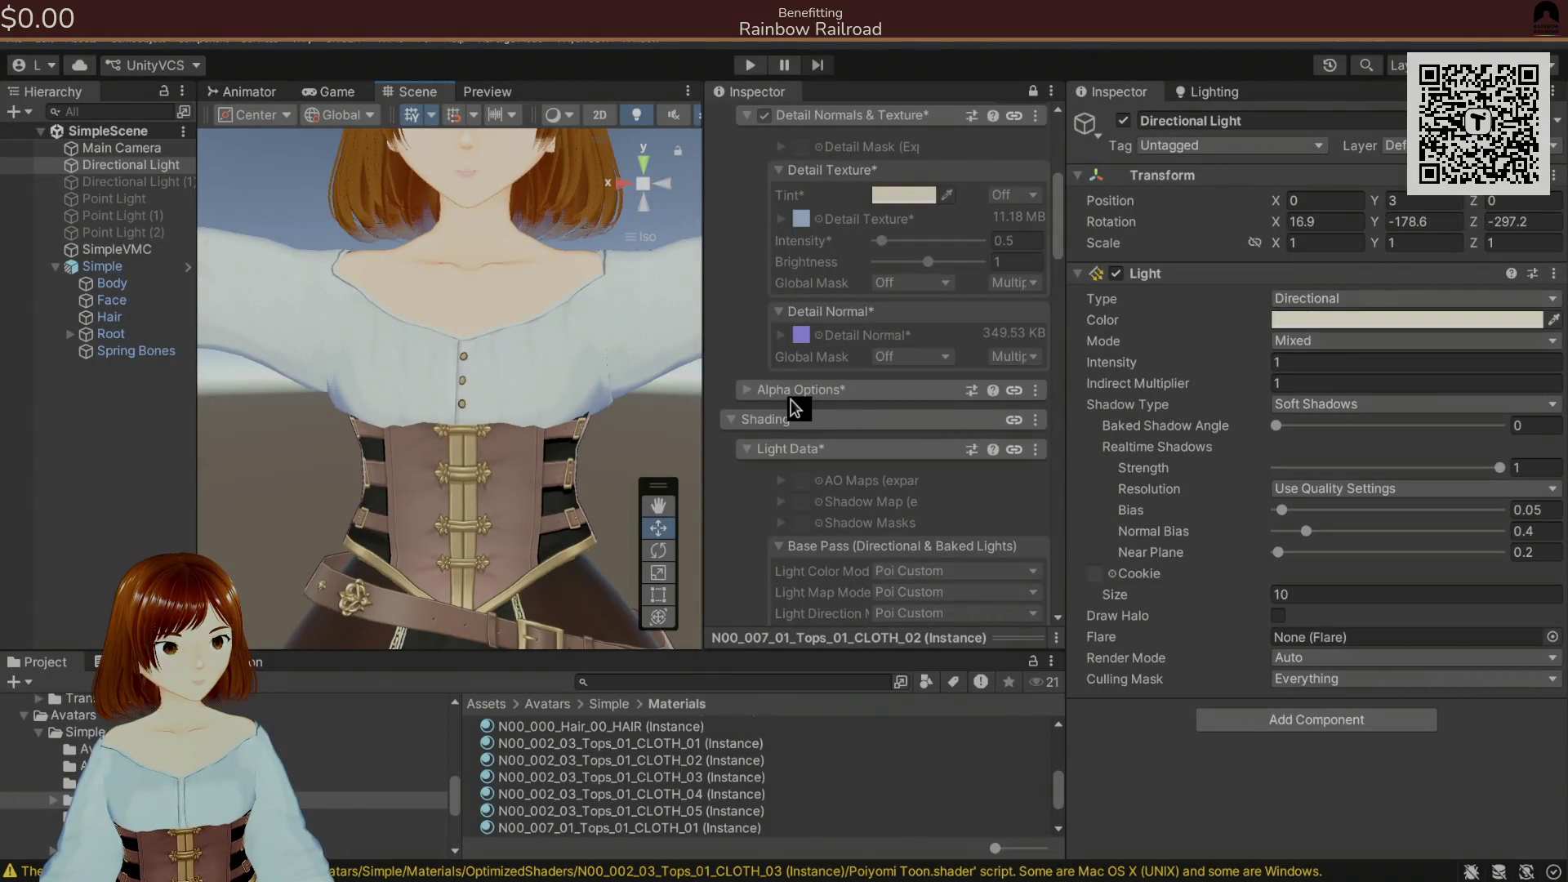
key("alt+Tab")
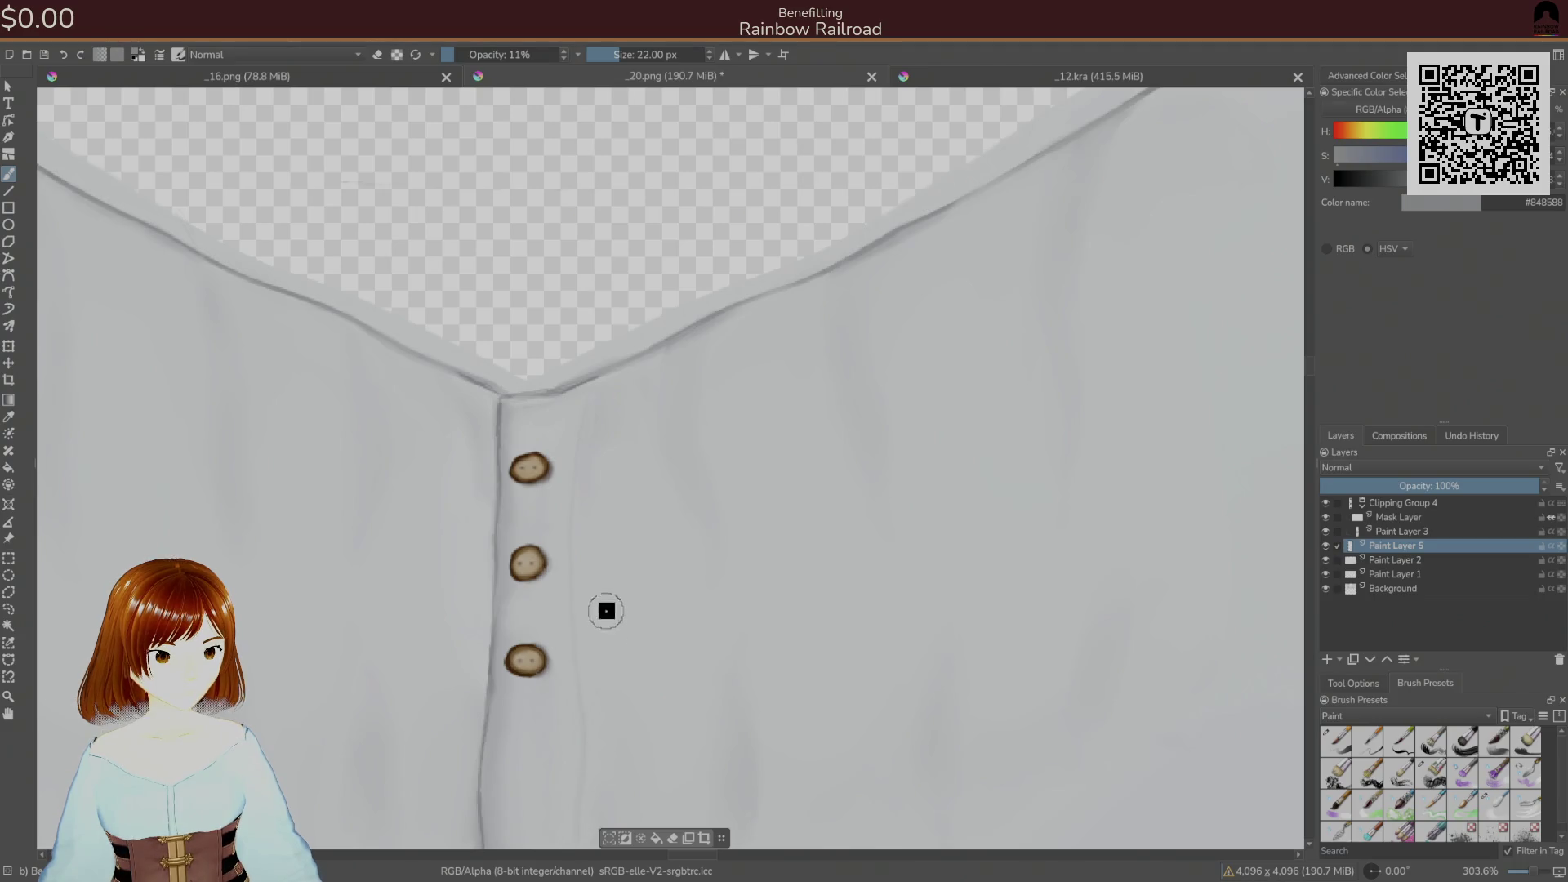
- Paint a faint fold line beside the buttons, then switch to the opaque 9 px brush
scroll(683, 624, "down", 2)
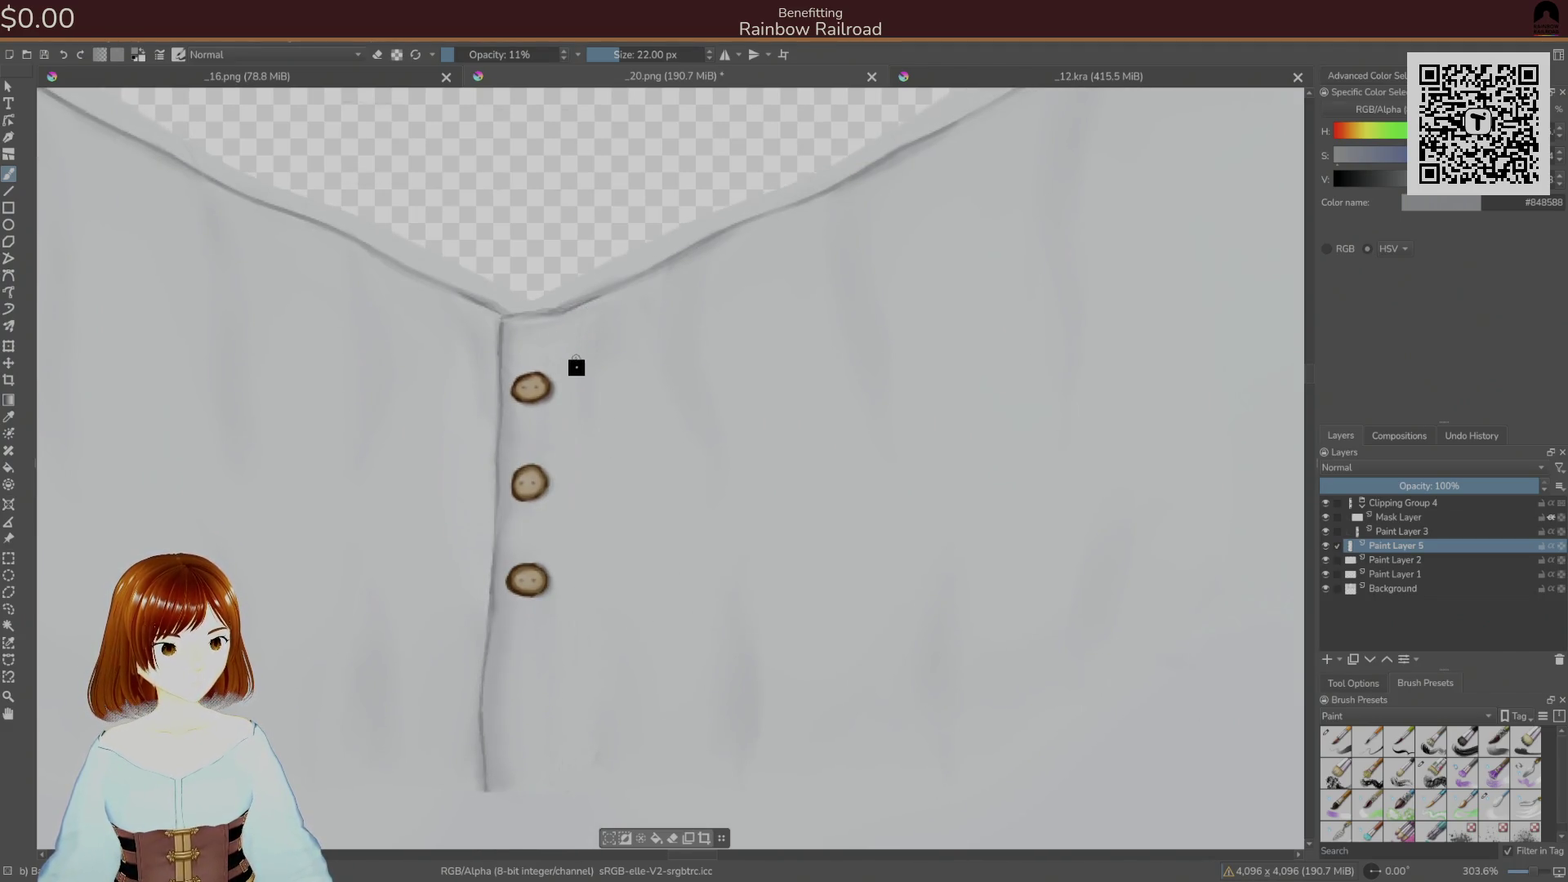
mouse_move(575, 399)
left_mouse_down()
mouse_move(560, 728)
mouse_move(569, 527)
left_mouse_up()
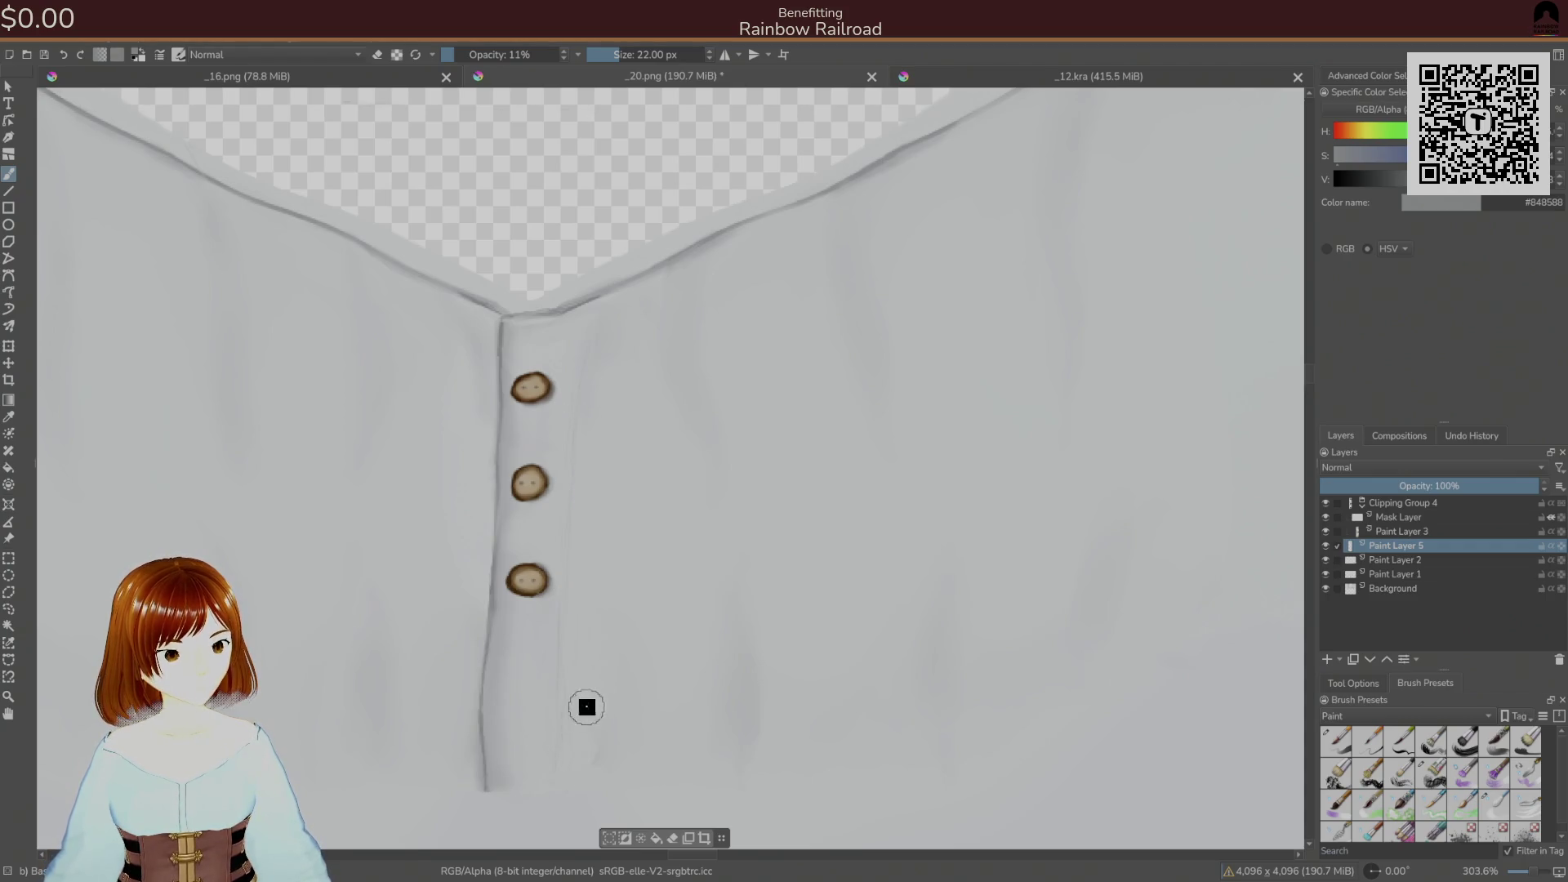
right_click(628, 683)
left_click(1495, 805)
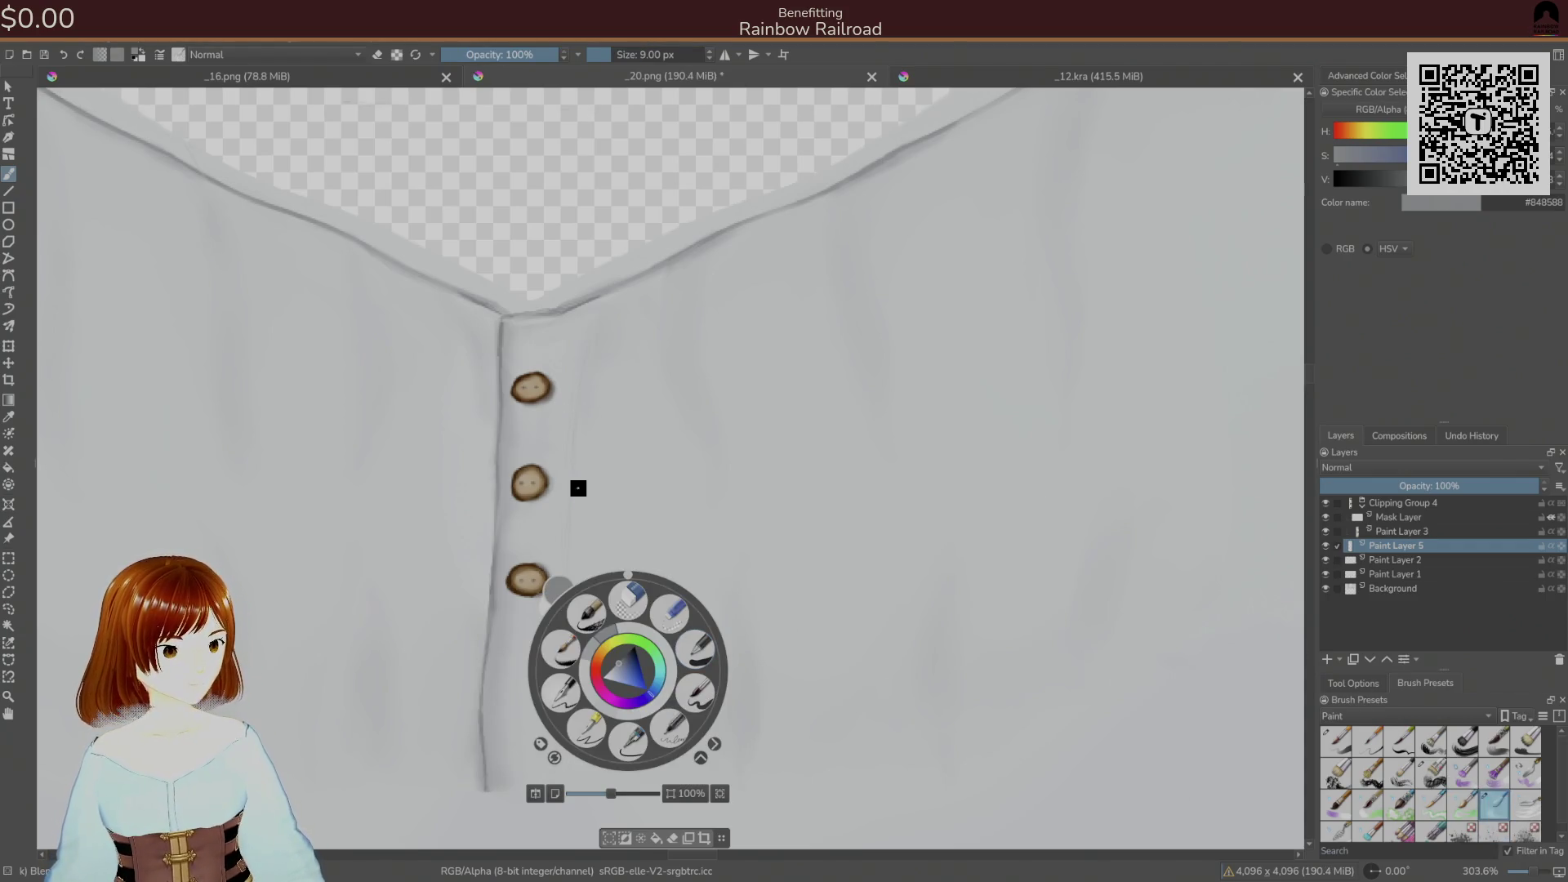
left_click(605, 420)
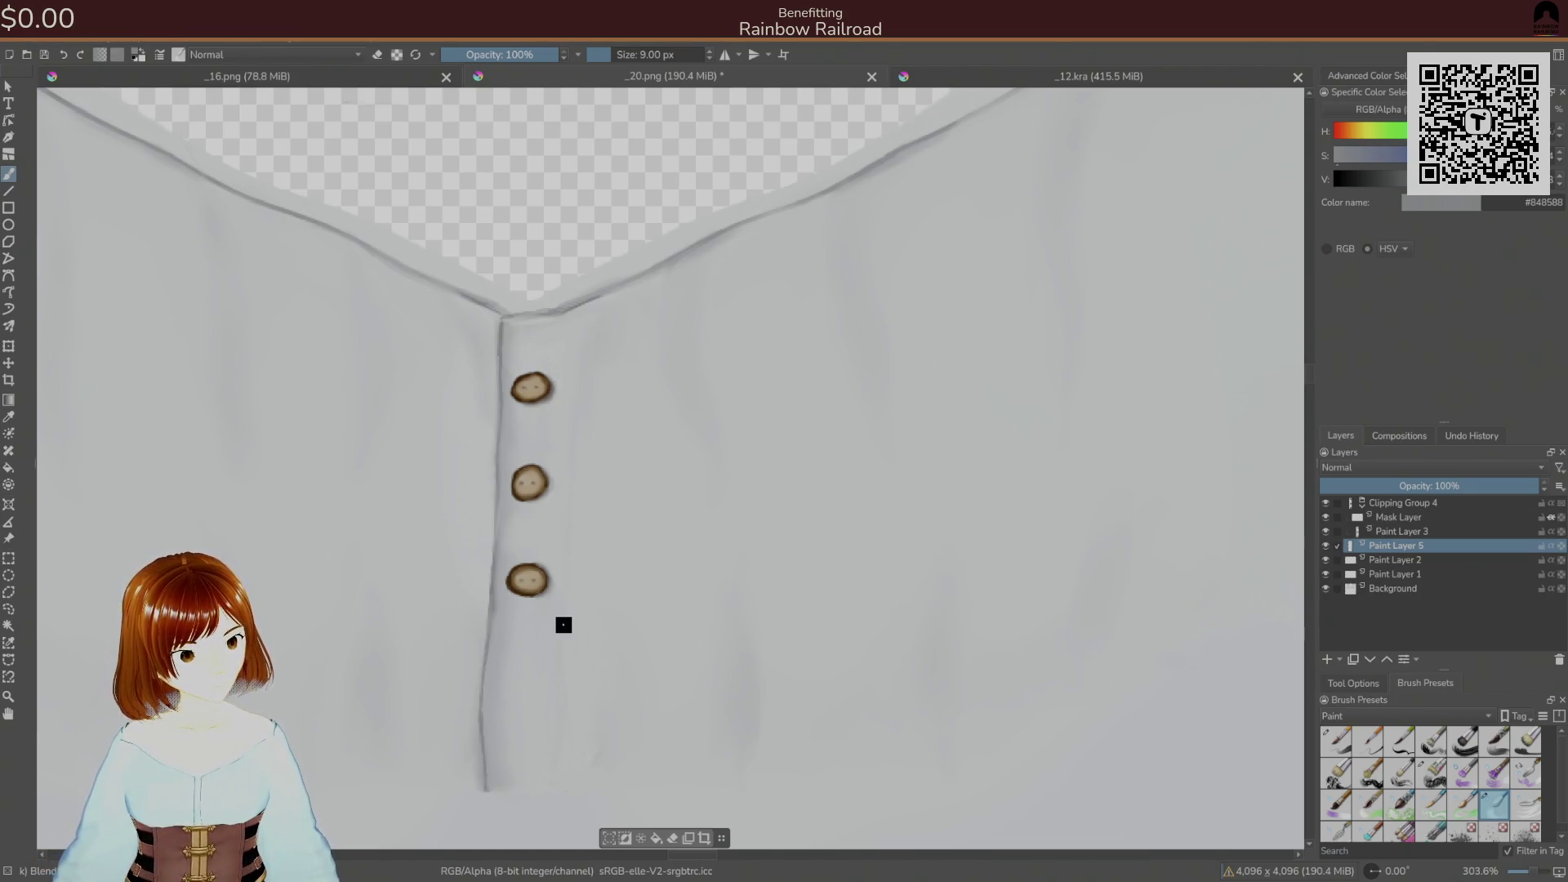
- Re-save the shirt texture as PNG and view it on the avatar in Unity
key("ctrl+s")
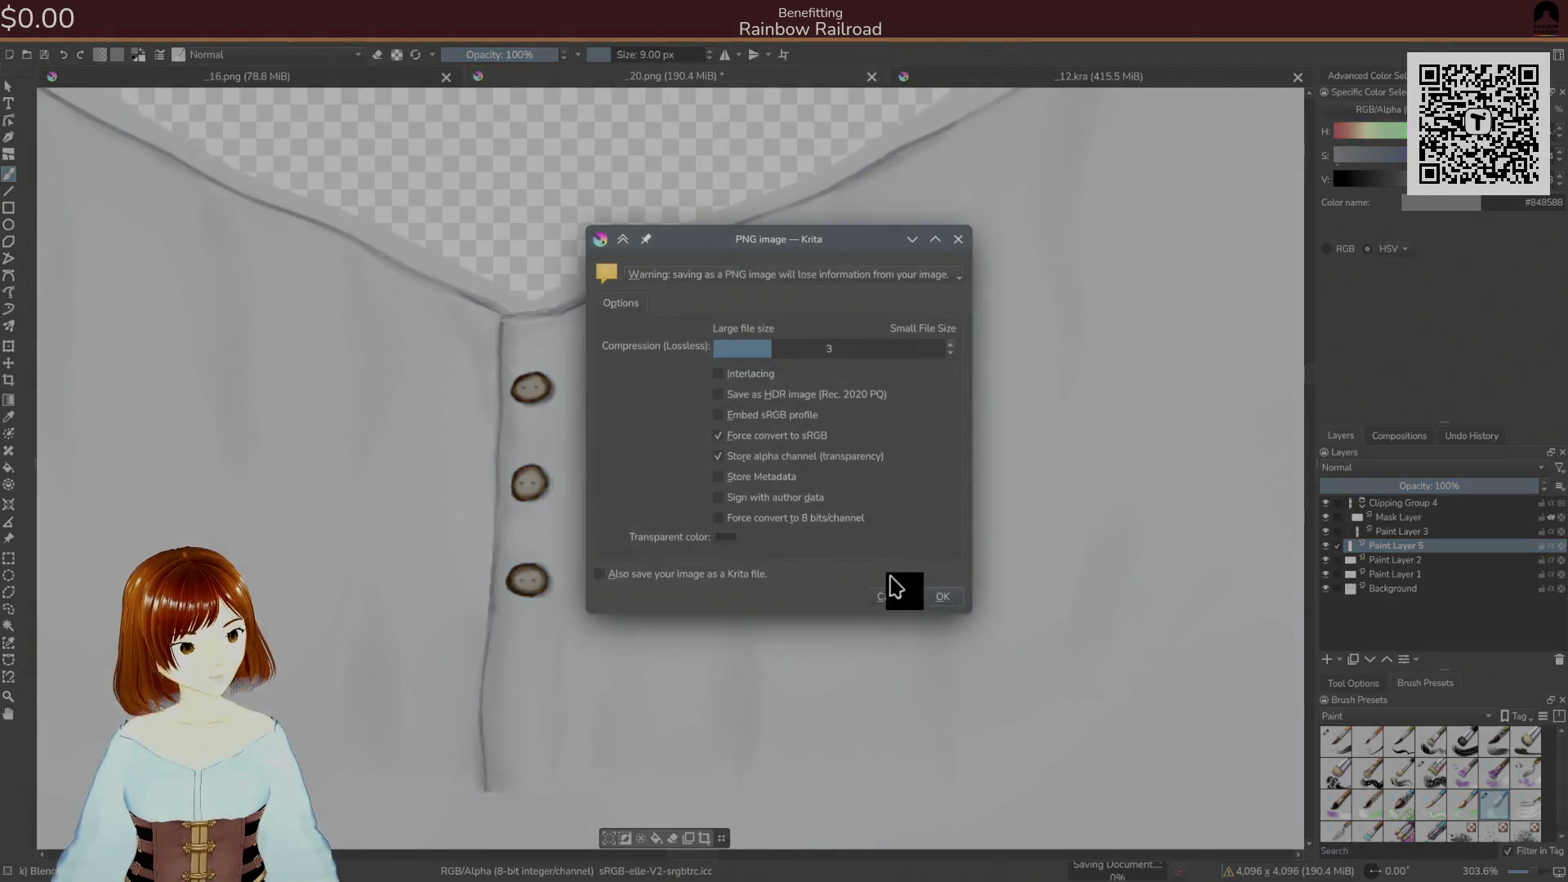
left_click(939, 591)
key("alt+Tab")
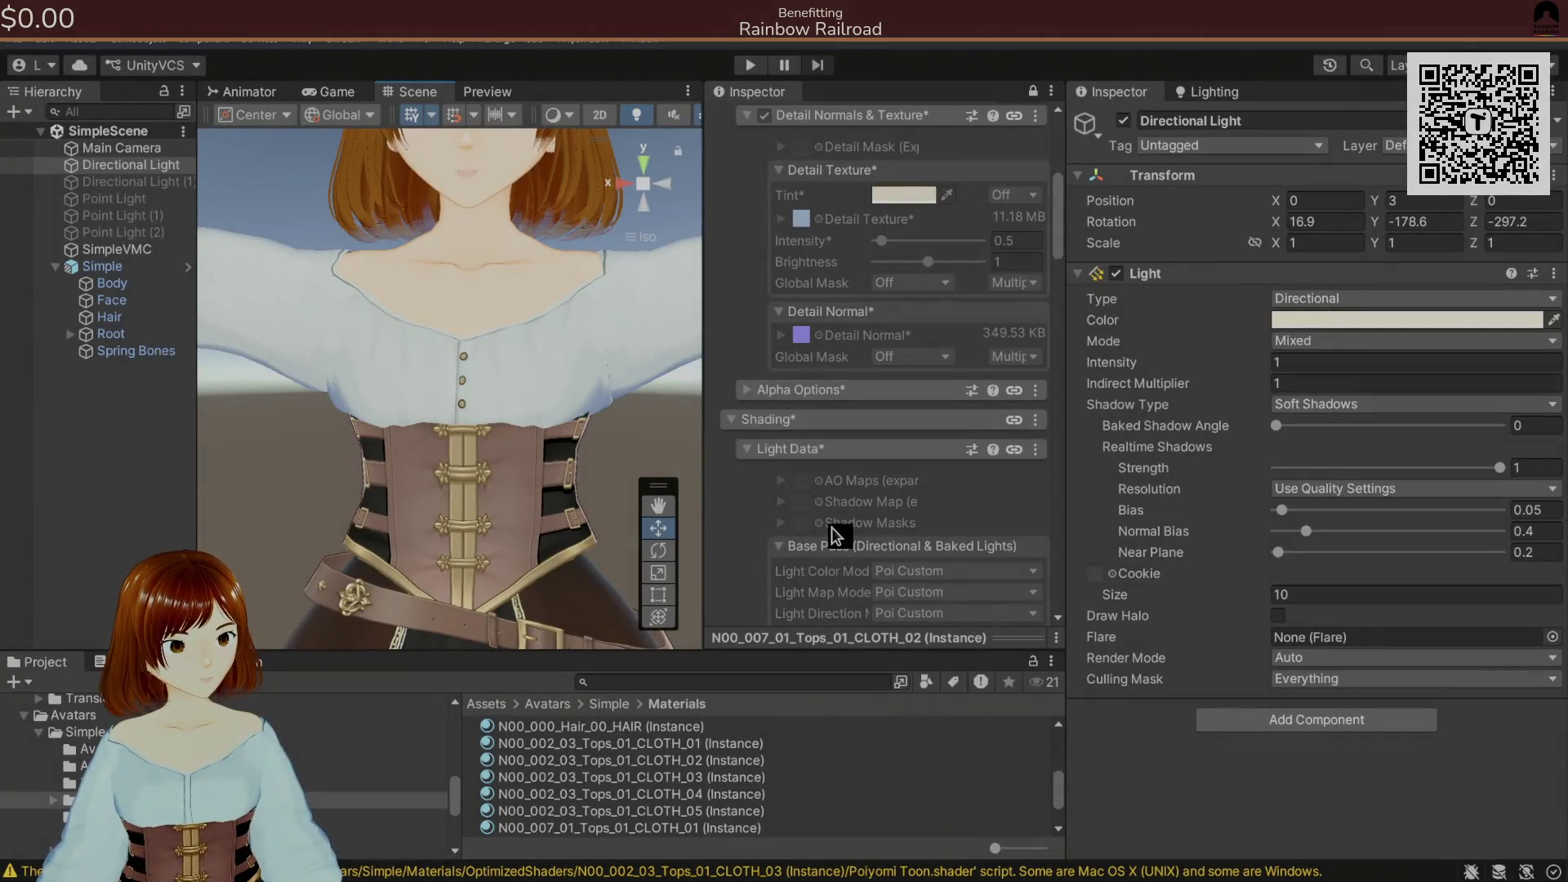
- Glance between Krita and Unity, then add a faint stroke across the shirt front
key("alt+Tab")
key("alt+Tab")
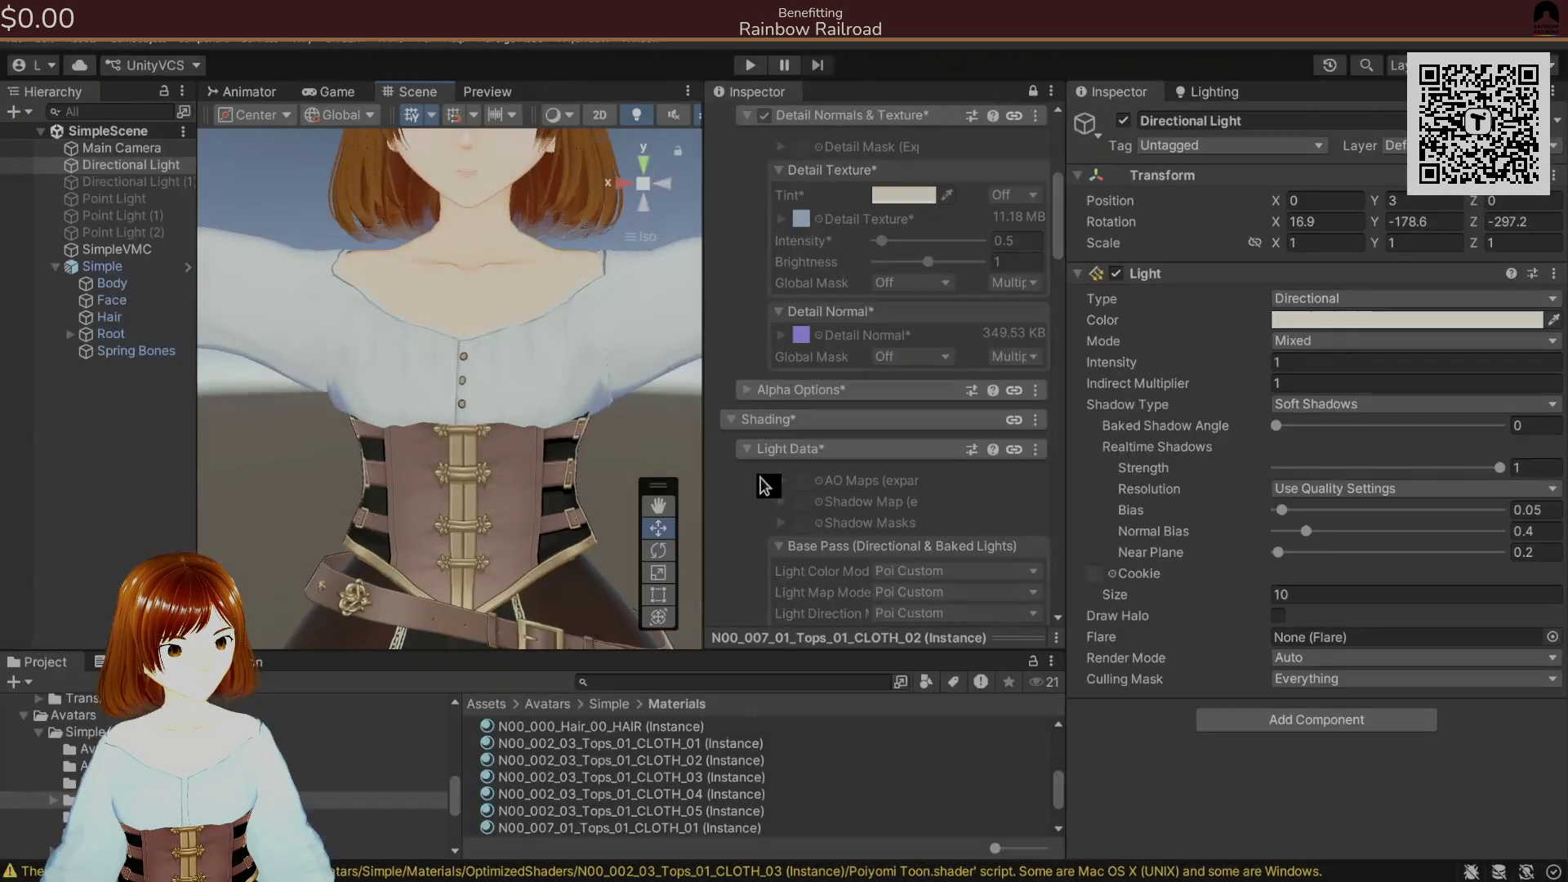
key("alt+Tab")
left_click_drag(558, 335, 594, 327)
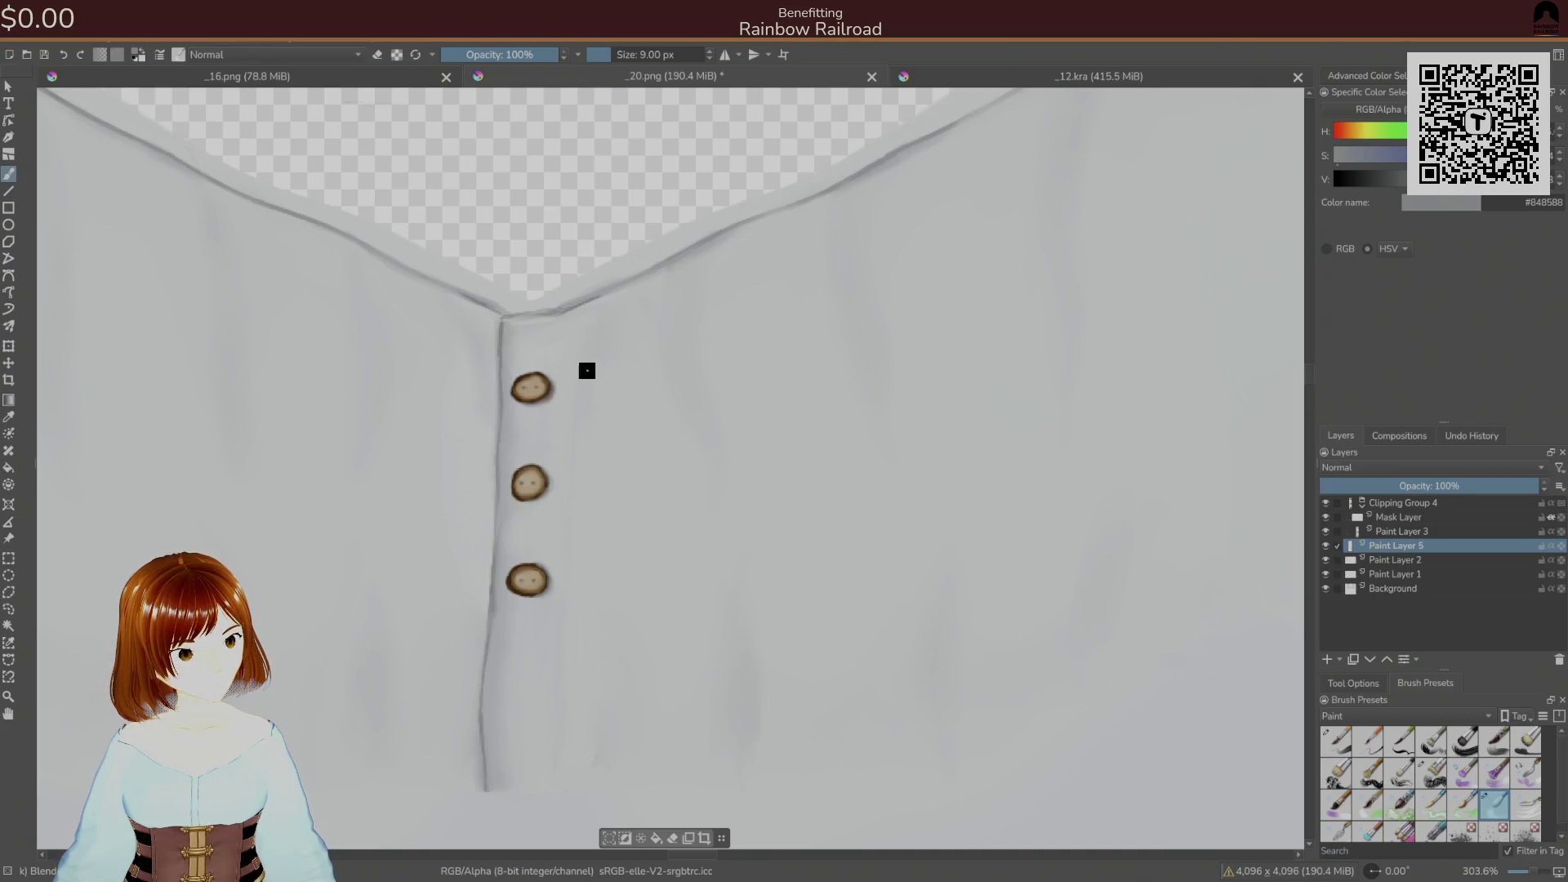
- Switch to the soft low-opacity brush and sample the light cloth and dark seam greys
right_click(619, 403)
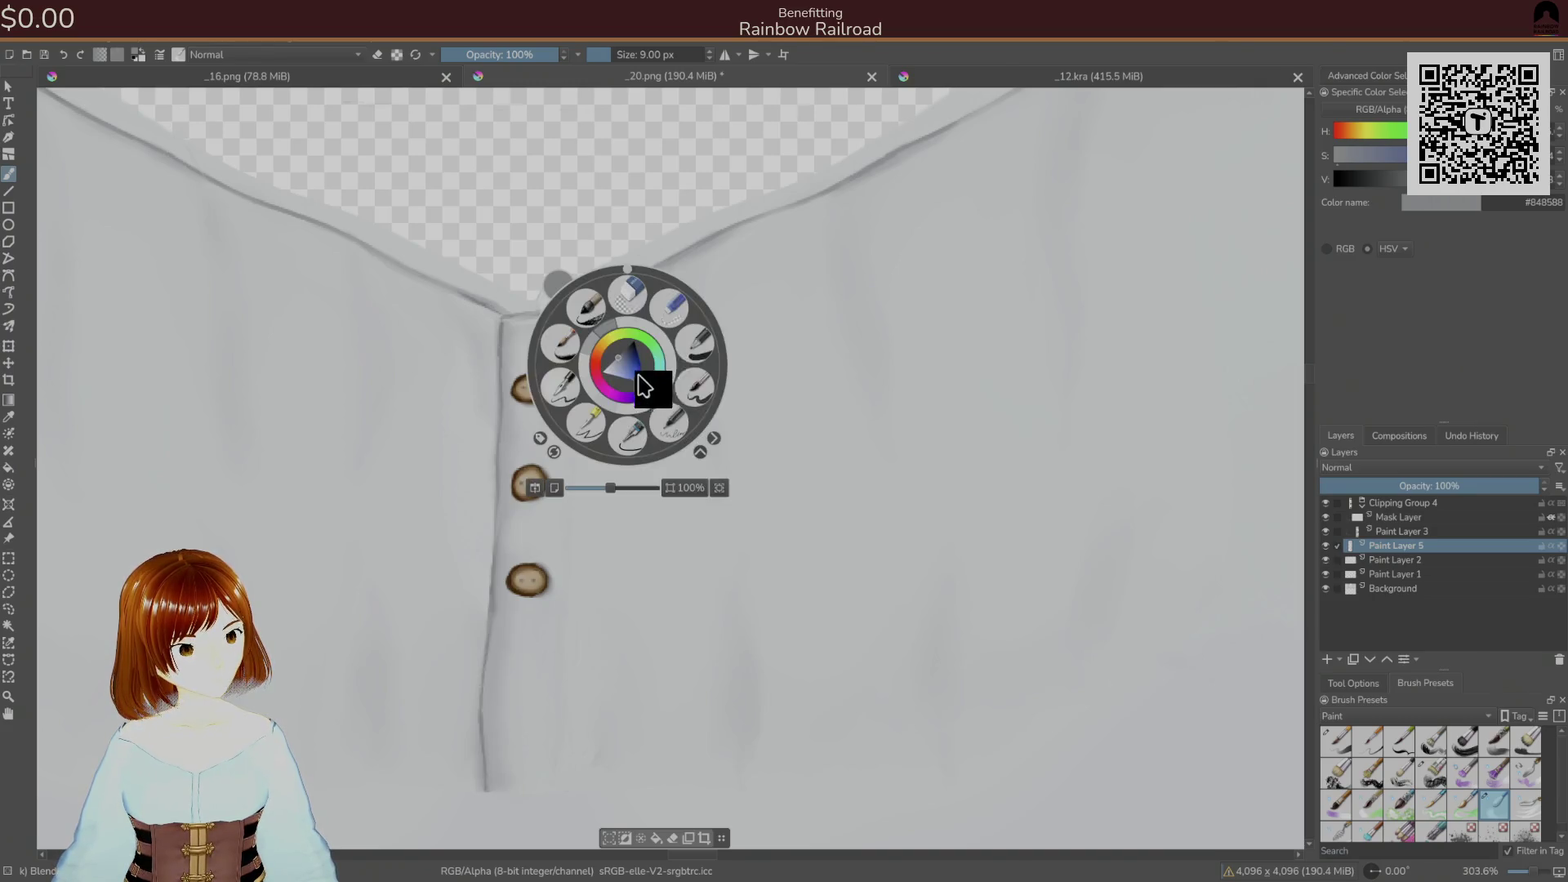
left_click(700, 395)
left_click(590, 359, "ctrl")
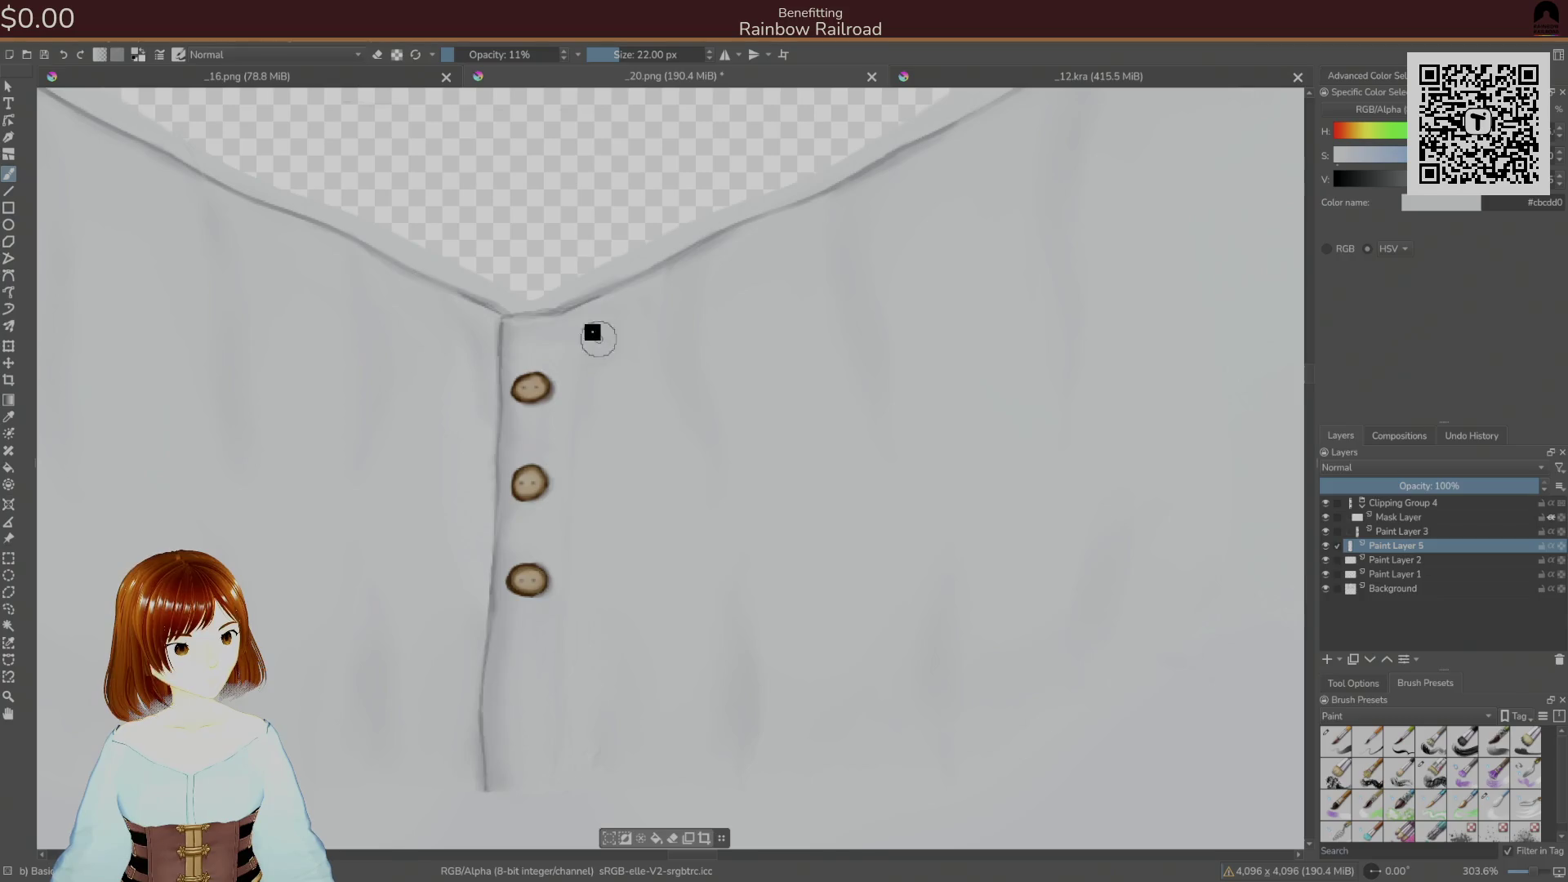
scroll(606, 302, "down", 2)
scroll(616, 269, "up", 3)
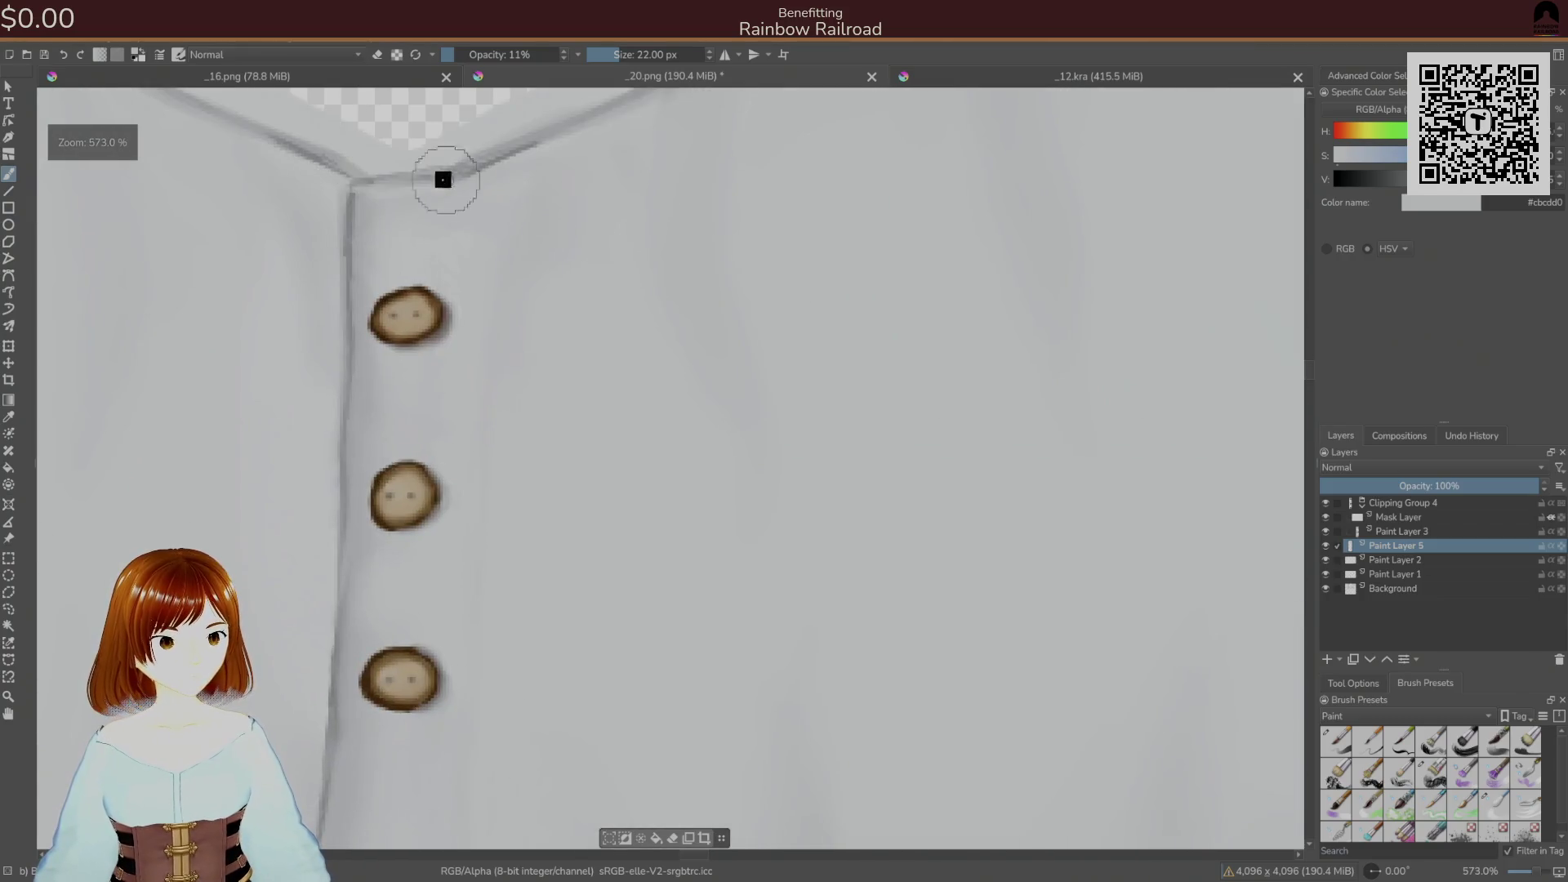
left_click(389, 178, "ctrl")
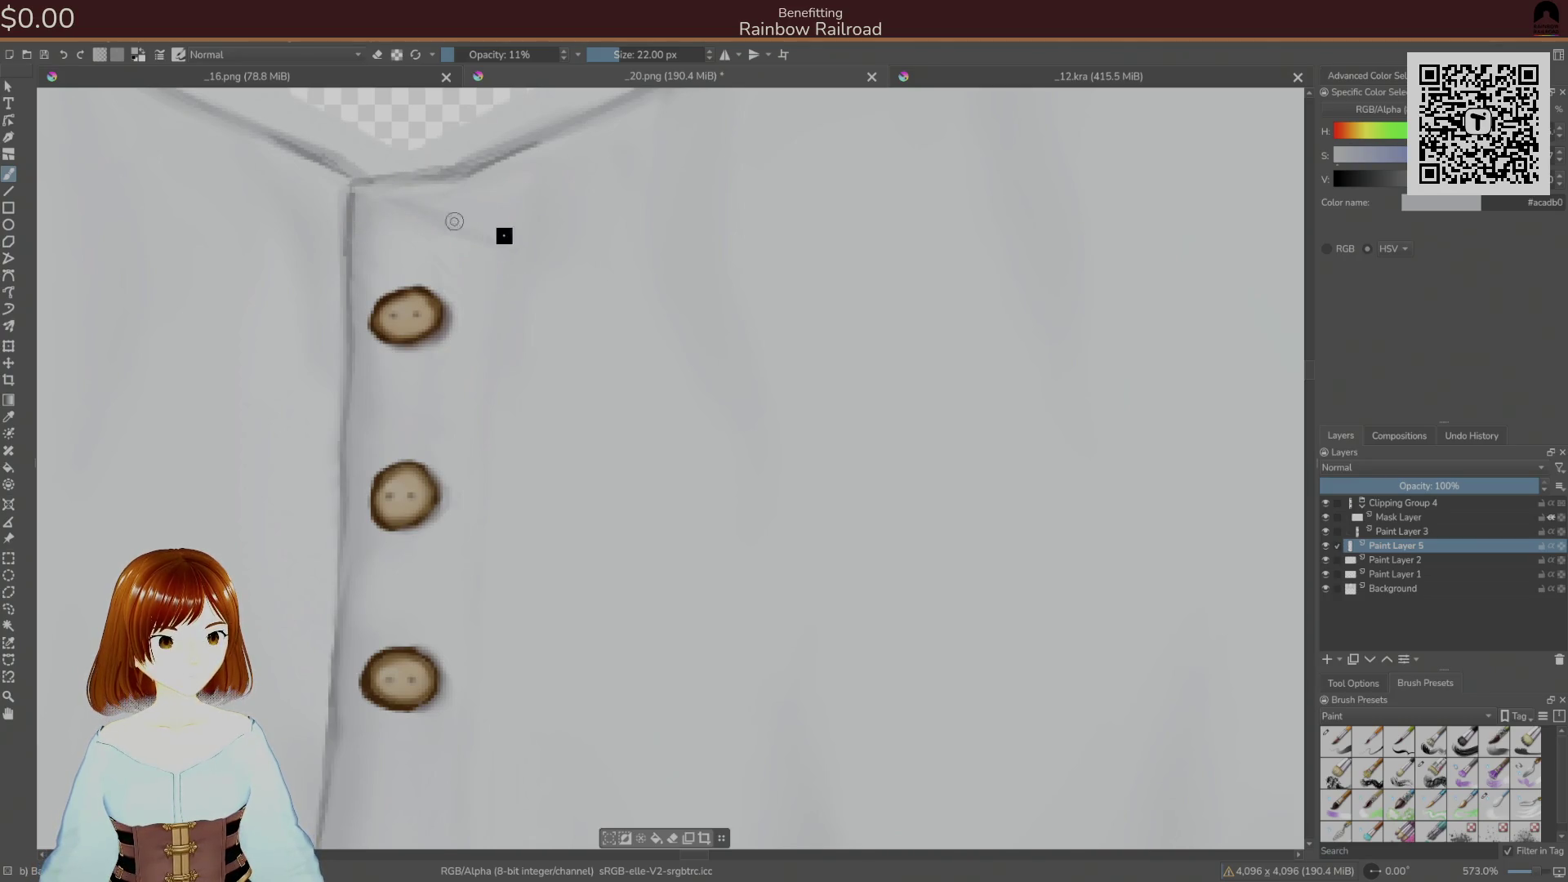
scroll(483, 305, "up", 3)
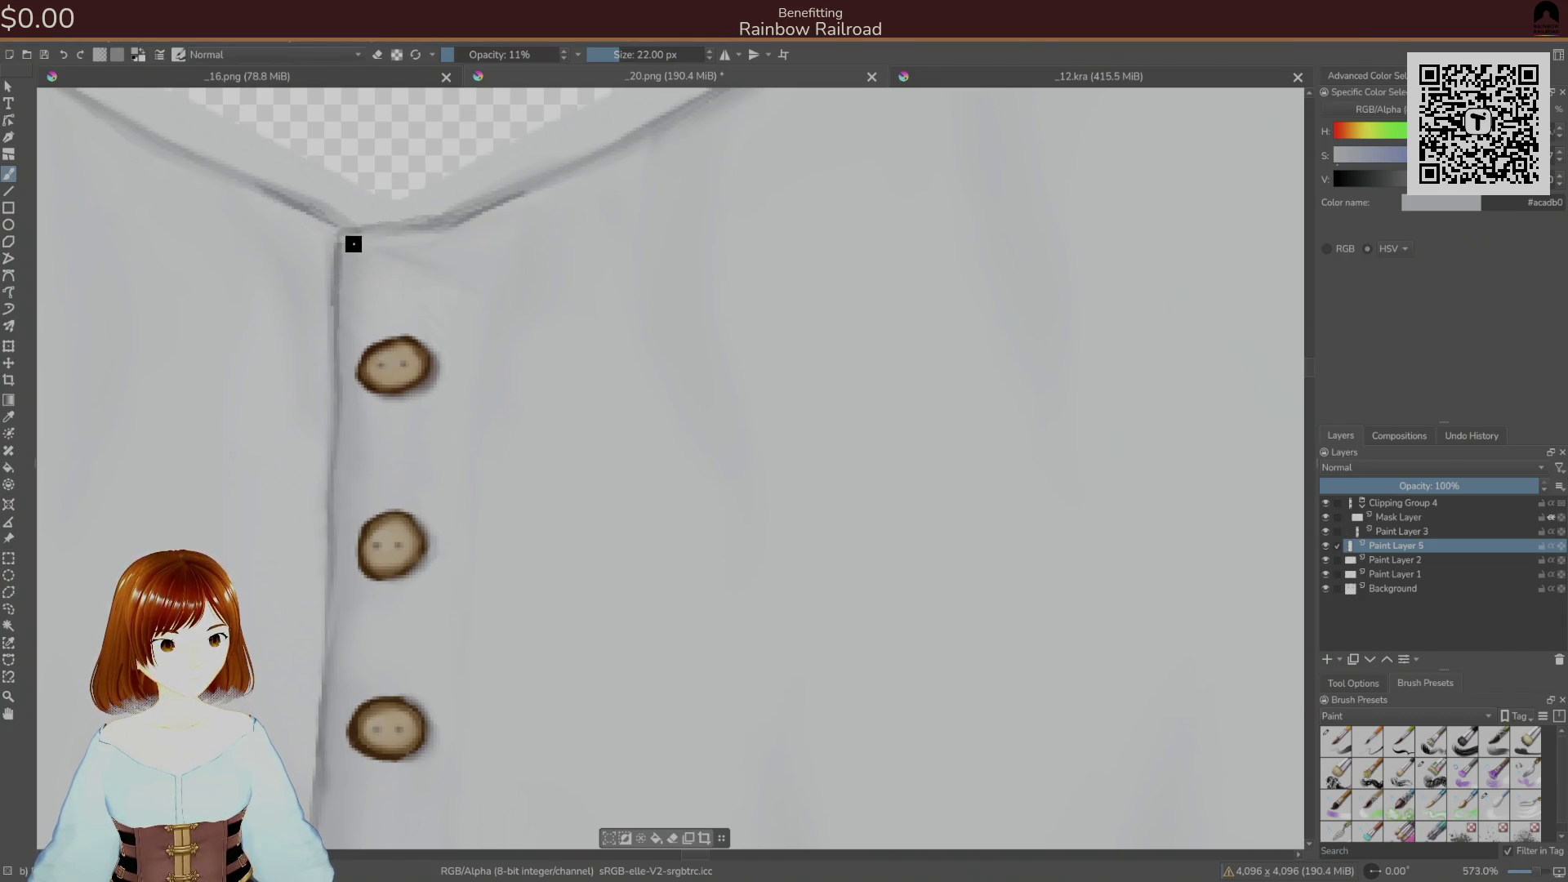
- Shade where the collar meets the placket using the soft 22 px brush and sampled seam and pale greys
right_click(469, 261)
left_click(561, 333)
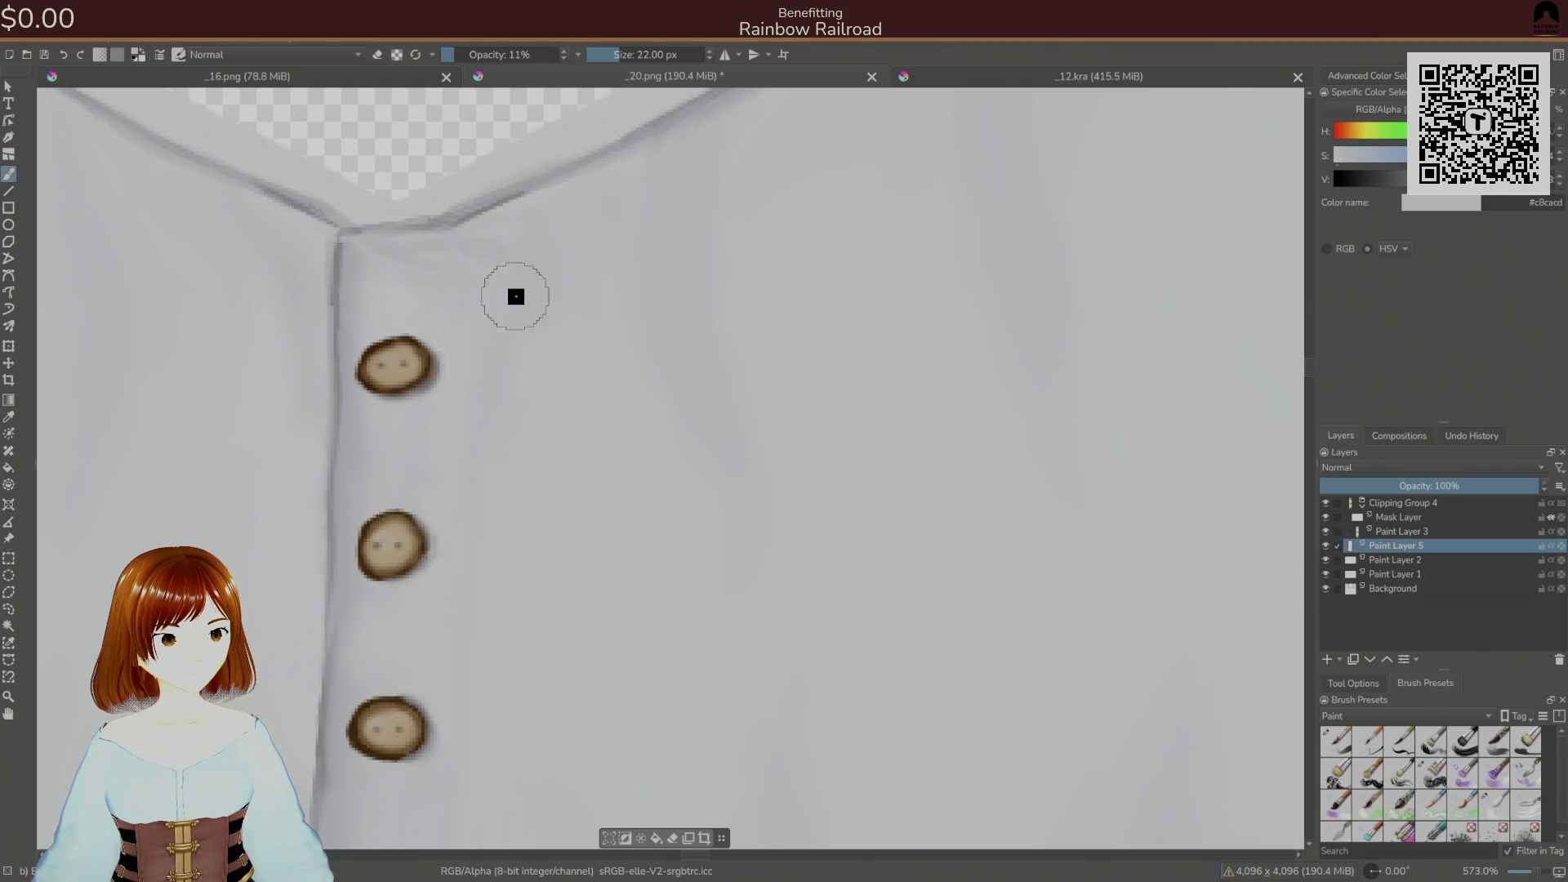
left_click(1462, 804)
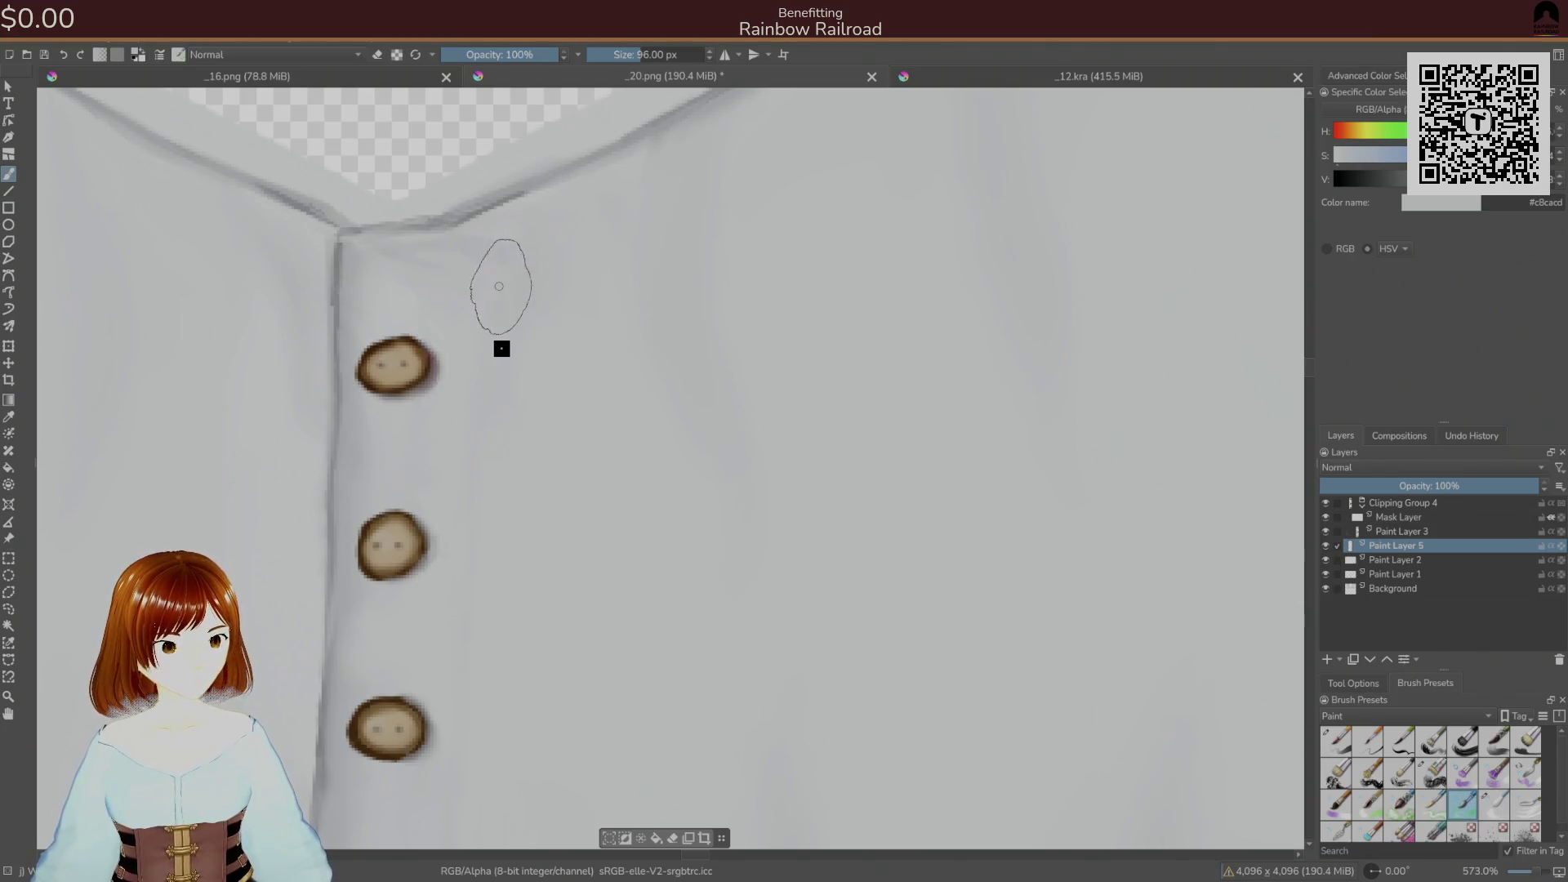
left_click(1495, 807)
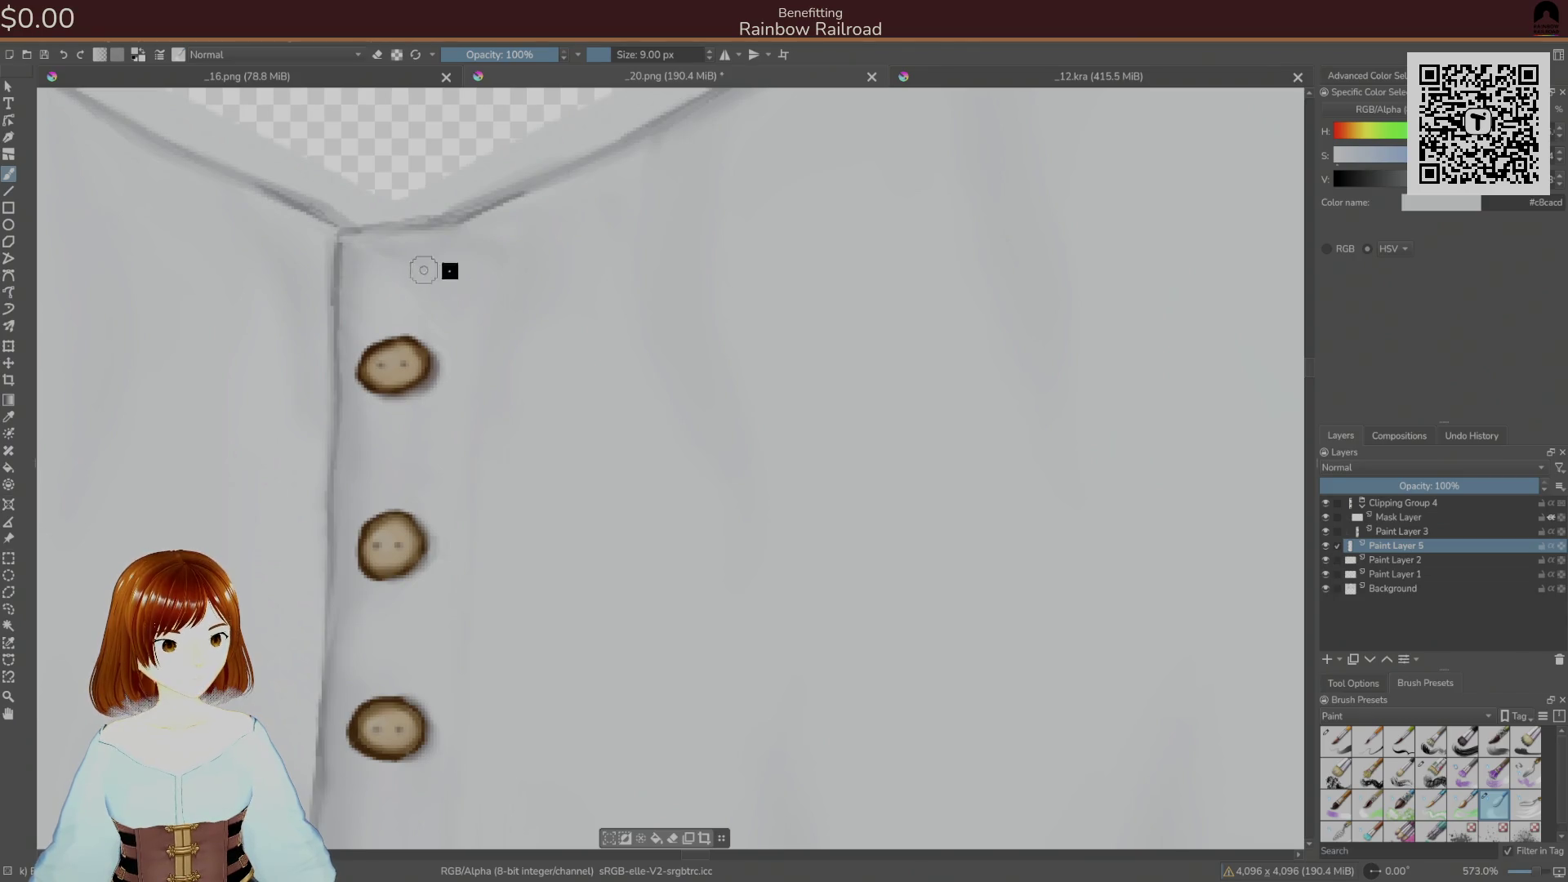
right_click(501, 437)
left_click(484, 378)
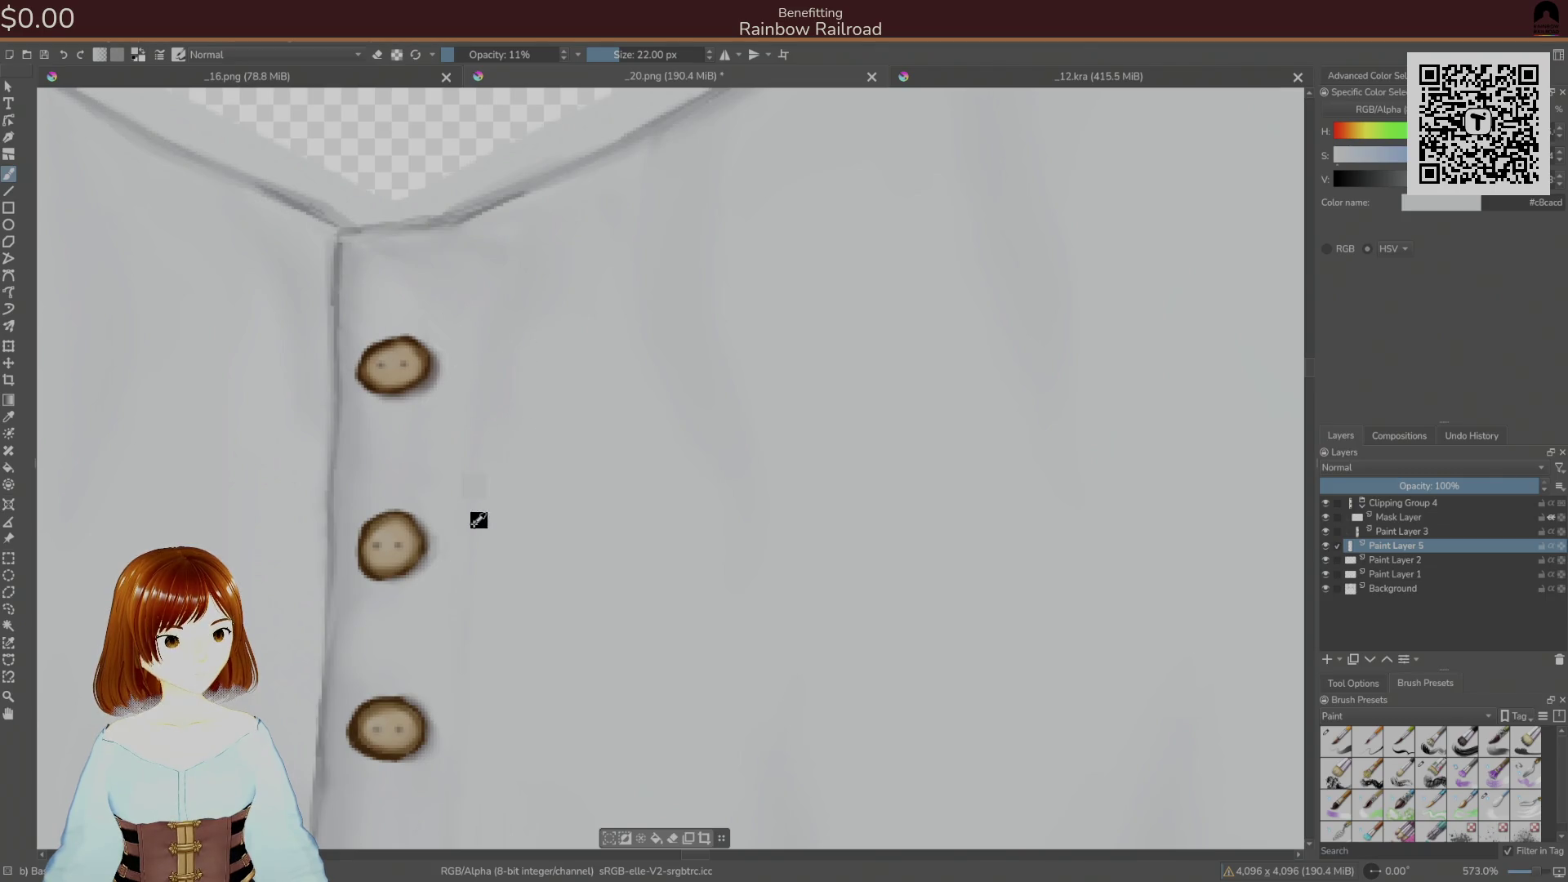
left_click(486, 220, "ctrl")
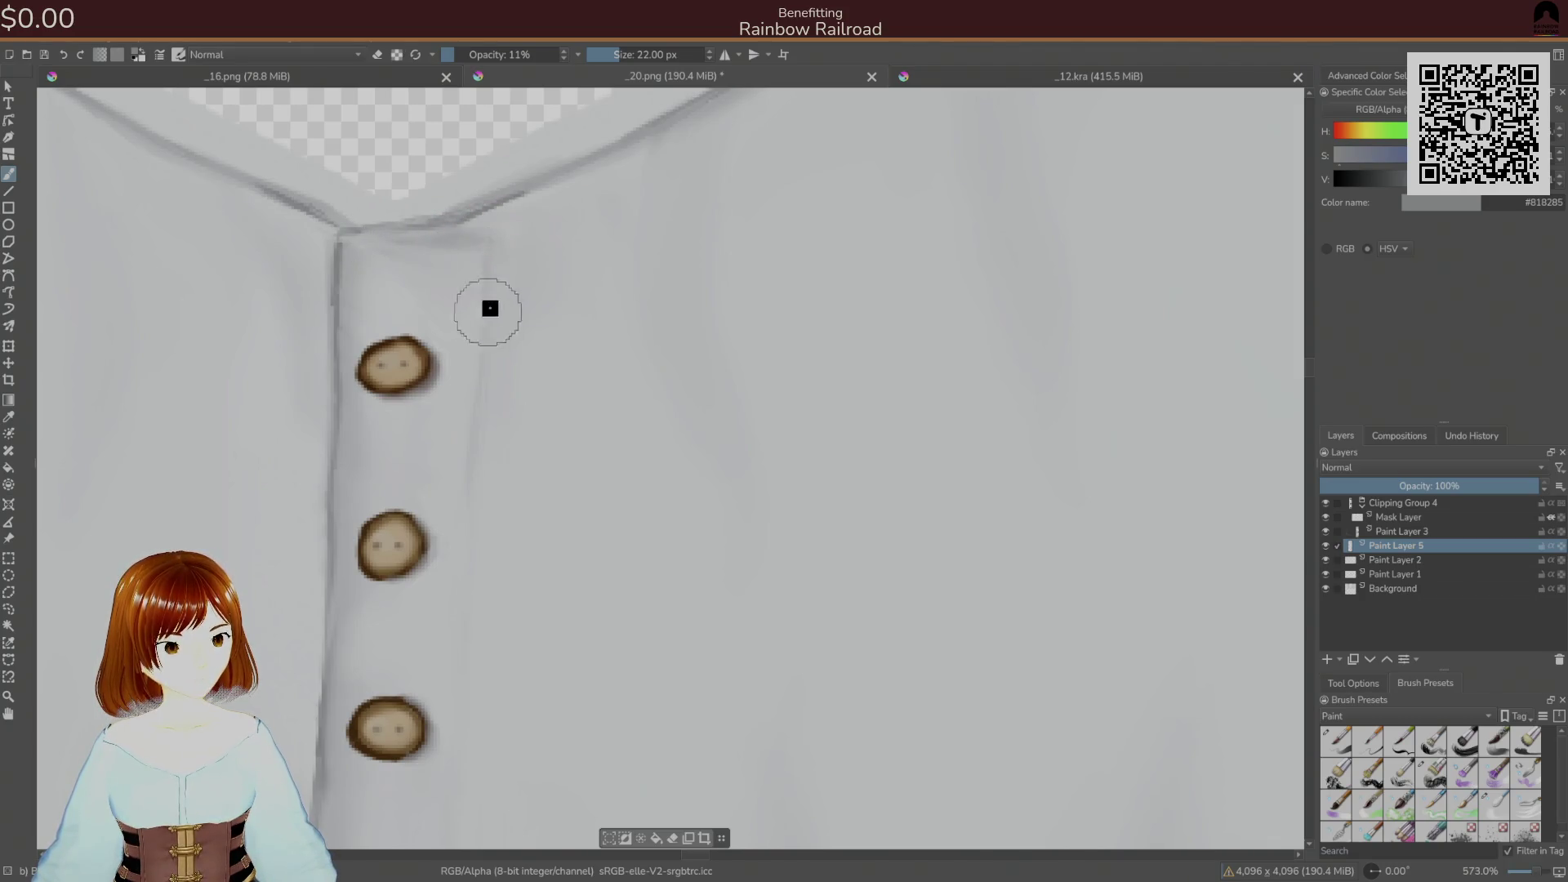
left_click(510, 221, "ctrl")
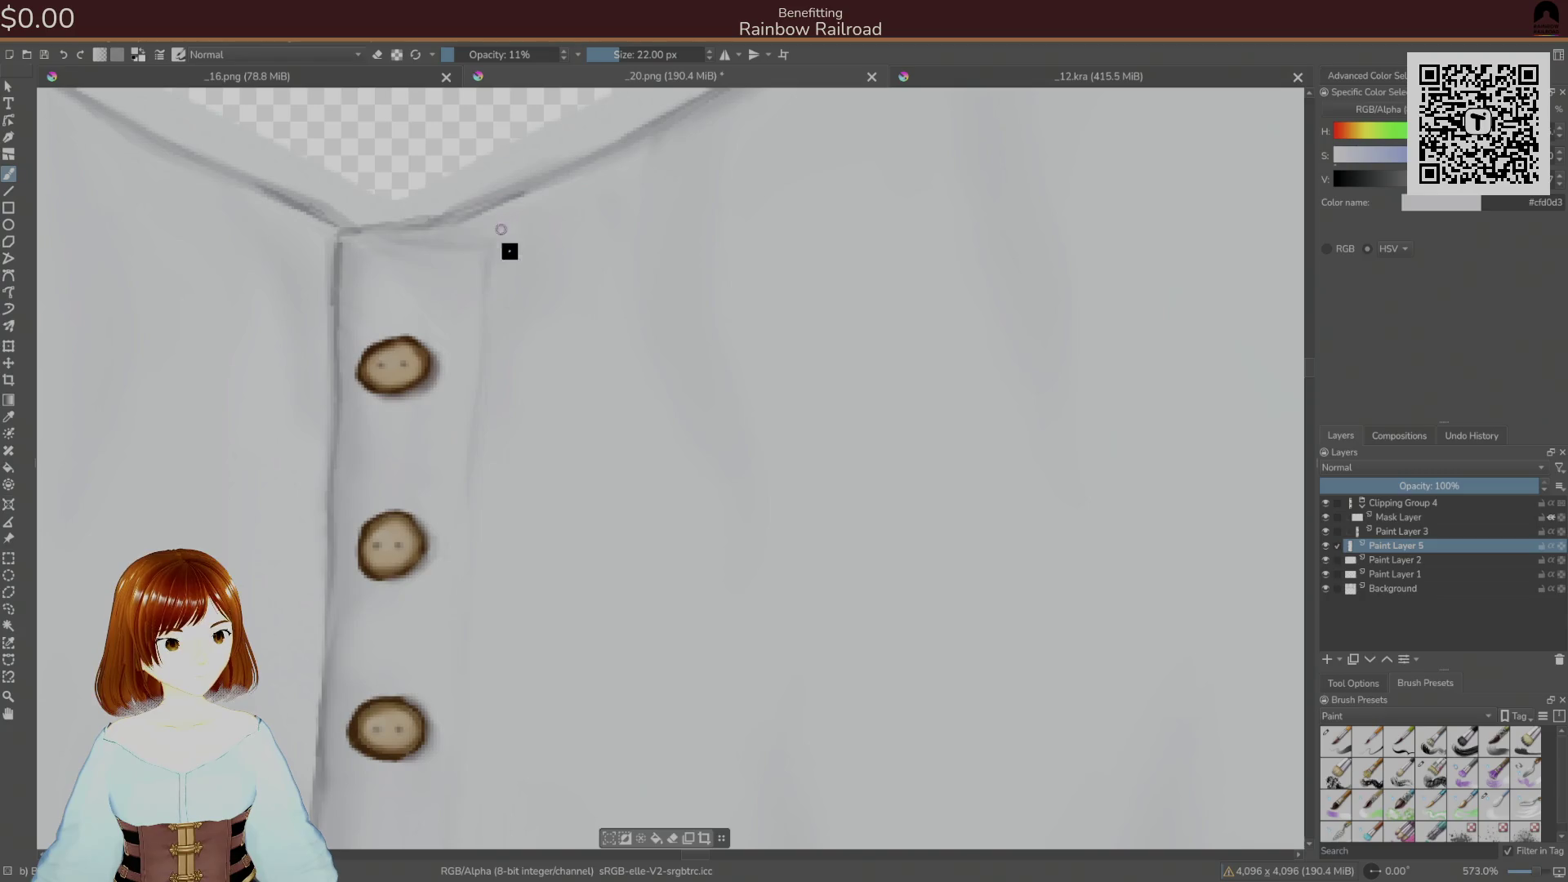
- Return to the opaque 9 px brush, zoom out to the whole shirt, and re-save the PNG
right_click(523, 384)
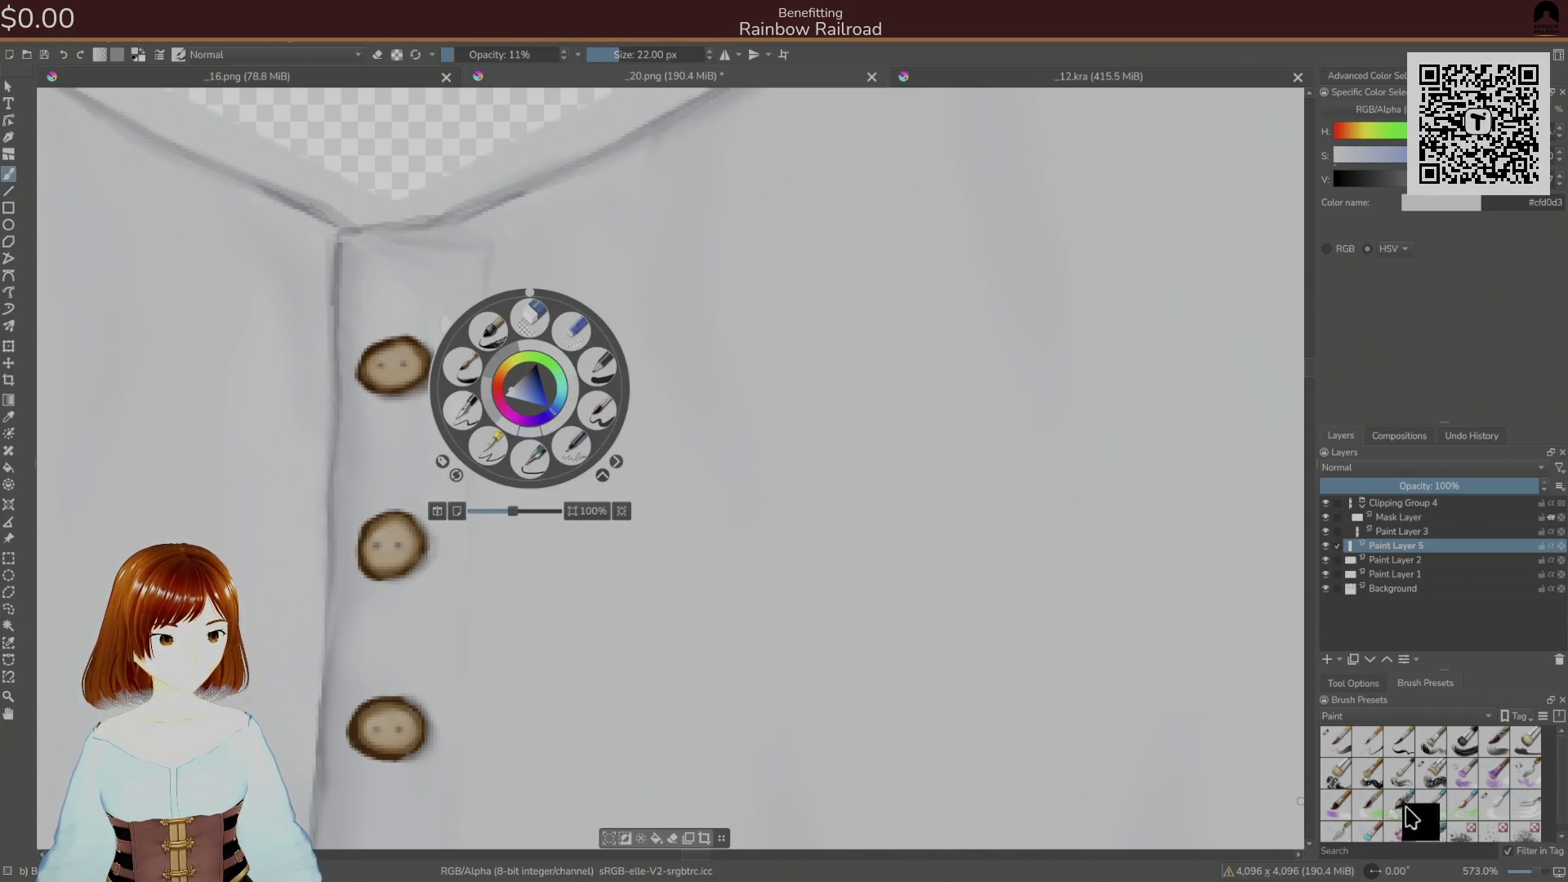
left_click(1497, 807)
left_click(623, 273)
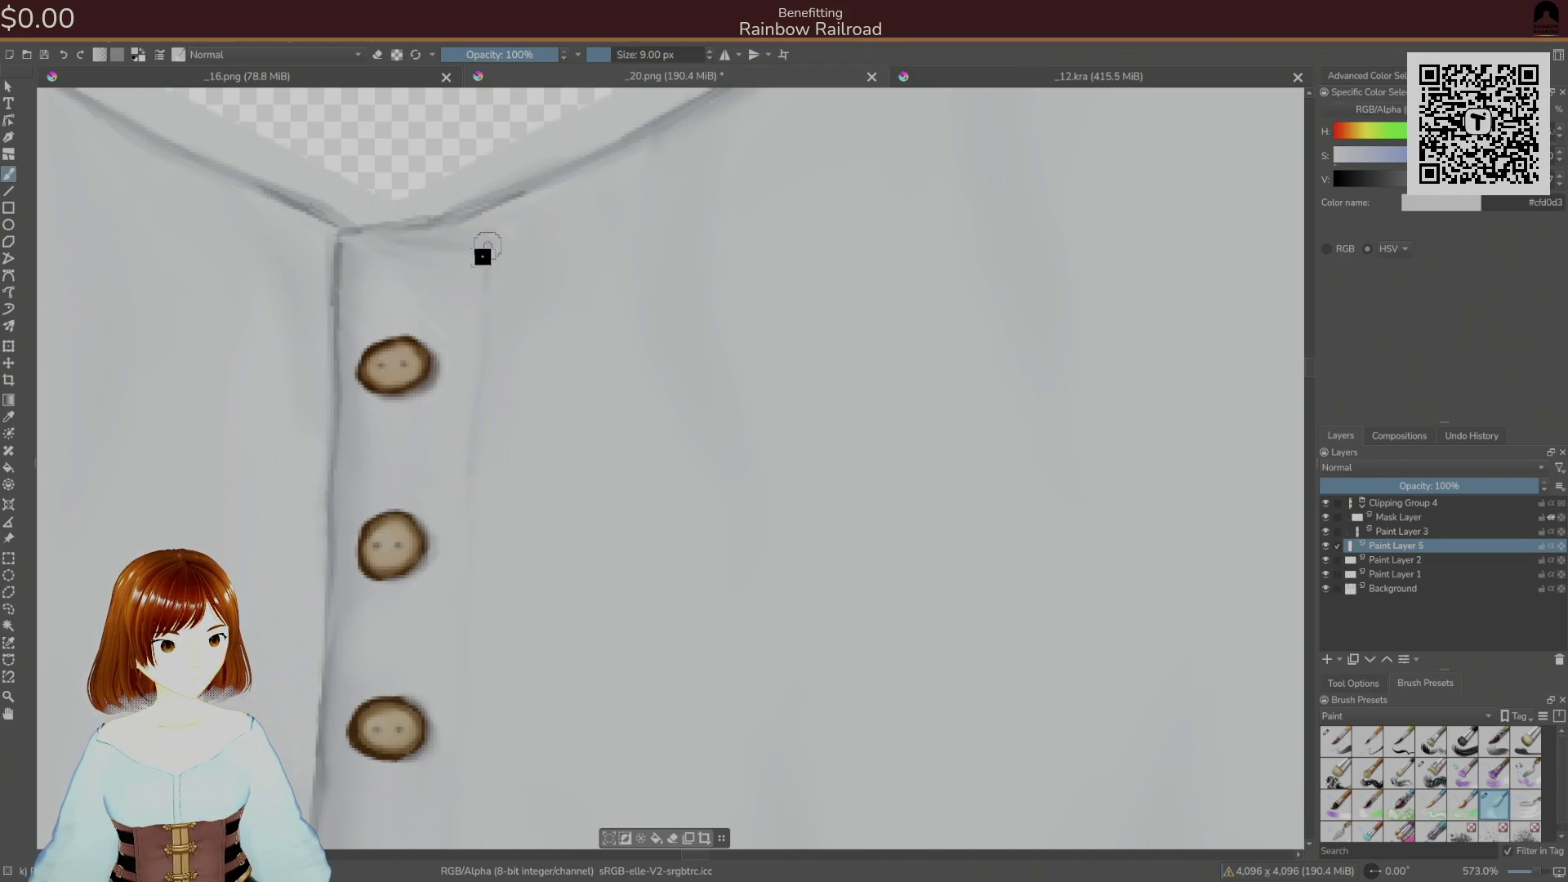
mouse_move(529, 259)
left_mouse_down()
mouse_move(473, 494)
mouse_move(501, 449)
mouse_move(697, 361)
left_mouse_up()
key("ctrl+s")
left_click(920, 598)
key("alt+Tab")
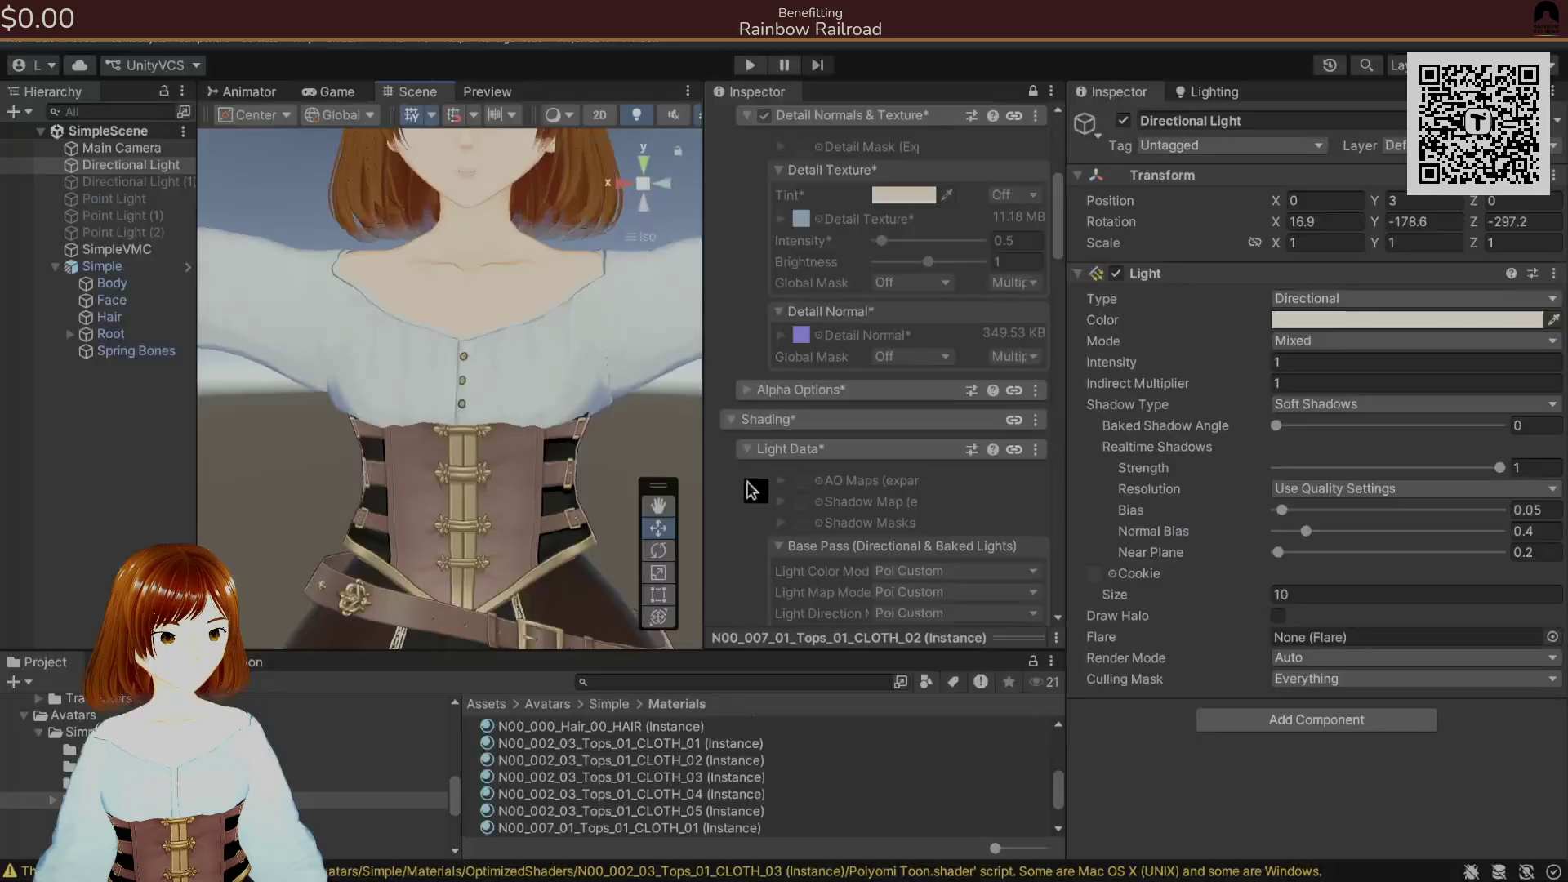
- Zoom in on the shirt buttons in Krita and re-save the texture as PNG
key("alt+Tab")
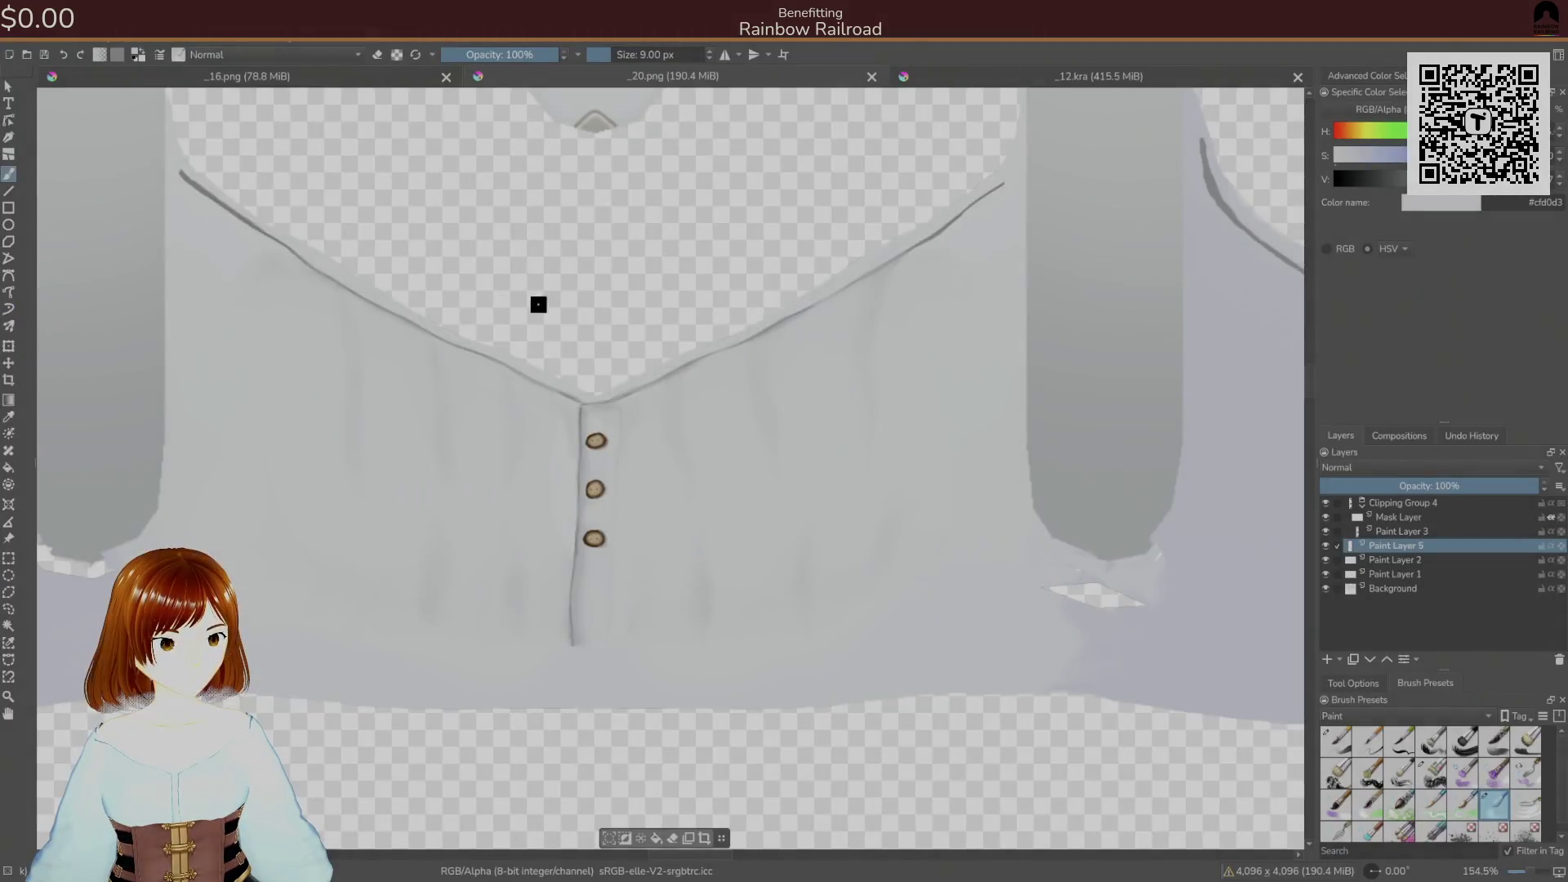
left_click_drag(613, 368, 514, 322)
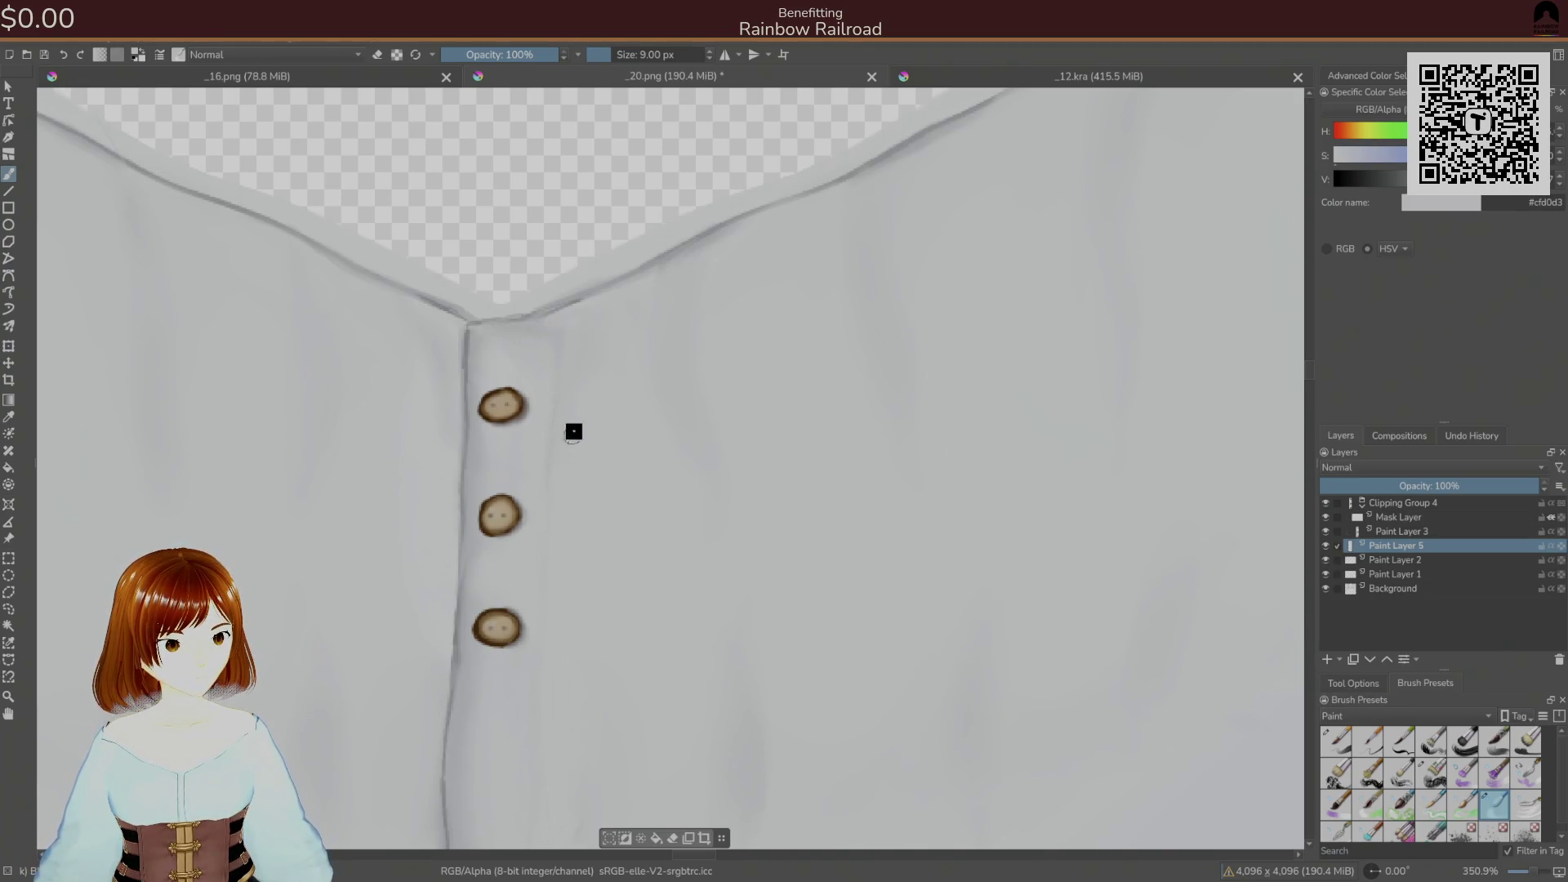
key("ctrl+s")
left_click(947, 603)
key("alt+Tab")
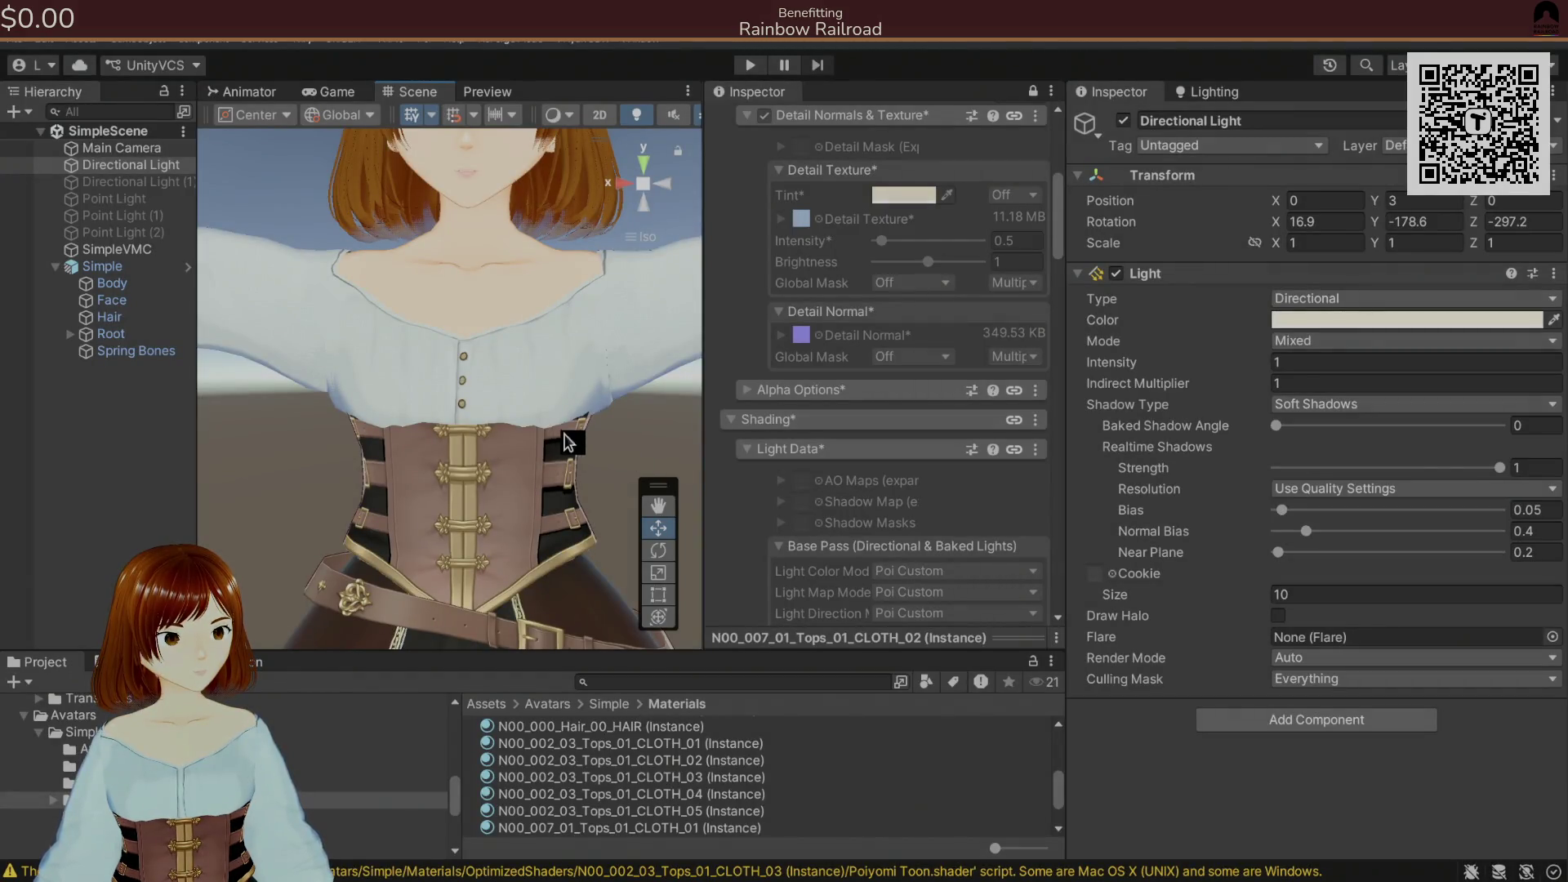
- Orbit the Unity Scene view to a front-facing orthographic view of the avatar, then return to Krita
scroll(518, 298, "down", 5)
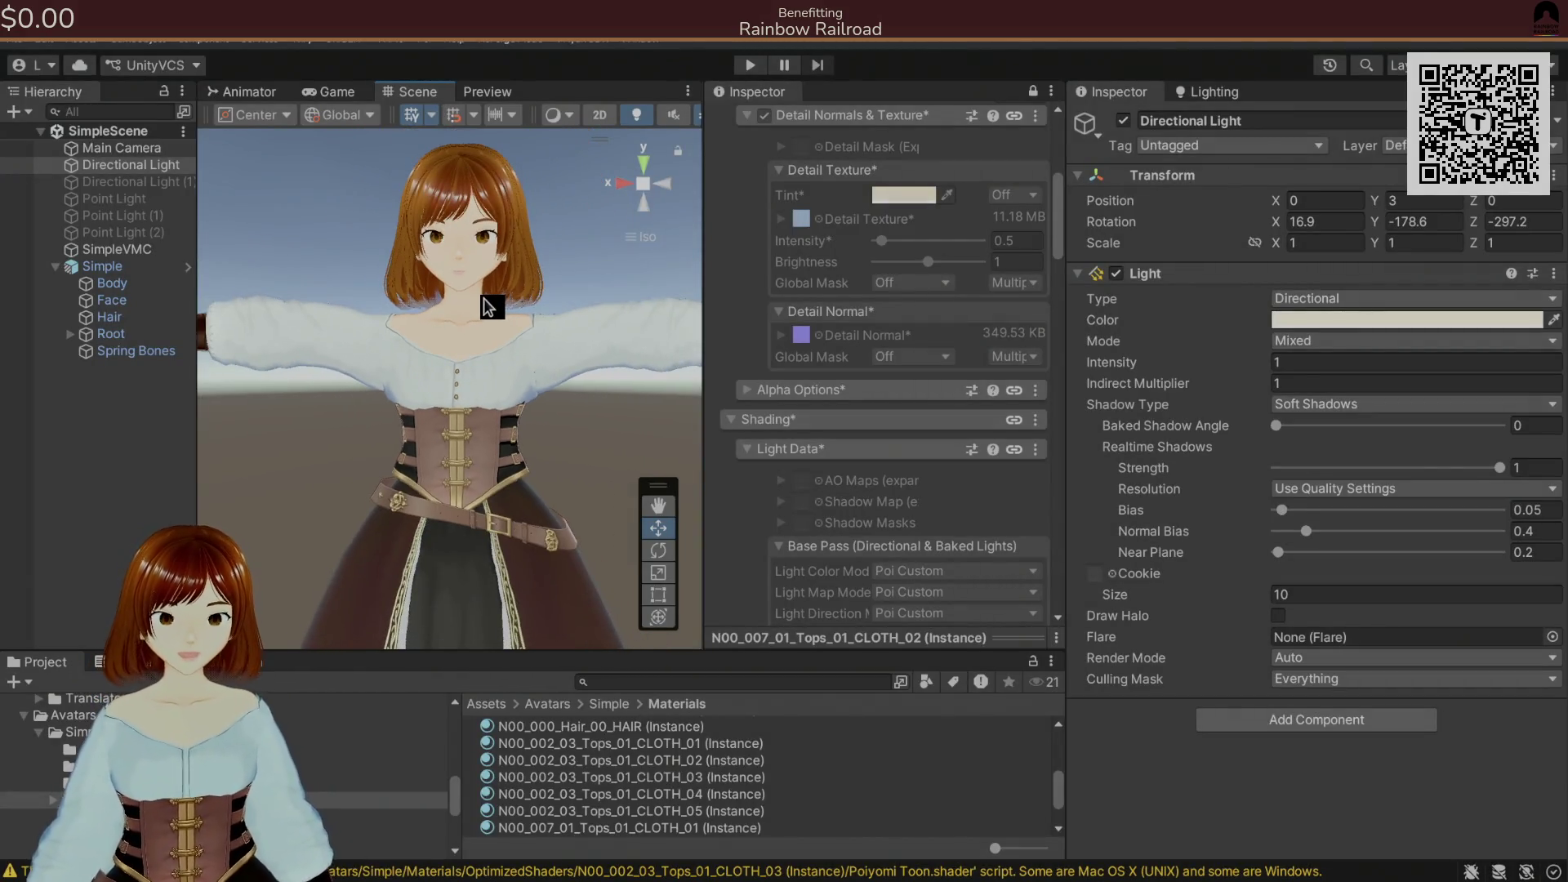
scroll(550, 378, "down", 3)
scroll(556, 384, "down", 1)
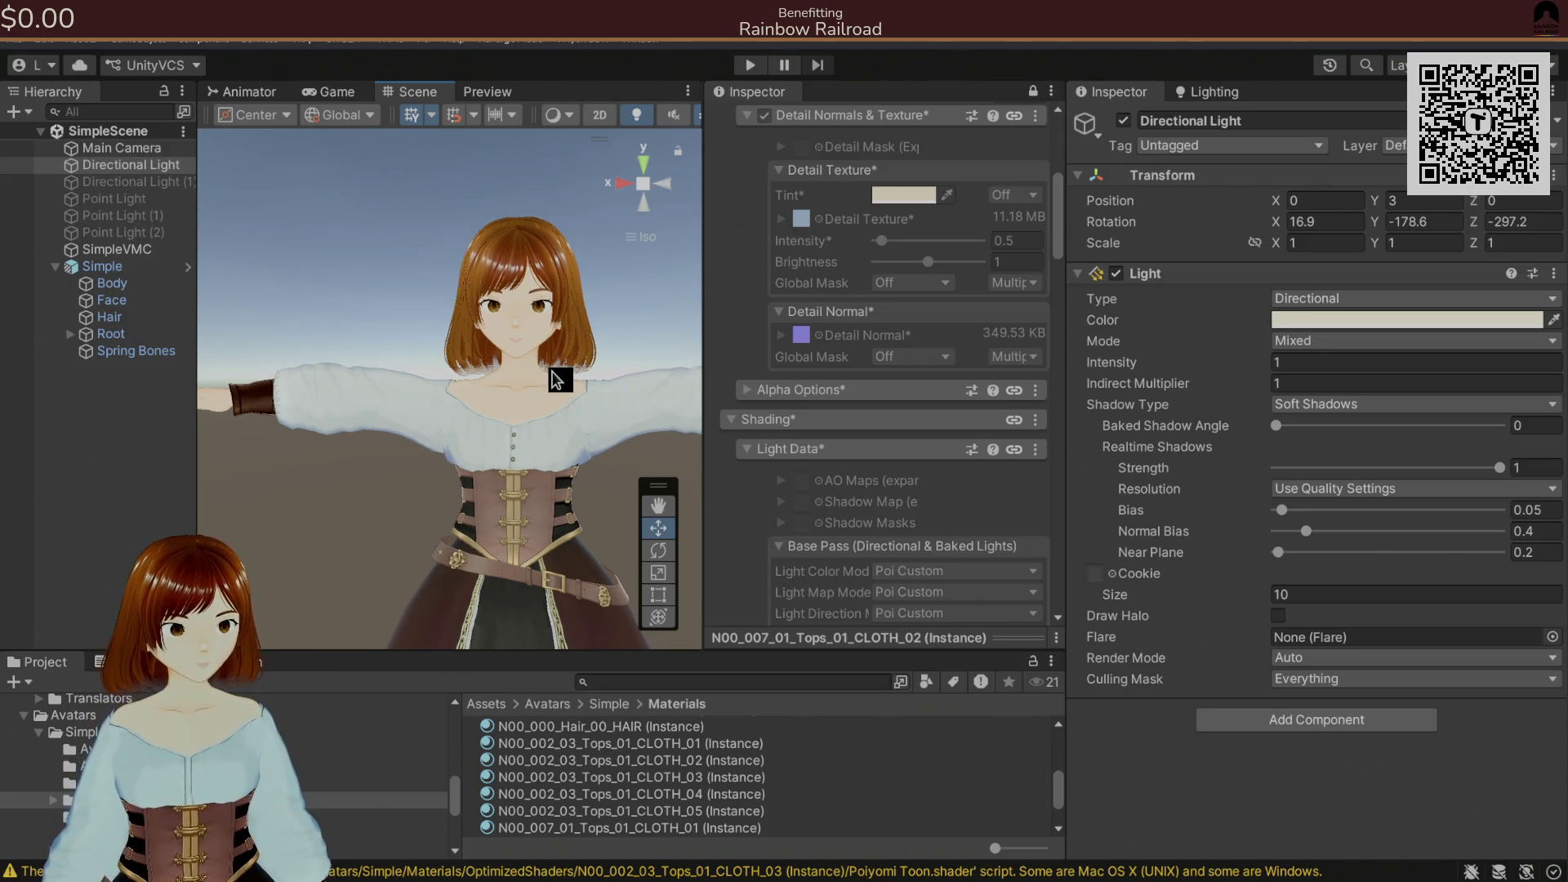
scroll(572, 359, "up", 5)
scroll(582, 333, "down", 4)
left_click_drag(590, 339, 384, 314)
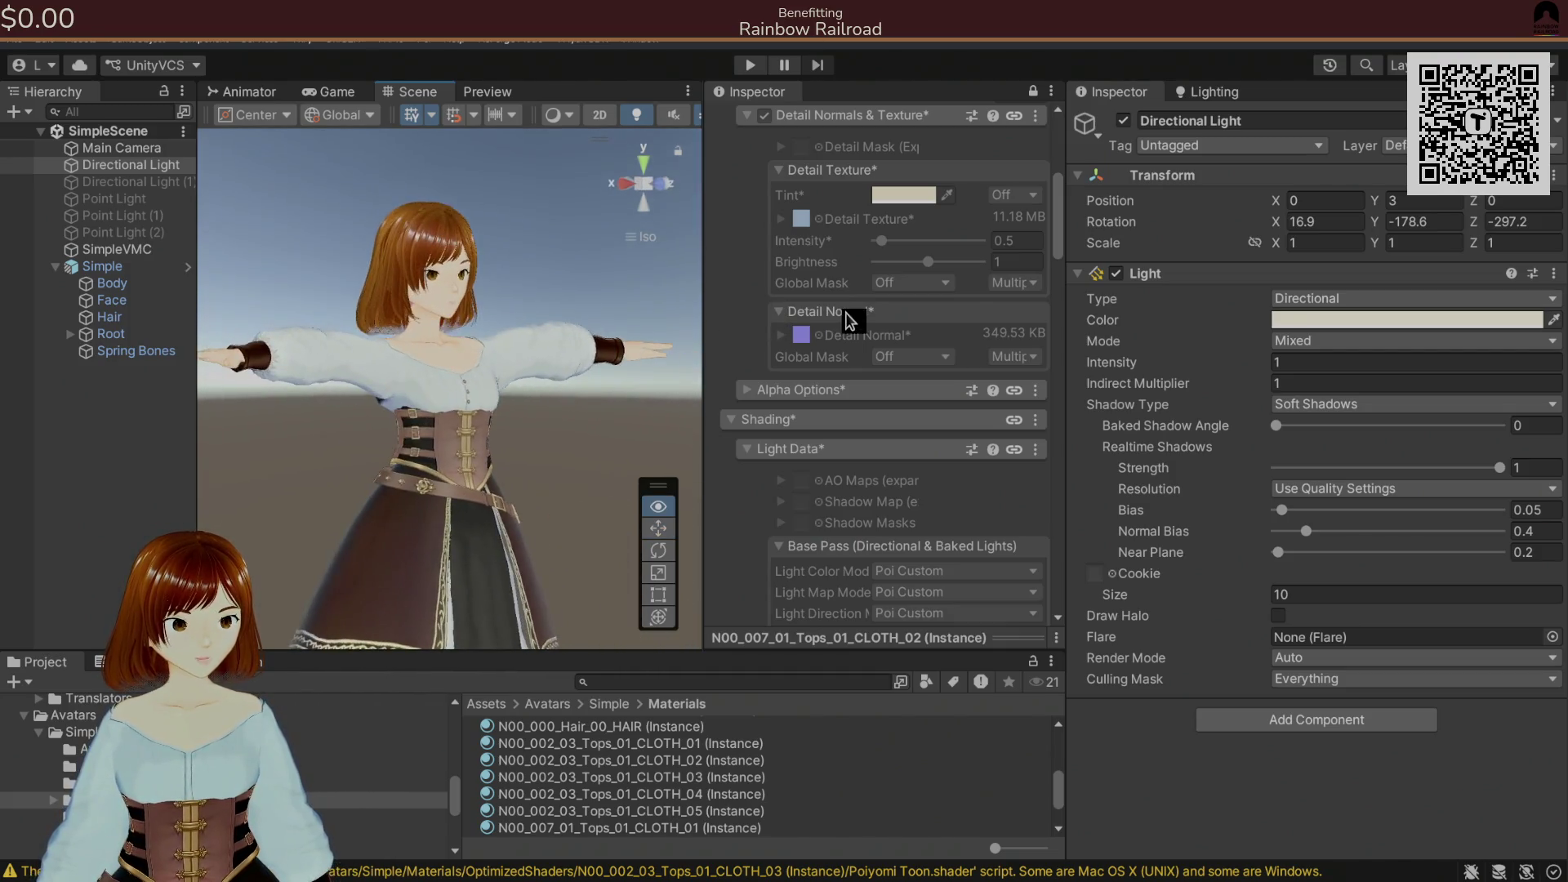
mouse_move(490, 319)
left_mouse_down()
mouse_move(423, 305)
mouse_move(392, 320)
mouse_move(619, 314)
left_mouse_up()
scroll(609, 315, "up", 4)
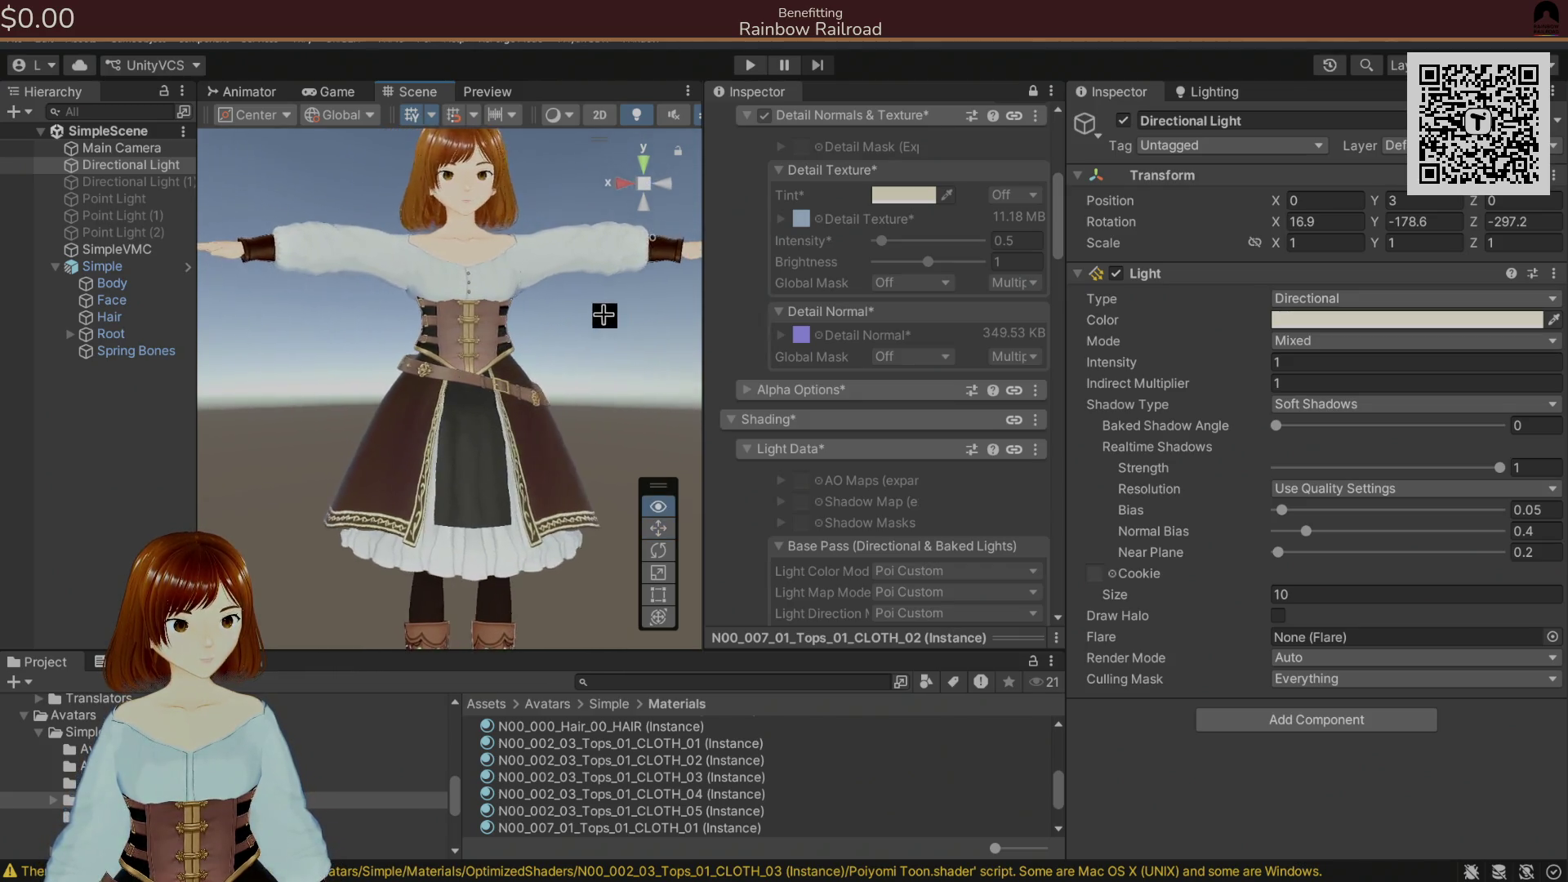
key("alt")
key("KP_5")
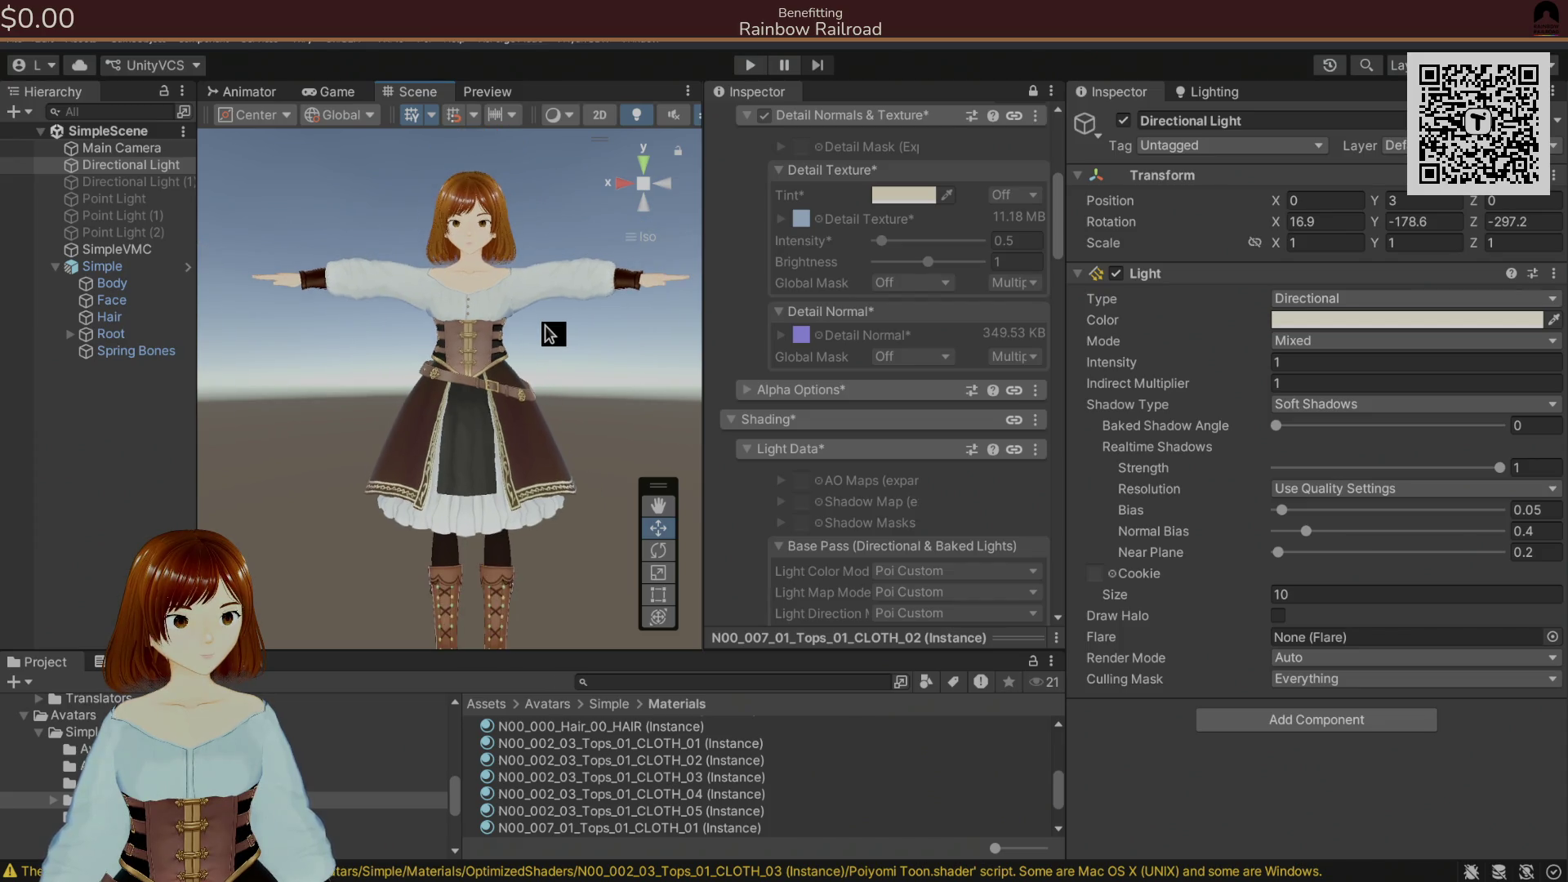
key("alt+Tab")
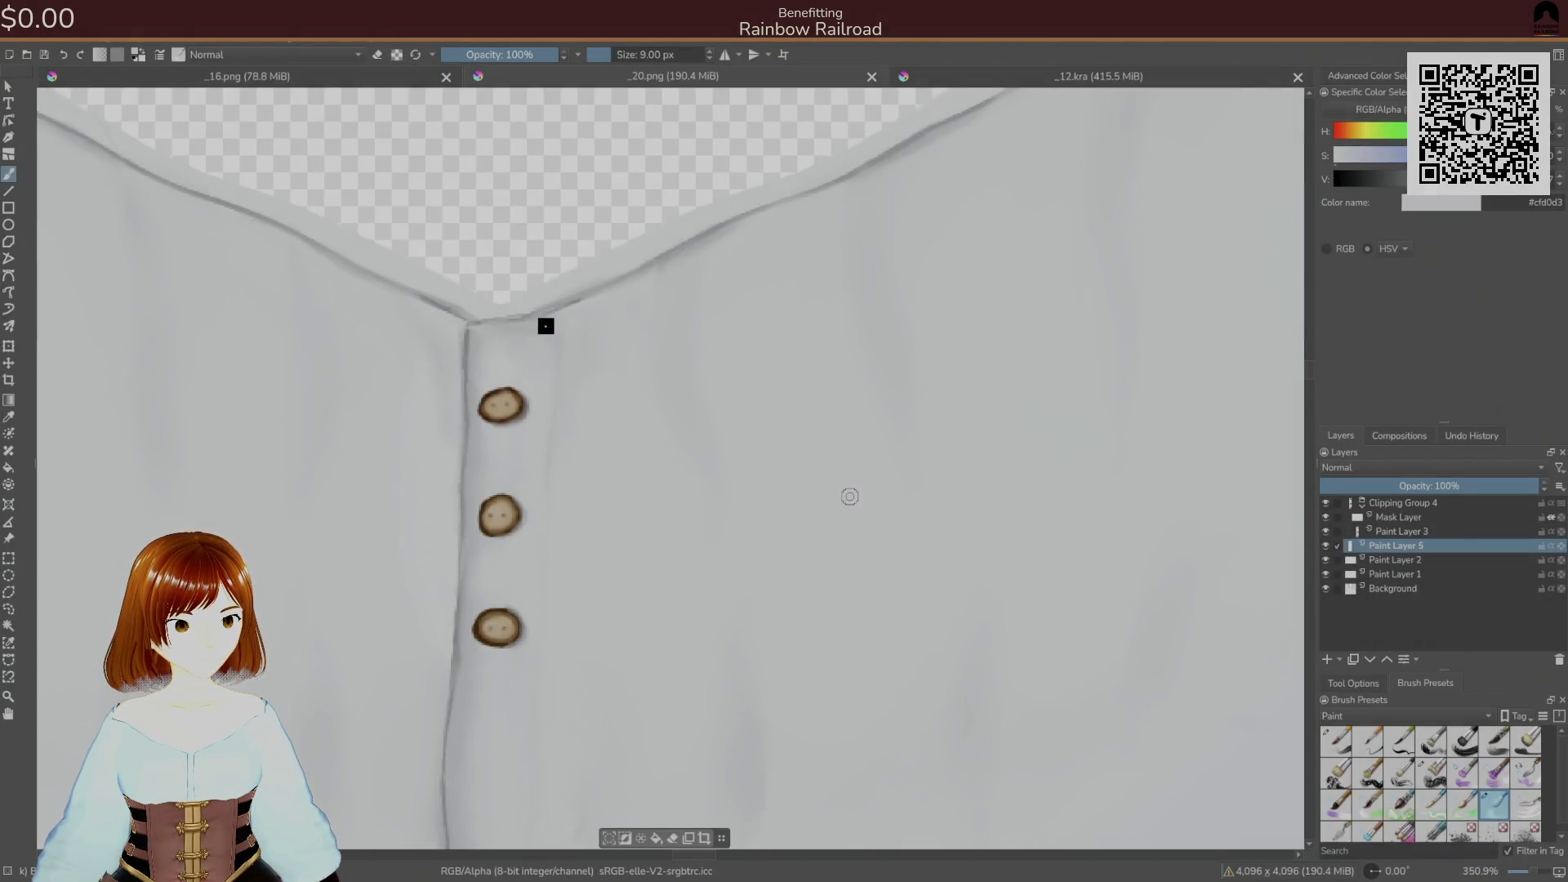
- Compare the shirt texture with the avatar preview in Unity
scroll(545, 326, "down", 5)
scroll(546, 326, "up", 3)
scroll(546, 326, "down", 2)
key("alt+Tab")
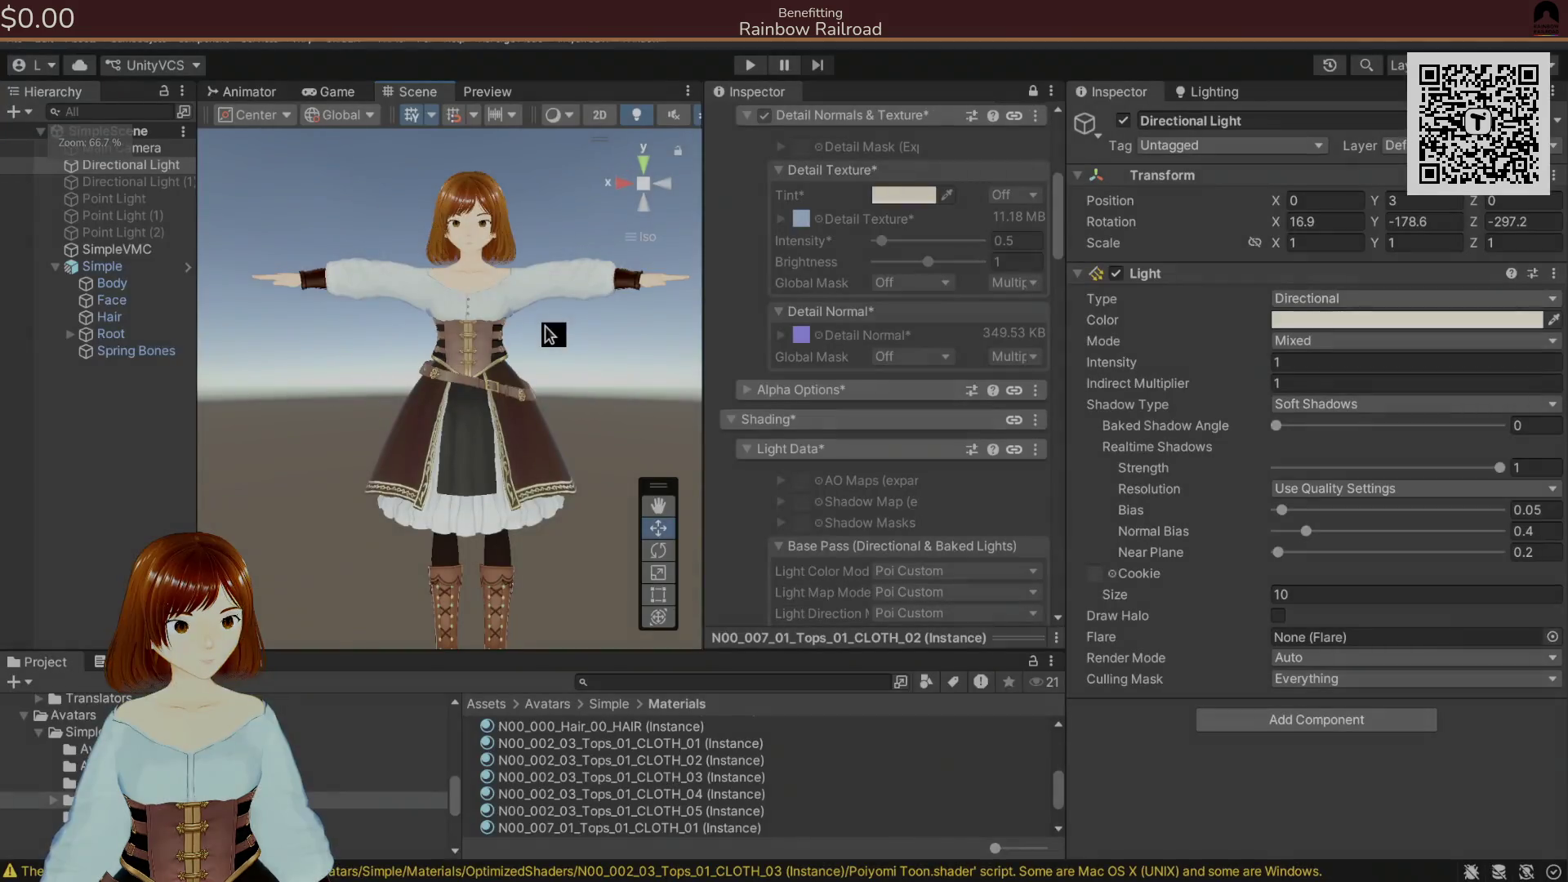
key("alt+Tab")
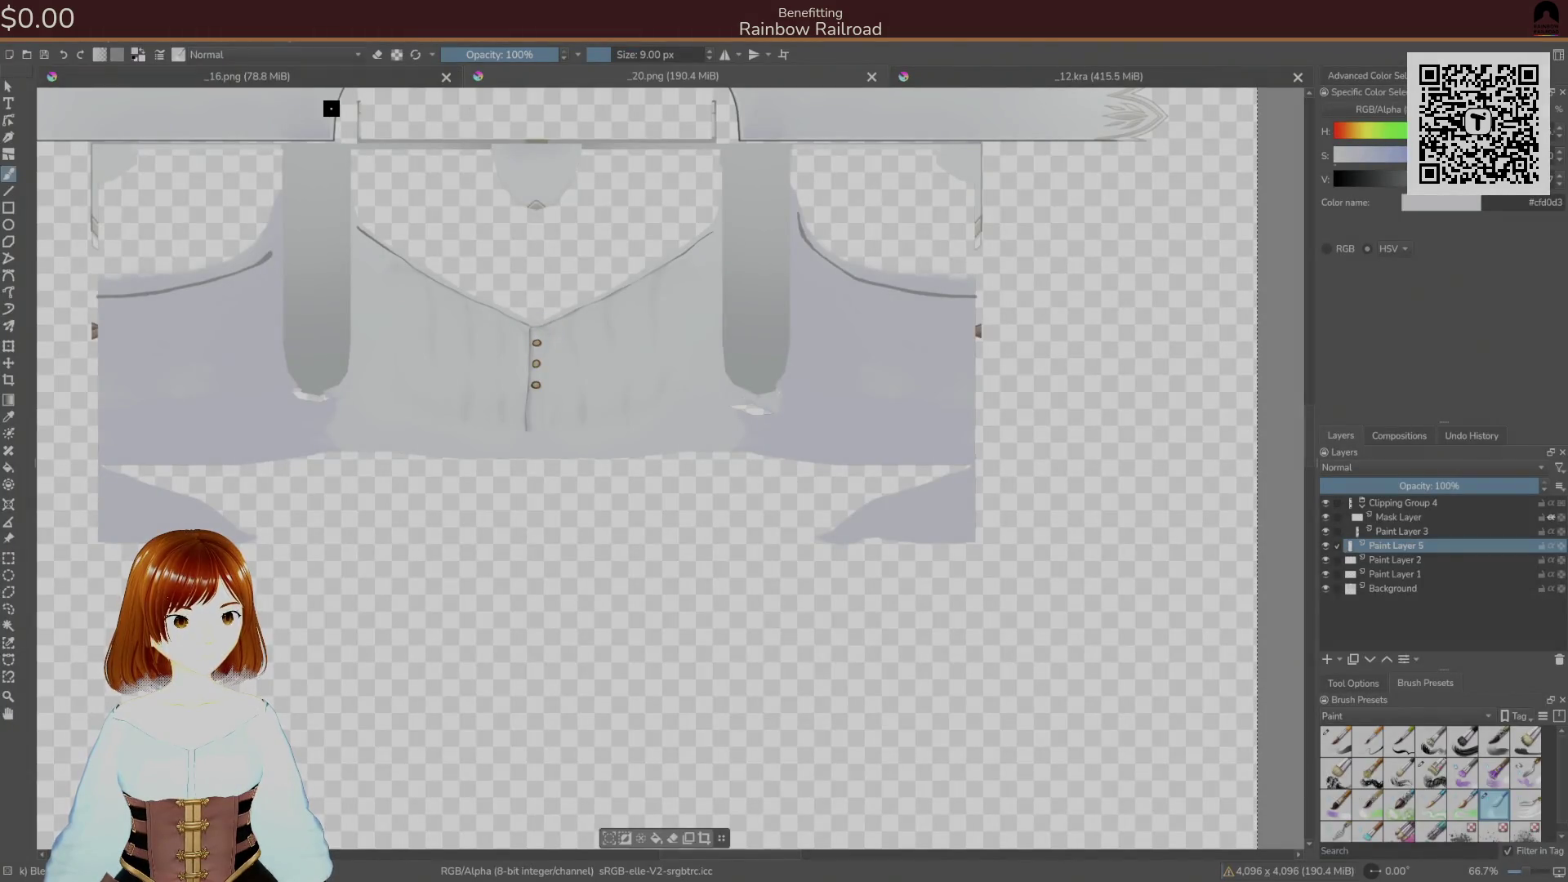
key("alt+Tab")
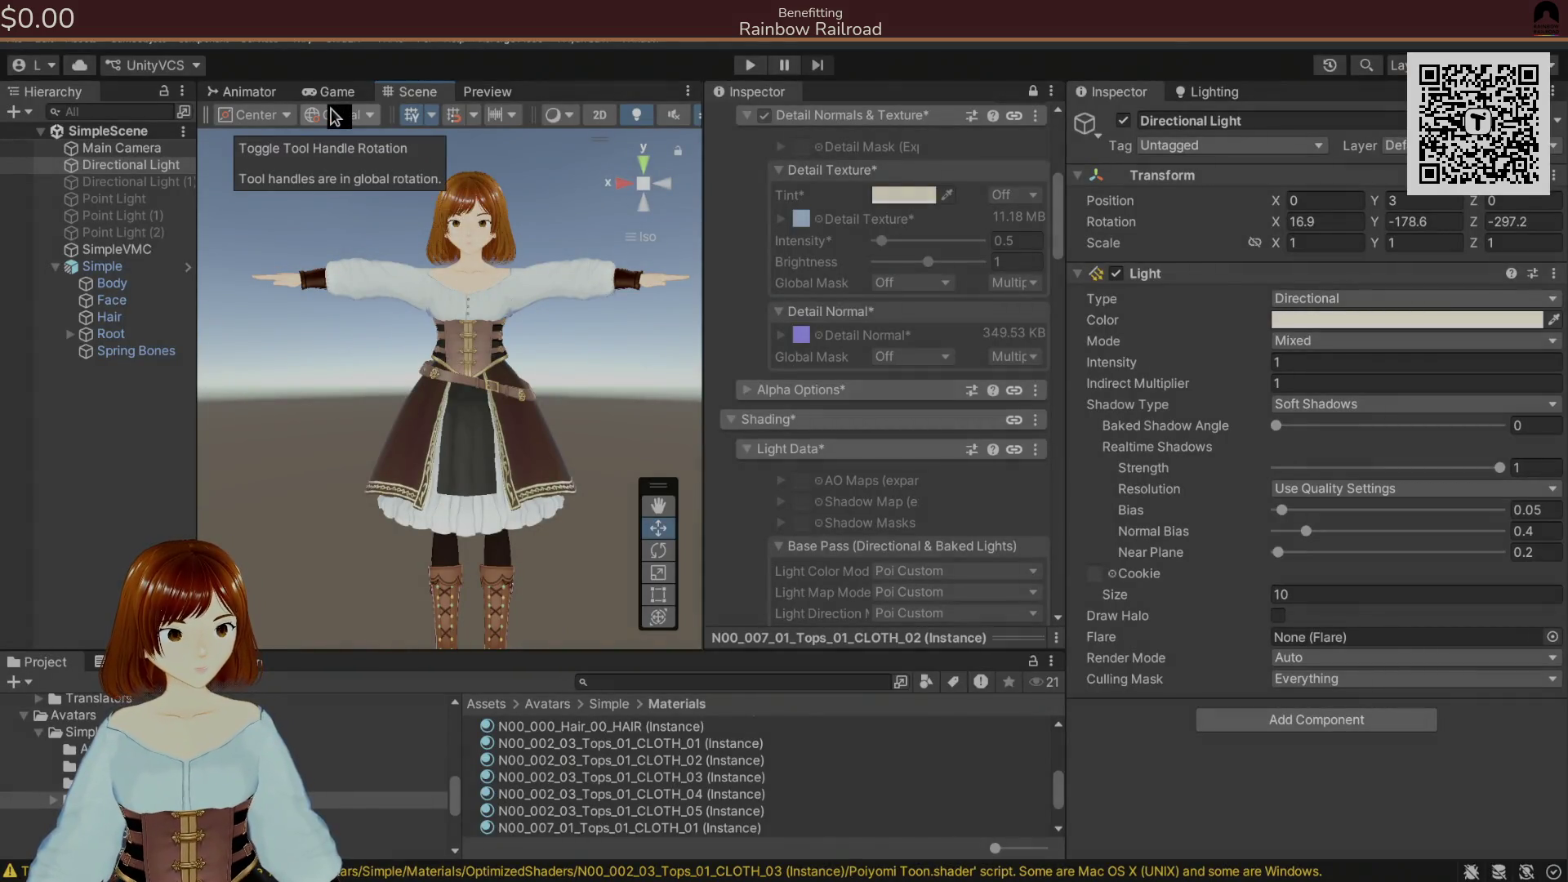
key("alt+Tab")
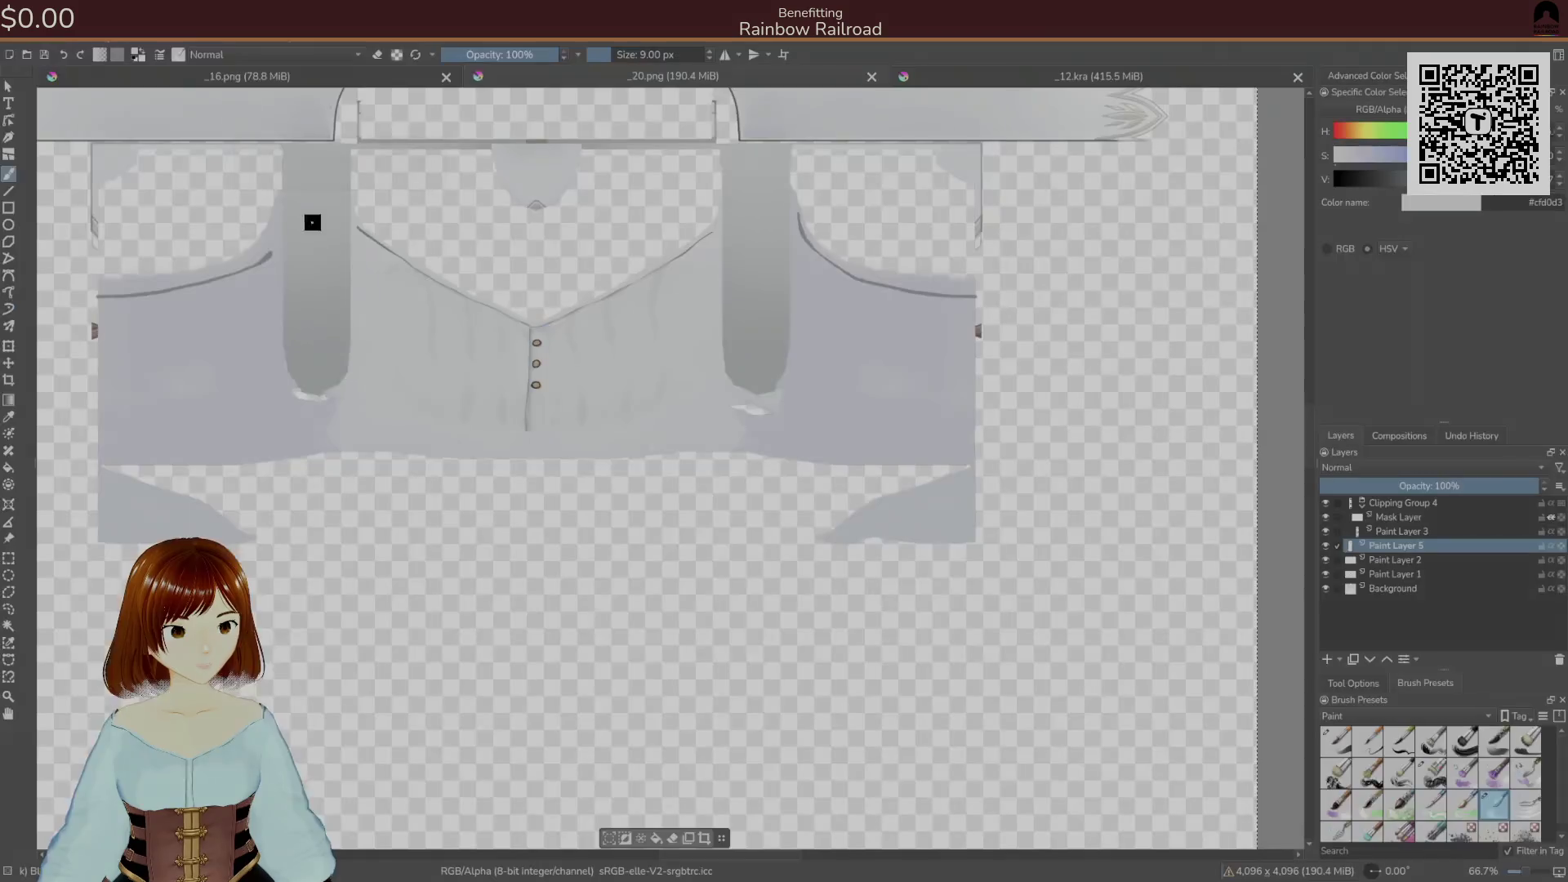
- Add Paint Layer 6 to the shirt texture and move it to the top of the layer stack
left_click(294, 76)
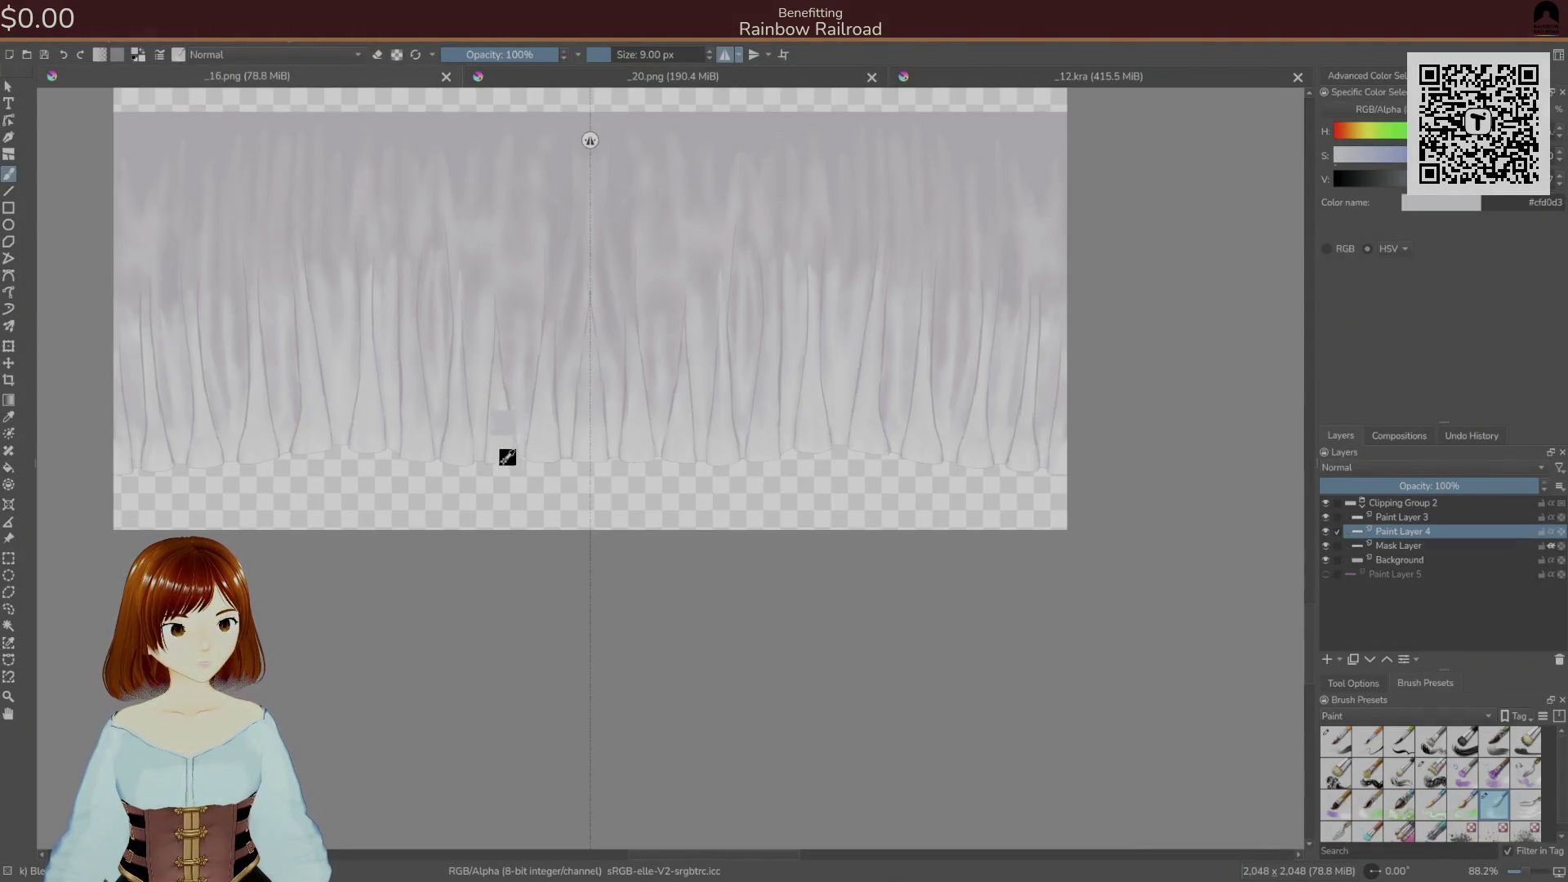
left_click(691, 79)
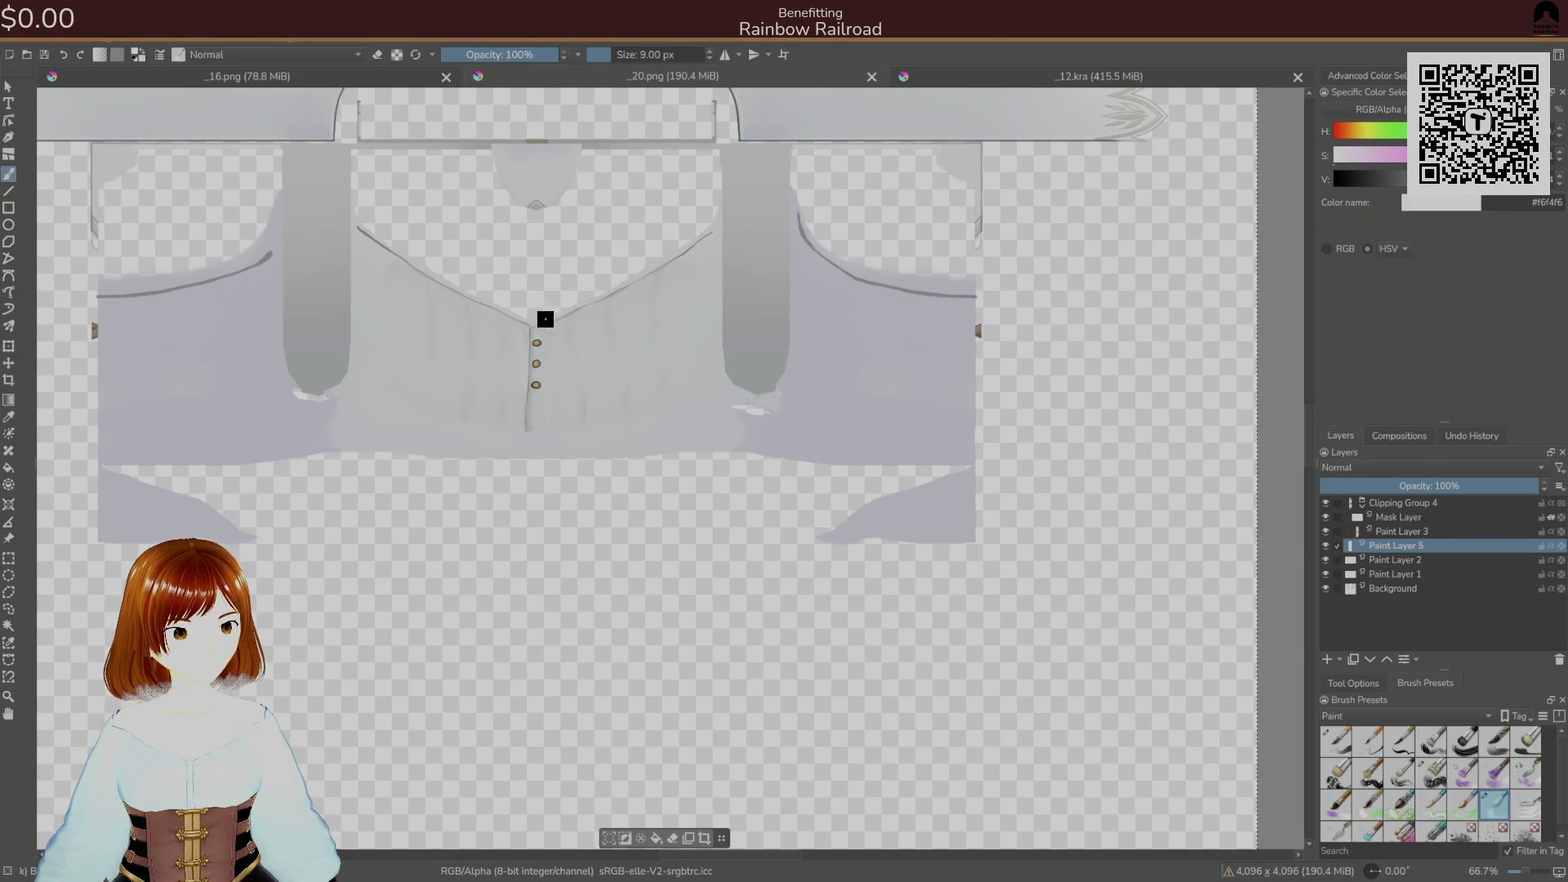
scroll(545, 316, "up", 3)
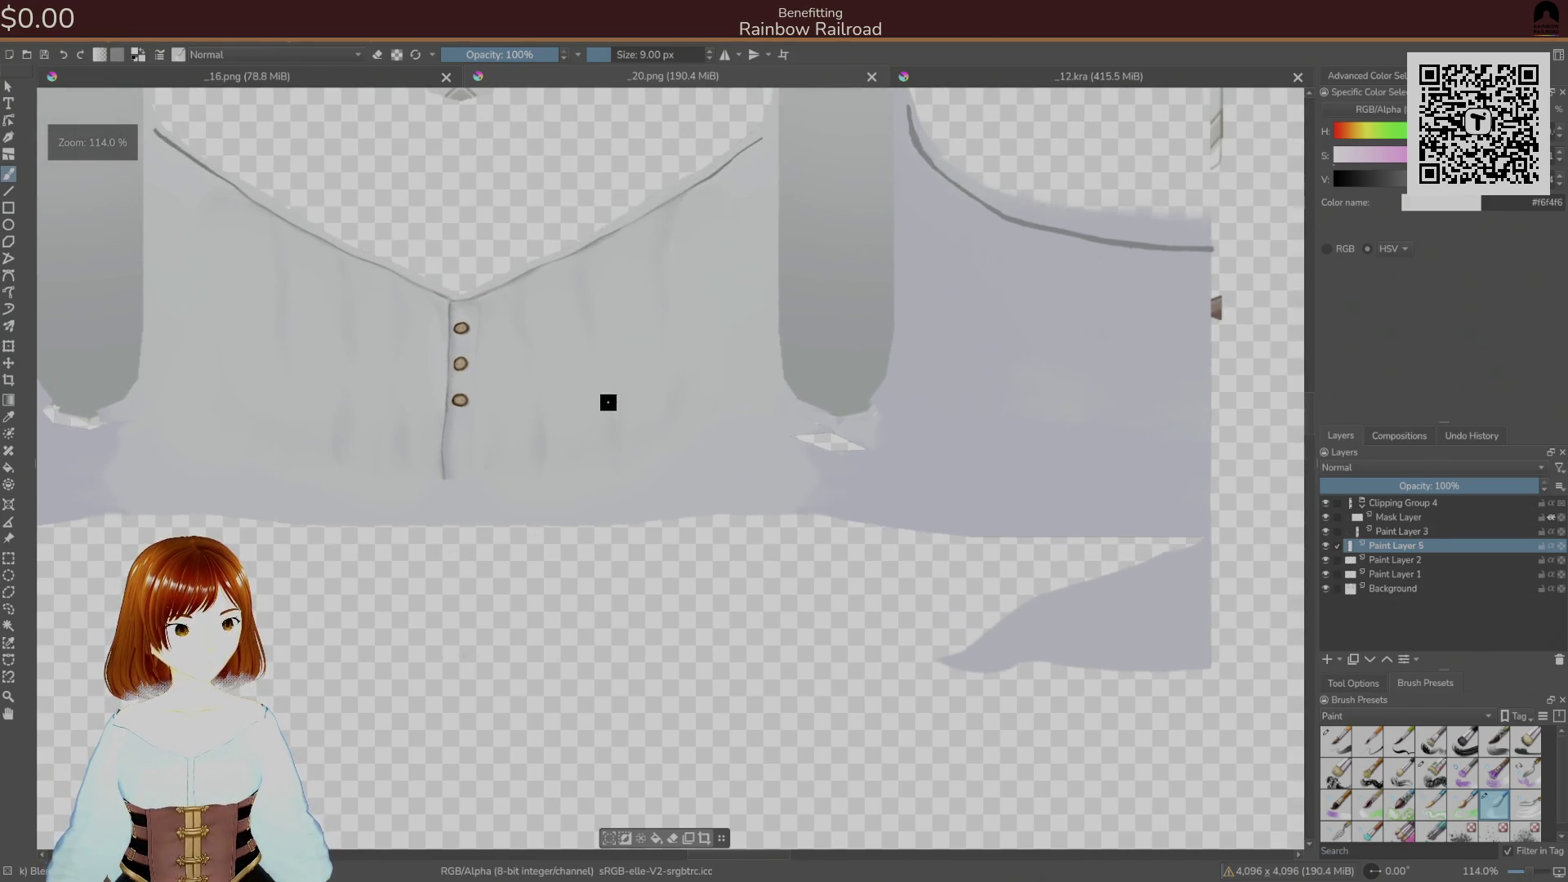
left_click(1327, 659)
left_click_drag(1416, 556, 1425, 500)
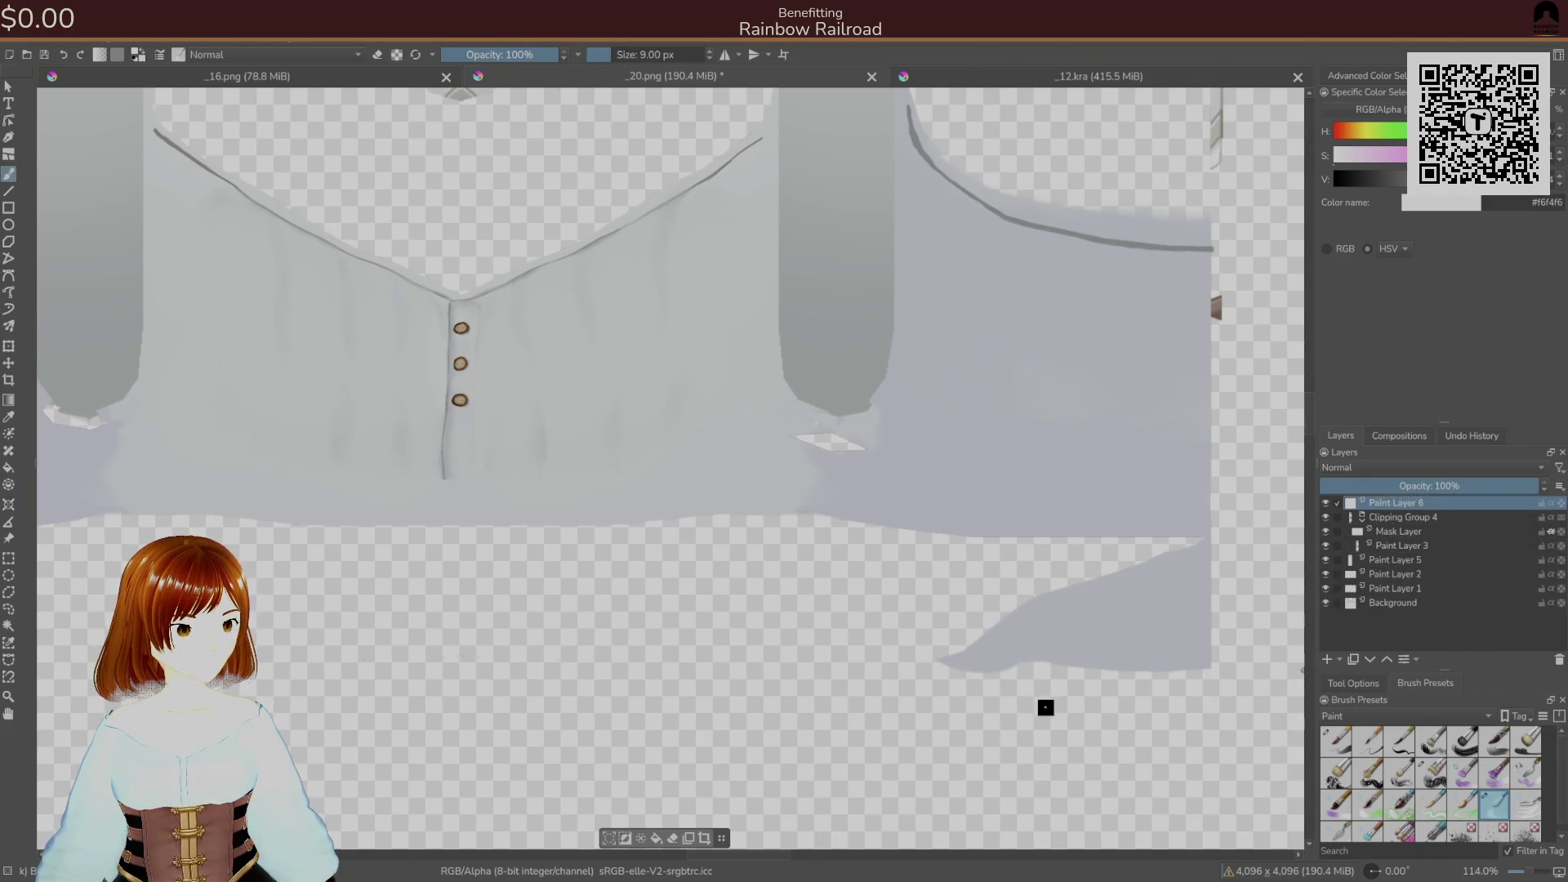
- Choose a highlight brush preset from the popup palette and set opacity to 100%
right_click(641, 433)
left_click(711, 441)
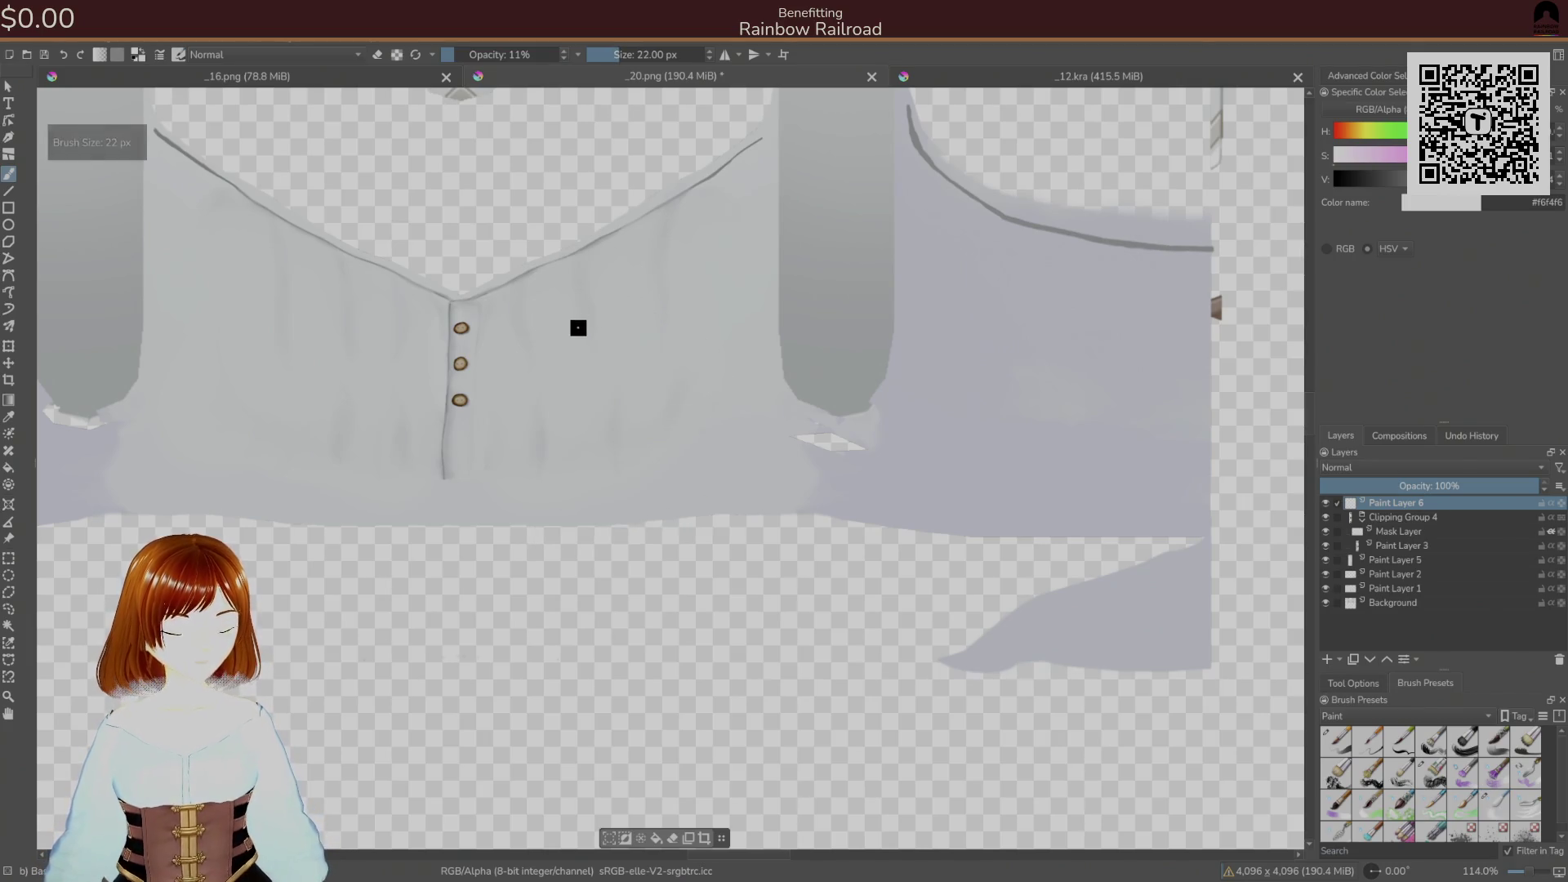
key("alt+Tab")
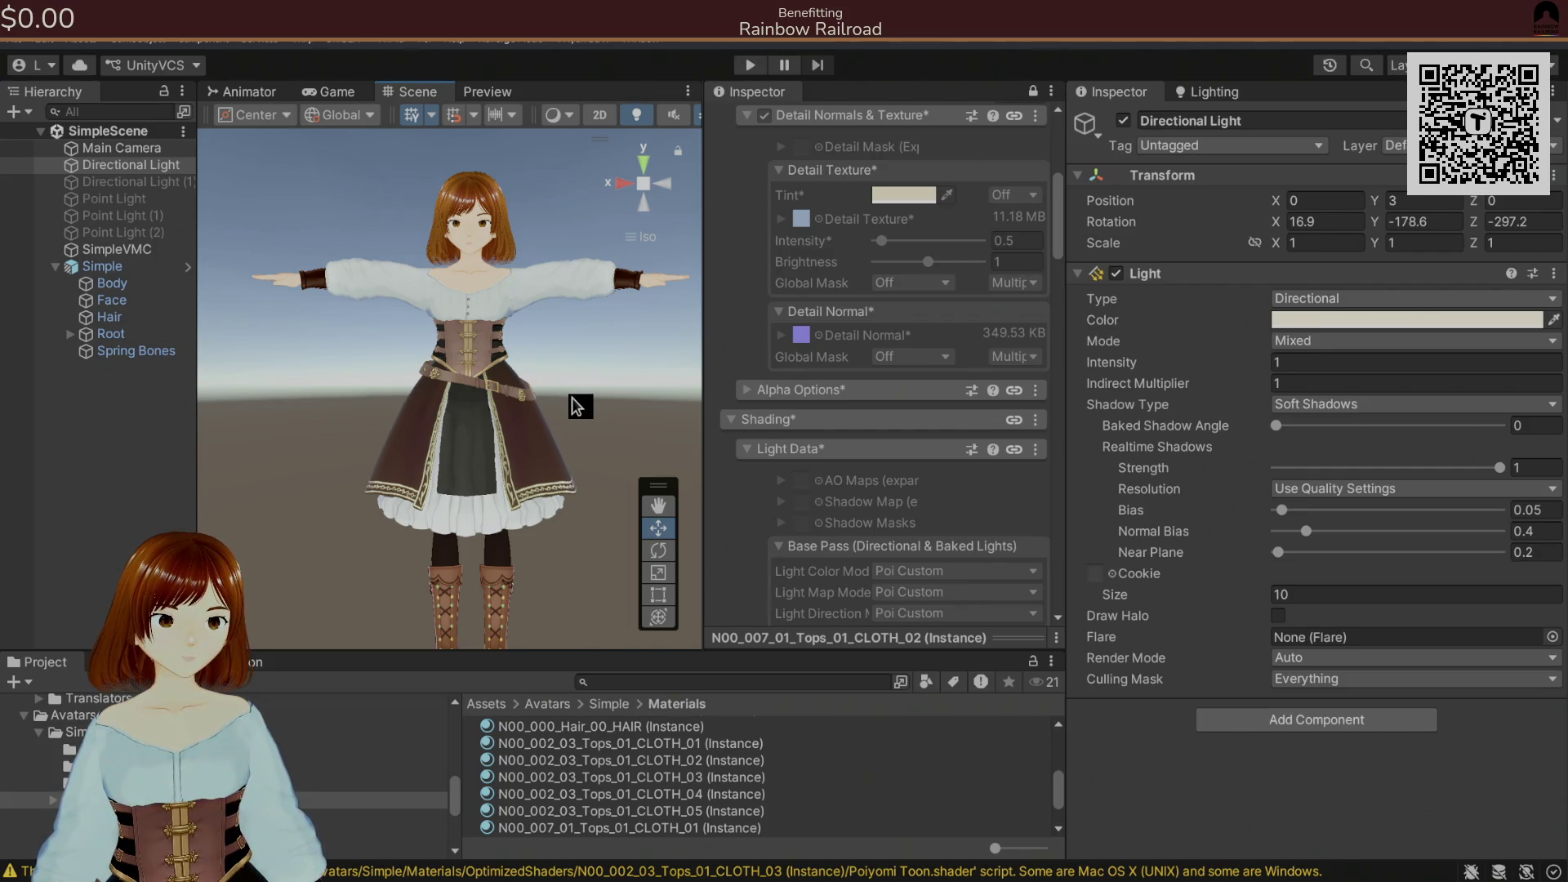
key("alt+Tab")
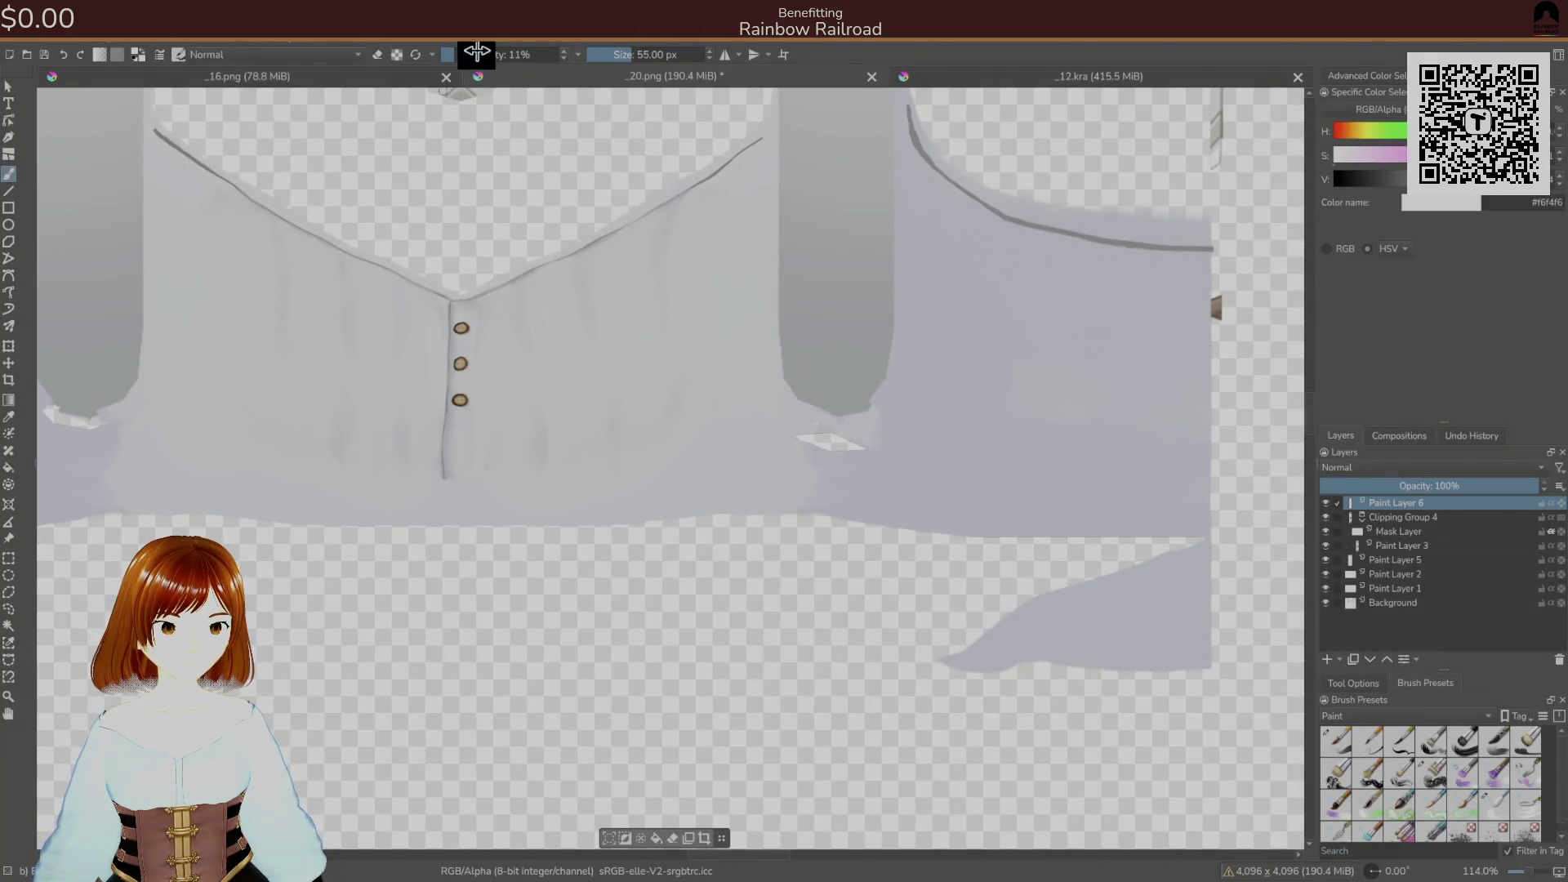
left_click_drag(490, 54, 559, 55)
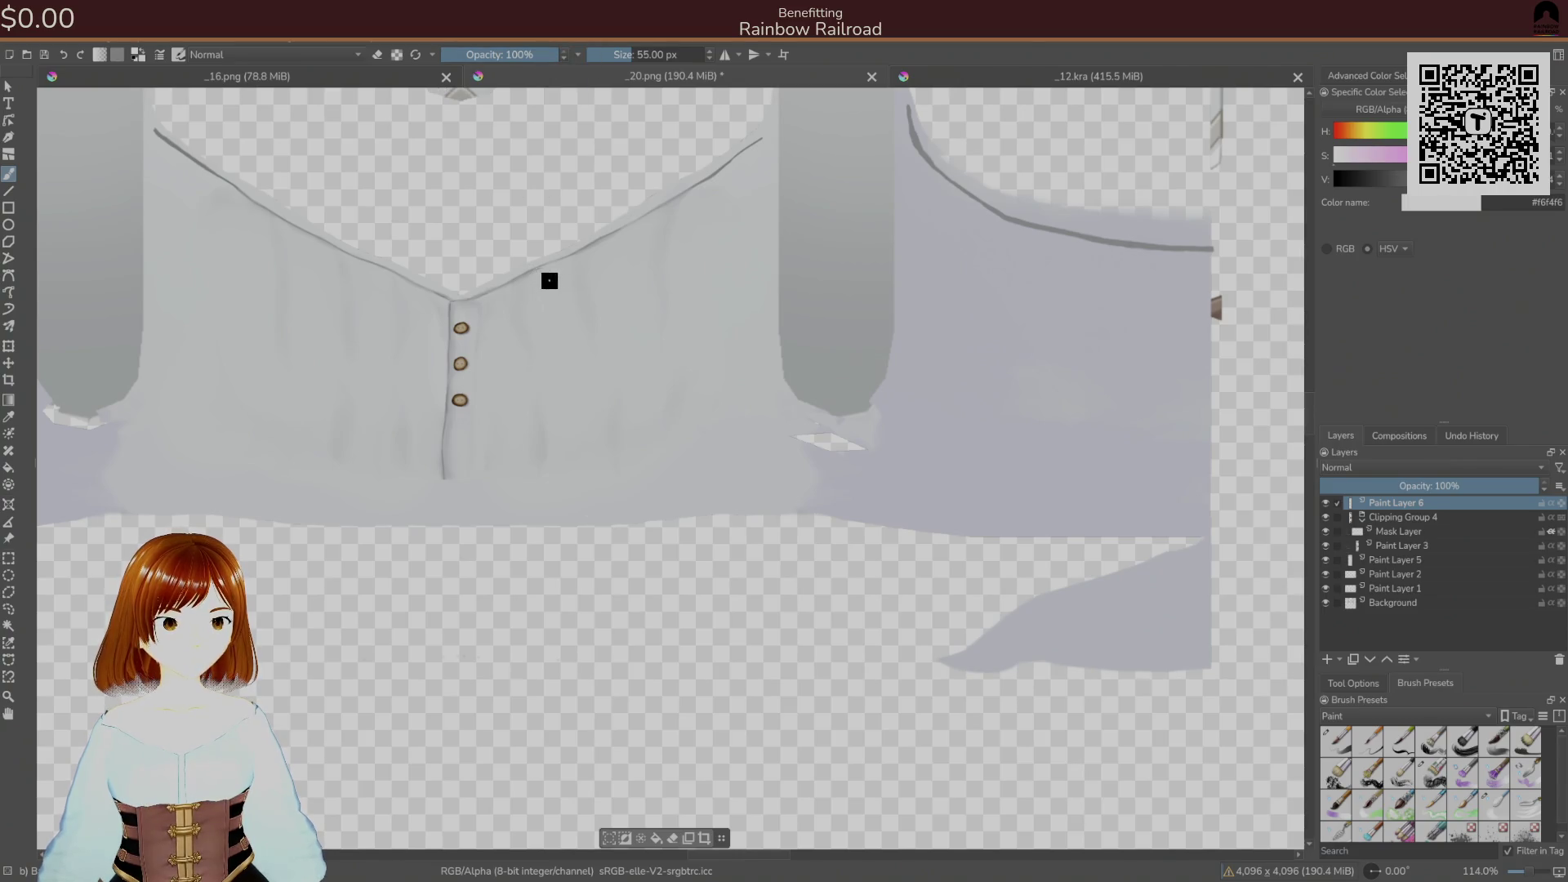
- Paint four thin white highlight streaks on both sides of the buttons
left_click_drag(543, 286, 553, 320)
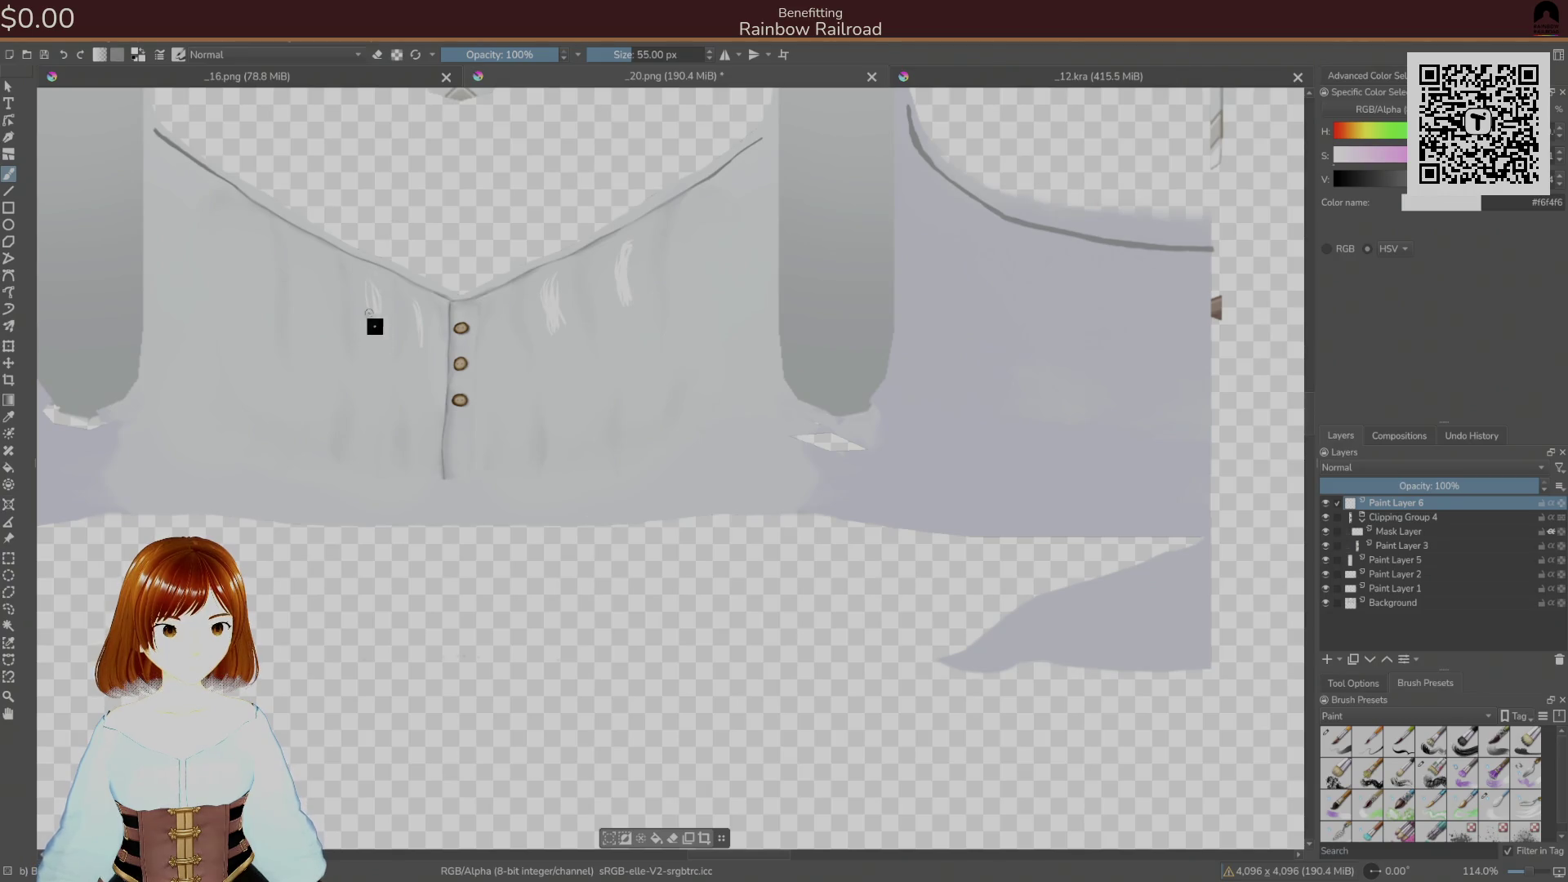
left_click_drag(311, 256, 313, 317)
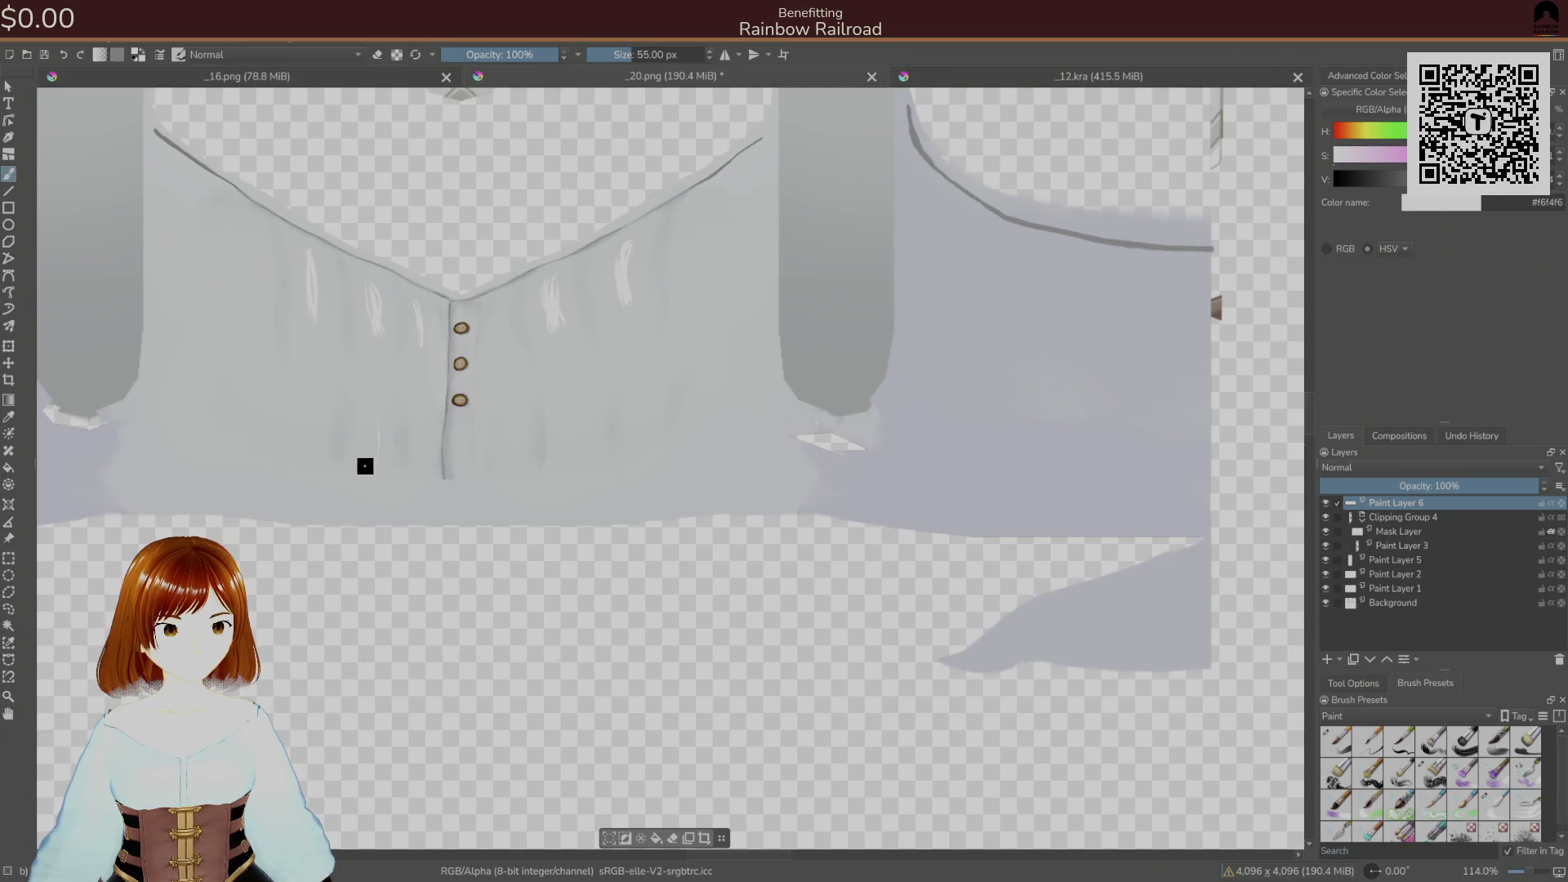
left_click_drag(369, 462, 384, 415)
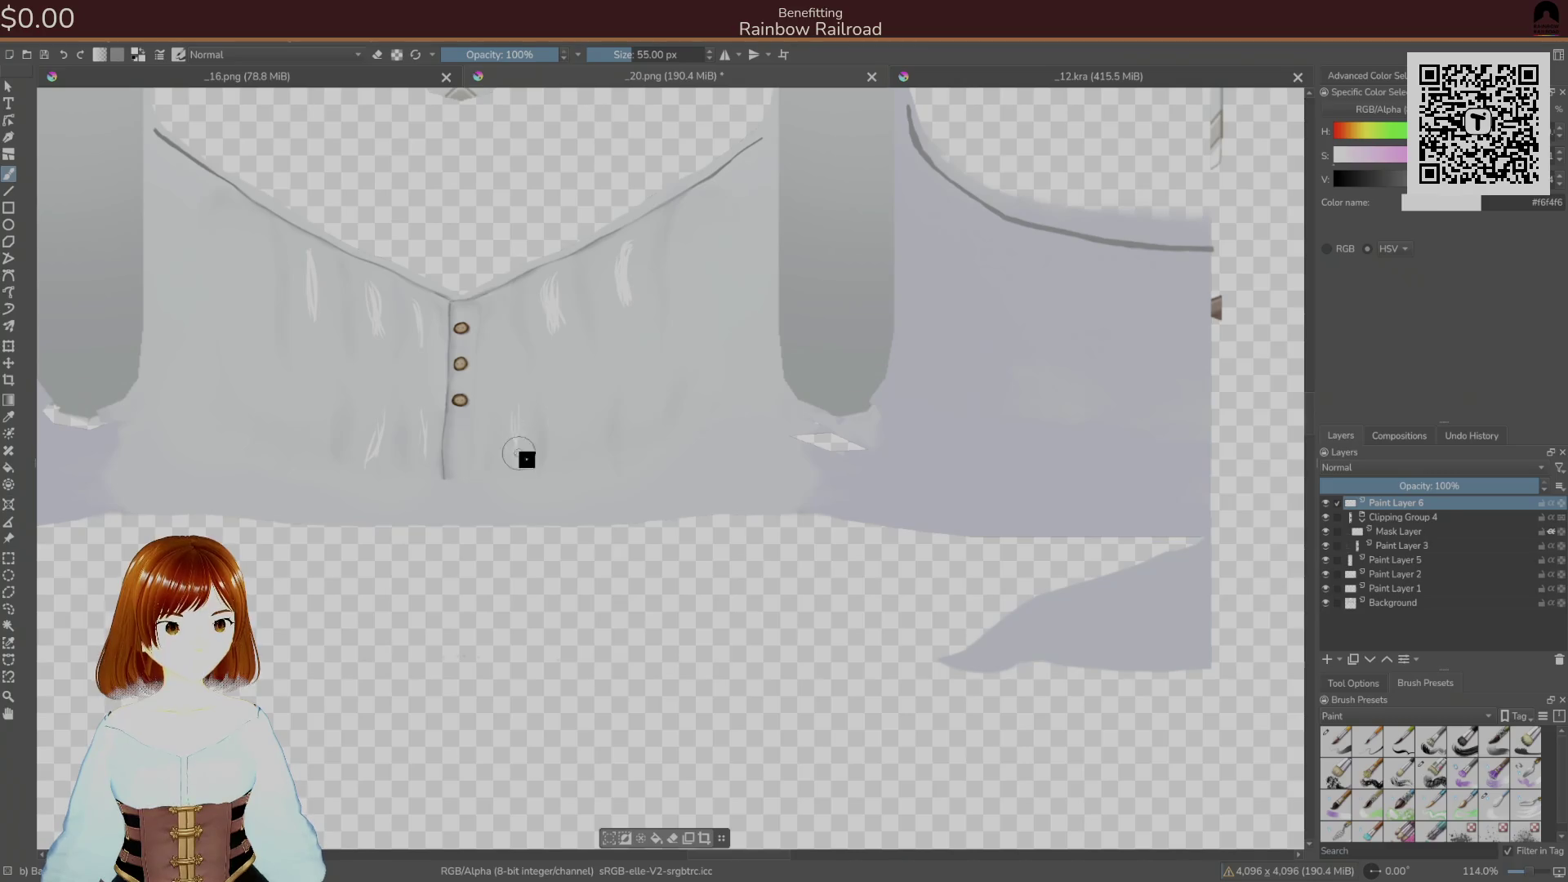
left_click_drag(571, 409, 581, 454)
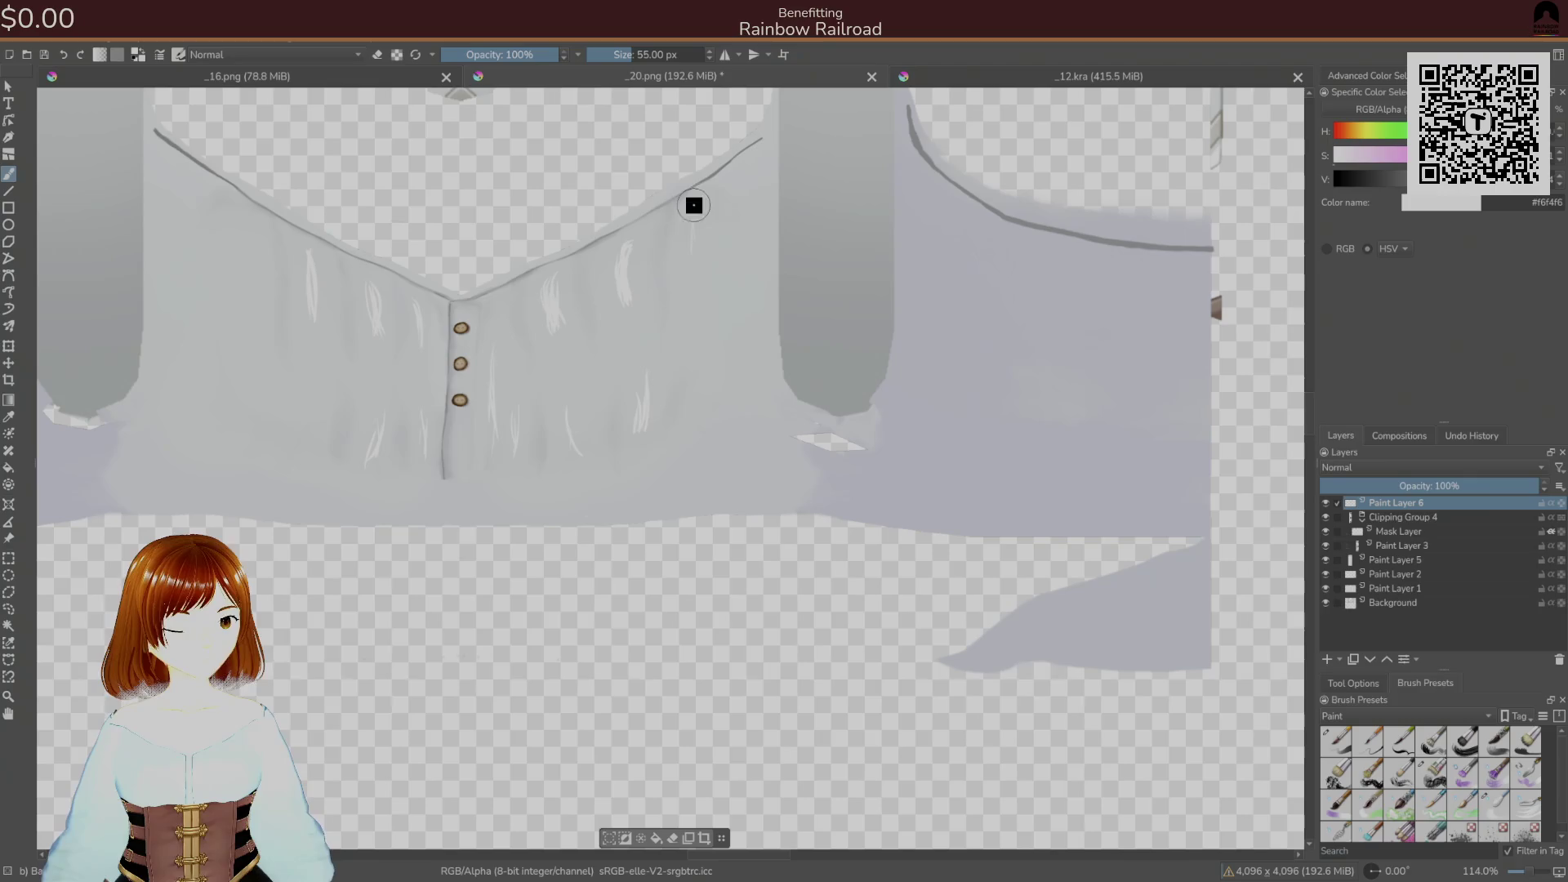
- Preview the new highlight streaks on the avatar in Unity
key("alt+Tab")
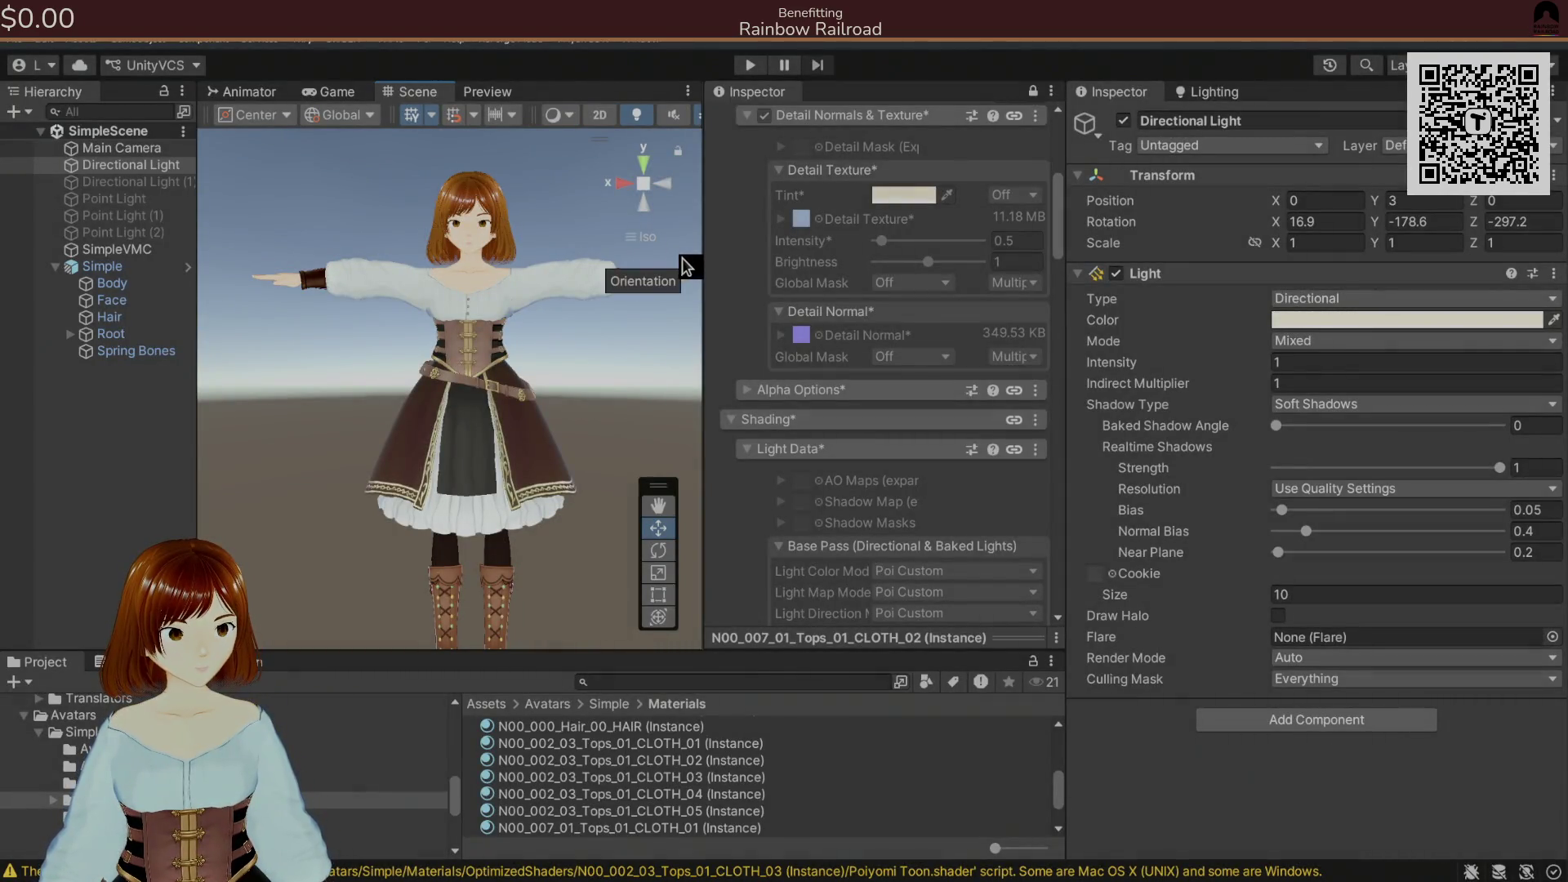
key("alt+Tab")
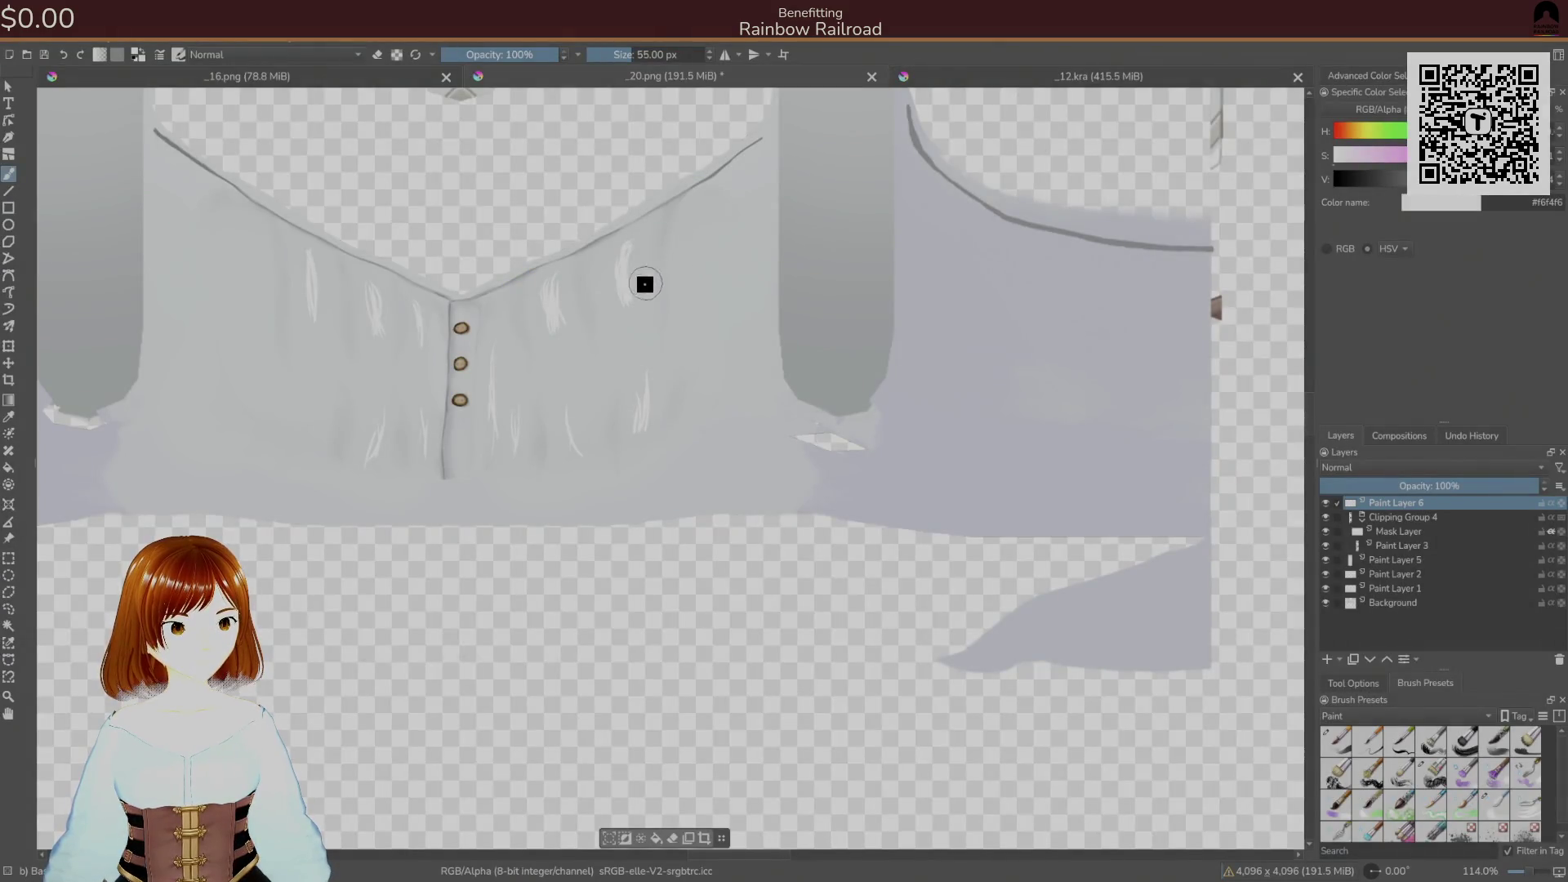
key("alt+Tab")
key("alt+Tab")
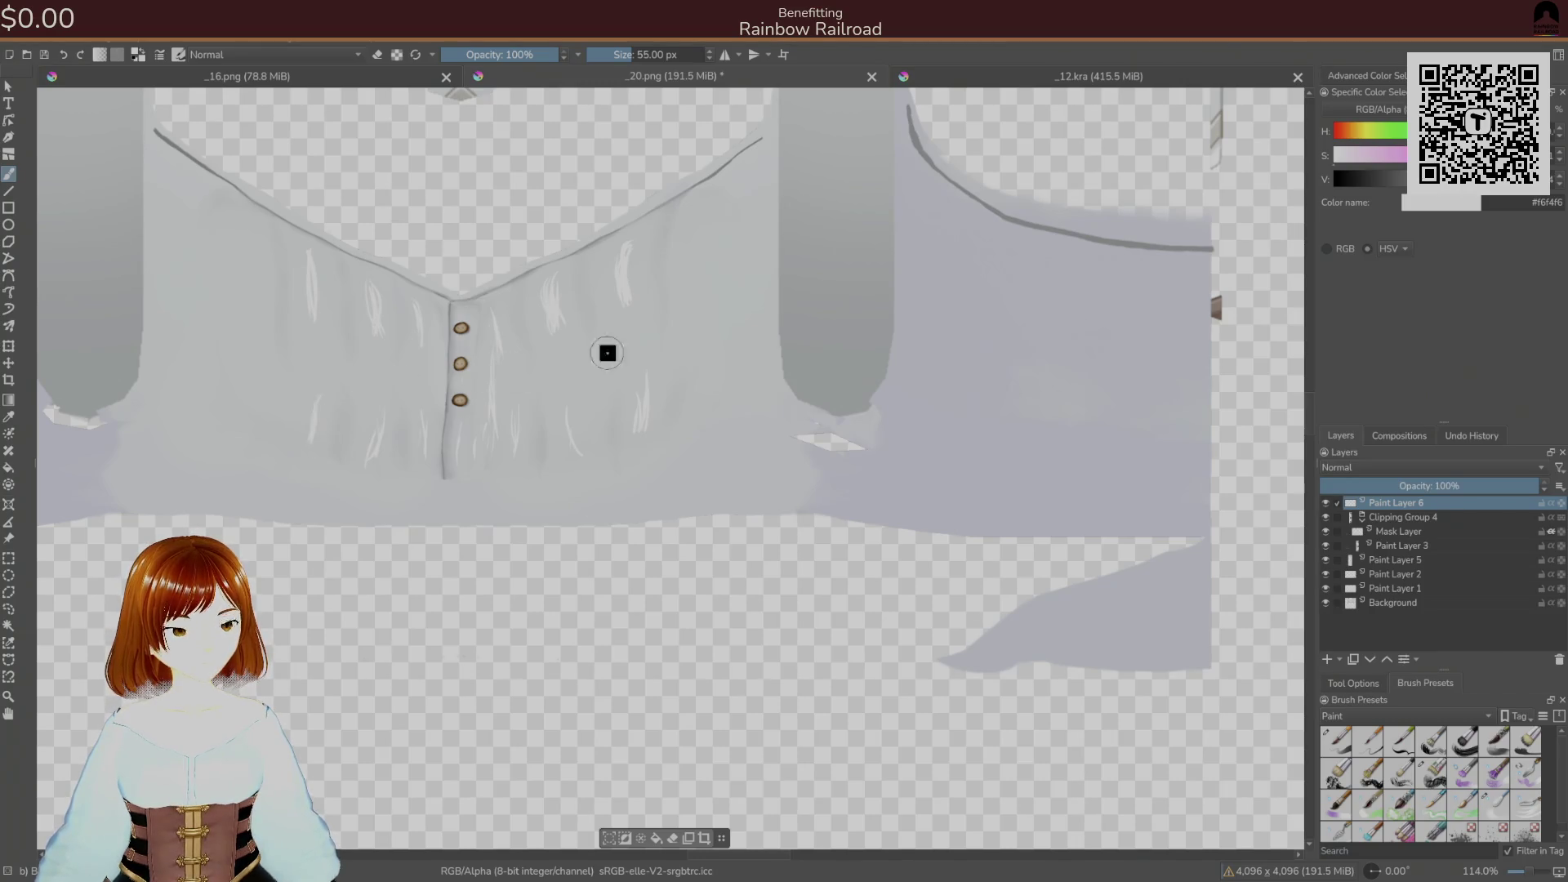
scroll(686, 440, "up", 2)
key("alt+Tab")
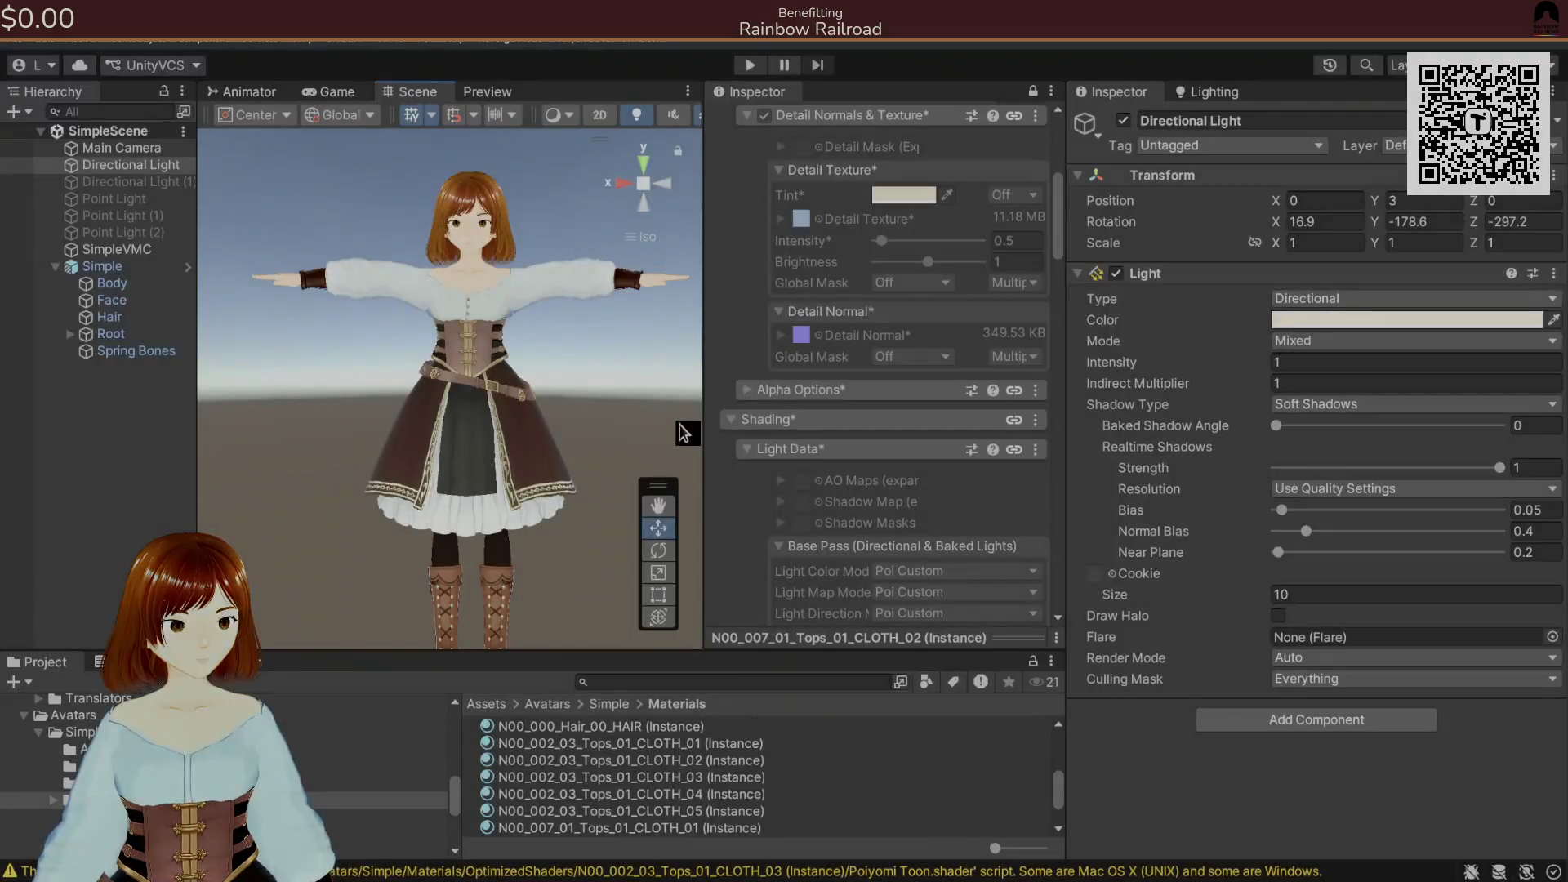
key("alt+Tab")
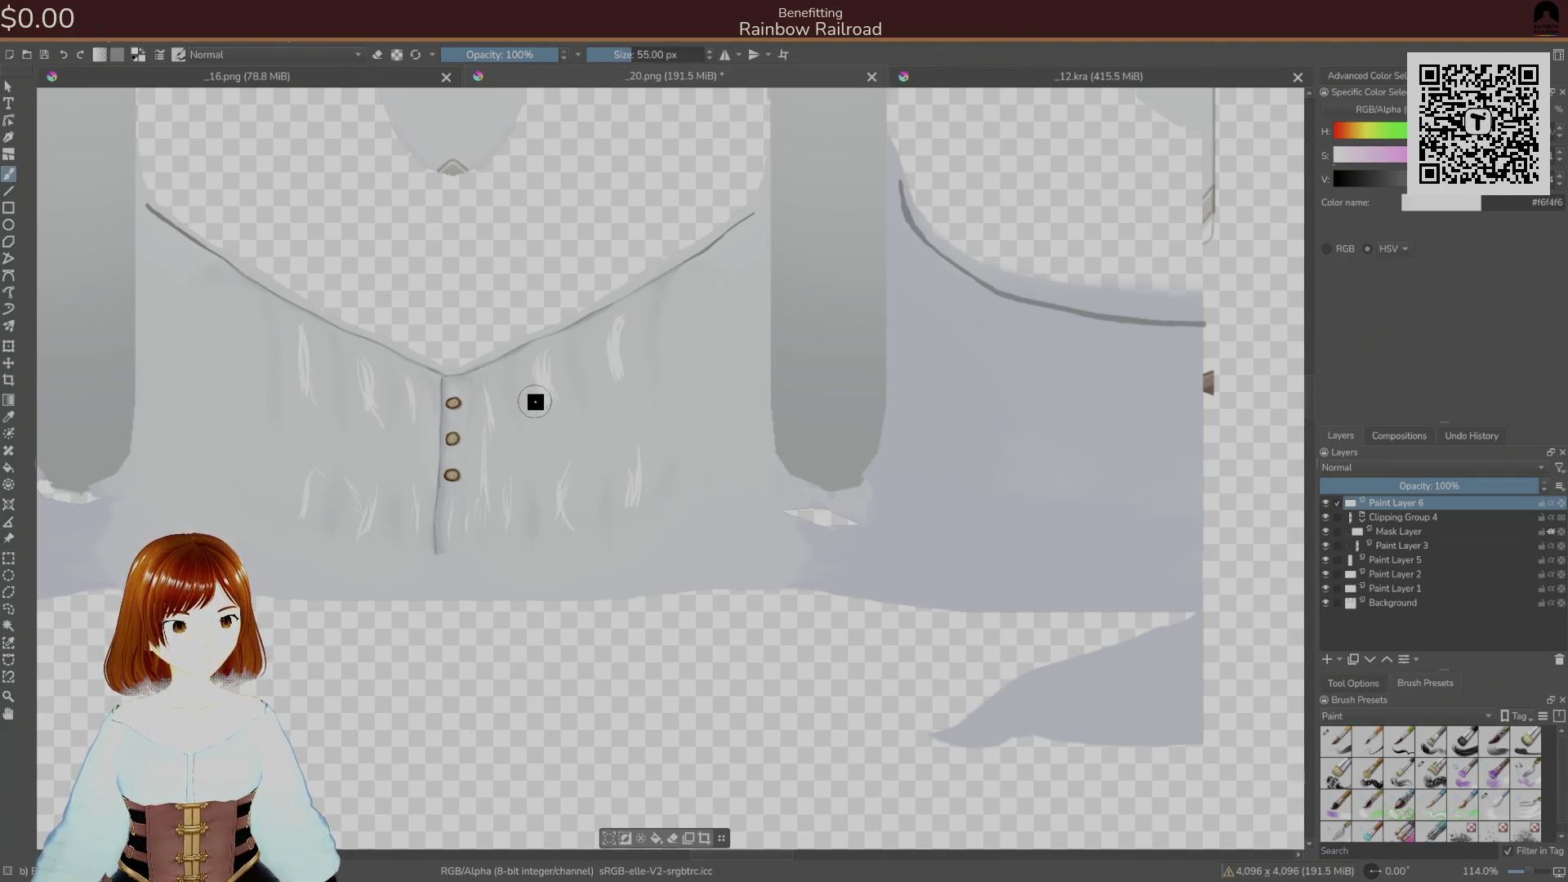
- Add a faint light strand and a pale vertical highlight streak, trying brush presets from 9 to 60 px
left_click_drag(614, 363, 611, 392)
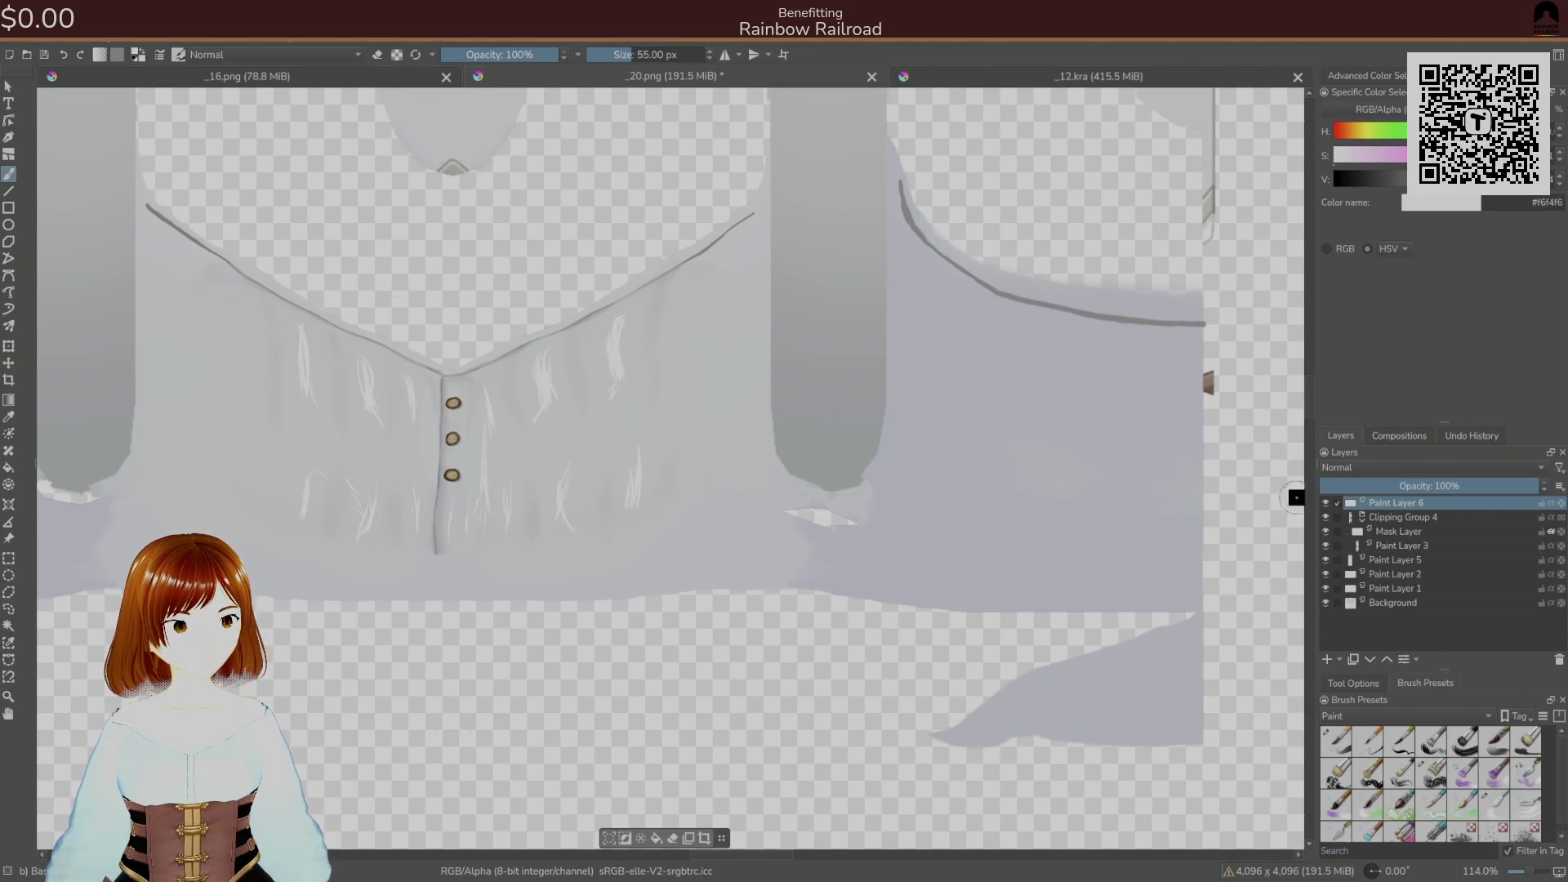
left_click(1496, 803)
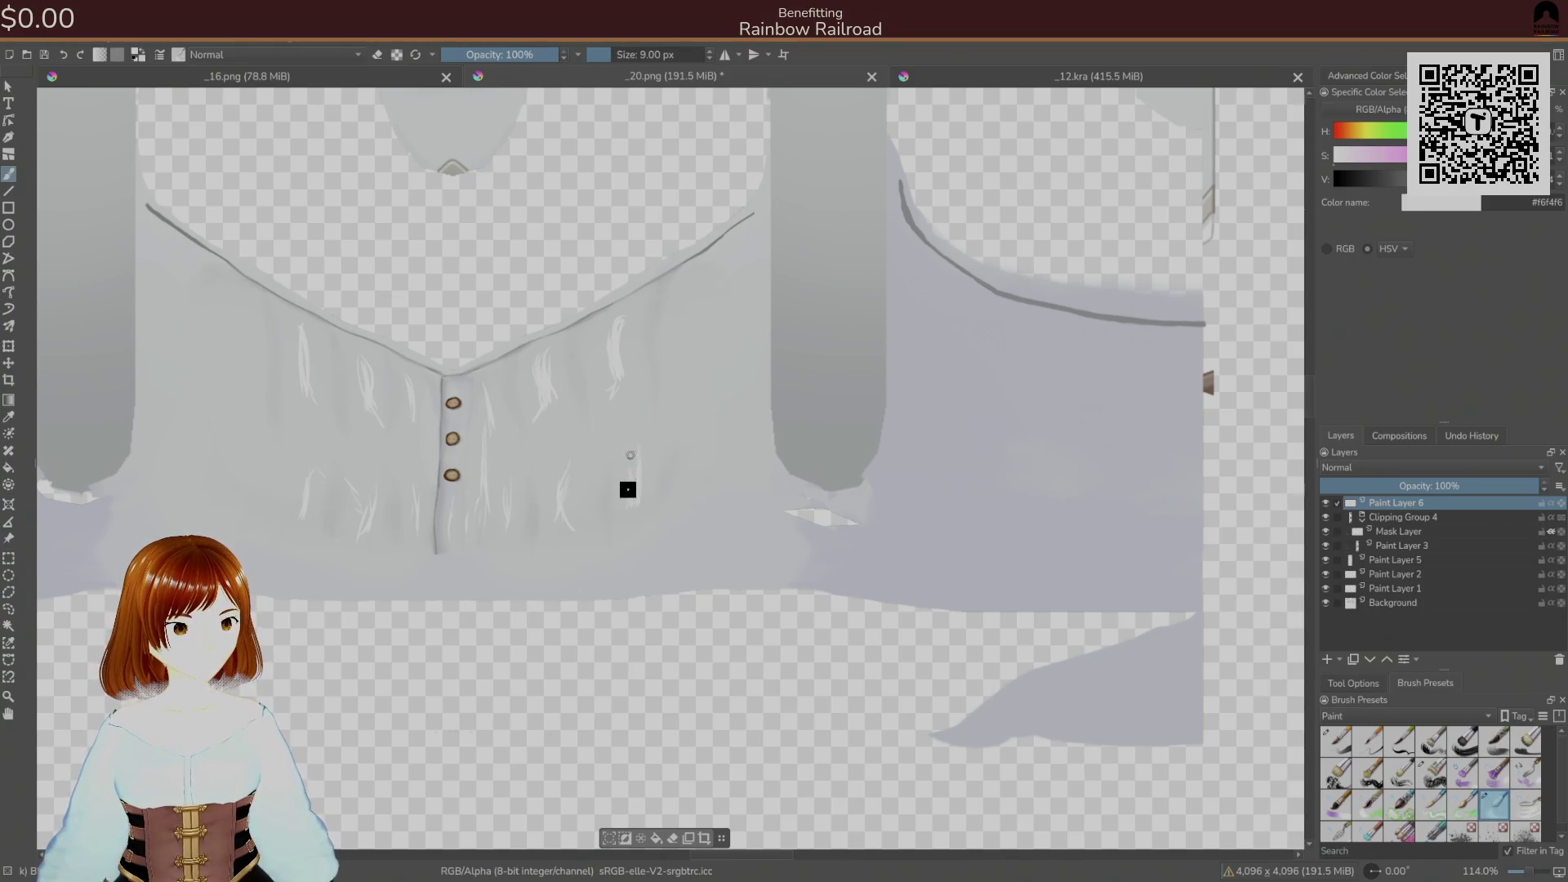
key("bracketright")
key("bracketright")
key("bracketright")
key("bracketright")
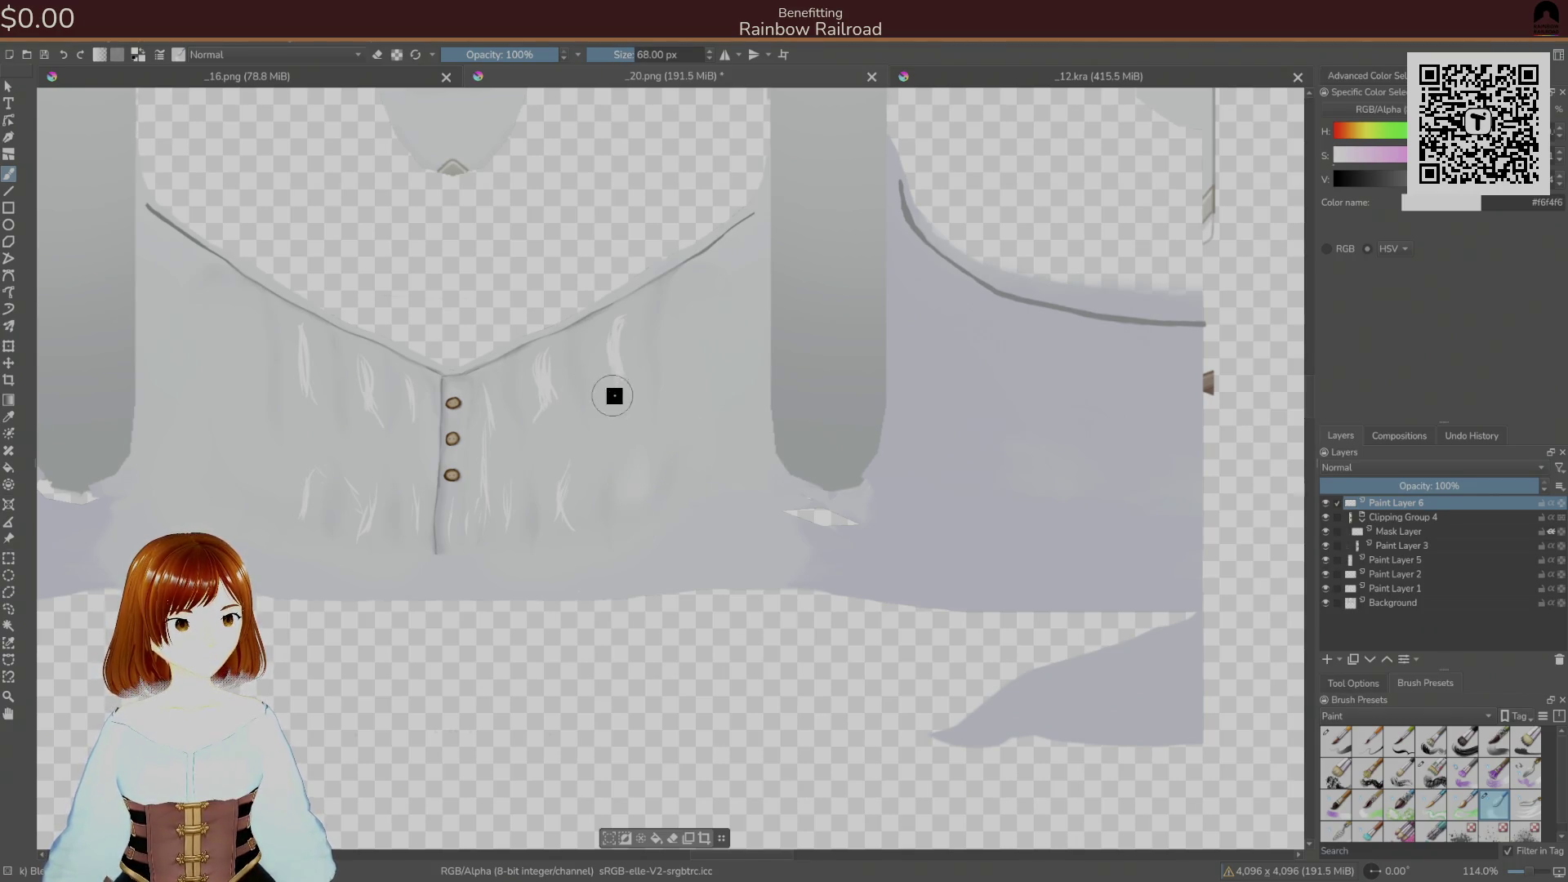
key("bracketleft")
key("bracketleft")
key("bracketleft")
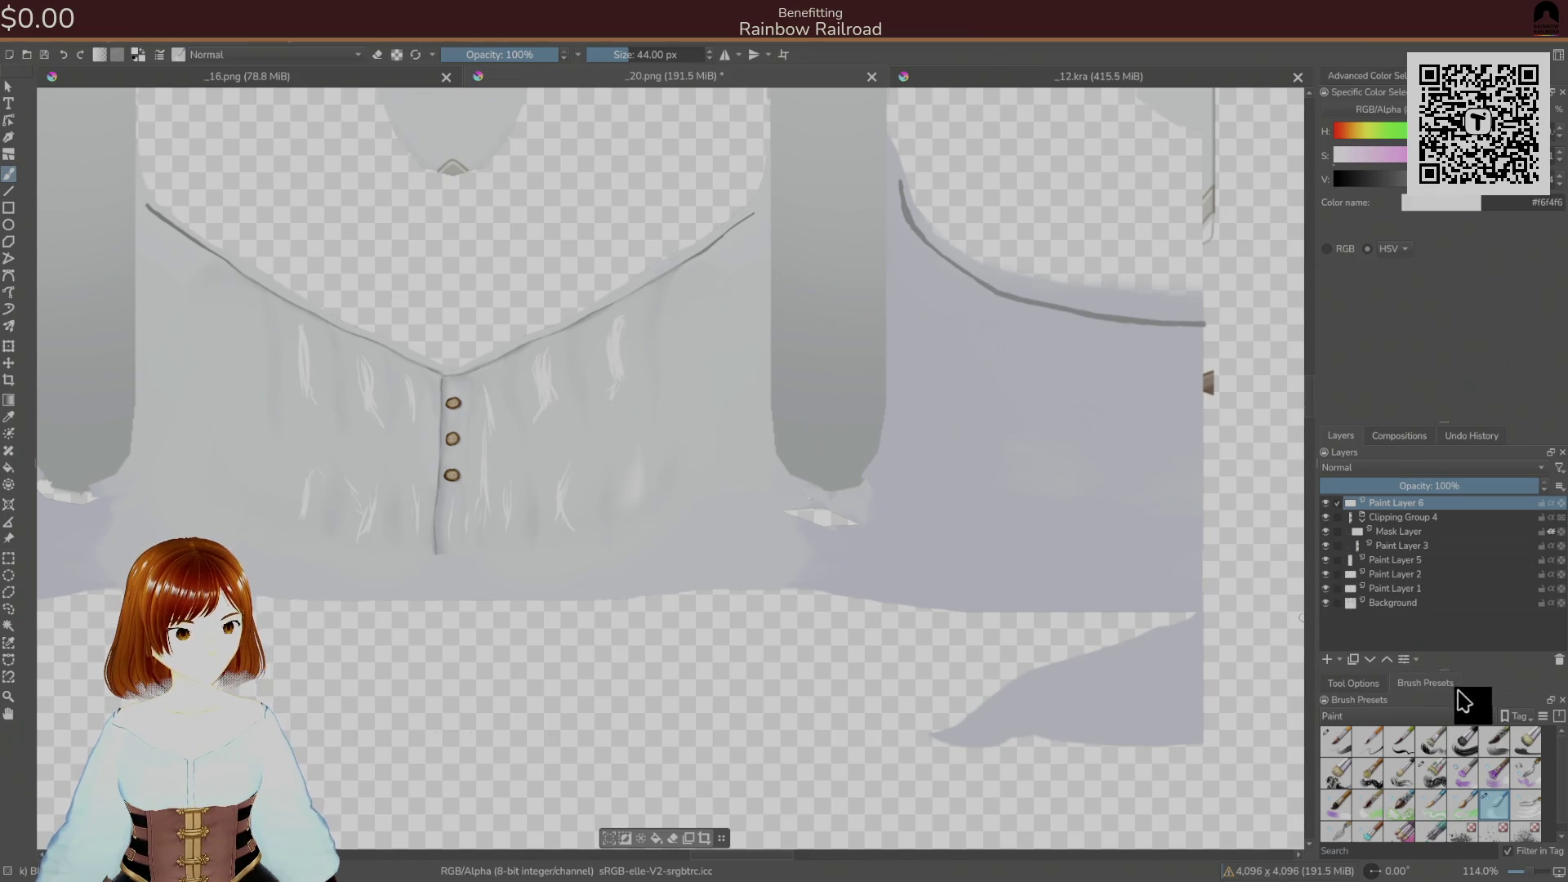
left_click(1526, 807)
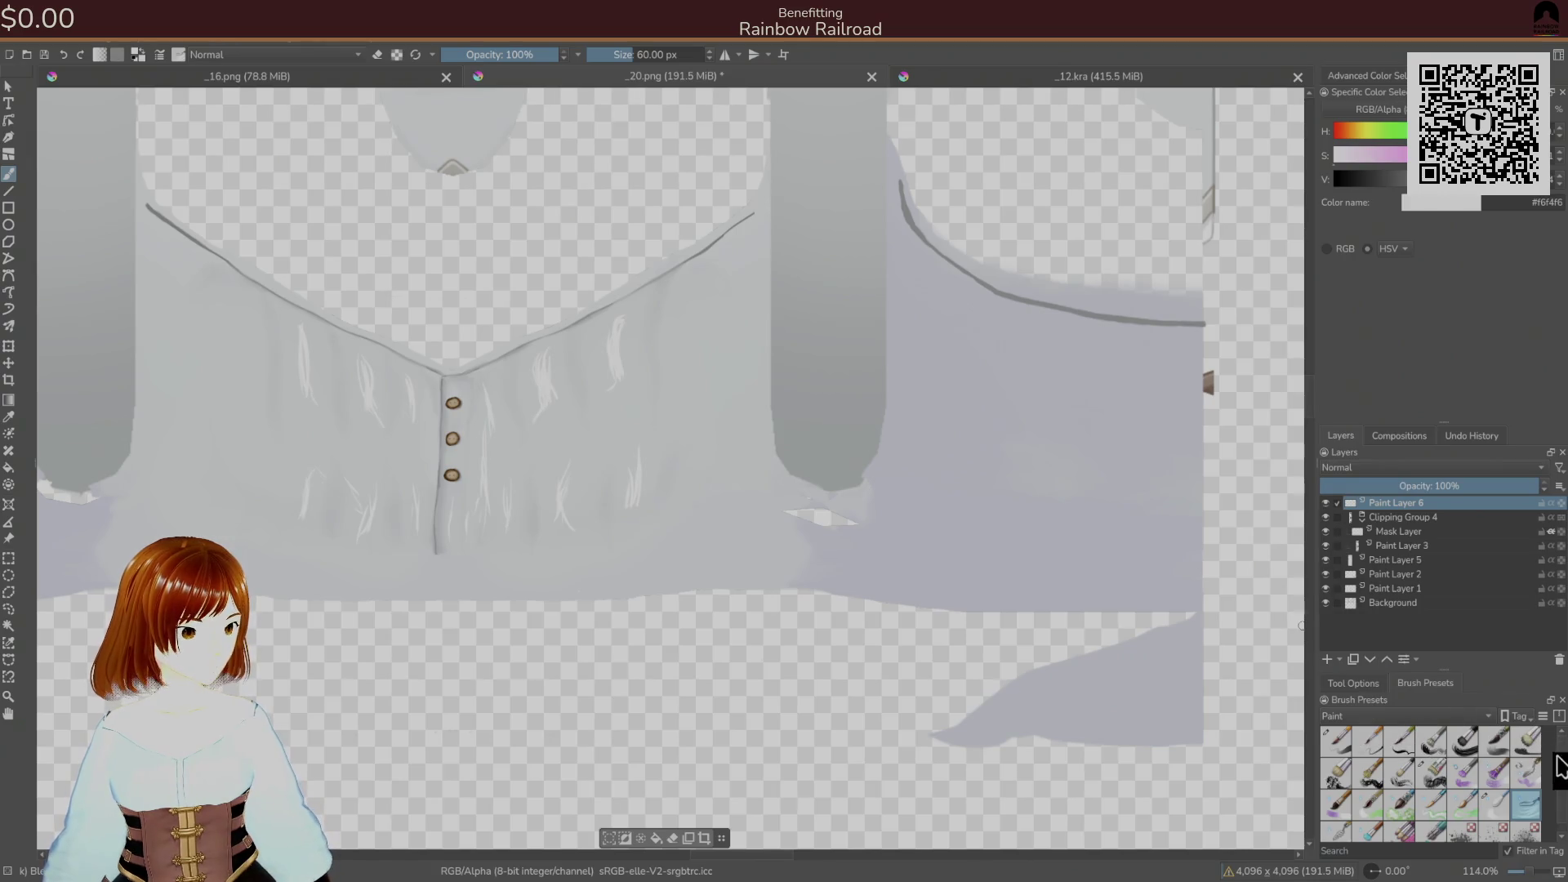
scroll(1400, 768, "down", 2)
left_click(1366, 825)
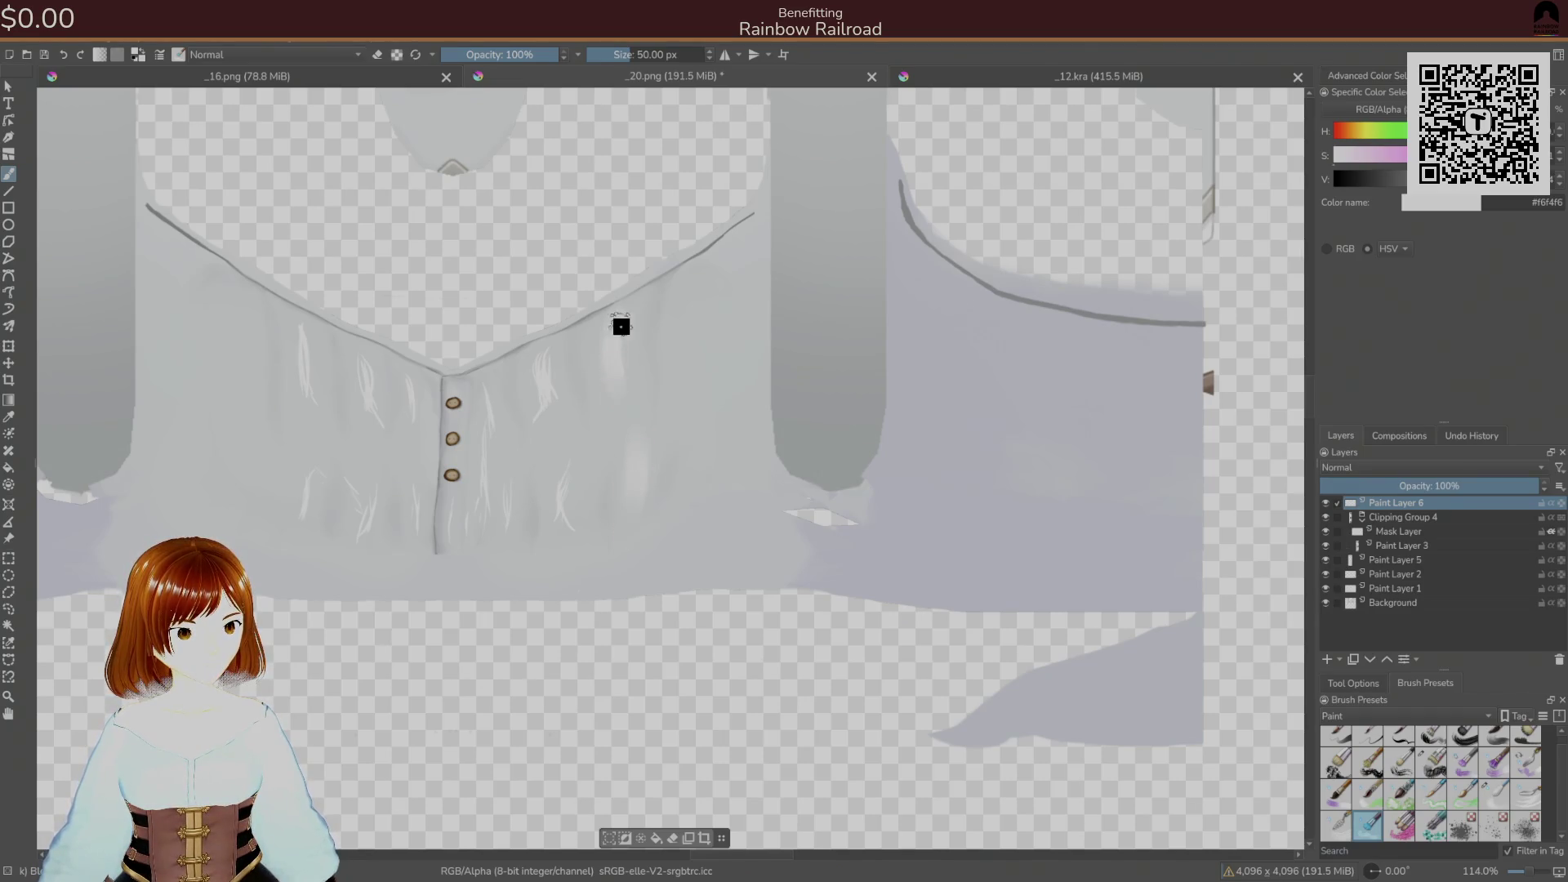
left_click_drag(612, 346, 577, 384)
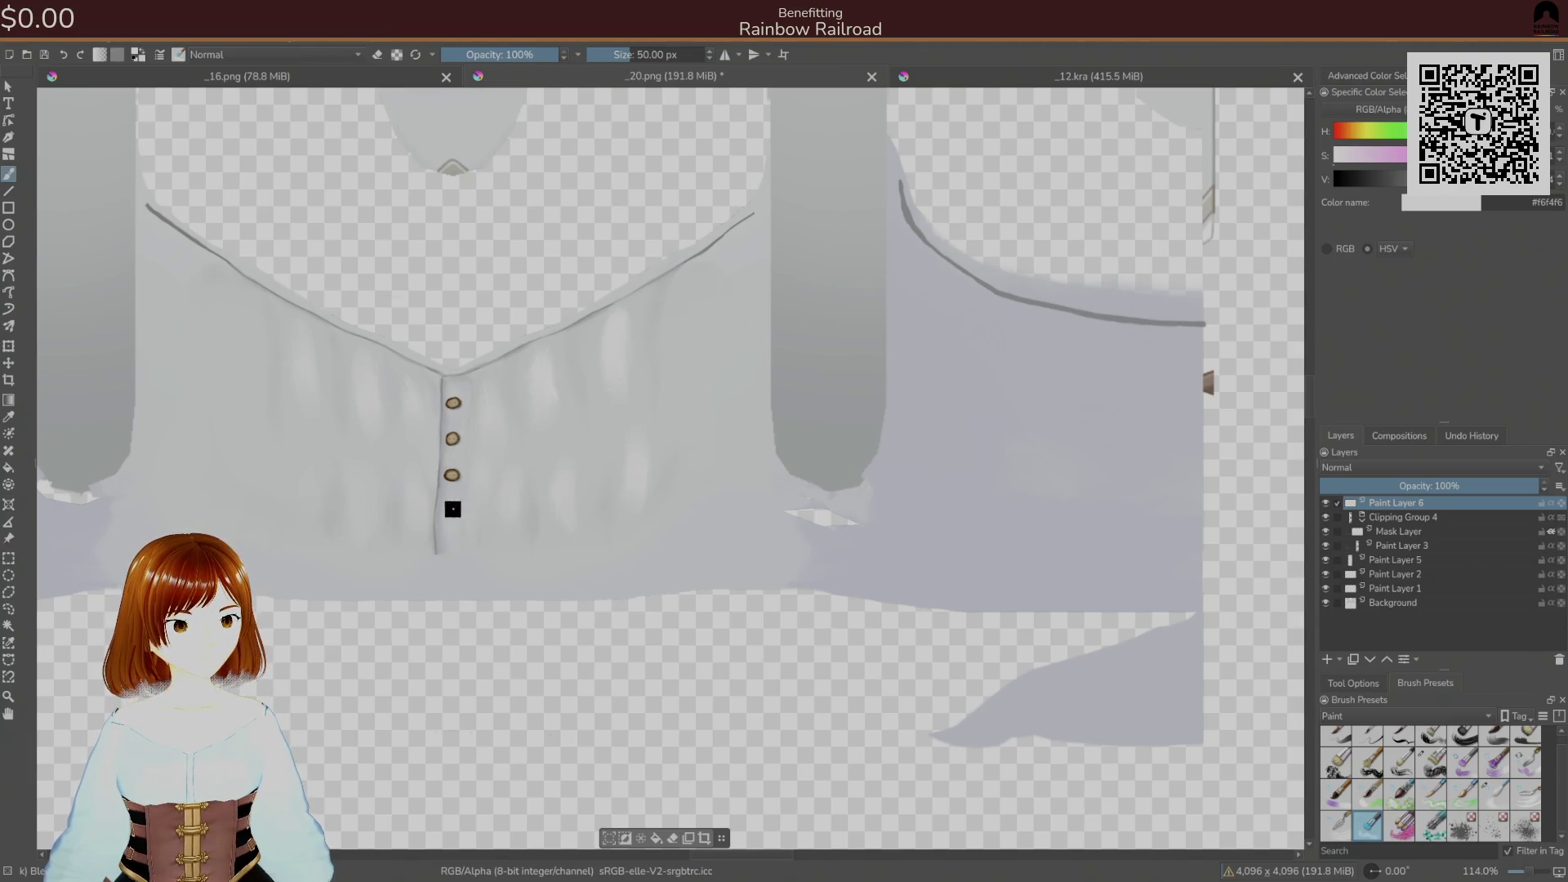
- Save the shirt texture to its PNG file and preview it in Unity
key("ctrl+s")
left_click(921, 596)
key("alt+Tab")
key("alt+Tab")
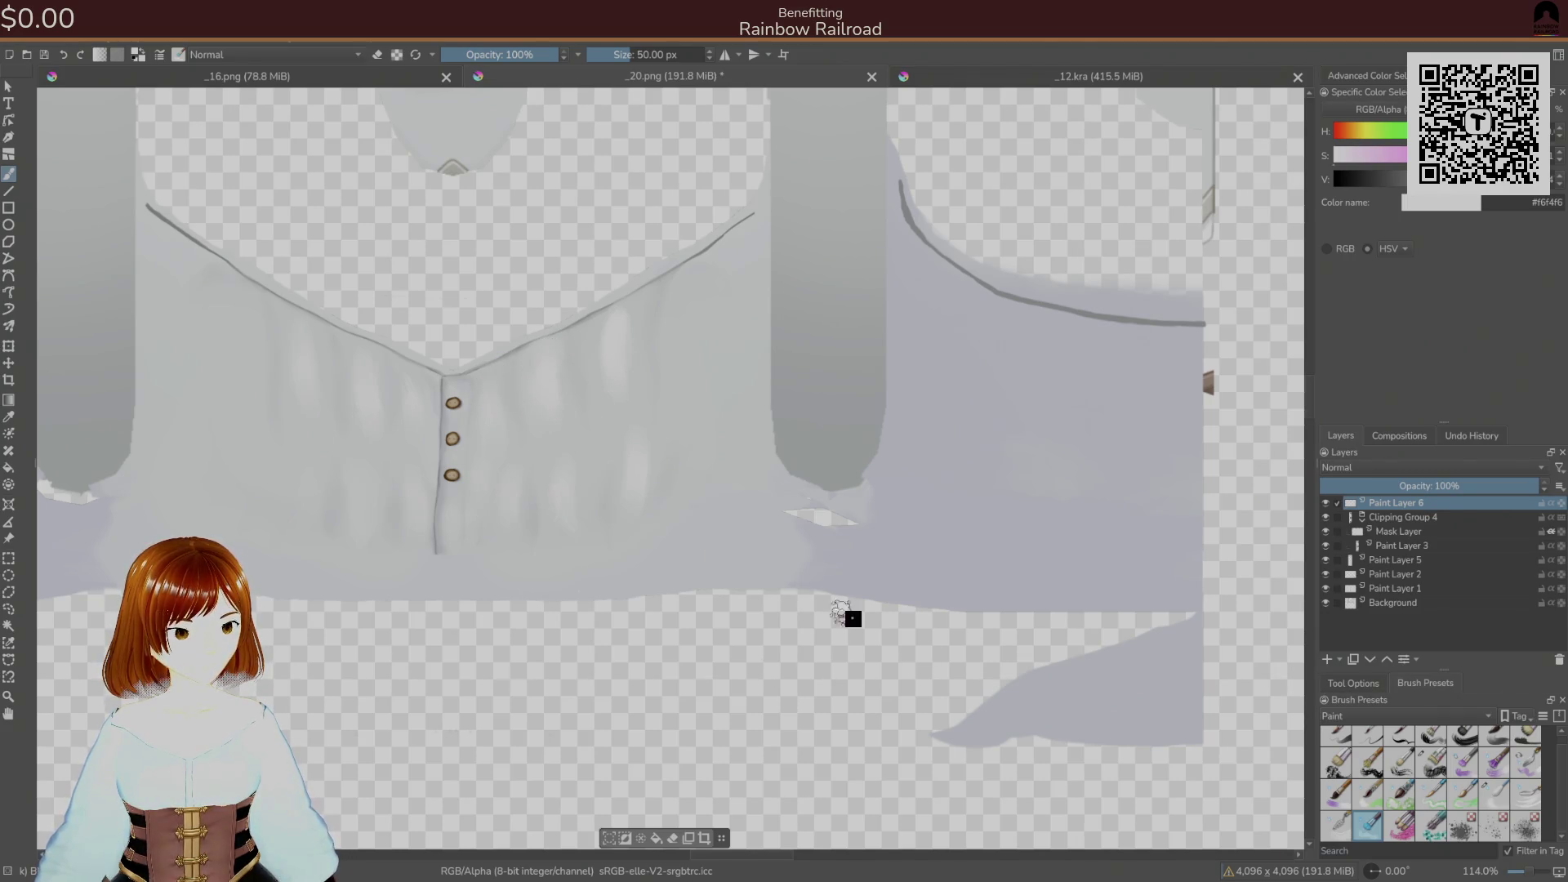
left_click(1495, 793)
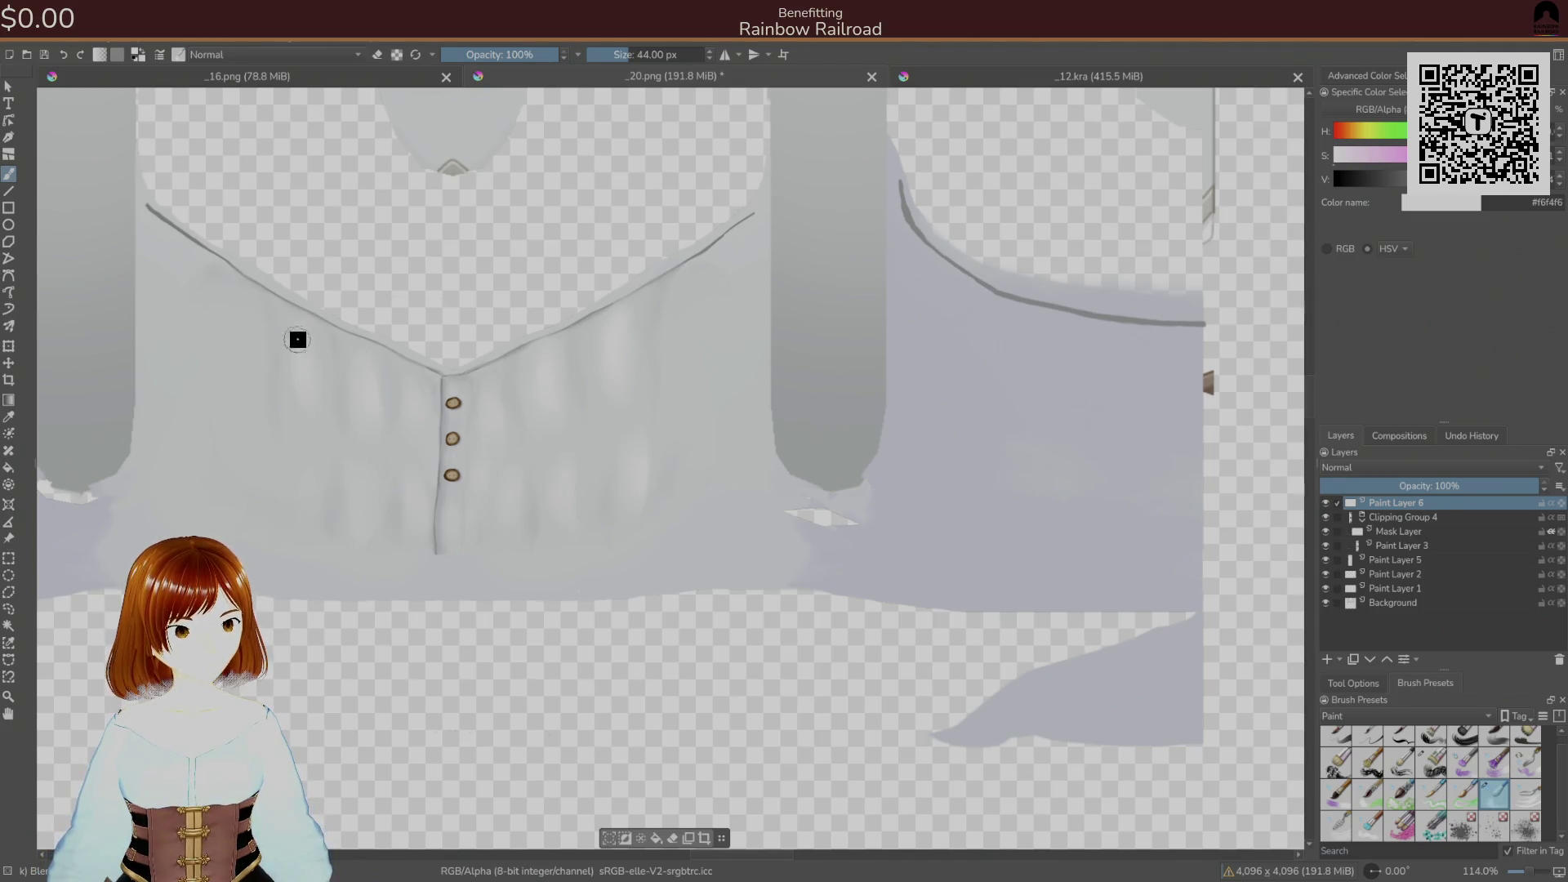
- Re-export the shirt texture as PNG and frame the shirt in Unity's scene view
key("ctrl+s")
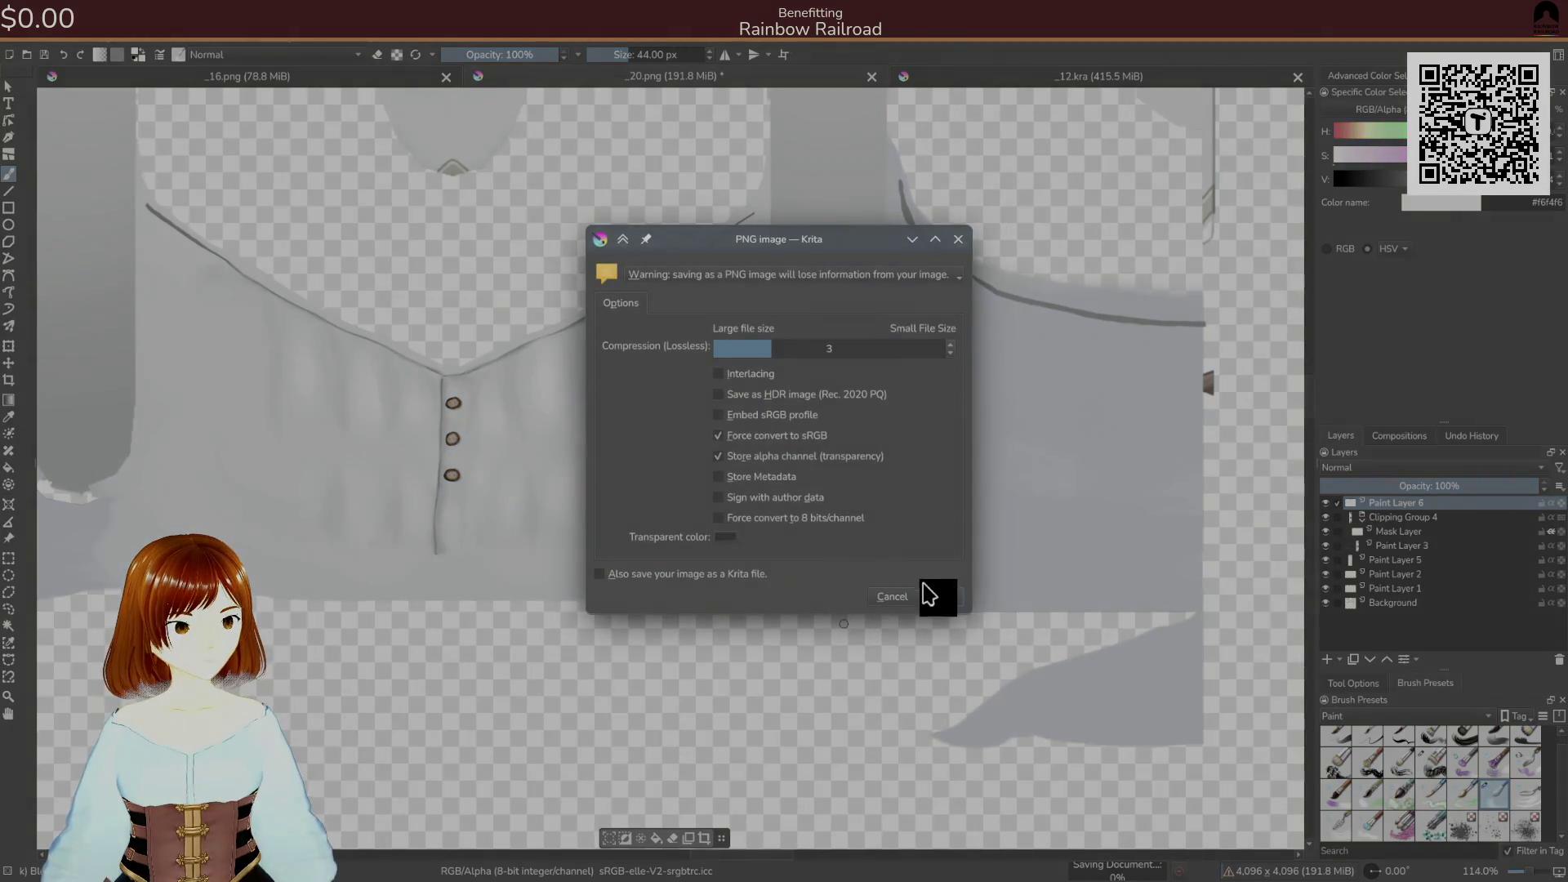
left_click(929, 594)
key("ctrl+s")
left_click(943, 596)
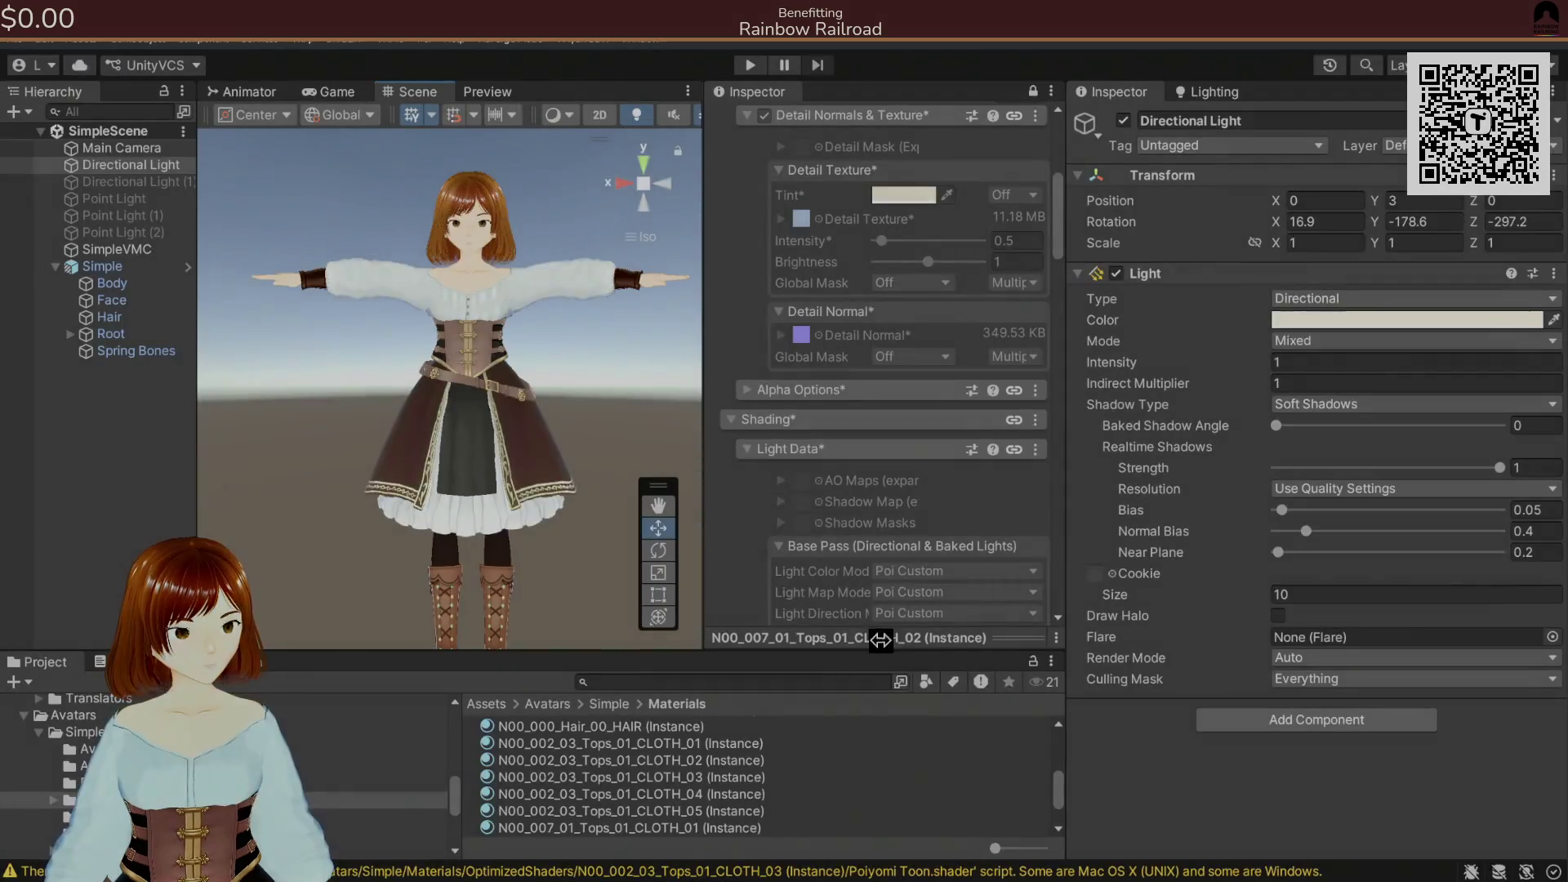
left_click_drag(596, 333, 581, 389)
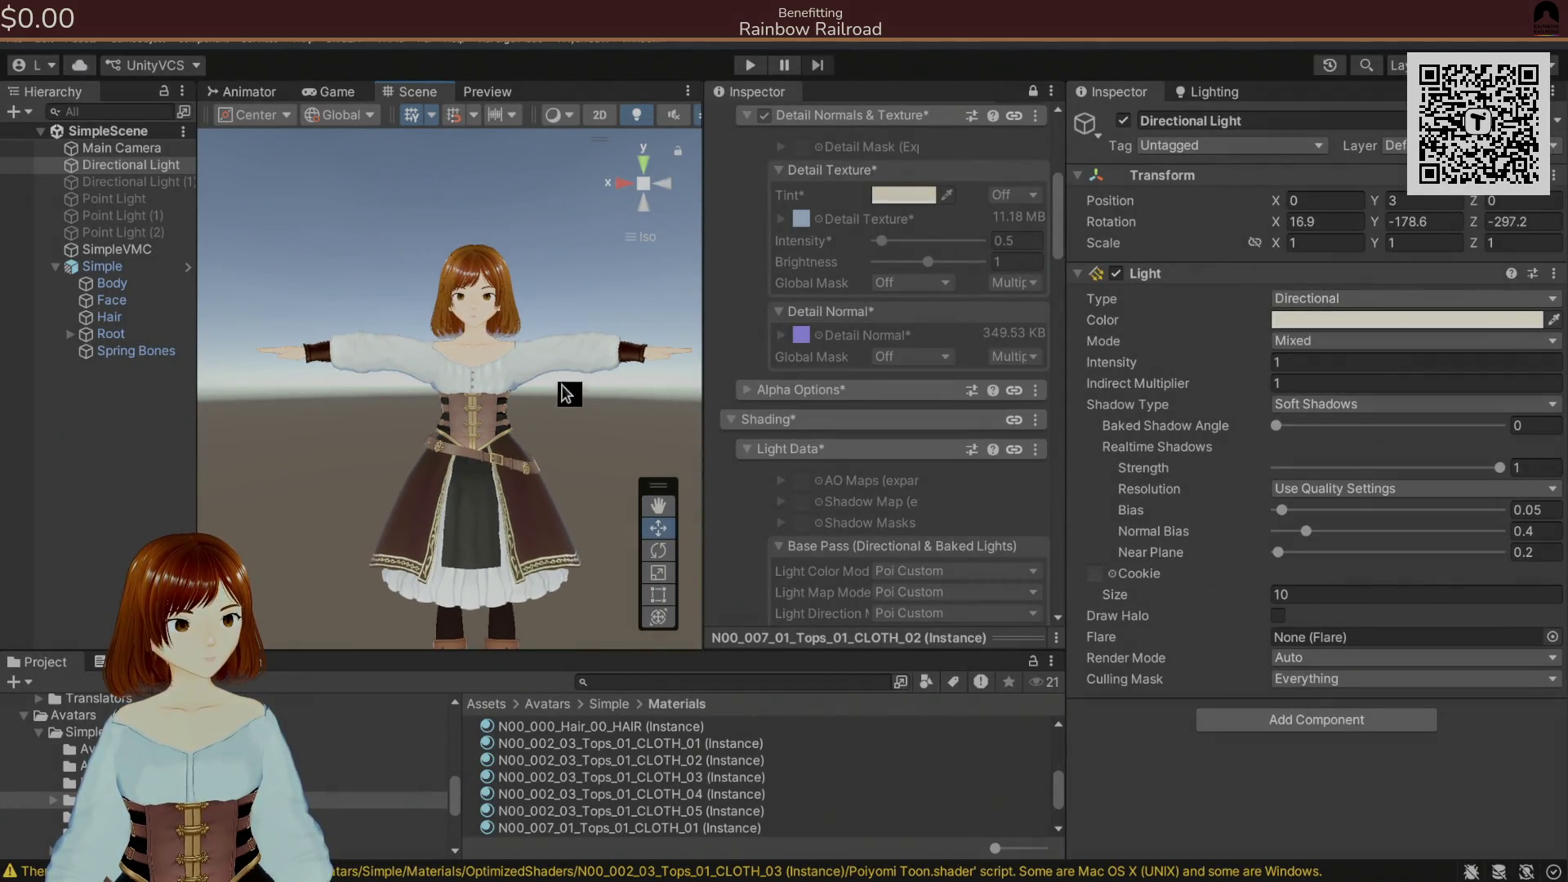
scroll(530, 415, "up", 3)
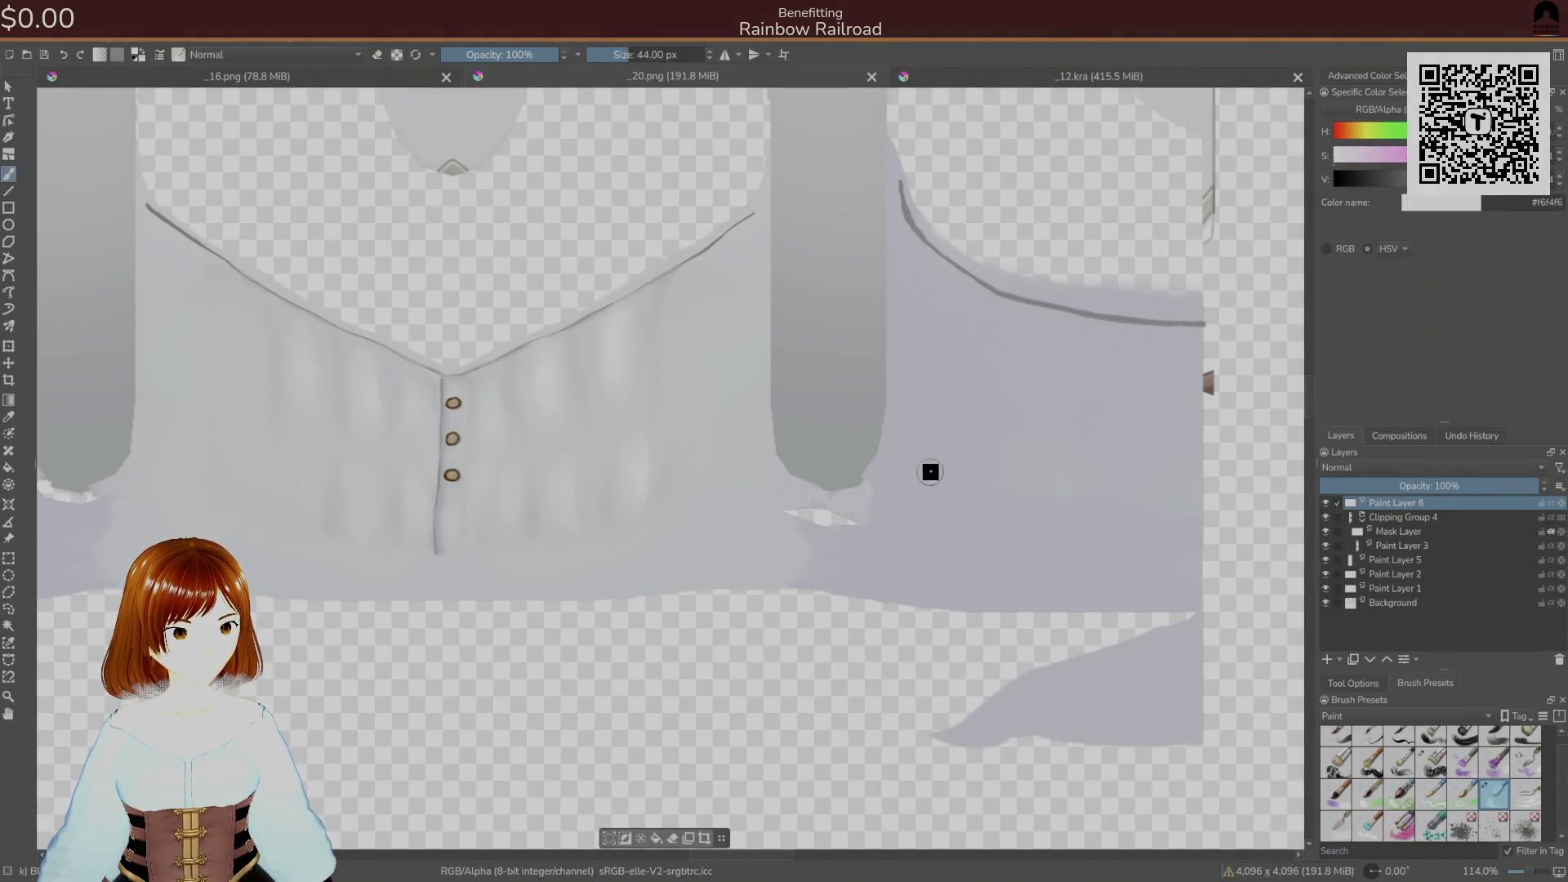
- Sketch pale hatch streaks on both sides of the buttons with a palette brush
right_click(779, 471)
left_click(856, 500)
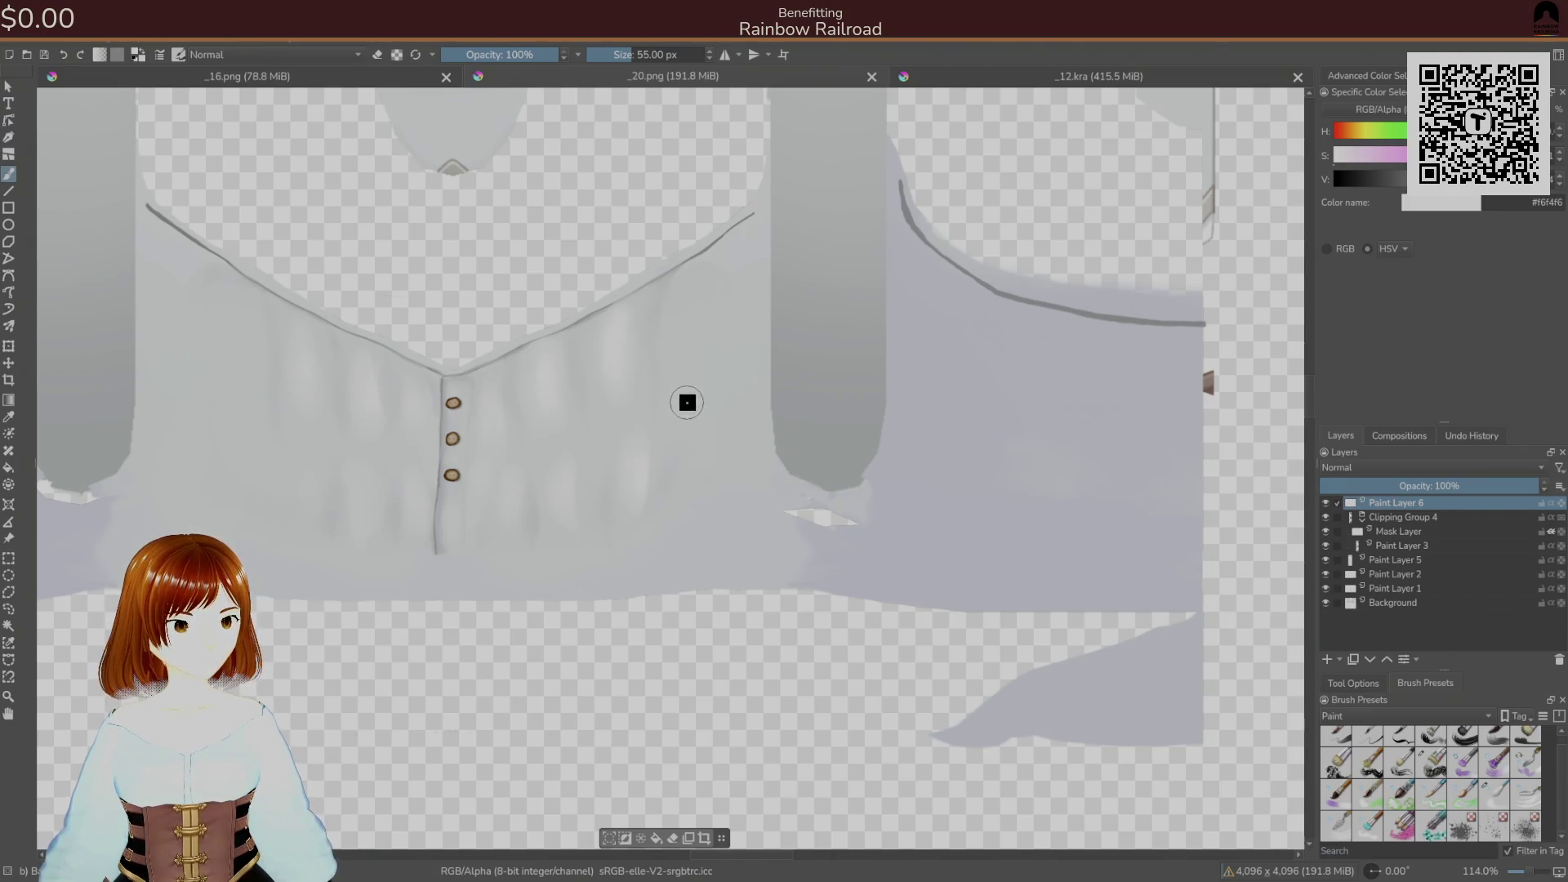
left_click_drag(719, 309, 672, 392)
left_click_drag(709, 276, 684, 366)
left_click_drag(709, 293, 689, 408)
left_click_drag(546, 456, 622, 402)
mouse_move(415, 454)
left_mouse_down()
mouse_move(280, 438)
mouse_move(346, 451)
left_mouse_up()
left_click_drag(231, 306, 261, 441)
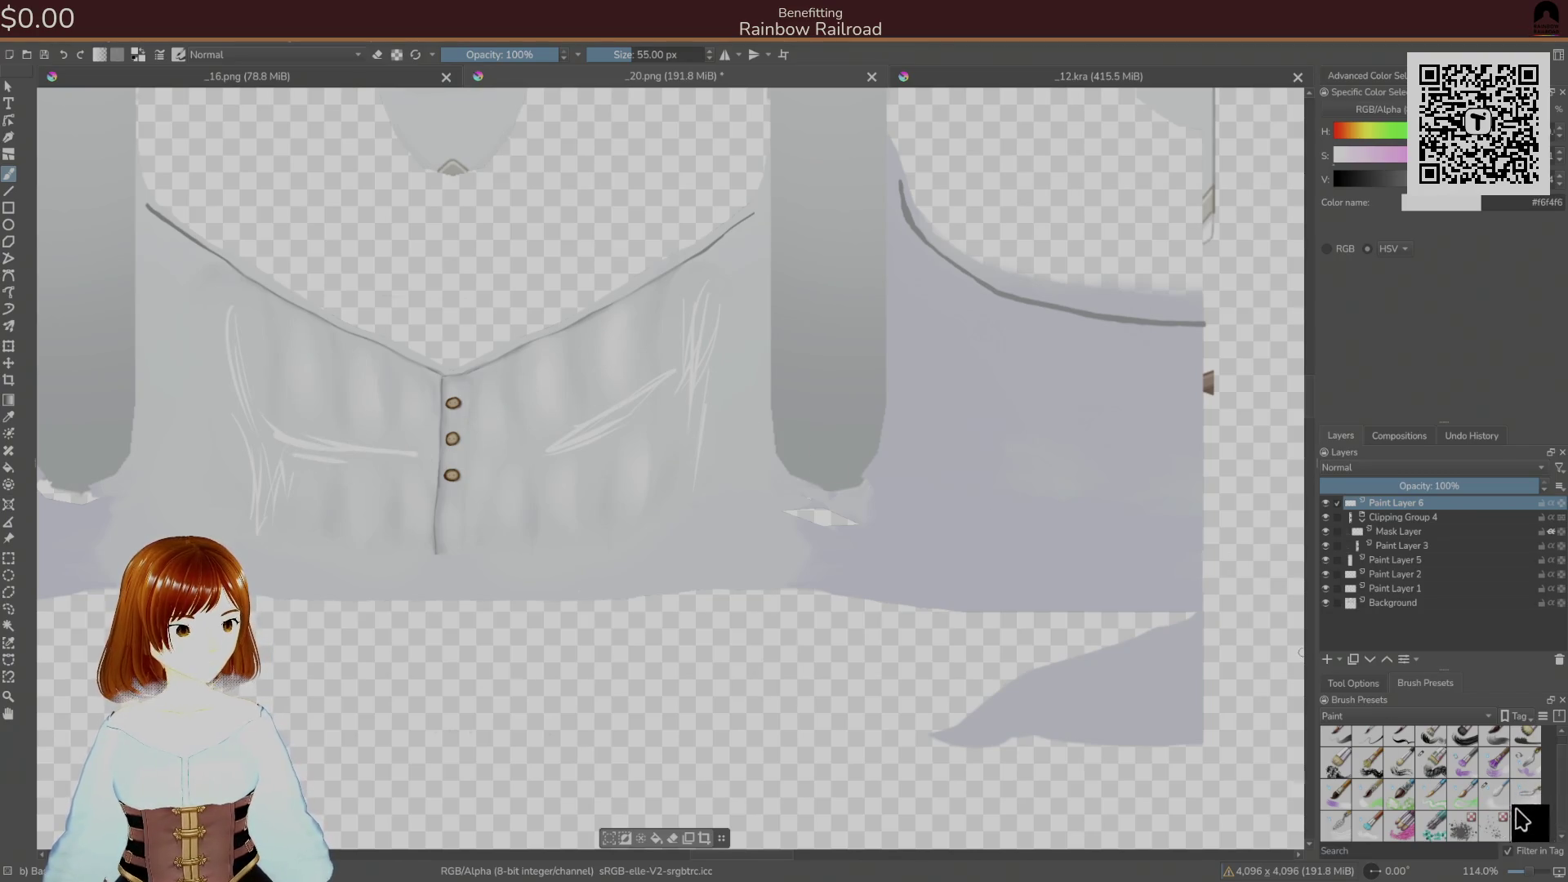
- Wipe out the hatch streaks with a medium blending brush and save the PNG again
left_click(1337, 823)
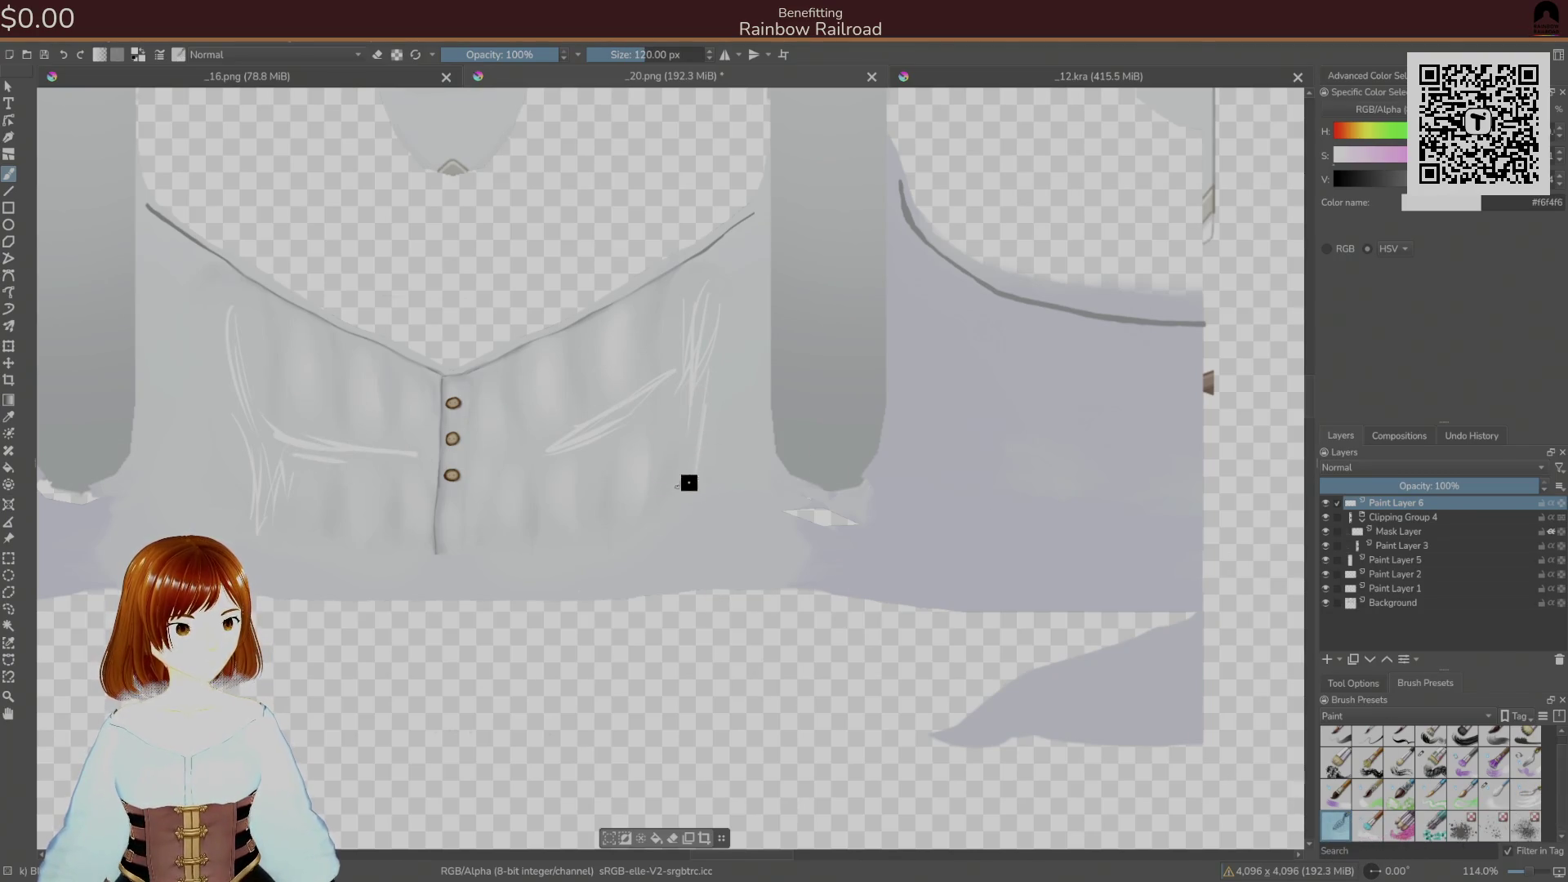
left_click(1367, 825)
mouse_move(698, 435)
left_mouse_down()
mouse_move(703, 280)
mouse_move(719, 294)
mouse_move(659, 385)
mouse_move(581, 442)
mouse_move(577, 427)
mouse_move(351, 438)
mouse_move(263, 459)
mouse_move(396, 452)
mouse_move(246, 406)
mouse_move(224, 305)
mouse_move(260, 454)
left_mouse_up()
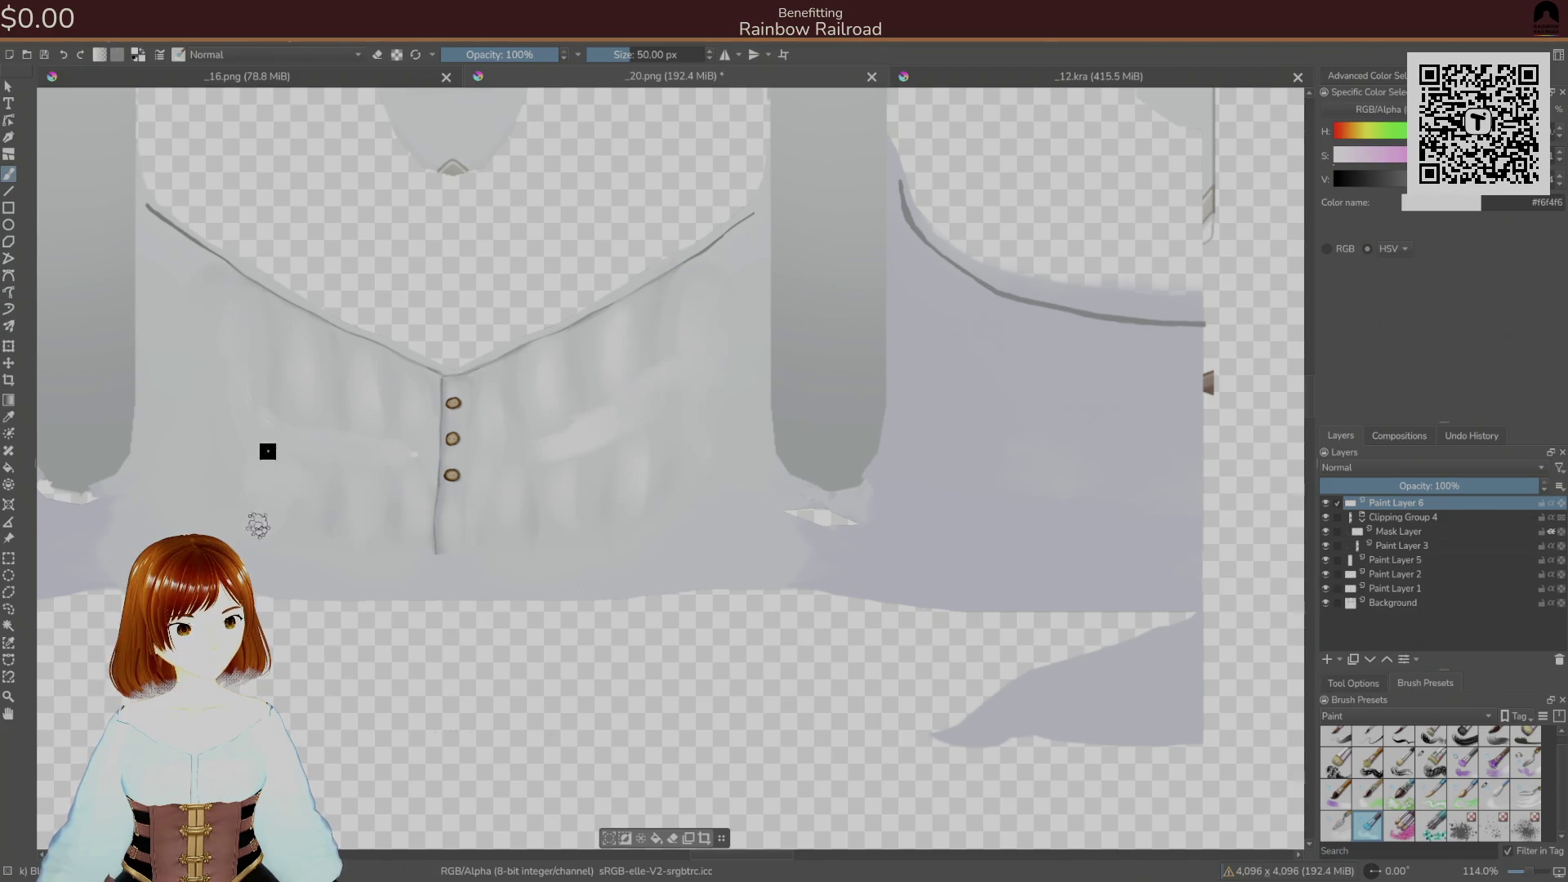
right_click(924, 561)
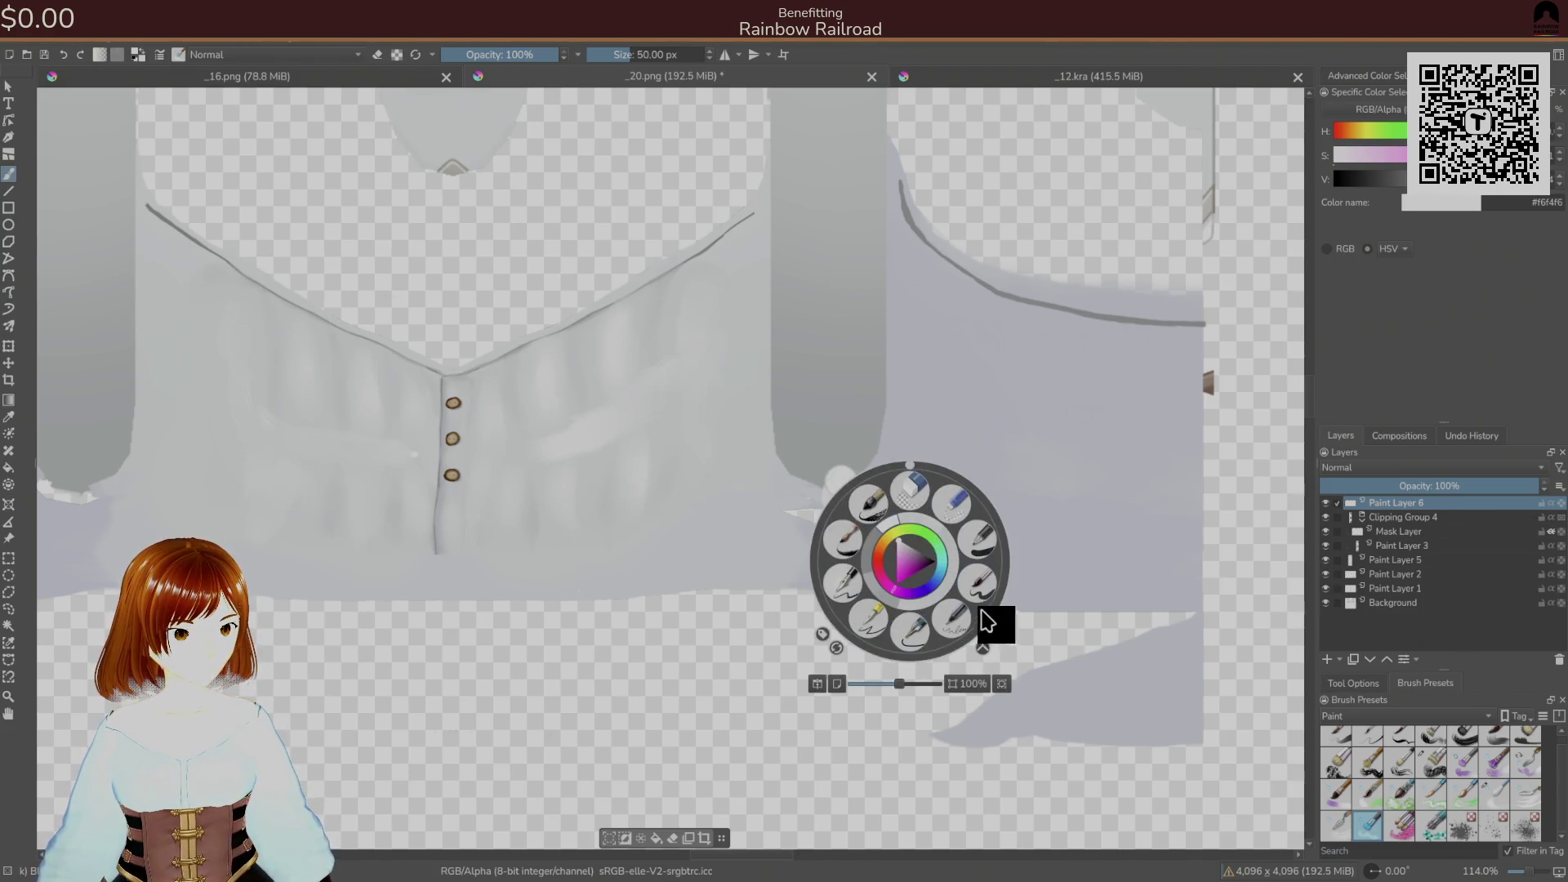
left_click(1482, 801)
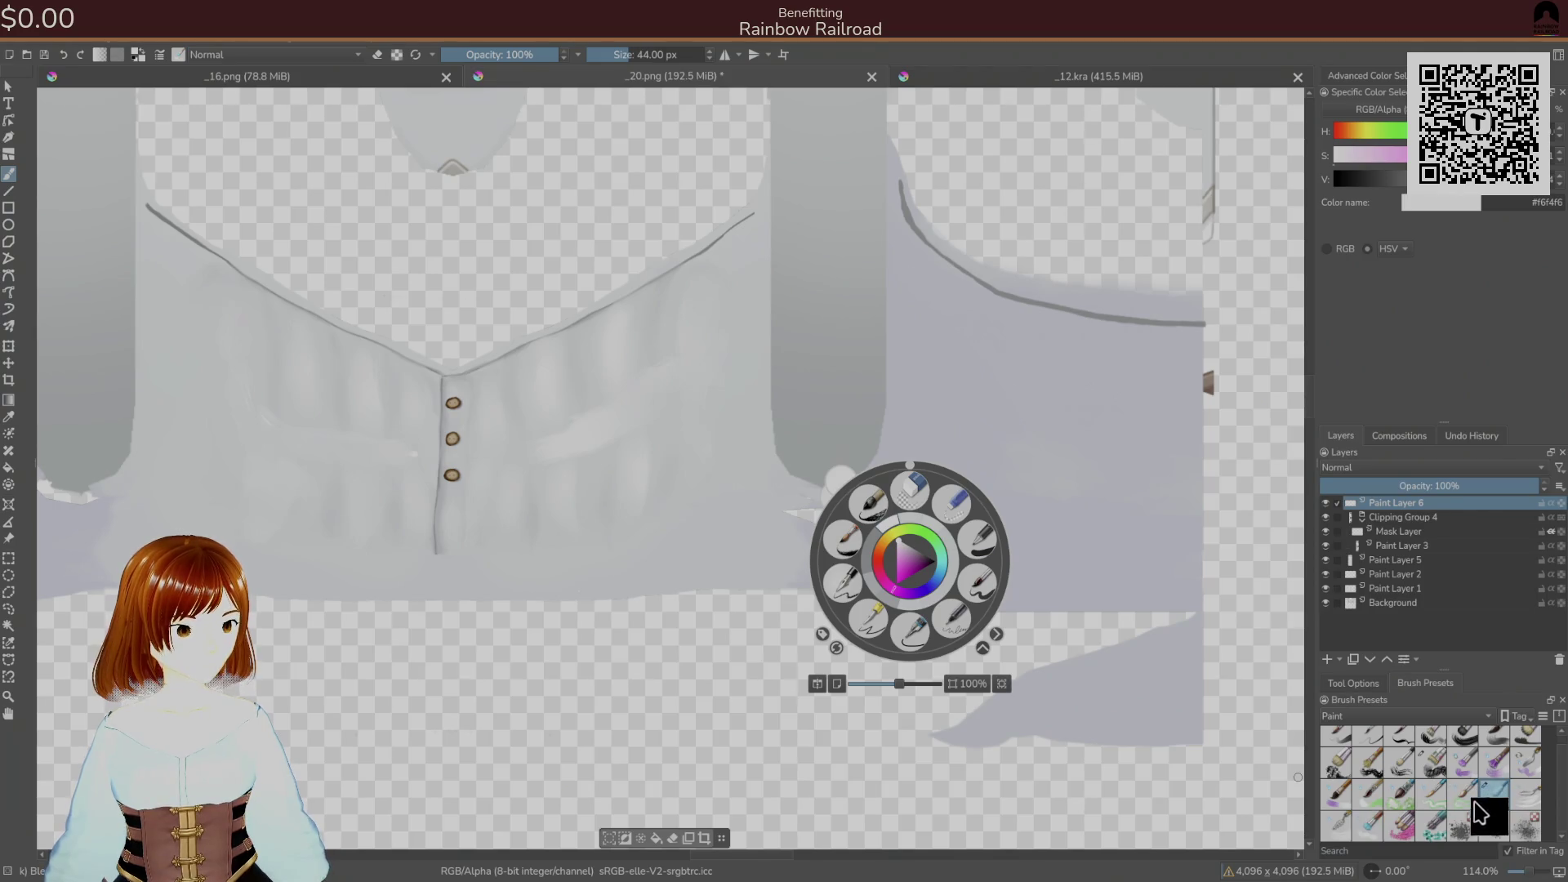
left_click(659, 419)
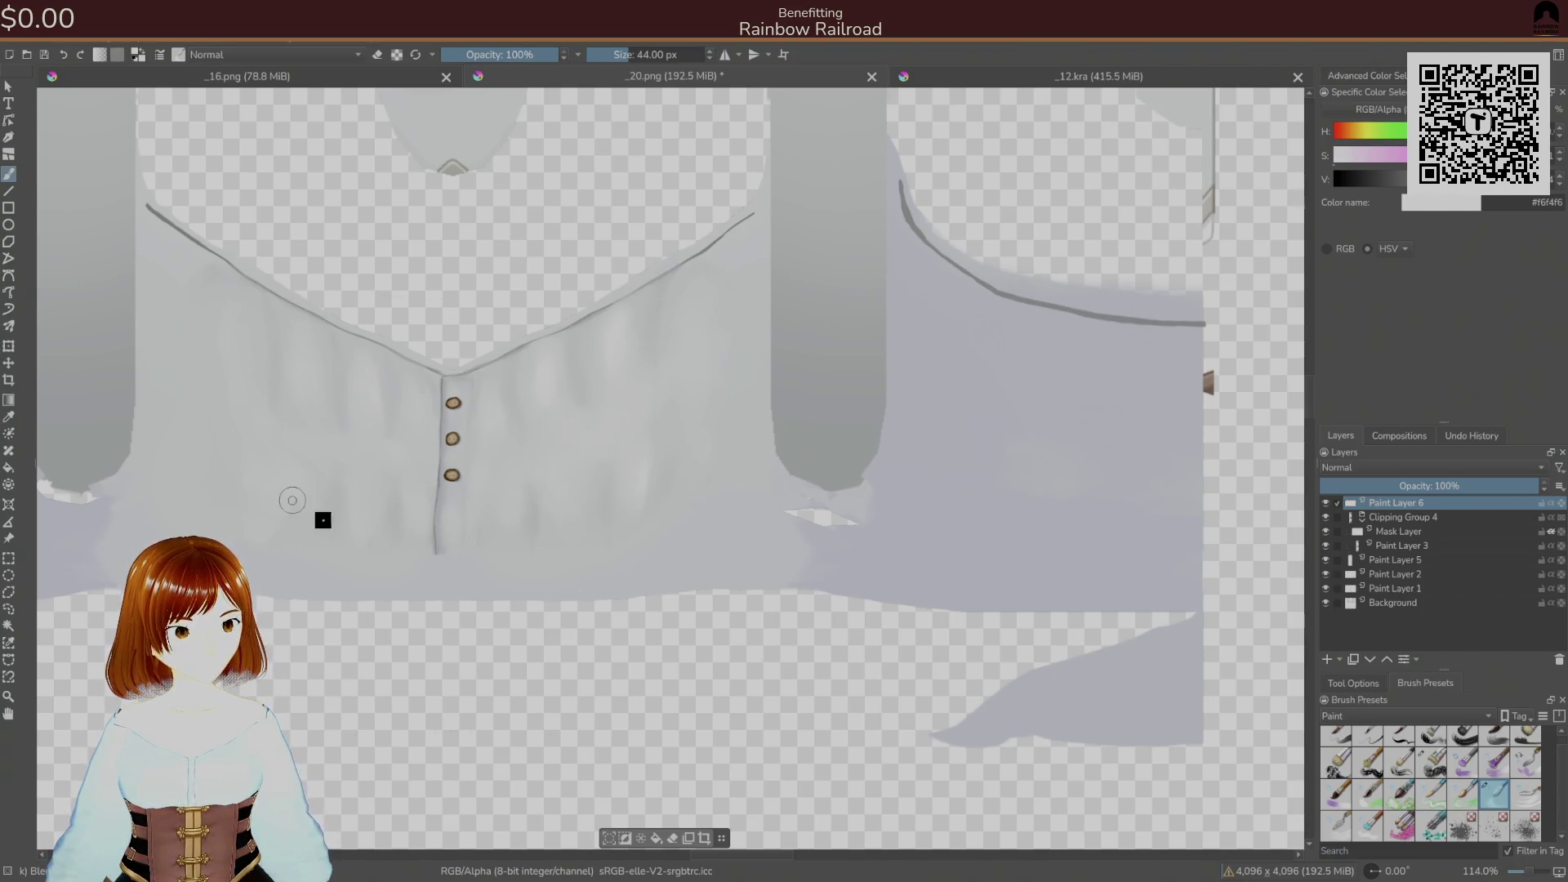
key("ctrl+s")
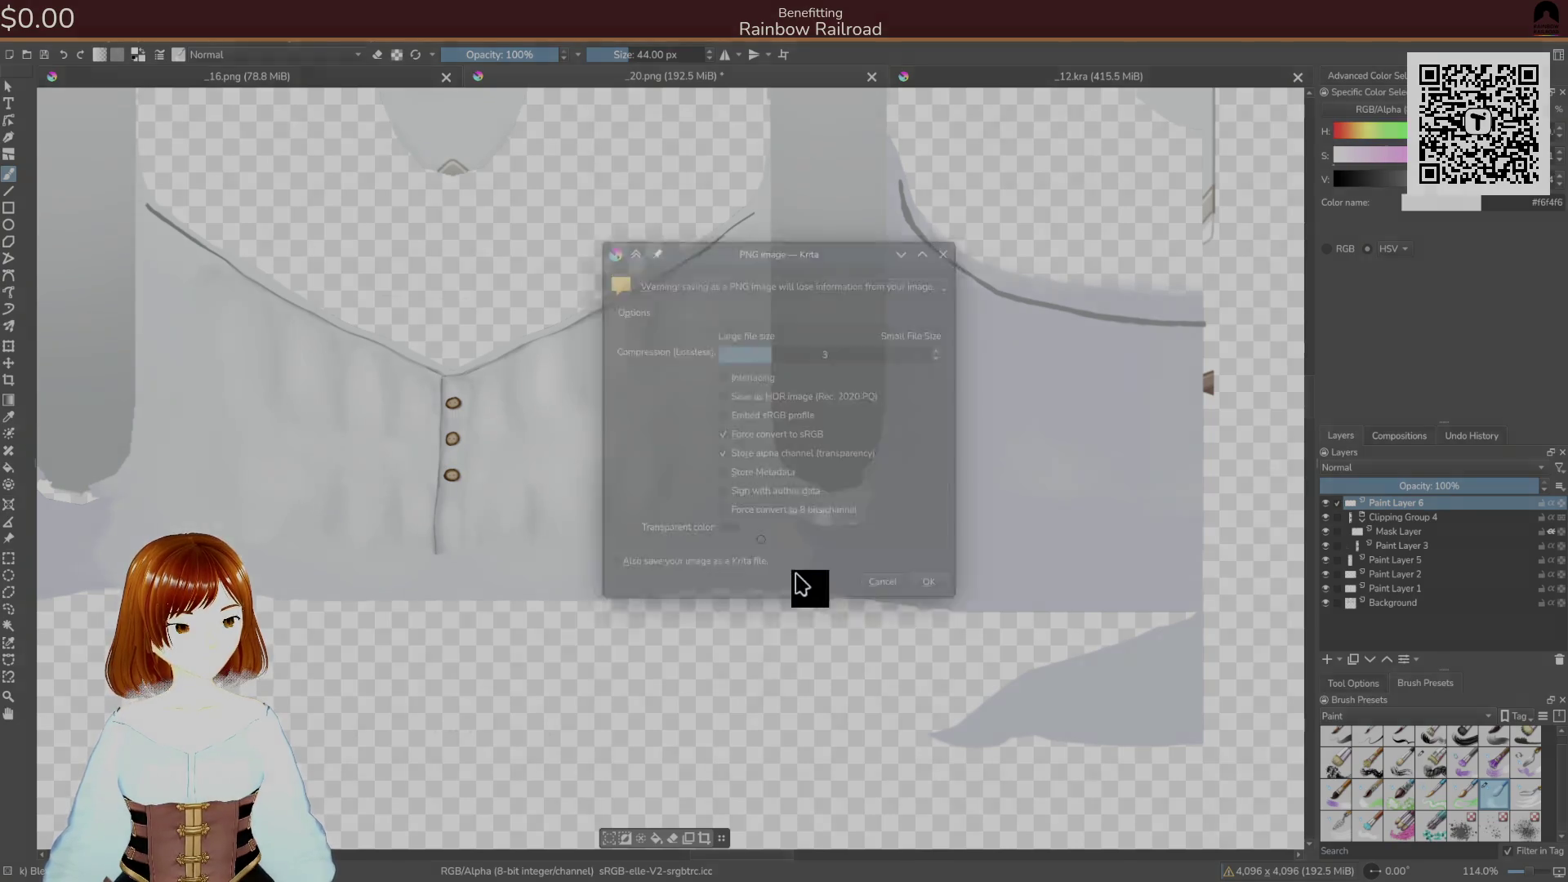
- Confirm the PNG export, then paint pale streaks down the right and left side panels
left_click(921, 602)
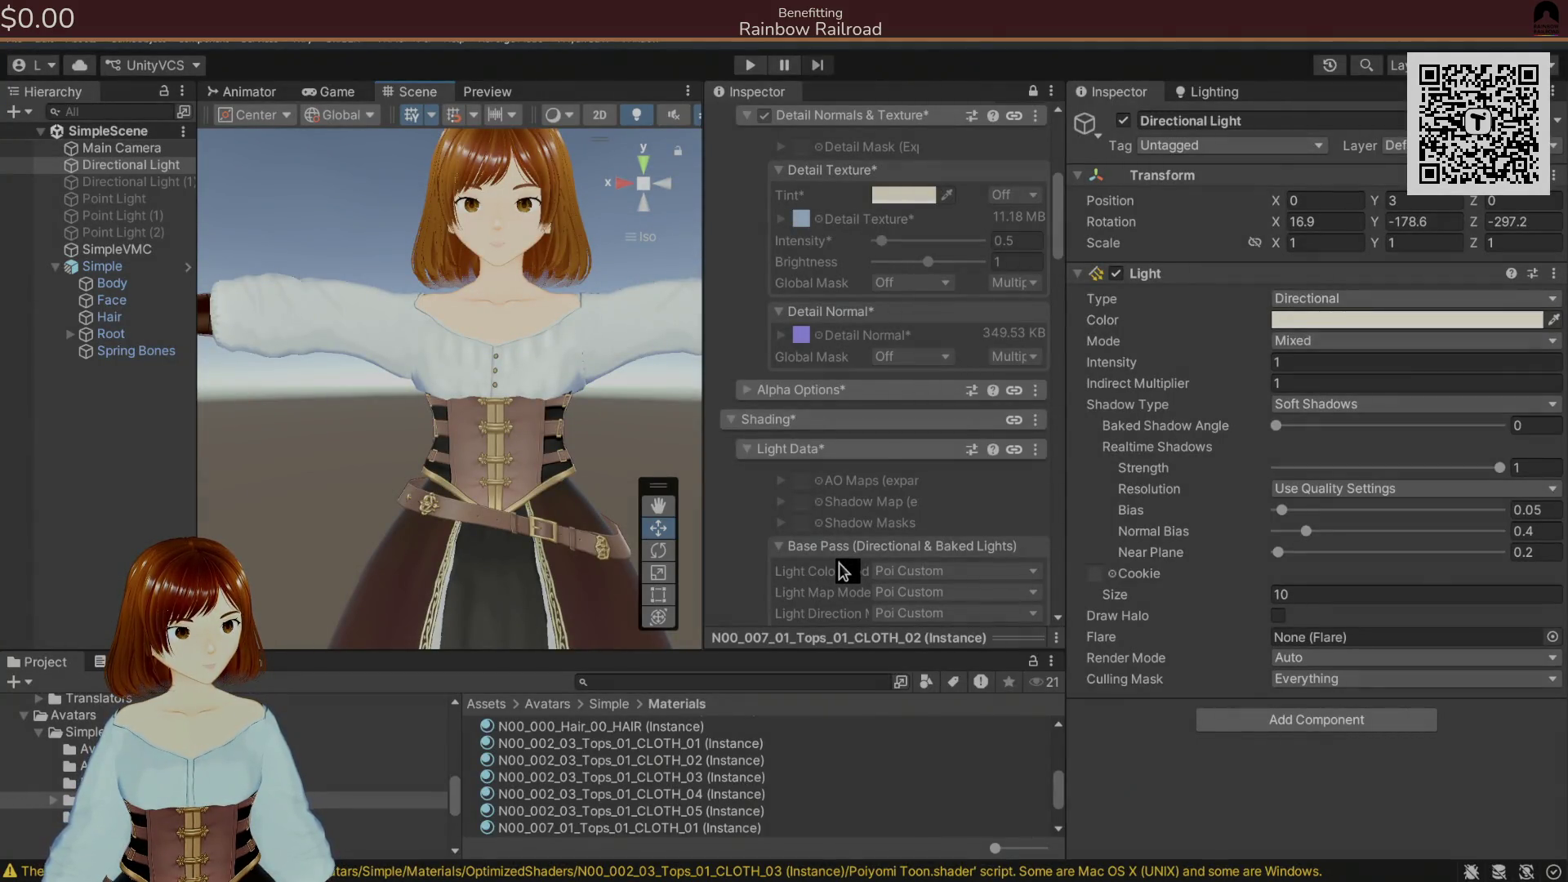
key("alt+Tab")
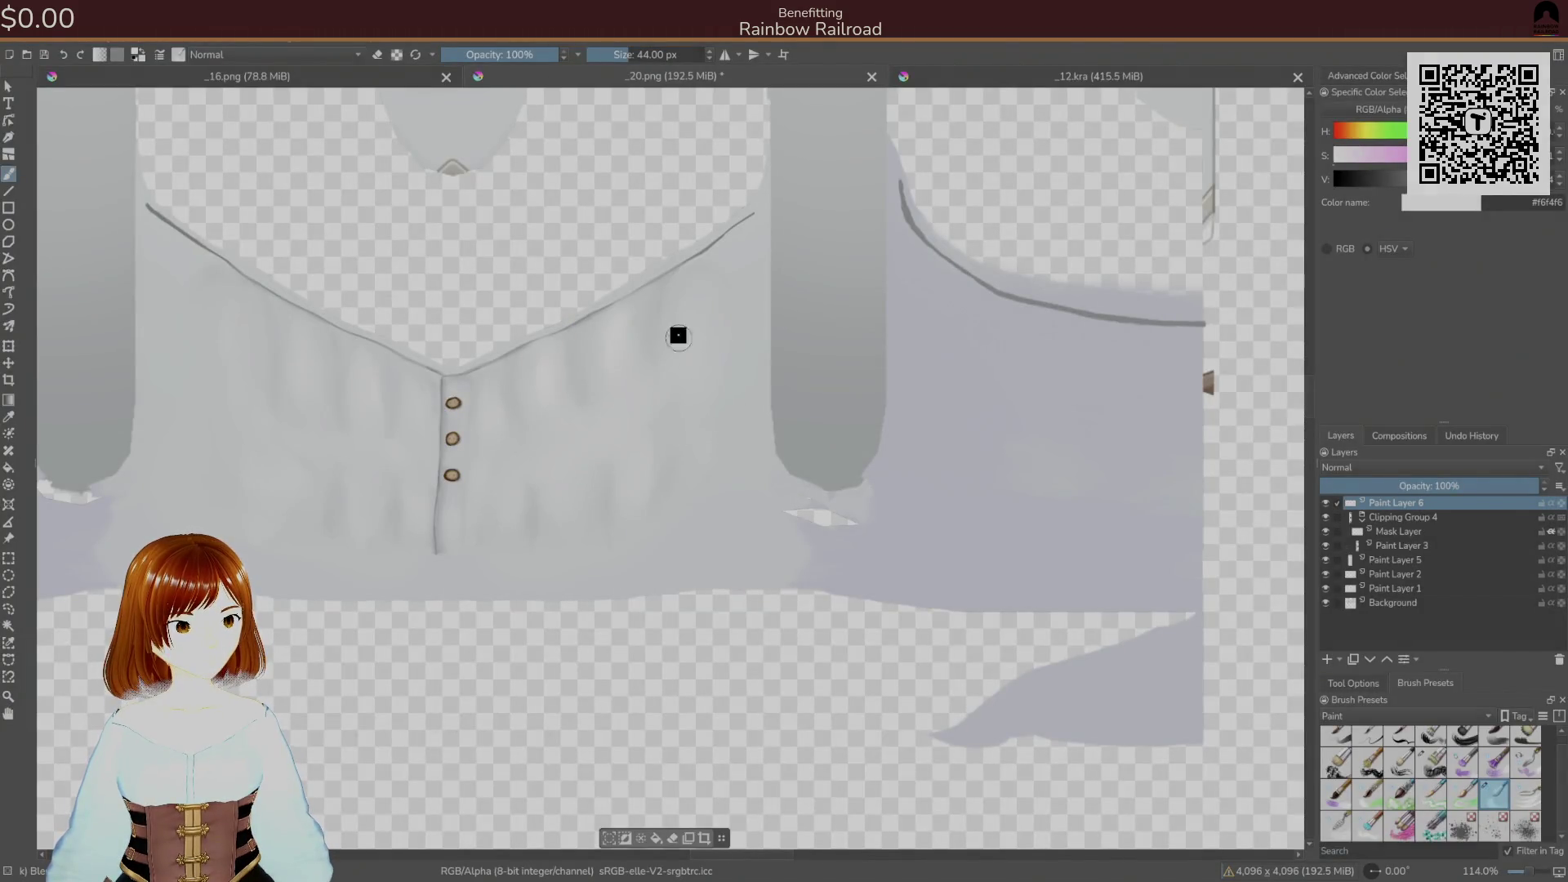
right_click(786, 466)
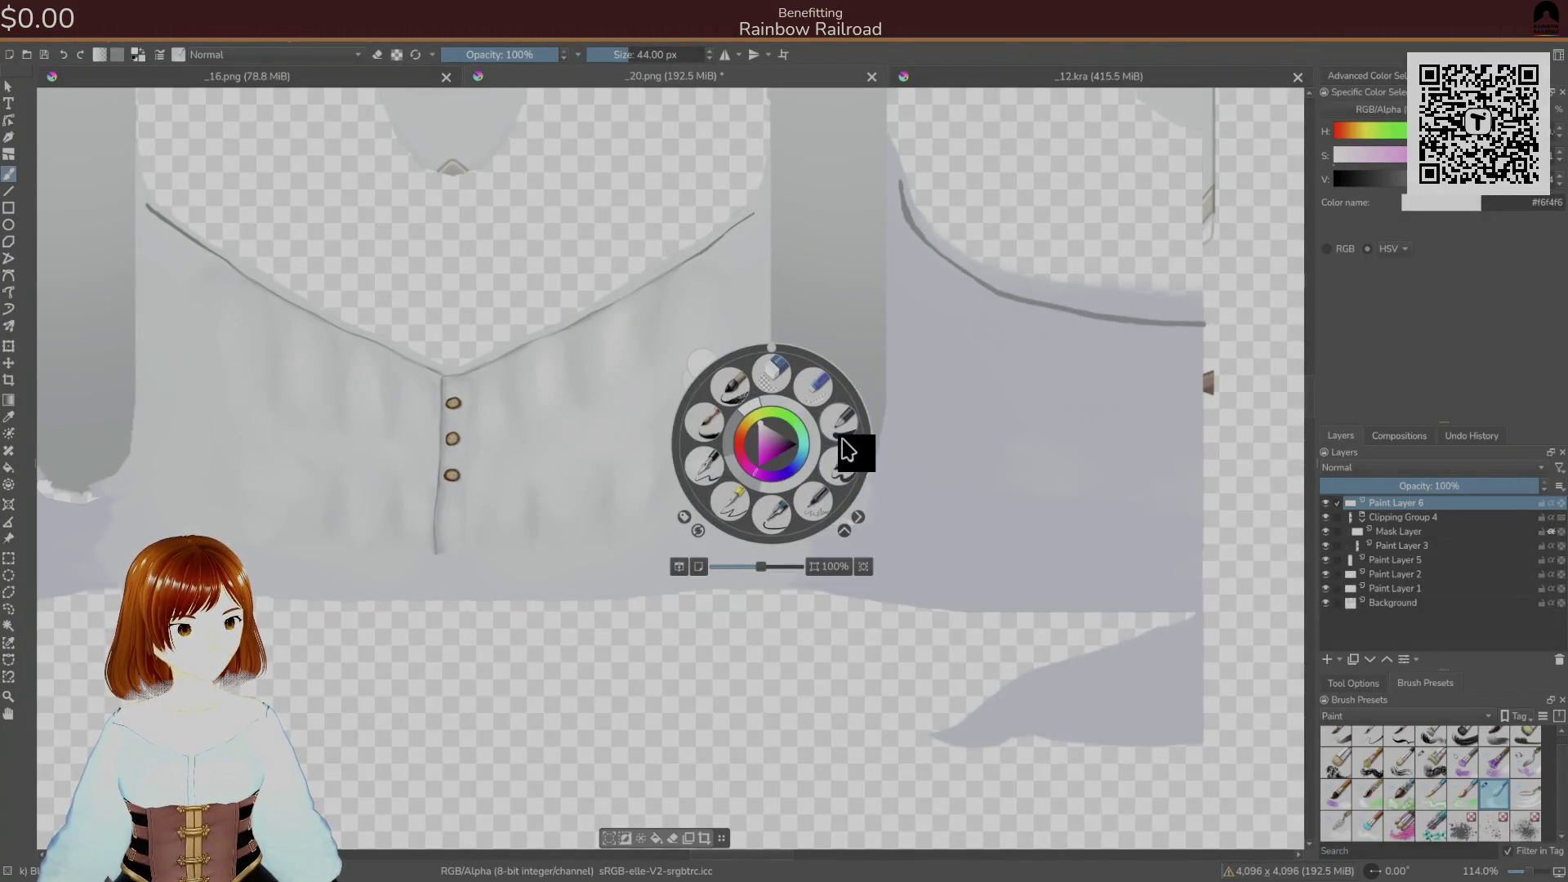
left_click(851, 451)
right_click(760, 451)
left_click(839, 477)
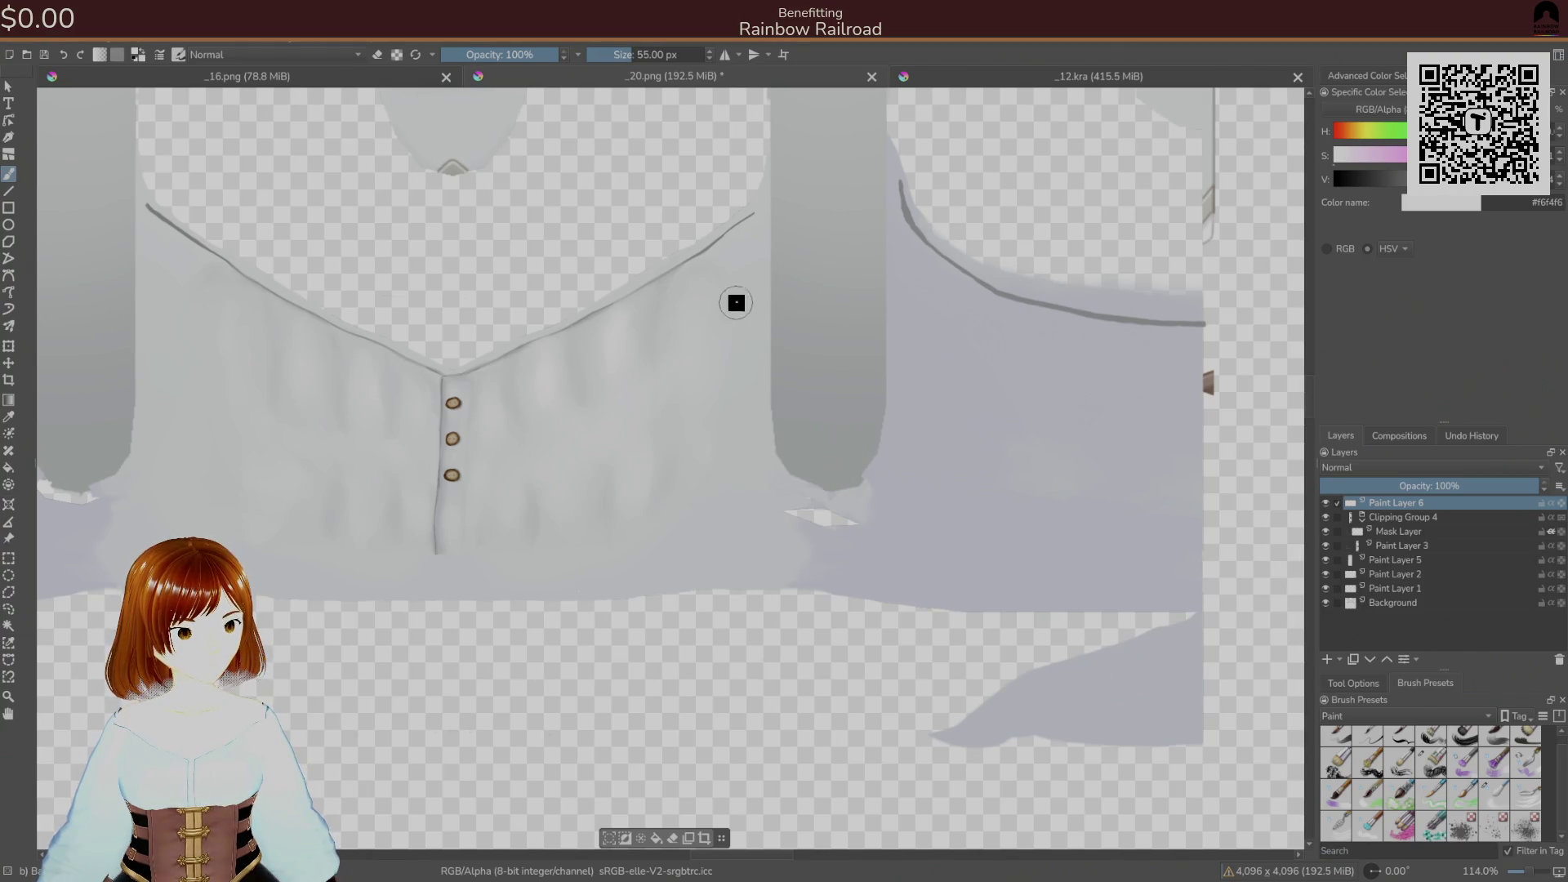
left_click_drag(721, 329, 746, 409)
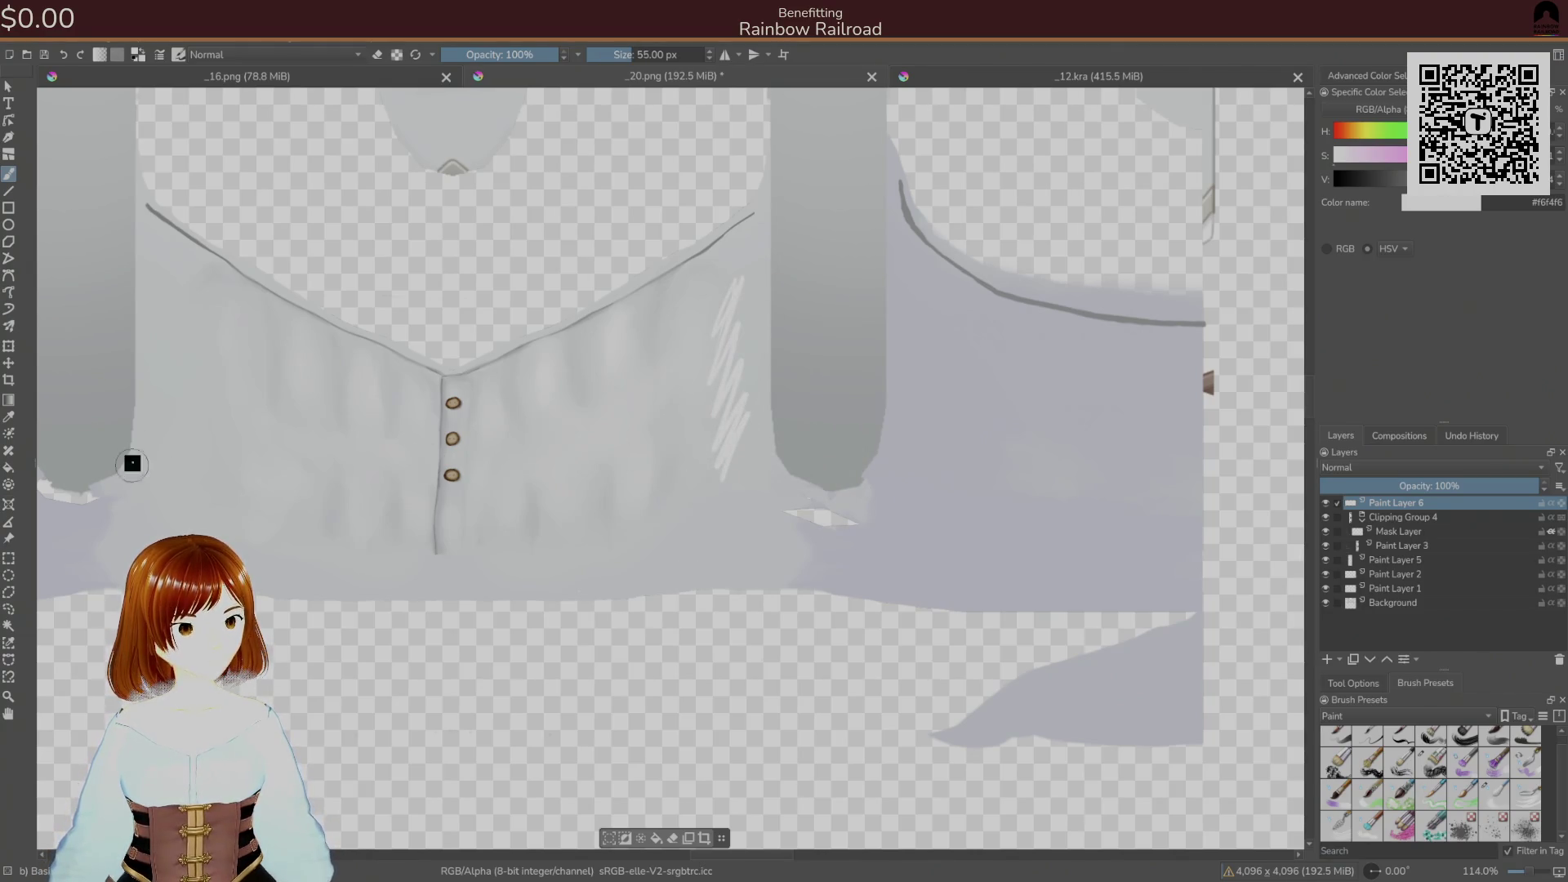
mouse_move(180, 275)
left_mouse_down()
mouse_move(202, 481)
mouse_move(170, 297)
mouse_move(182, 260)
left_mouse_up()
- Wipe away and blend the side-panel streaks with a medium blending brush
right_click(841, 396)
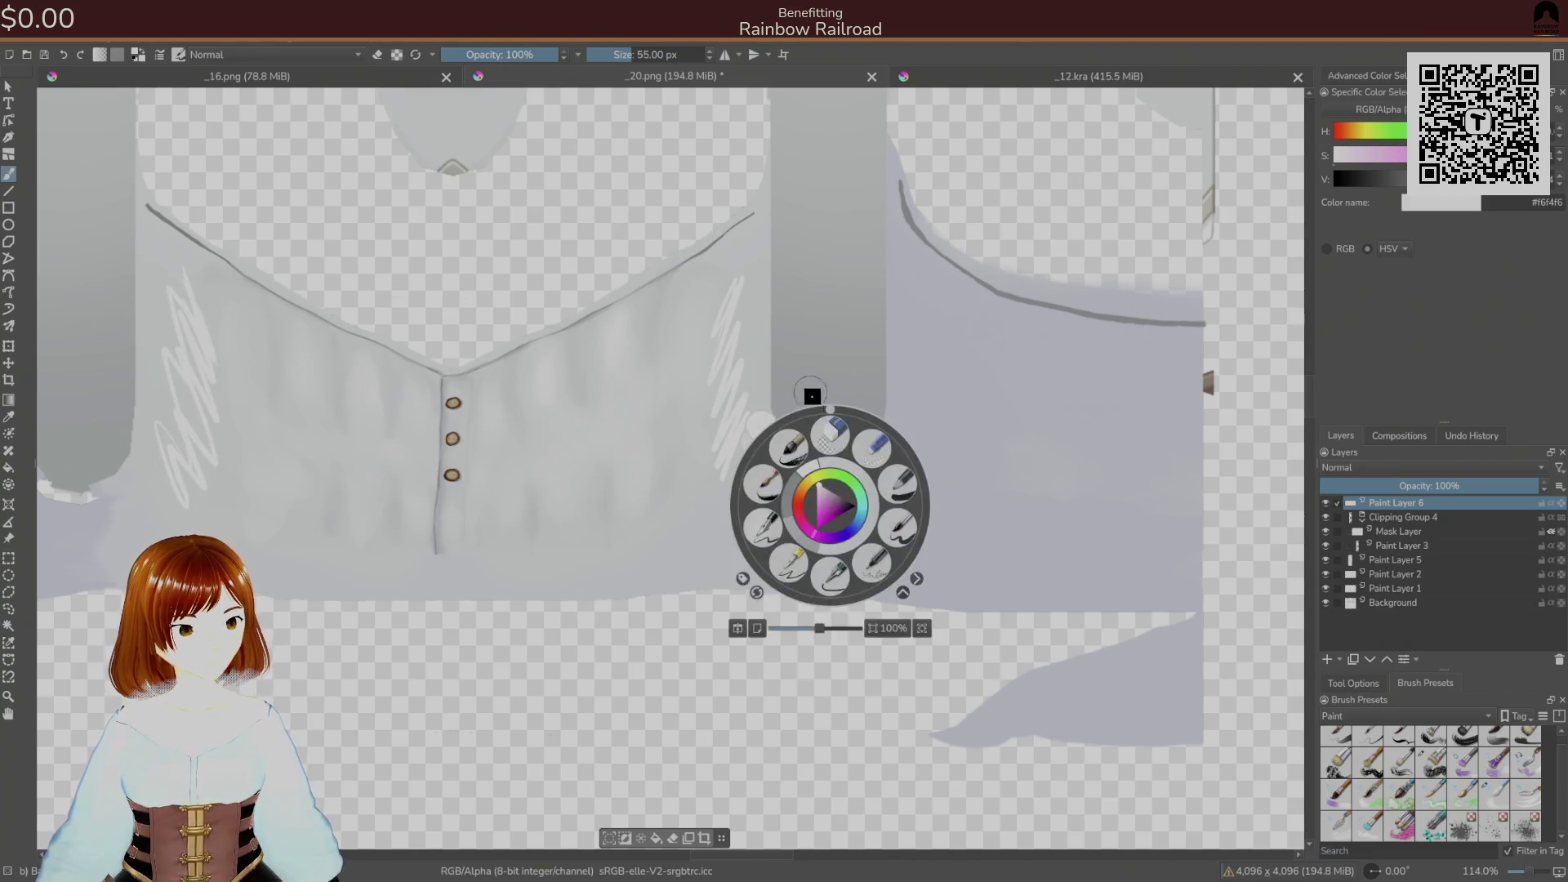
left_click(1342, 827)
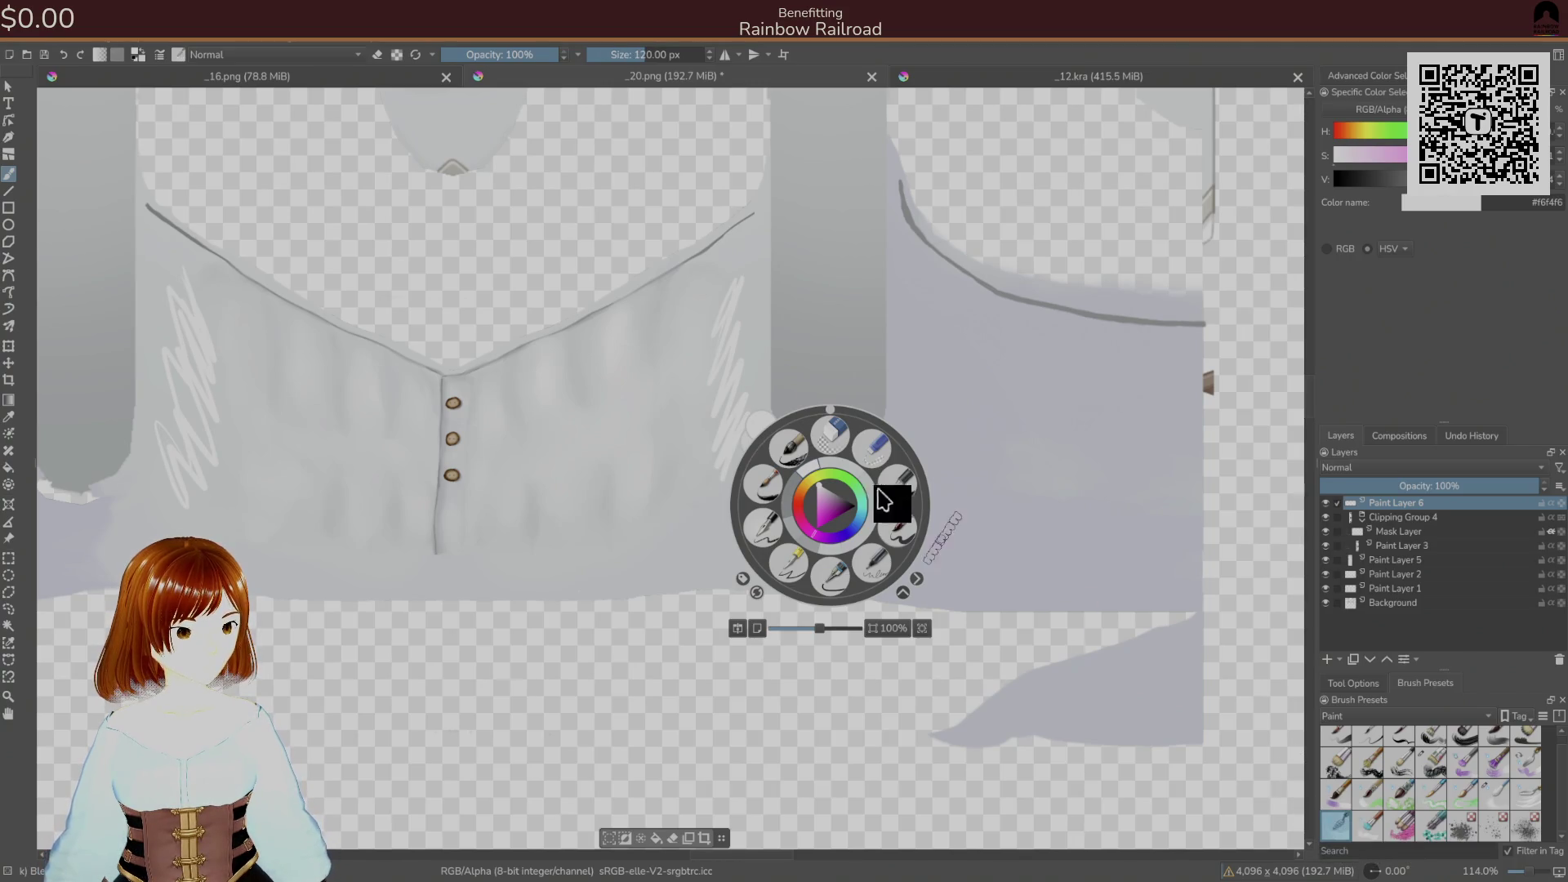
left_click(1368, 827)
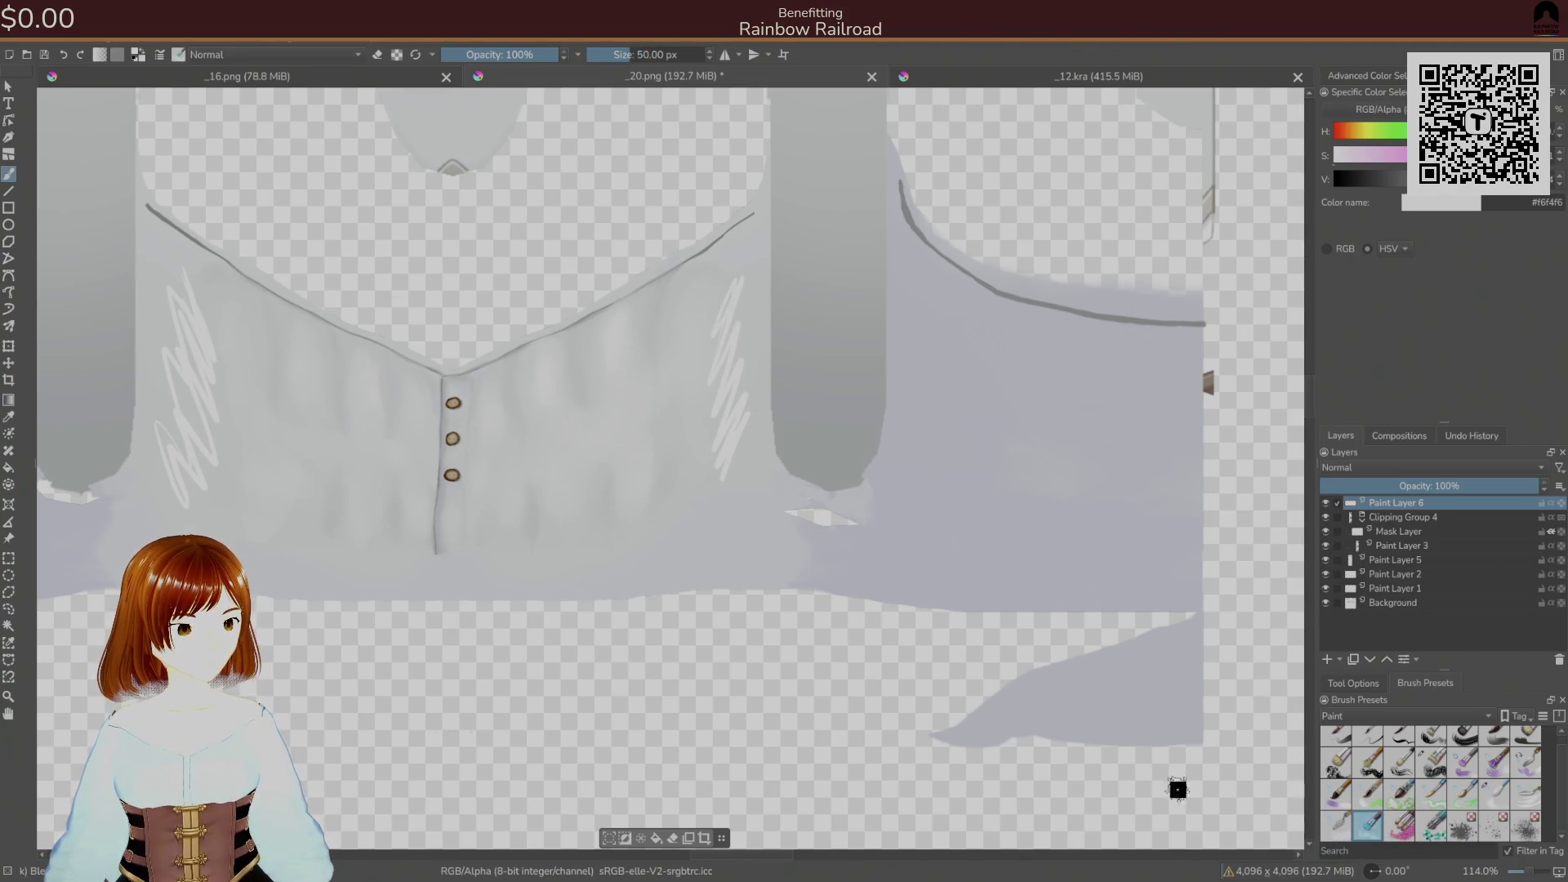
mouse_move(733, 323)
left_mouse_down()
mouse_move(717, 474)
mouse_move(755, 412)
left_mouse_up()
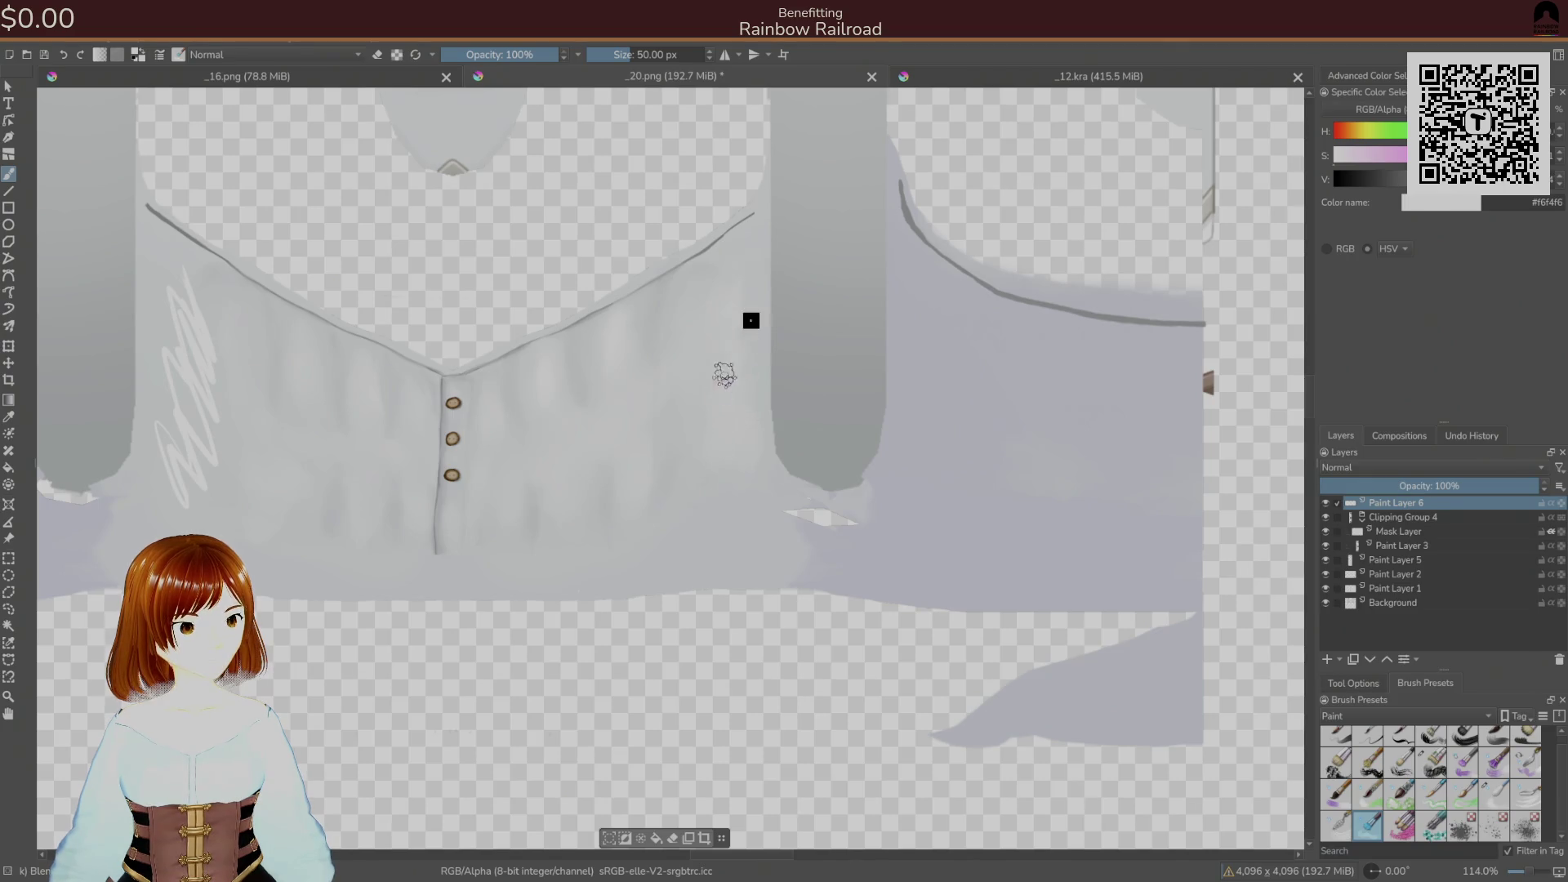
mouse_move(191, 497)
left_mouse_down()
mouse_move(183, 417)
mouse_move(206, 455)
mouse_move(183, 282)
mouse_move(168, 265)
mouse_move(173, 380)
mouse_move(176, 278)
mouse_move(159, 249)
mouse_move(178, 419)
mouse_move(163, 421)
mouse_move(194, 354)
left_mouse_up()
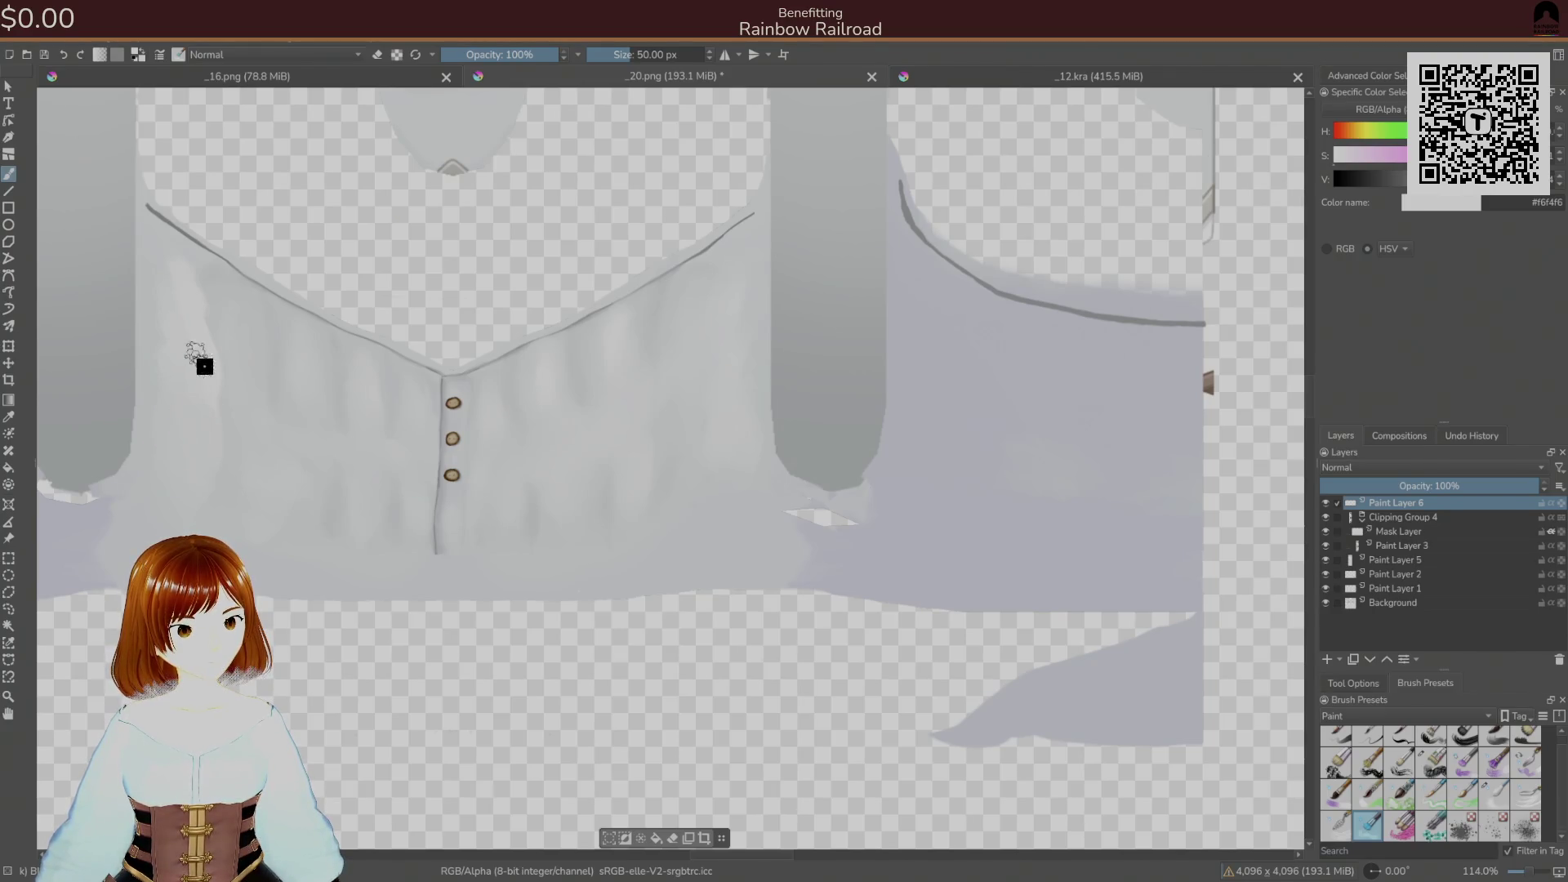
left_click(1495, 790)
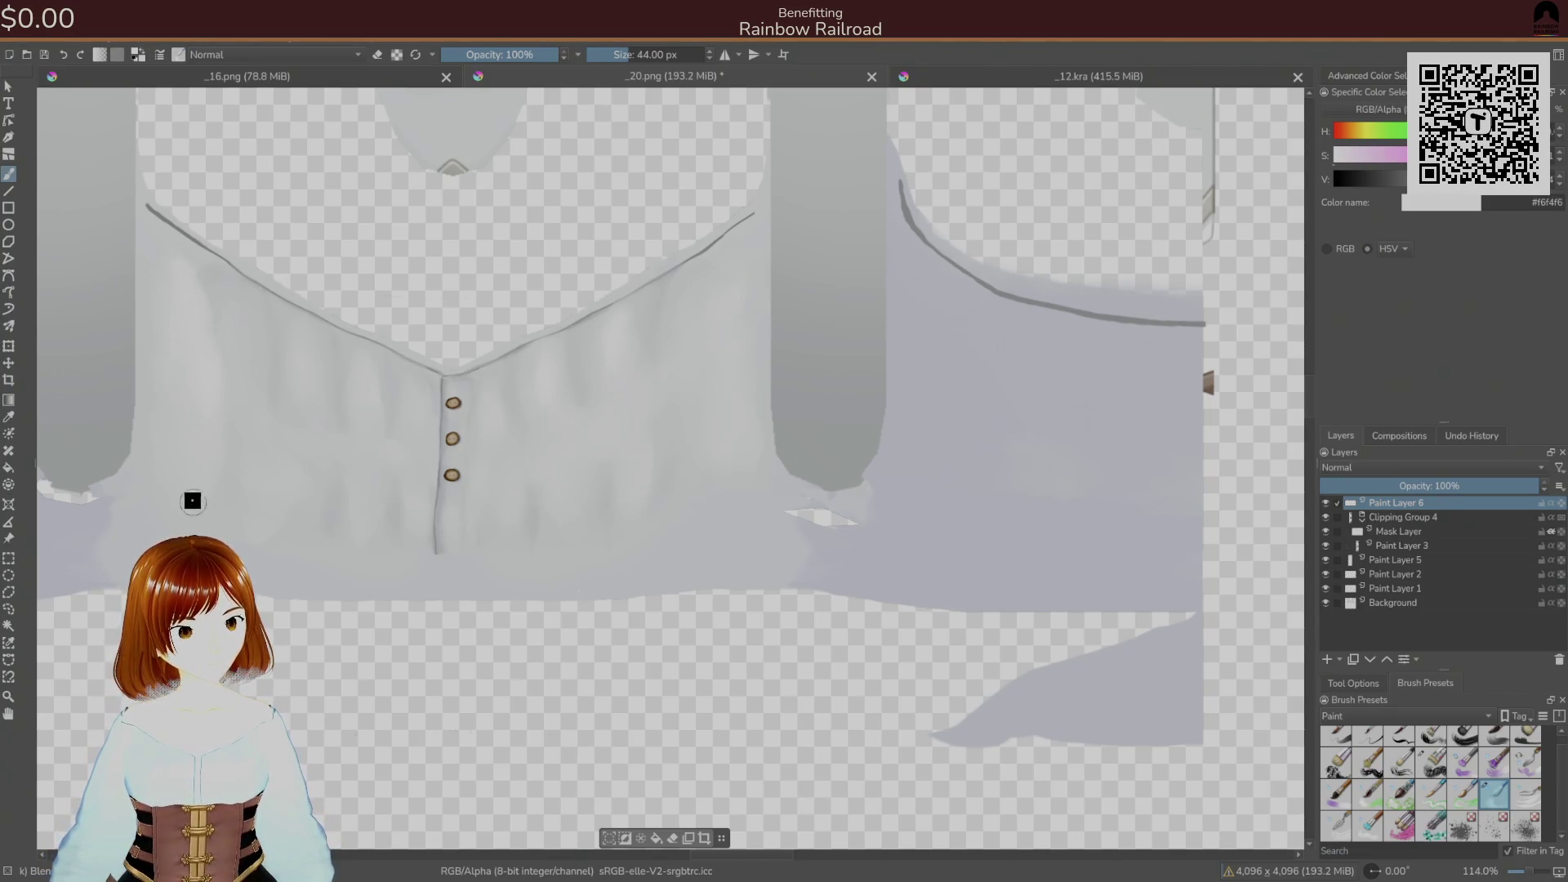
- Export the texture to PNG twice with Unity checks, then switch the brush to a 16 px eraser
key("ctrl+s")
left_click(945, 600)
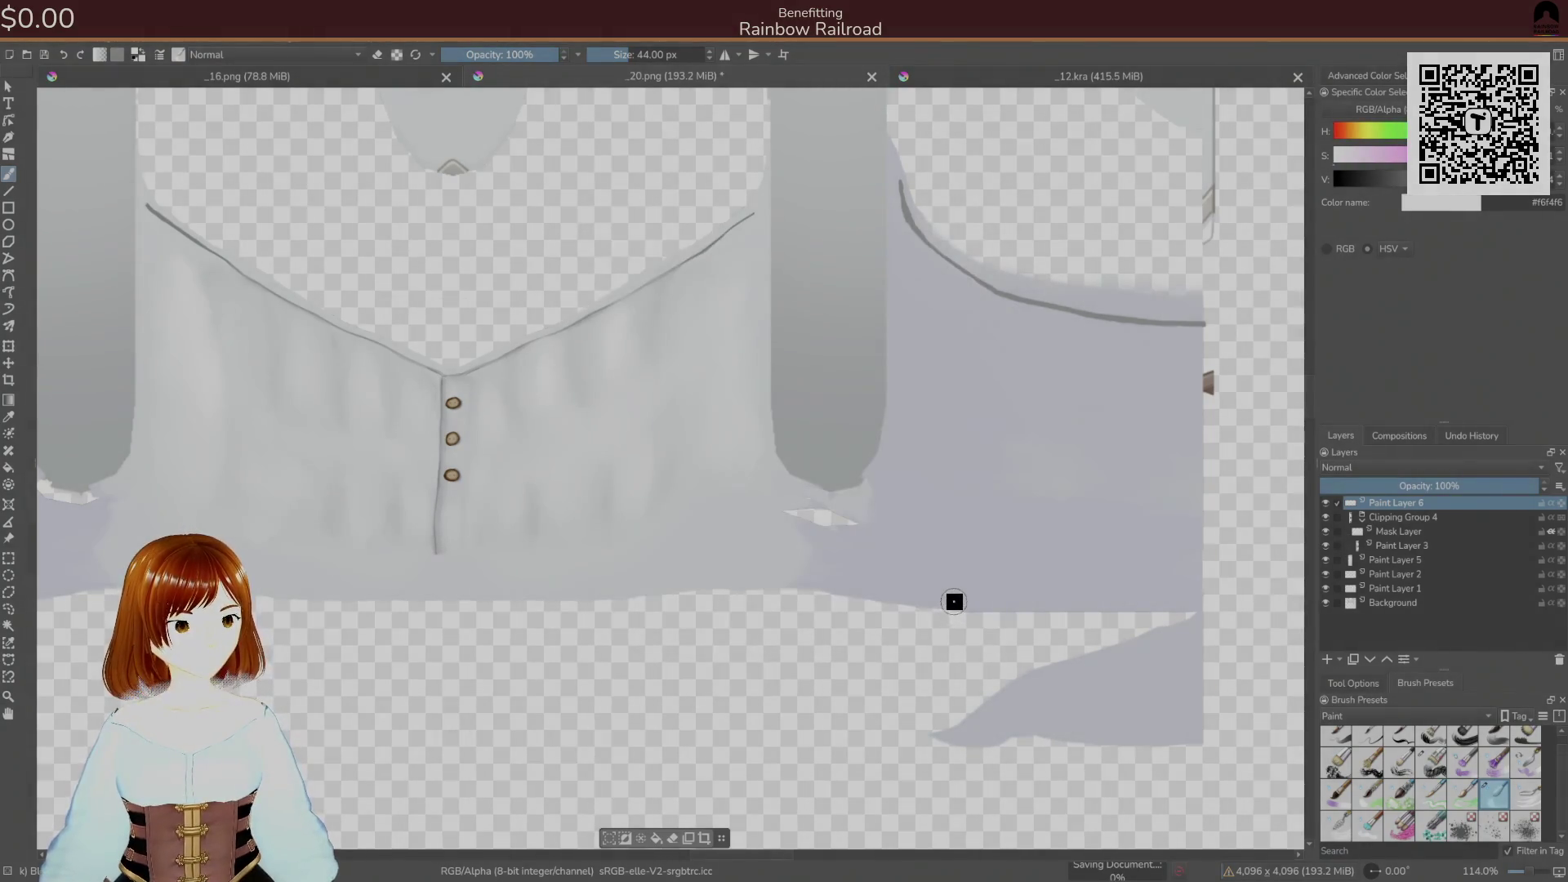
key("alt+Tab")
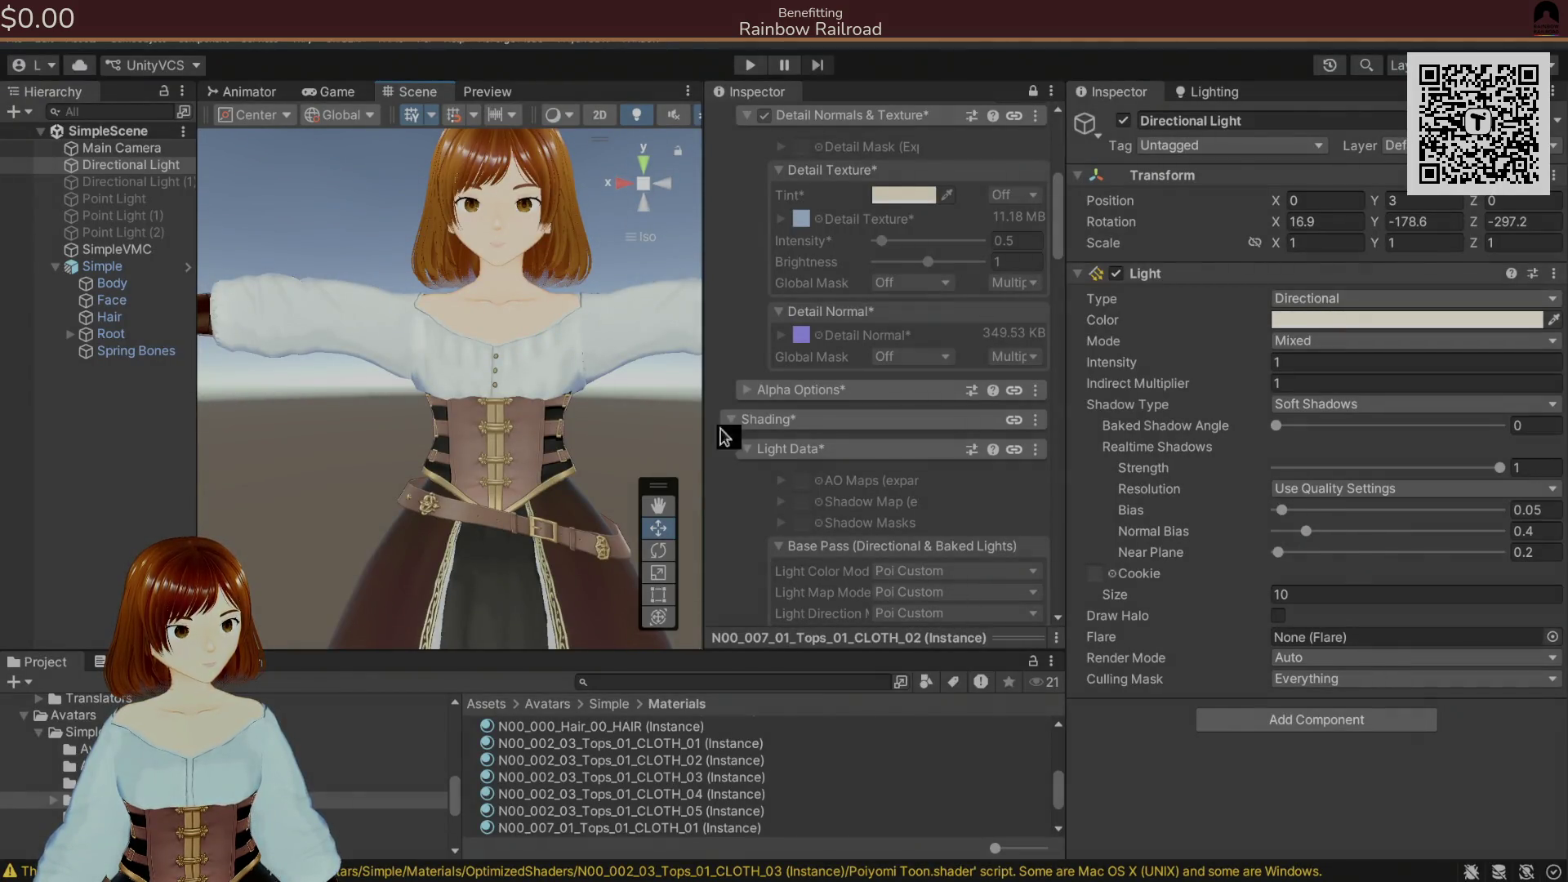
key("alt+Tab")
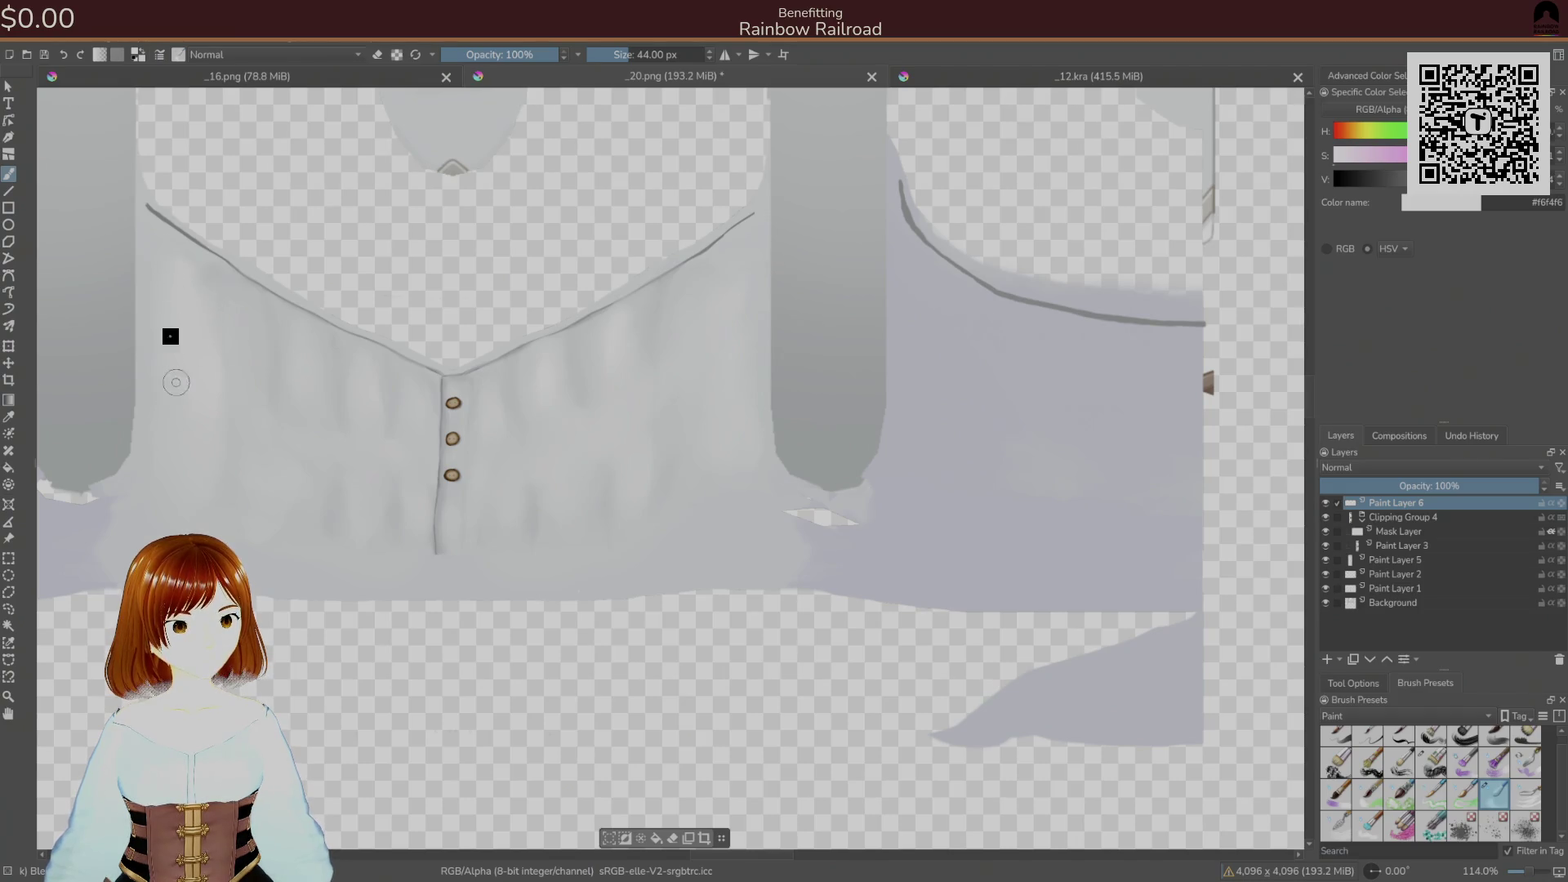
key("ctrl+s")
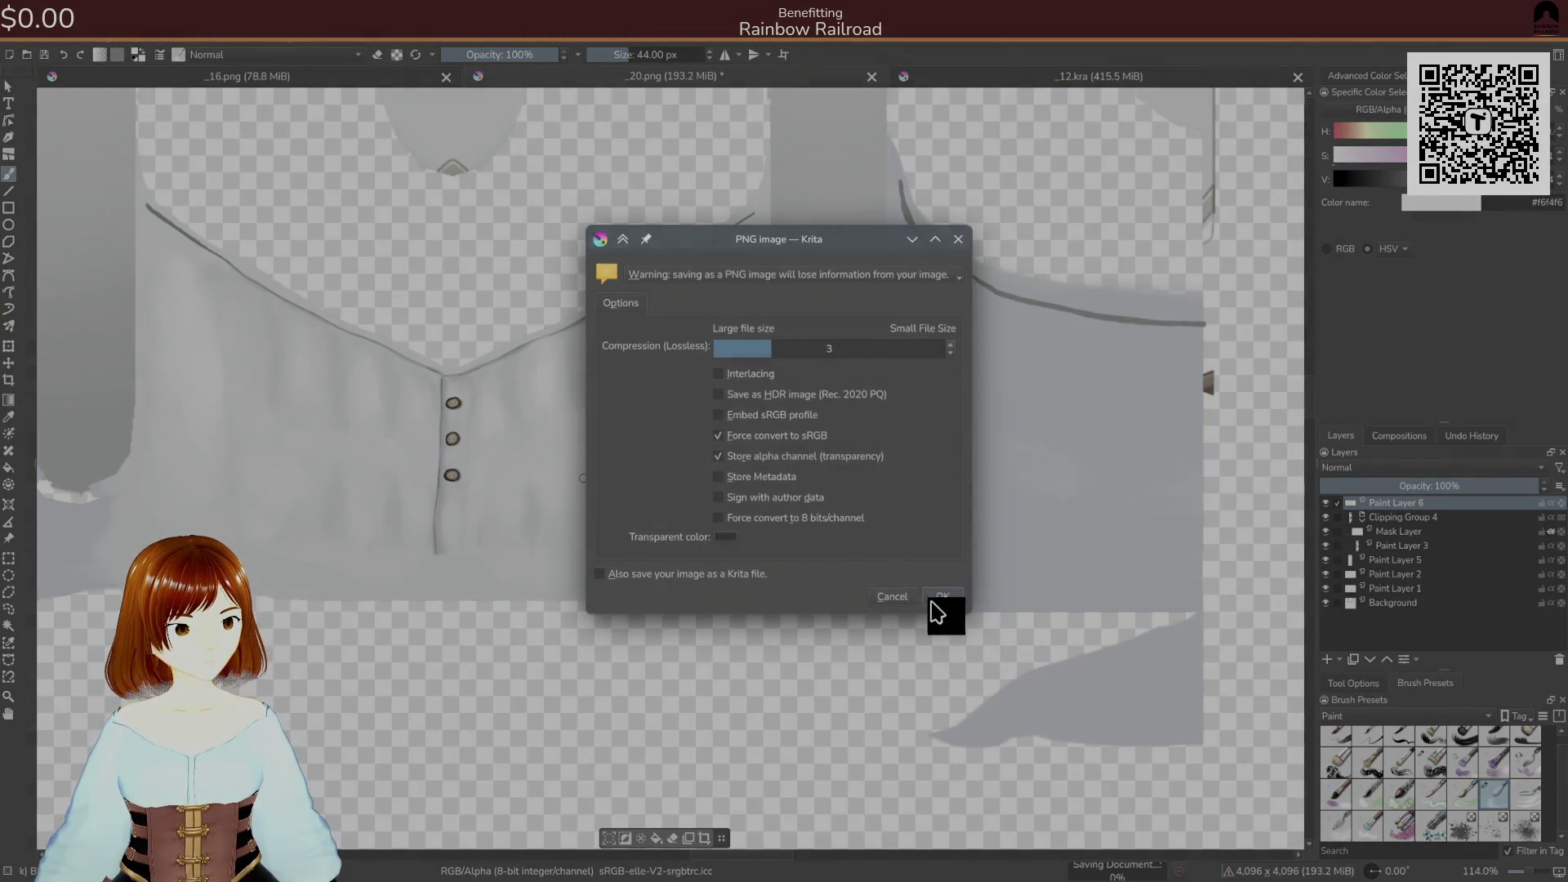
left_click(941, 596)
key("alt+Tab")
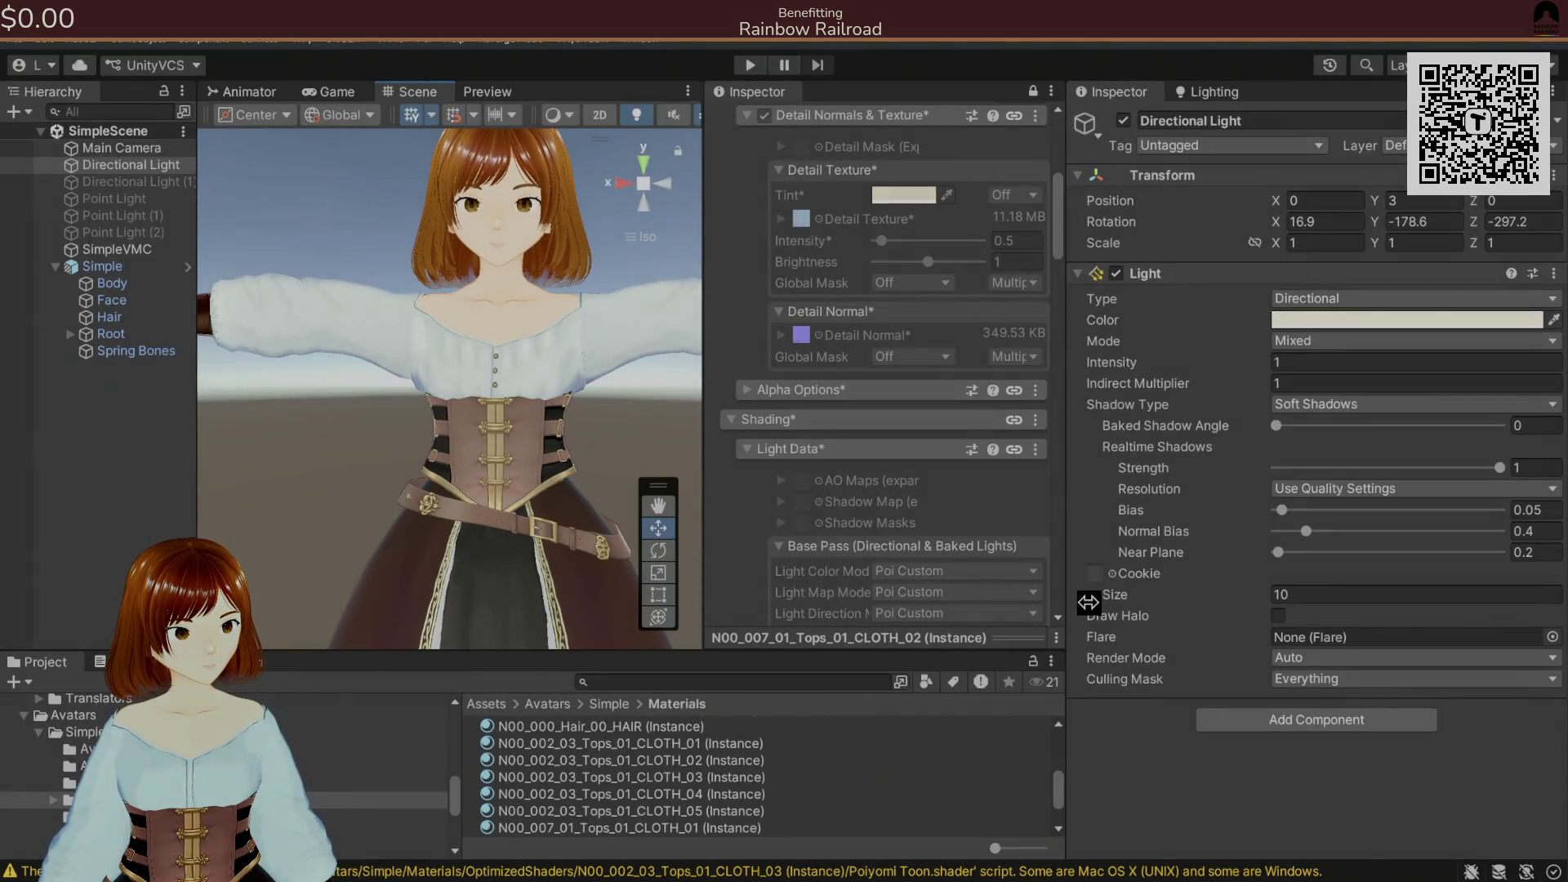
key("alt+Tab")
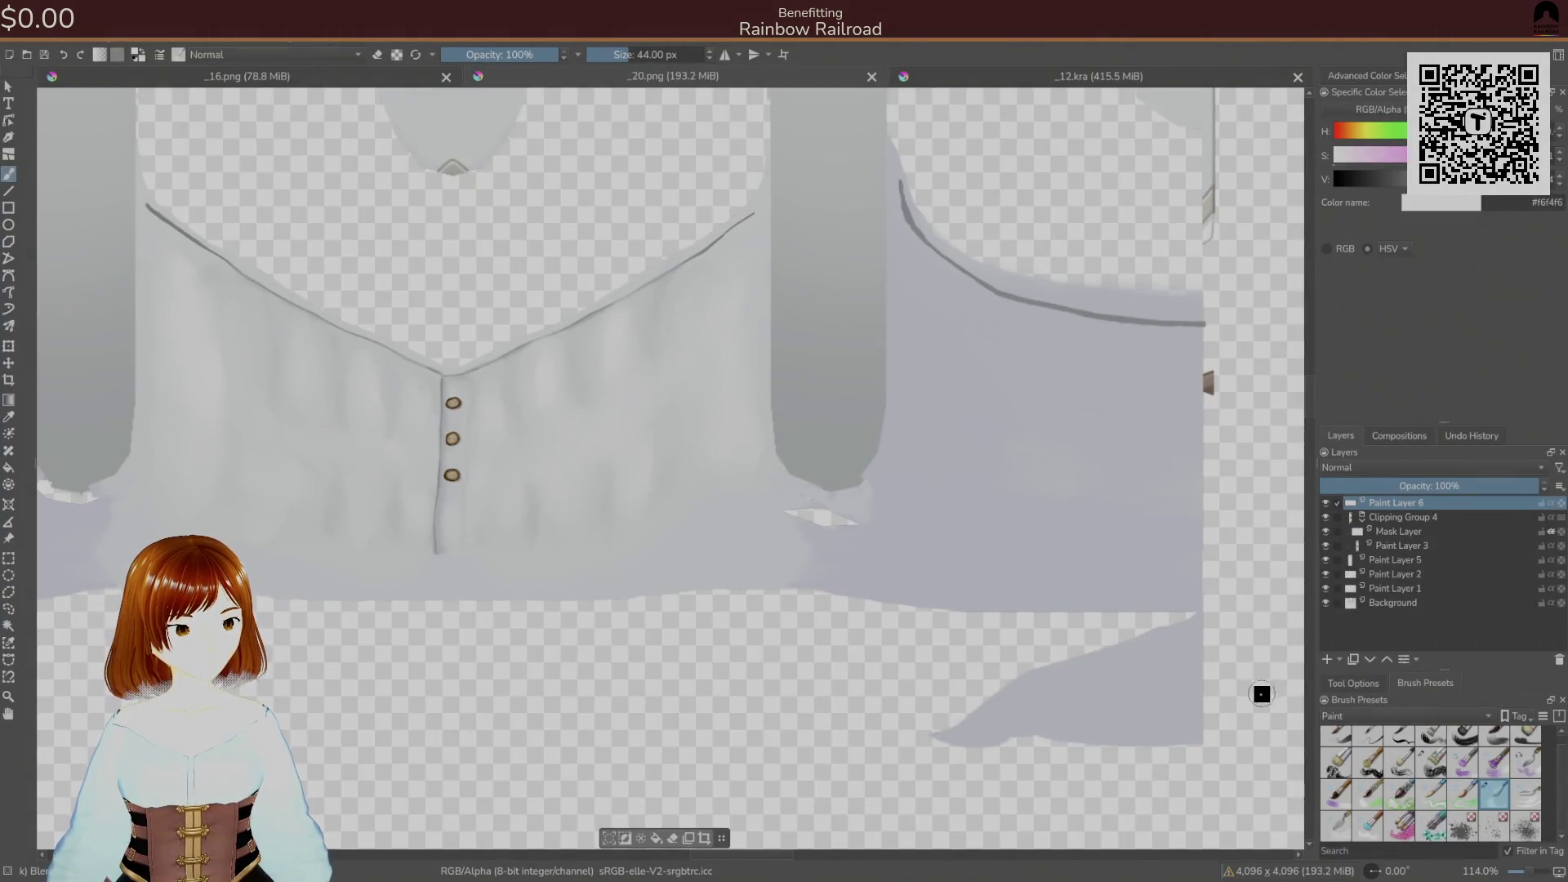
right_click(586, 499)
left_click(580, 418)
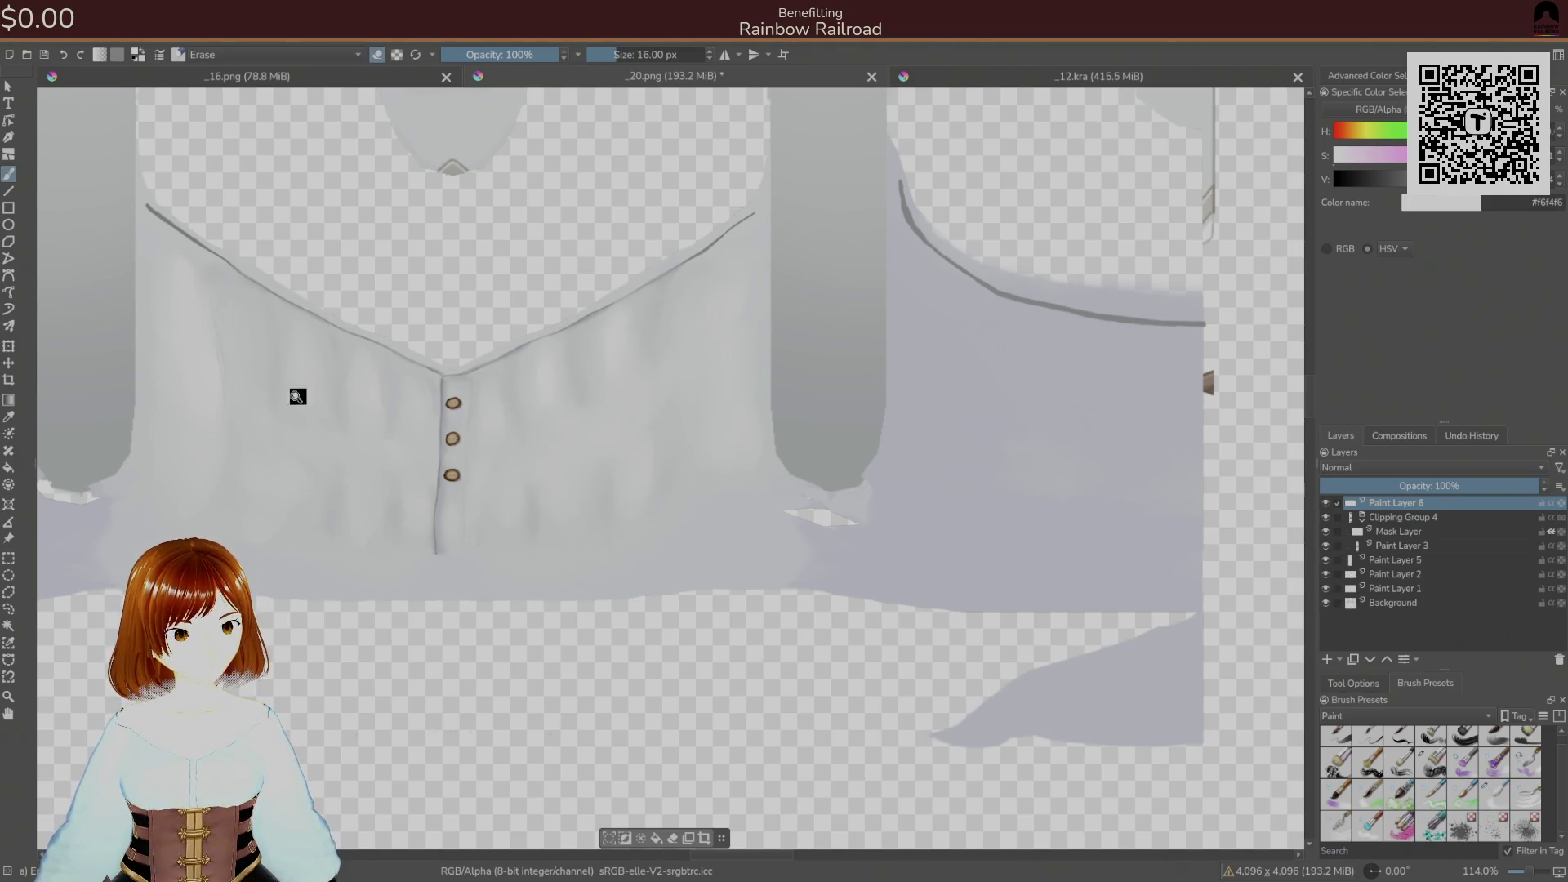
- Enlarge the eraser to 41 px and erase shading from the top button toward the neckline
right_click(346, 385)
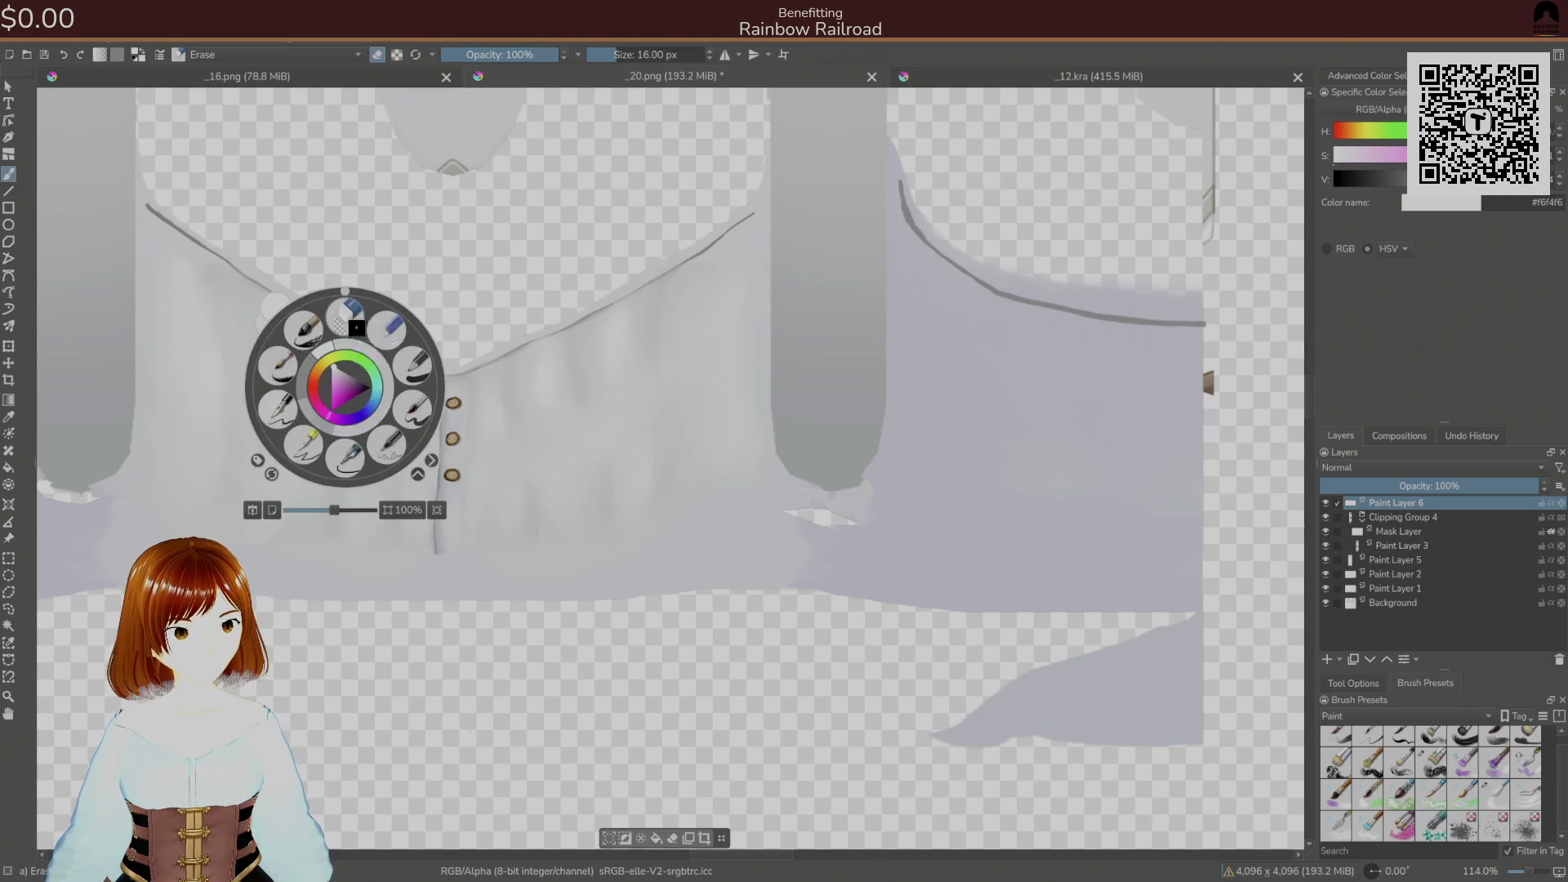
left_click(371, 340)
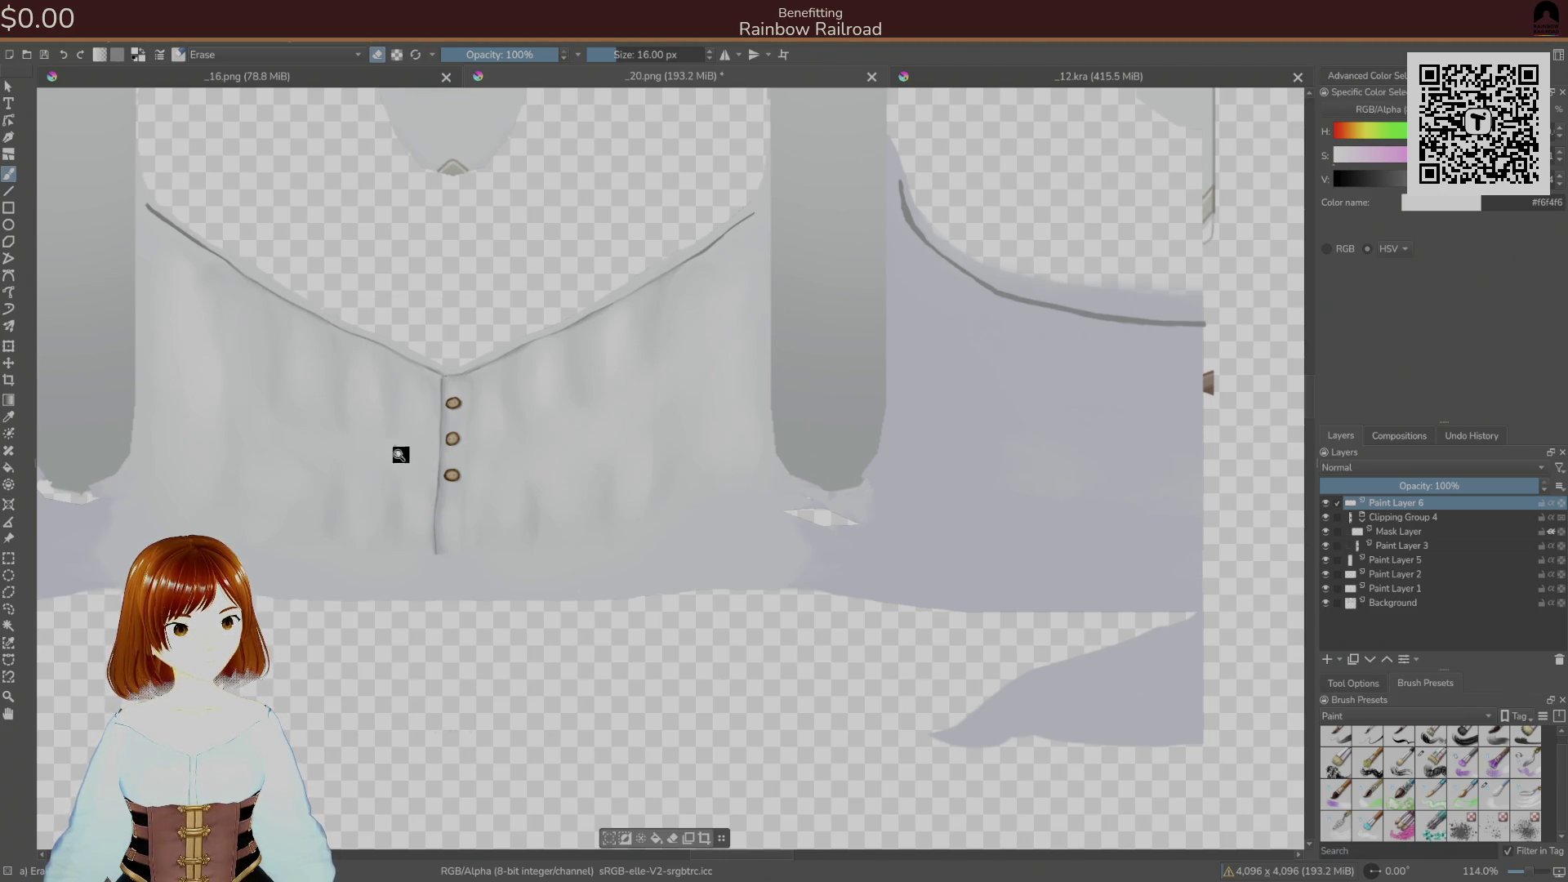
key("bracketright")
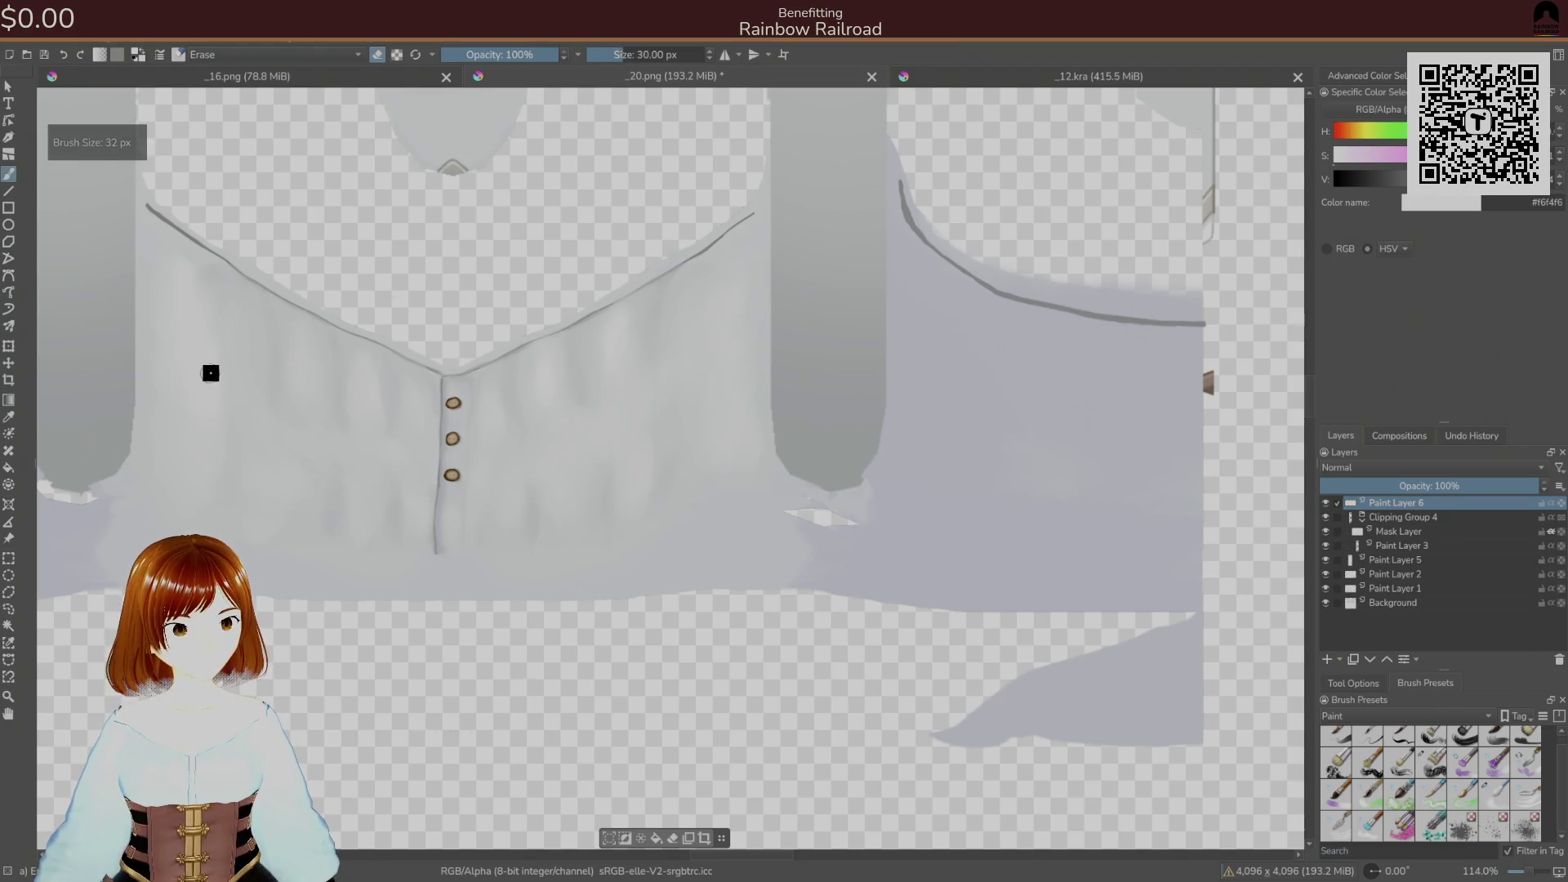
key("bracketright")
key("bracketright")
key("bracketright")
right_click(321, 401)
left_click(327, 340)
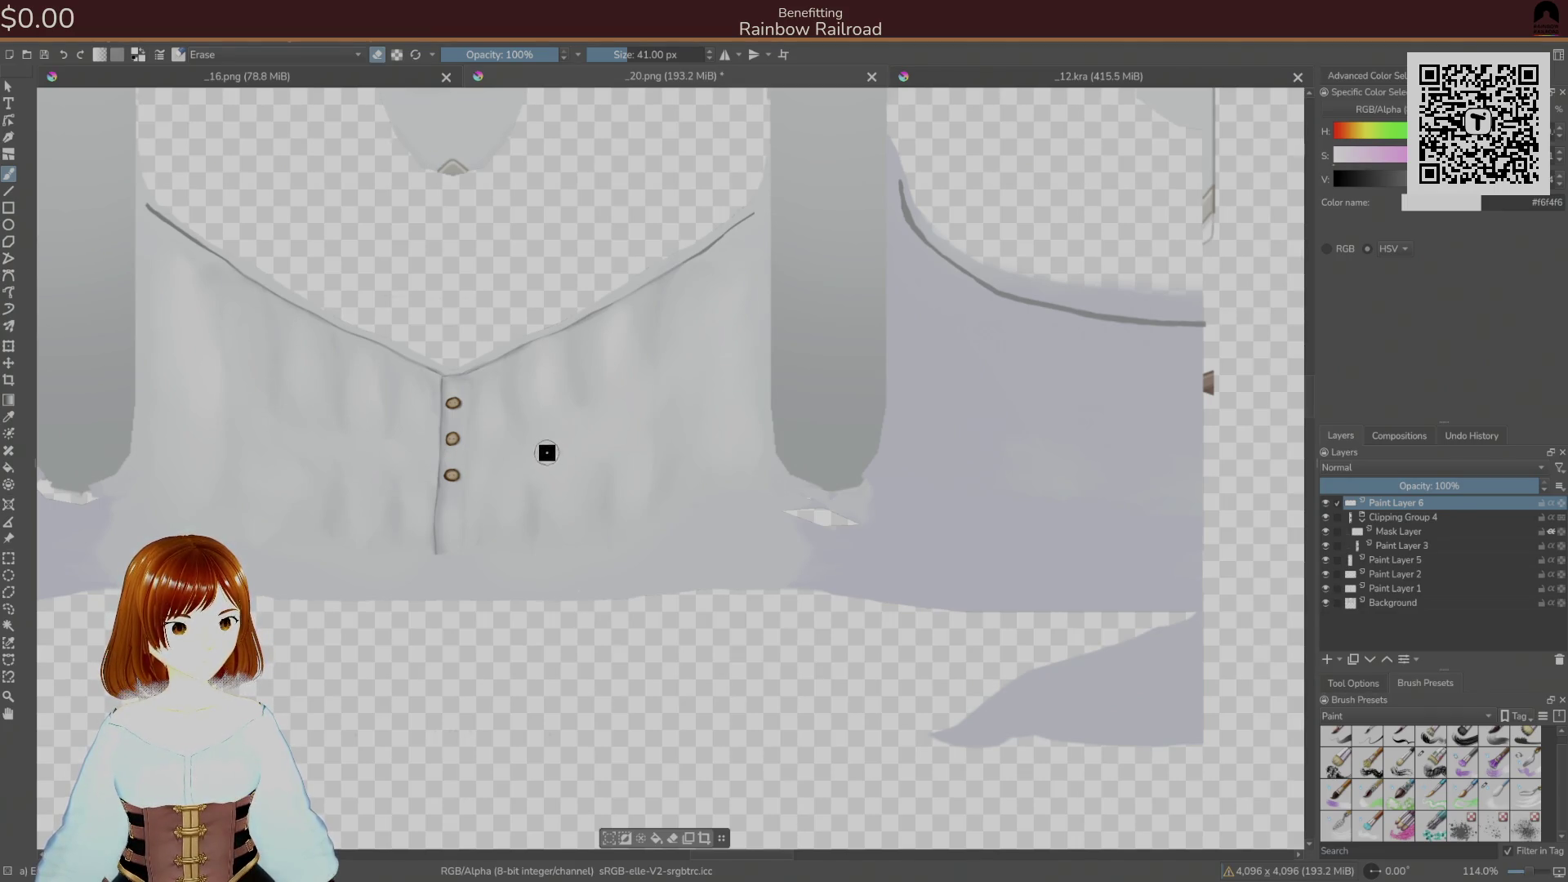
right_click(528, 428)
left_click(520, 367)
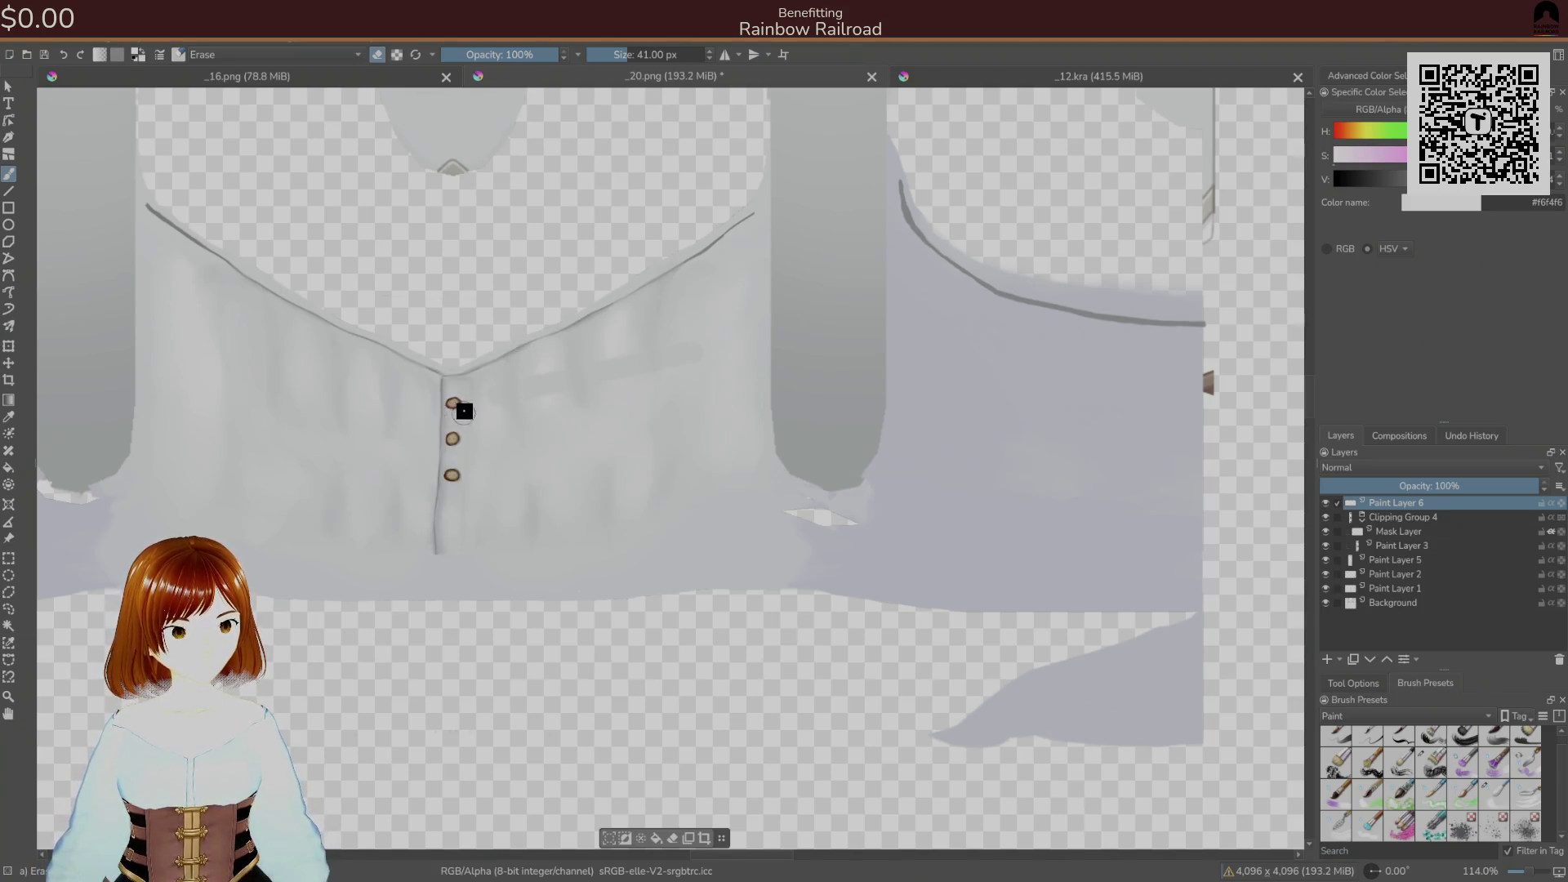
left_click_drag(462, 392, 512, 323)
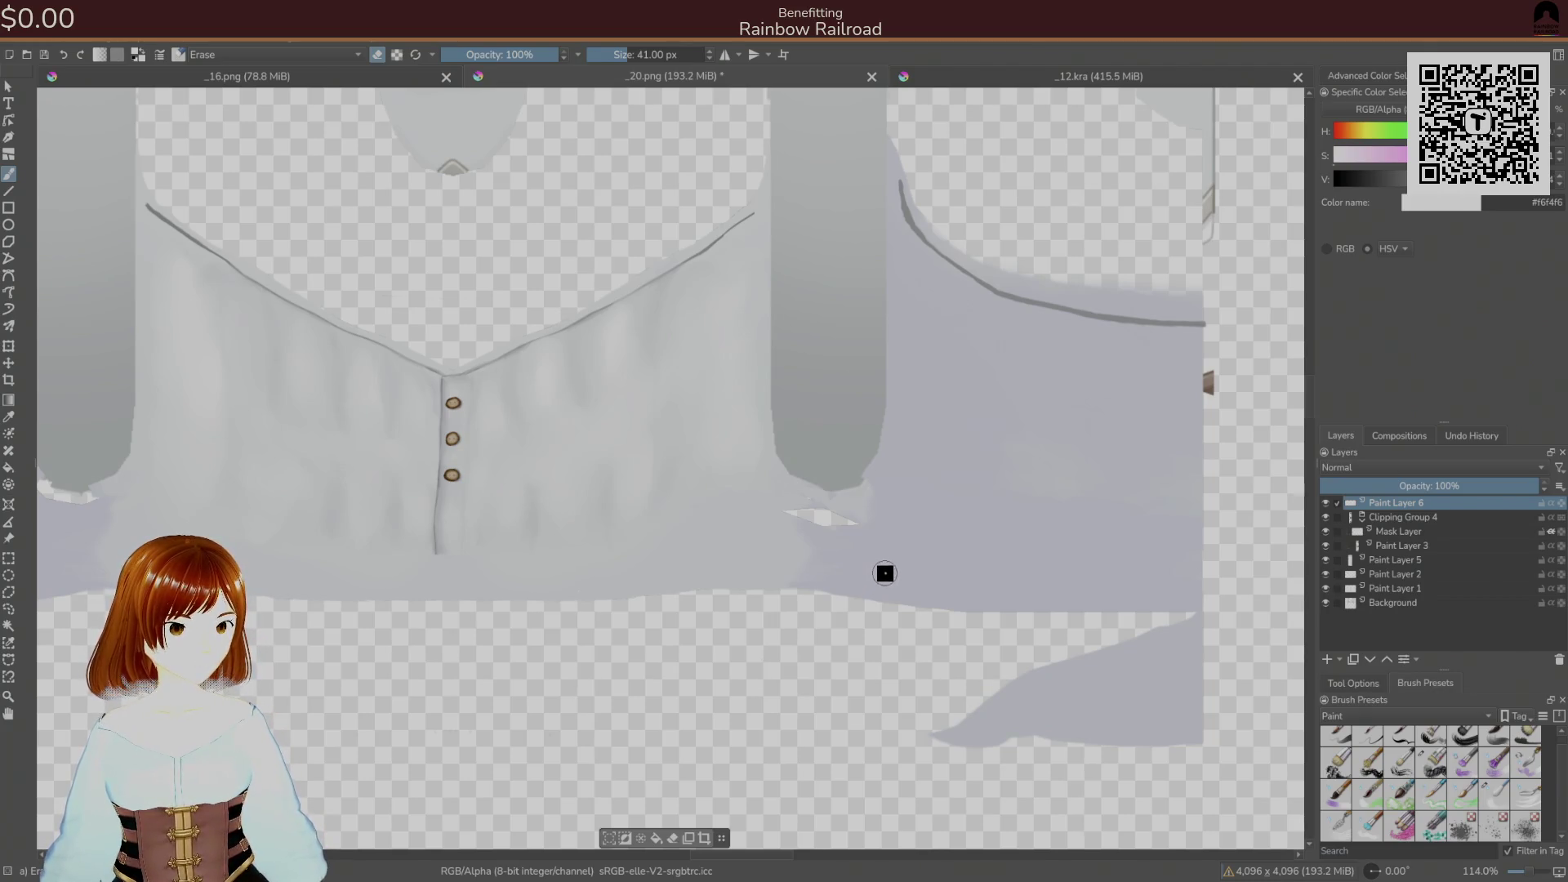
- Sample the shirt's grey #d5d7d9 and return to a normal painting brush
left_click(245, 333, "ctrl")
right_click(292, 425)
left_click(362, 437)
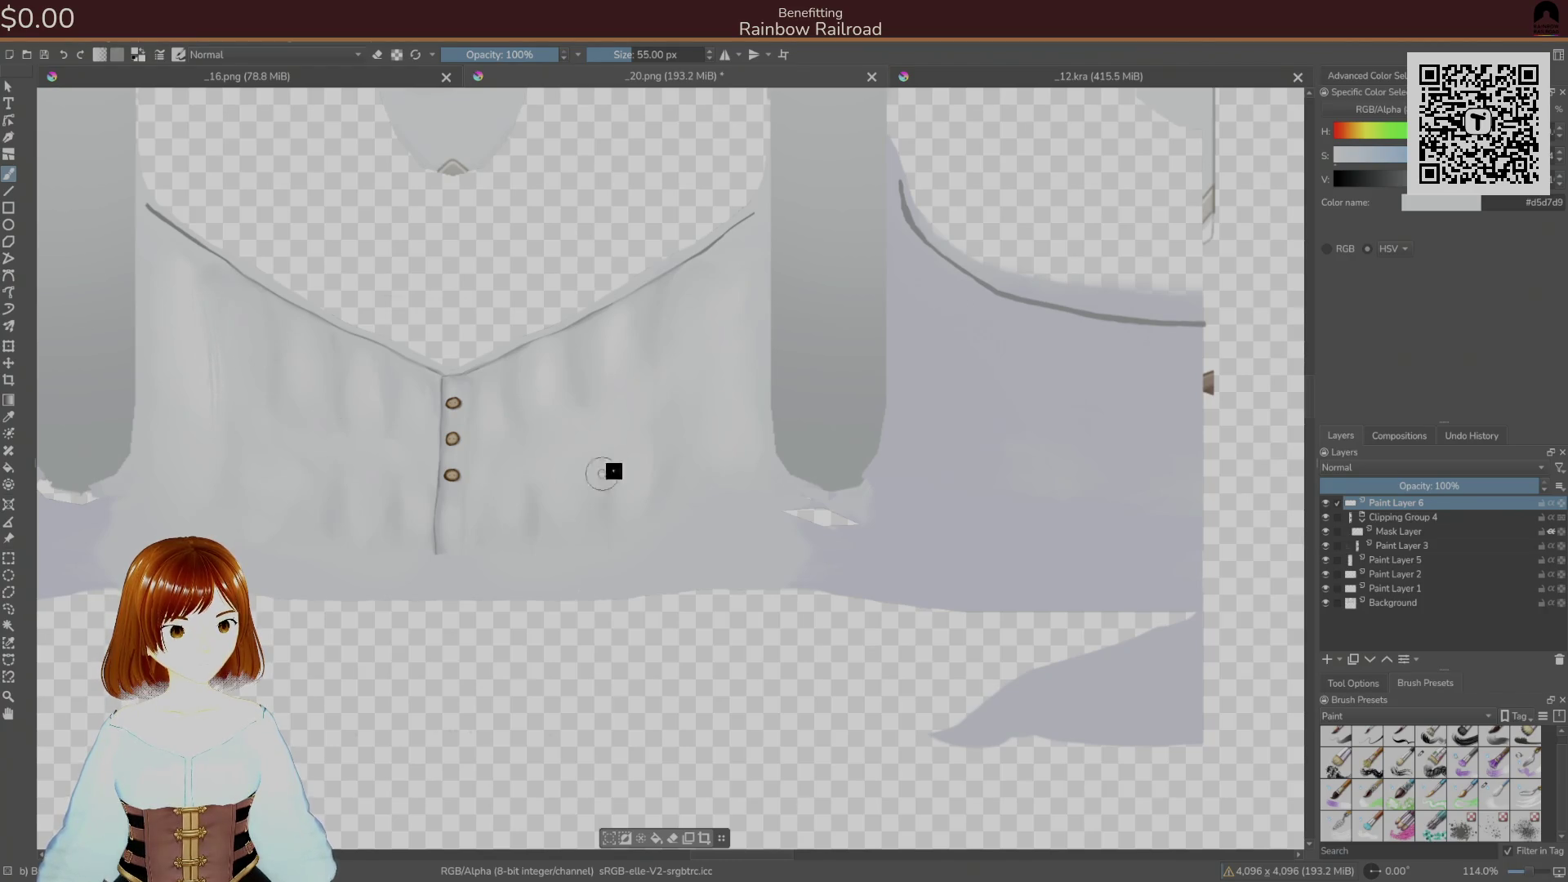
- Try several brush presets, settling on a mid-size 44 px brush
left_click(1495, 794)
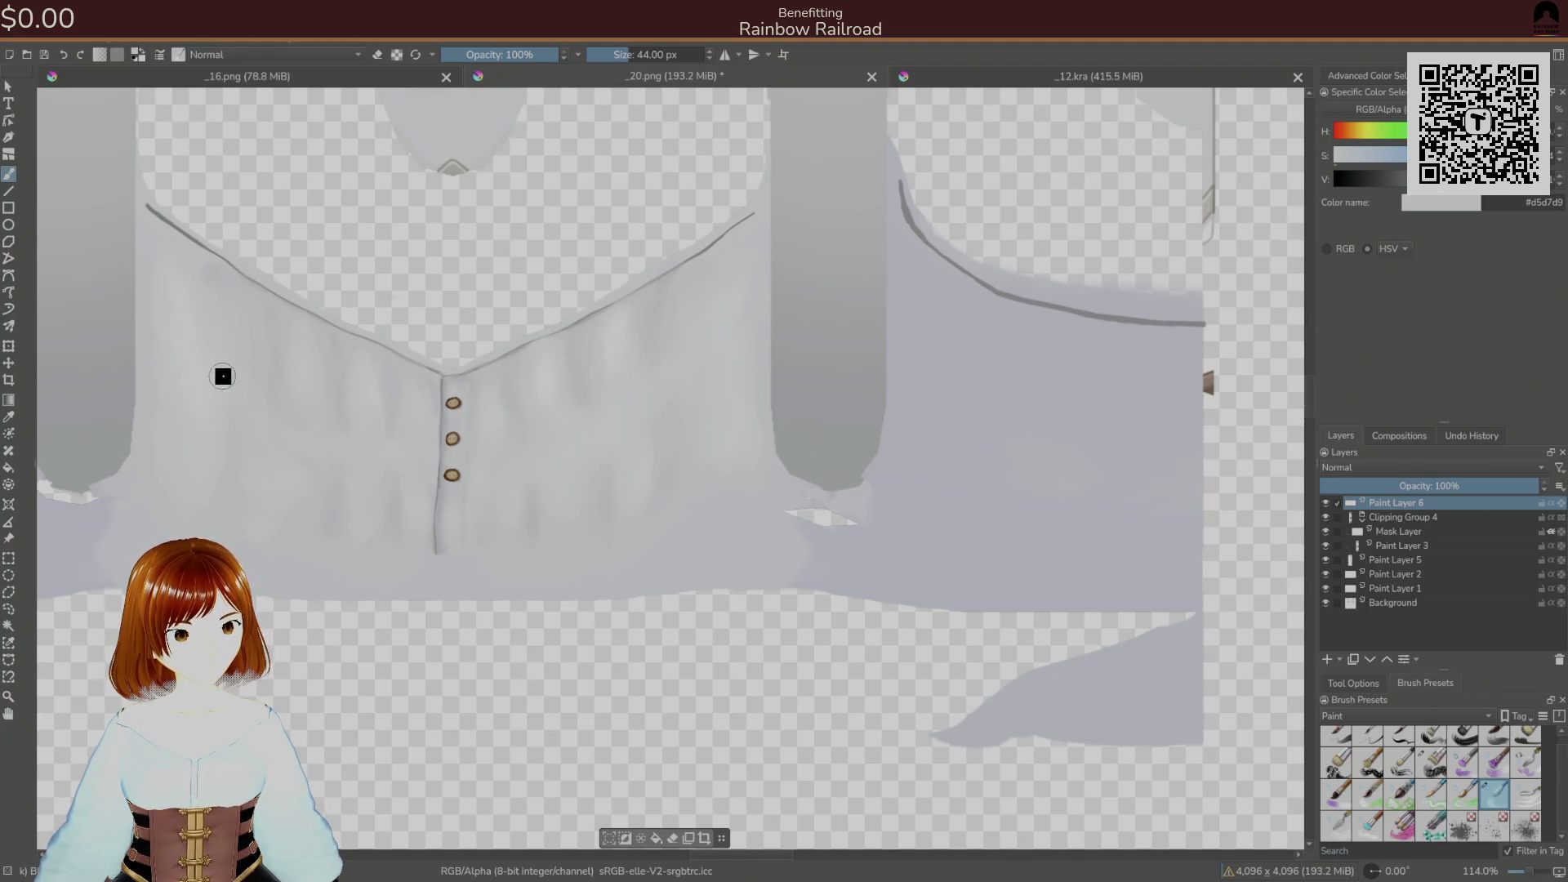
left_click(1337, 826)
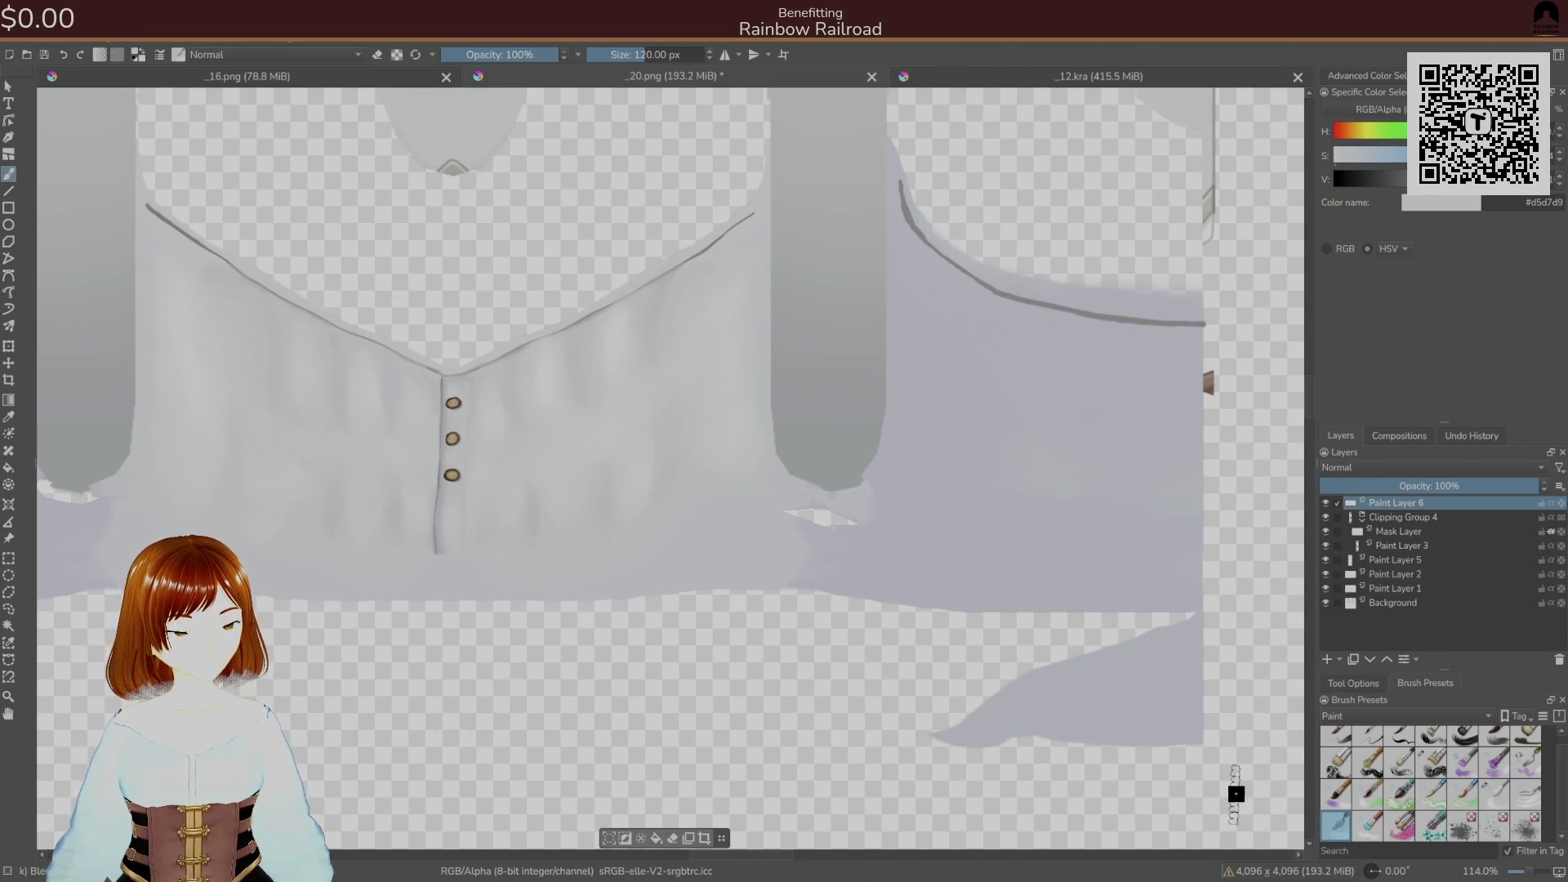
left_click(1362, 832)
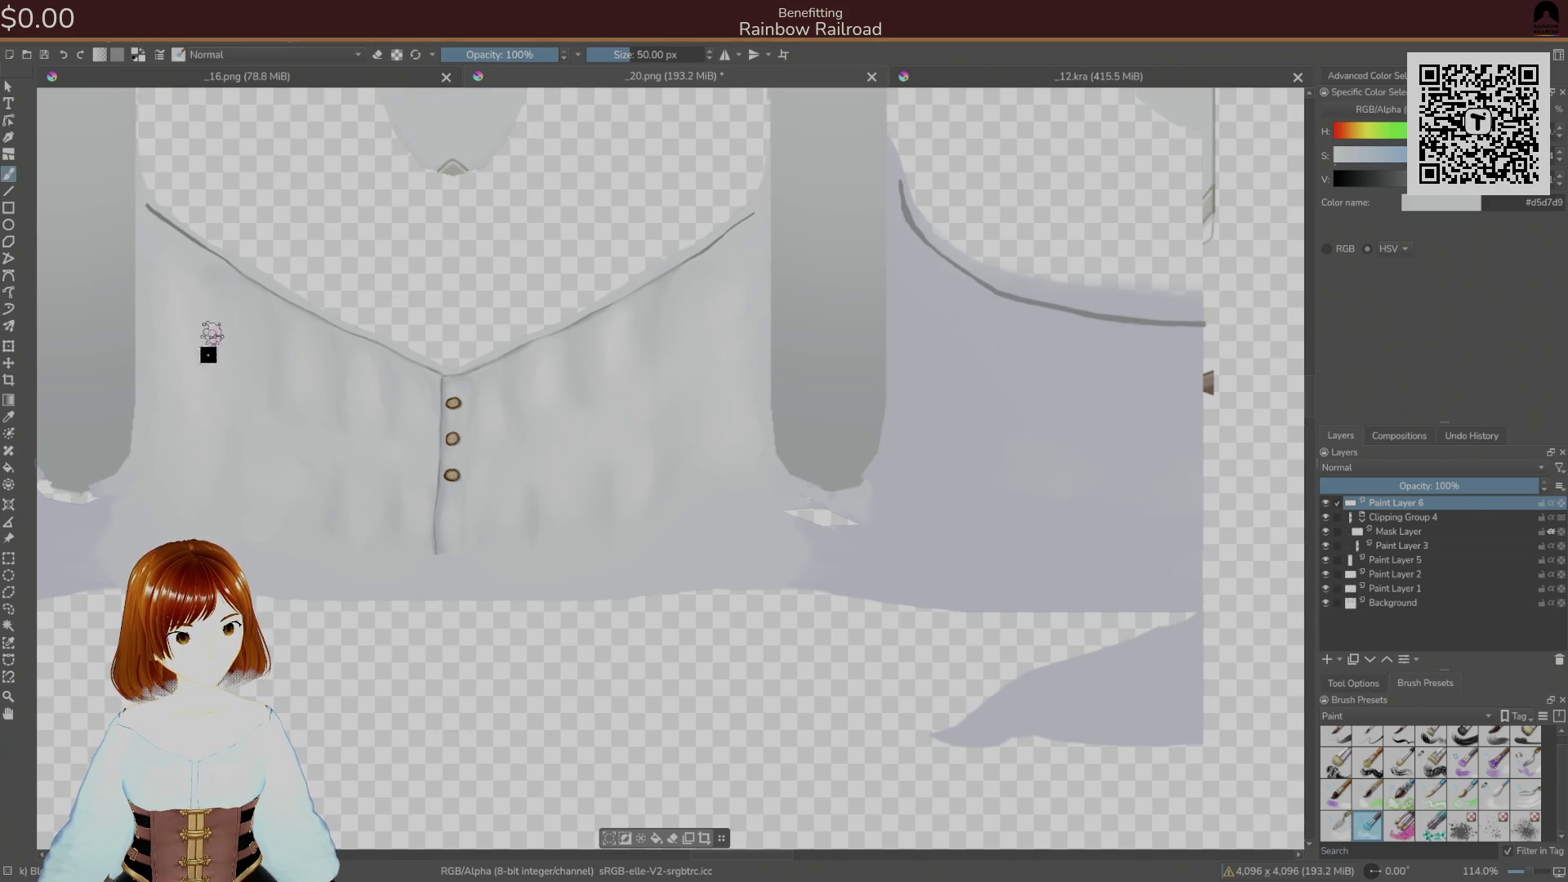
left_click(1502, 799)
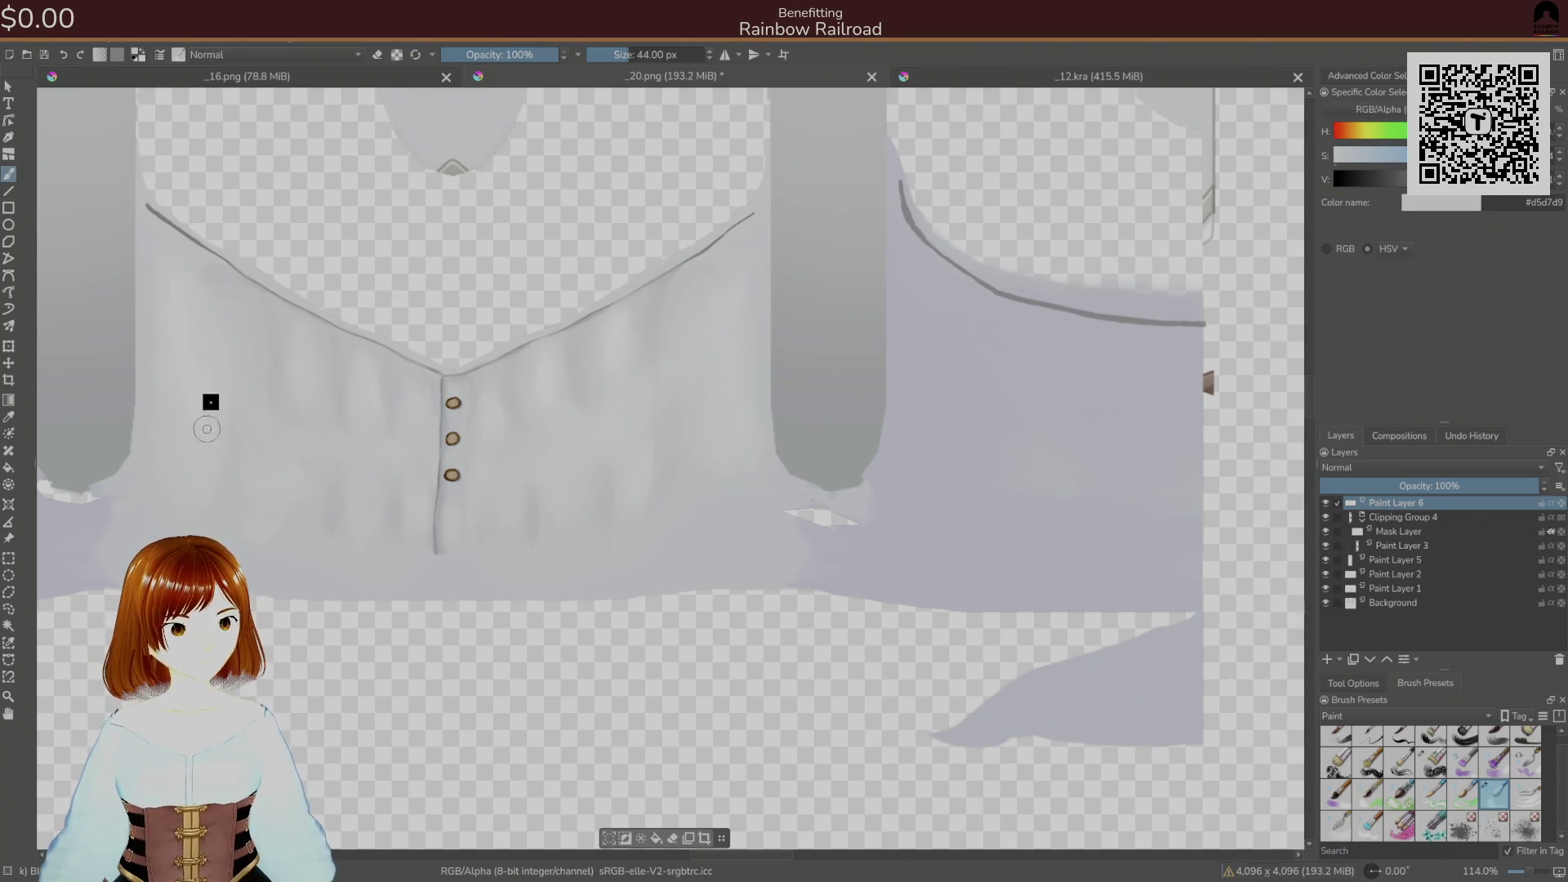
- Save the shirt texture to its PNG file and check it on the avatar in Unity
key("ctrl+s")
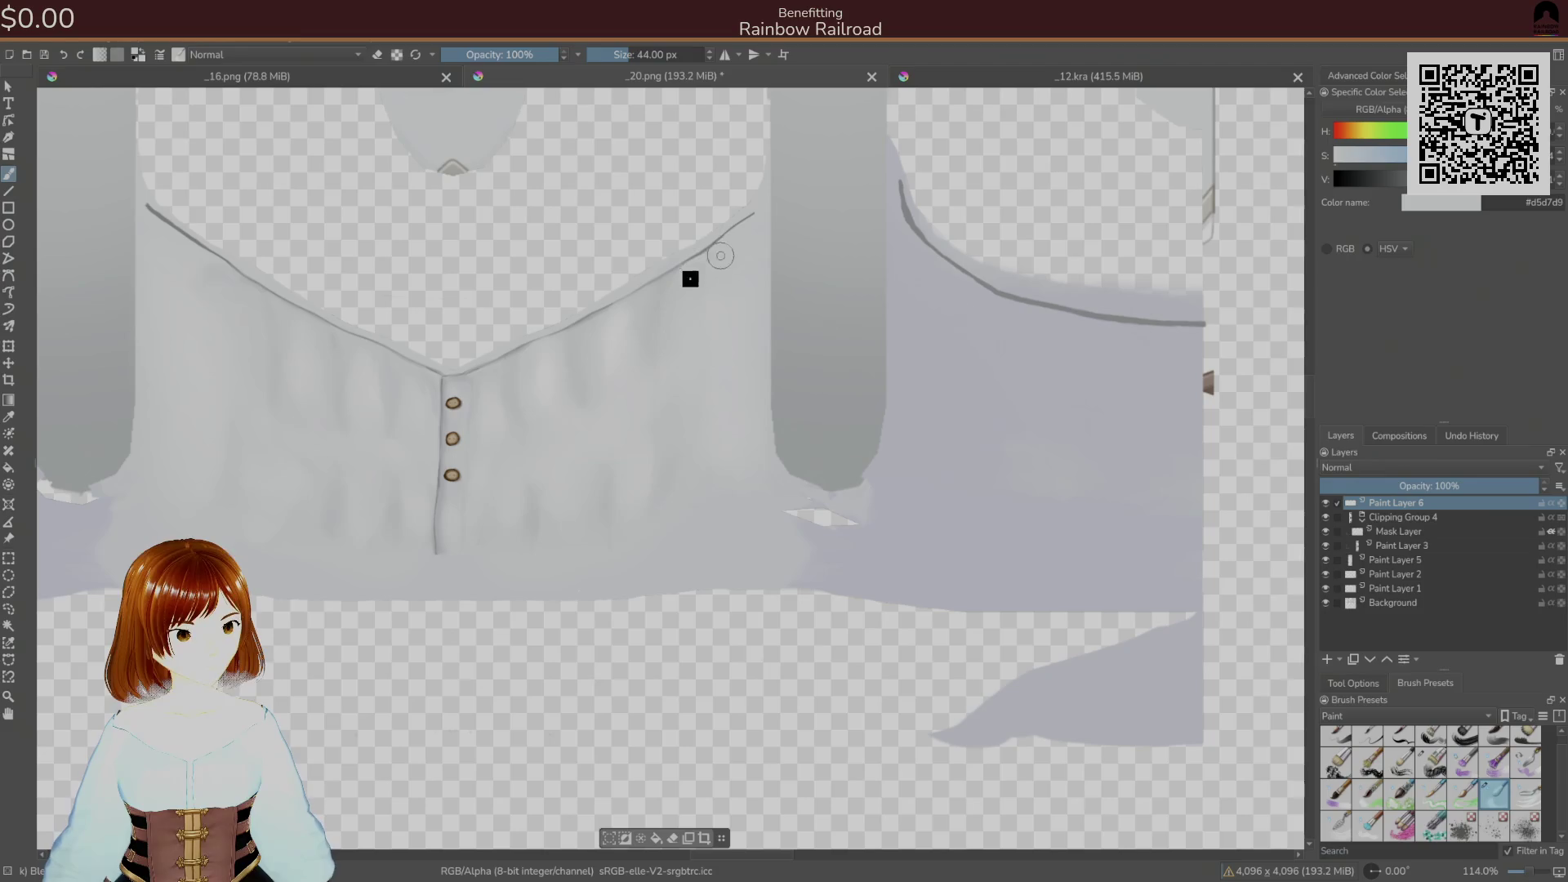
key("ctrl+s")
left_click(939, 595)
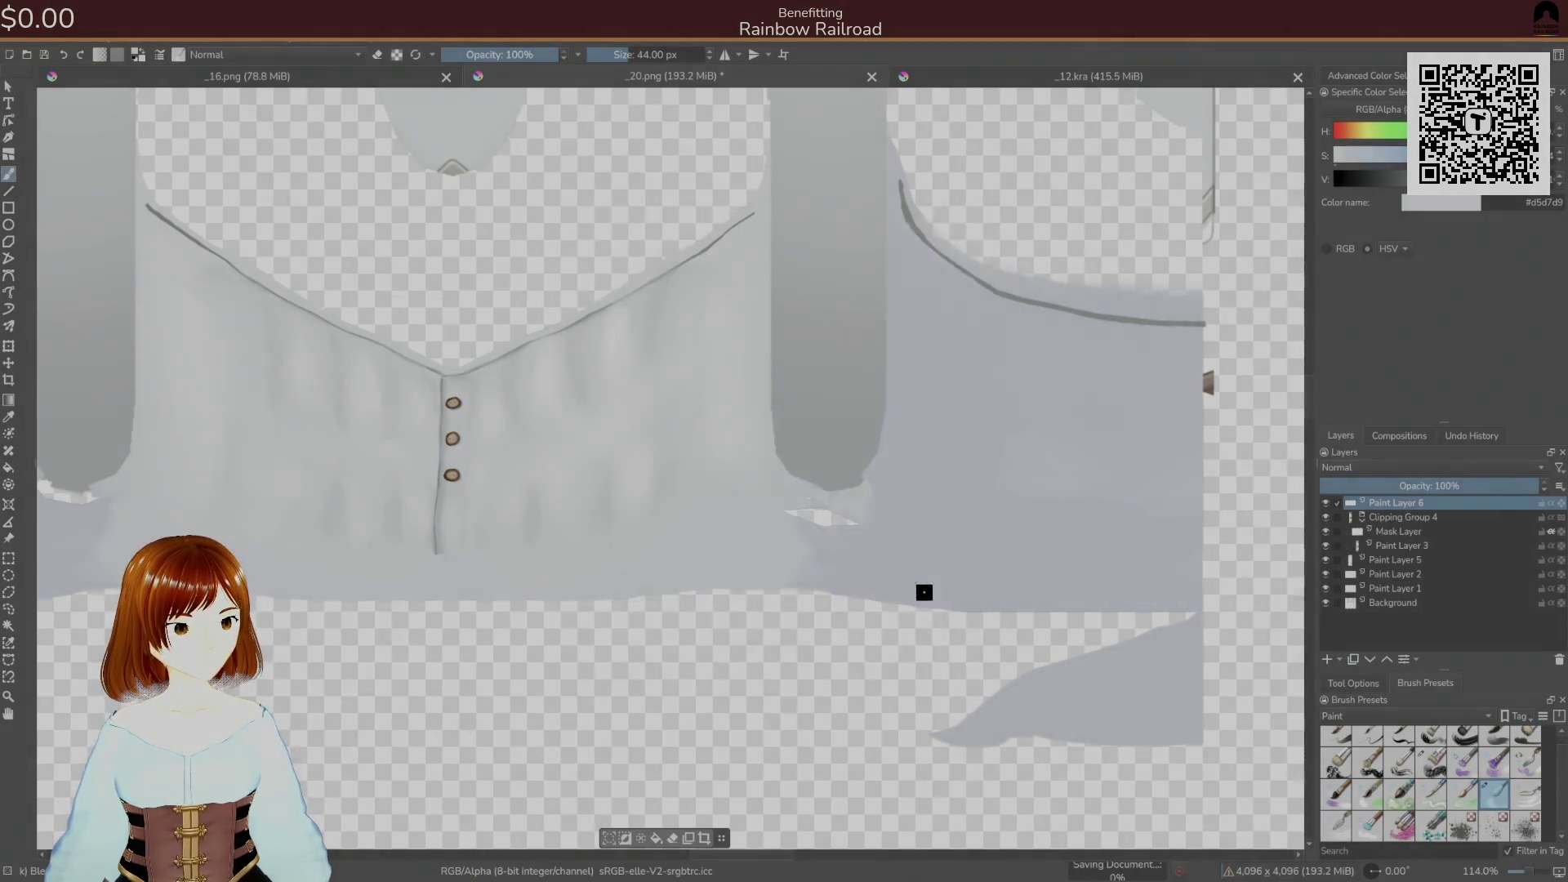
key("alt+Tab")
key("alt+Tab")
key("alt+Tab")
key("alt+Tab")
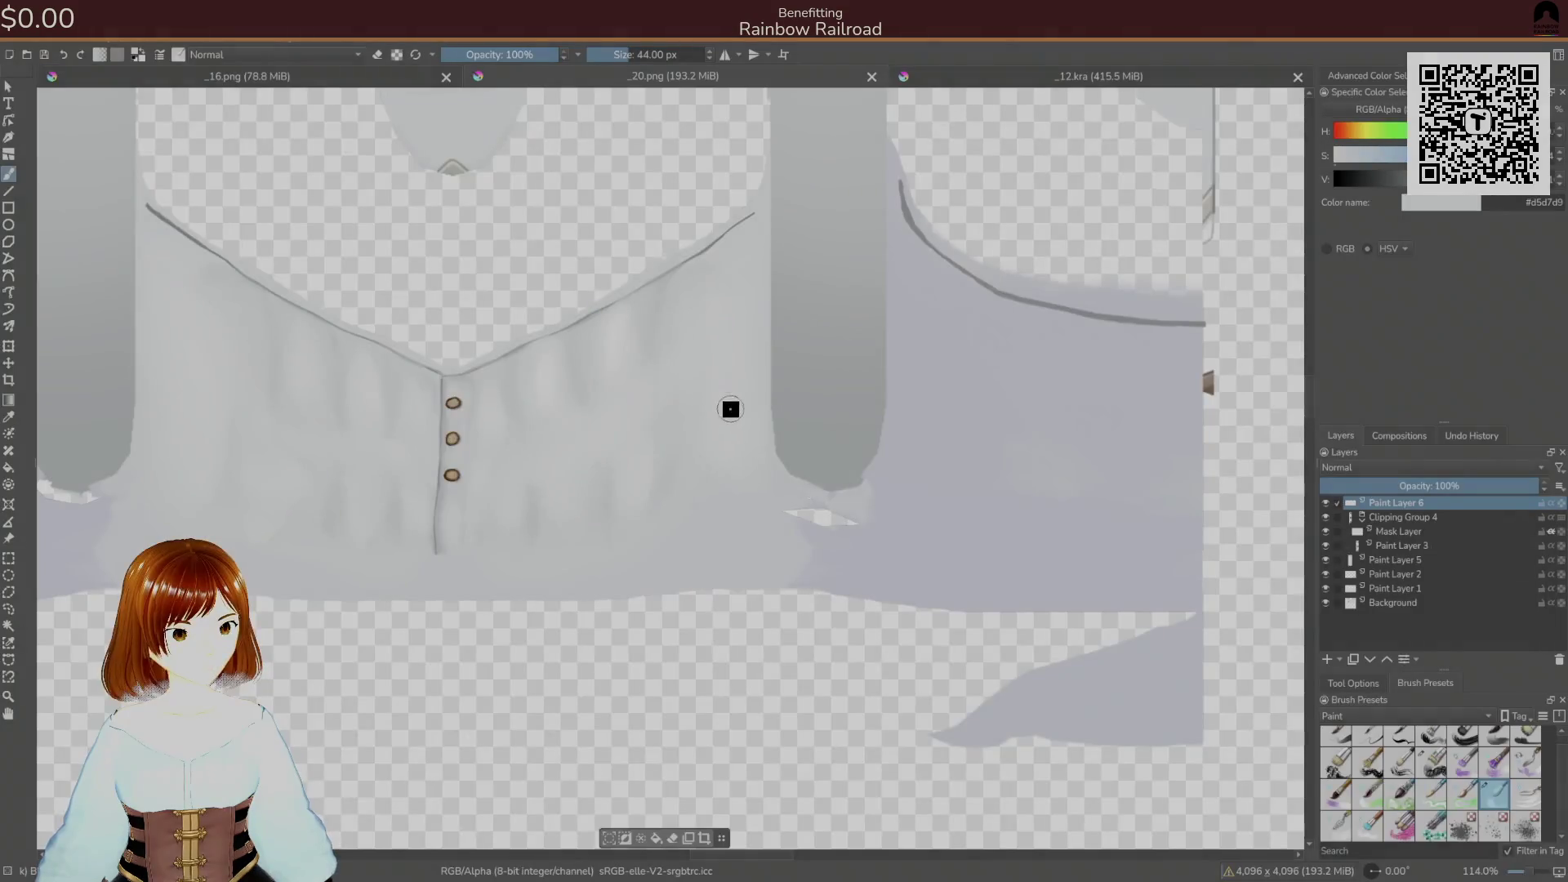
- Check the avatar in Unity and pick a 55 px painting brush
scroll(732, 409, "down", 3)
scroll(731, 524, "up", 1)
key("alt+Tab")
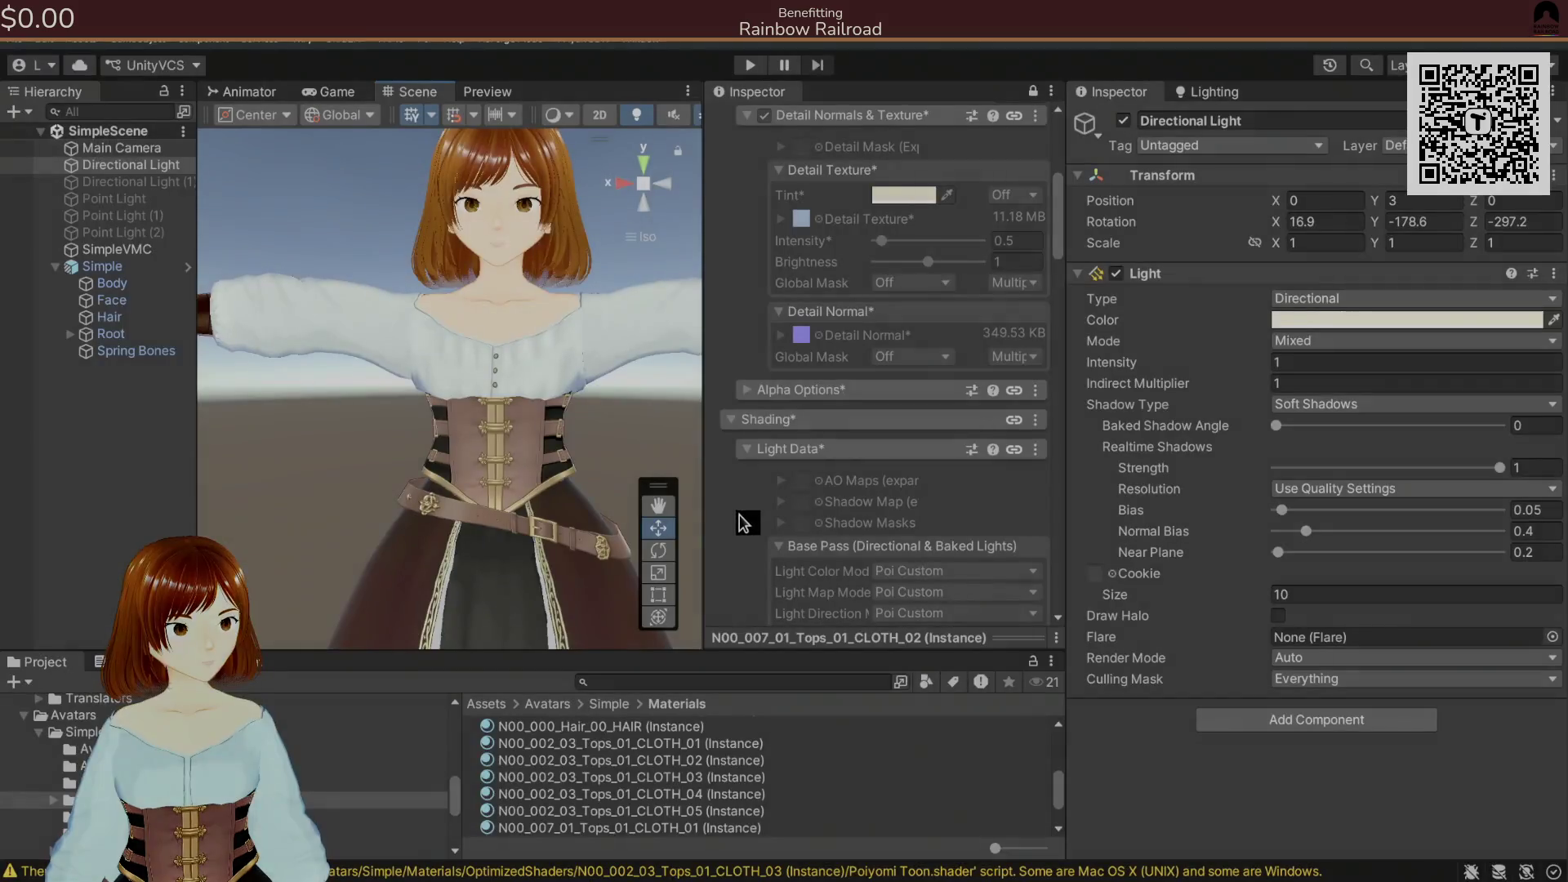
key("alt+Tab")
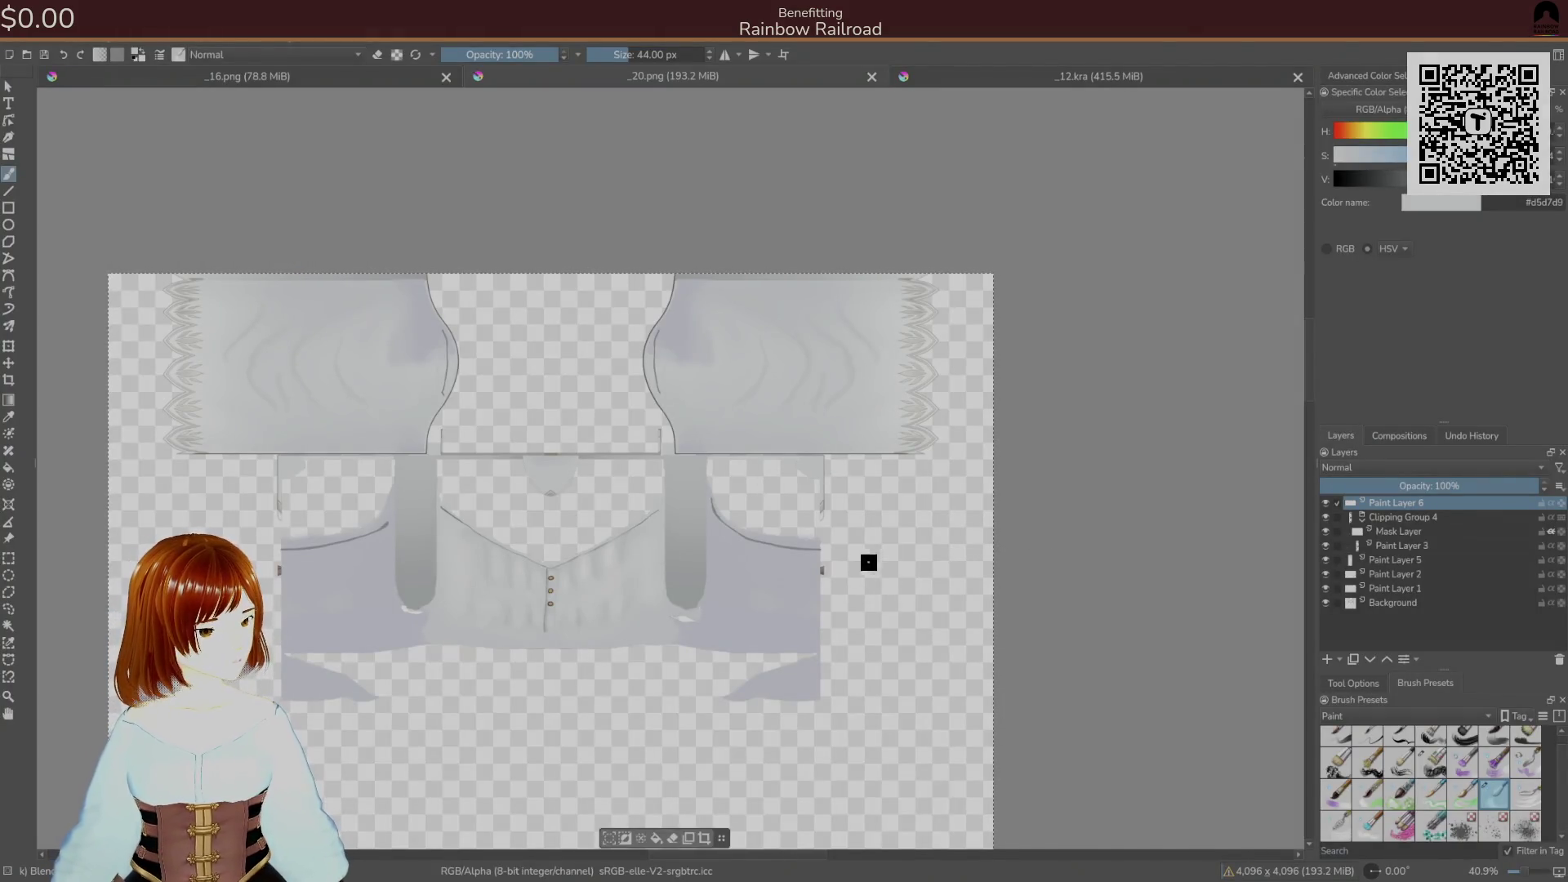
right_click(882, 540)
left_click(865, 372)
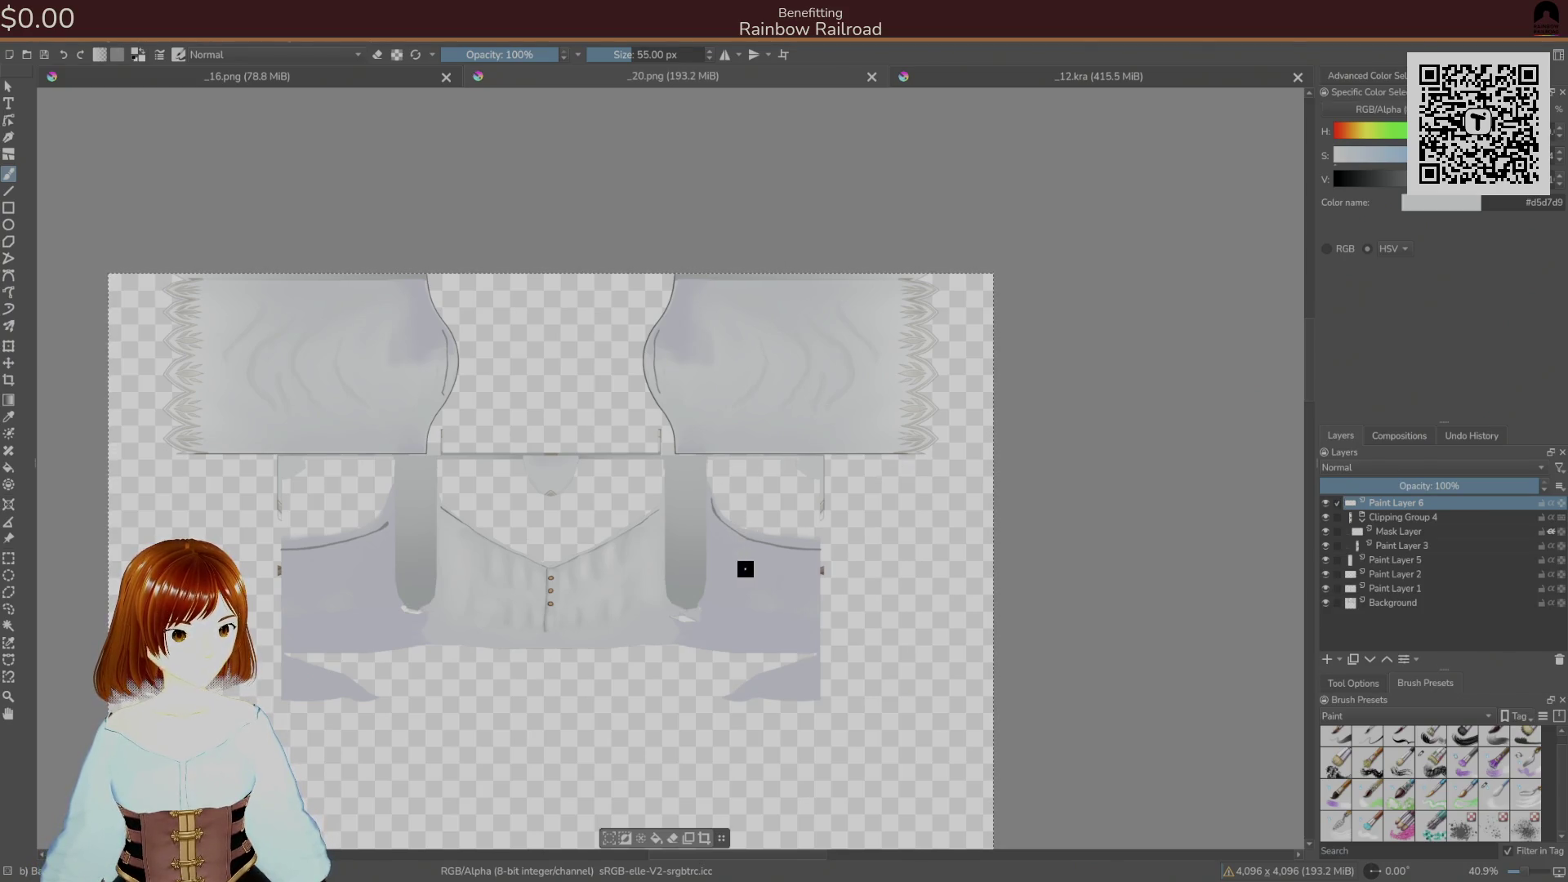
- Look through the brown trim, grey curtain and shirt textures, then check the shirt in Unity
scroll(783, 468, "up", 5)
scroll(777, 490, "down", 6)
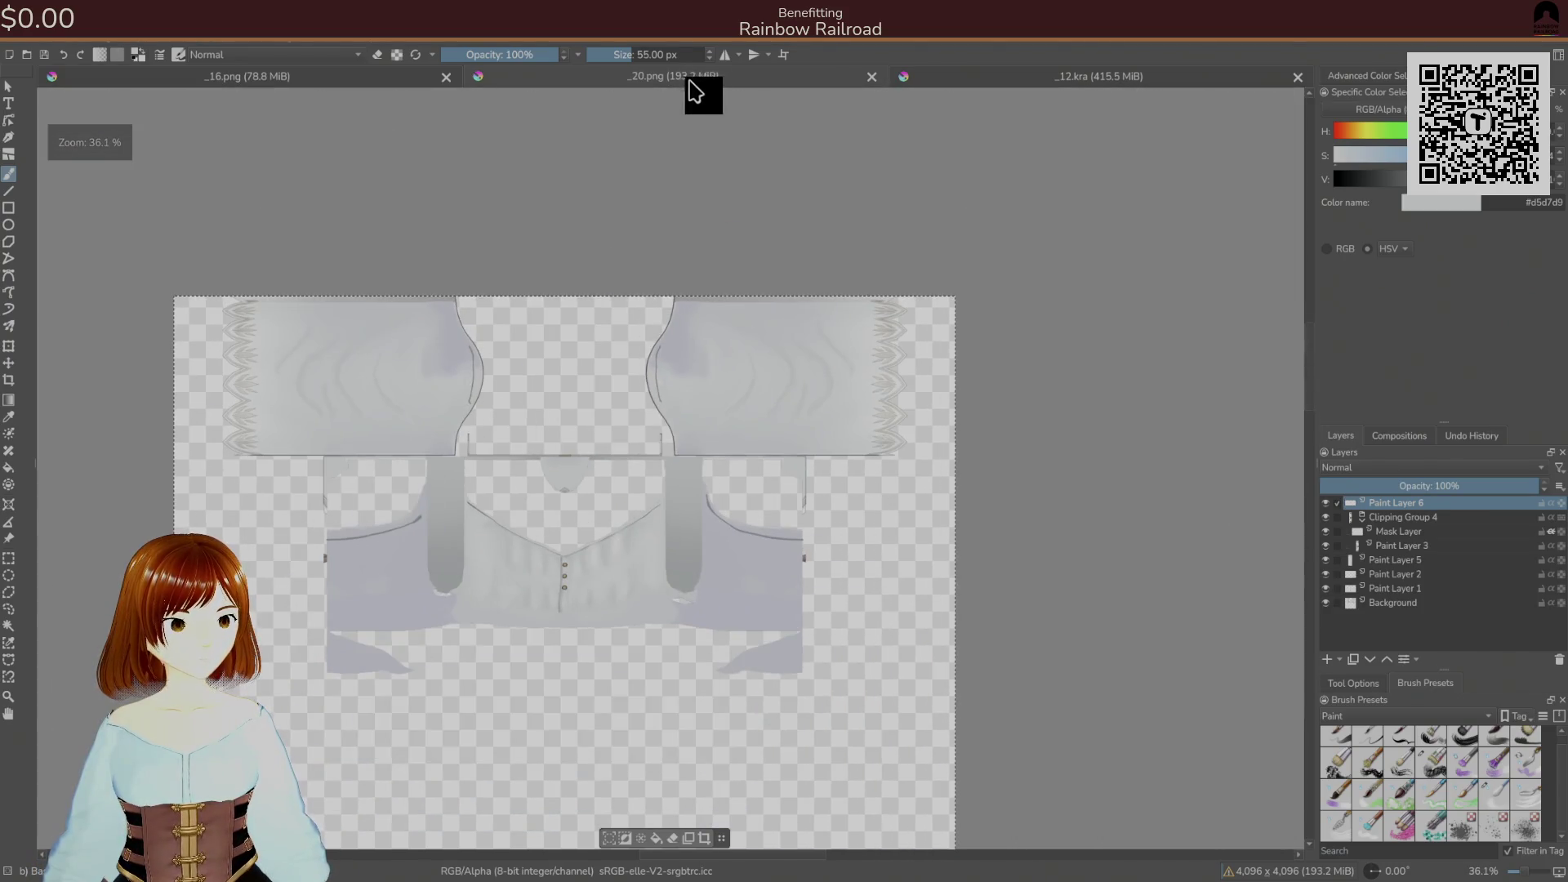
left_click(960, 80)
left_click(347, 76)
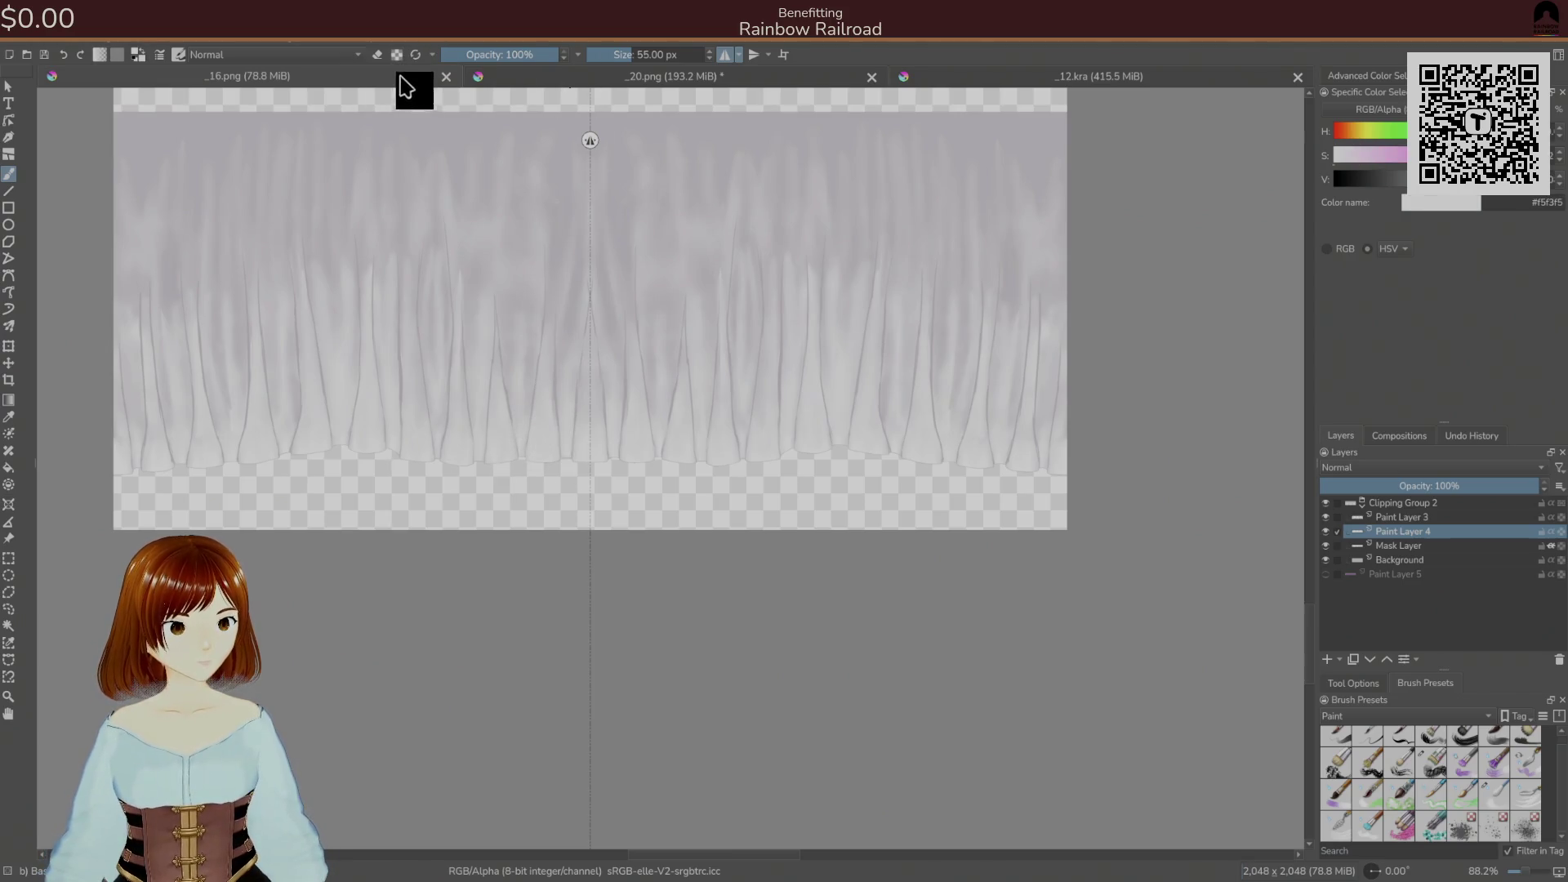
left_click(521, 79)
key("alt+Tab")
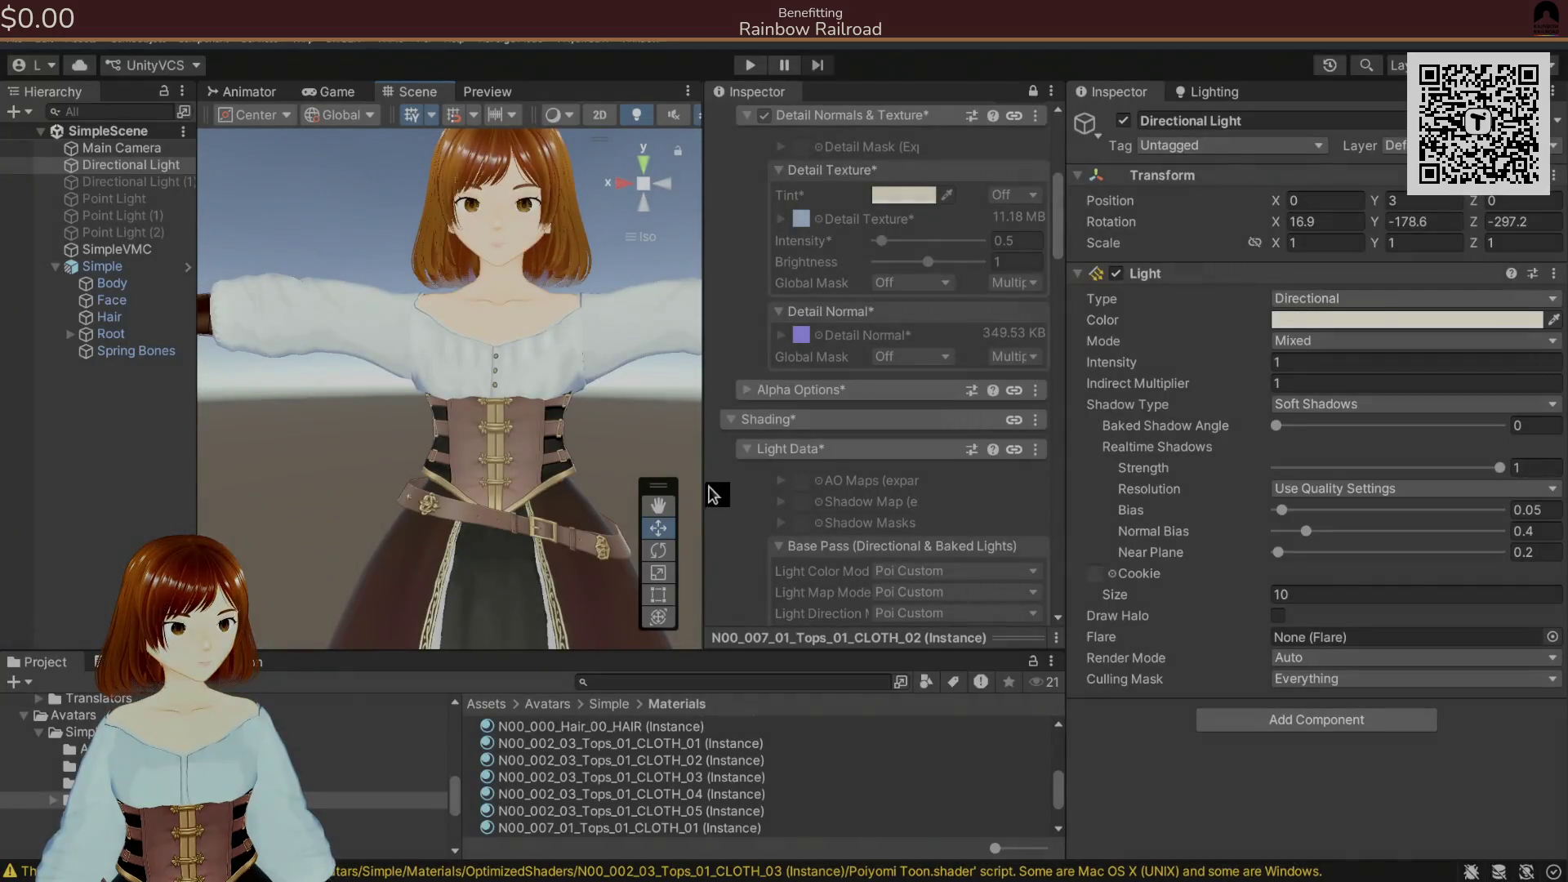
key("alt+Tab")
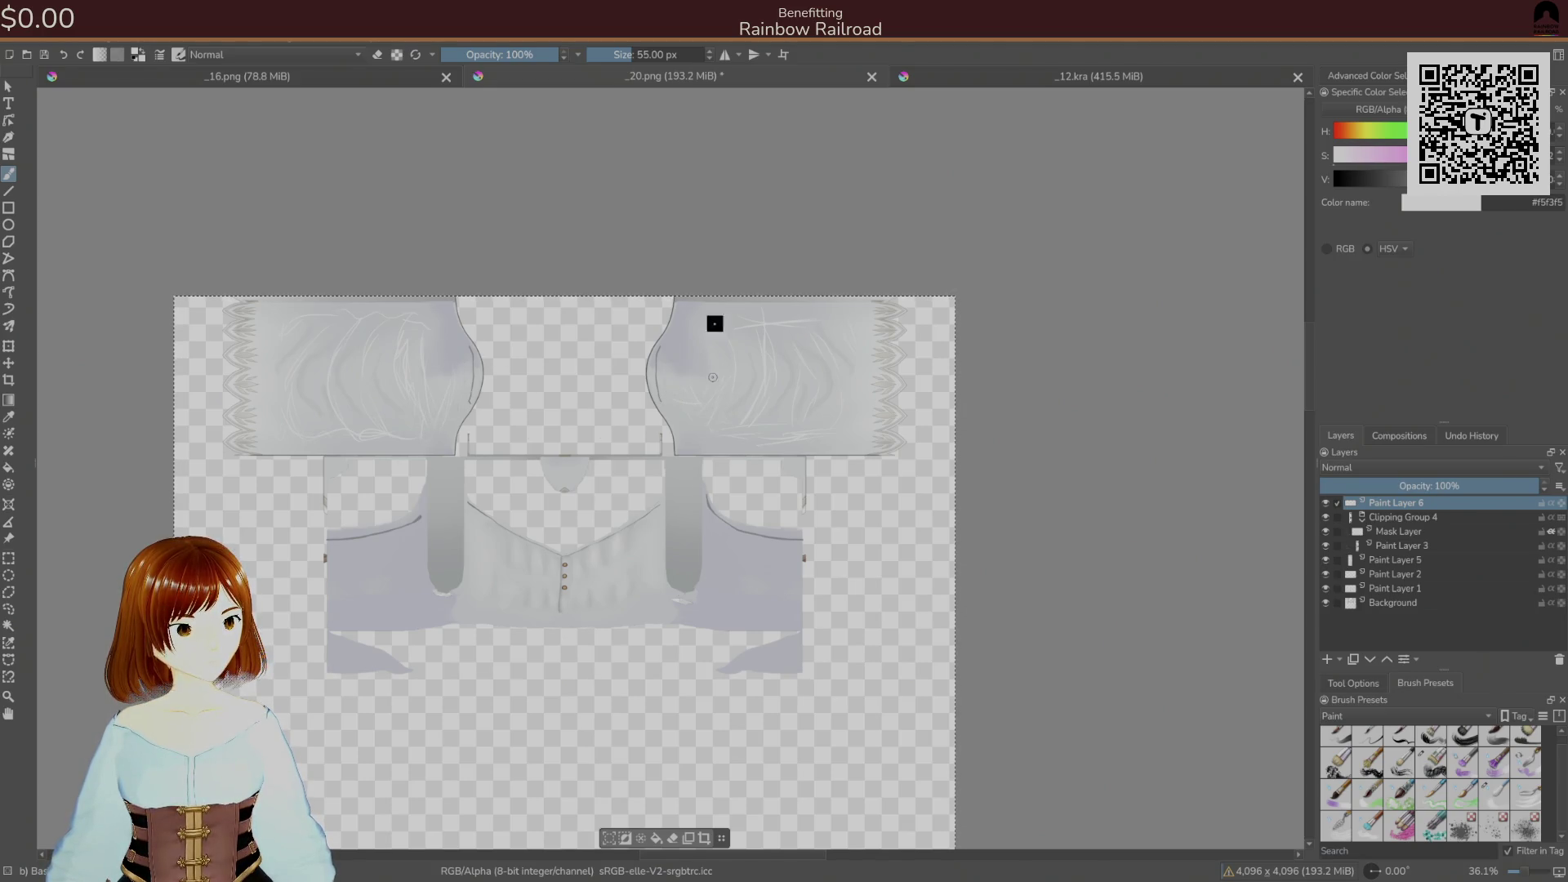
- Export the shirt texture to PNG and view the avatar in Unity
key("ctrl+s")
left_click(917, 578)
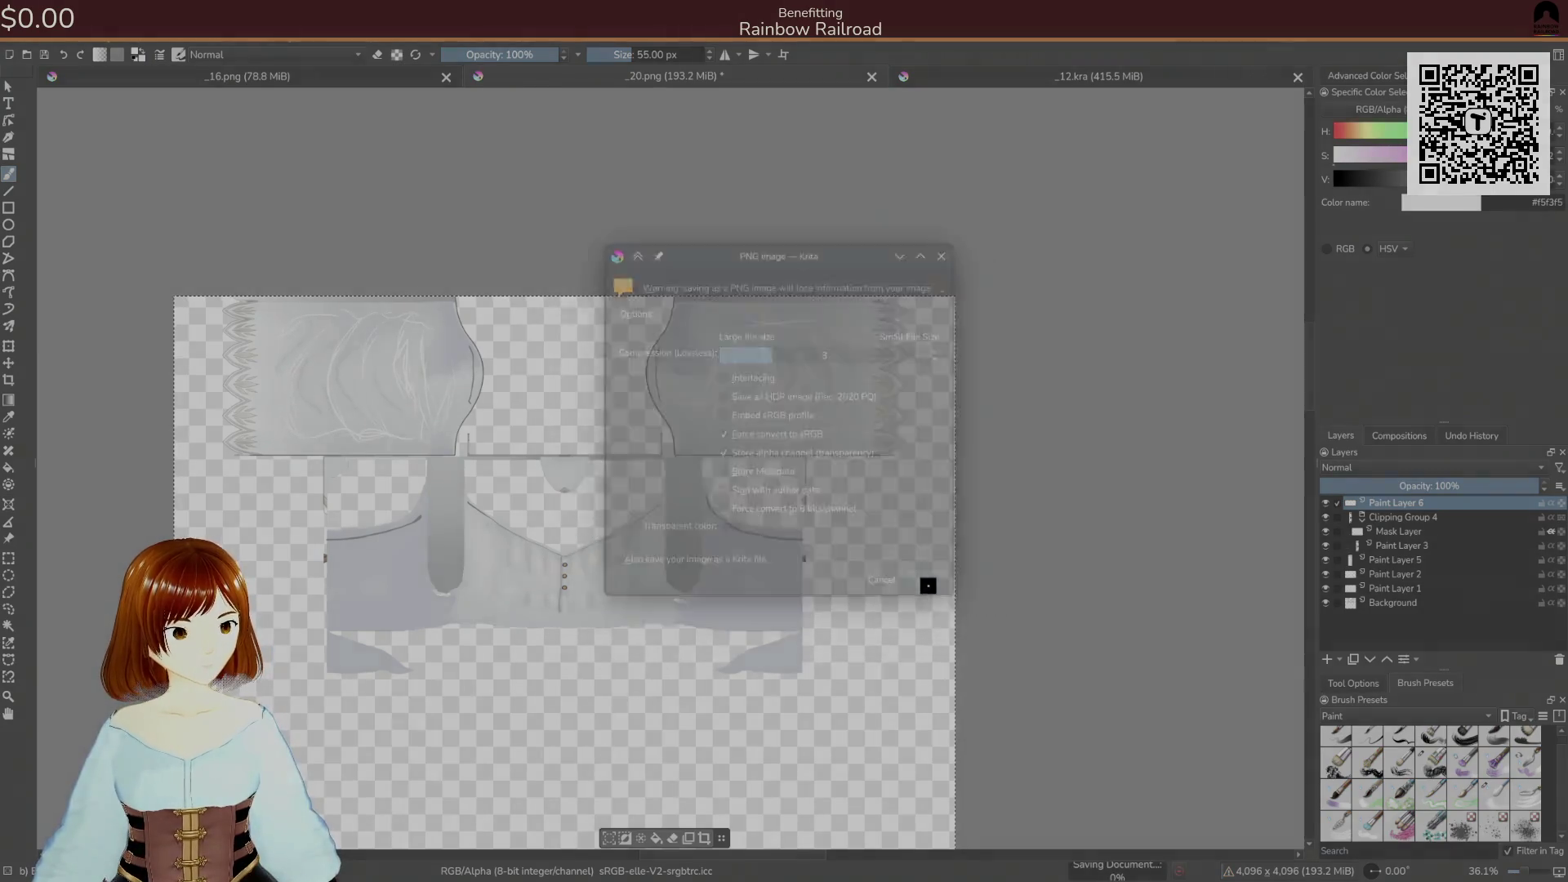
key("alt+Tab")
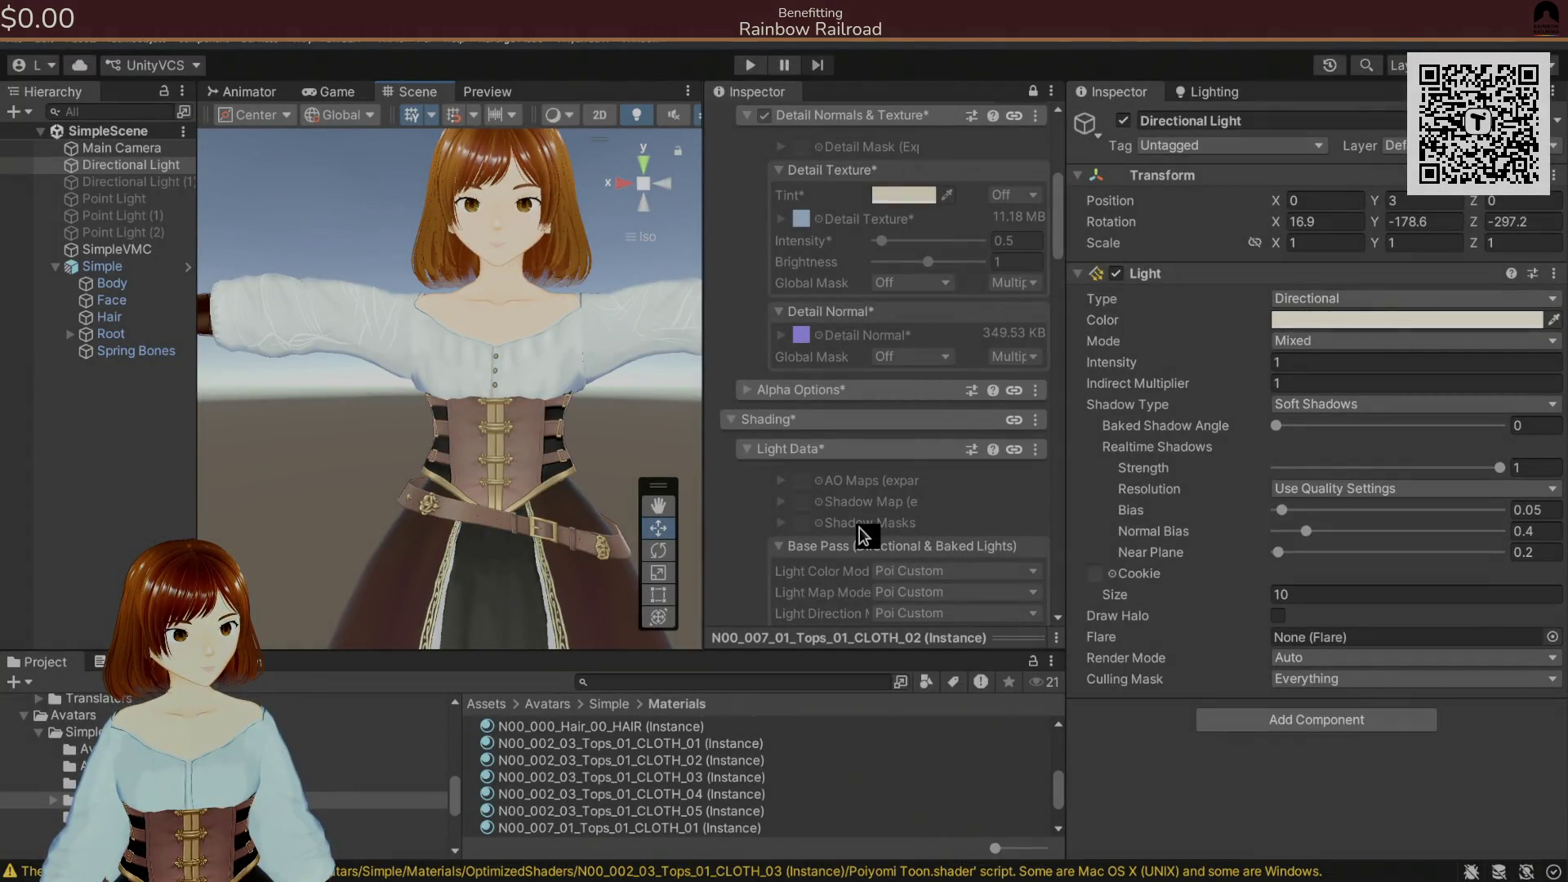
key("alt+Tab")
- Add a faint highlight stroke on a side panel, re-export the PNG and compare in Unity
left_click_drag(437, 330, 442, 348)
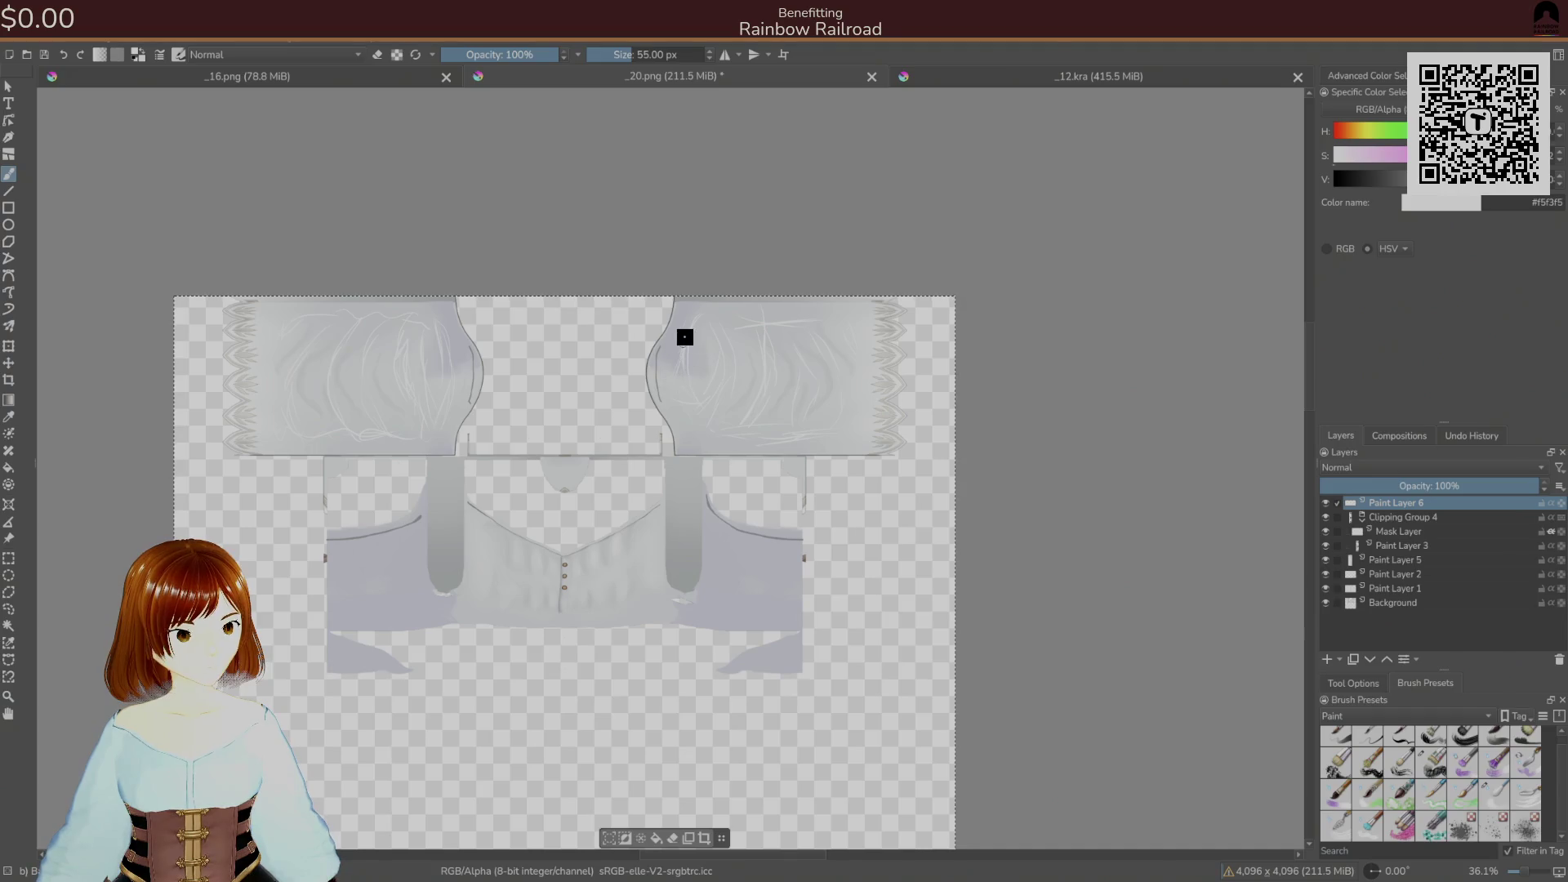
key("ctrl+s")
left_click(899, 602)
key("alt+Tab")
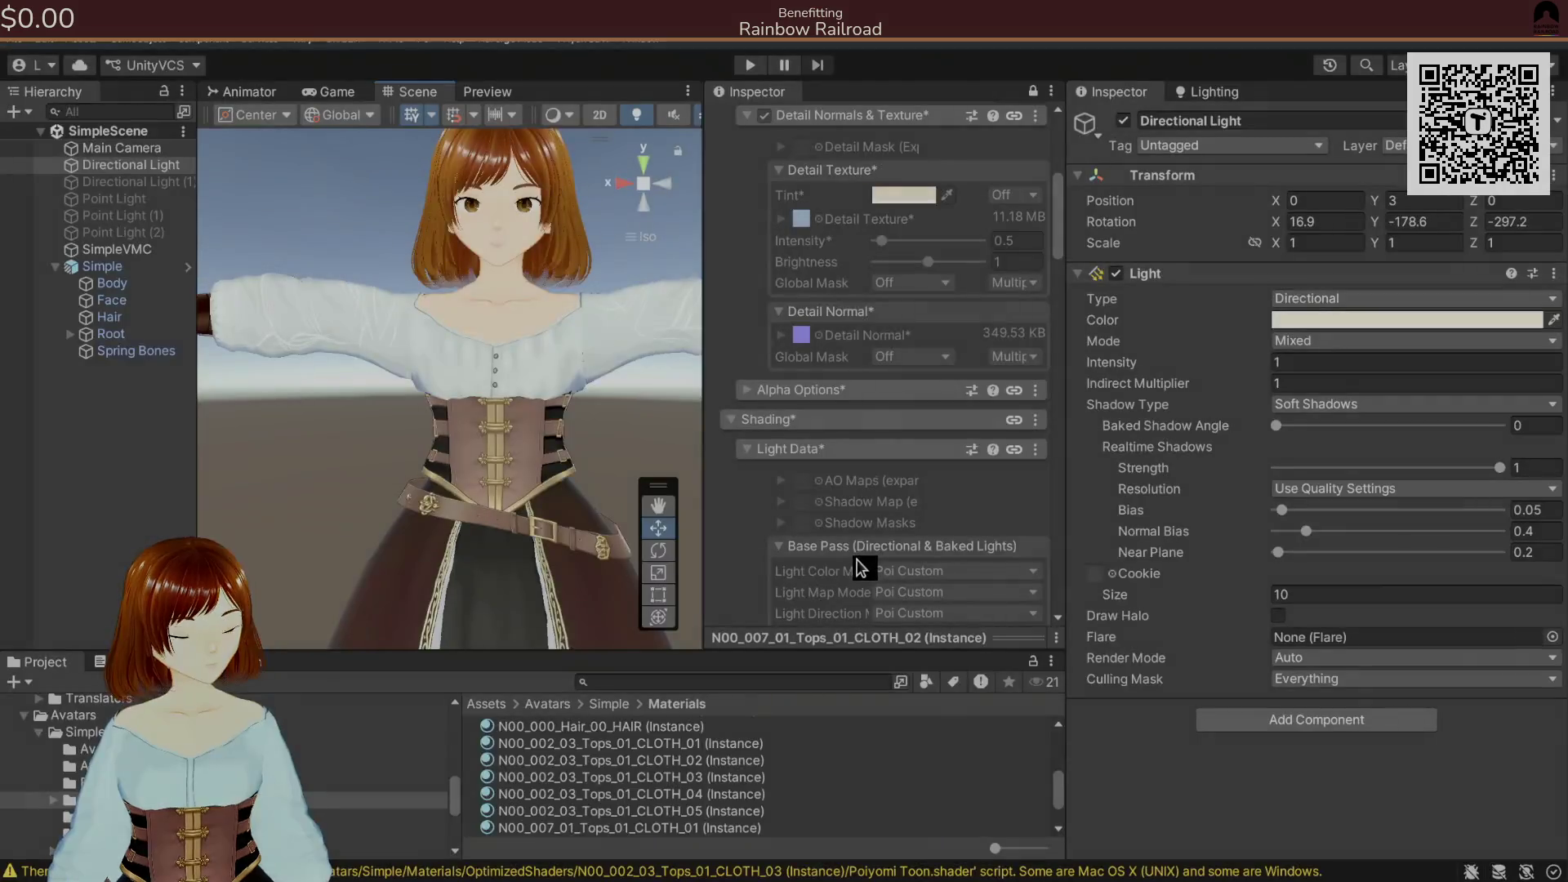
key("alt+Tab")
key("alt+Tab")
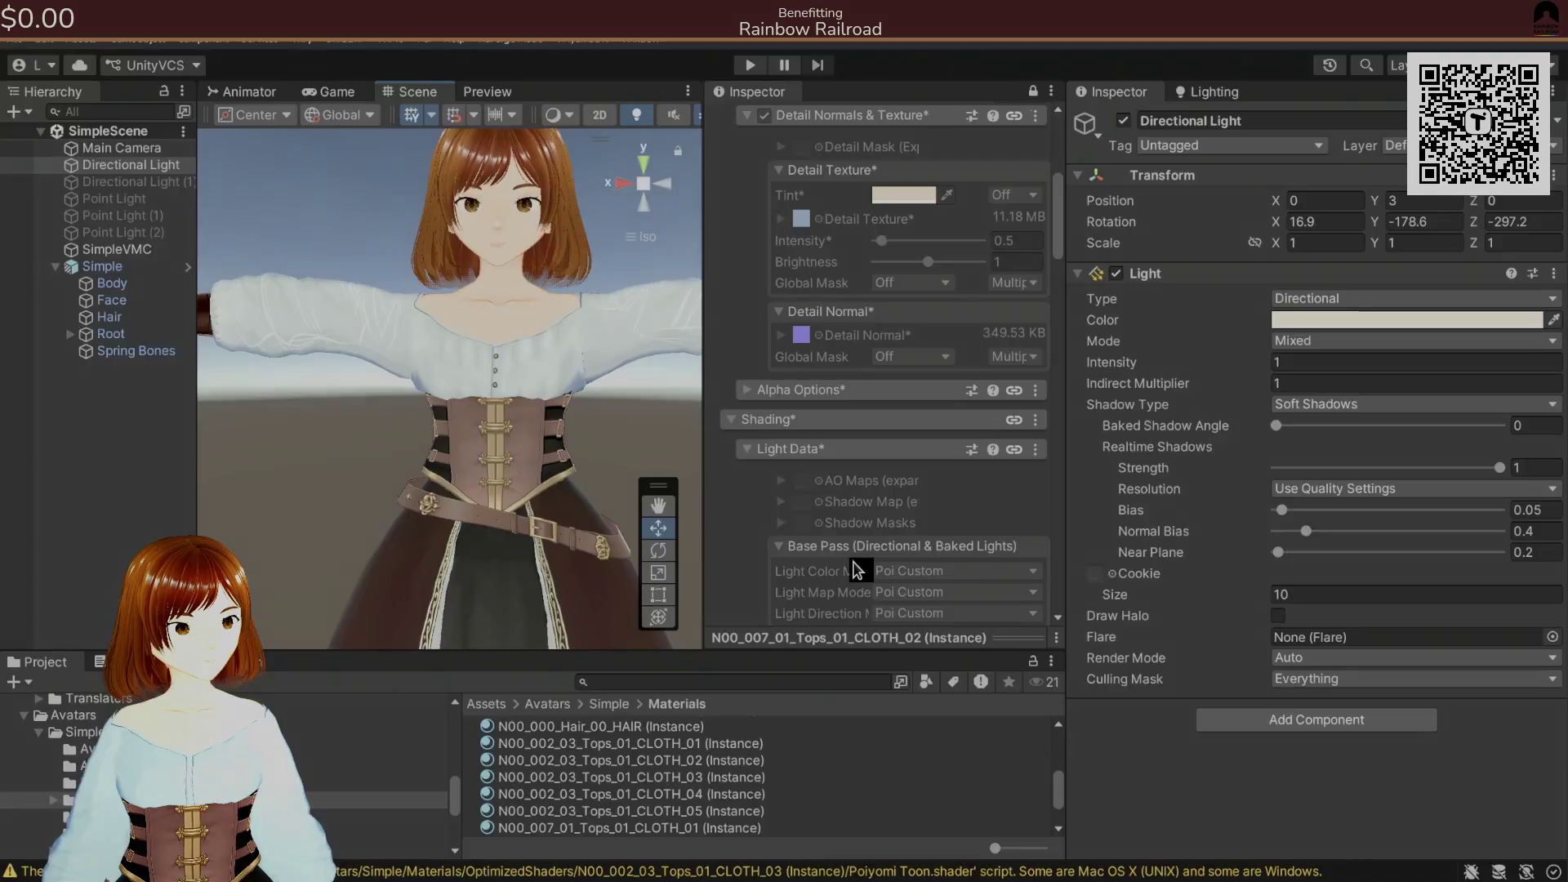
key("alt+Tab")
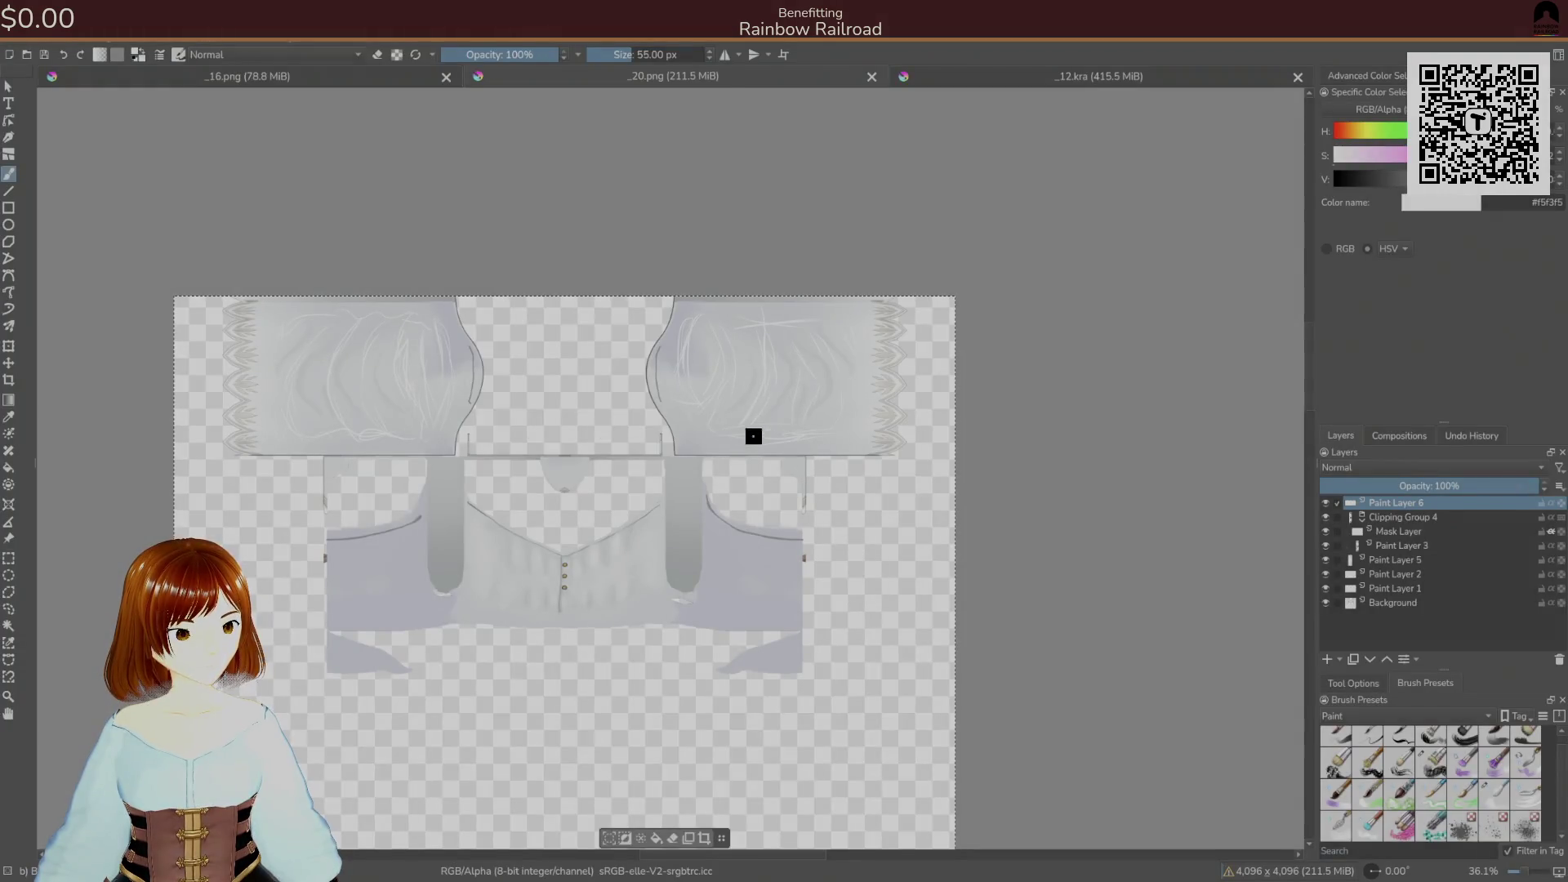
- Dab another side-panel highlight, export the PNG and check the avatar
left_click(694, 407)
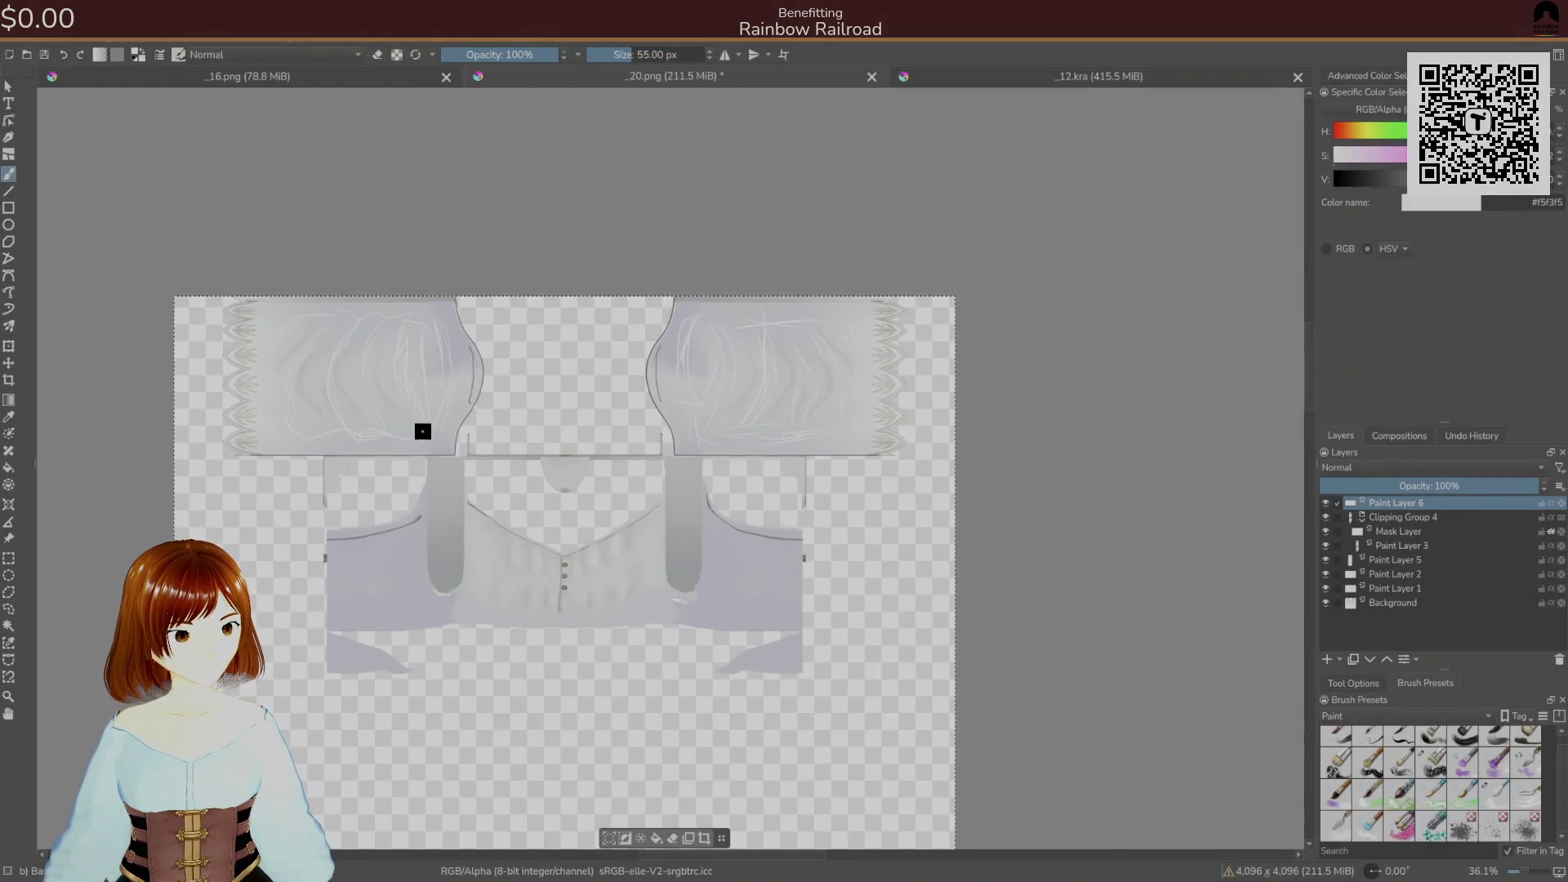
key("ctrl+s")
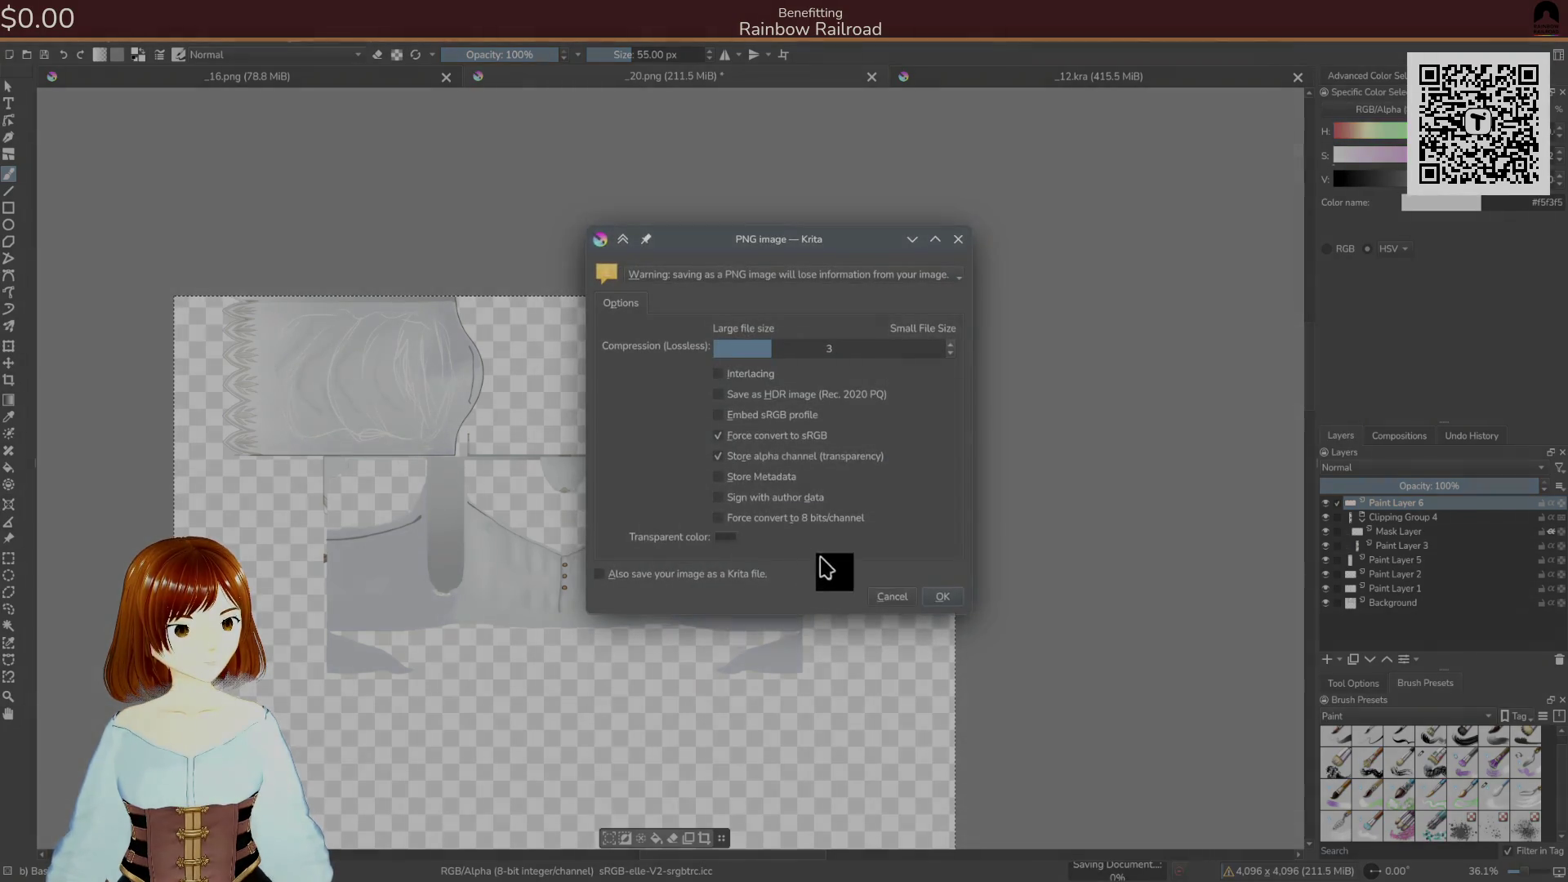
left_click(884, 594)
key("alt+Tab")
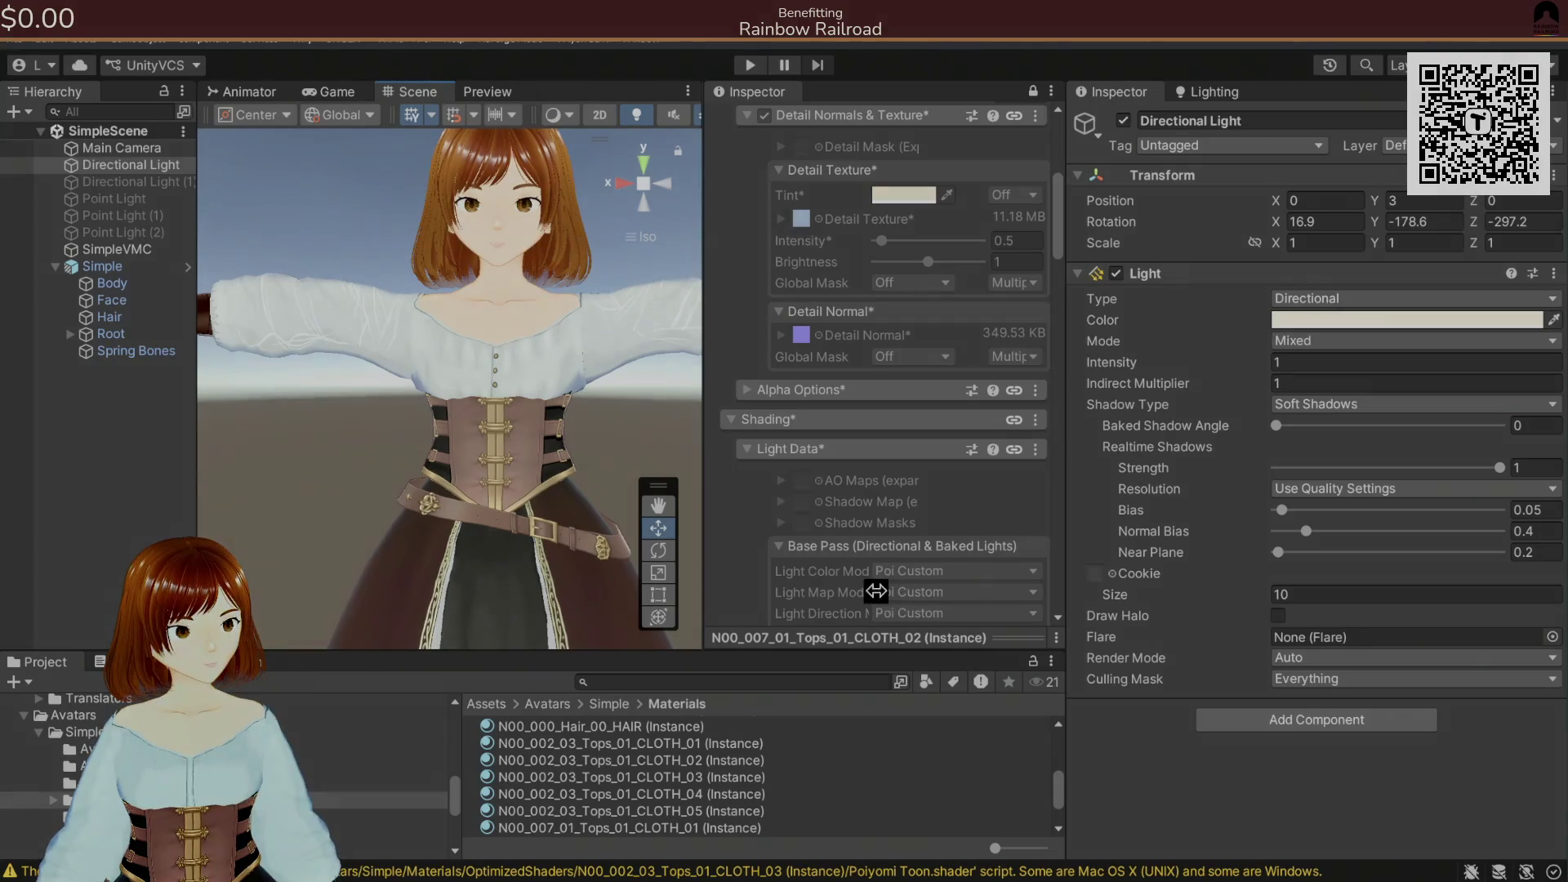
key("alt+Tab")
- Paint pale vertical streaks on the right and left bodice side panels and export the PNG
left_click(684, 418)
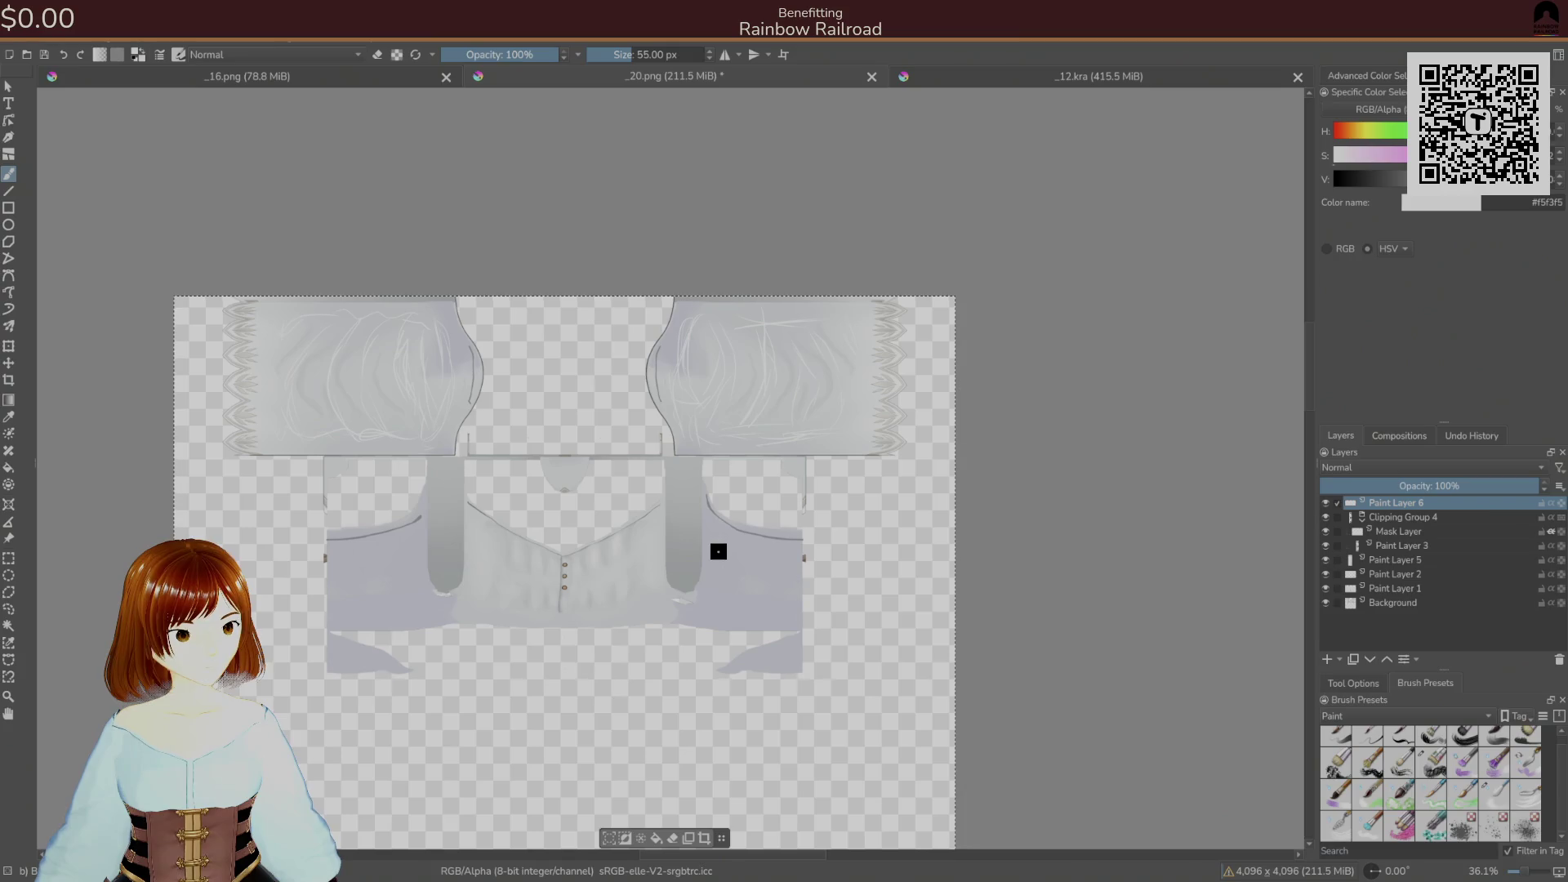
mouse_move(718, 554)
left_mouse_down()
mouse_move(714, 520)
mouse_move(728, 588)
mouse_move(759, 546)
mouse_move(752, 602)
left_mouse_up()
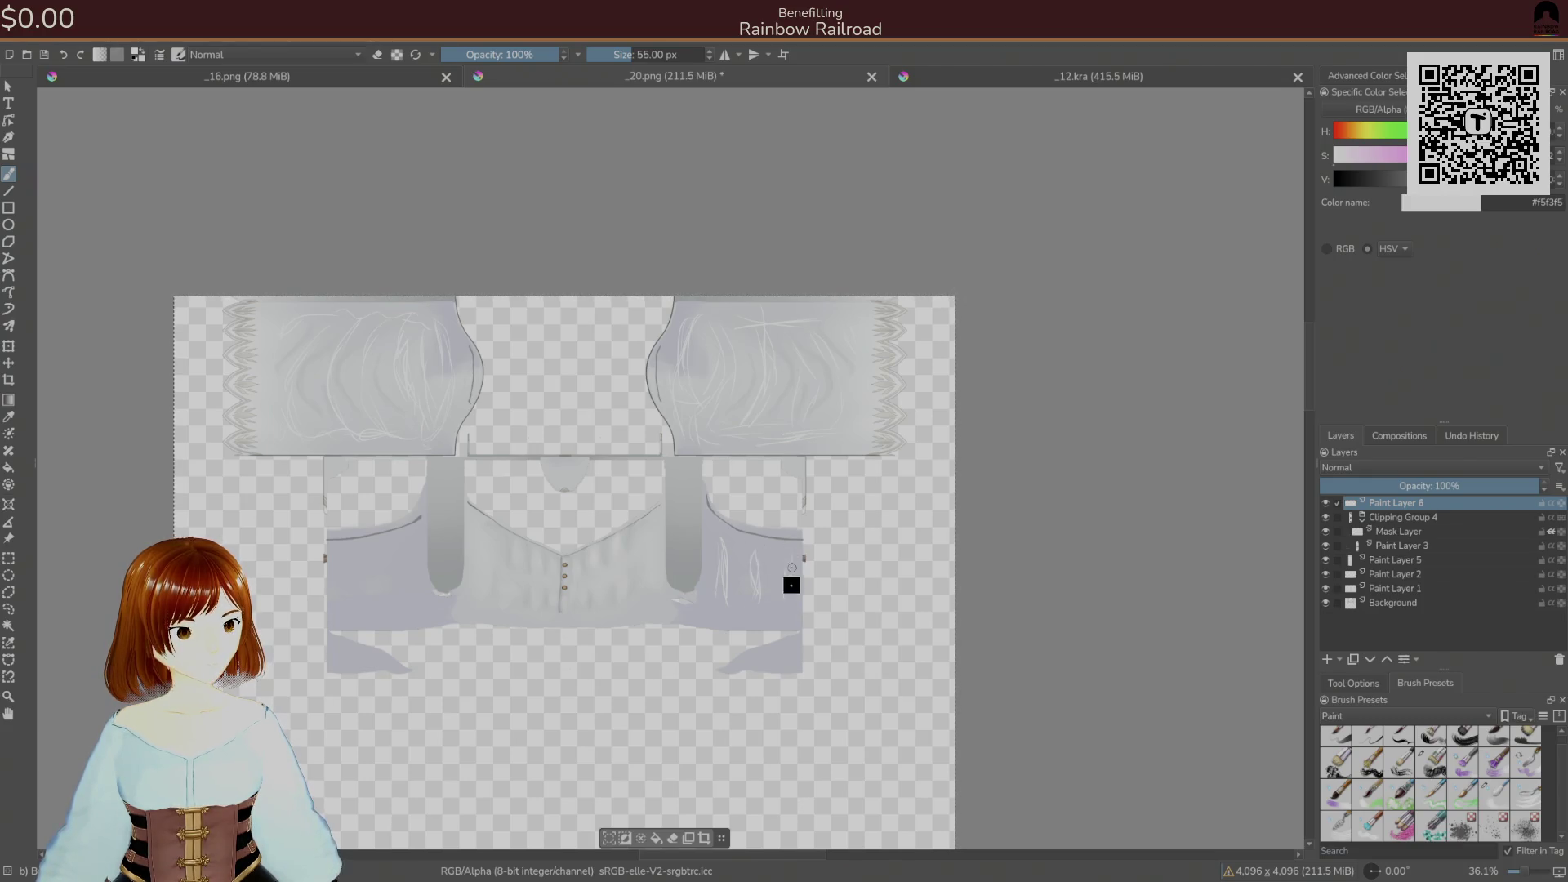
mouse_move(402, 560)
left_mouse_down()
mouse_move(413, 595)
mouse_move(392, 596)
mouse_move(381, 549)
mouse_move(352, 605)
left_mouse_up()
key("ctrl+s")
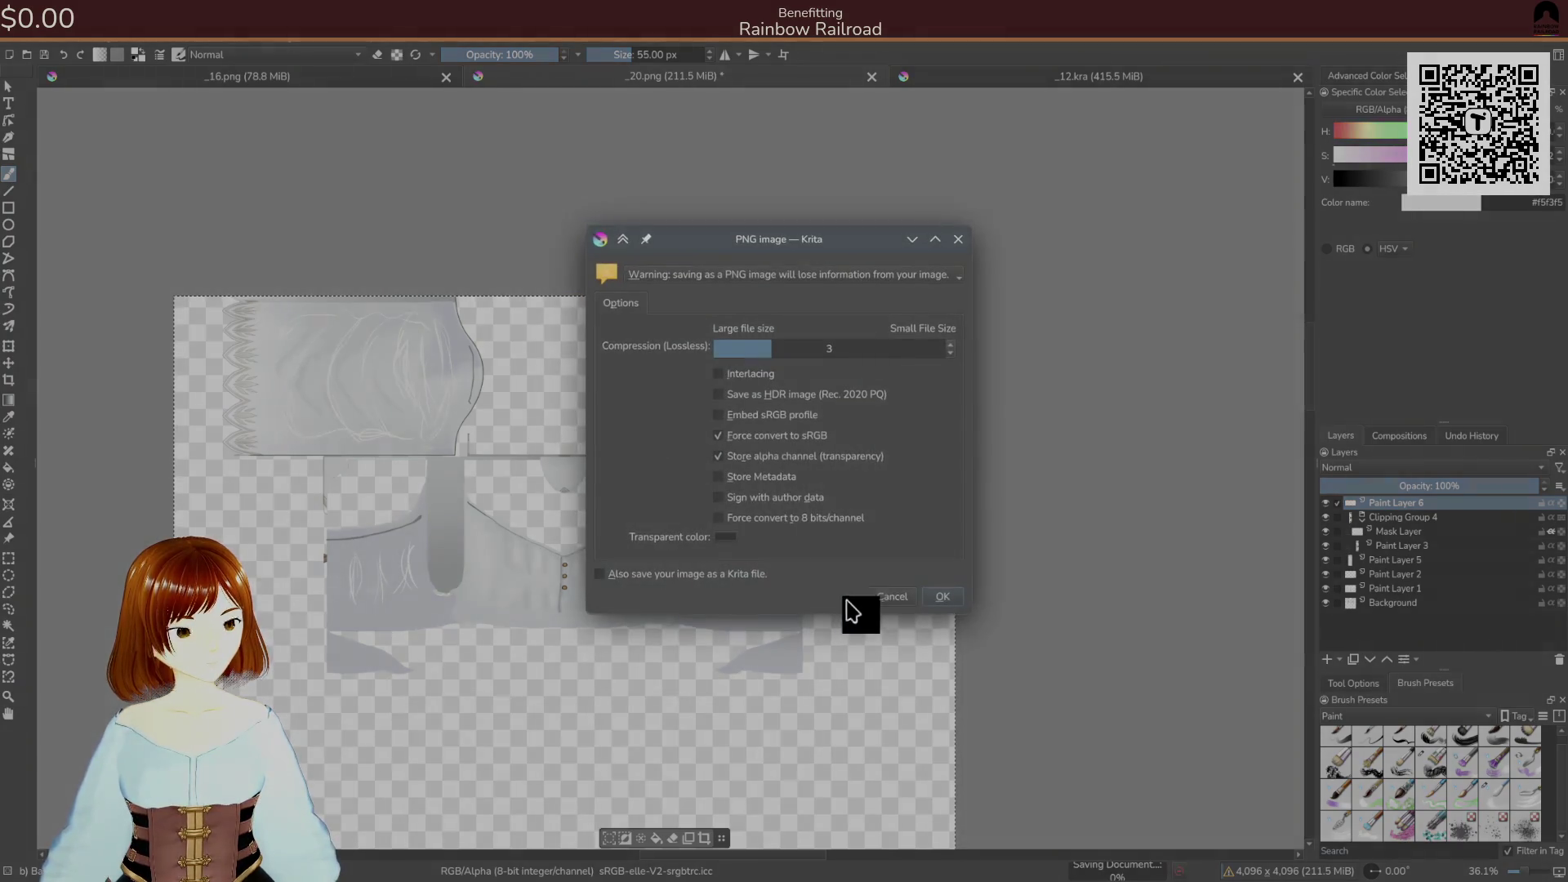
left_click(934, 606)
- Glance at the avatar in Unity, then dab paint on the upper-left sleeve and re-export
key("alt+Tab")
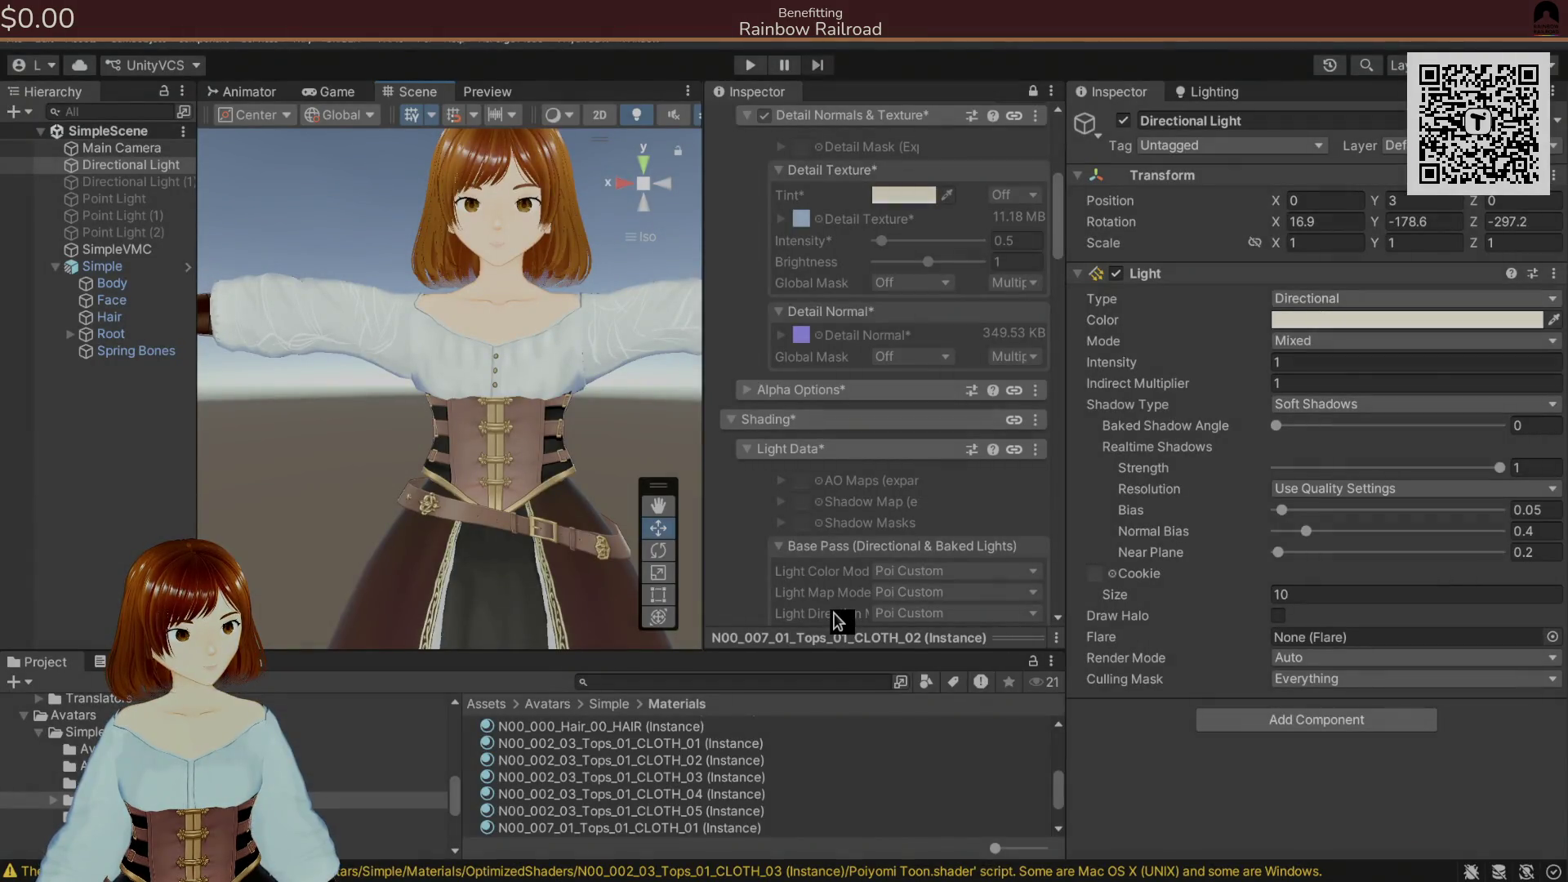
key("alt+Tab")
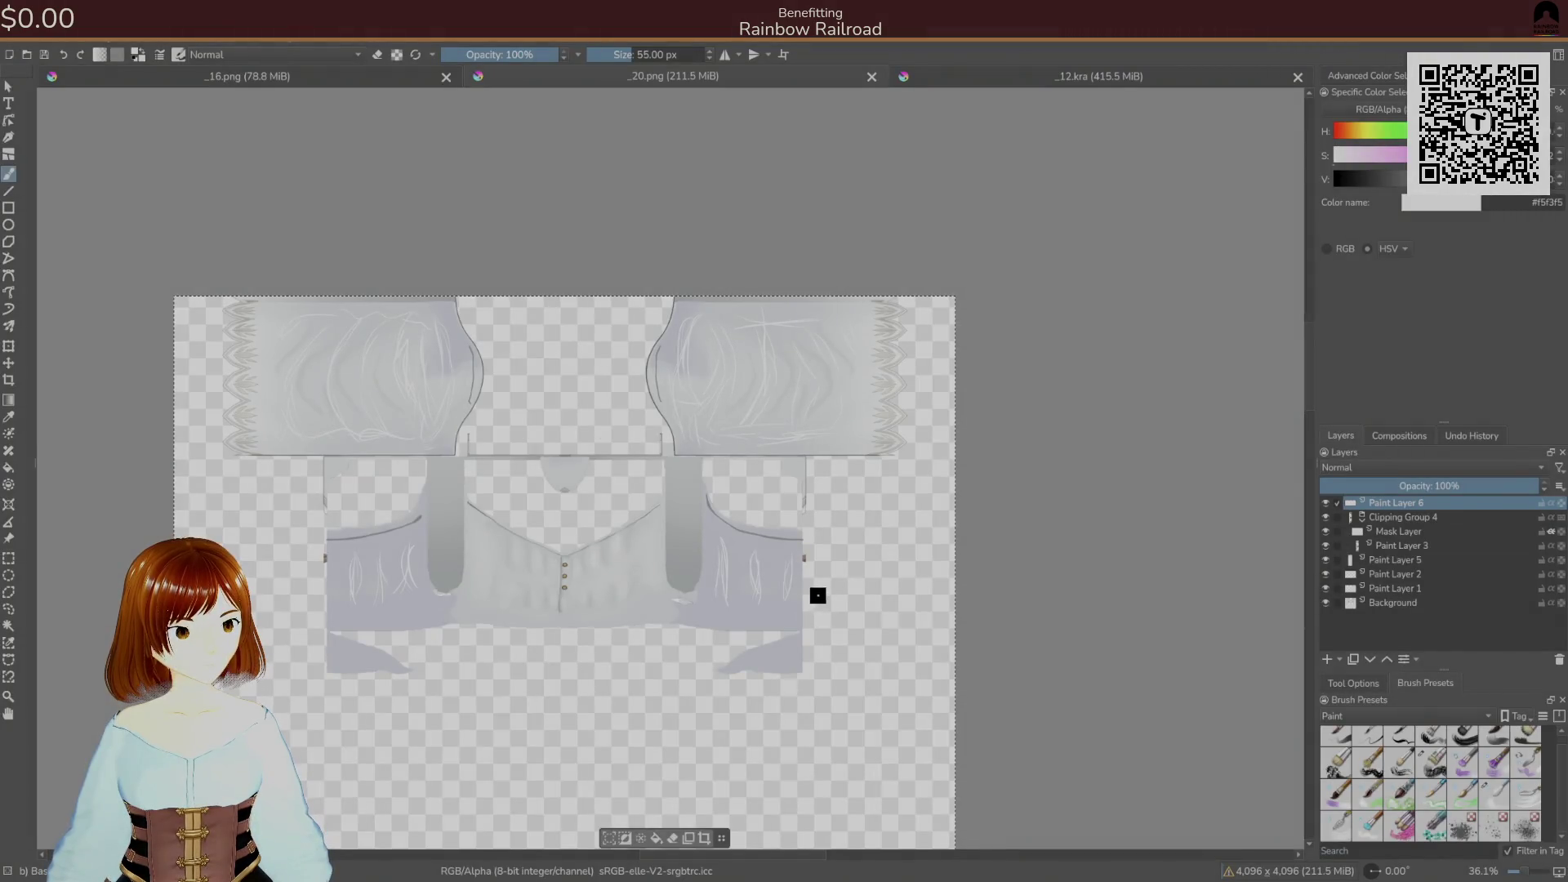
left_click(455, 340)
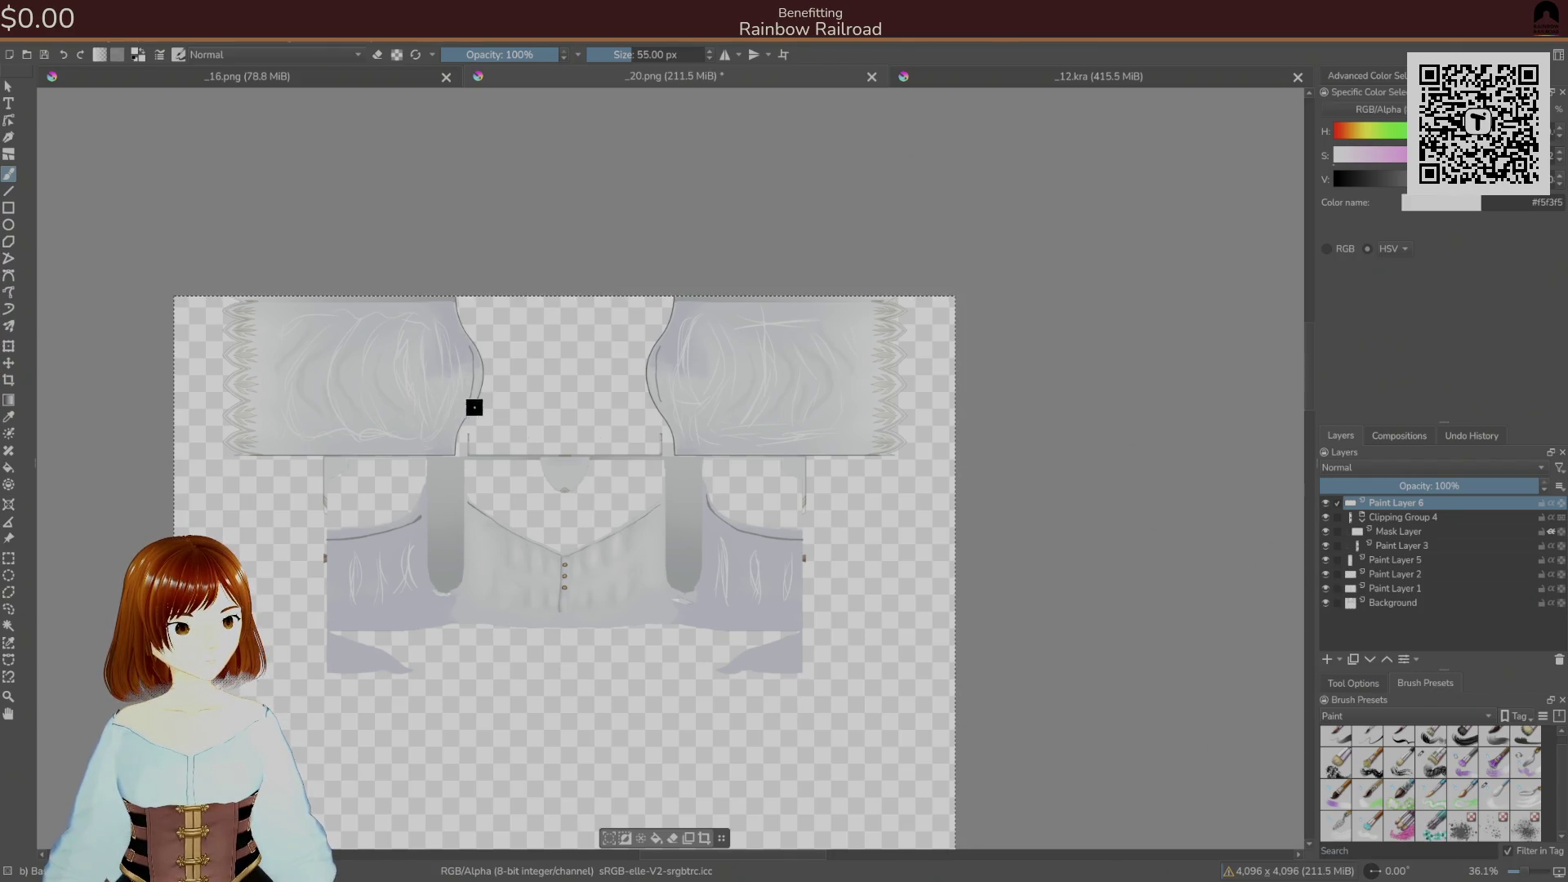
key("ctrl+s")
left_click(941, 589)
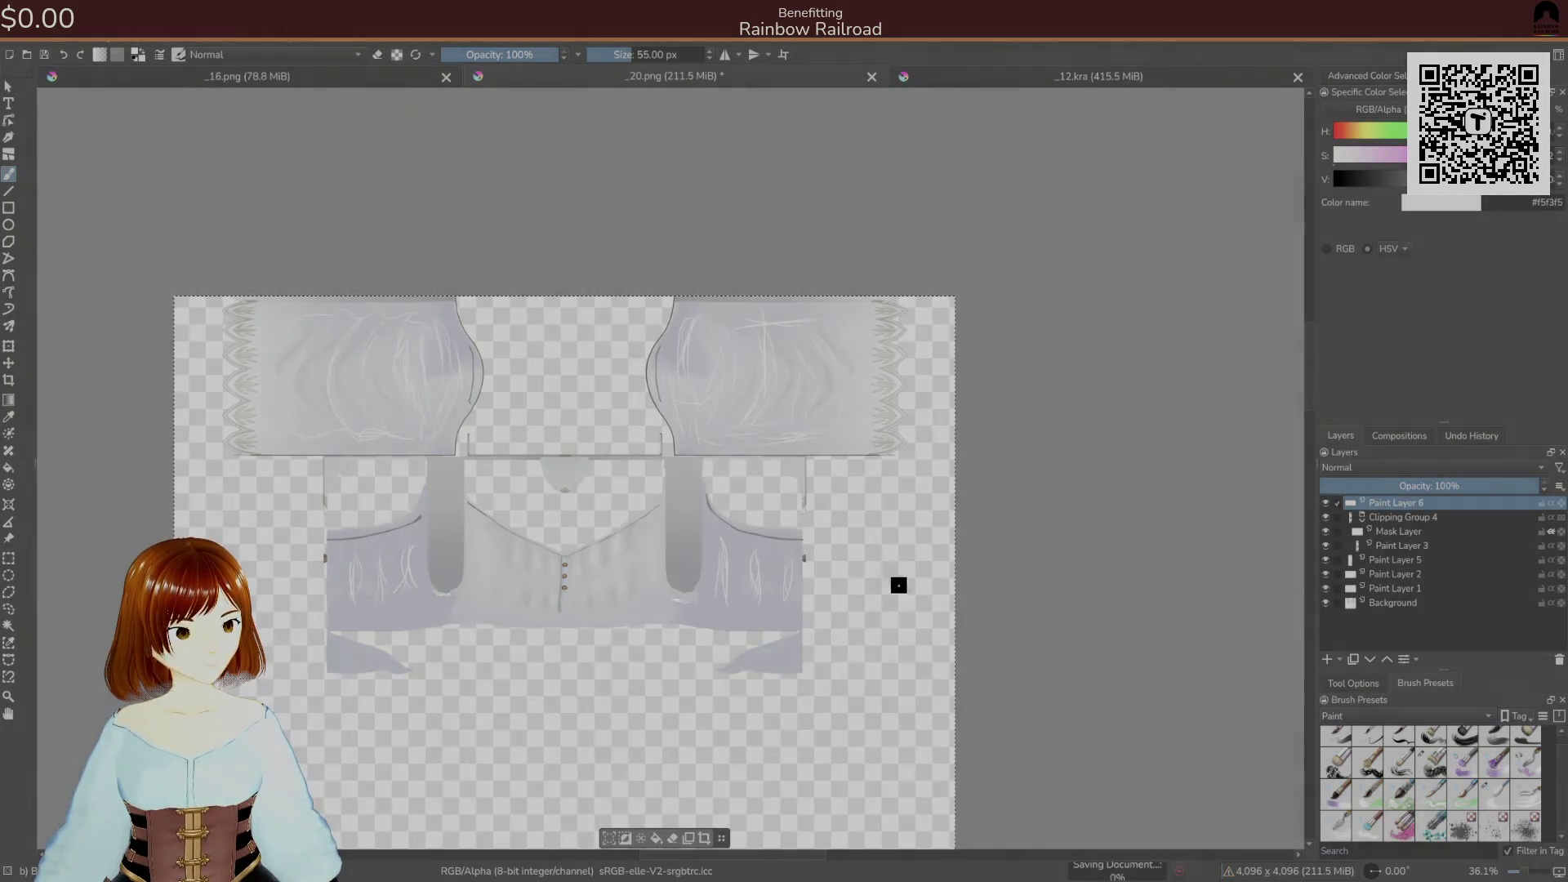
- View the avatar from the side and front in Unity, then return to Krita
key("alt+Tab")
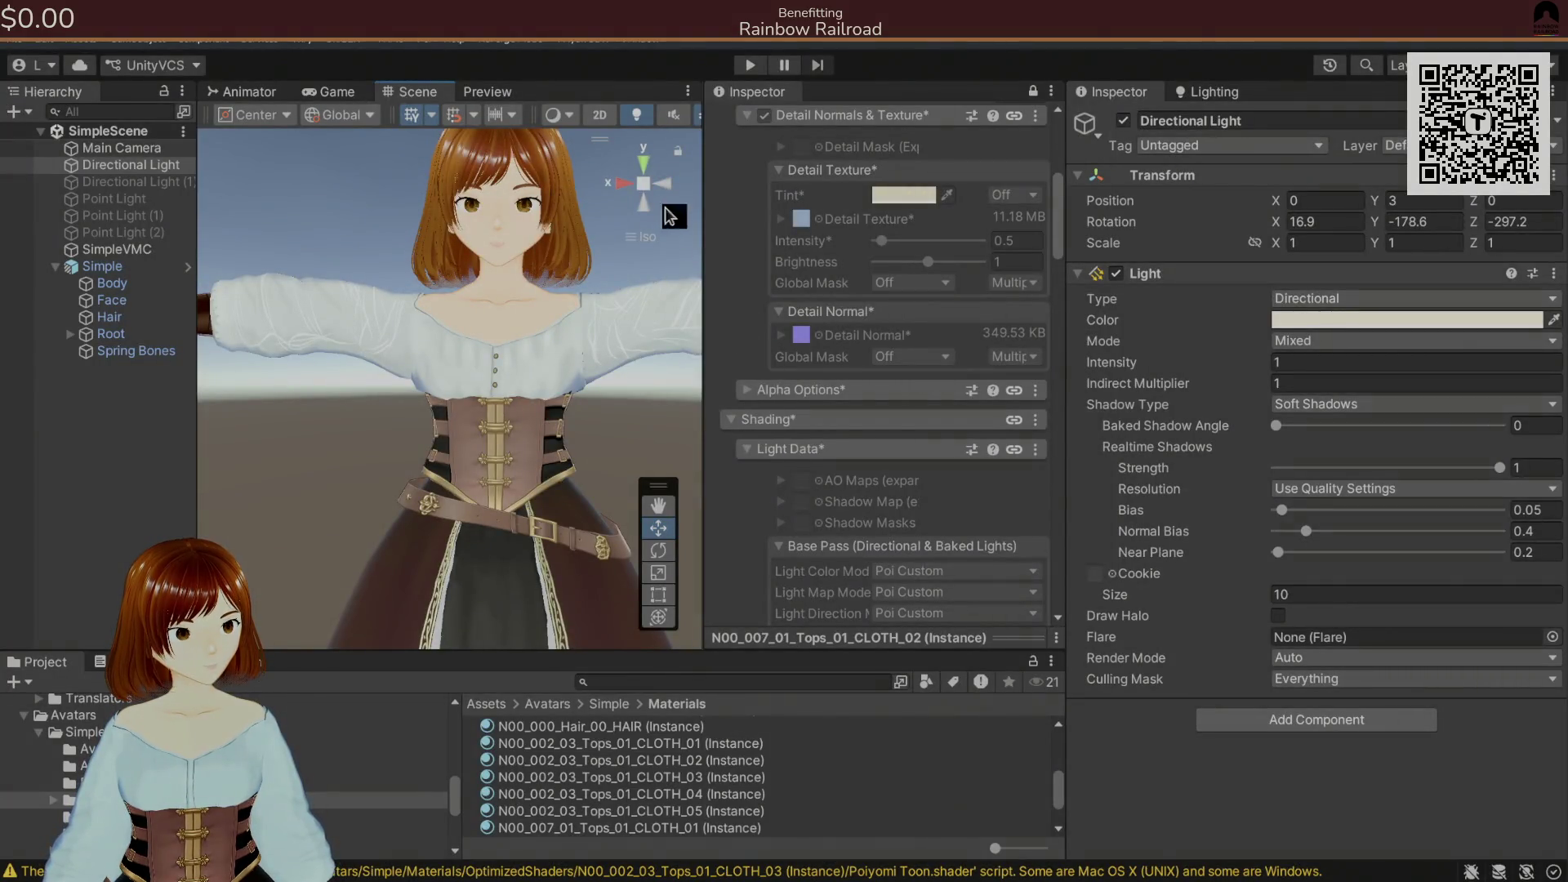
left_click(625, 186)
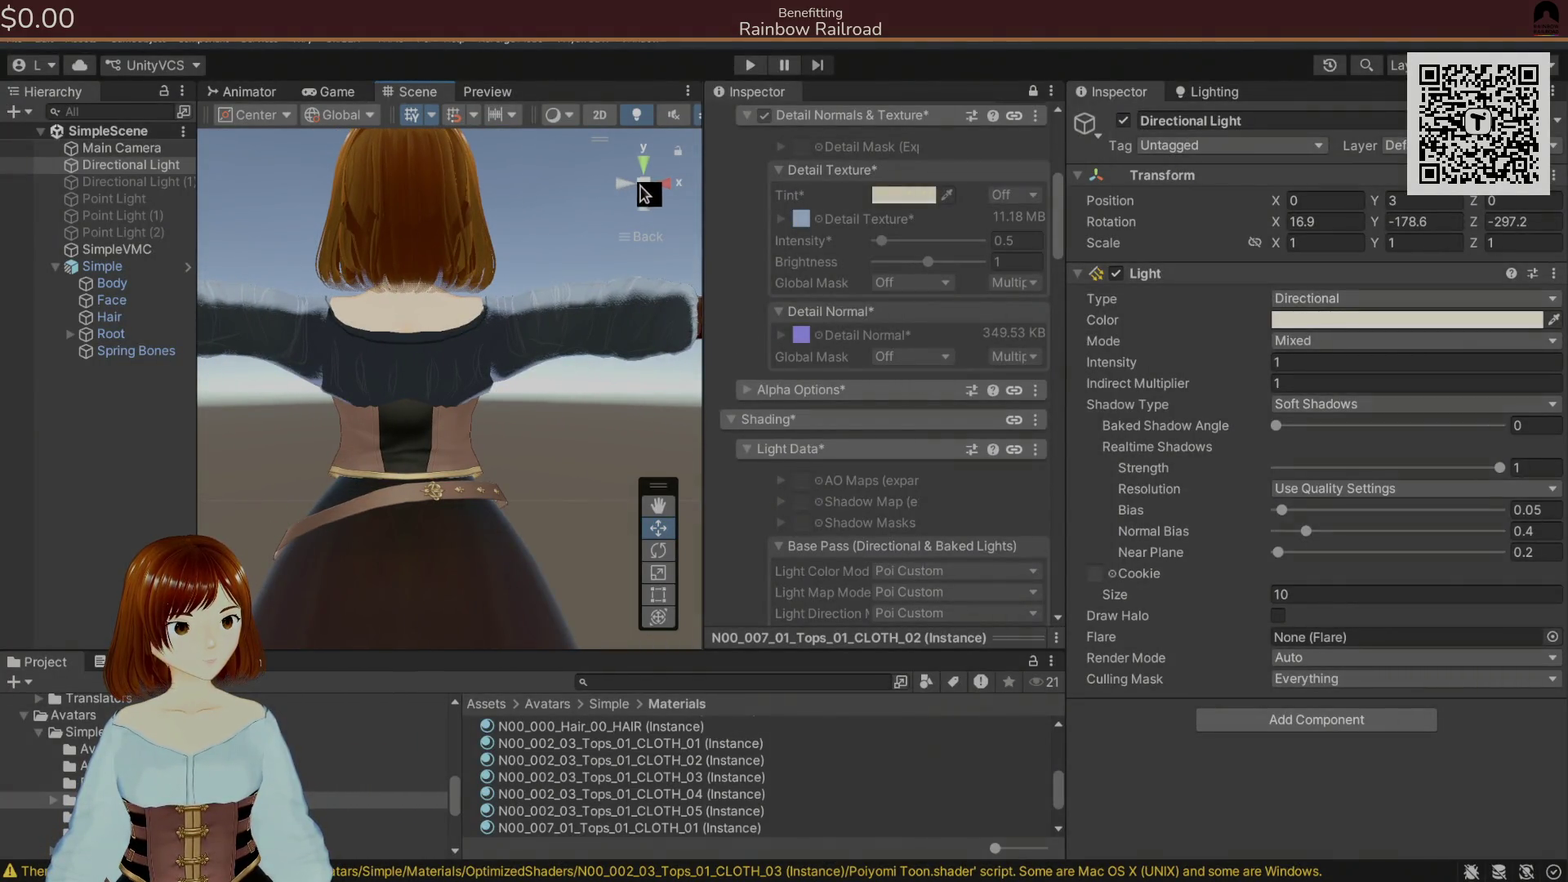
left_click(664, 193)
key("alt+Tab")
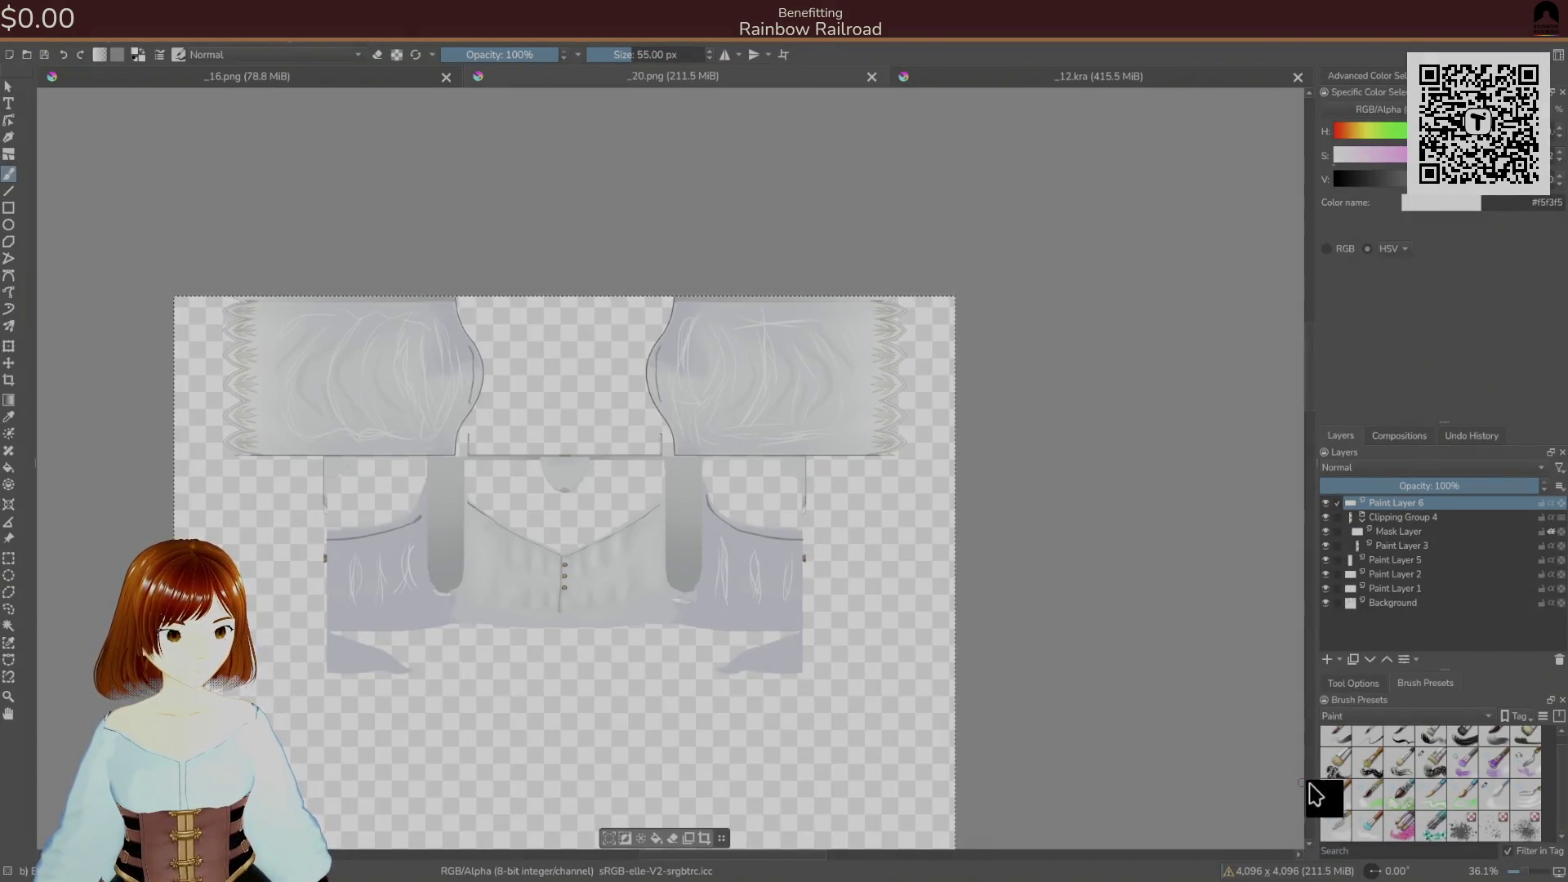
- Blend the sleeve strokes into soft grey folds with the 120 px bottom-row preset, then save
left_click(1337, 825)
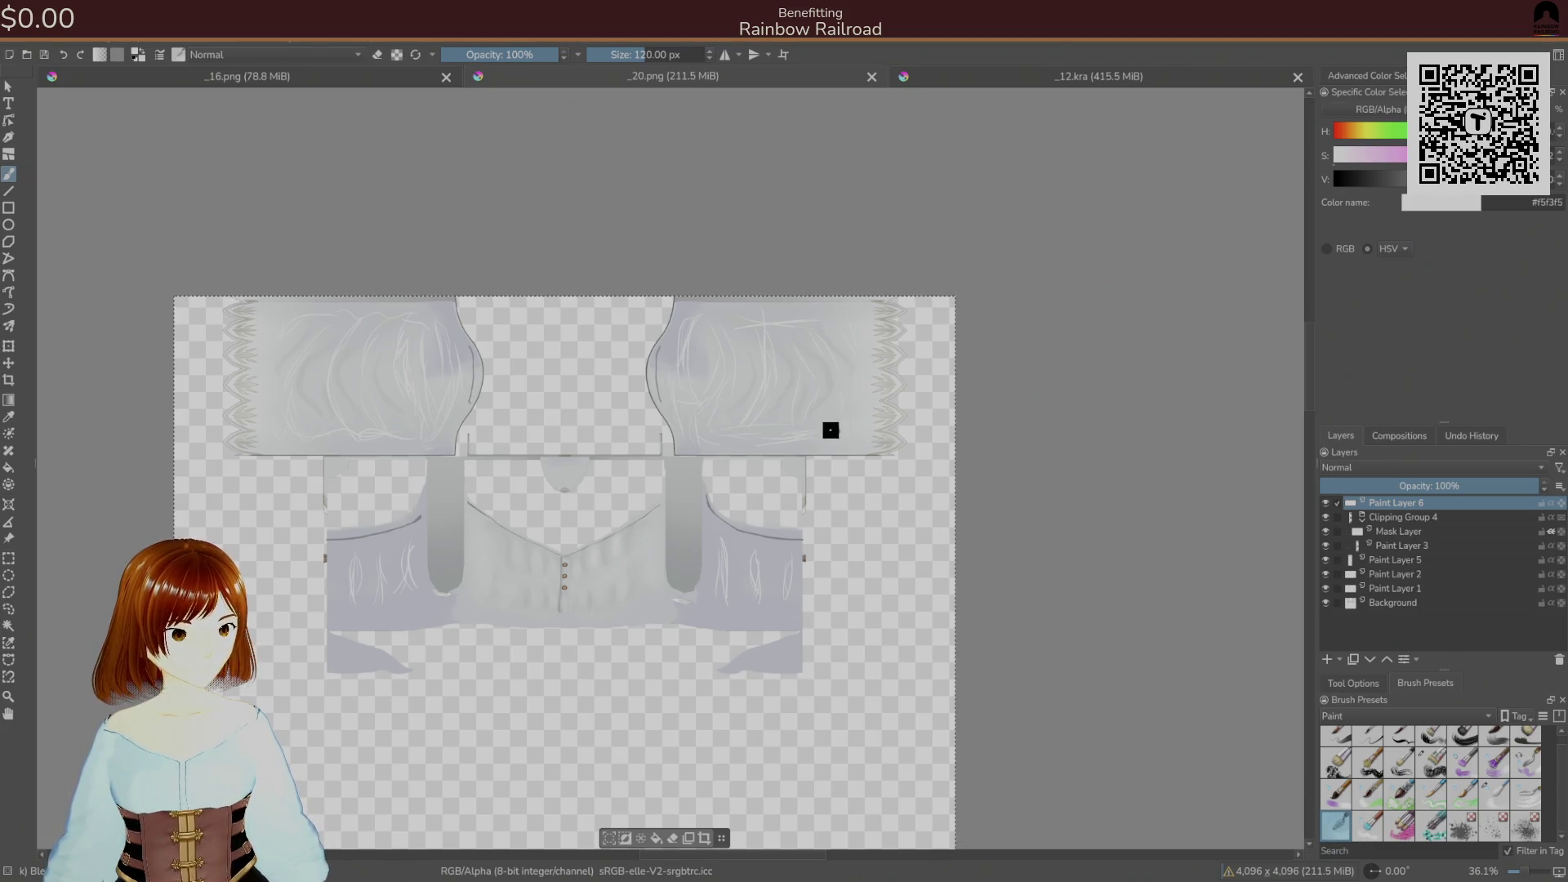
mouse_move(846, 384)
left_mouse_down()
mouse_move(820, 351)
mouse_move(844, 392)
mouse_move(777, 430)
mouse_move(806, 441)
left_mouse_up()
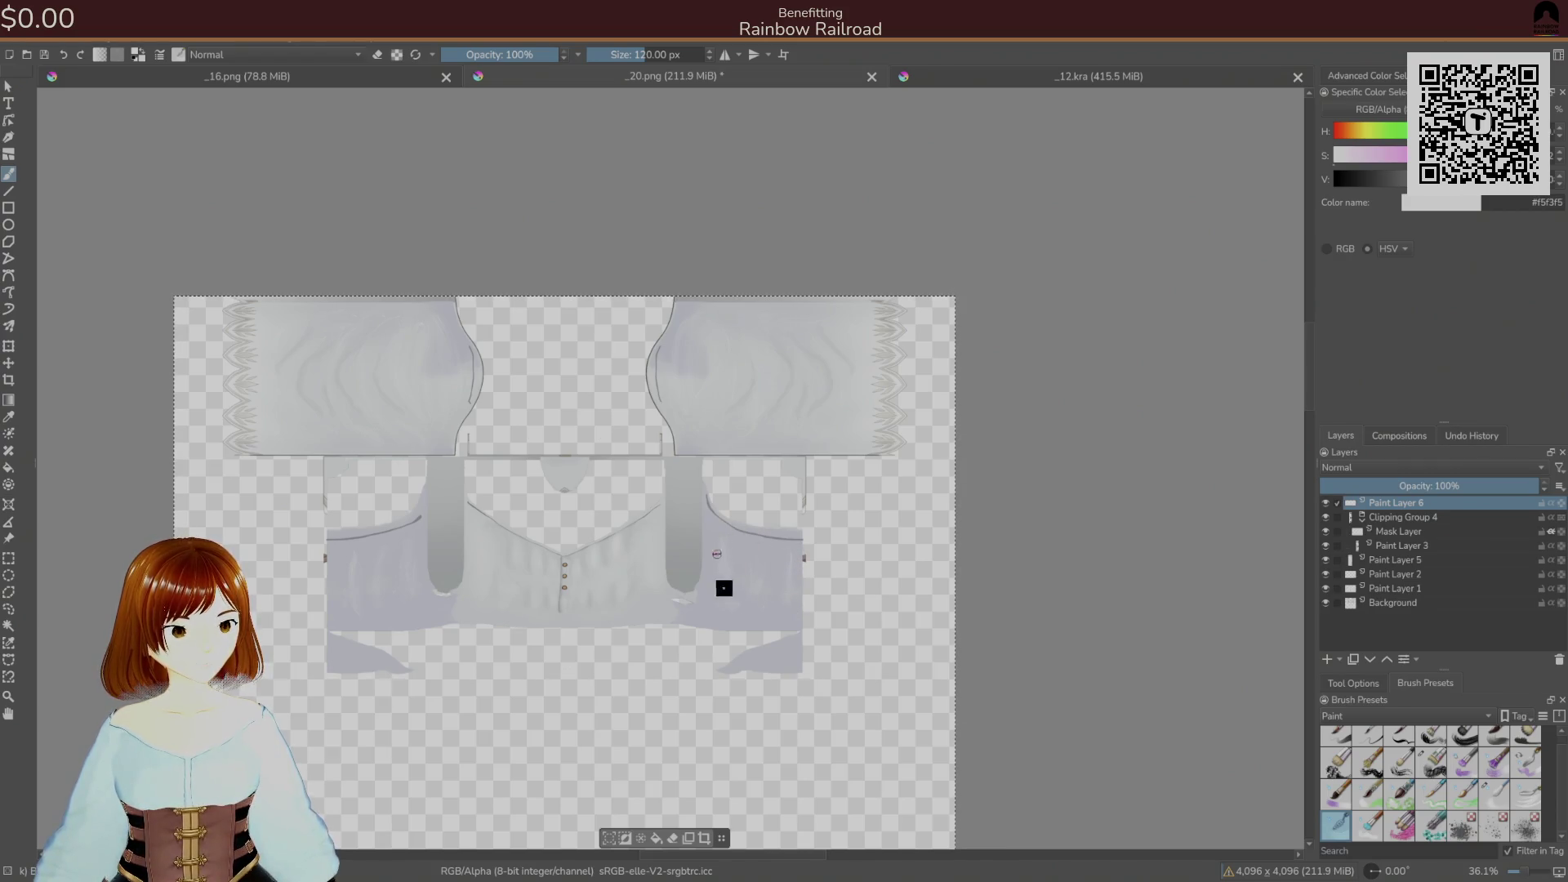
key("ctrl+s")
- Confirm the PNG export and briefly check the shirt in Unity
left_click(924, 602)
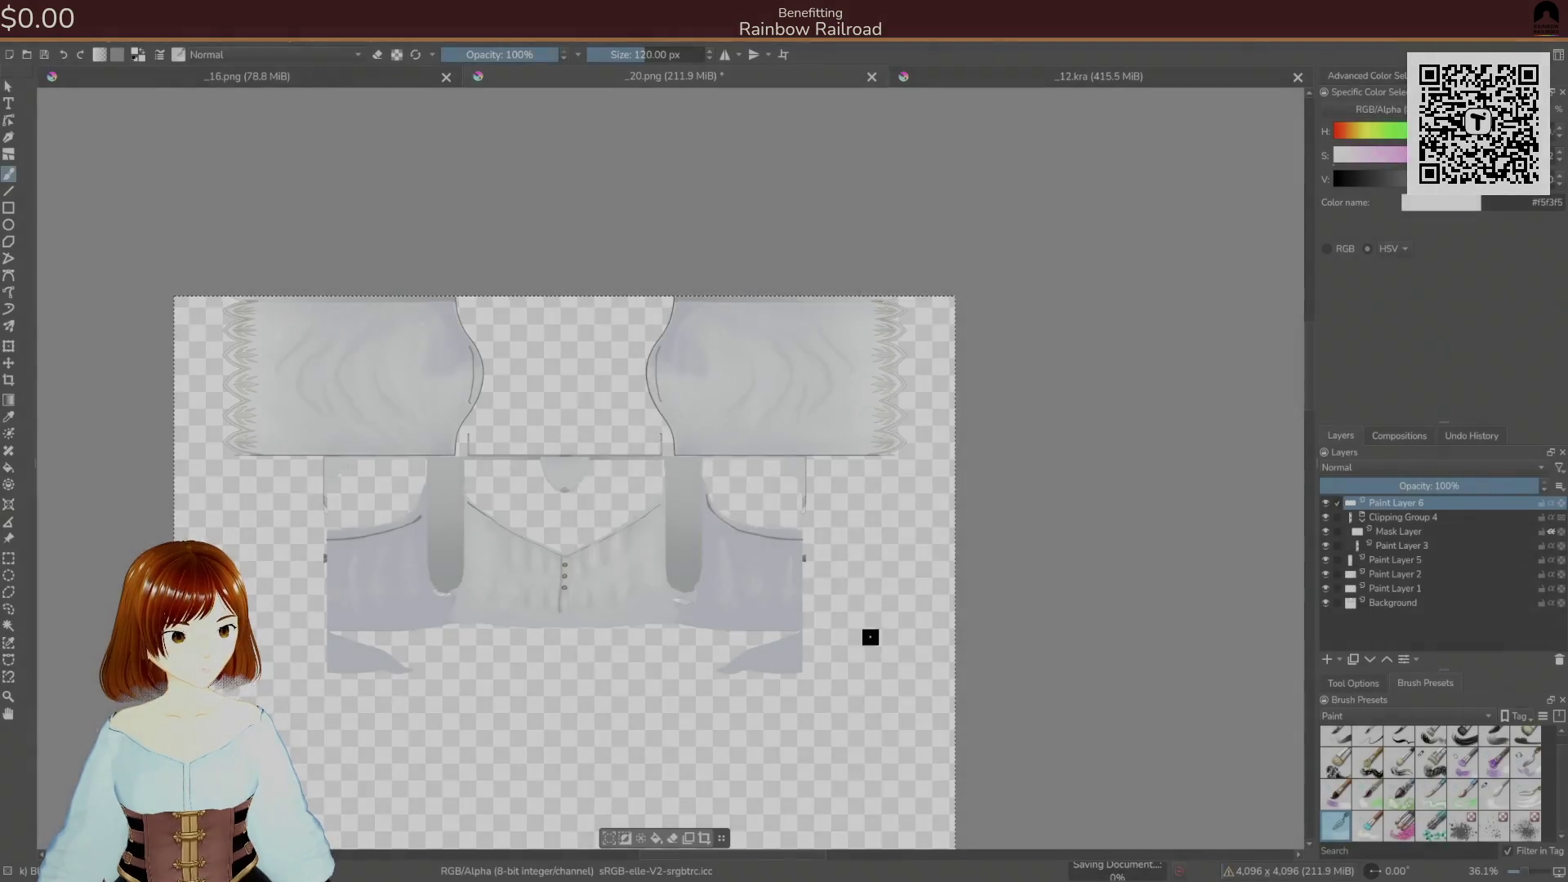
key("alt+Tab")
key("alt+Tab")
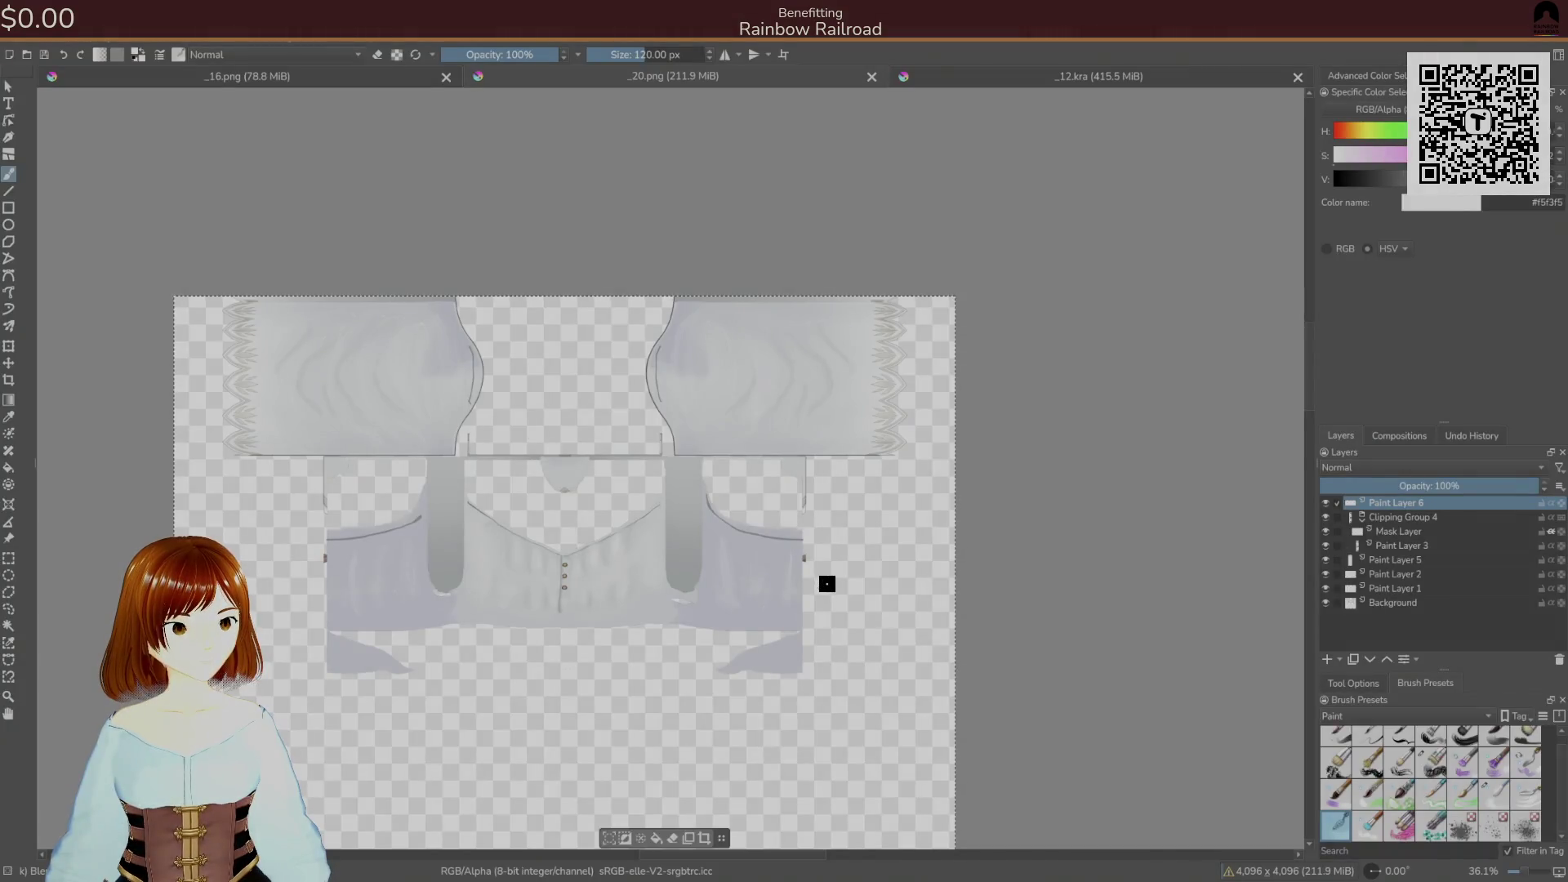
key("alt+Tab")
key("alt+Tab")
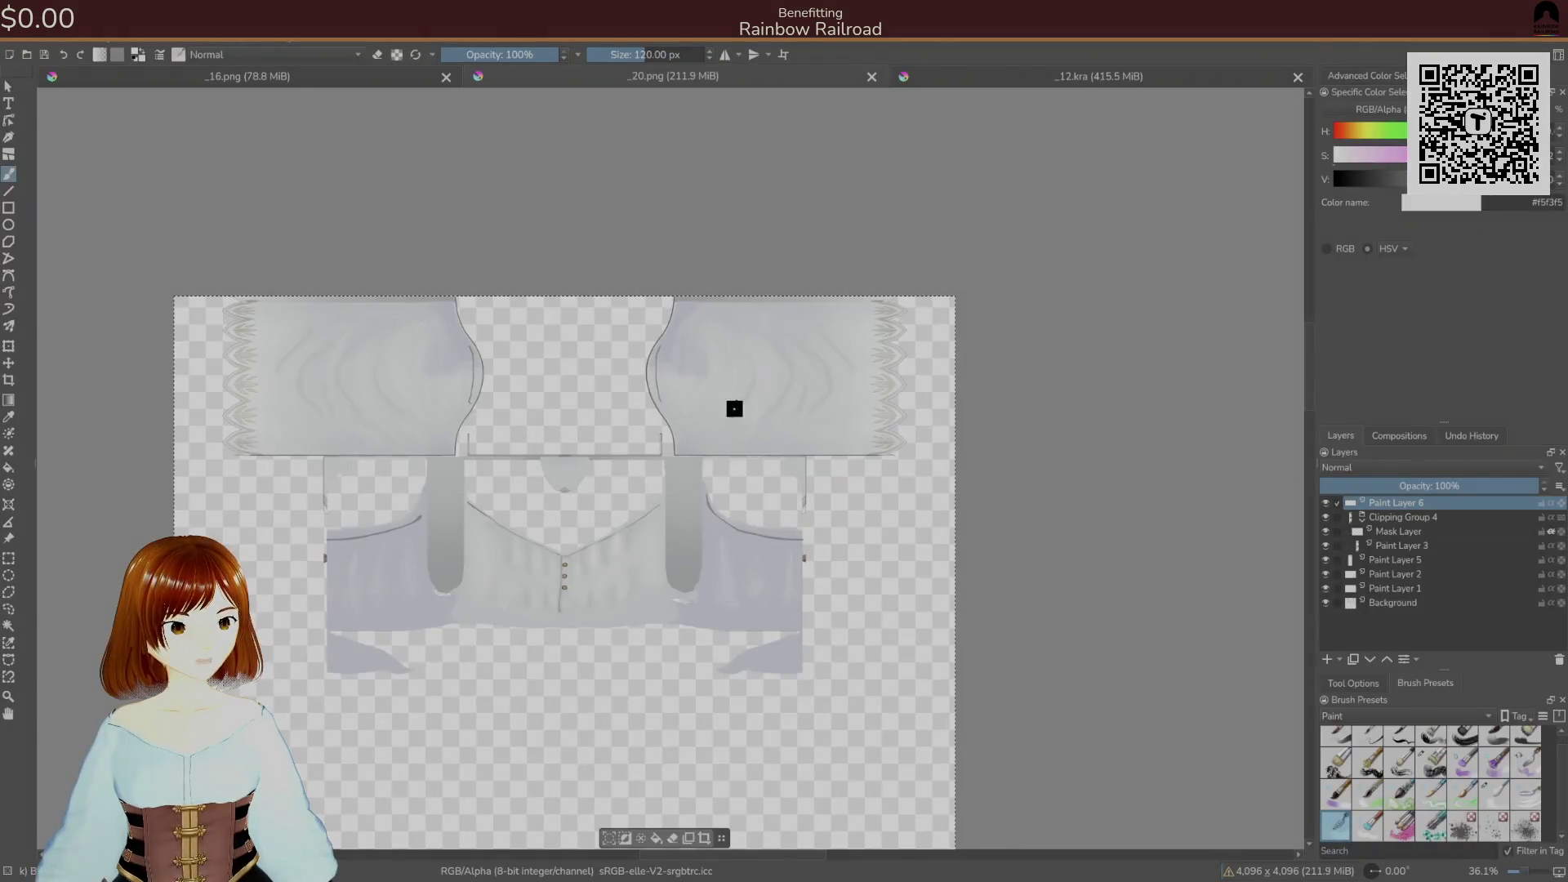
- Zoom to 100% and smooth the purple sleeve shading with a 44 px brush, then save
mouse_move(754, 401)
left_mouse_down()
mouse_move(787, 368)
mouse_move(825, 274)
left_mouse_up()
left_click(1497, 793)
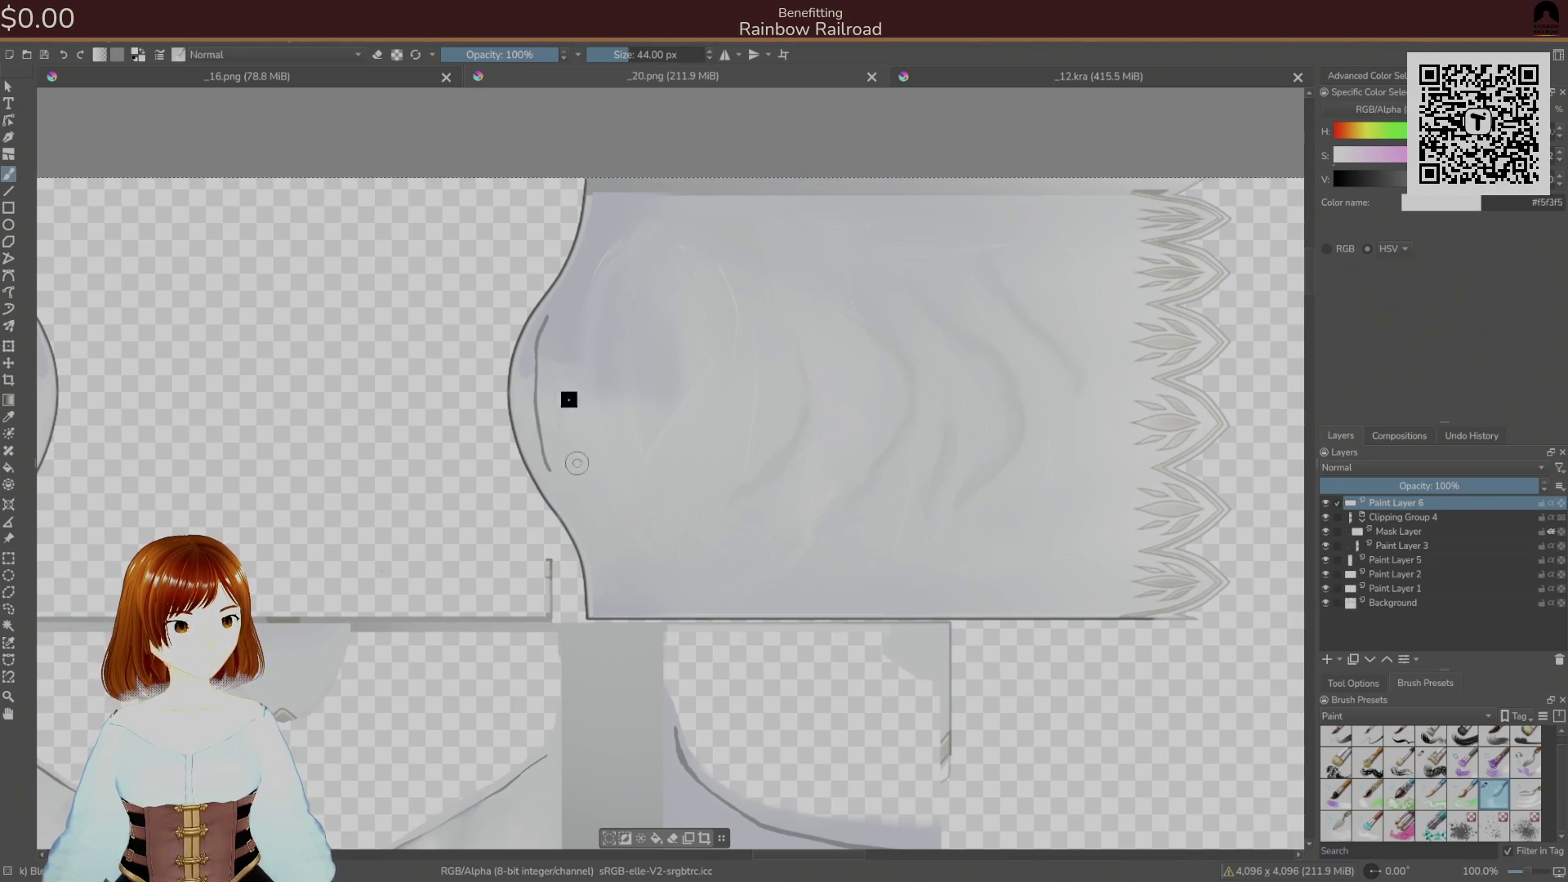
mouse_move(572, 383)
left_mouse_down()
mouse_move(630, 466)
mouse_move(618, 247)
left_mouse_up()
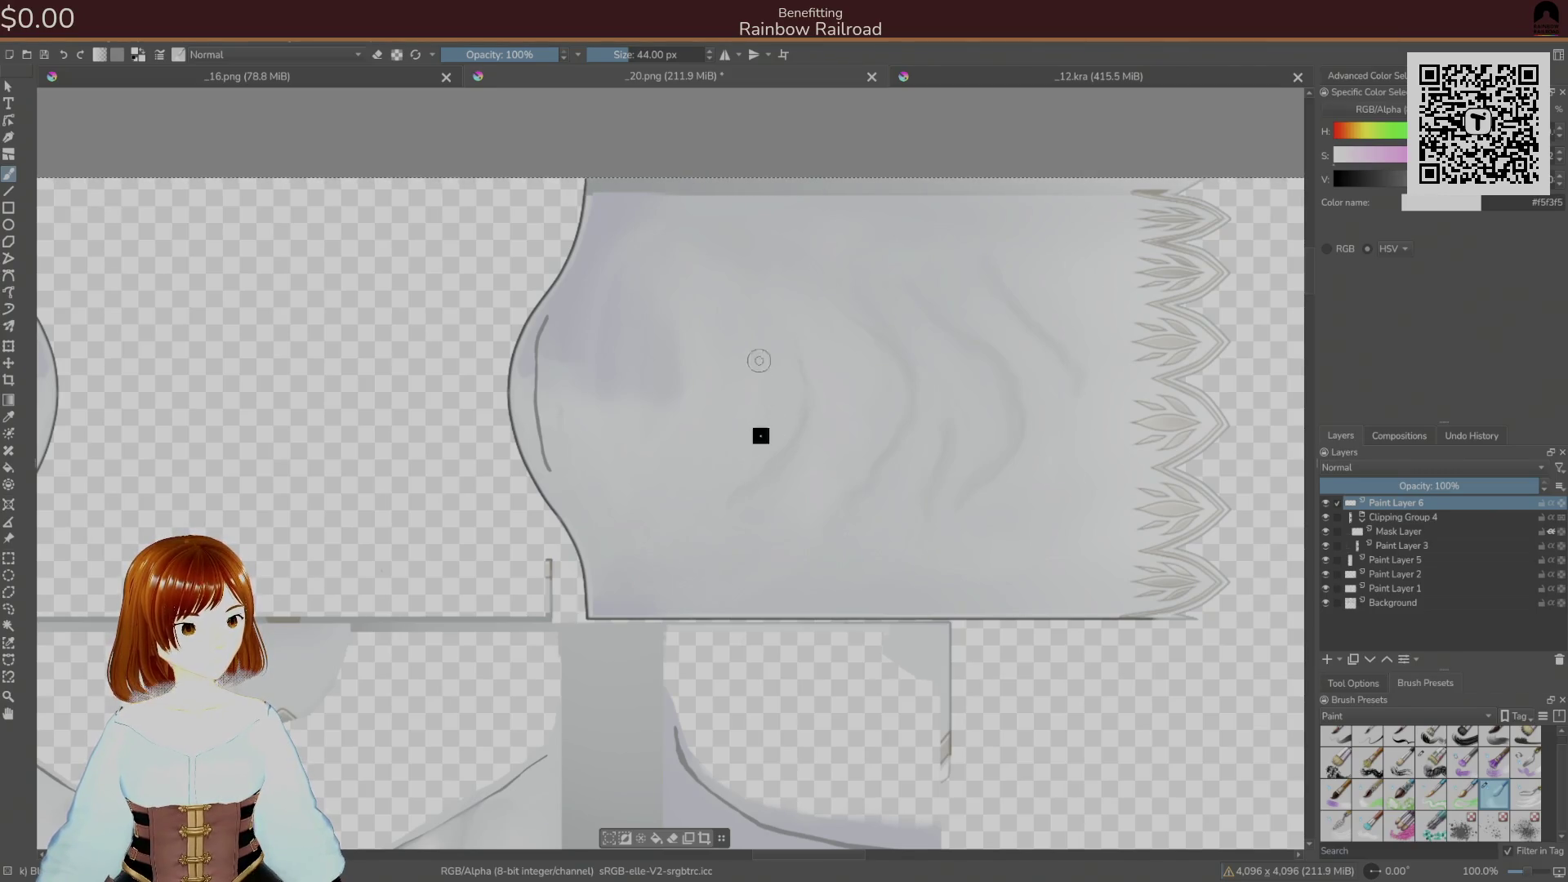
scroll(678, 361, "right", 10)
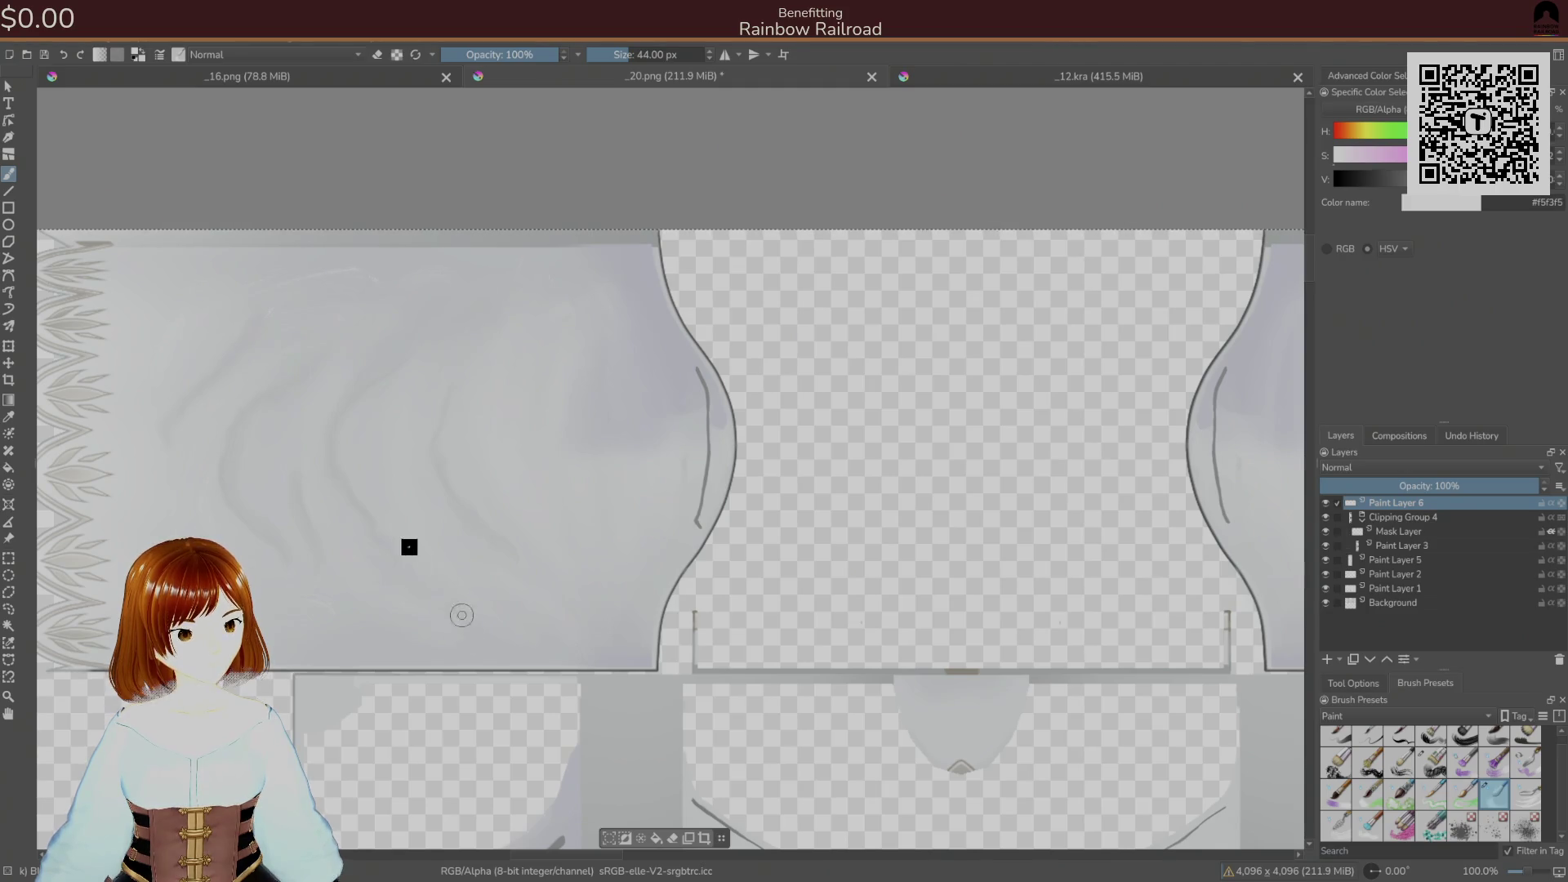
left_click_drag(380, 547, 509, 590)
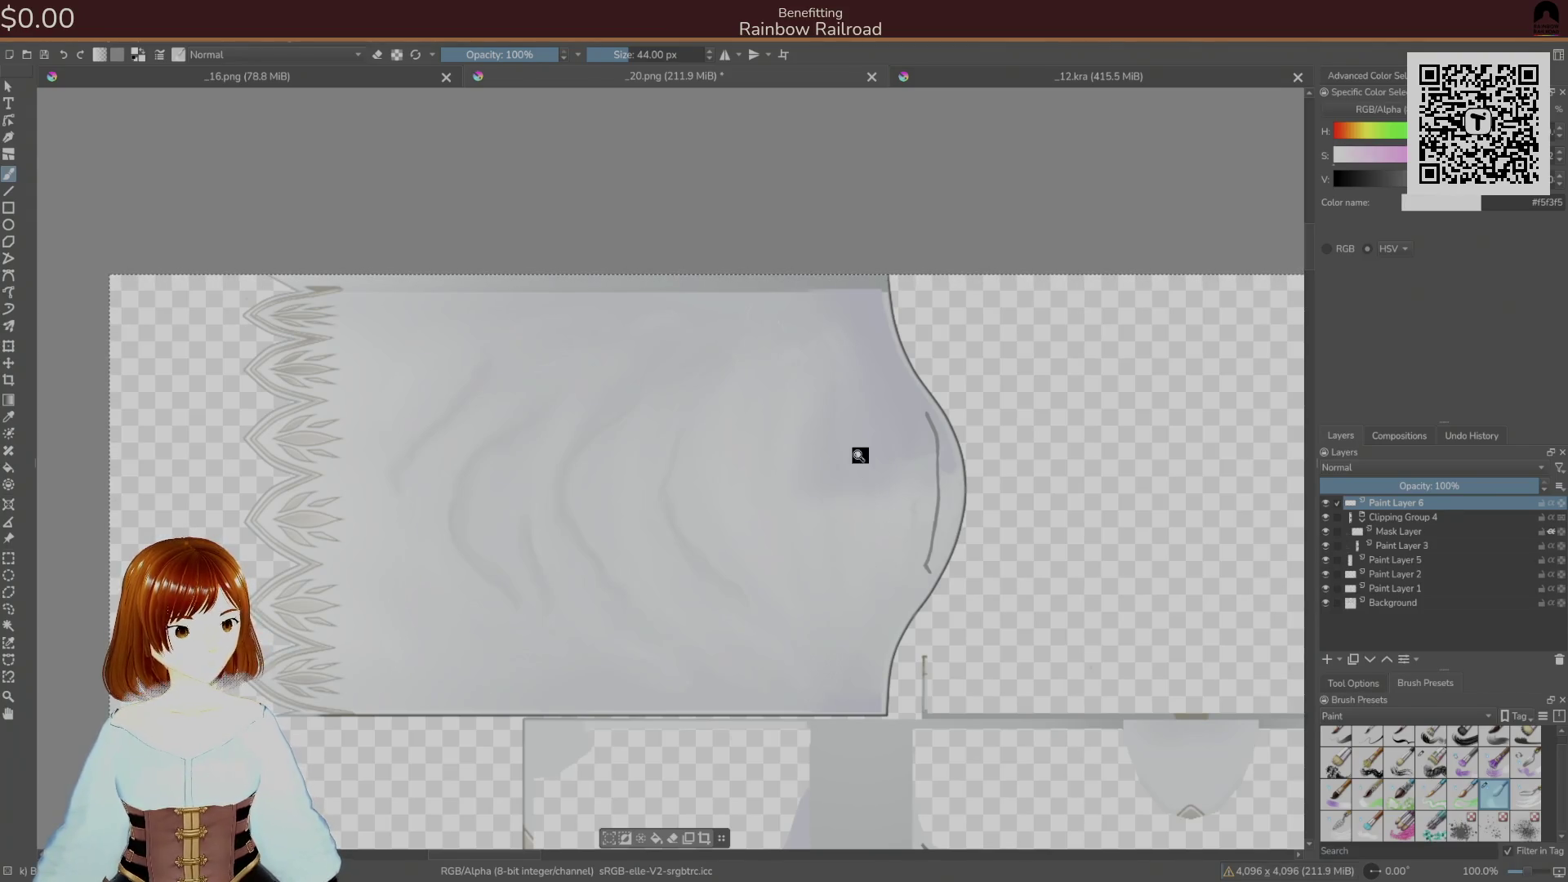
key("ctrl+s")
- Confirm the PNG export and orbit around the avatar in Unity to inspect the sleeves
left_click(943, 595)
key("alt+Tab")
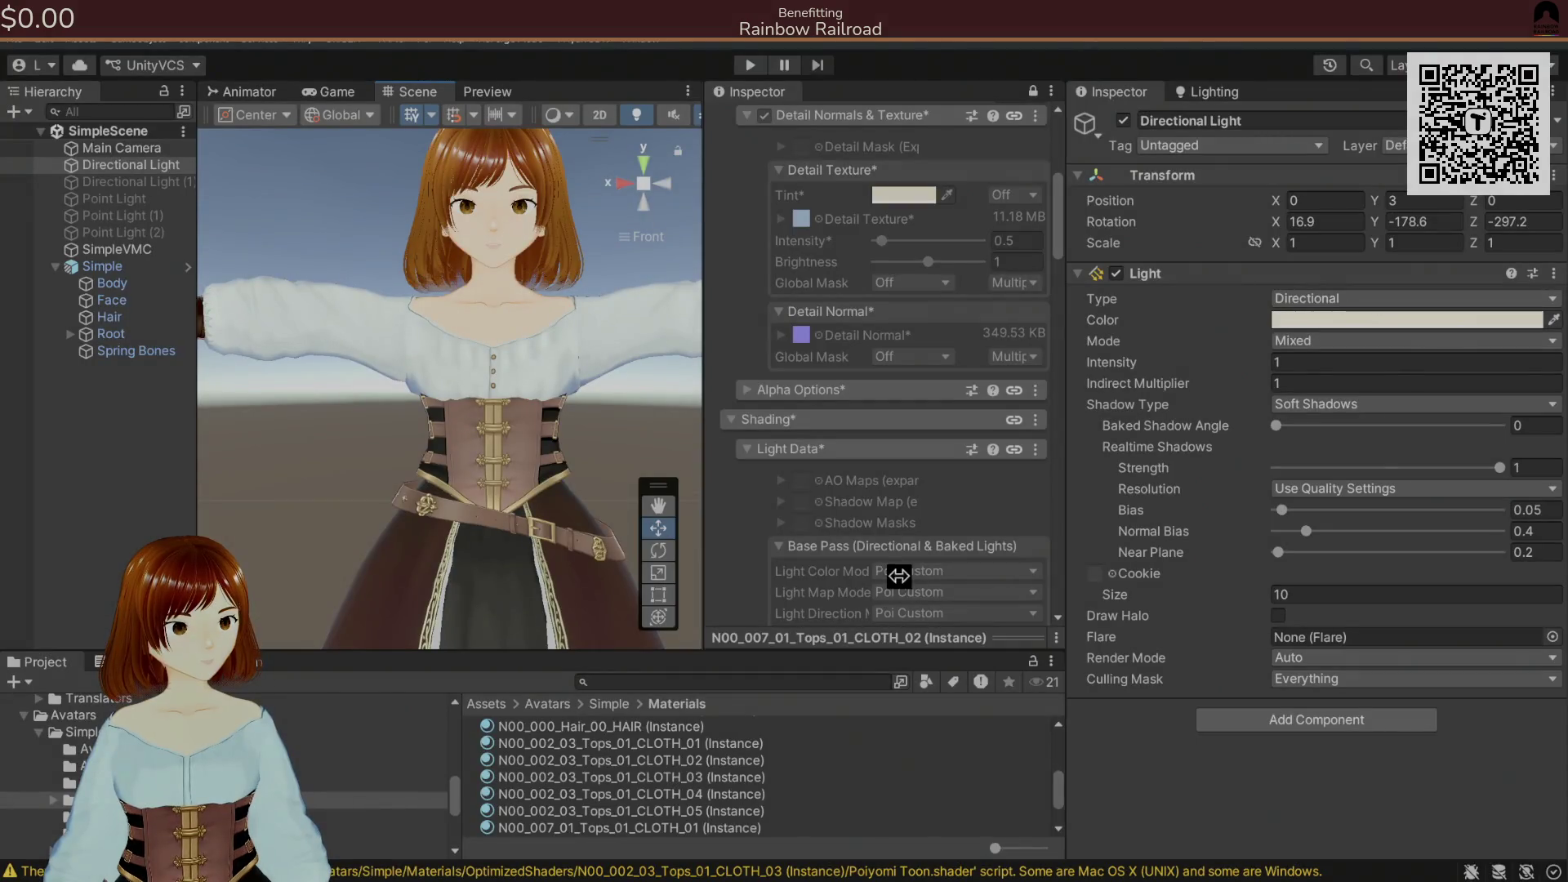
mouse_move(677, 457)
left_mouse_down()
mouse_move(595, 412)
mouse_move(542, 438)
mouse_move(620, 417)
left_mouse_up()
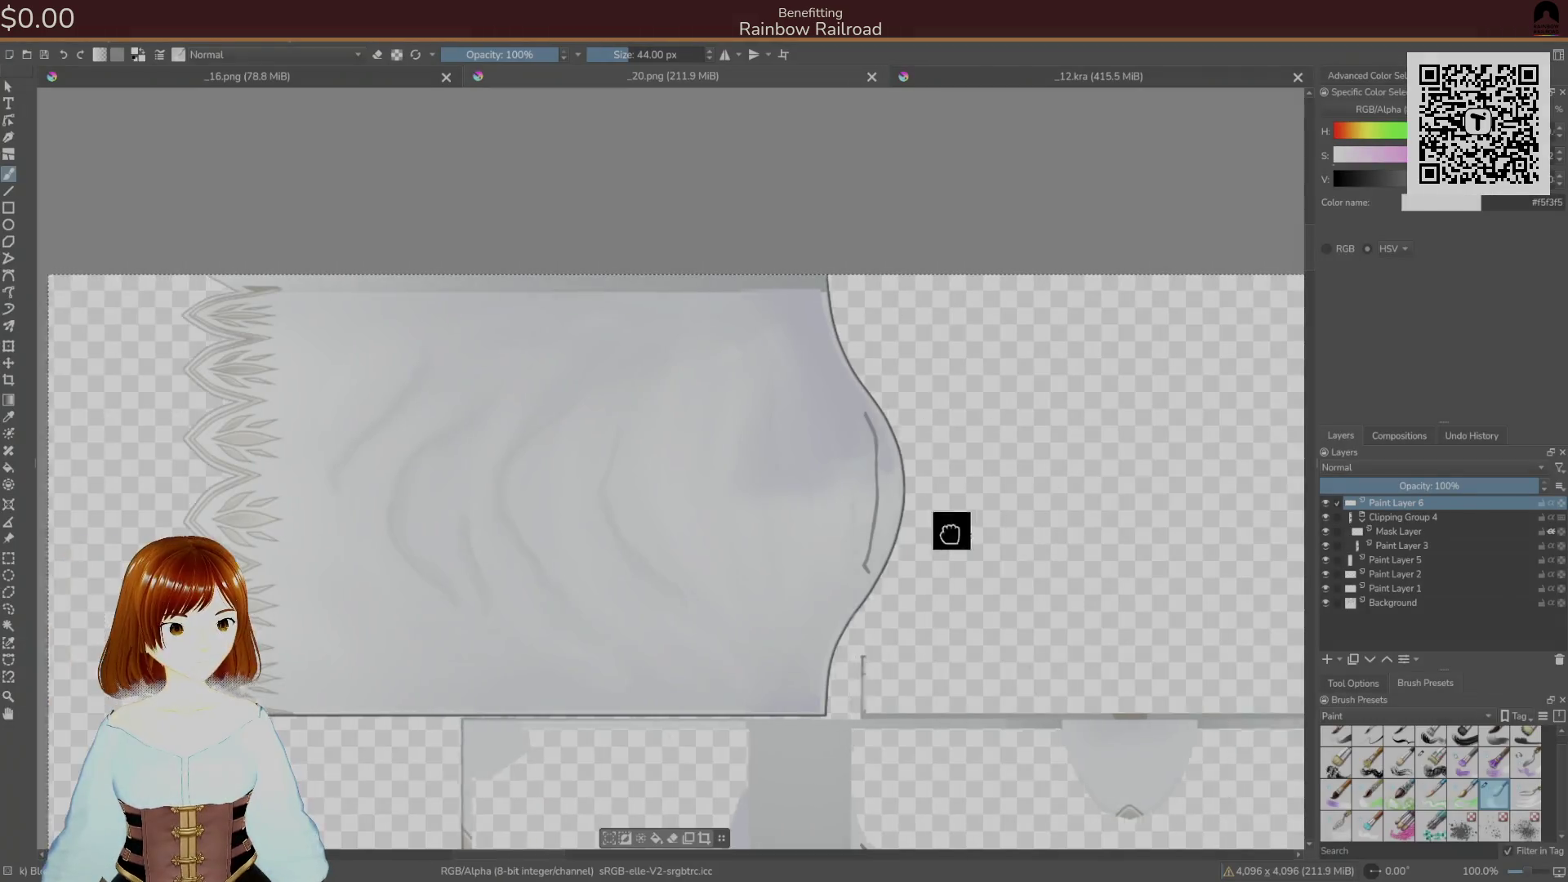
mouse_move(952, 532)
left_mouse_down()
mouse_move(792, 417)
mouse_move(577, 491)
left_mouse_up()
left_click_drag(847, 472, 733, 567)
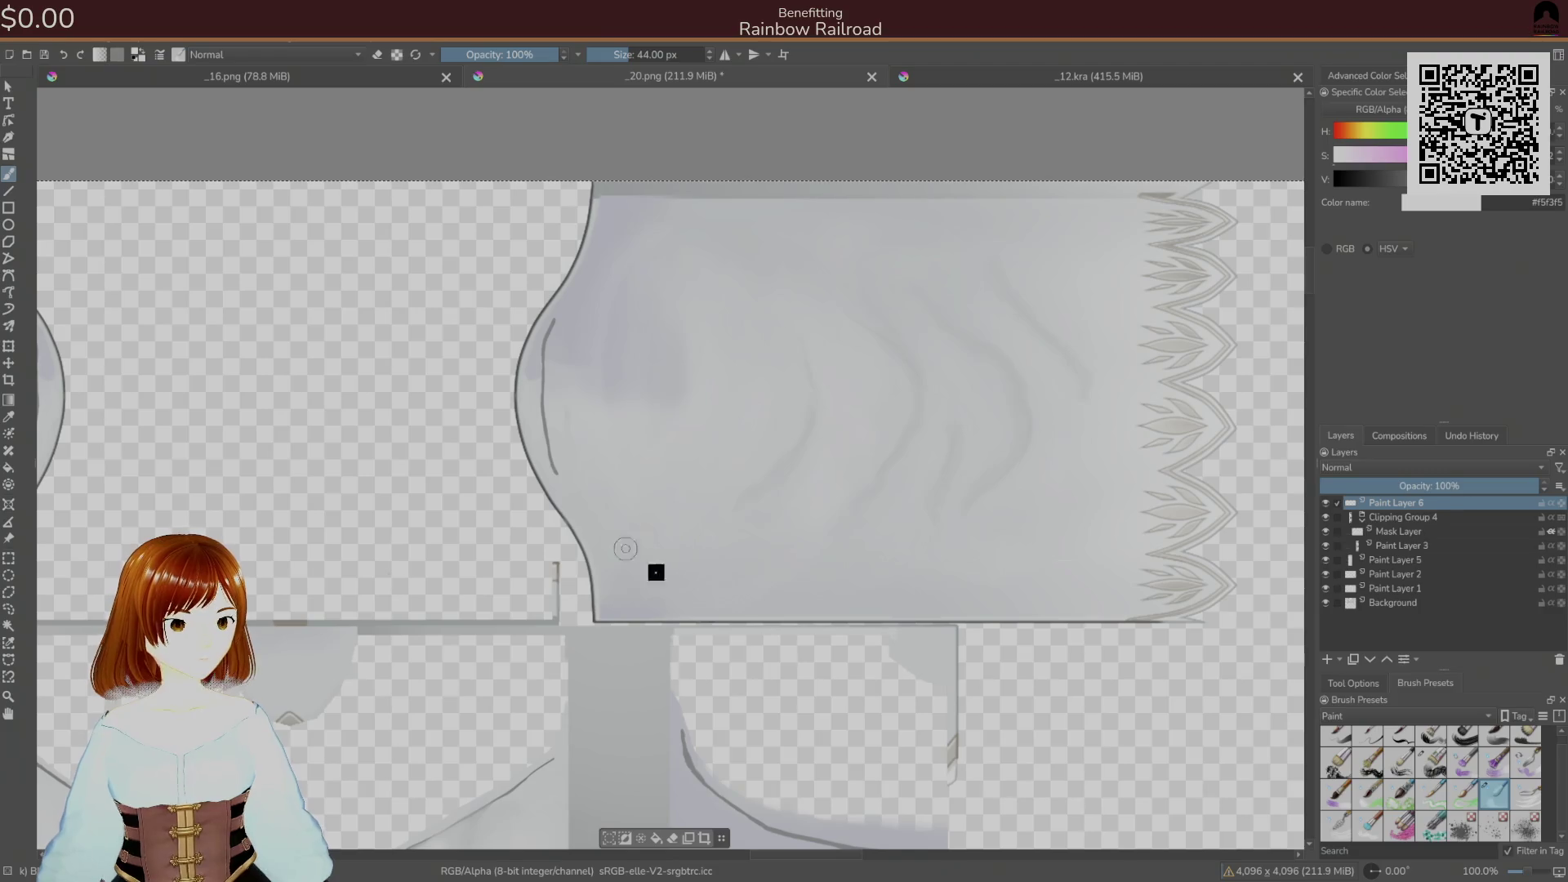
- Brush over the side-panel streaks on the shirt front, mirror the view, and save as PNG
scroll(882, 473, "down", 5)
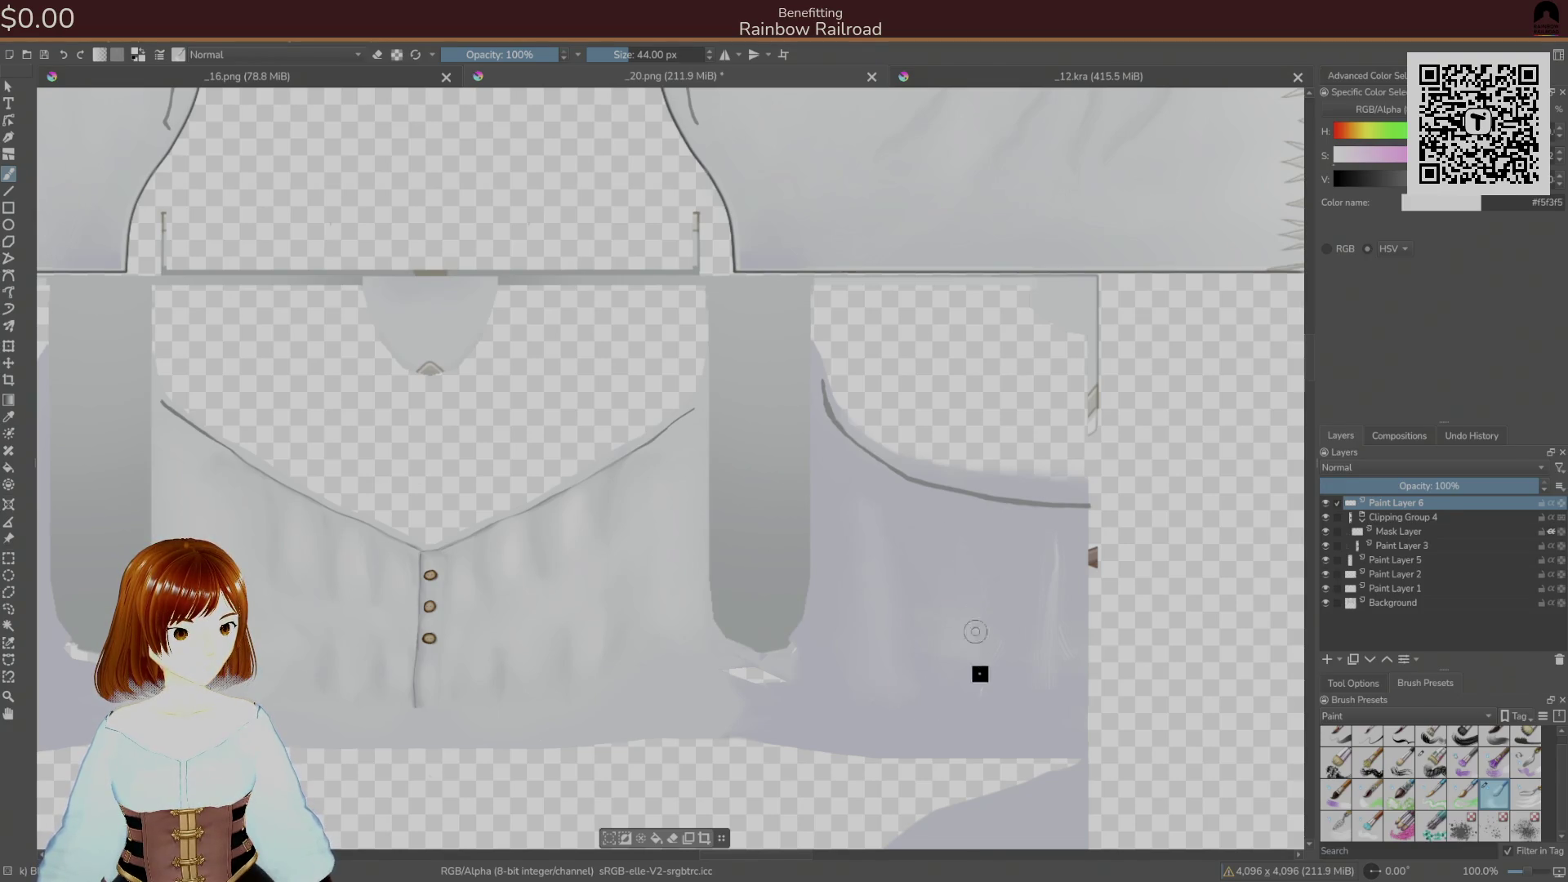
mouse_move(972, 711)
left_mouse_down()
mouse_move(1022, 556)
mouse_move(1043, 676)
mouse_move(1057, 550)
mouse_move(1060, 605)
left_mouse_up()
key("m")
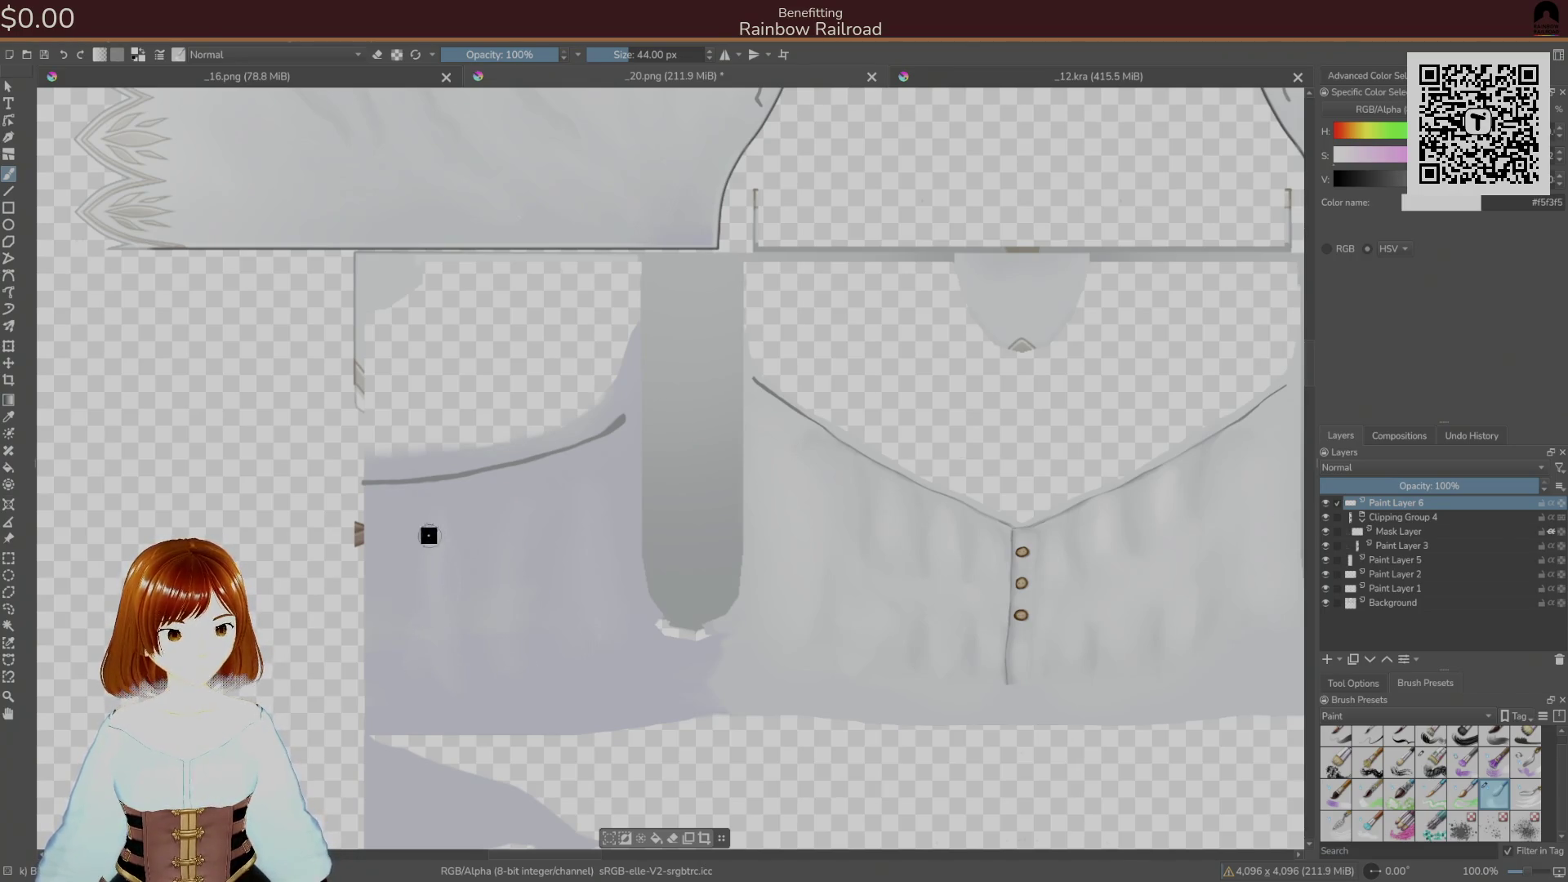
key("ctrl+s")
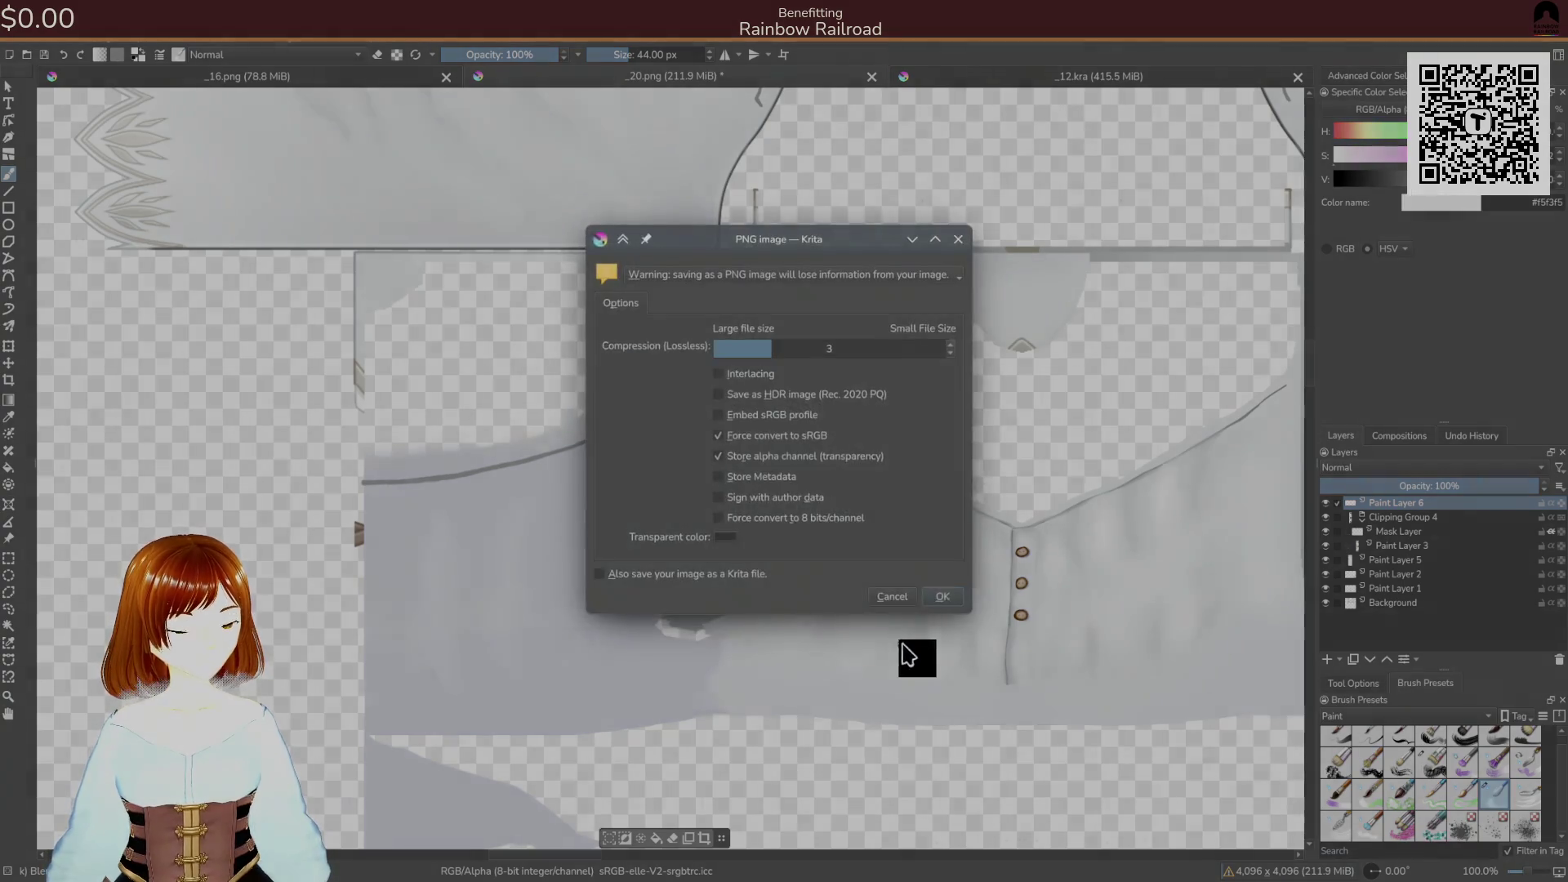
- Confirm the PNG export and check the shirt on the avatar in Unity
left_click(917, 596)
key("alt+Tab")
key("alt+Tab")
key("alt+Tab")
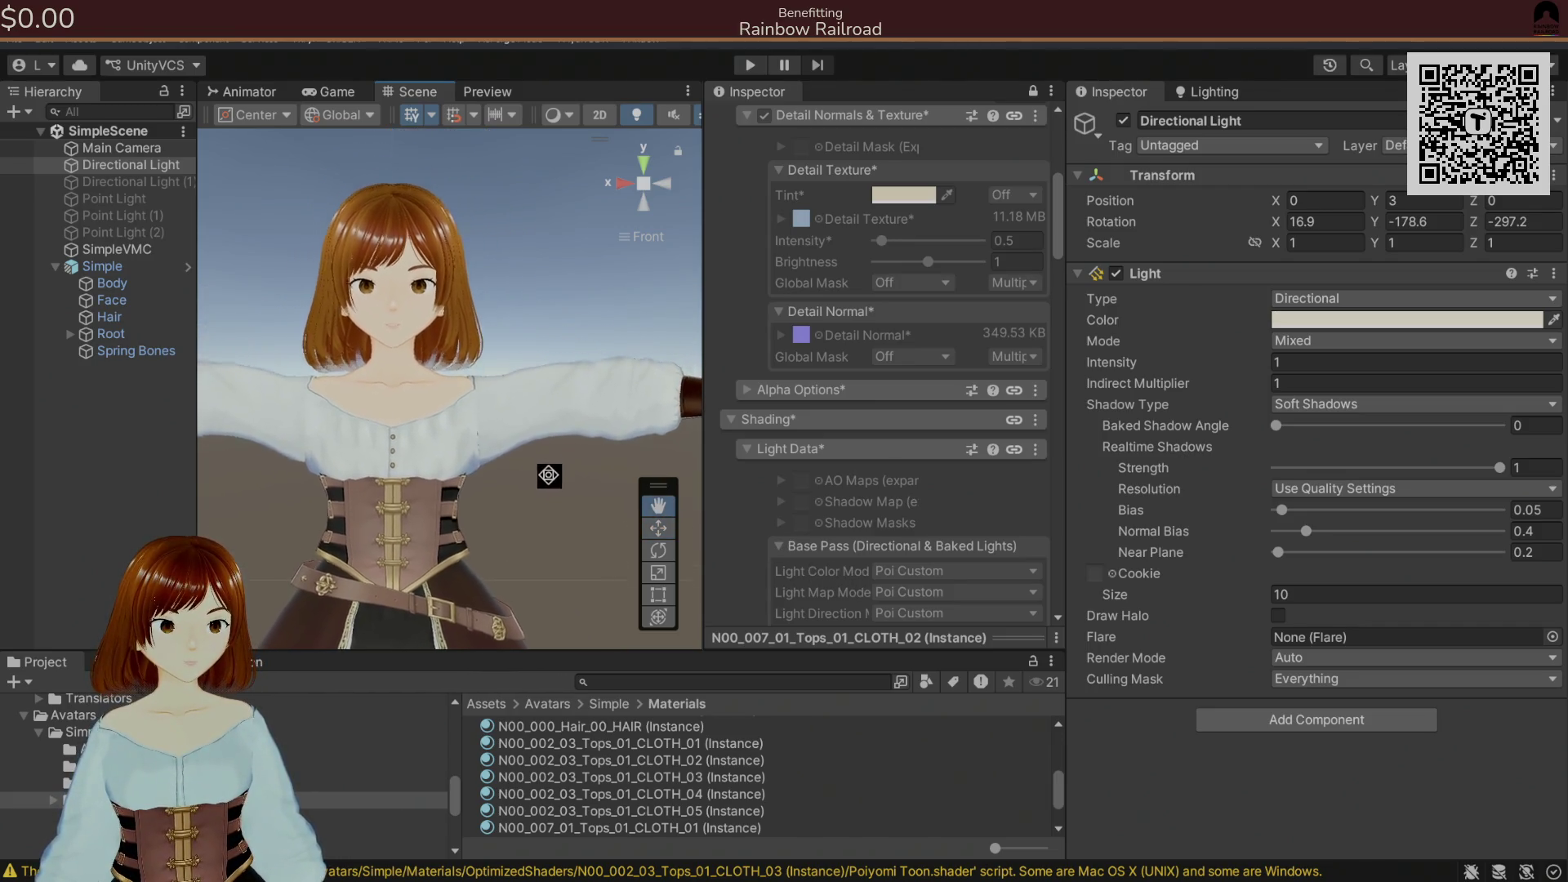
key("alt+Tab")
- Add a faint near-white stroke on the sleeve, re-export the PNG, and switch to Unity
scroll(845, 417, "up", 10)
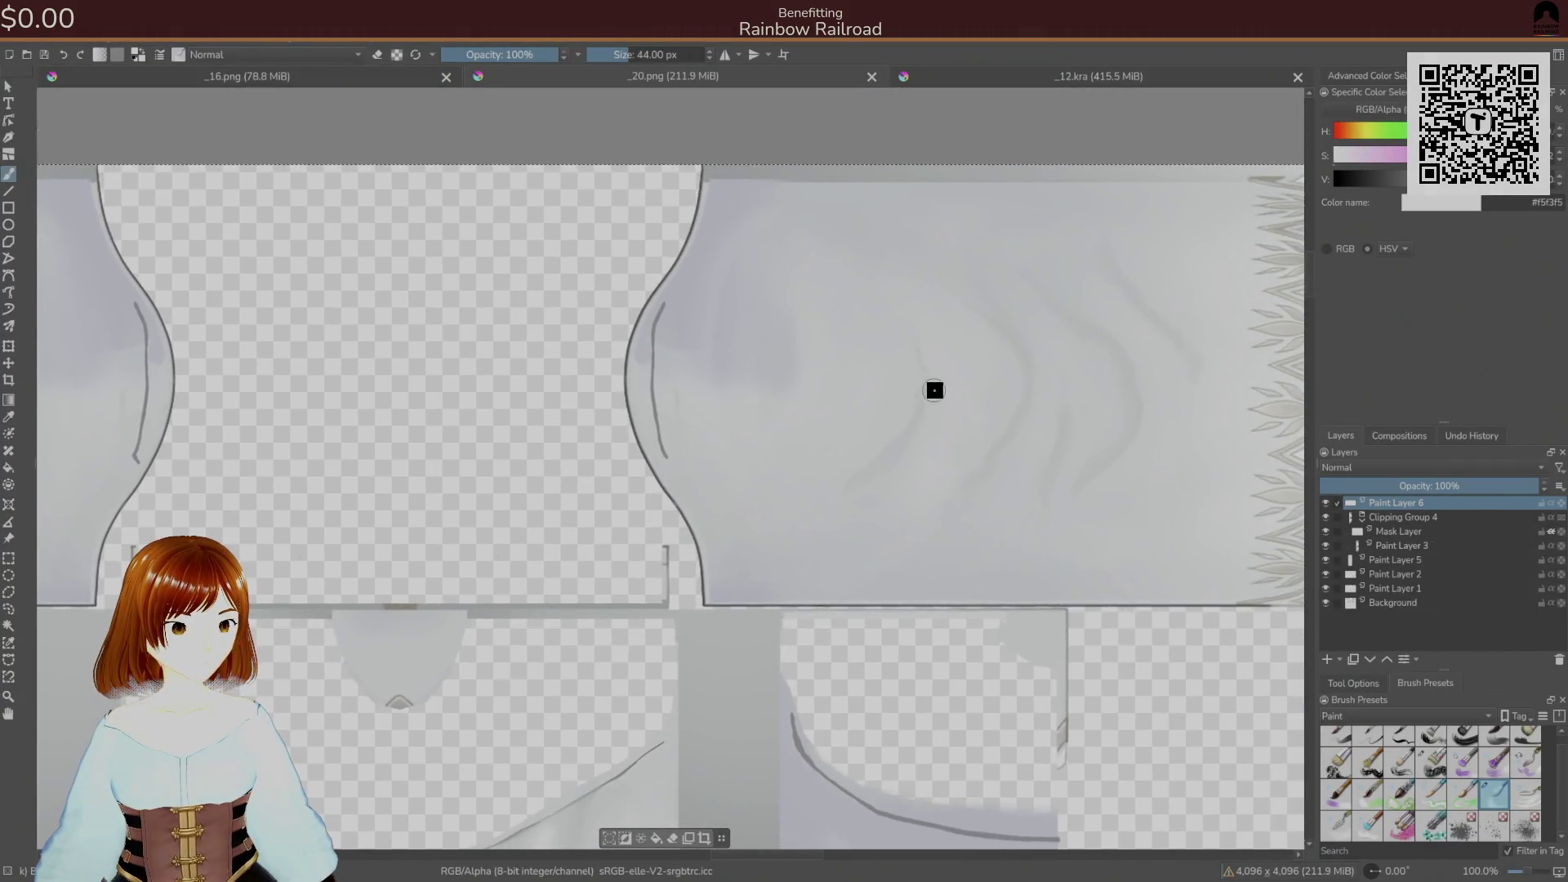
left_click_drag(1116, 441, 1091, 500)
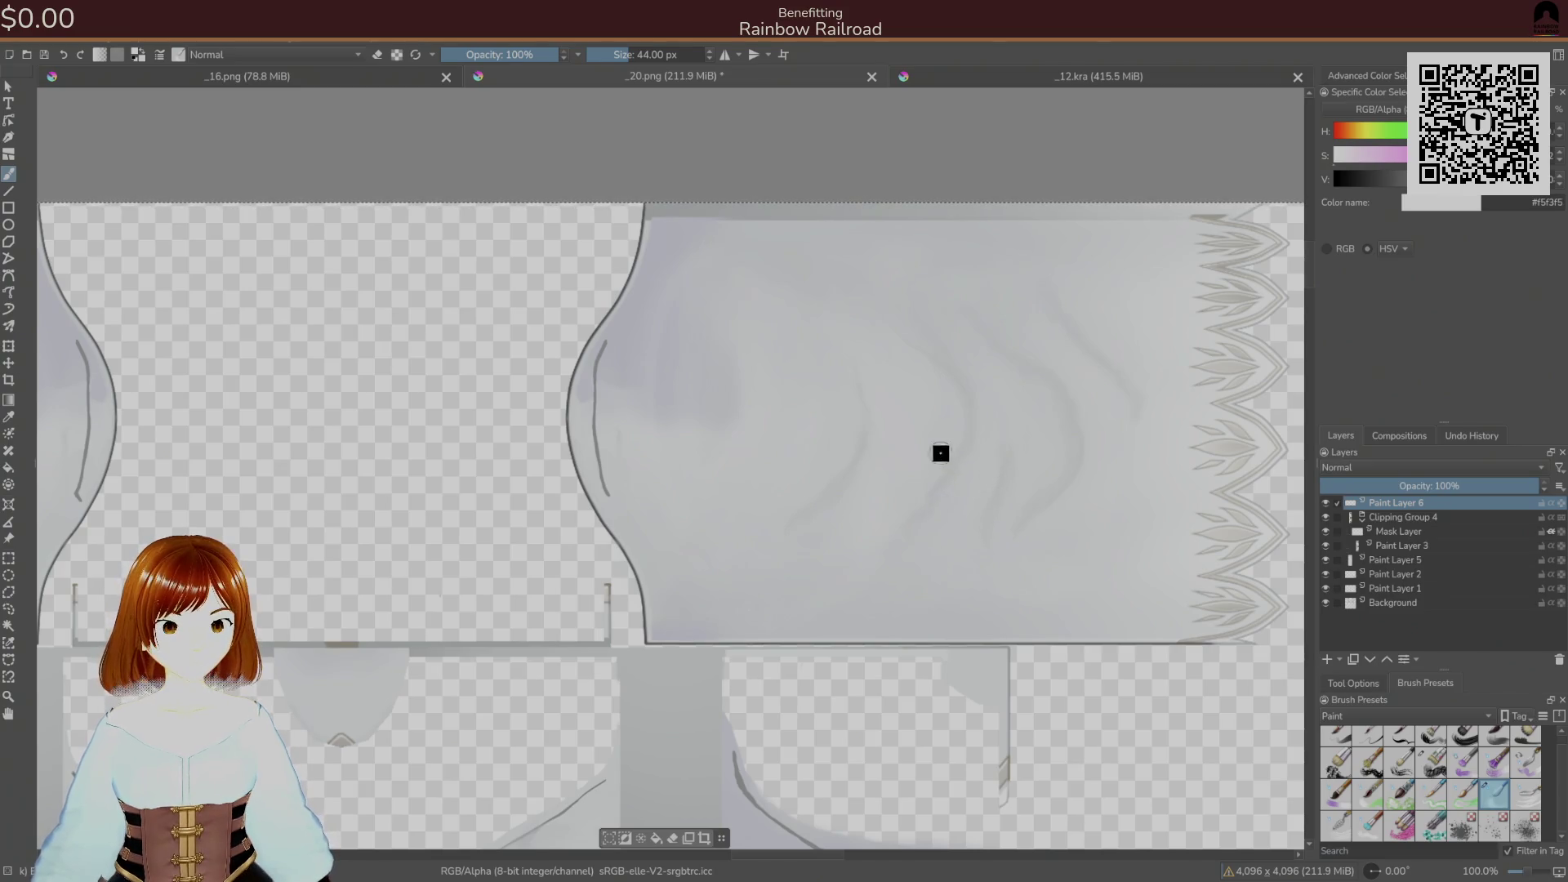
key("ctrl+s")
key("Return")
scroll(949, 514, "up", 3)
scroll(984, 613, "left", 5)
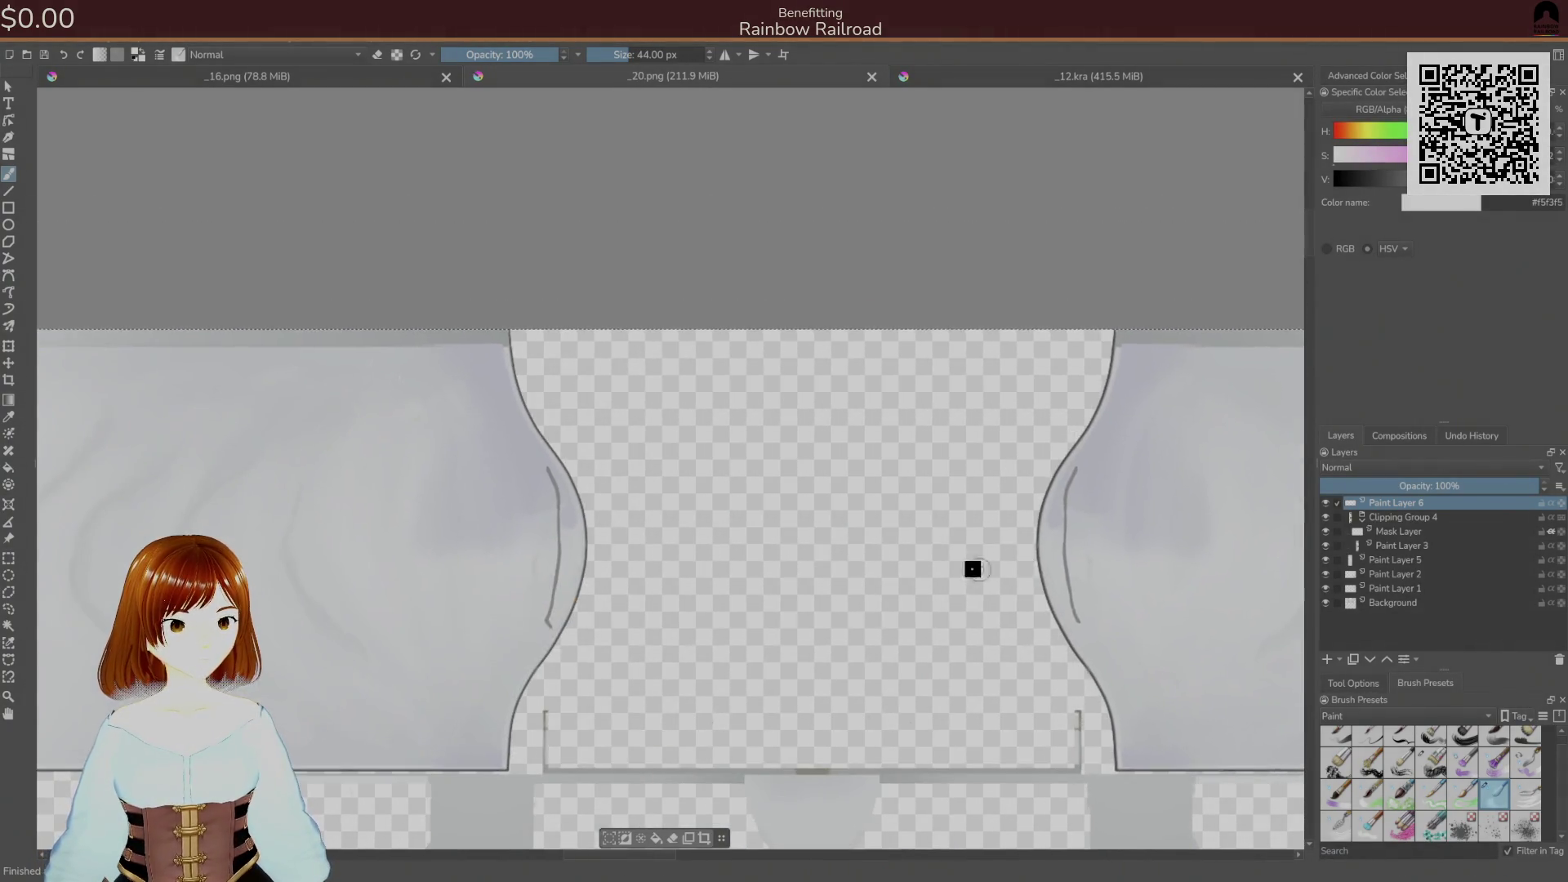
scroll(1007, 571, "left", 3)
scroll(895, 532, "down", 1)
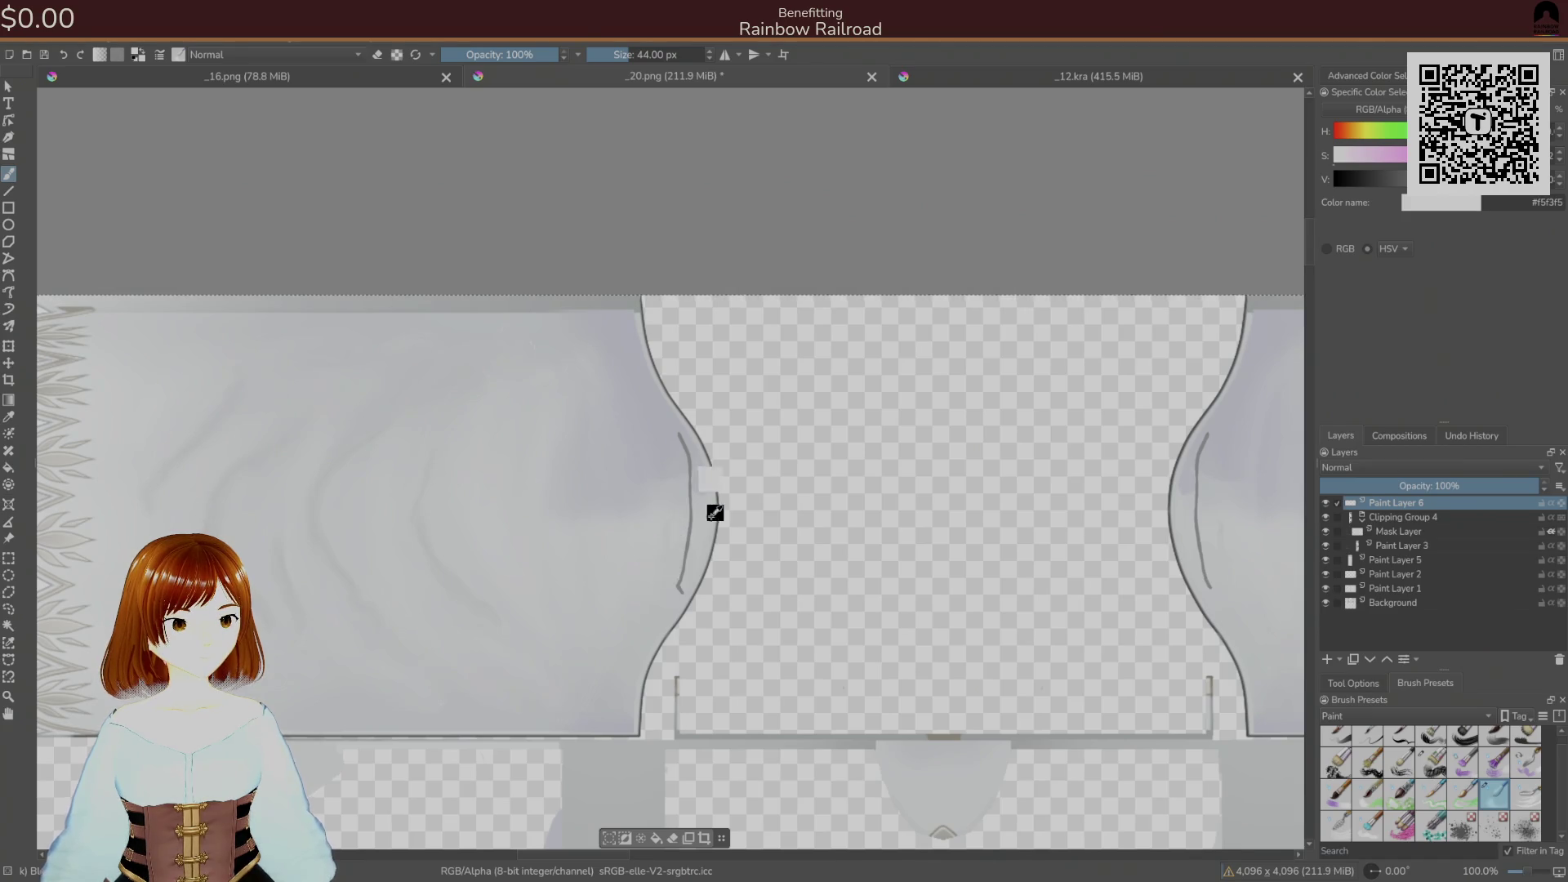
key("alt+Tab")
- Recentre the Scene view and orbit around to see the avatar's side and back
left_click(659, 528)
key("Left")
key("Left")
key("Left")
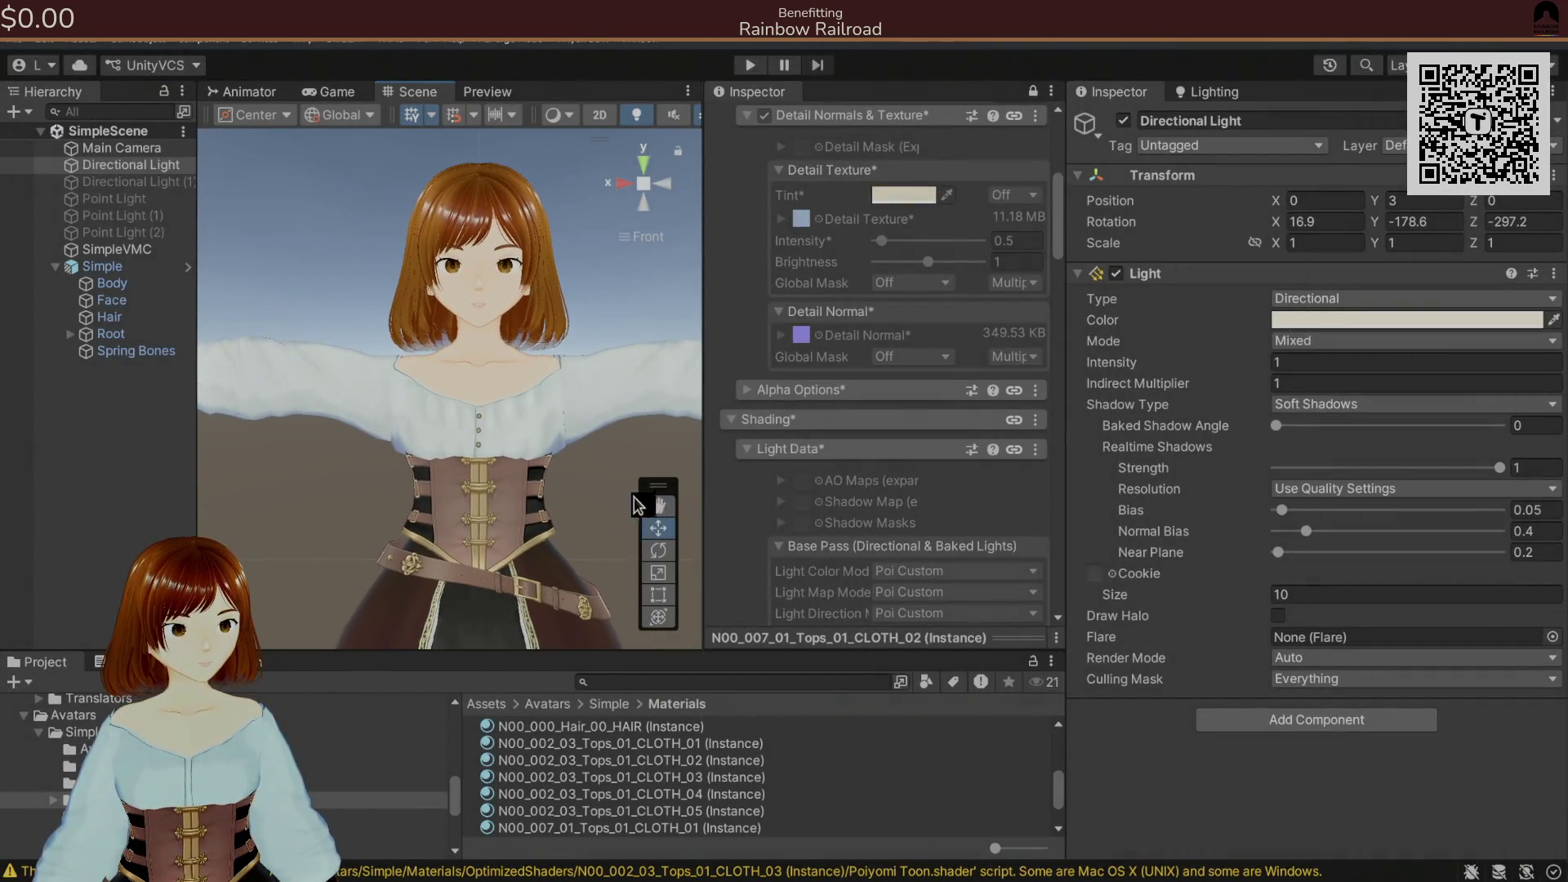
key("Left")
key("Left")
key("Right")
key("Right")
key("Right")
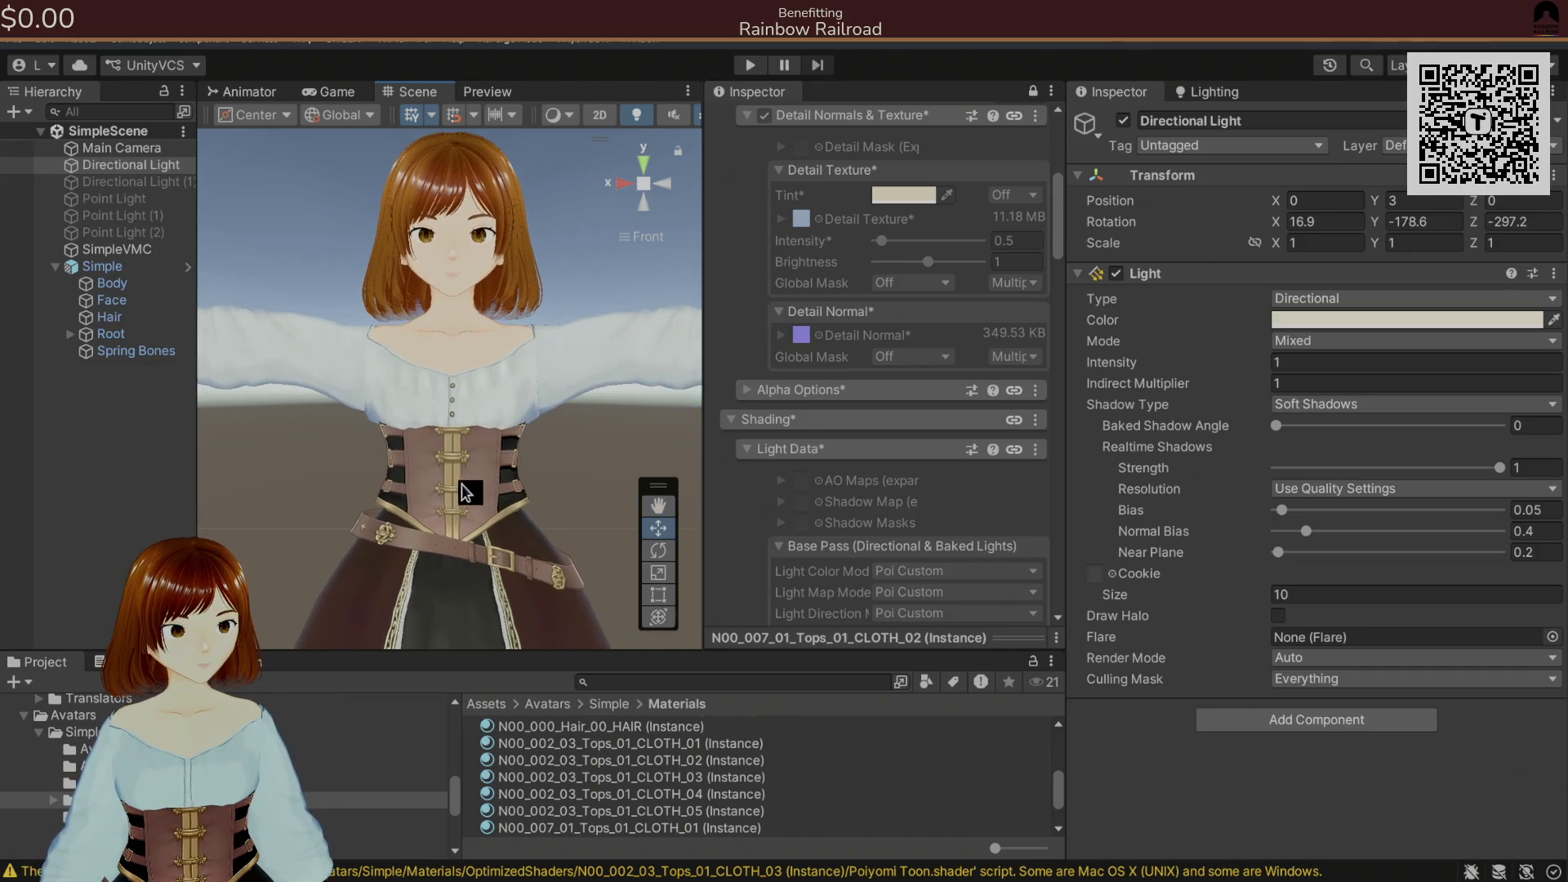
mouse_move(310, 213)
left_mouse_down()
mouse_move(351, 218)
mouse_move(404, 299)
mouse_move(817, 256)
left_mouse_up()
scroll(572, 356, "up", 2)
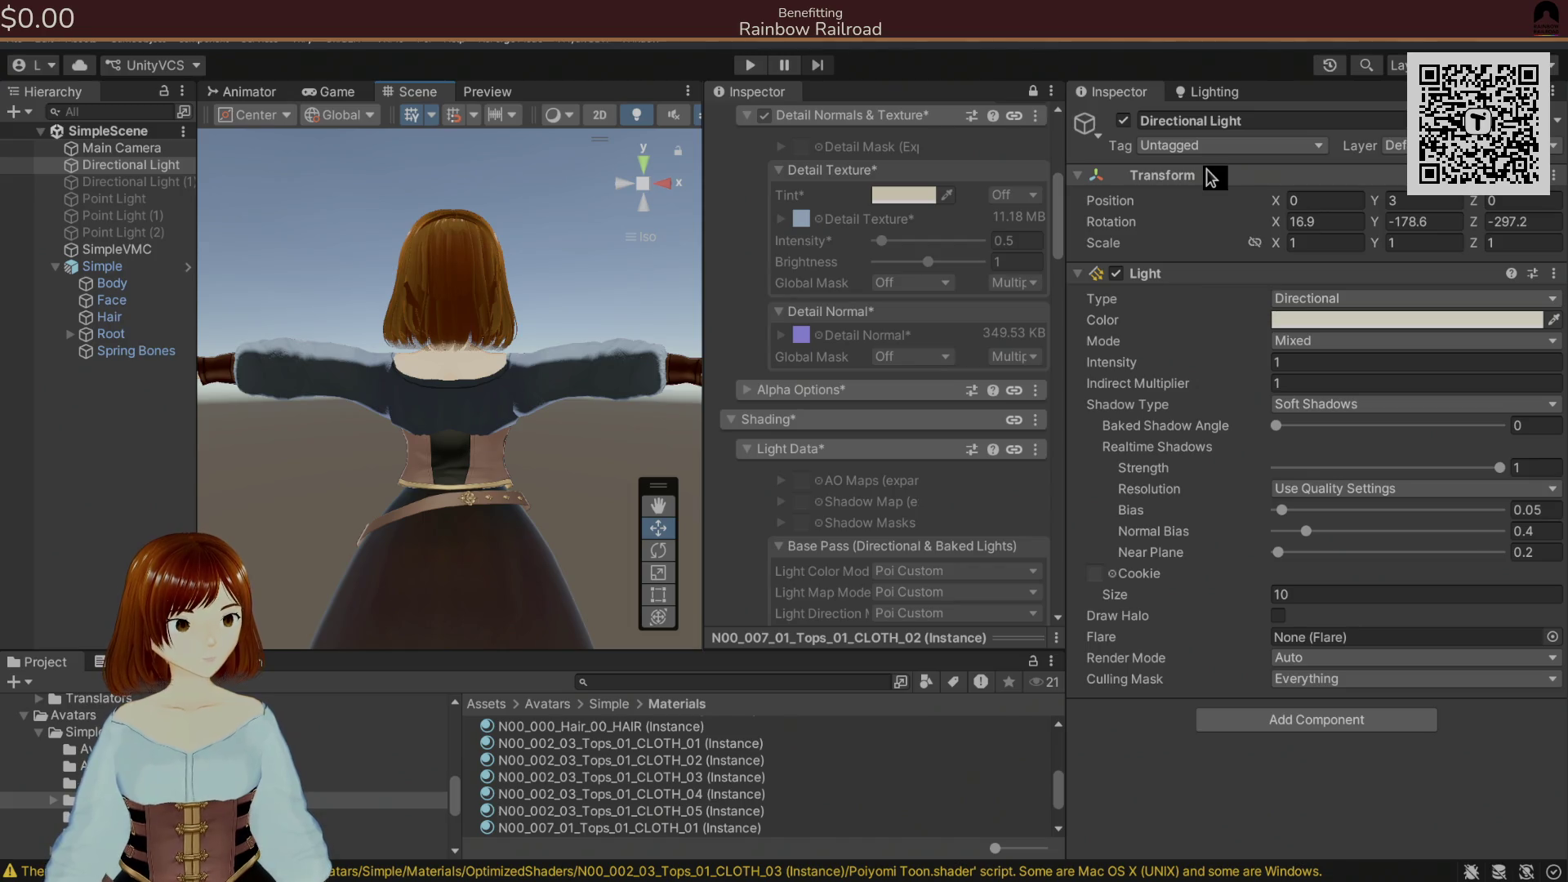
- Rotate the Directional Light's X to -180.6 to light the avatar's back
left_click_drag(1278, 225, 1205, 878)
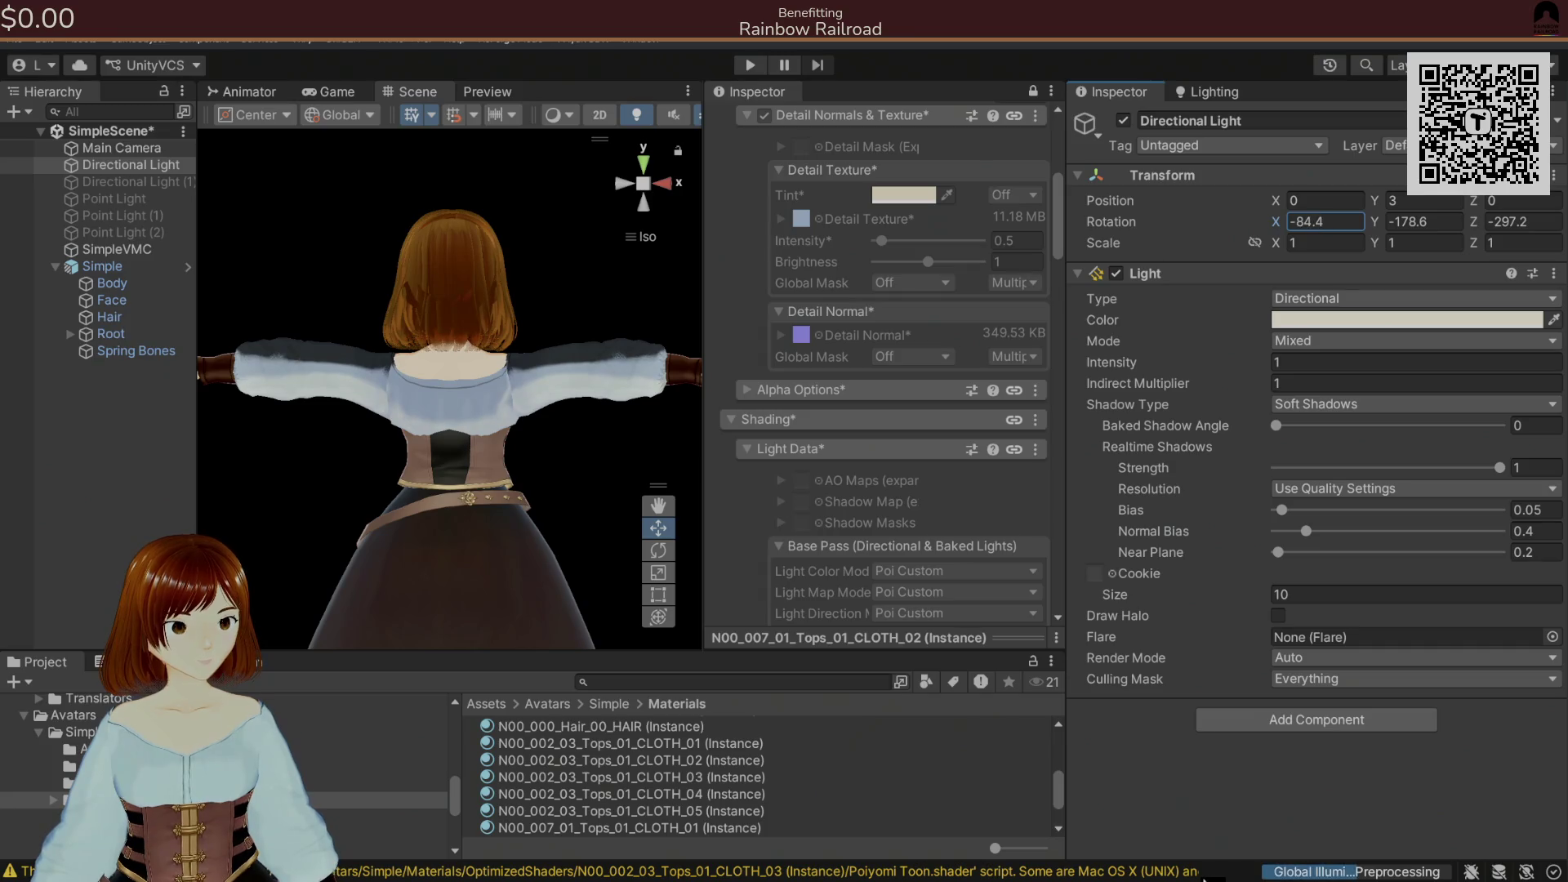
mouse_move(1276, 222)
left_mouse_down()
mouse_move(1280, 411)
mouse_move(1231, 862)
left_mouse_up()
mouse_move(1274, 221)
left_mouse_down()
mouse_move(1277, 490)
mouse_move(1286, 318)
left_mouse_up()
scroll(545, 422, "up", 2)
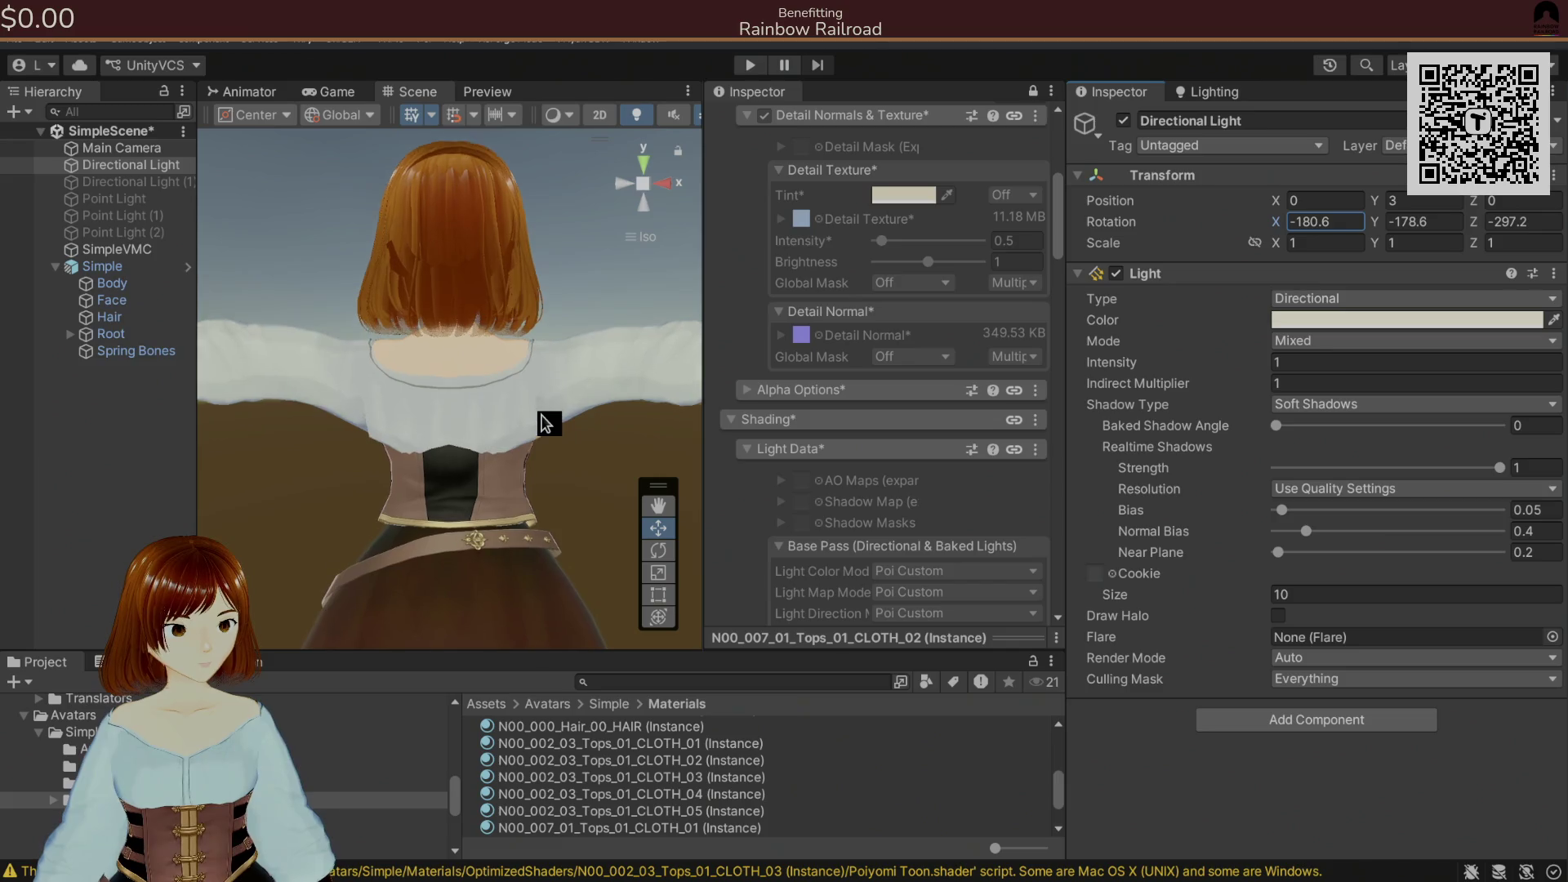
key("alt+Tab")
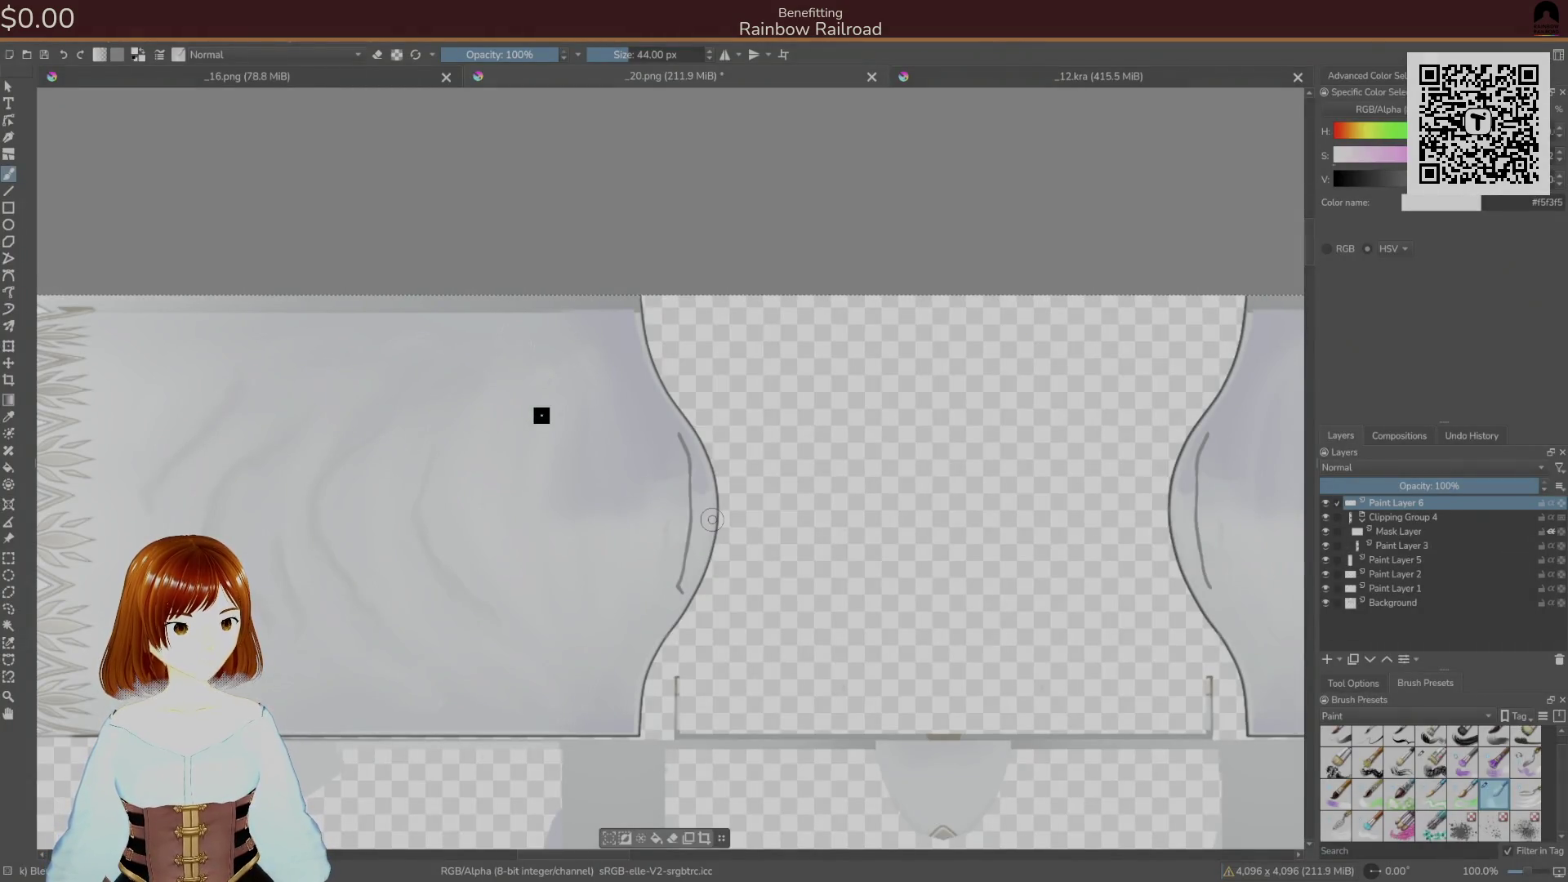
- Sample the panel's light grey and paint light vertical streaks on the right and left side panels
mouse_move(886, 634)
left_mouse_down()
mouse_move(252, 480)
mouse_move(722, 410)
mouse_move(801, 420)
mouse_move(816, 201)
left_mouse_up()
left_click(575, 574, "ctrl")
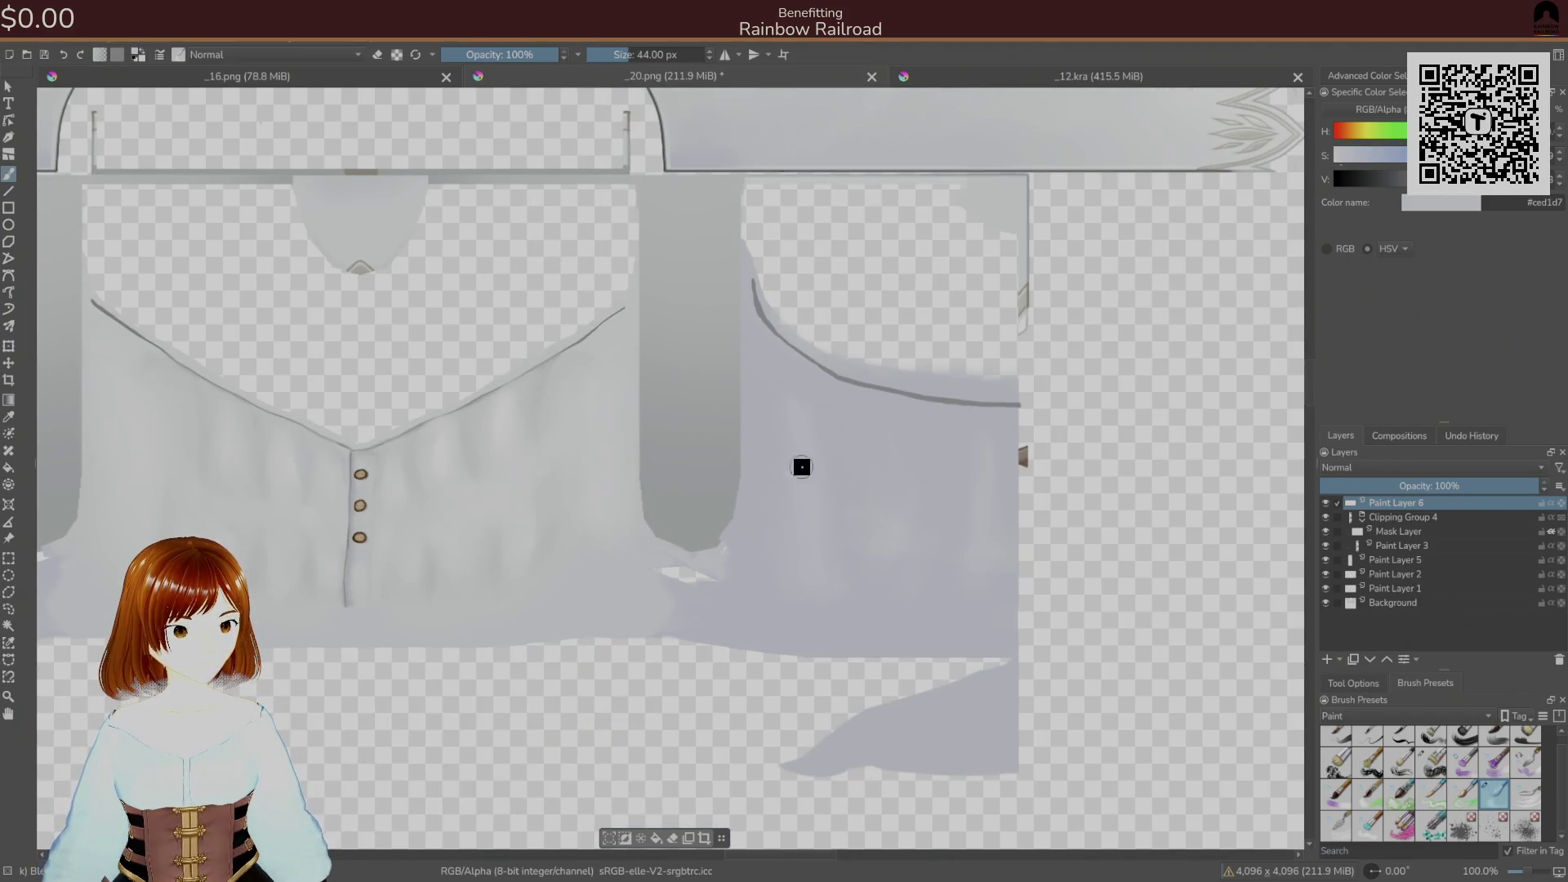
right_click(770, 532)
left_click(842, 574)
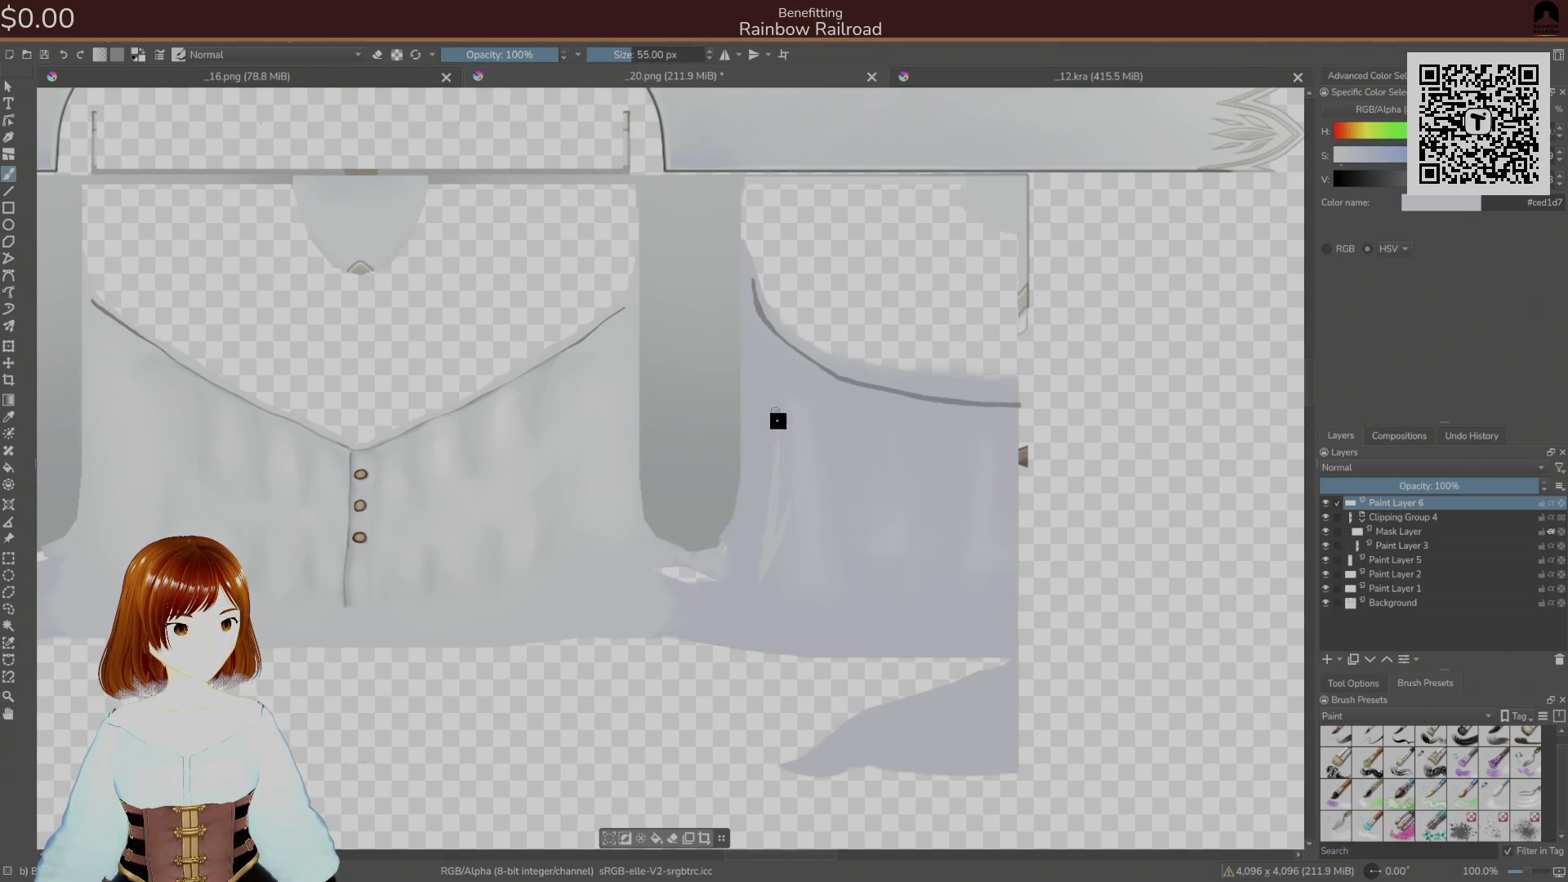
left_click_drag(827, 445, 832, 460)
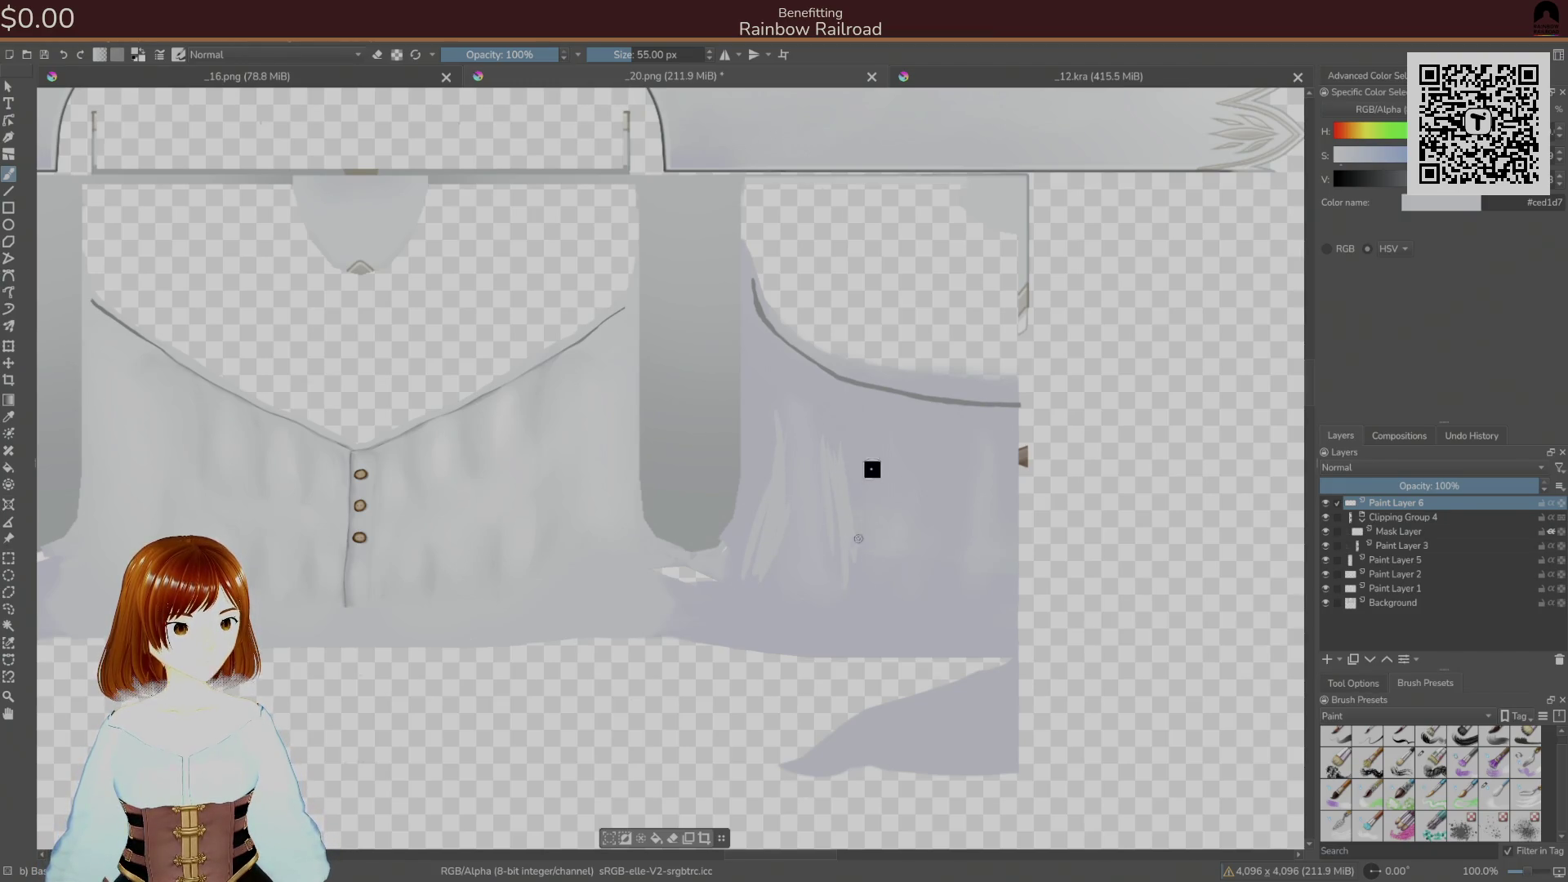
mouse_move(929, 480)
left_mouse_down()
mouse_move(931, 501)
mouse_move(980, 458)
mouse_move(953, 528)
left_mouse_up()
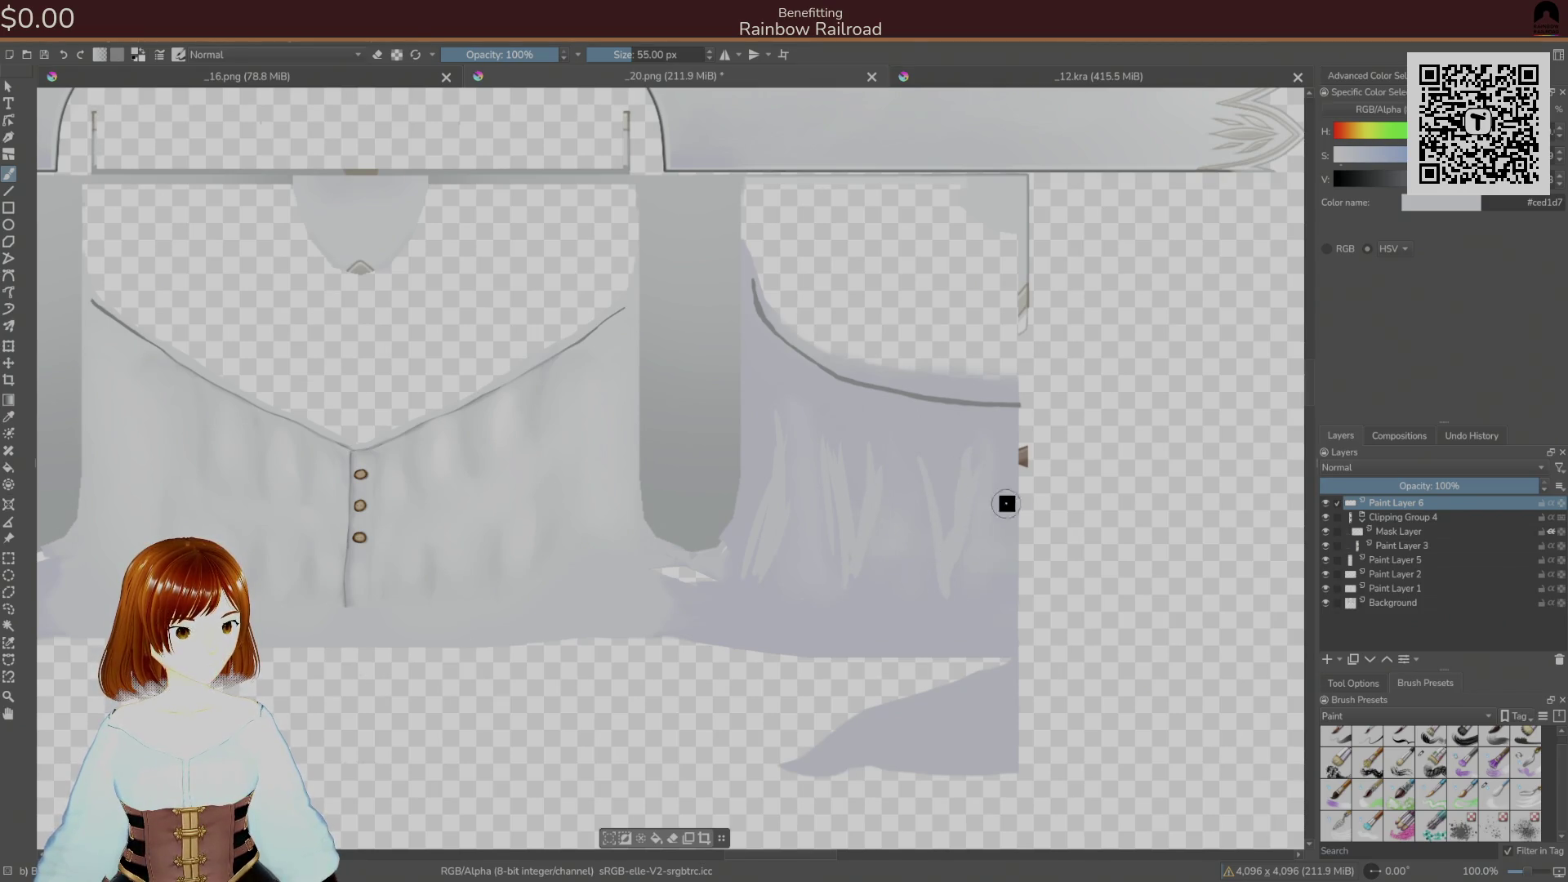
scroll(924, 458, "left", 6)
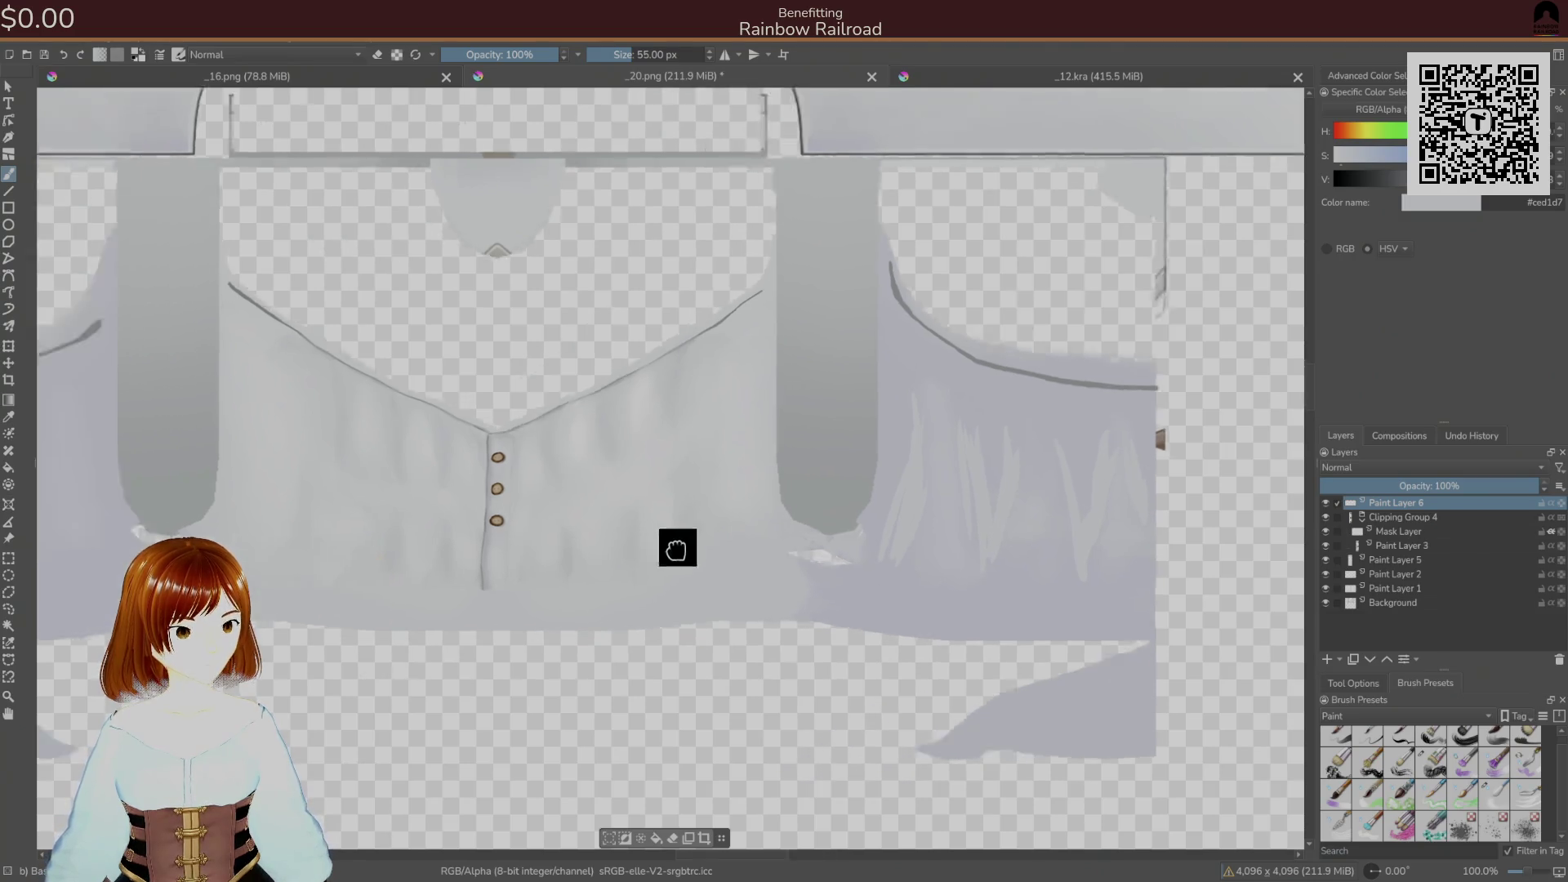
left_click_drag(436, 347, 444, 536)
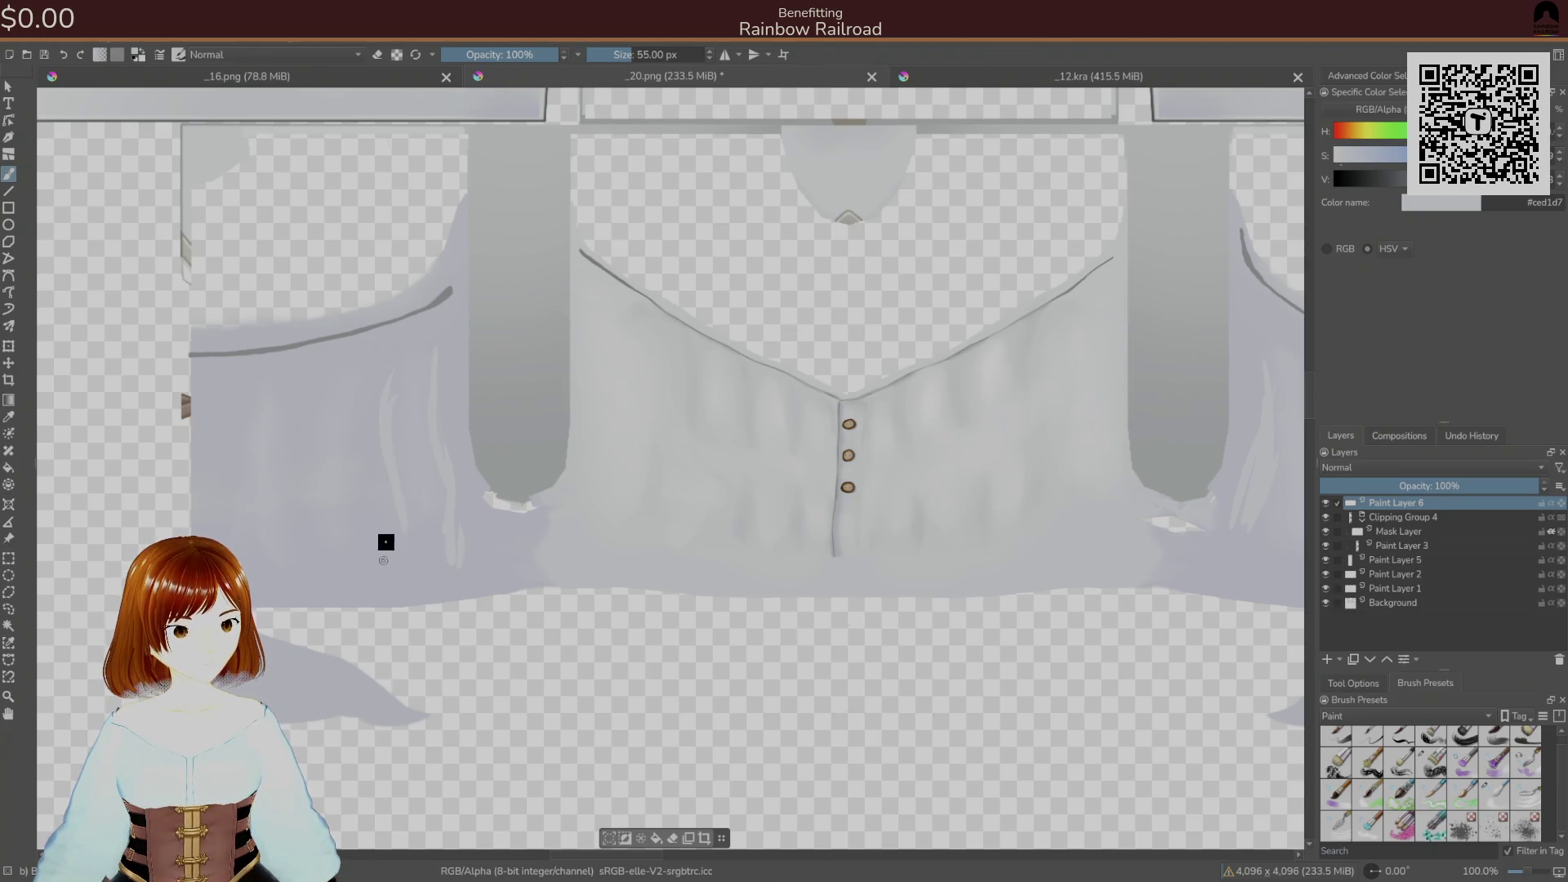
left_click_drag(395, 371, 350, 568)
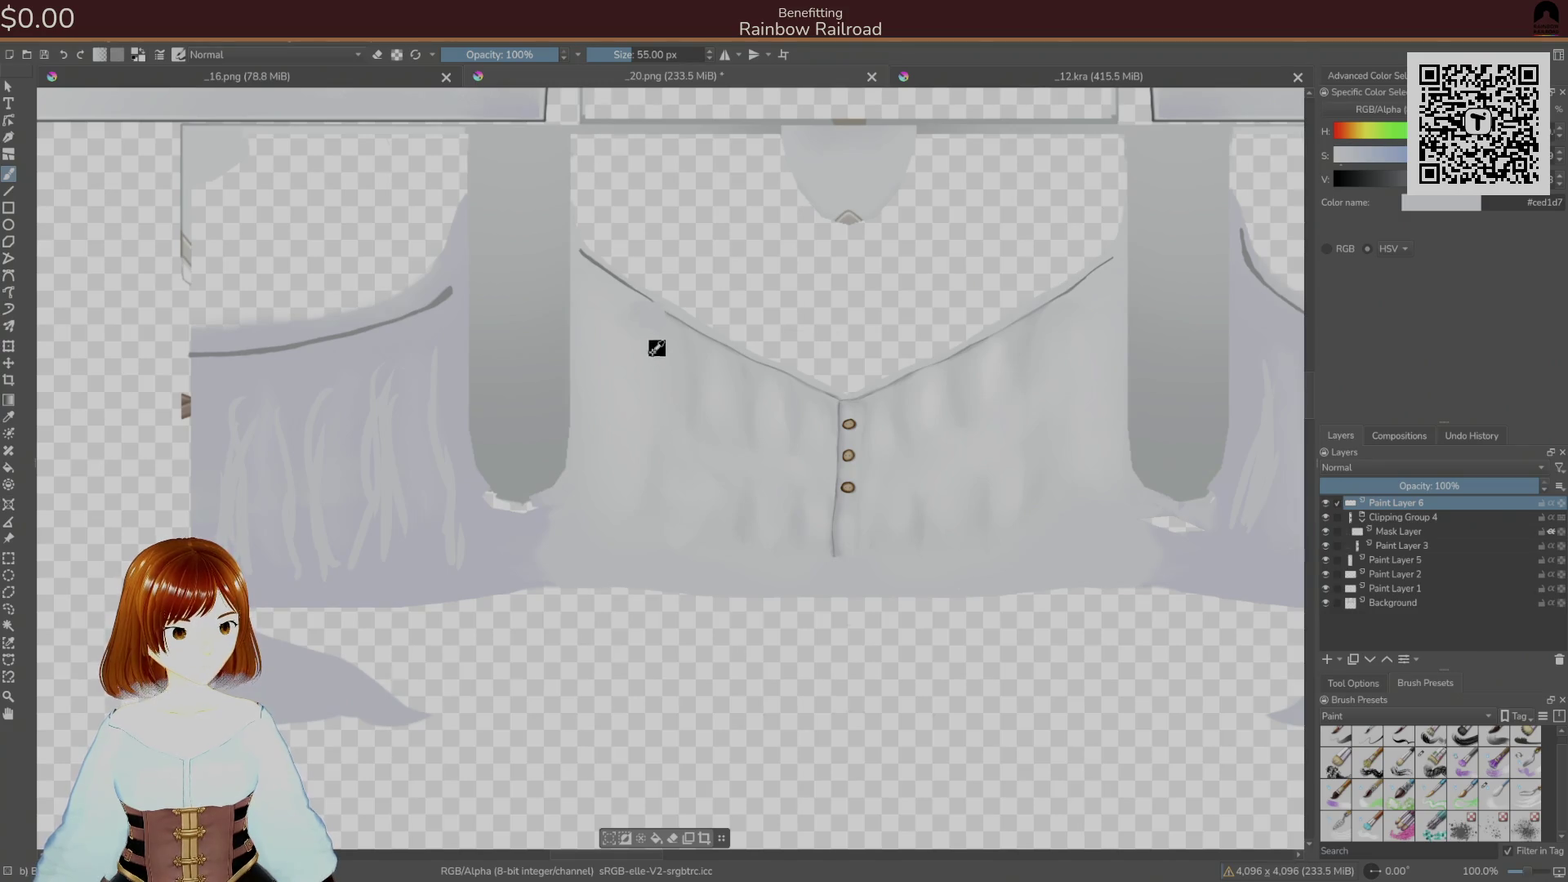
- Sample dark grey #8e8f92 and paint dark vertical fold strokes on both side panels
left_click(691, 356, "ctrl")
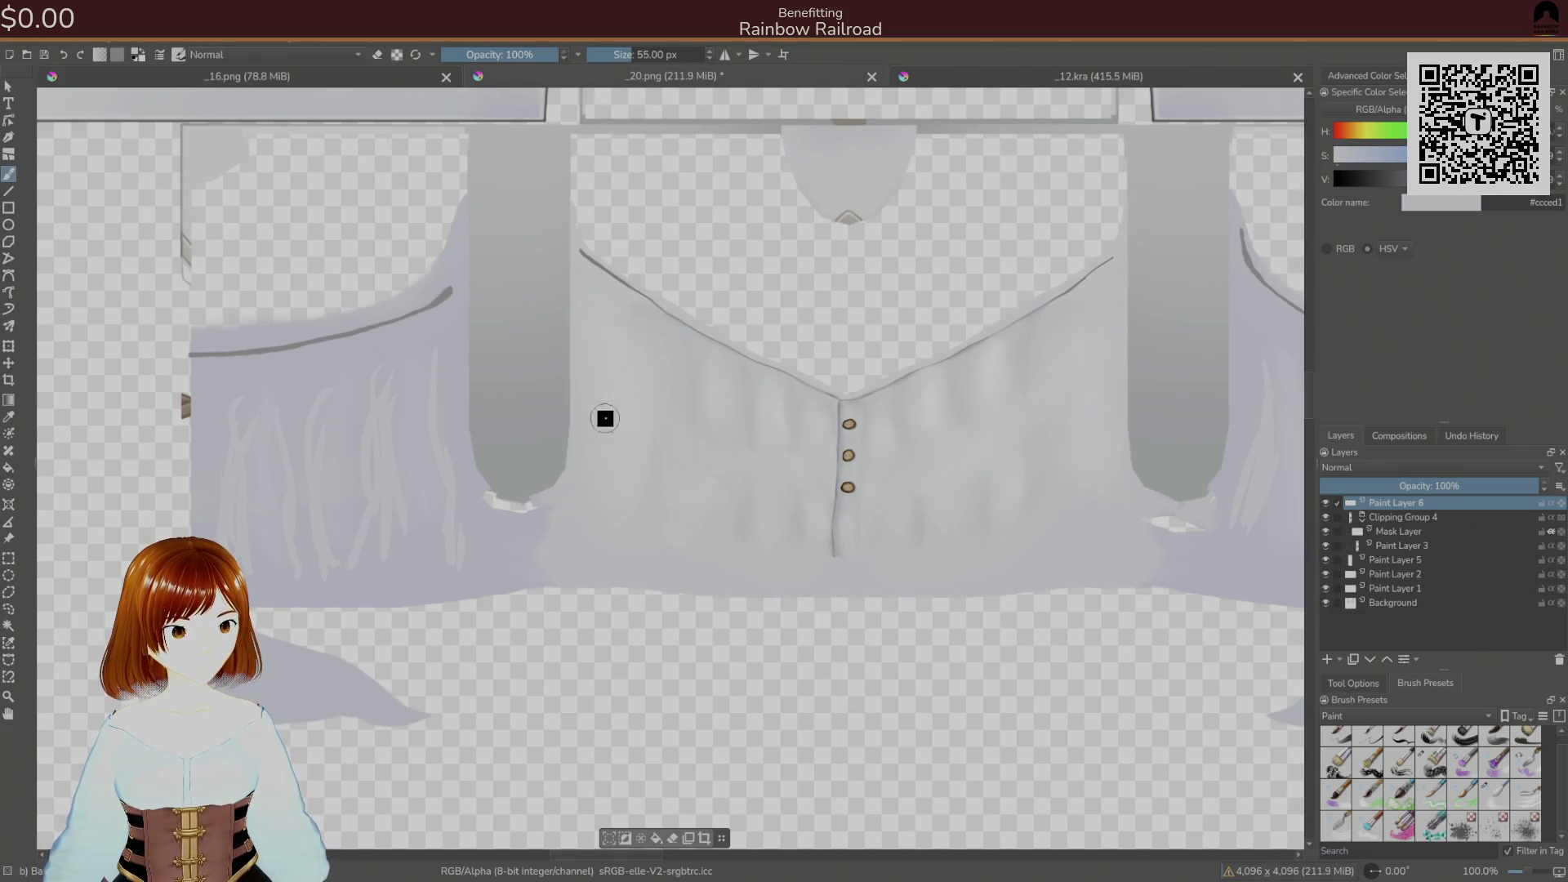
left_click(742, 372, "ctrl")
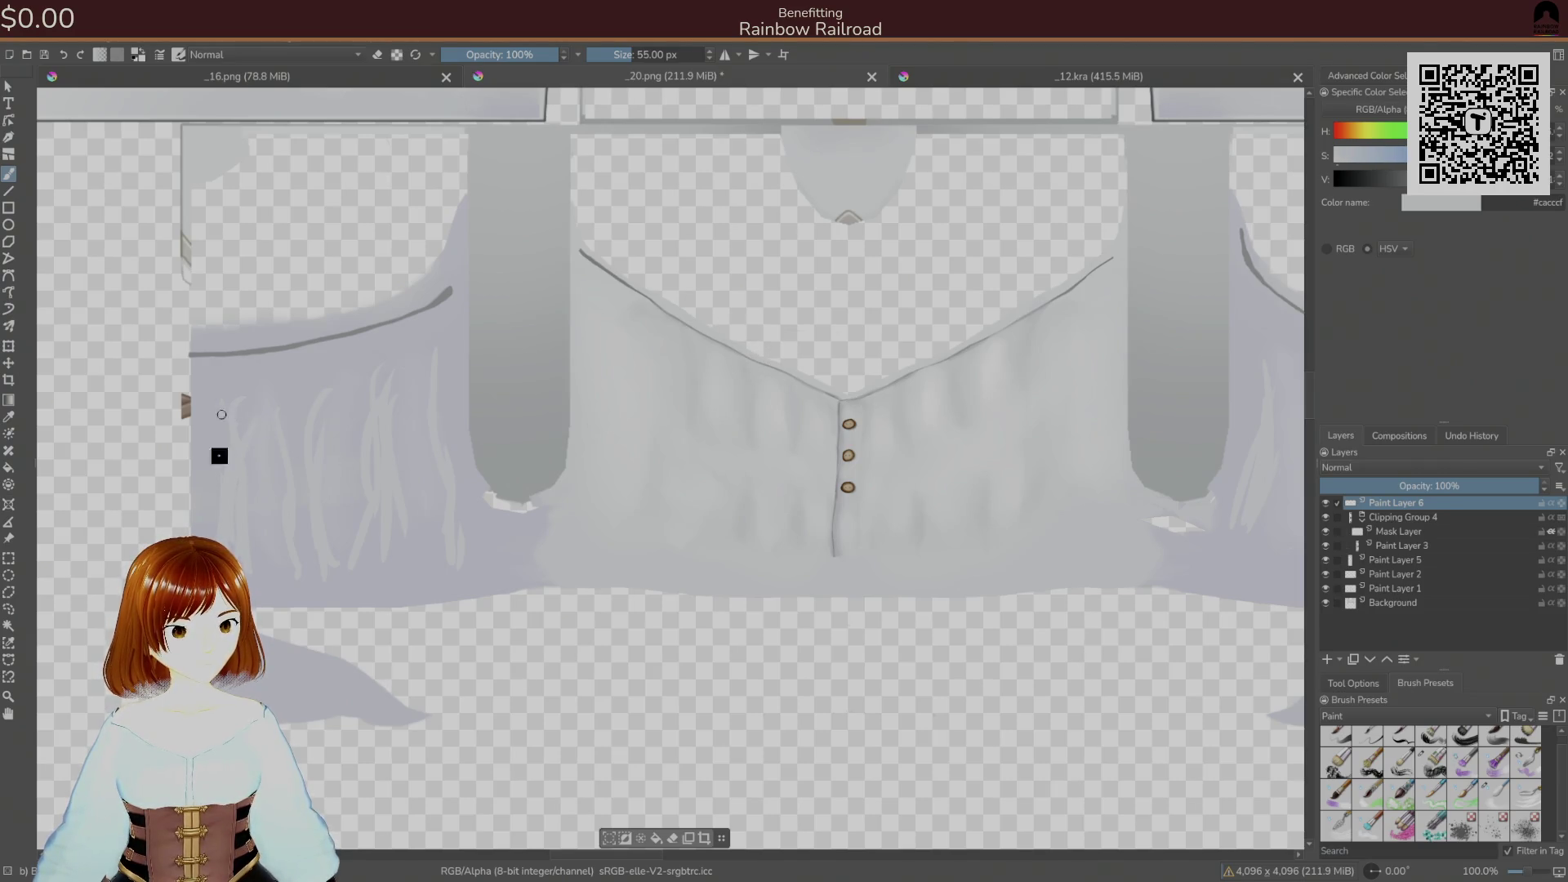
left_click(691, 326, "ctrl")
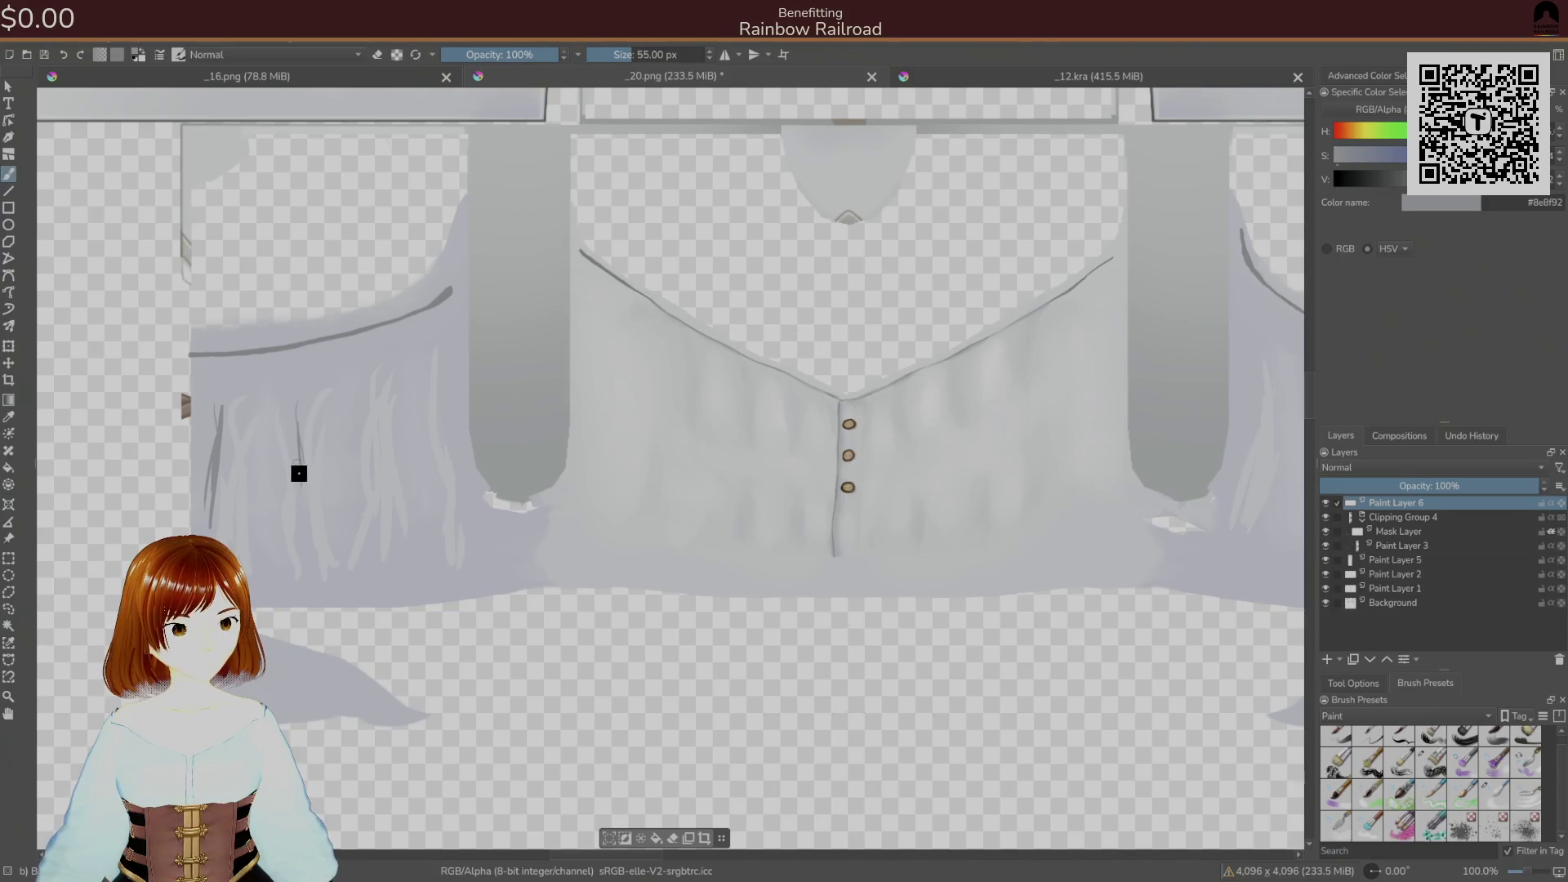
left_click_drag(329, 405, 325, 480)
left_click_drag(352, 382, 335, 476)
left_click_drag(403, 388, 405, 462)
key("m")
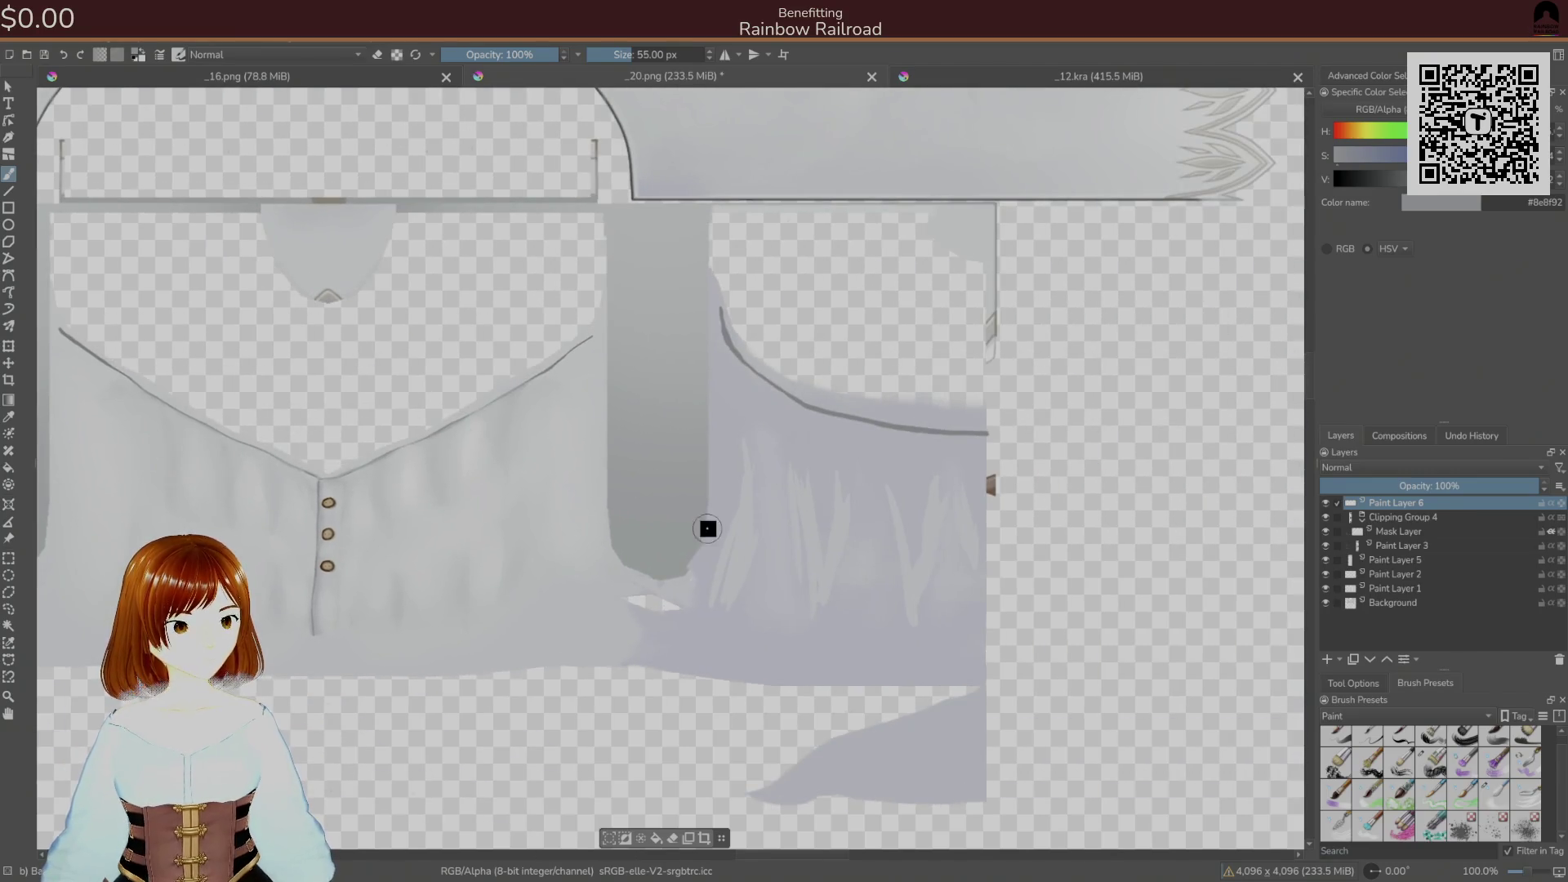
mouse_move(711, 535)
left_mouse_down()
mouse_move(730, 427)
mouse_move(725, 531)
left_mouse_up()
mouse_move(825, 439)
left_mouse_down()
mouse_move(829, 515)
mouse_move(869, 503)
mouse_move(926, 536)
mouse_move(949, 520)
left_mouse_up()
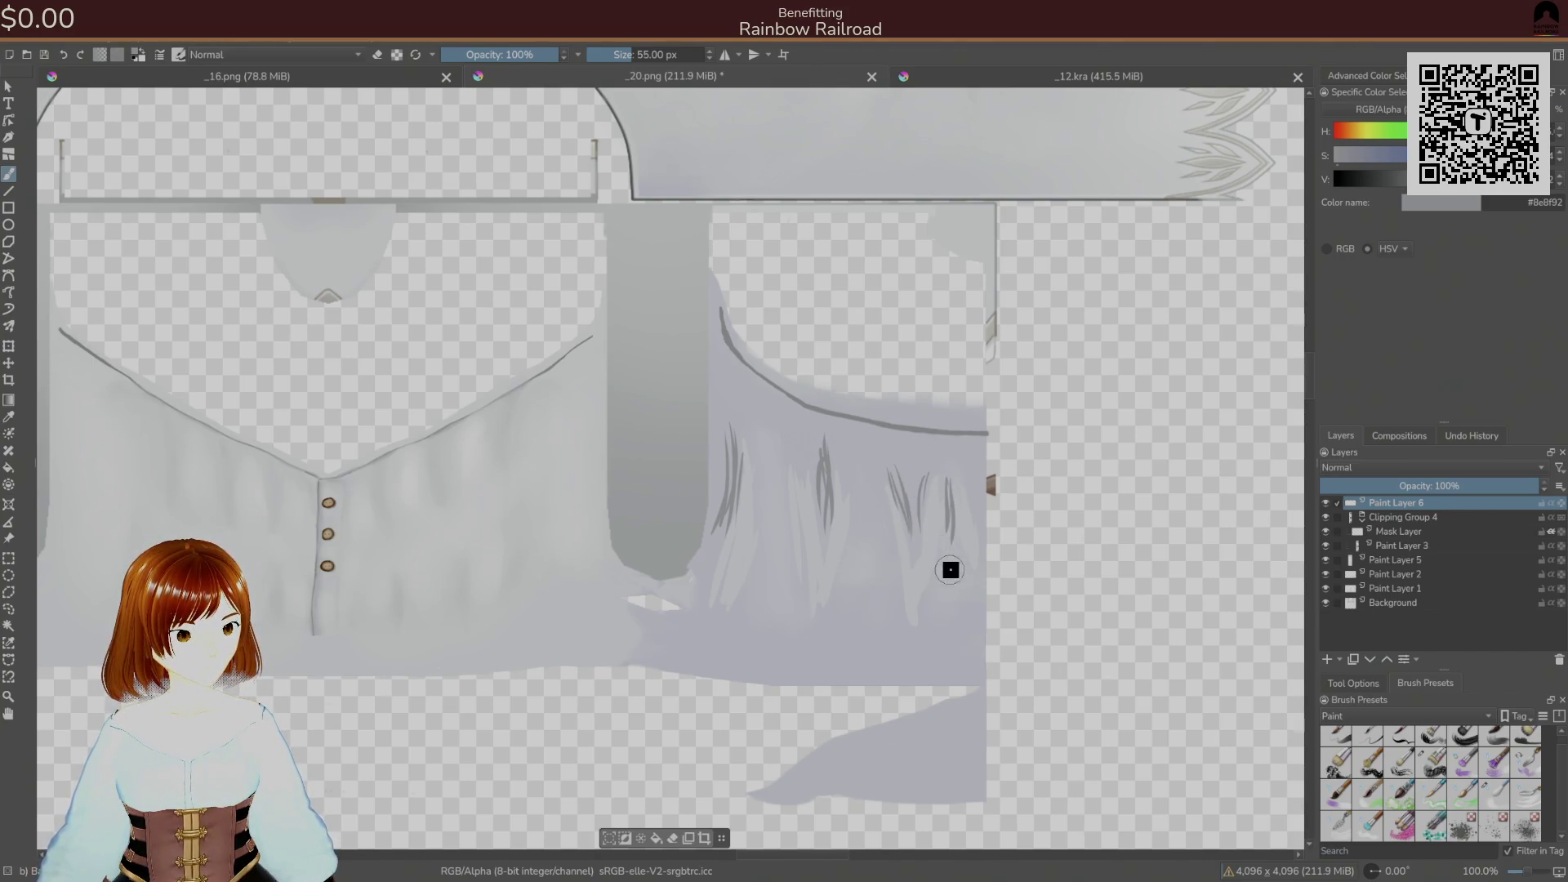
- Sample light grey #cccdd5 and hatch strokes onto the panel with a 120 px brush
left_click(856, 564, "ctrl")
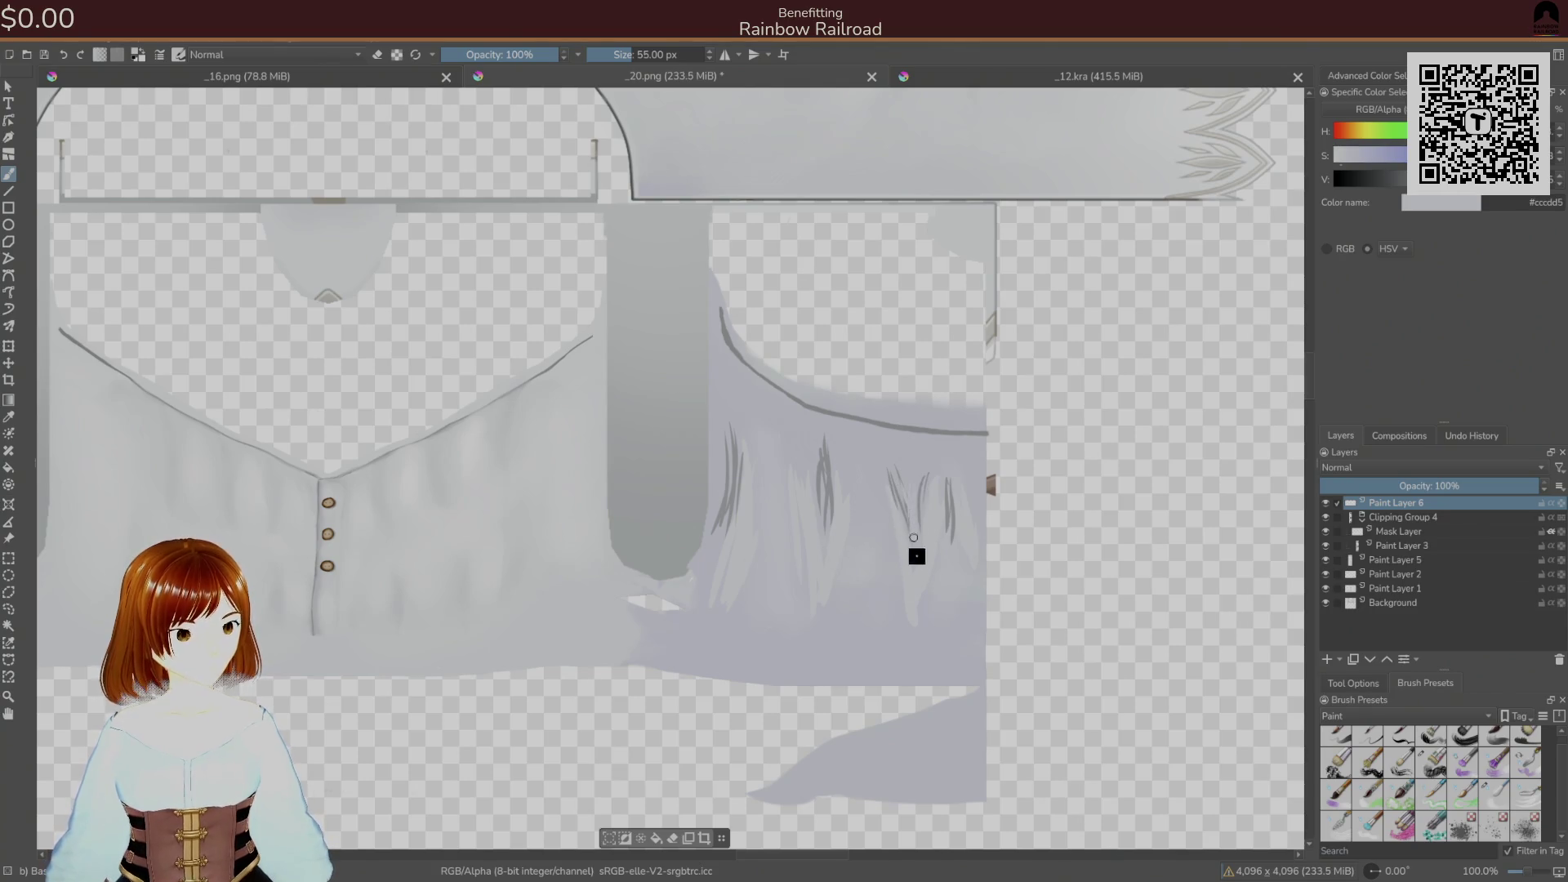
left_click_drag(837, 449, 857, 437)
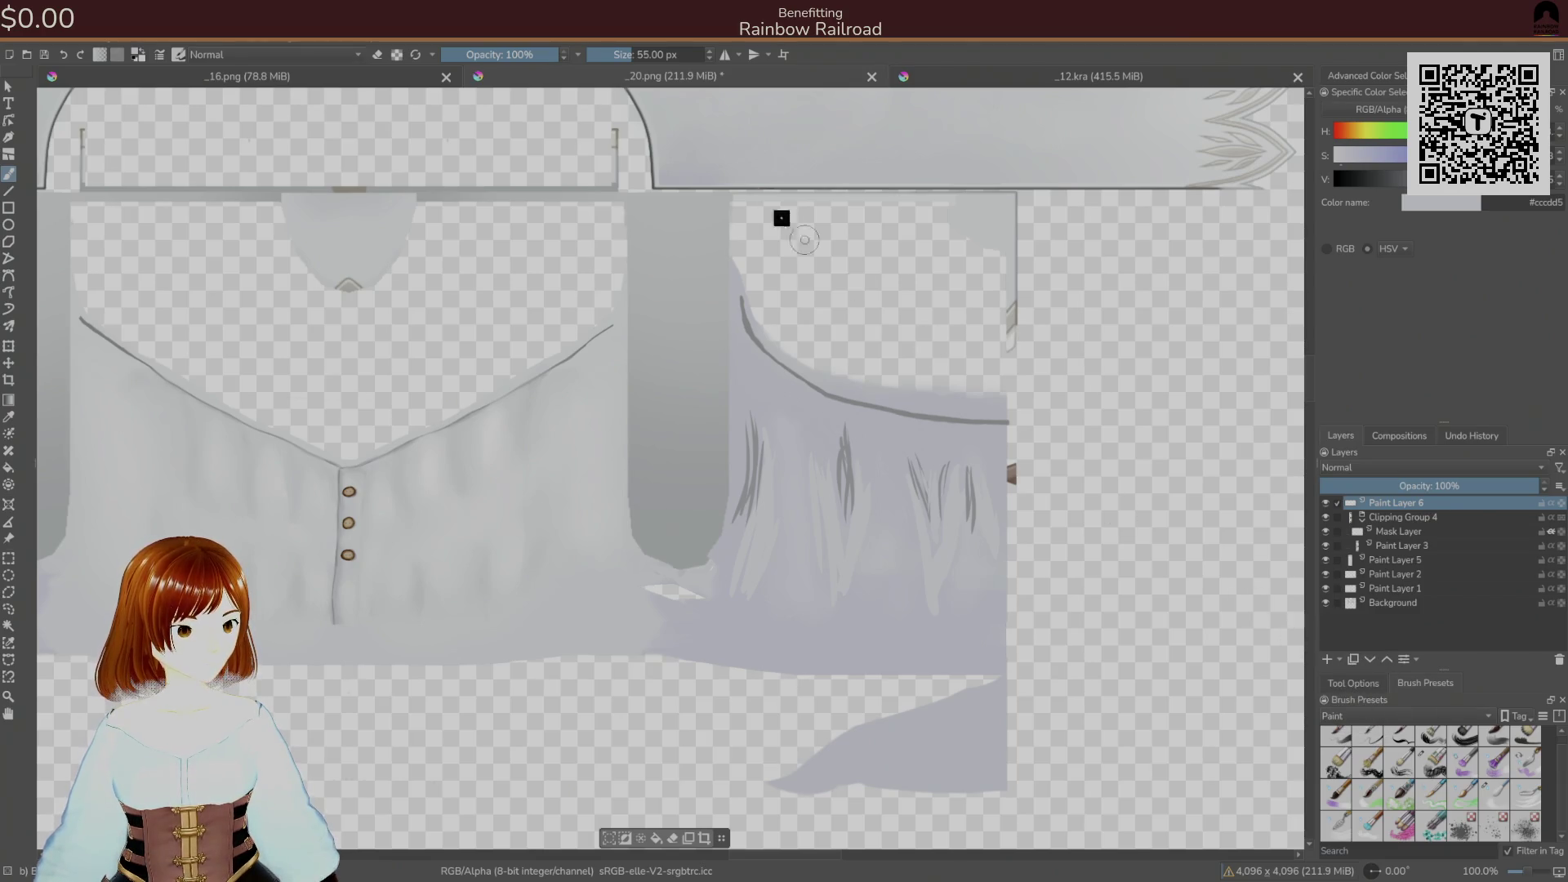
left_click(1336, 827)
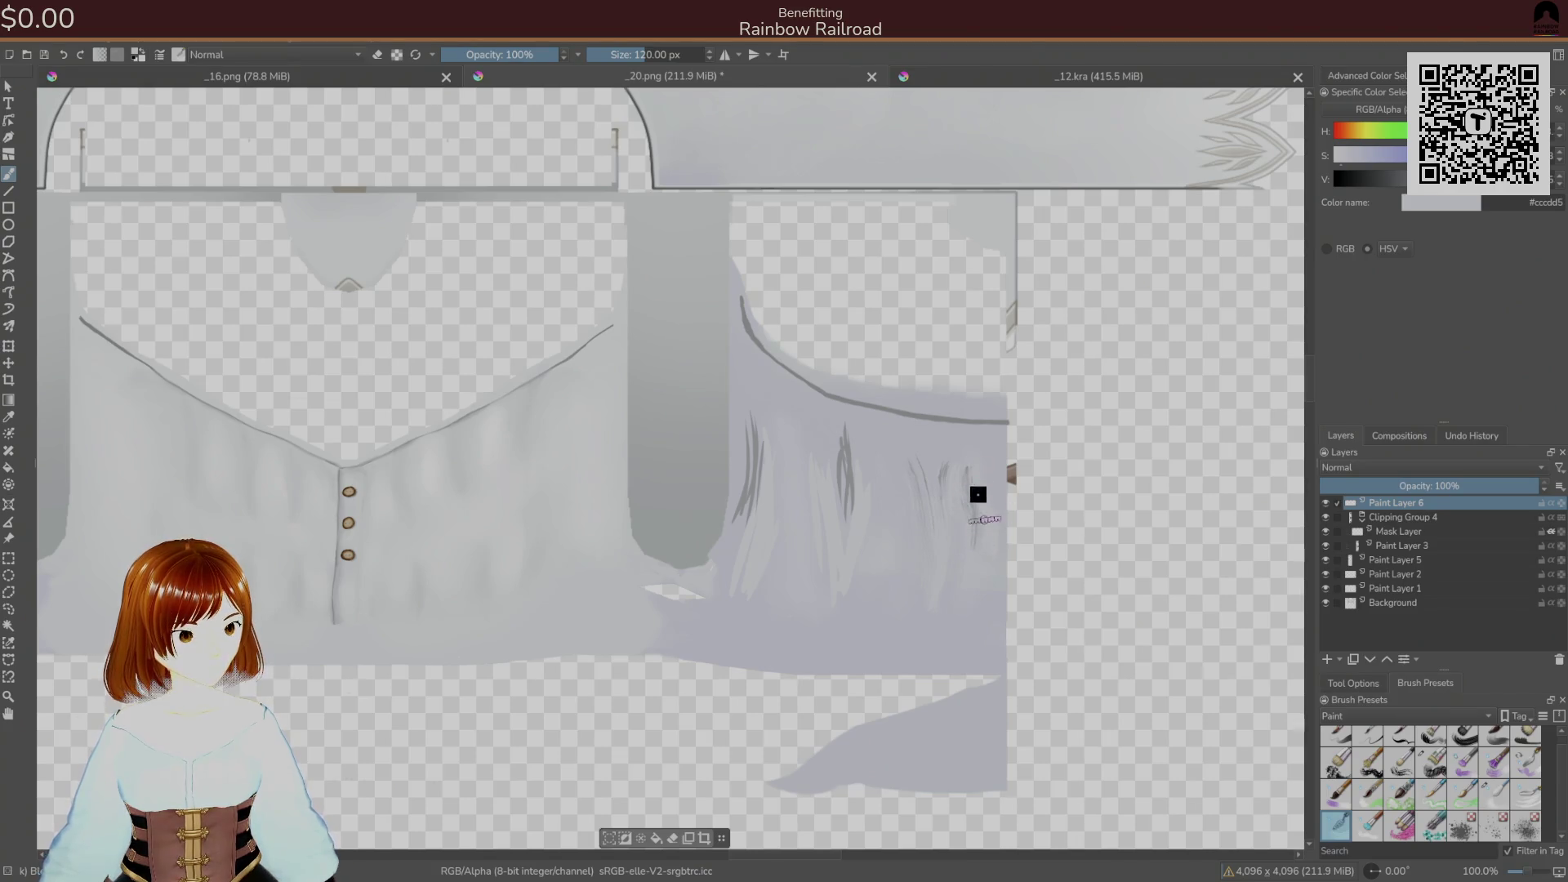
mouse_move(847, 478)
left_mouse_down()
mouse_move(839, 449)
mouse_move(861, 497)
left_mouse_up()
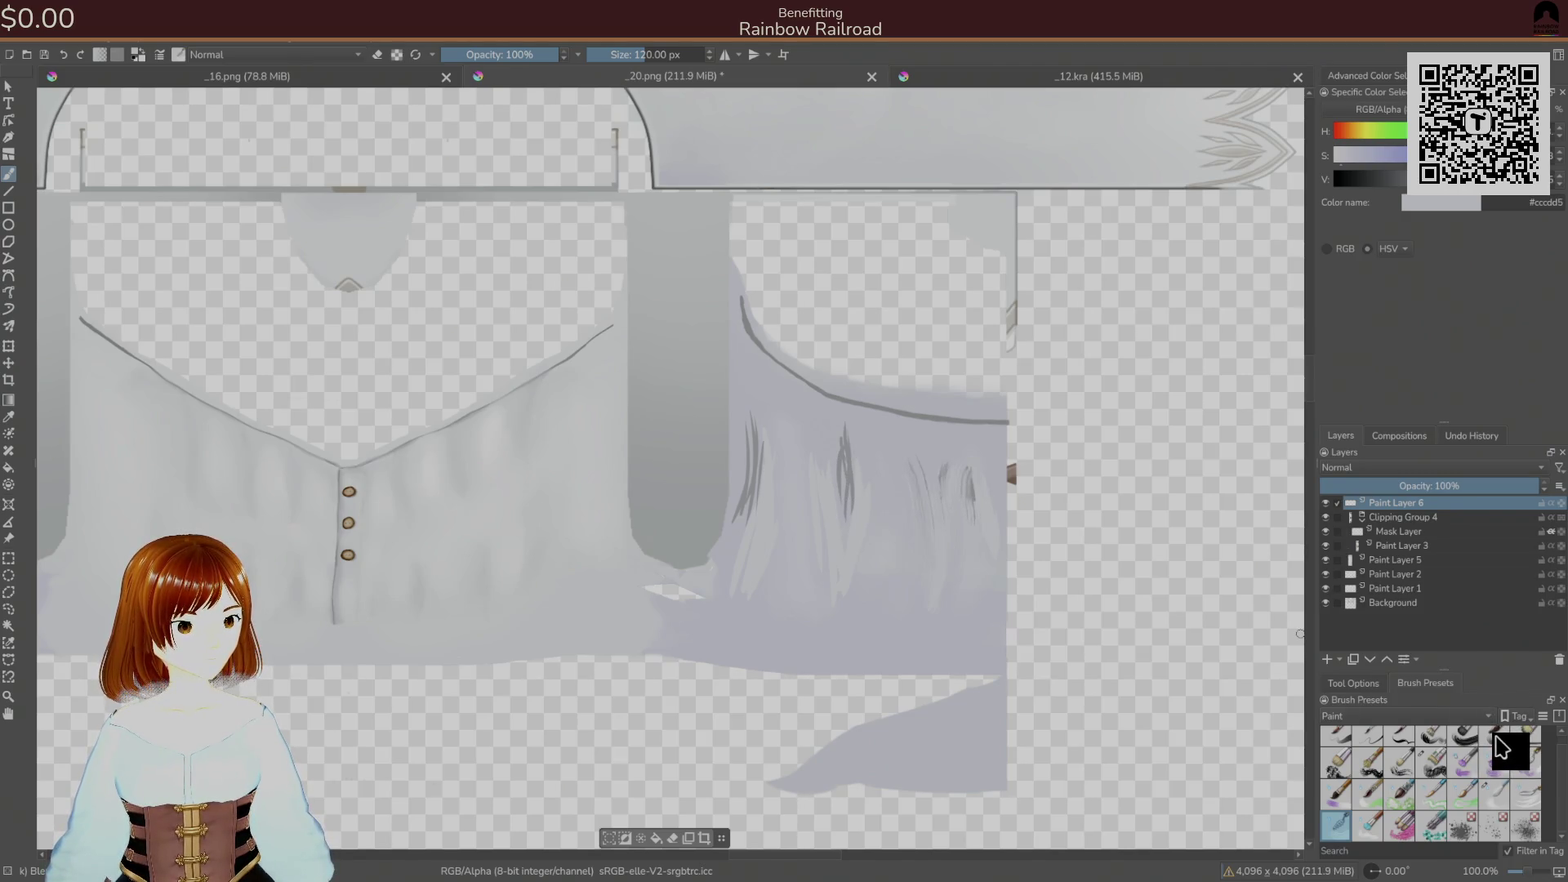
- Blend the hair-like and dark streaks into soft grey with a 50 px soft brush
left_click(1375, 825)
mouse_move(965, 578)
left_mouse_down()
mouse_move(972, 507)
mouse_move(944, 556)
mouse_move(943, 528)
left_mouse_up()
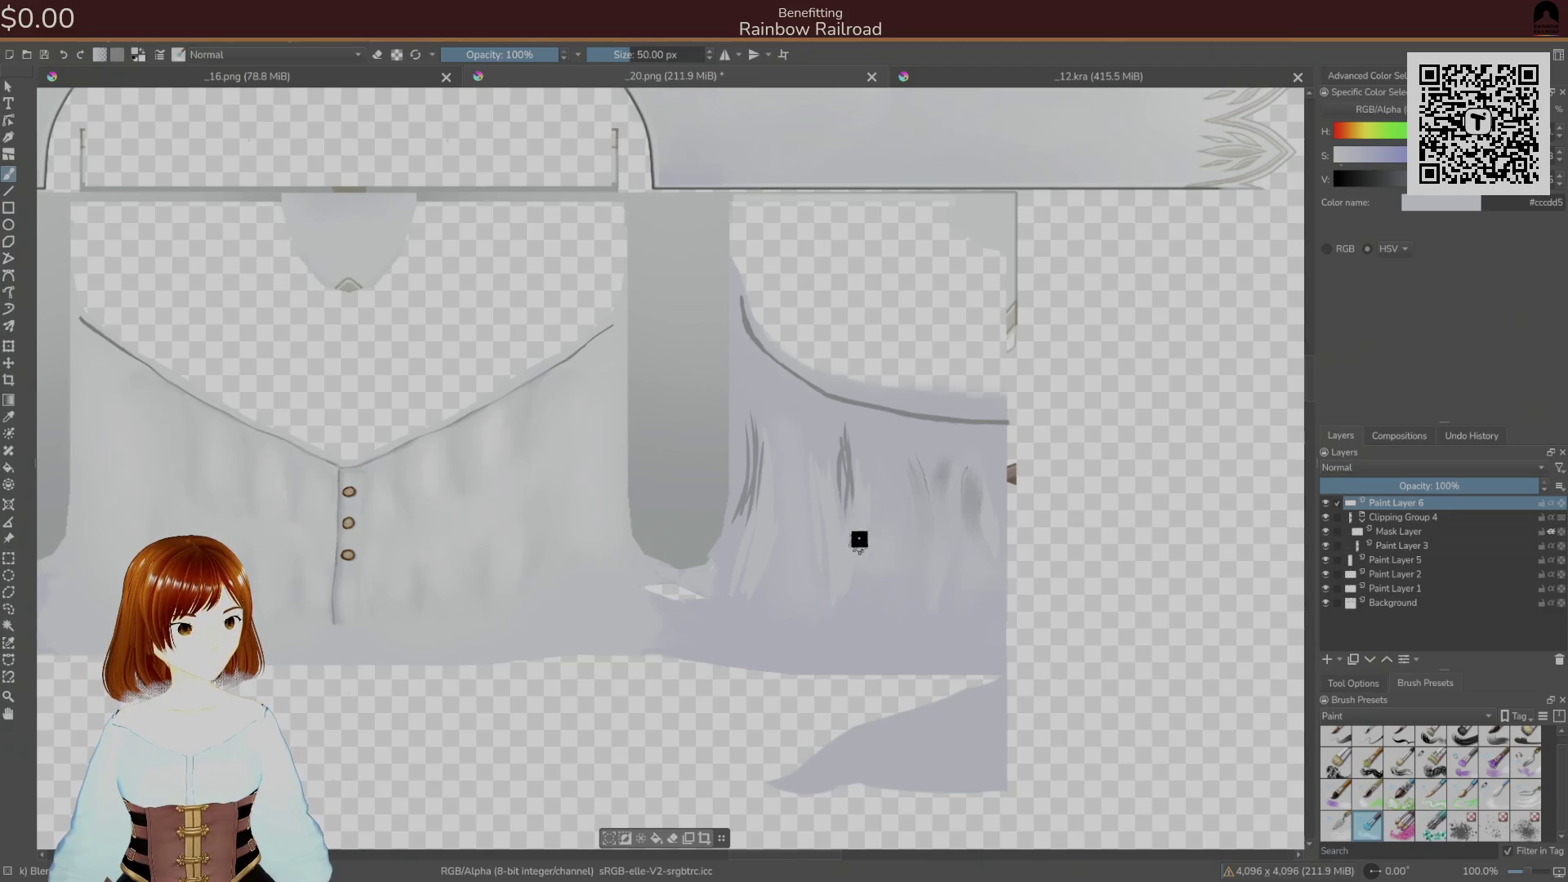
mouse_move(833, 521)
left_mouse_down()
mouse_move(837, 449)
mouse_move(840, 483)
mouse_move(749, 498)
mouse_move(739, 598)
mouse_move(763, 517)
mouse_move(745, 522)
left_mouse_up()
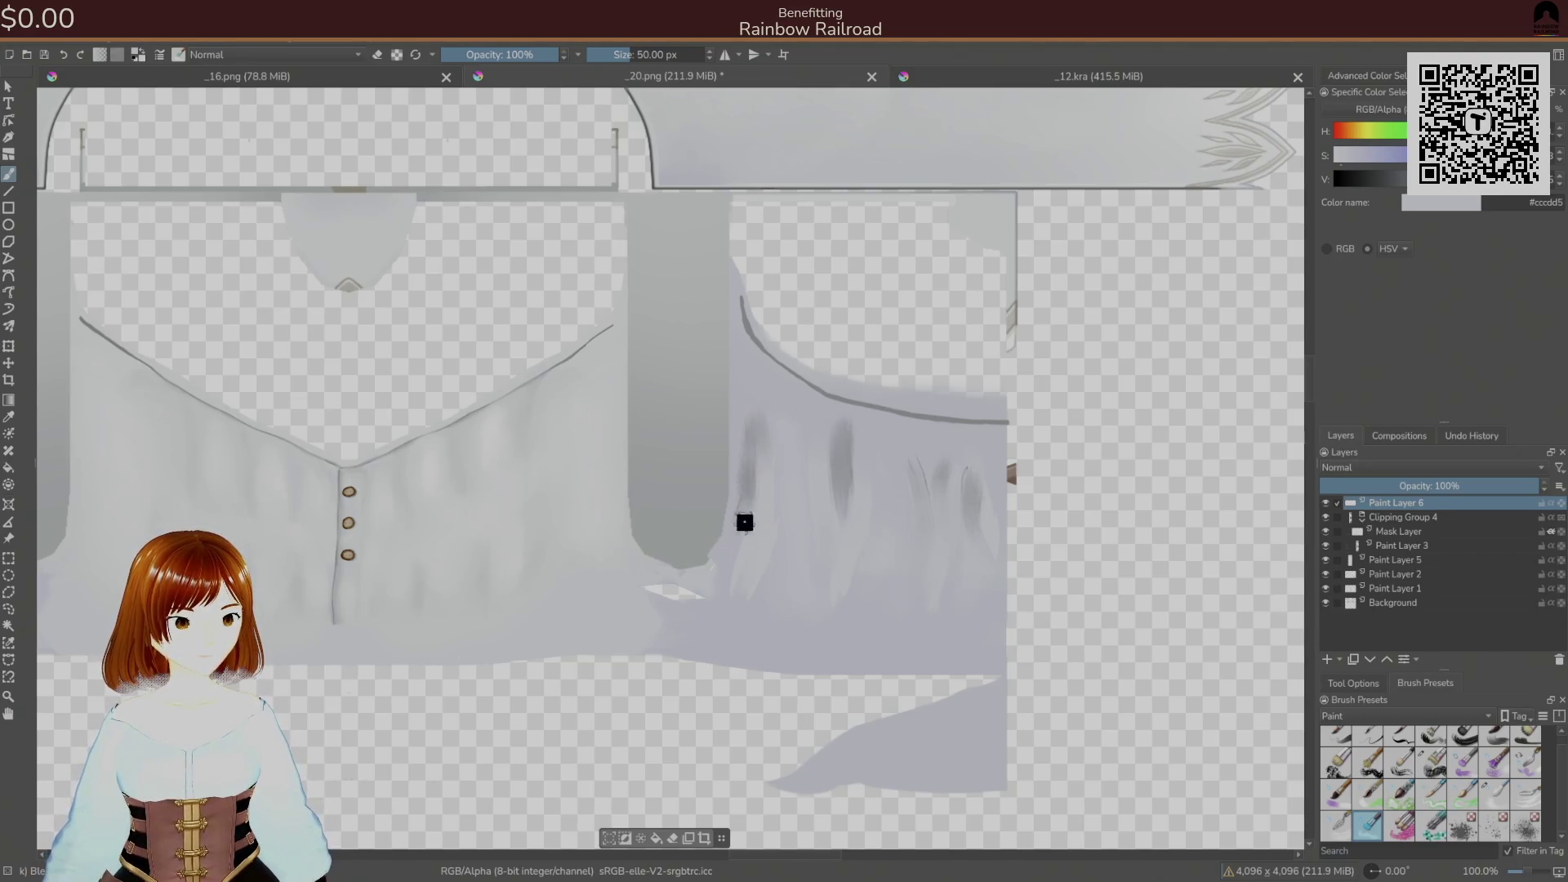
left_click_drag(994, 518, 725, 490)
- Unmirror the view and paint light grey over the left panel's two dark streaks
key("m")
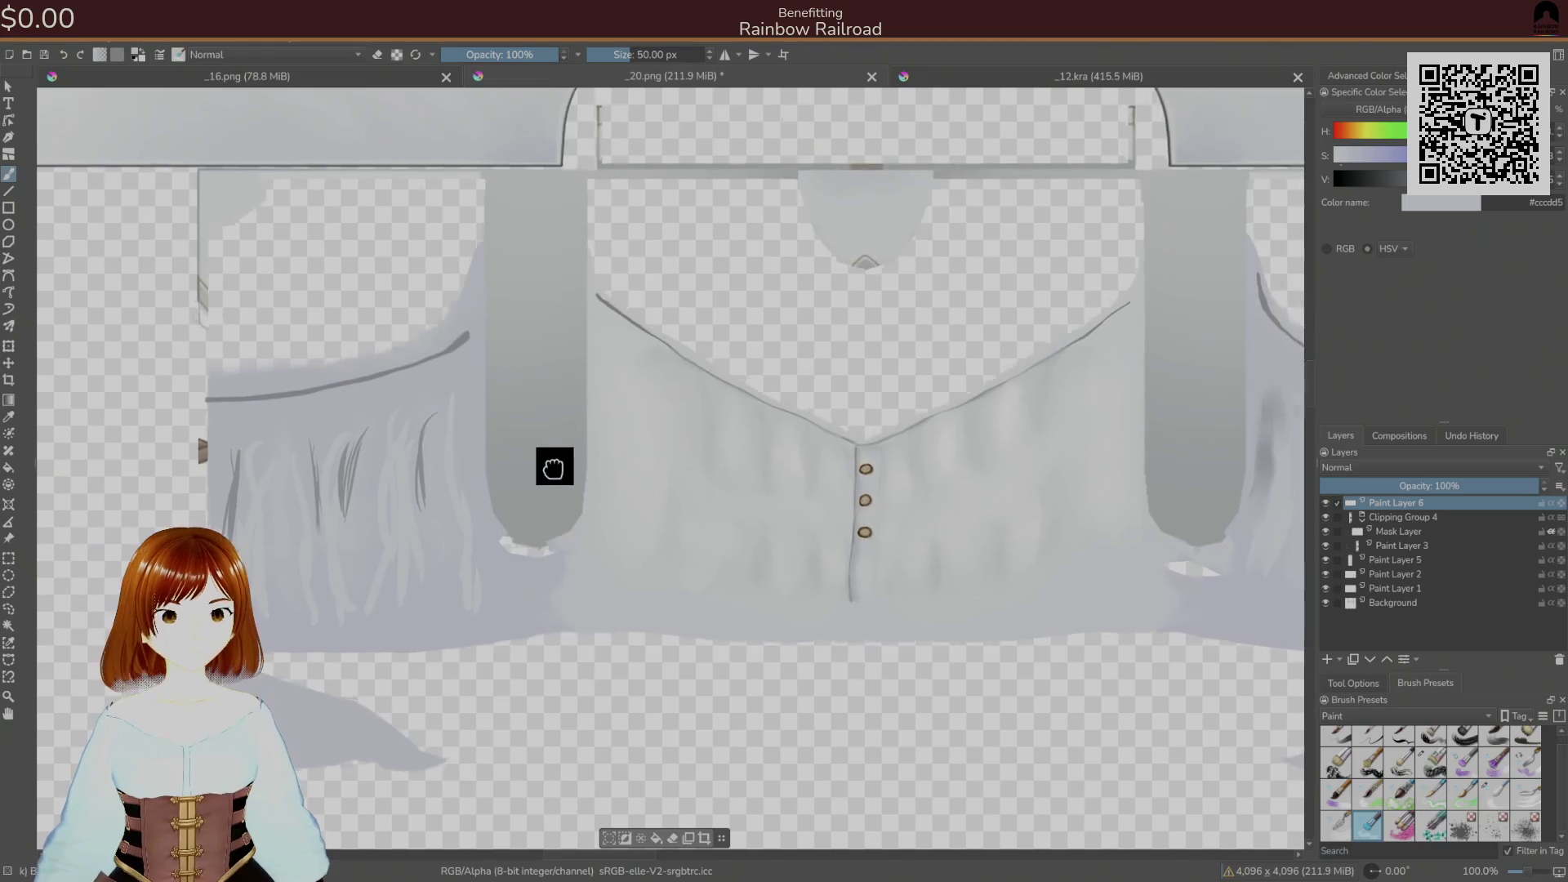
left_click_drag(548, 467, 698, 496)
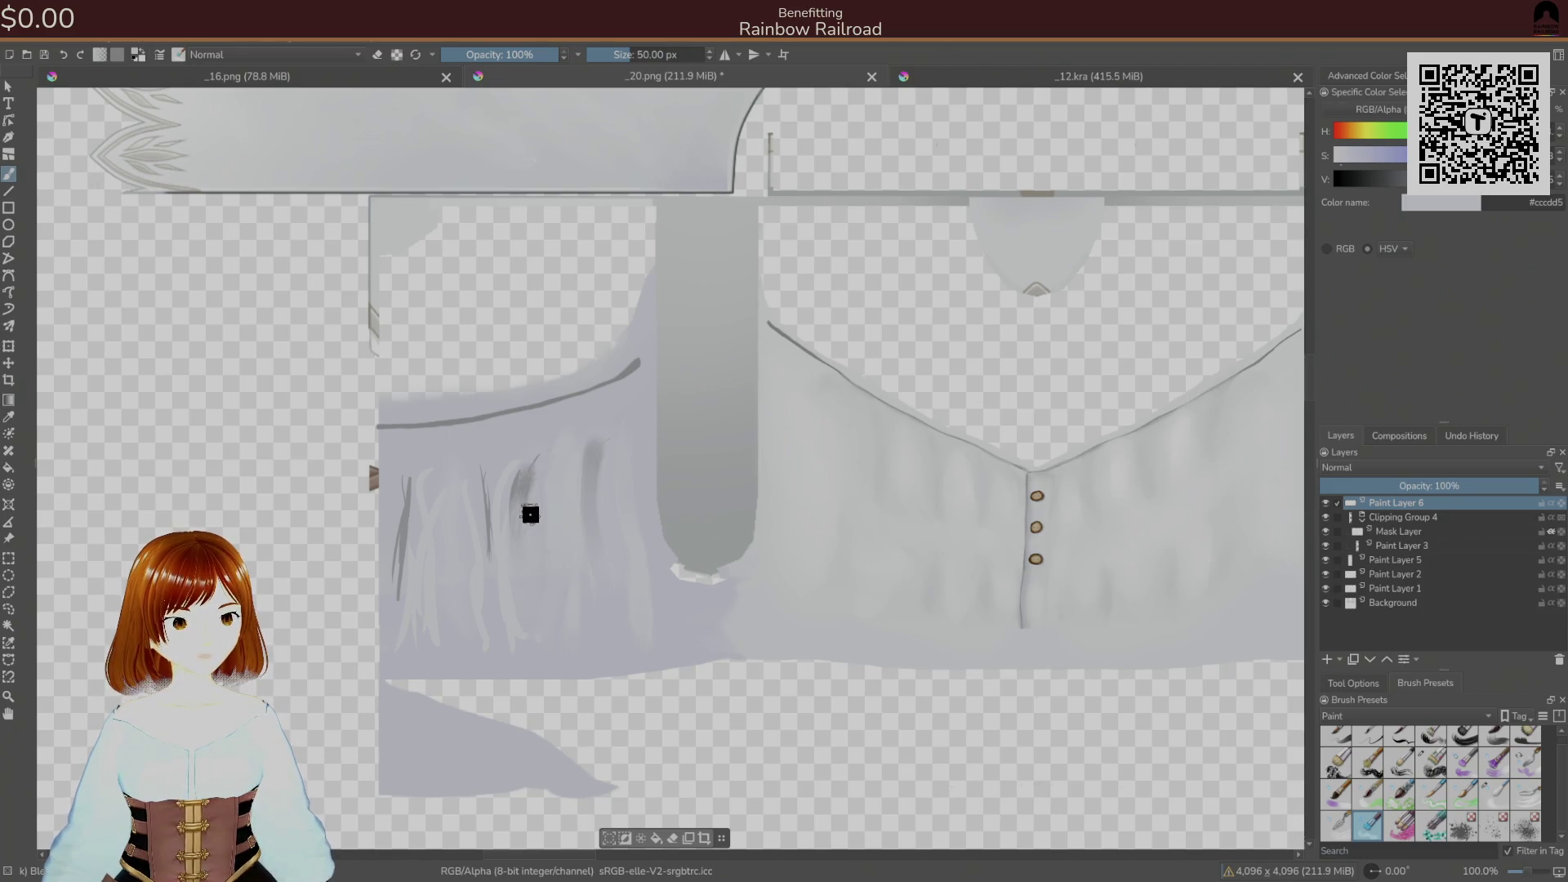
left_click_drag(526, 448, 520, 608)
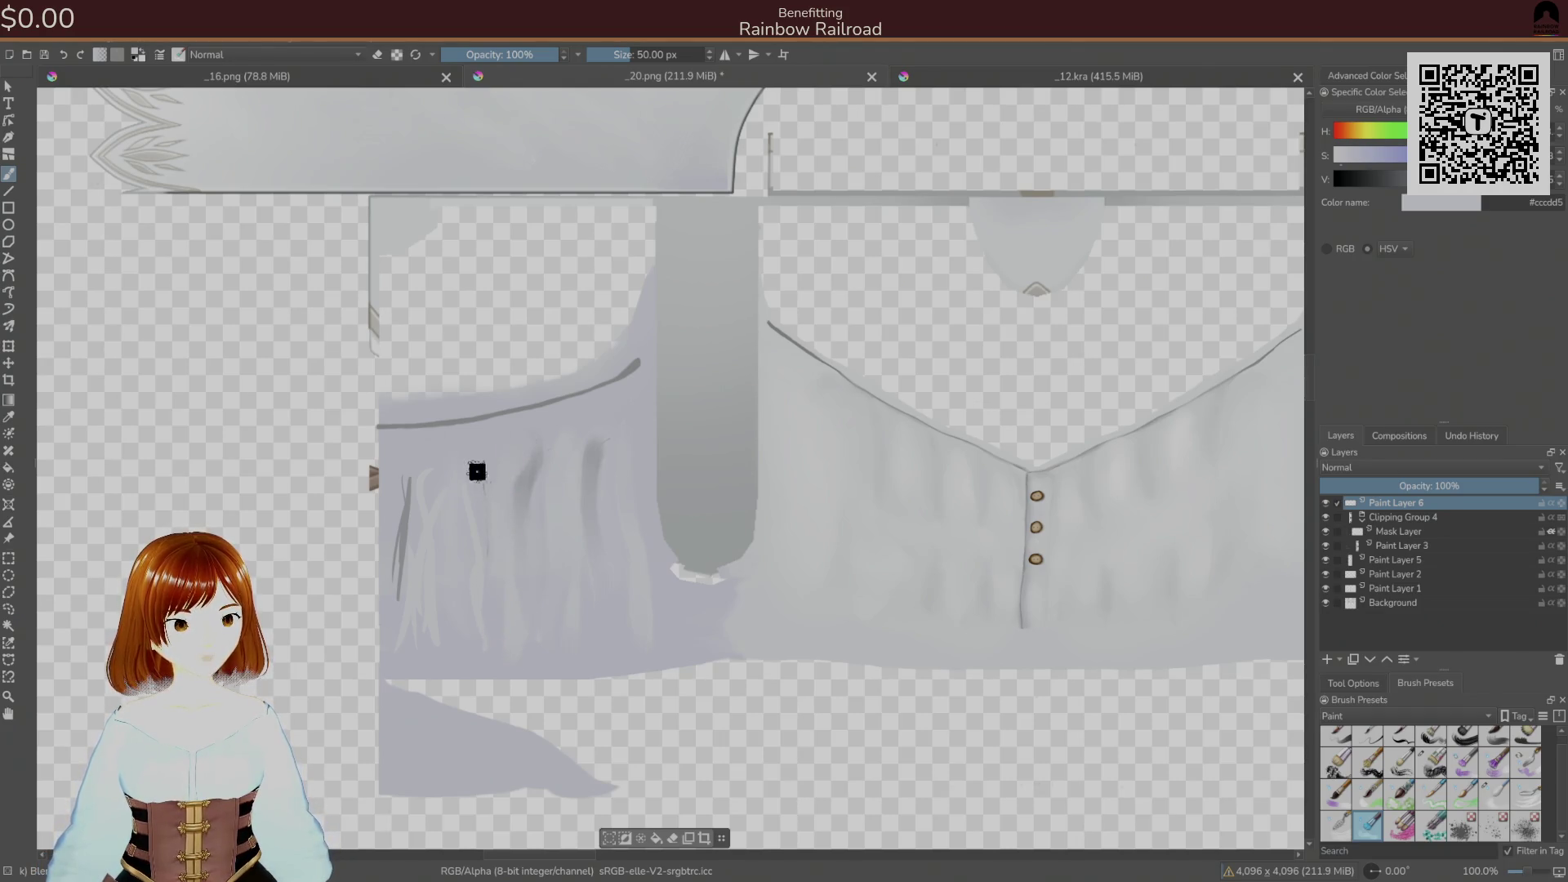
left_click_drag(482, 468, 494, 558)
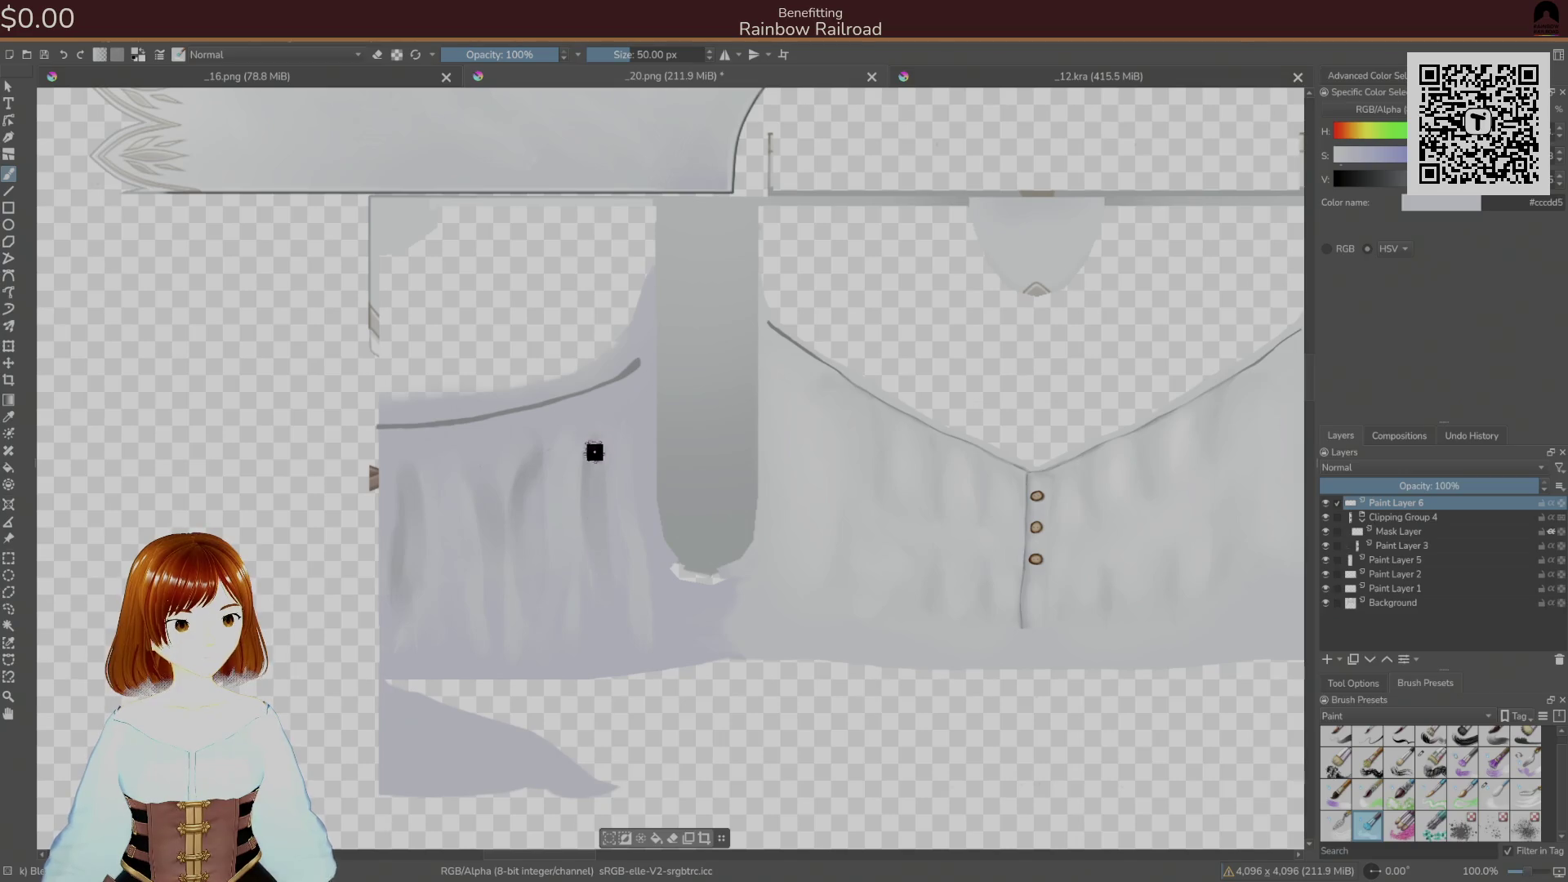
left_click_drag(898, 436, 287, 531)
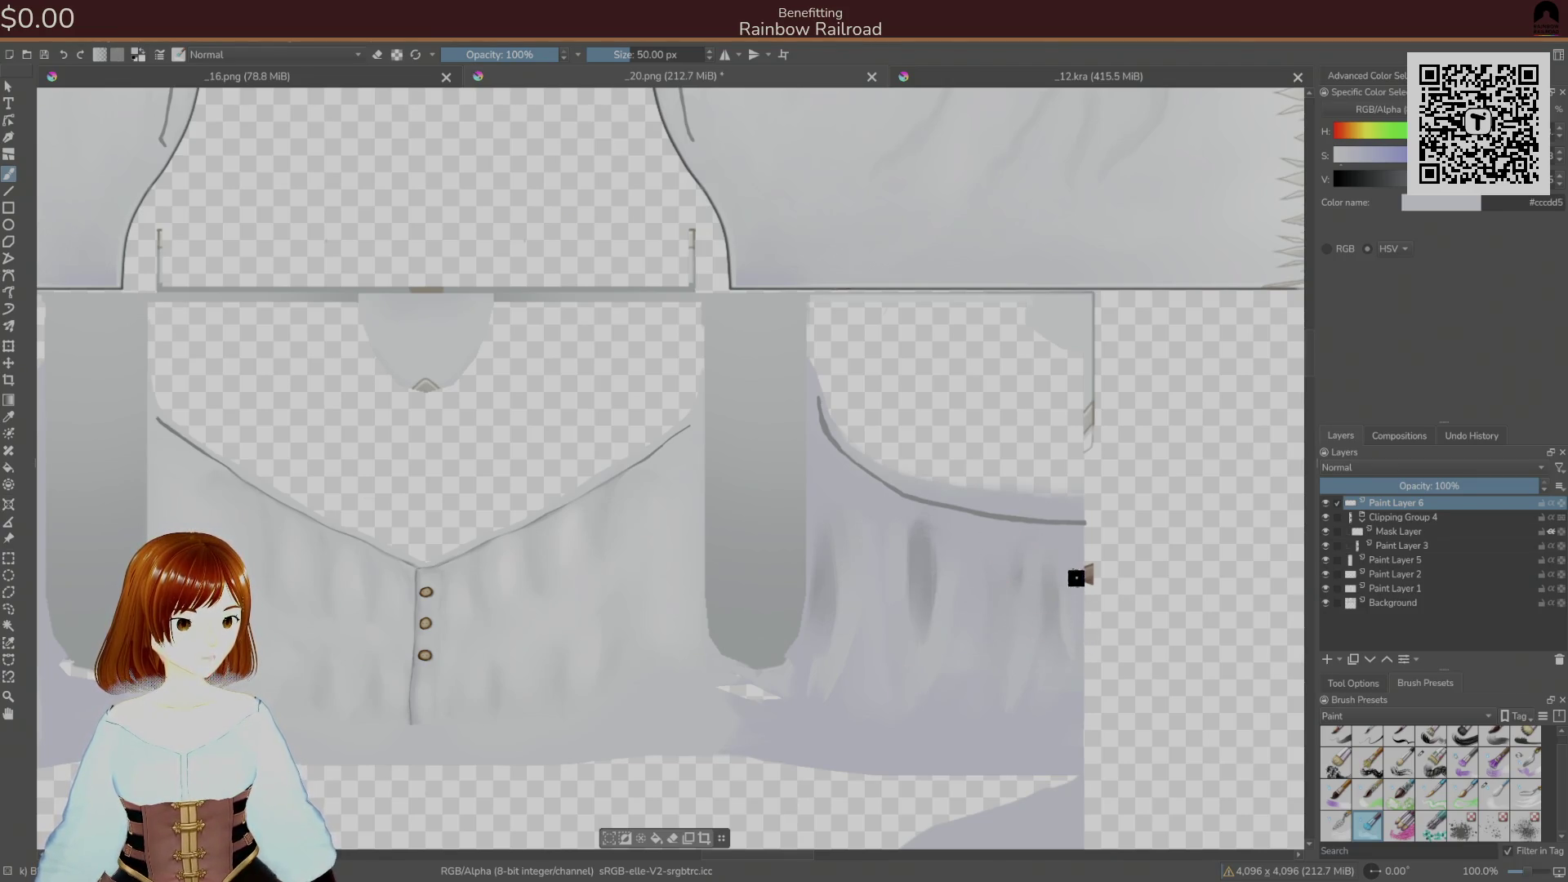
- Centre the shirt, switch to a 44 px brush, and export the texture to its _20.png file
mouse_move(1032, 708)
left_mouse_down()
mouse_move(917, 567)
mouse_move(850, 560)
mouse_move(911, 519)
left_mouse_up()
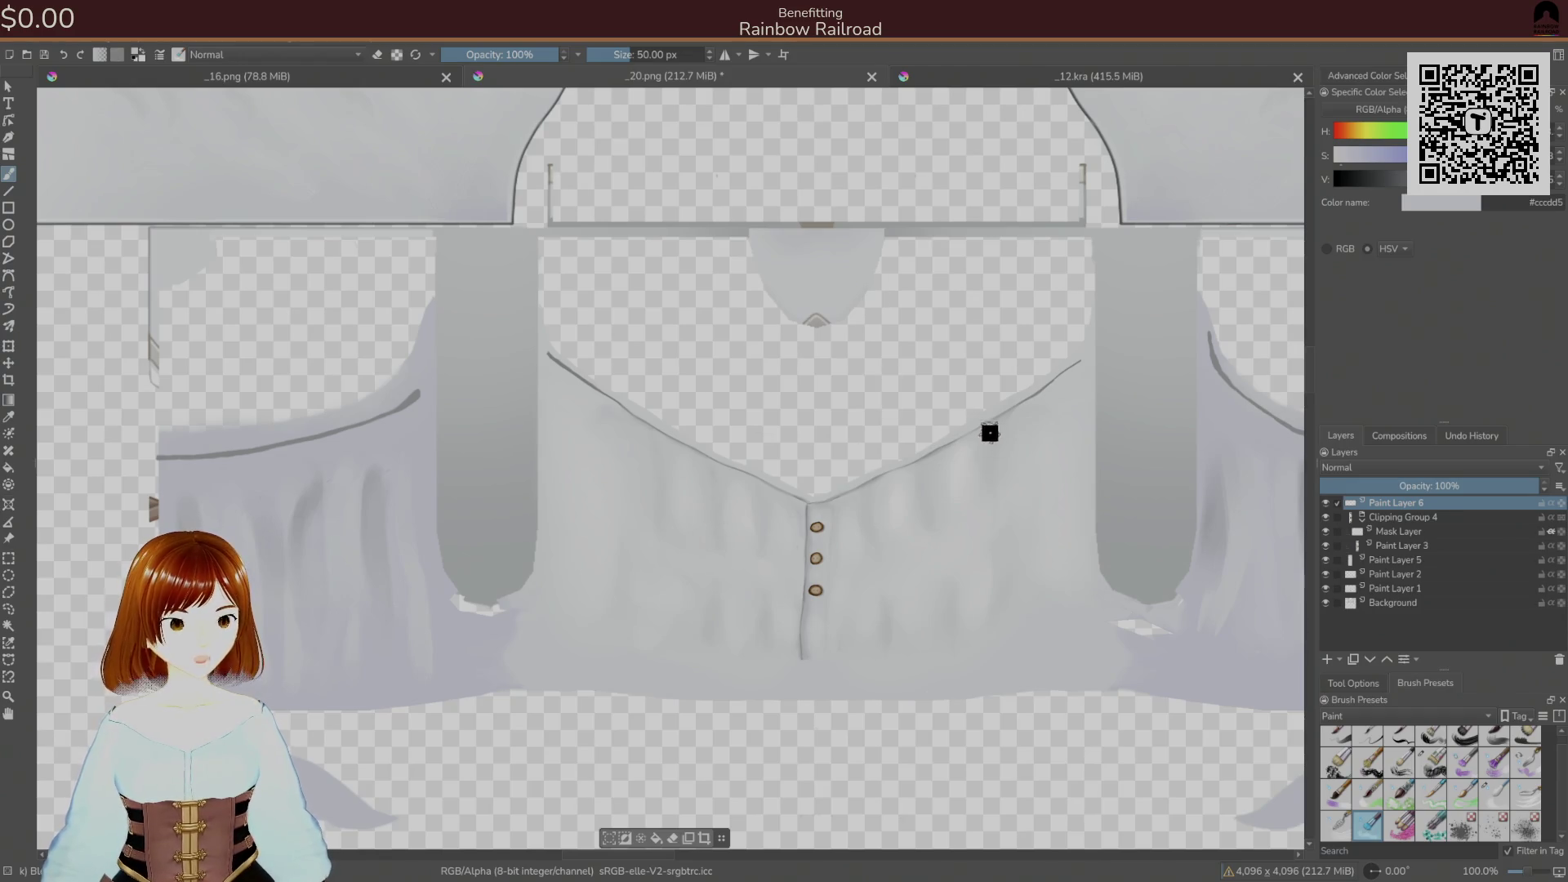
left_click(1495, 790)
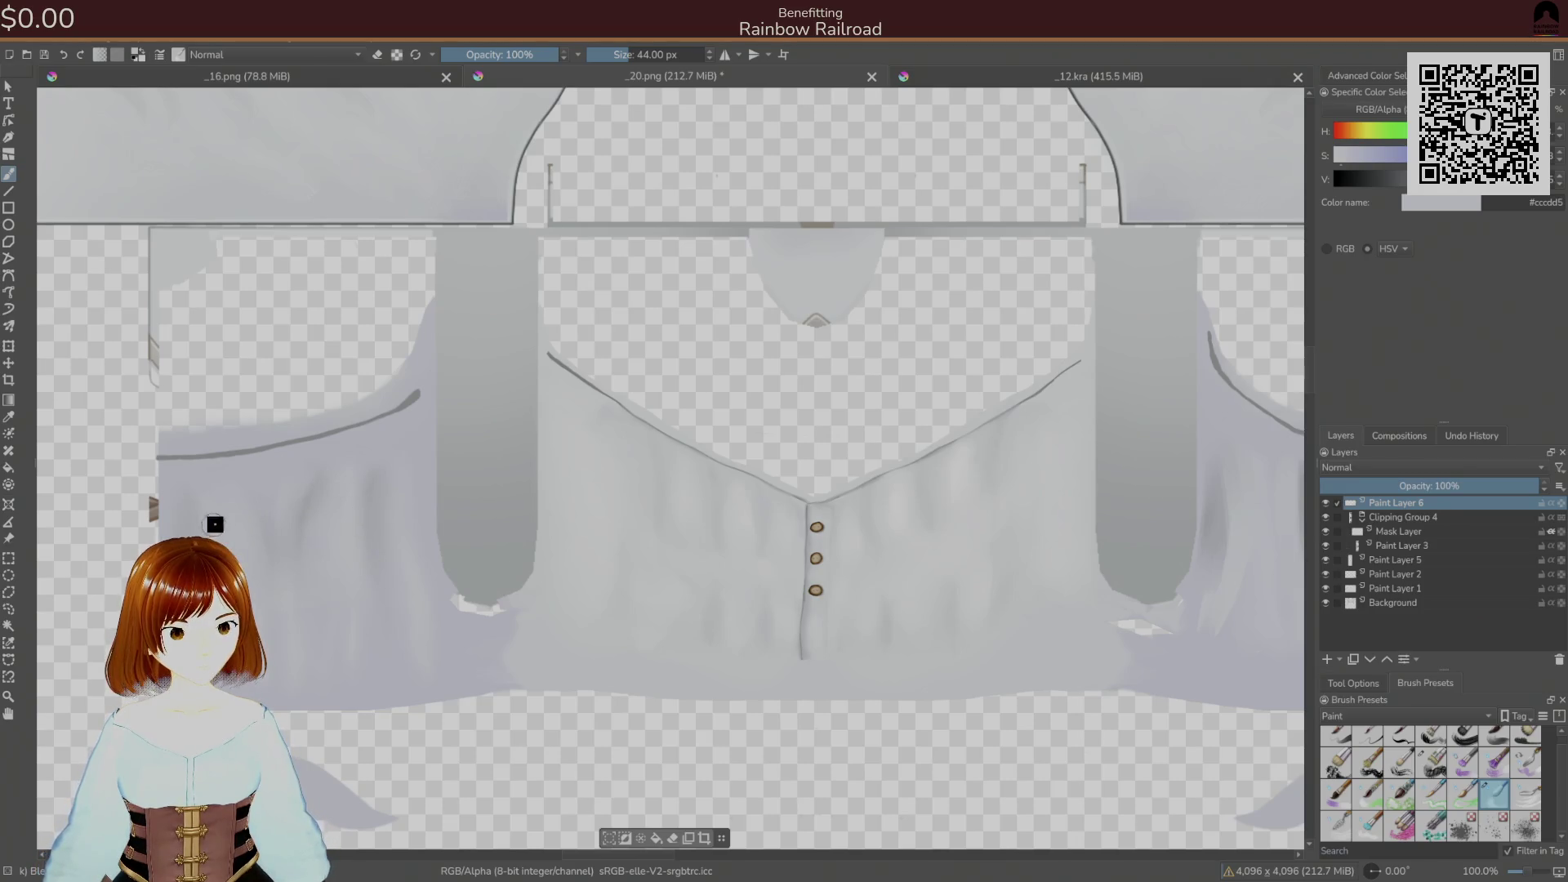
scroll(204, 521, "right", 6)
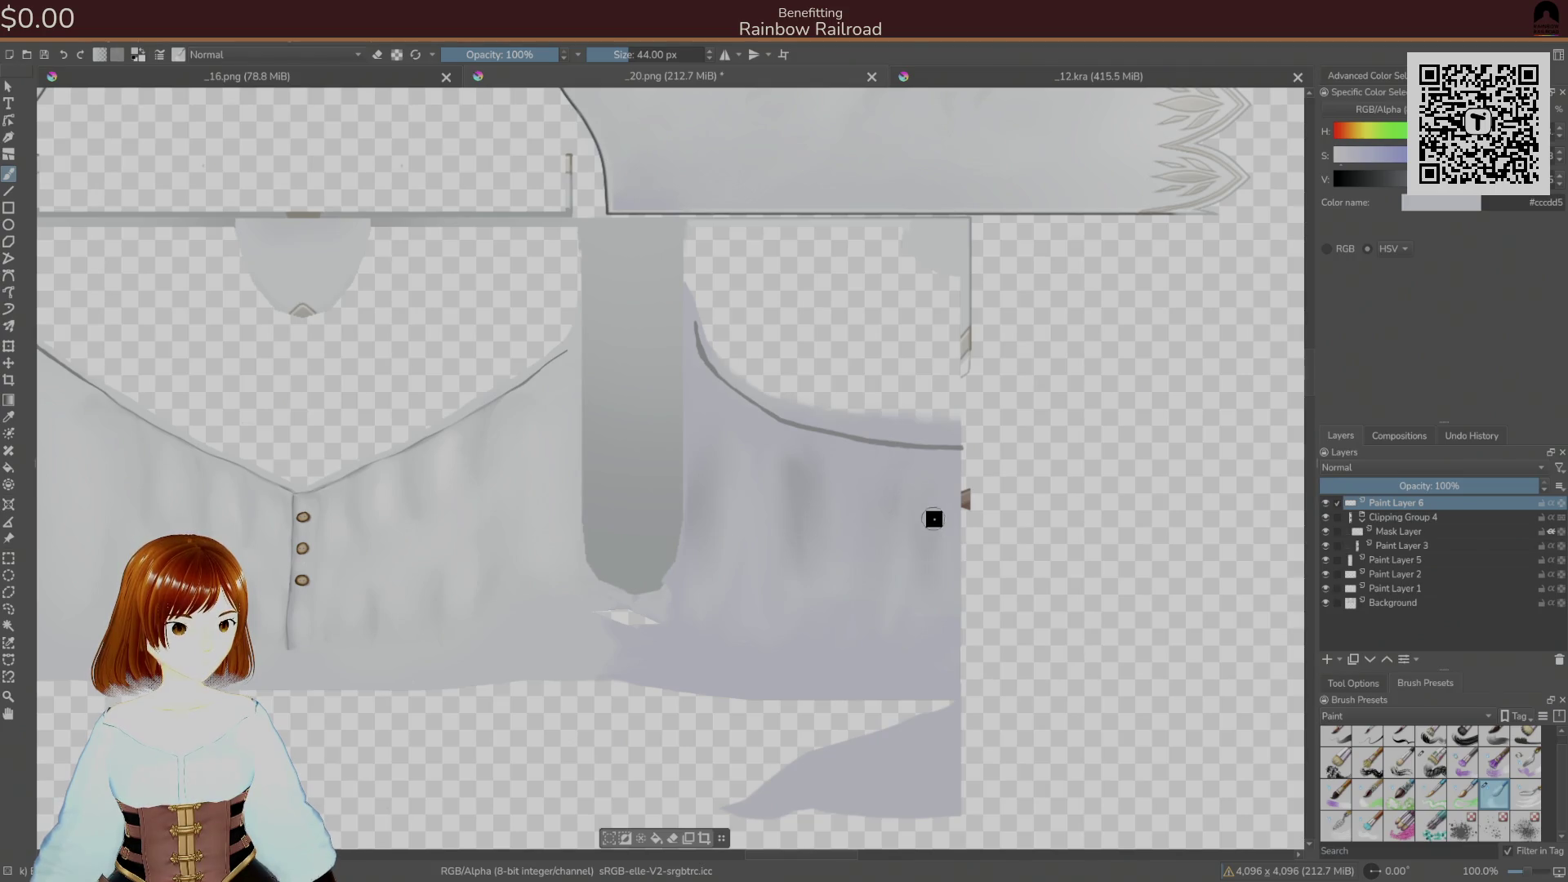
key("ctrl+s")
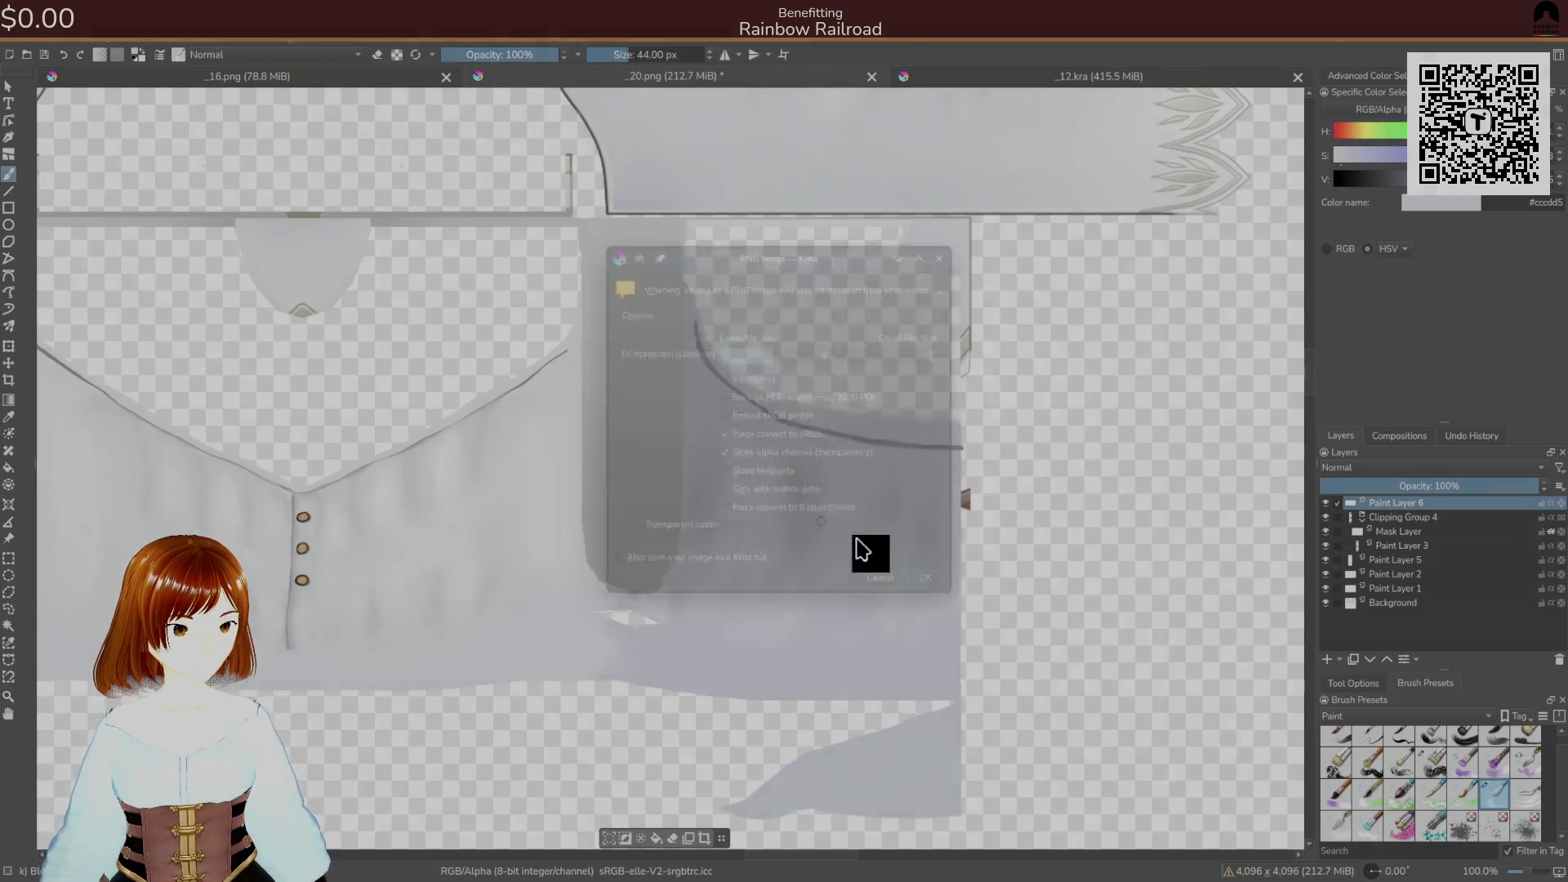
- Confirm the PNG export settings and switch to a 55 px light-grey brush
left_click(957, 598)
left_click_drag(638, 669, 627, 627)
right_click(629, 639)
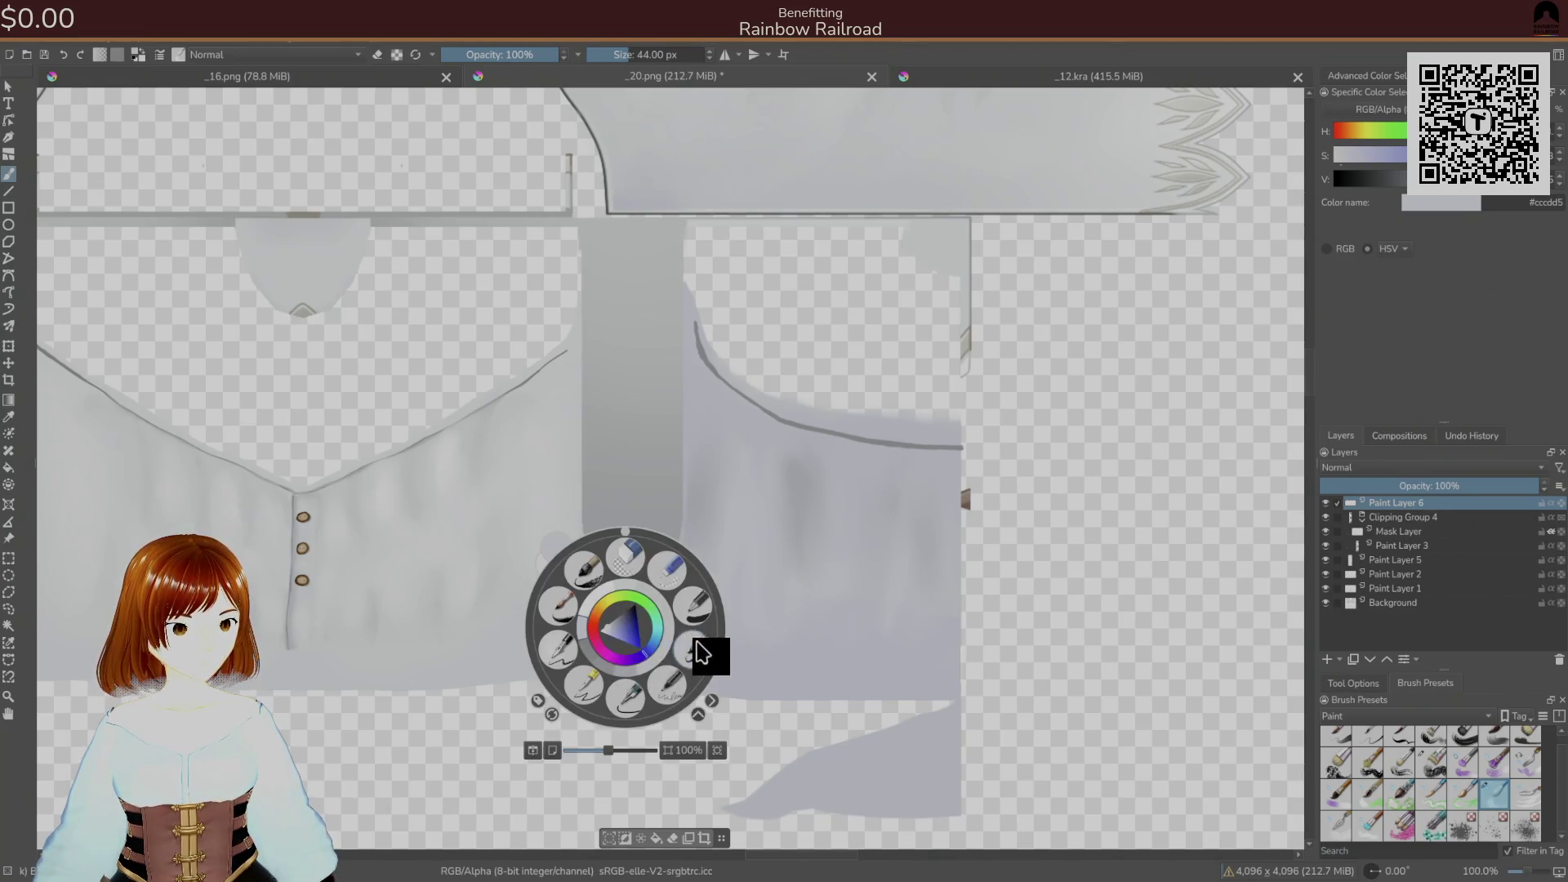
left_click(700, 651)
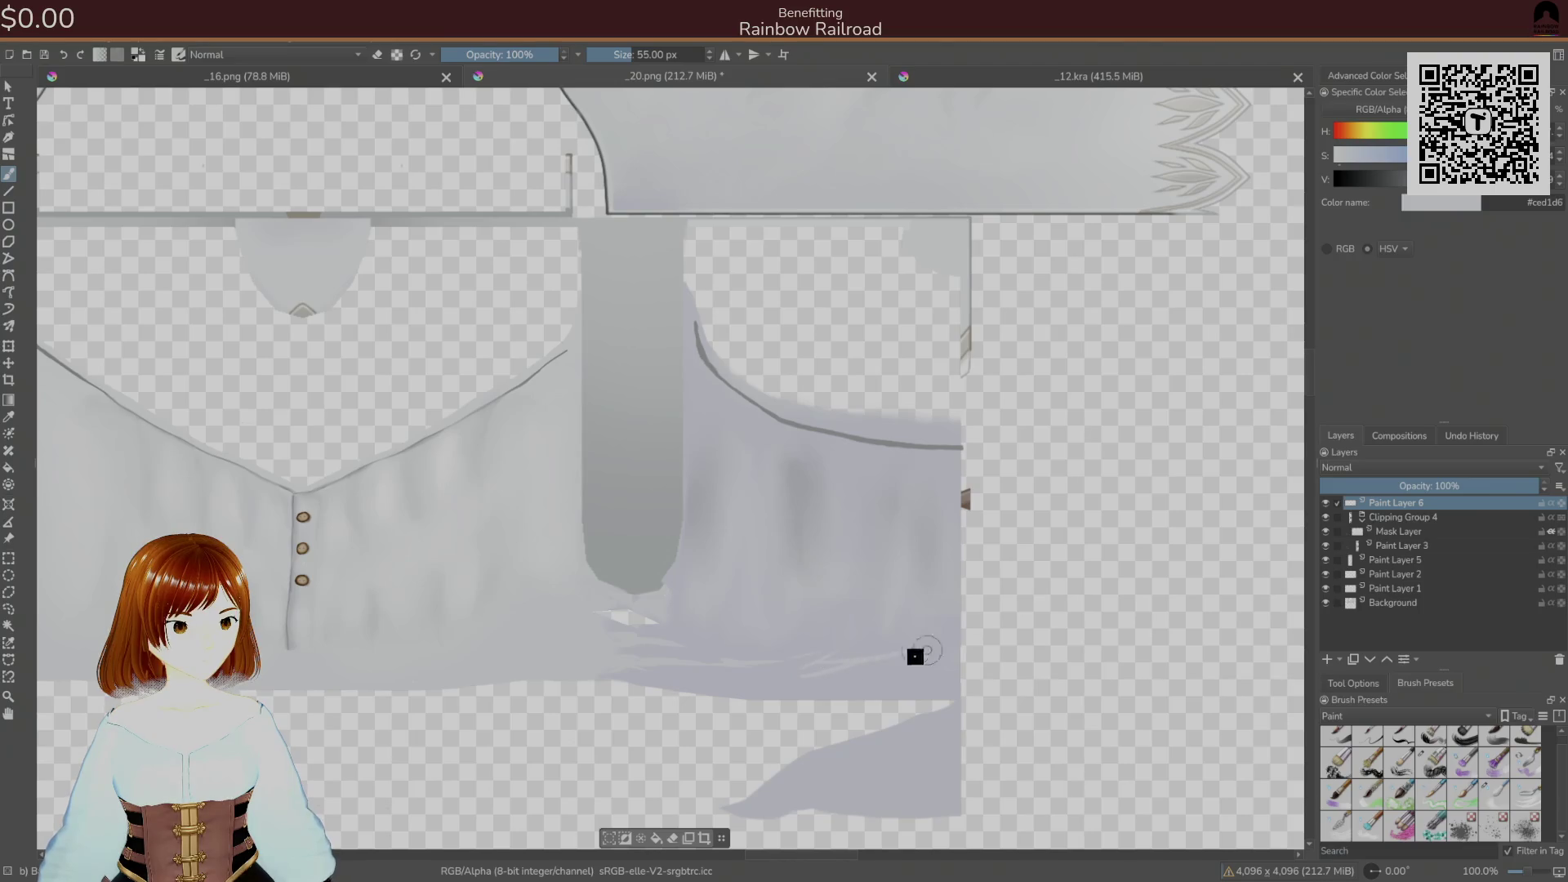
- With a 50 px brush, smooth the feathery streaks on the lower right side panel
left_click_drag(640, 603, 970, 549)
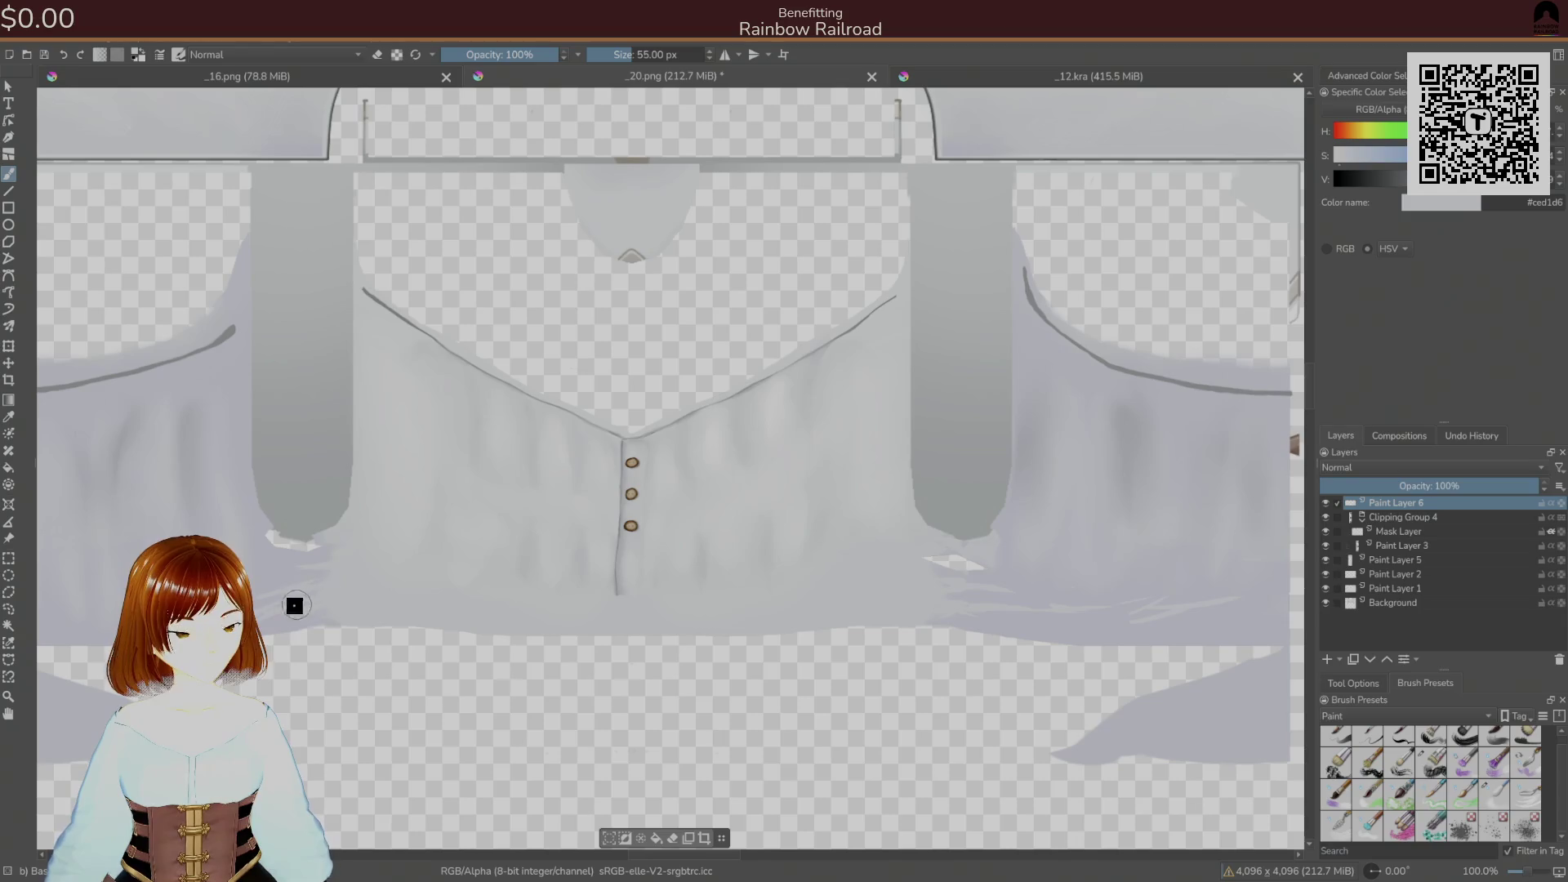
left_click_drag(184, 602, 449, 560)
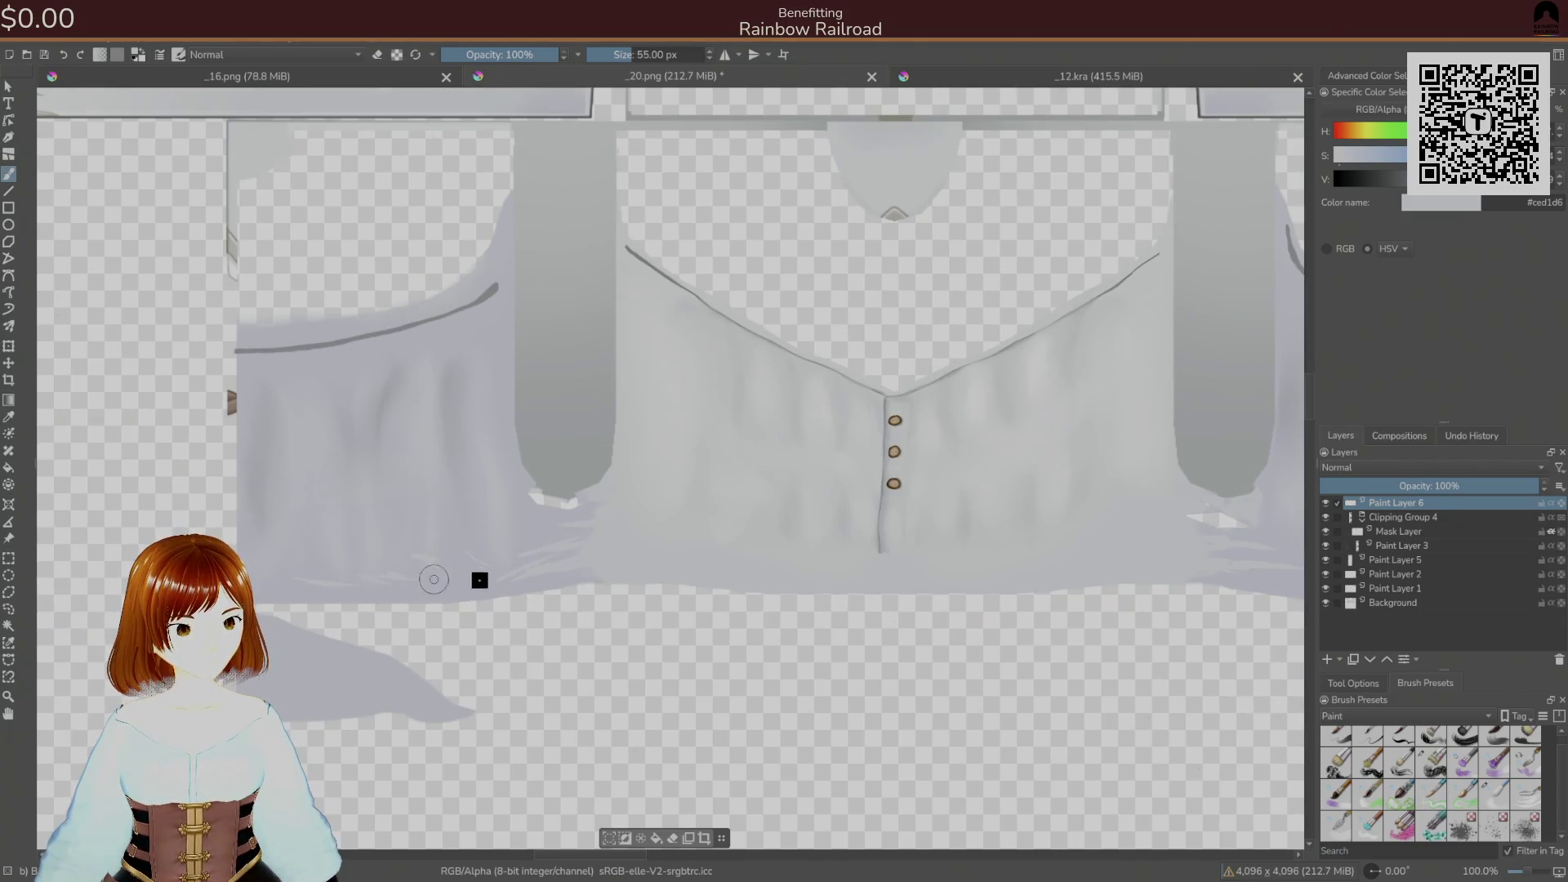
left_click_drag(1264, 509, 679, 567)
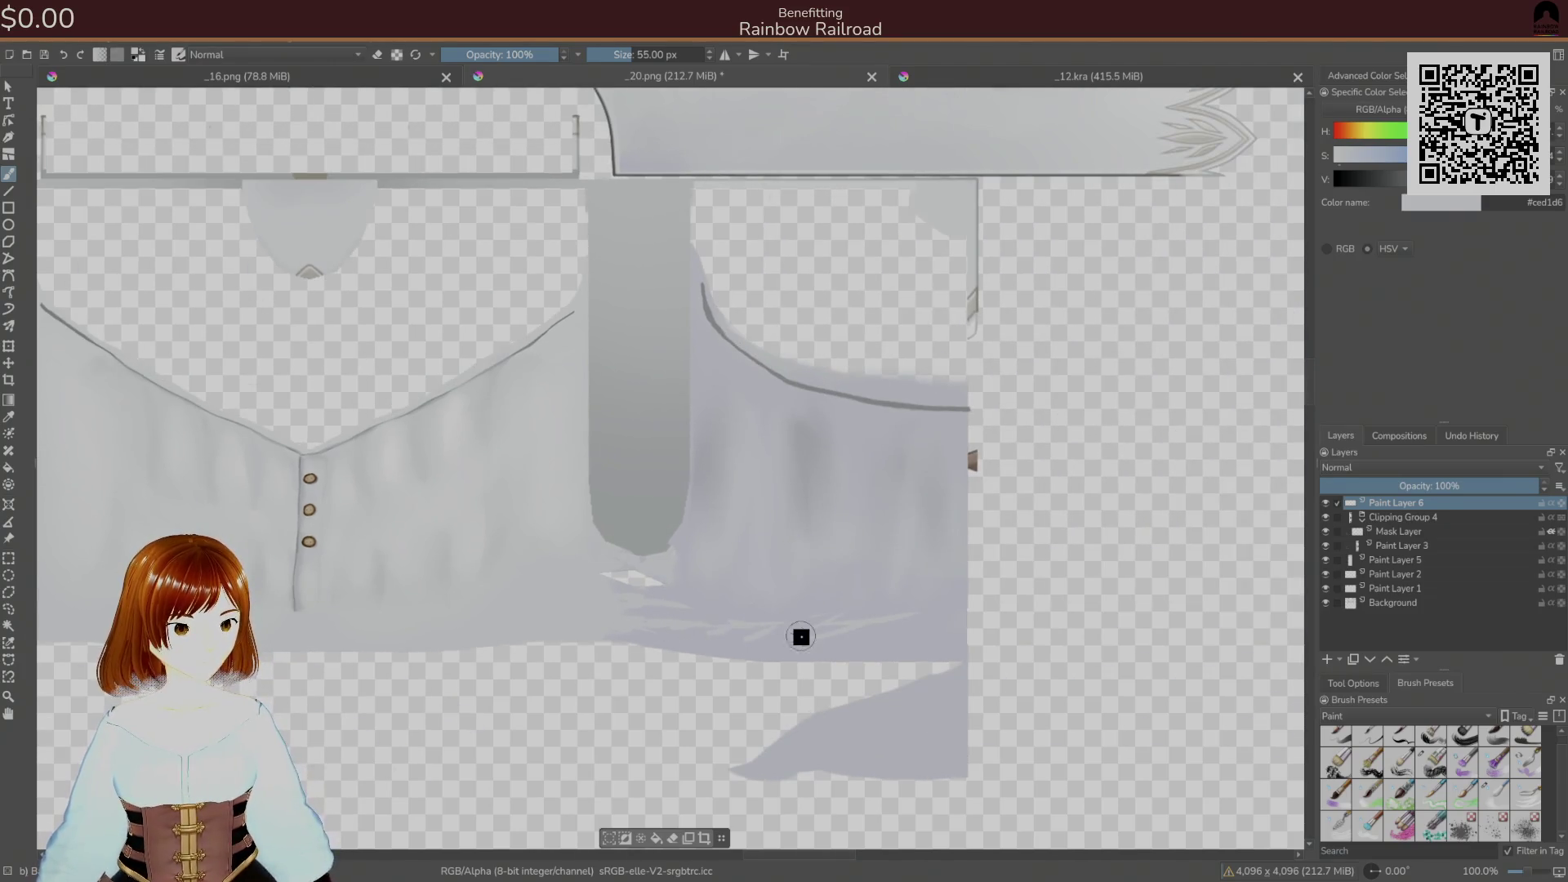
right_click(650, 572)
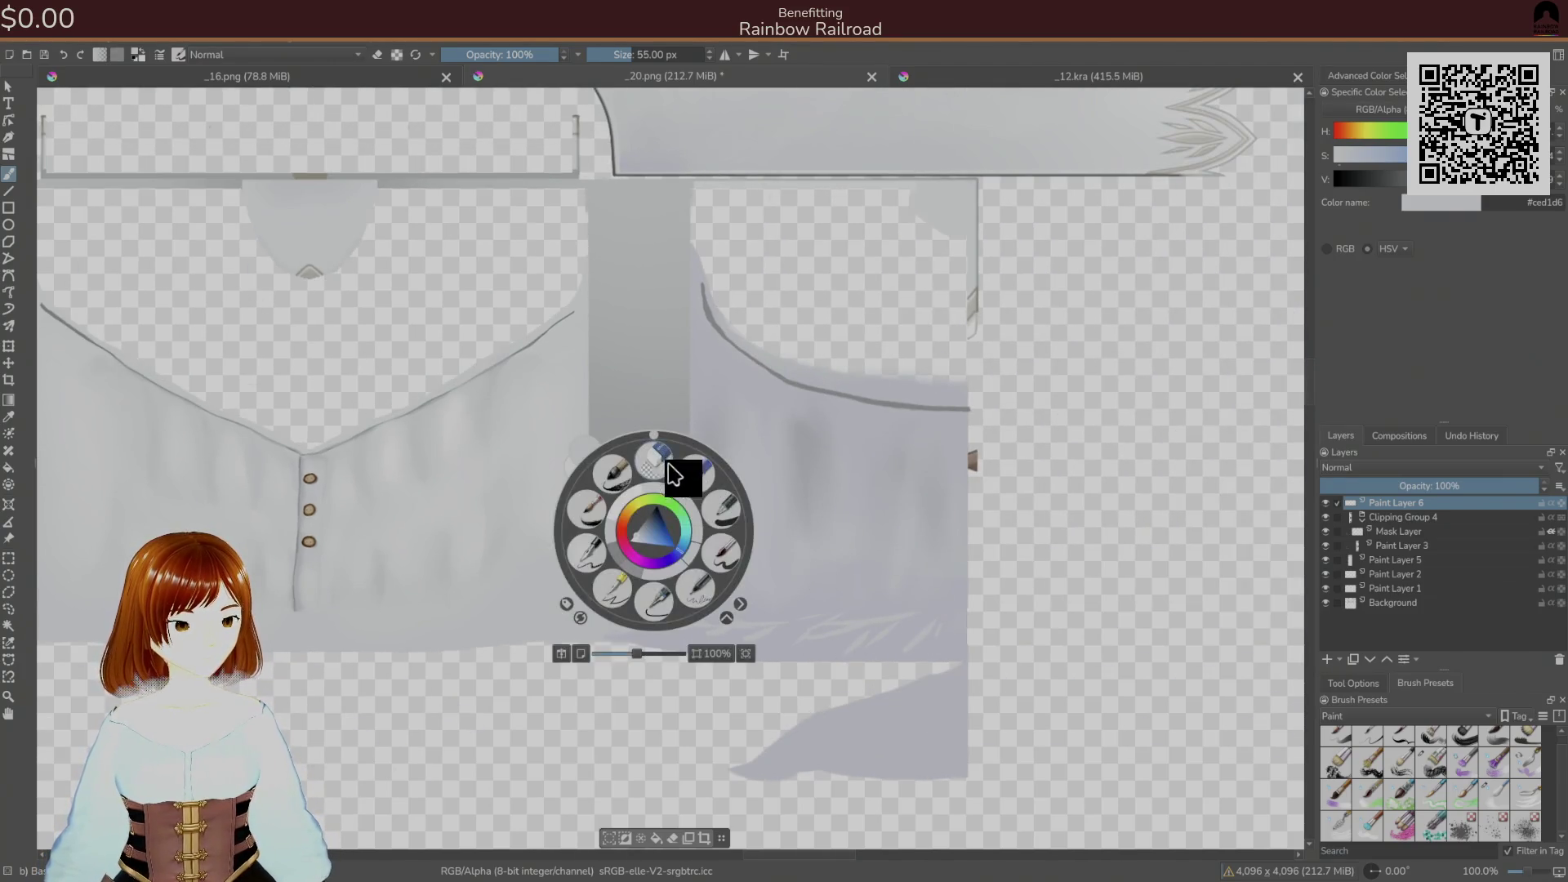
left_click(1369, 825)
left_click(798, 641)
mouse_move(830, 625)
left_mouse_down()
mouse_move(910, 637)
mouse_move(672, 620)
left_mouse_up()
- Smooth the light streaks along the lower left panel, finishing on a 44 px brush
left_click_drag(450, 638, 516, 558)
left_click_drag(602, 524, 423, 546)
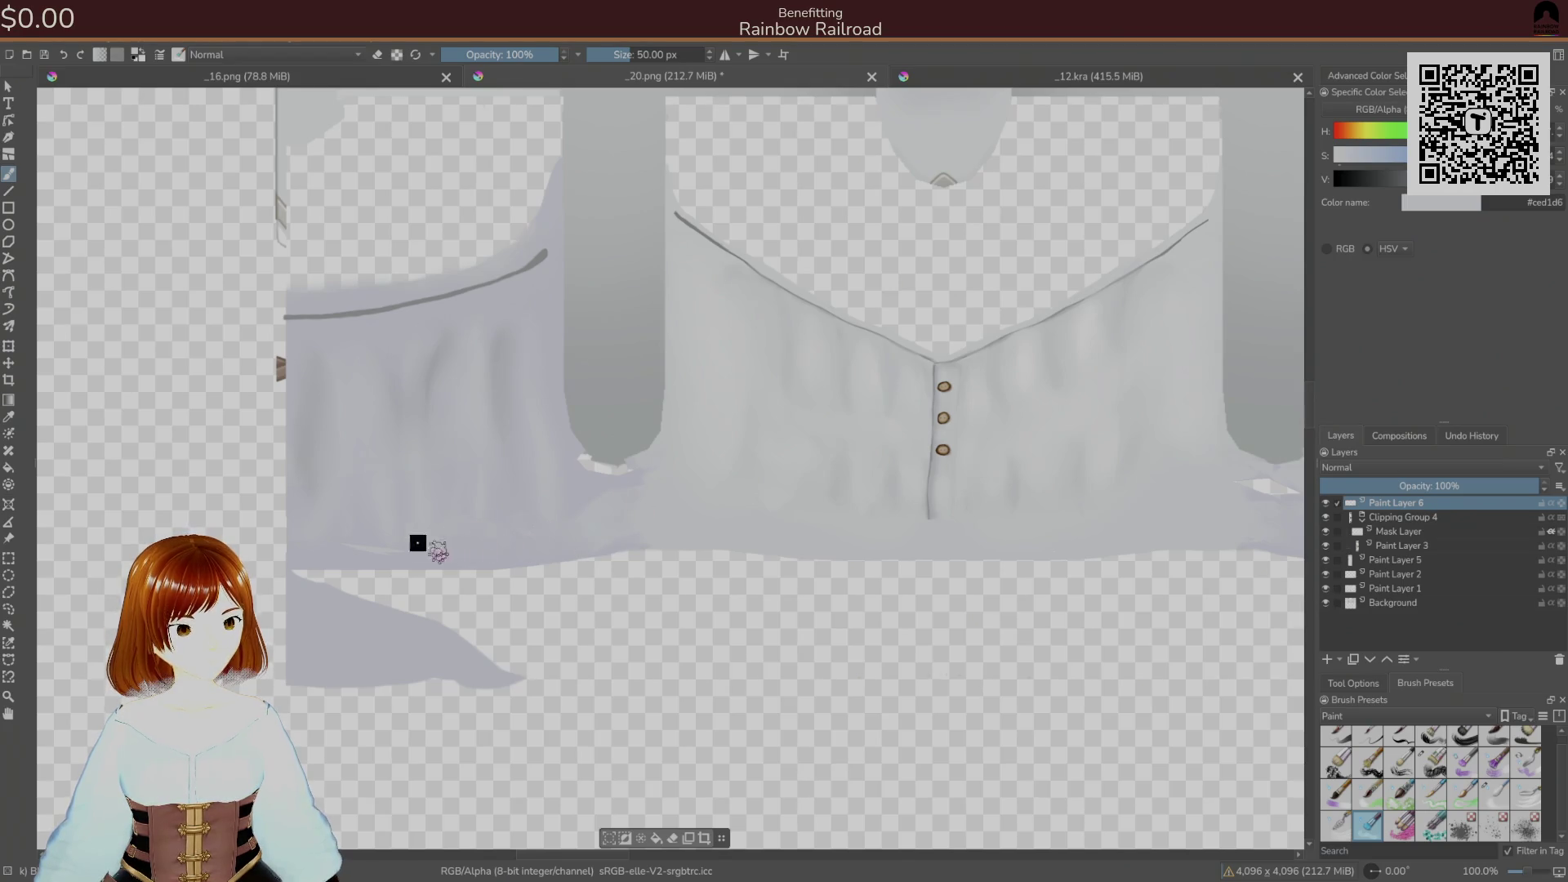
left_click(1336, 761)
right_click(735, 541)
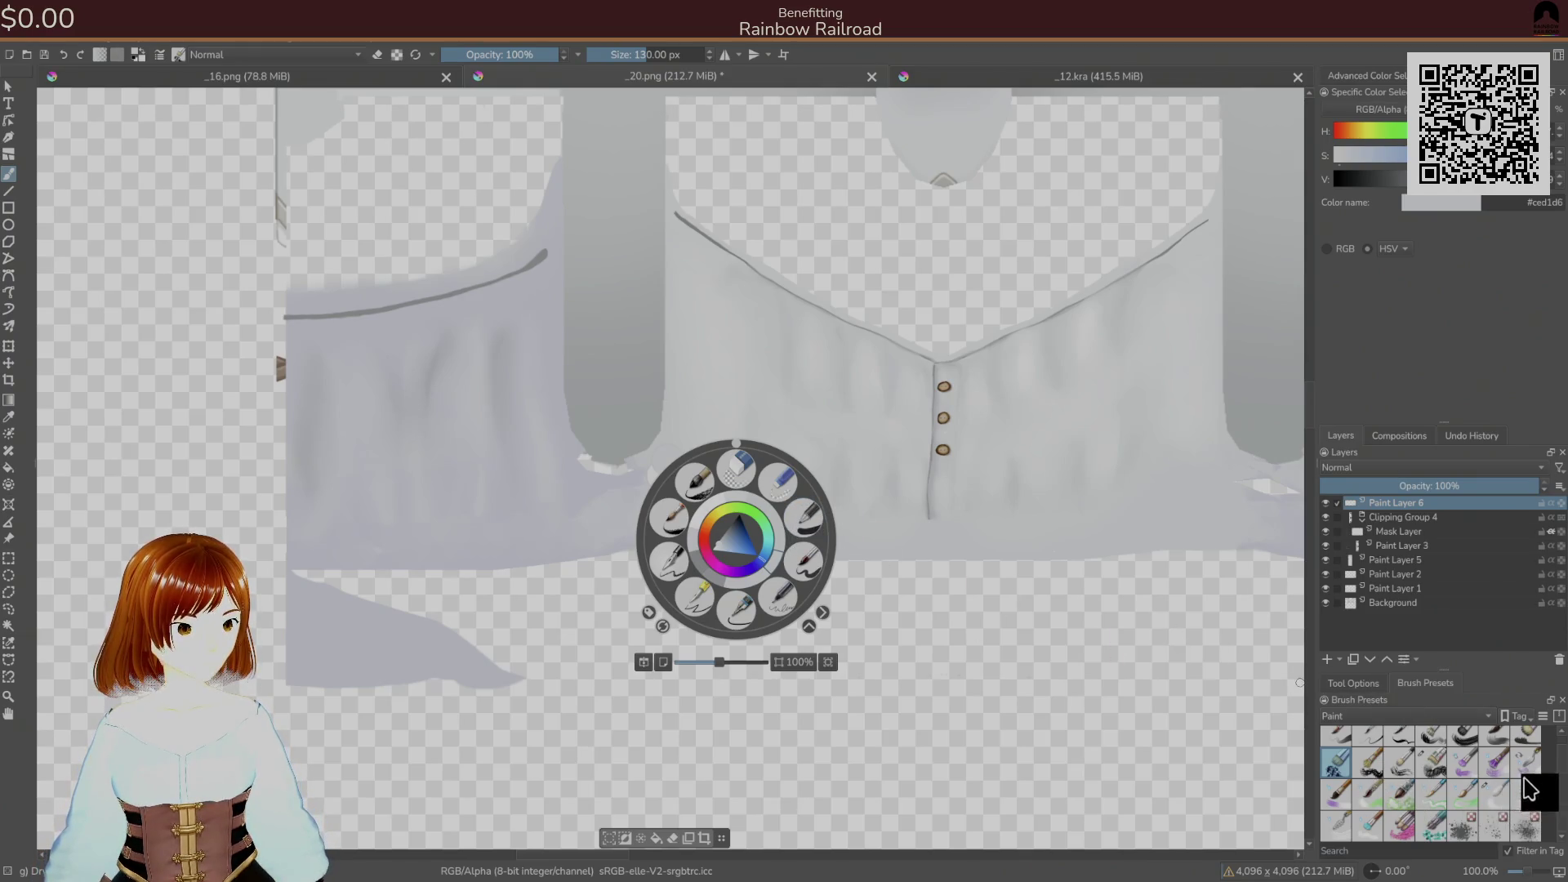
left_click(1496, 793)
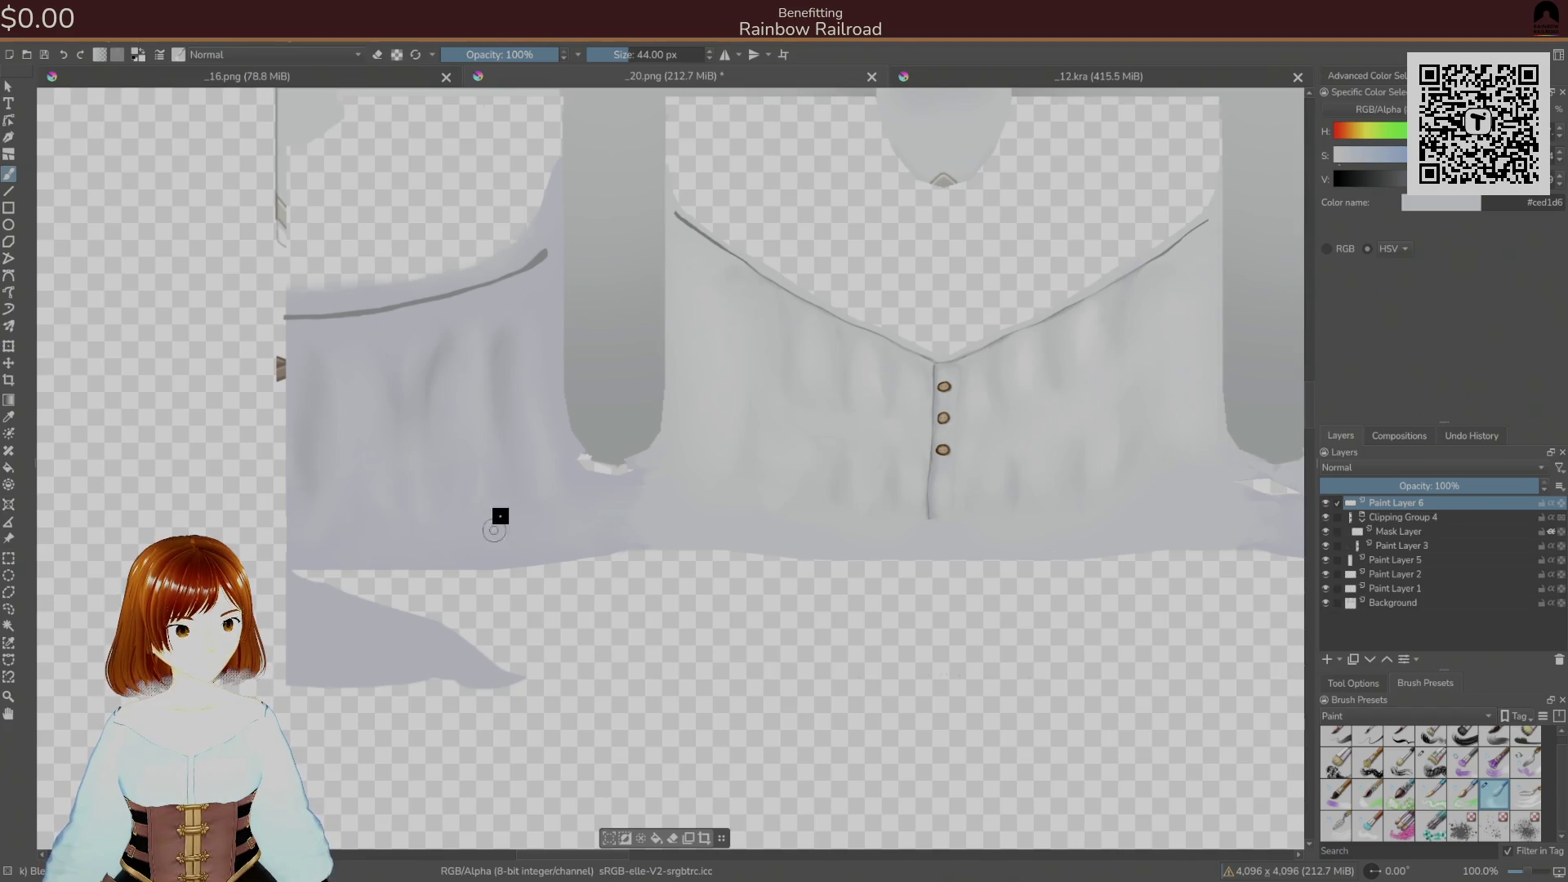
- Mirror the canvas view horizontally and re-export the texture as PNG
key("m")
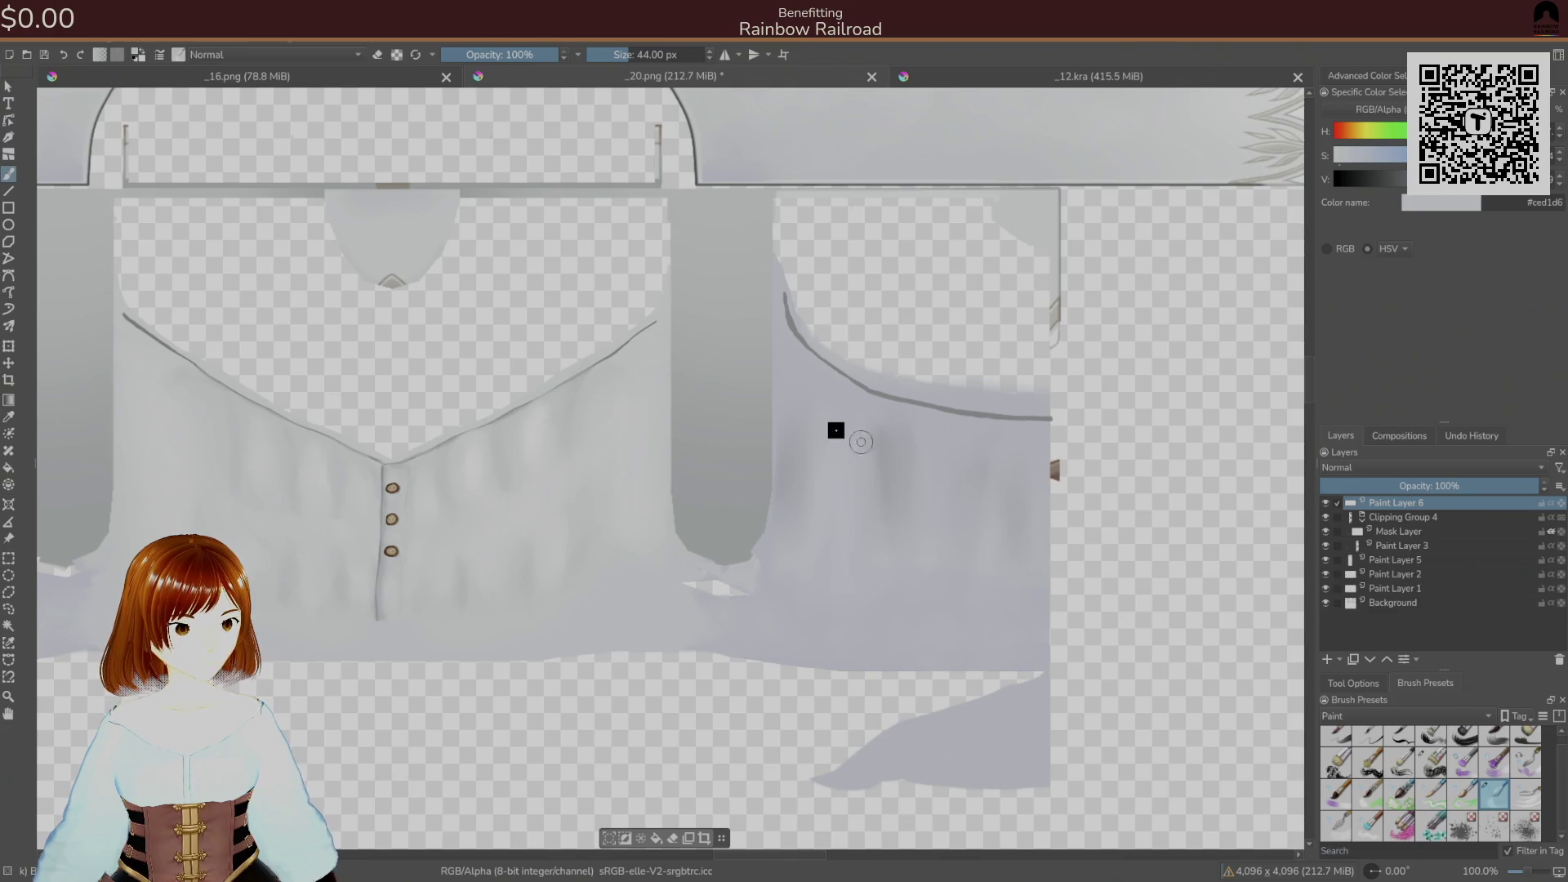
key("ctrl+s")
left_click(955, 592)
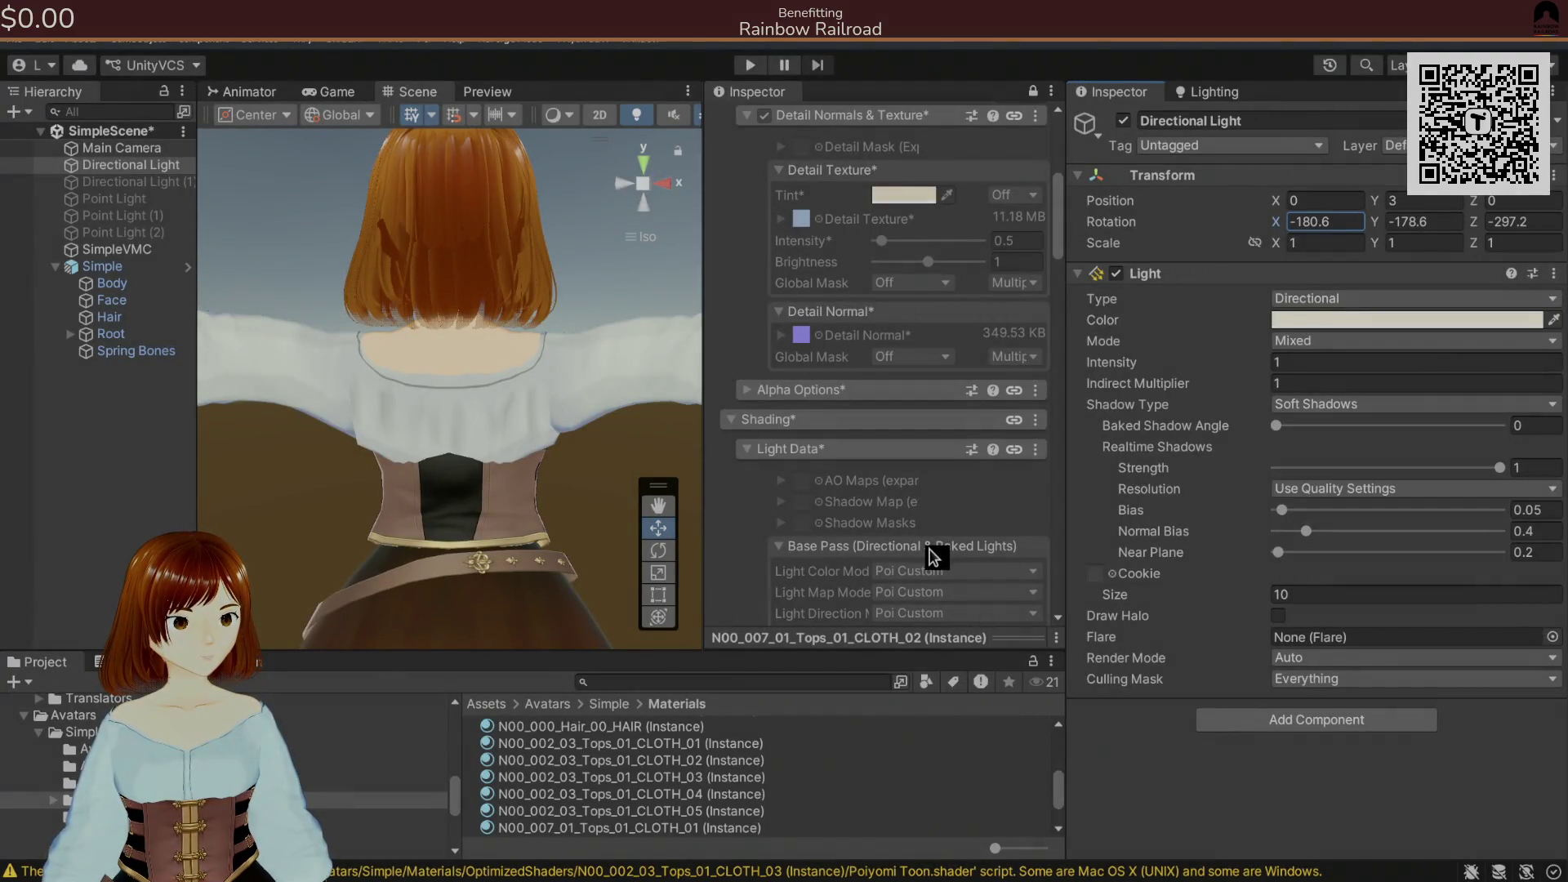
- Dab a mark on the side panel, recheck the avatar in Unity, and return to Krita
key("alt+Tab")
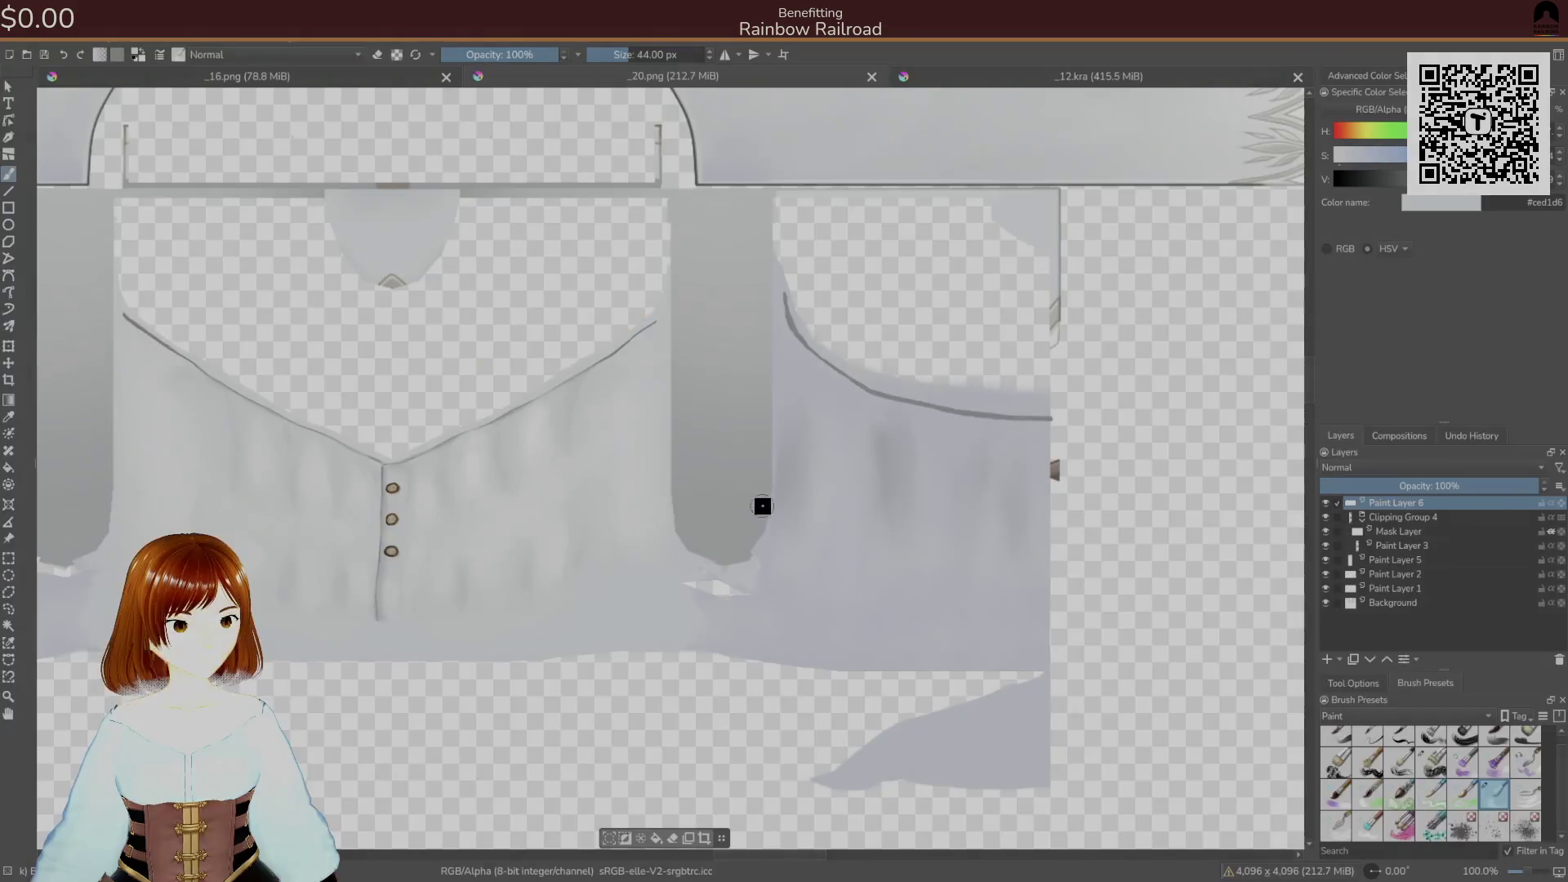
left_click(878, 429)
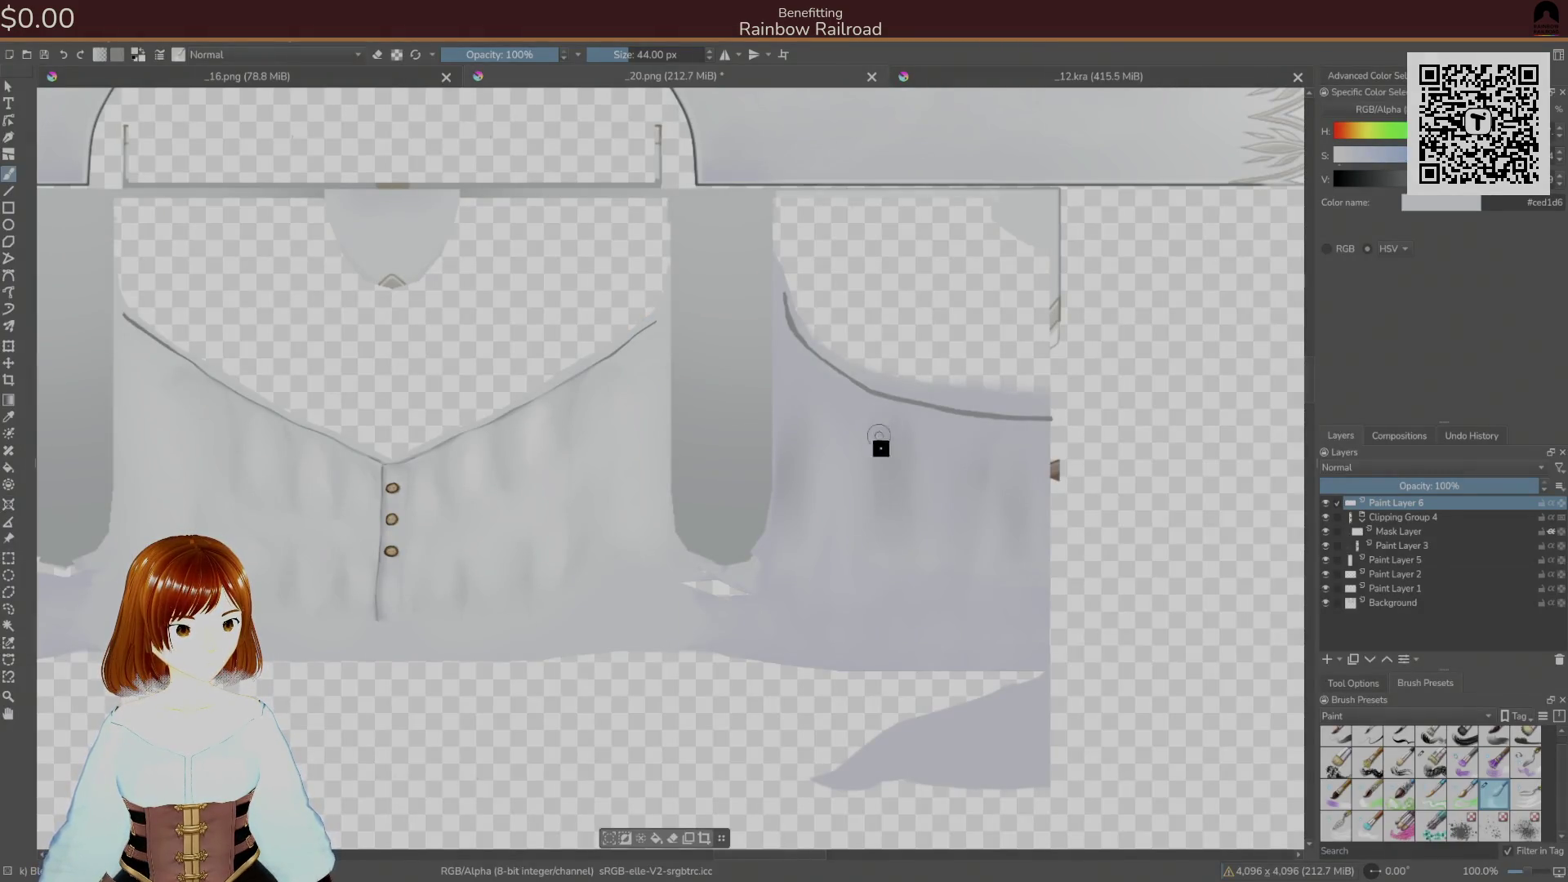
key("alt+Tab")
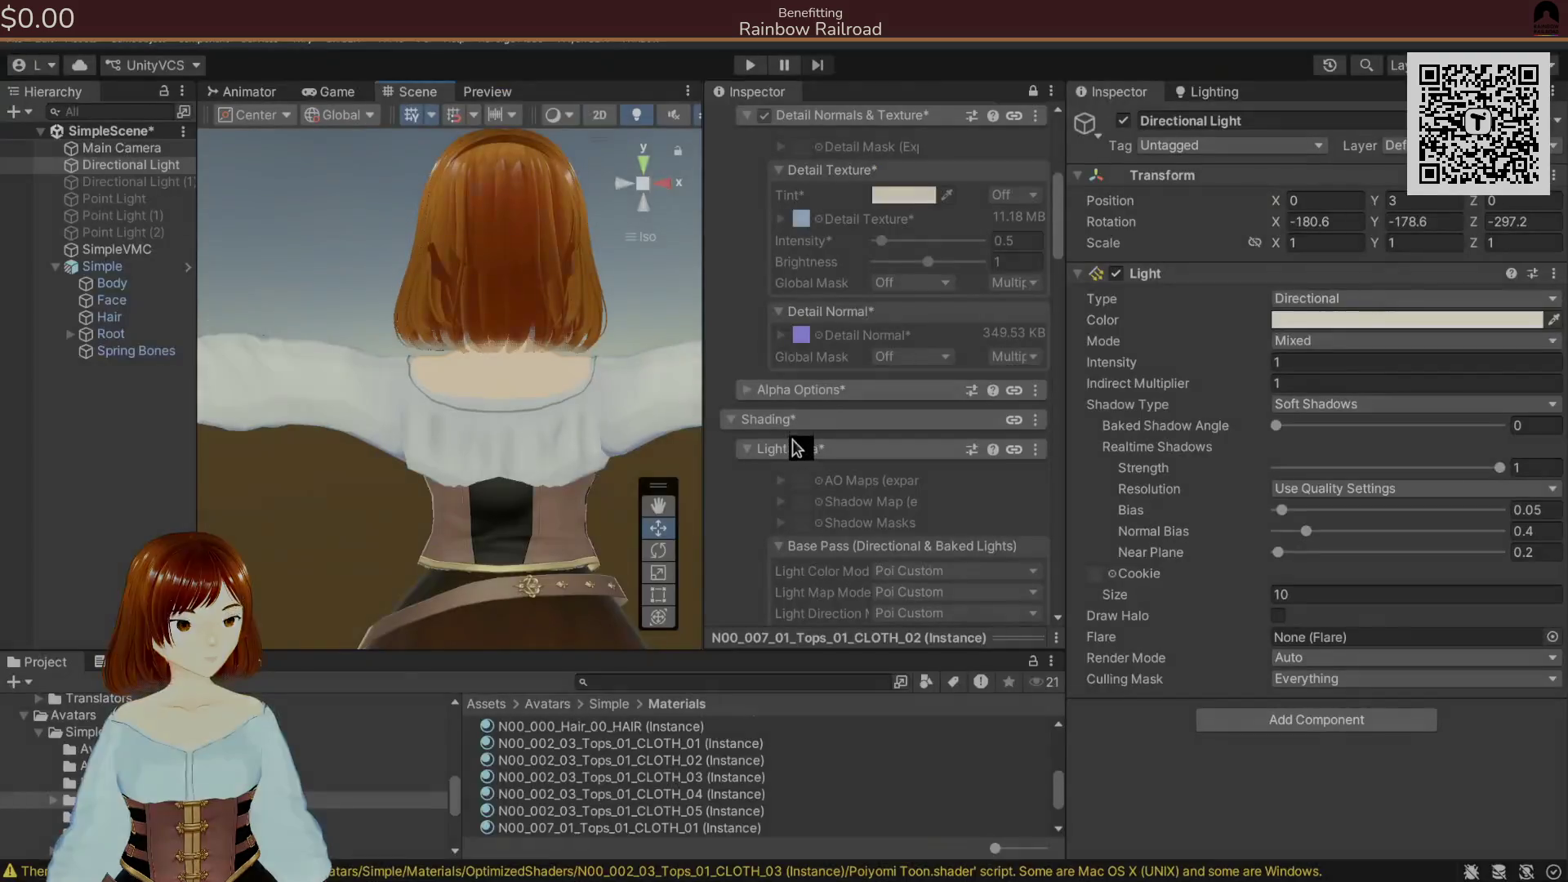
key("alt+Tab")
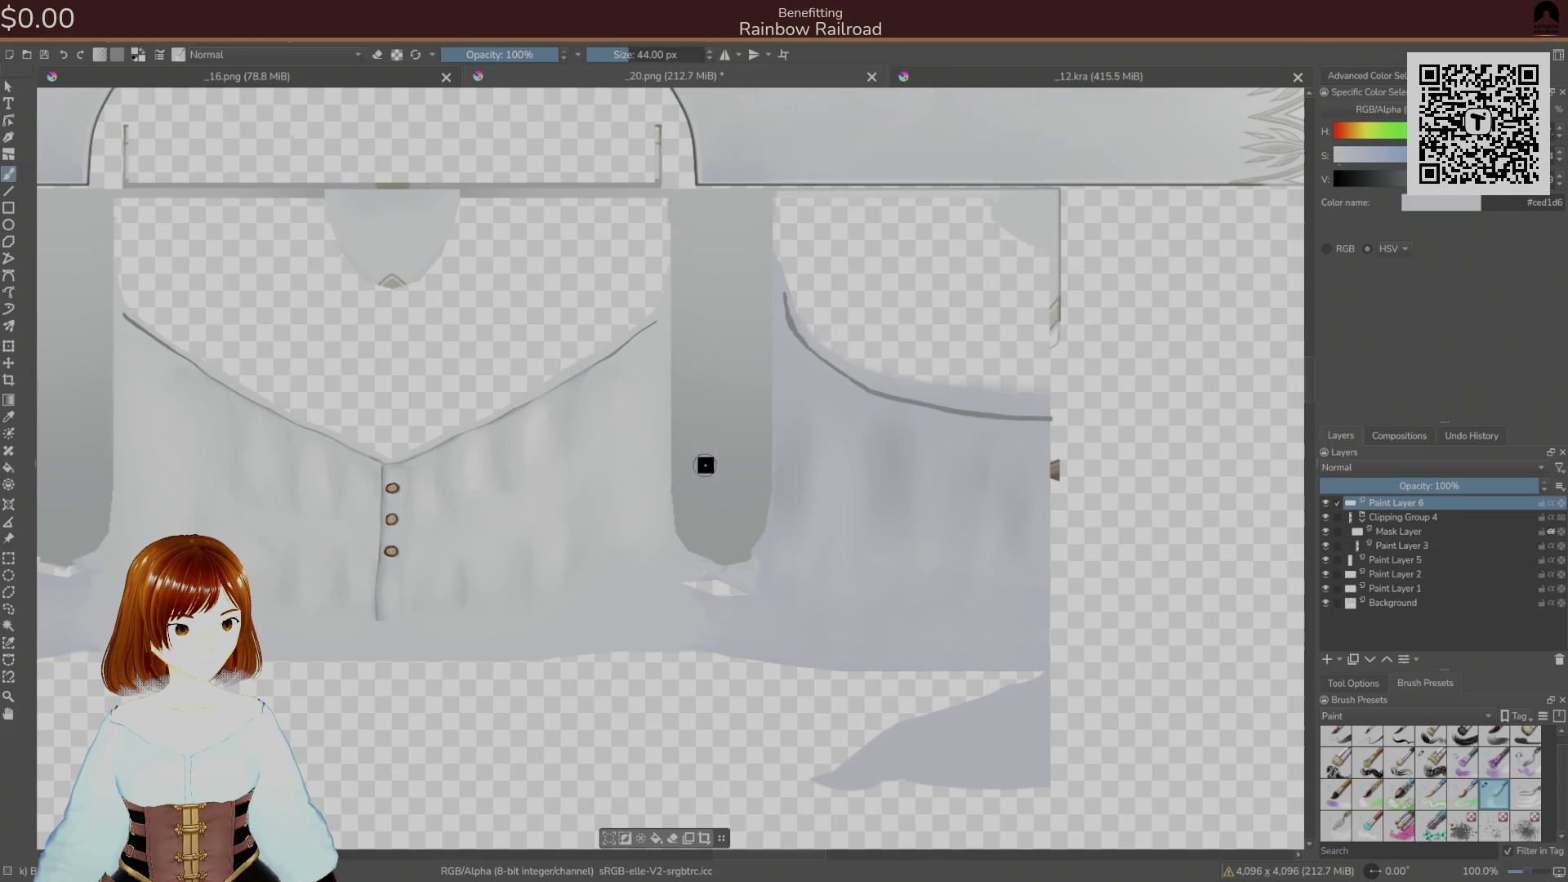
right_click(898, 507)
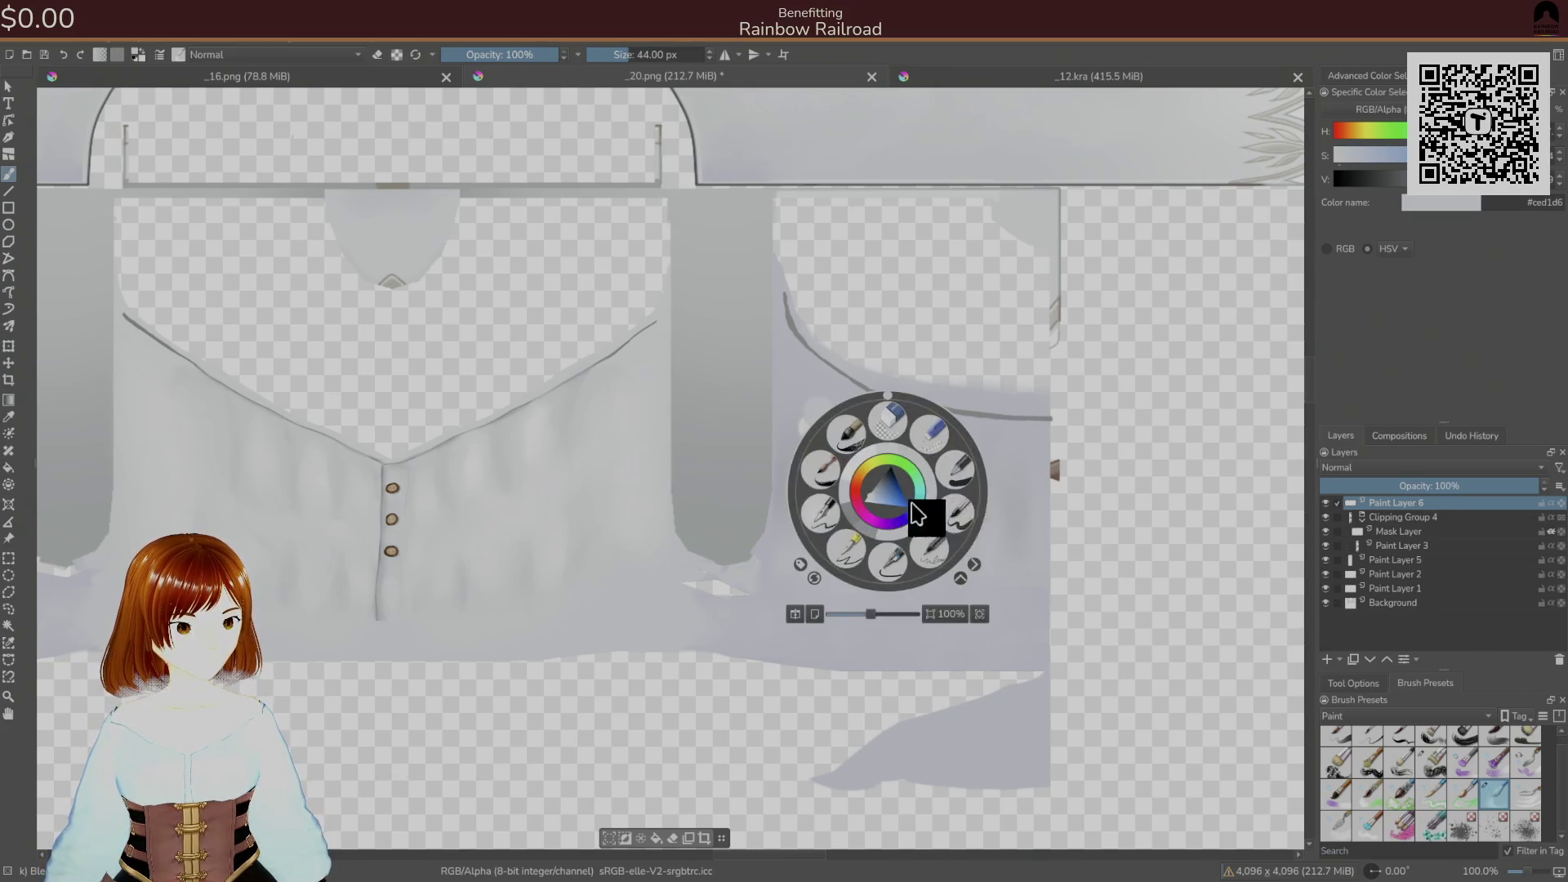
- Paint faint pale-grey highlight streaks on the right side panel with a 55 px brush
left_click(969, 516)
left_click(812, 389, "ctrl")
left_click_drag(812, 391, 832, 448)
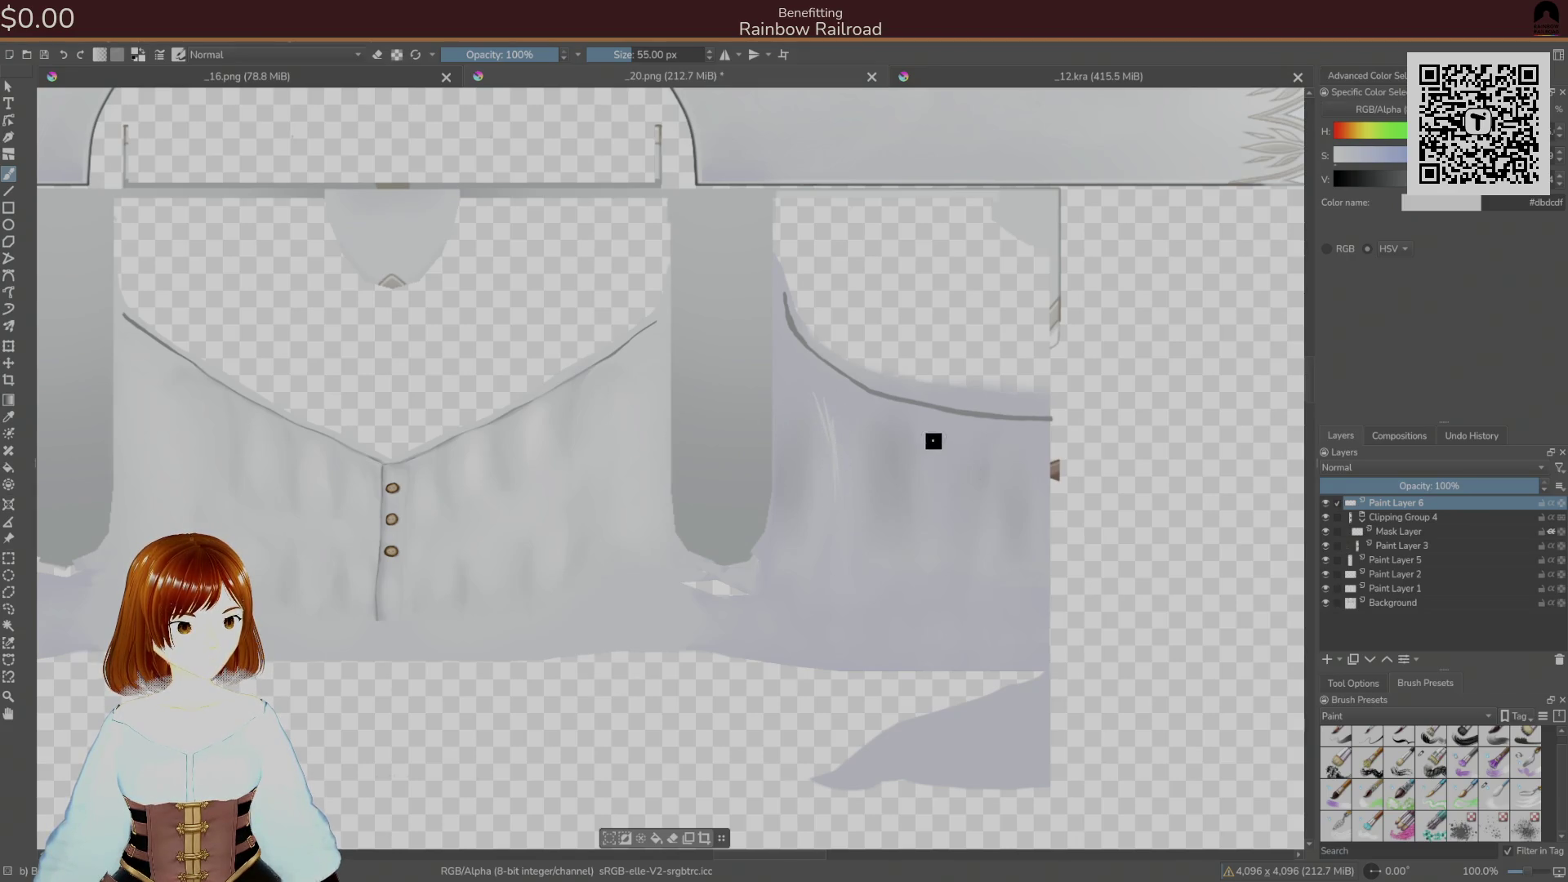
left_click_drag(957, 431, 953, 514)
left_click_drag(1011, 448, 1013, 469)
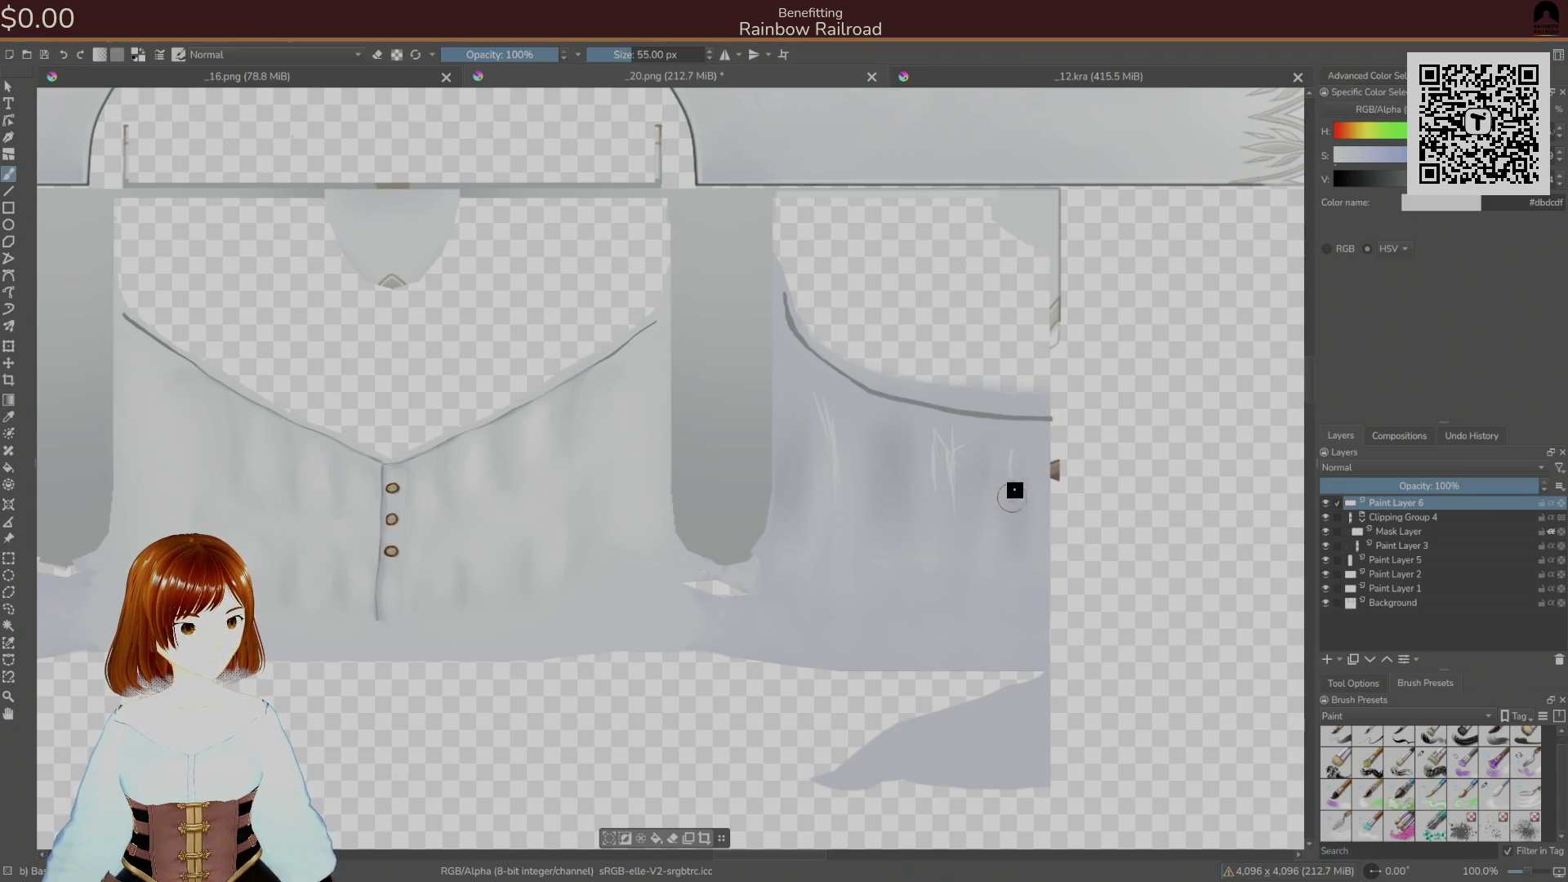
- Sample a pale grey and paint highlights along the fold below the seam
left_click_drag(861, 515, 1187, 480)
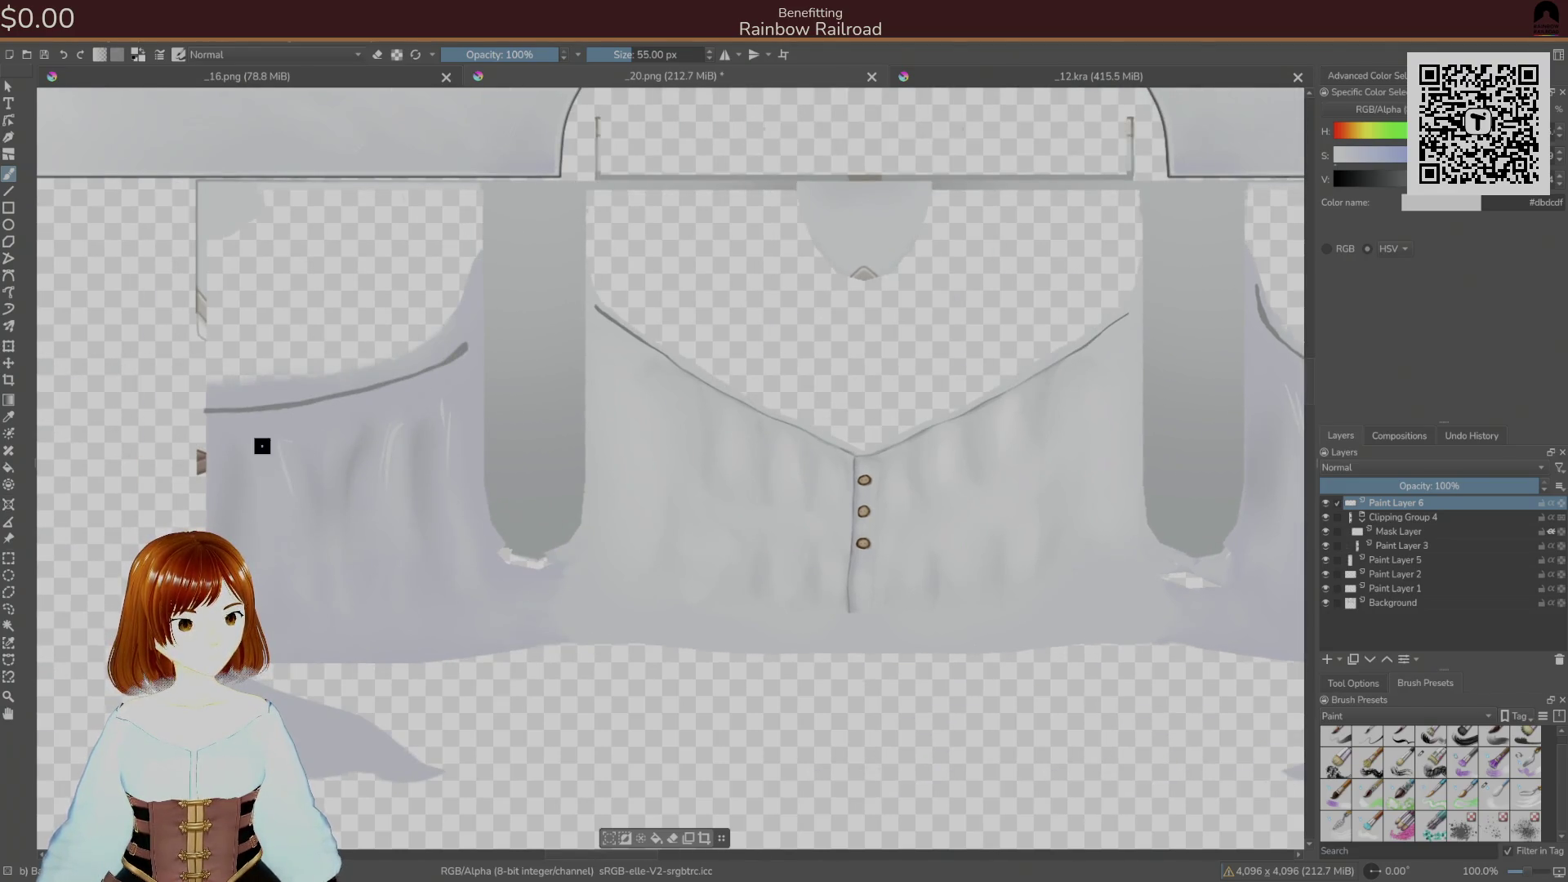
left_click(609, 336, "ctrl")
mouse_move(306, 431)
left_mouse_down()
mouse_move(272, 420)
mouse_move(438, 379)
mouse_move(296, 421)
left_mouse_up()
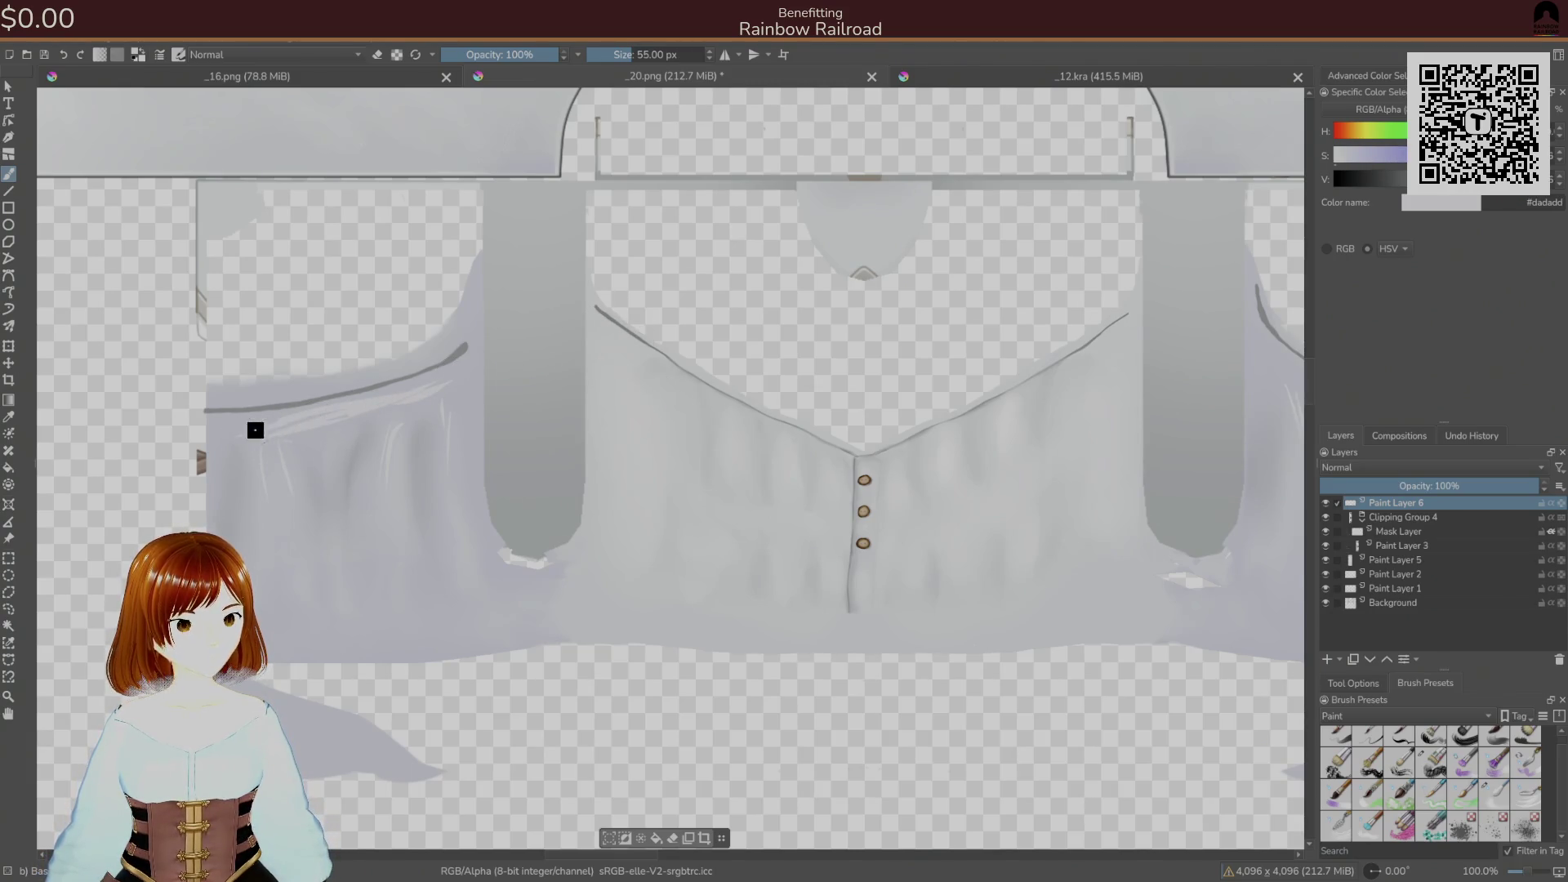
scroll(441, 371, "right", 5)
scroll(654, 438, "up", 2)
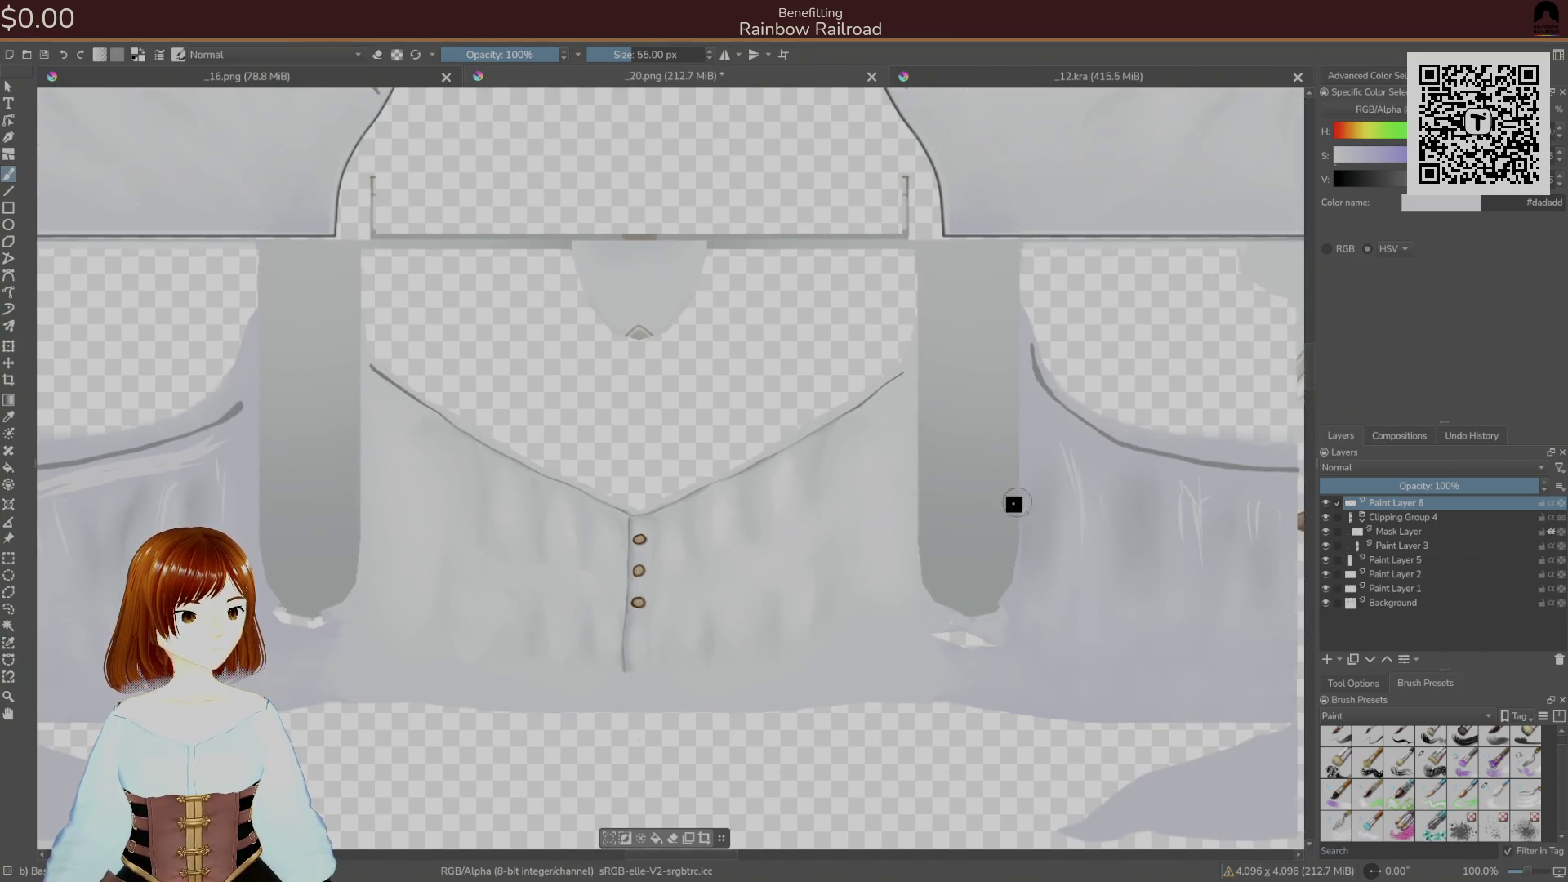
scroll(1033, 498, "right", 7)
scroll(1033, 499, "up", 1)
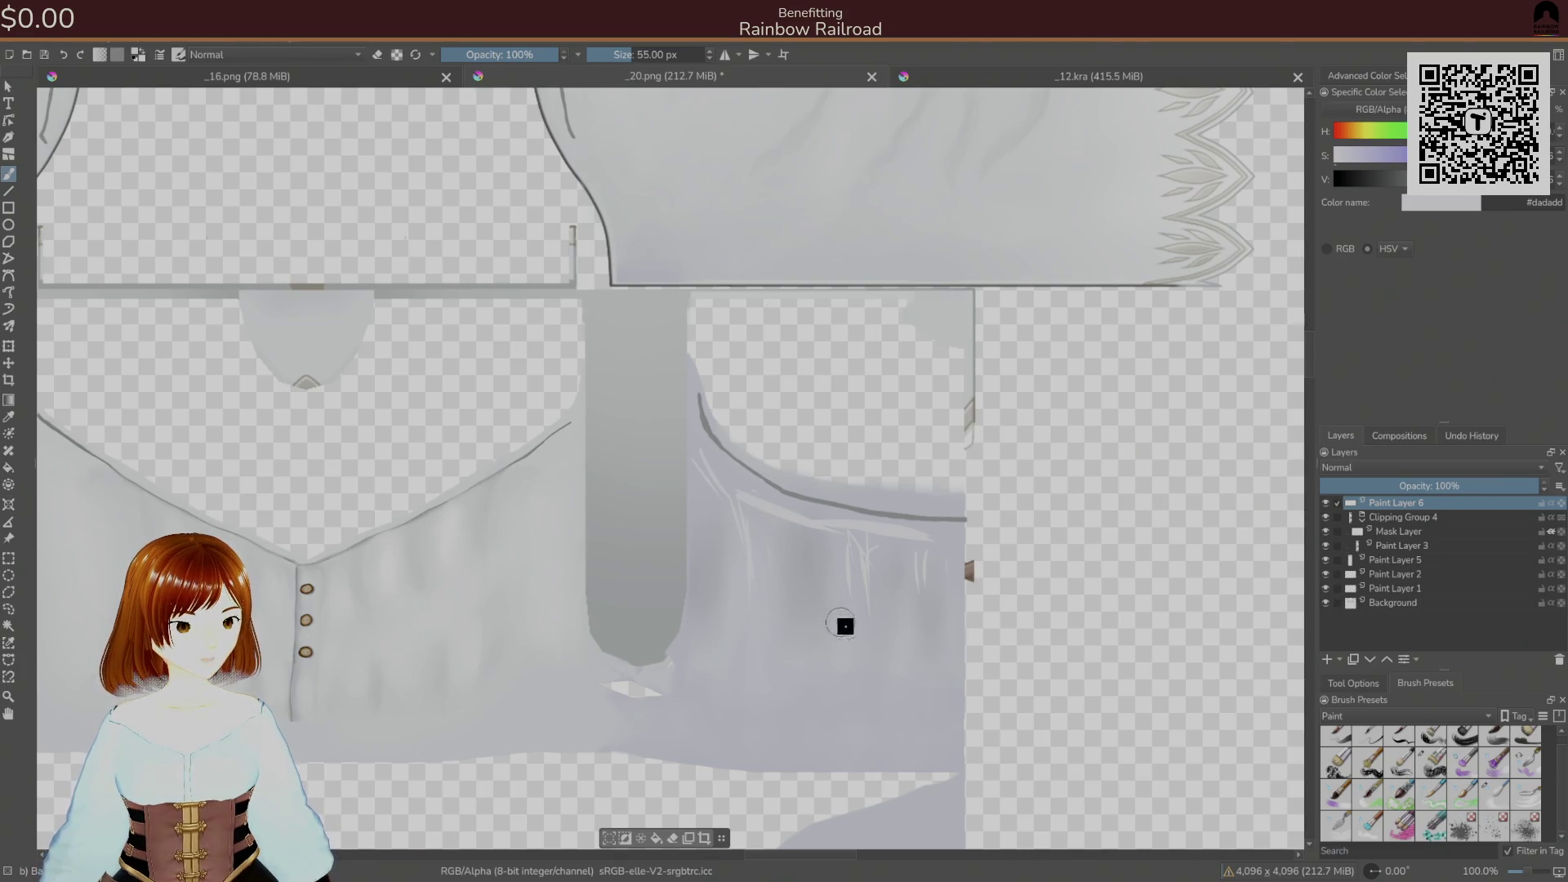
left_click(1368, 827)
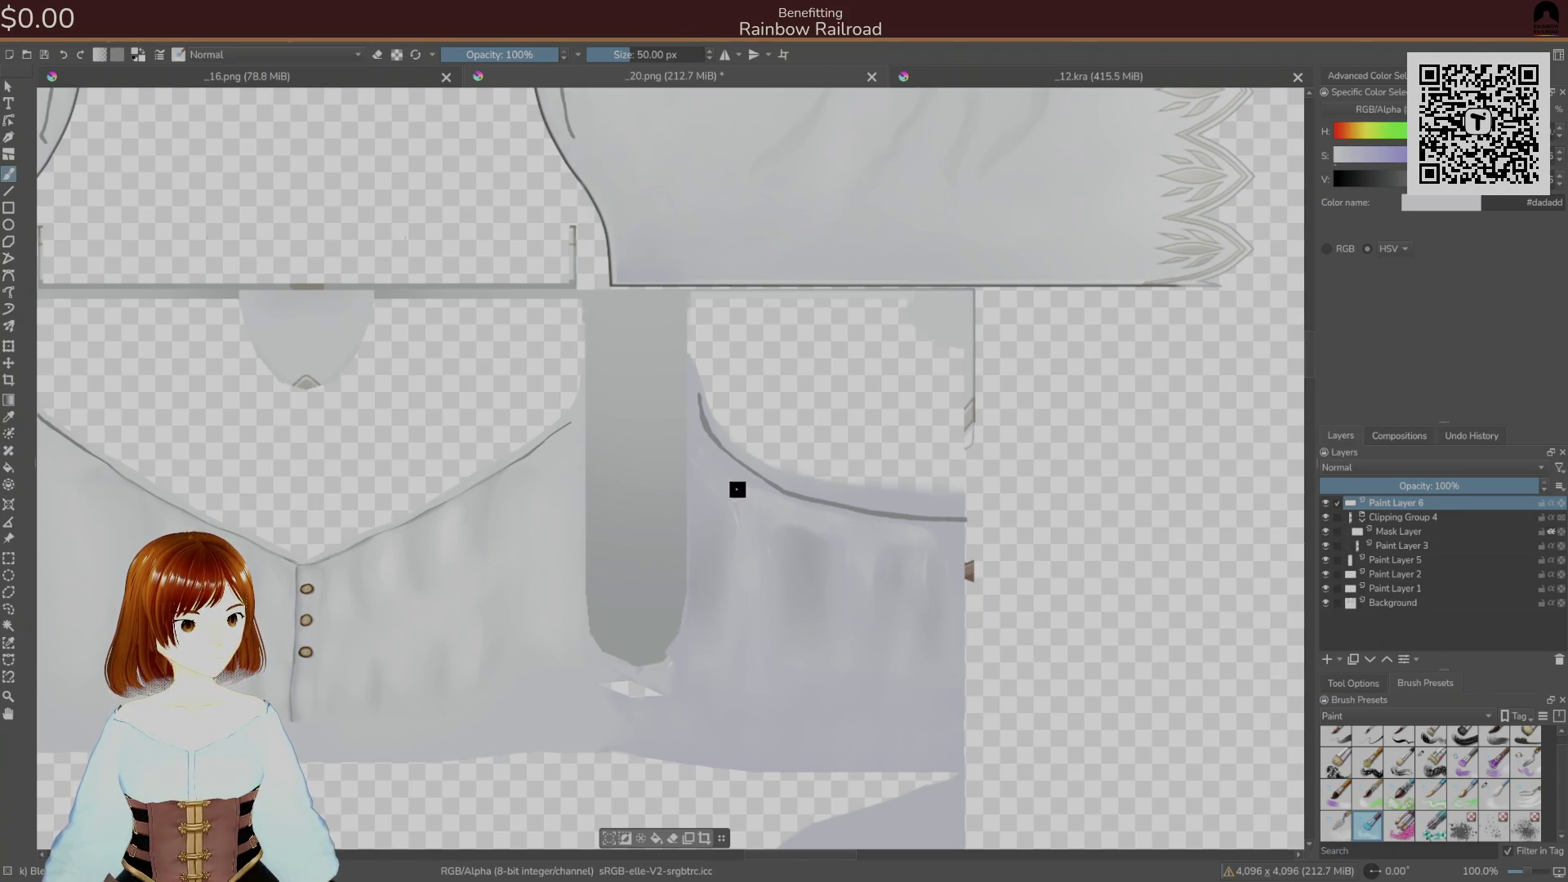
left_click_drag(746, 571, 1155, 585)
left_click_drag(441, 572, 706, 577)
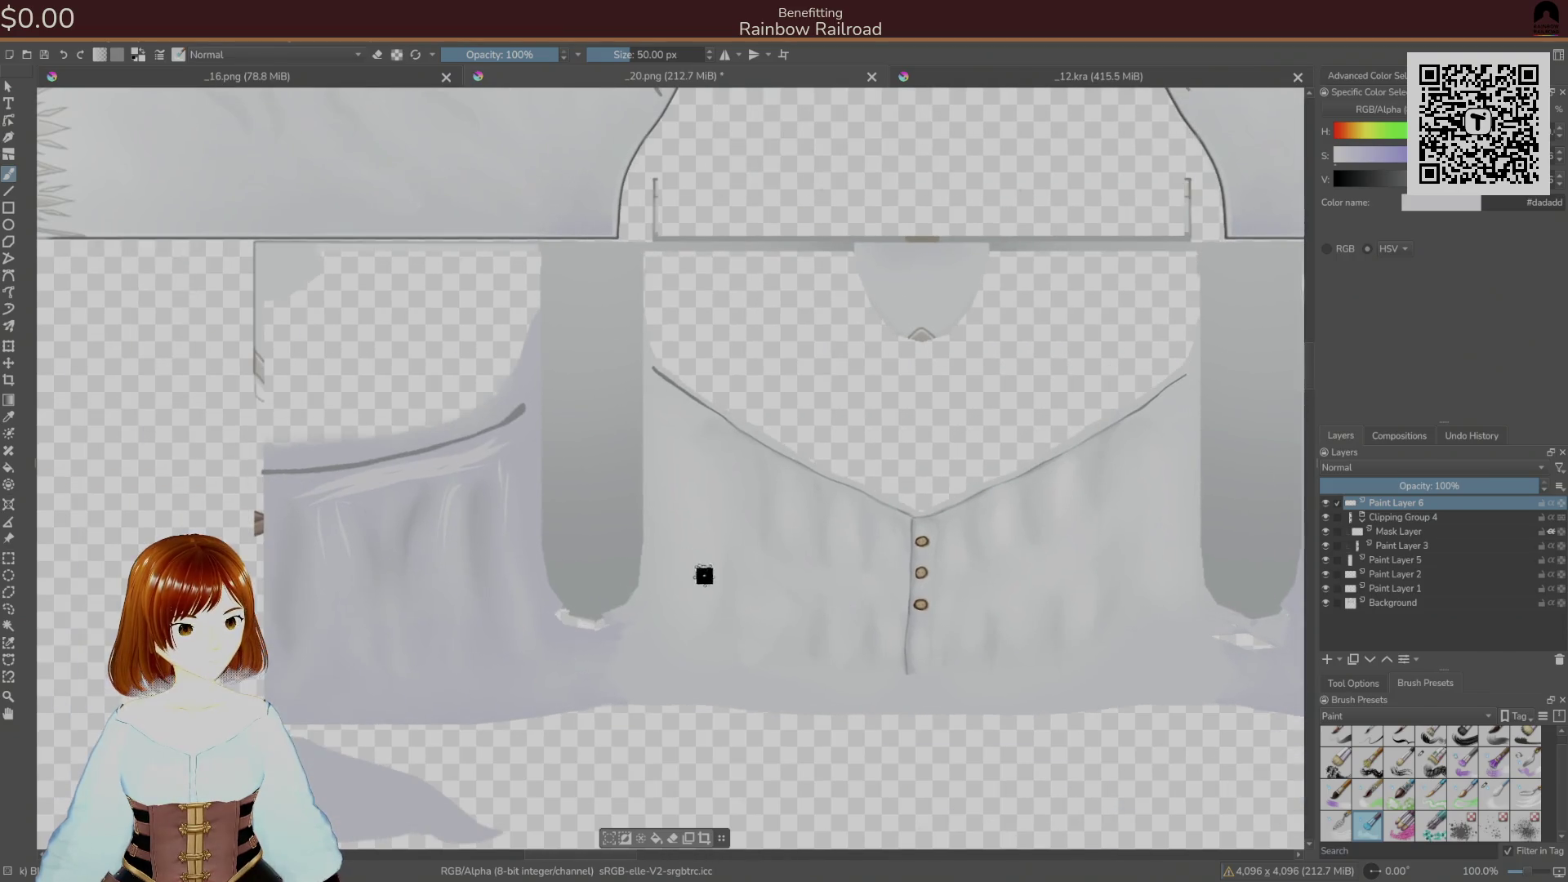
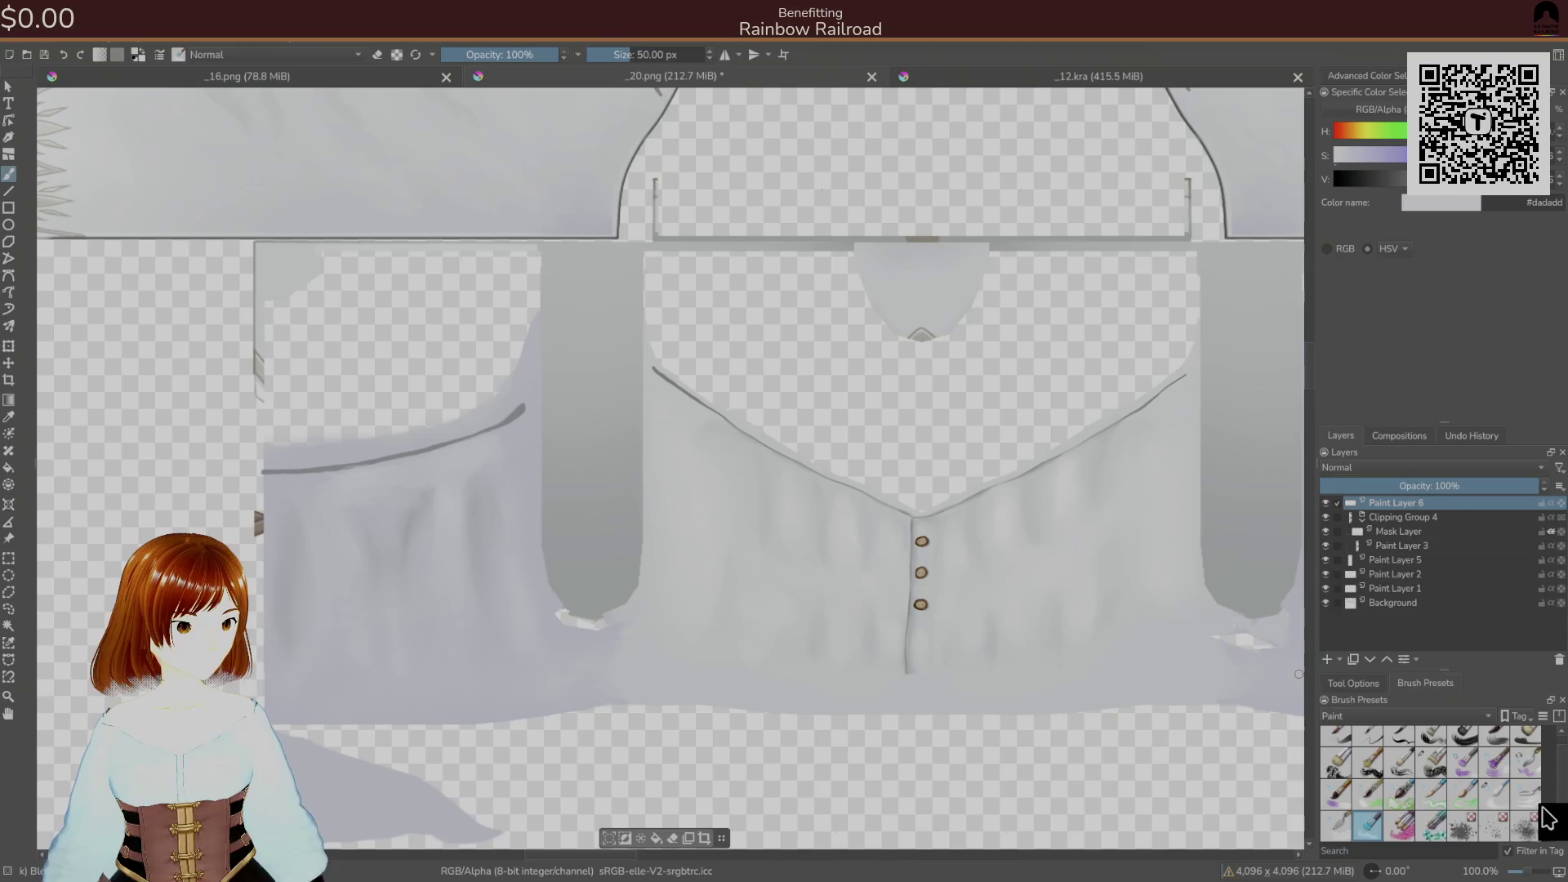
- Switch to a different brush preset, save the blouse texture PNG and preview it in Unity
left_click(1495, 797)
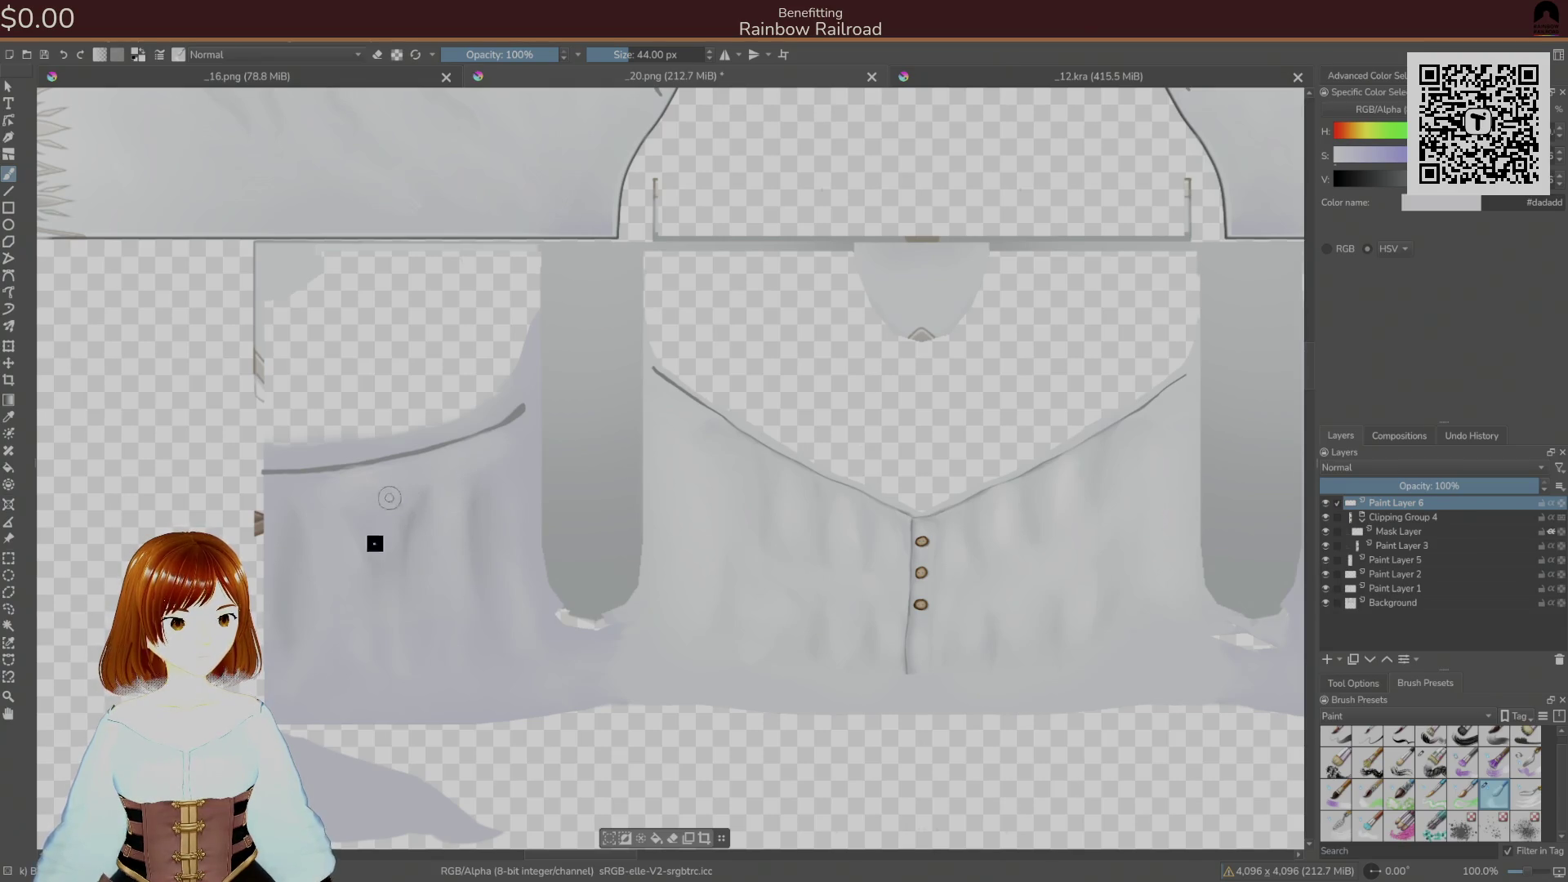
scroll(392, 600, "right", 5)
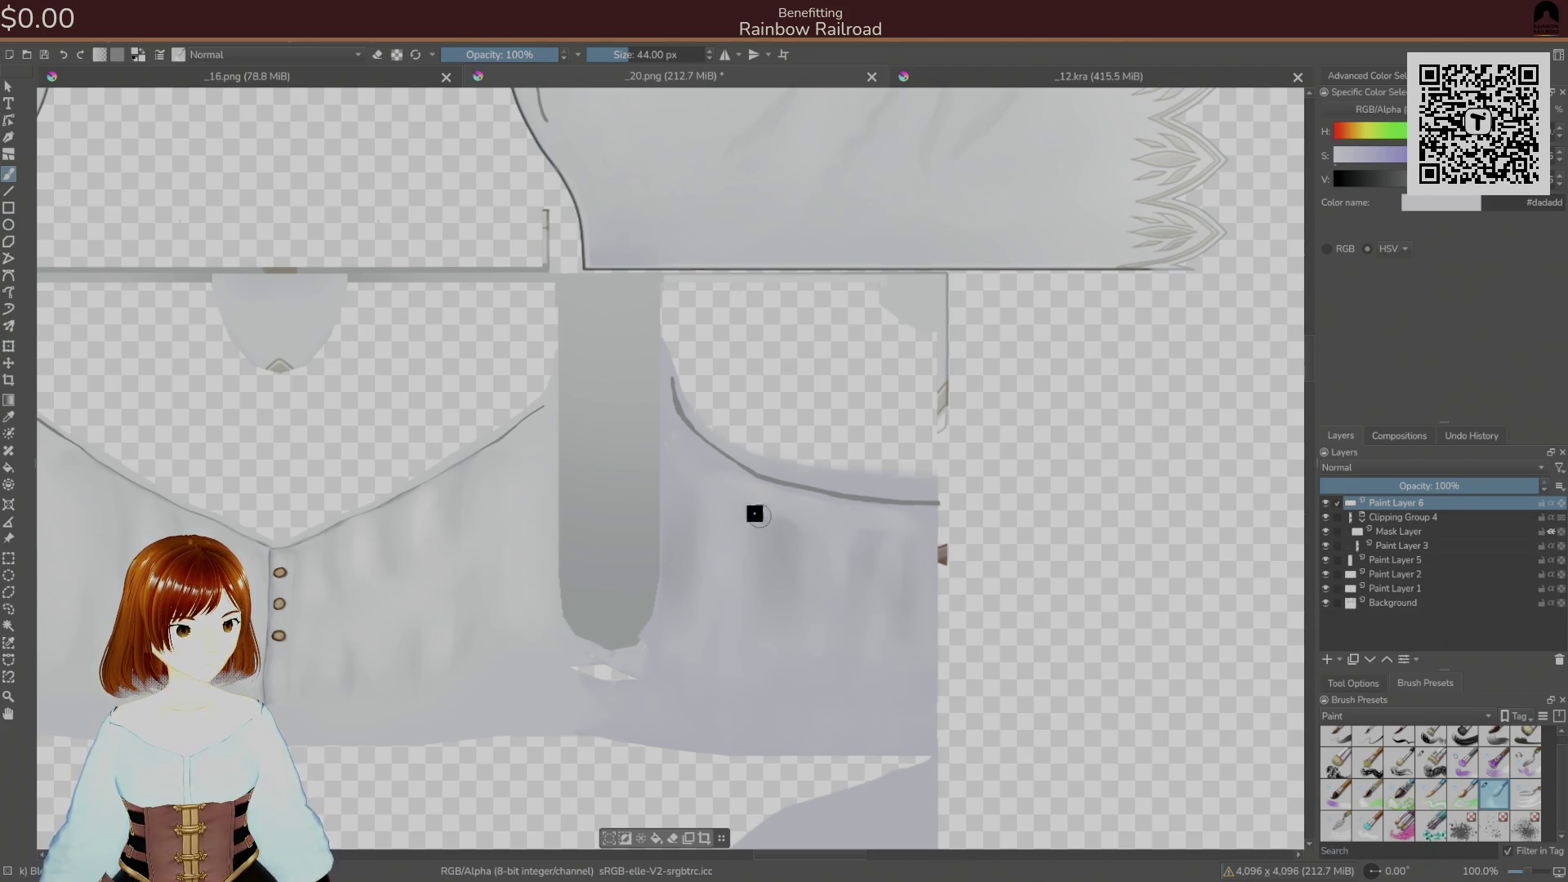
key("ctrl+s")
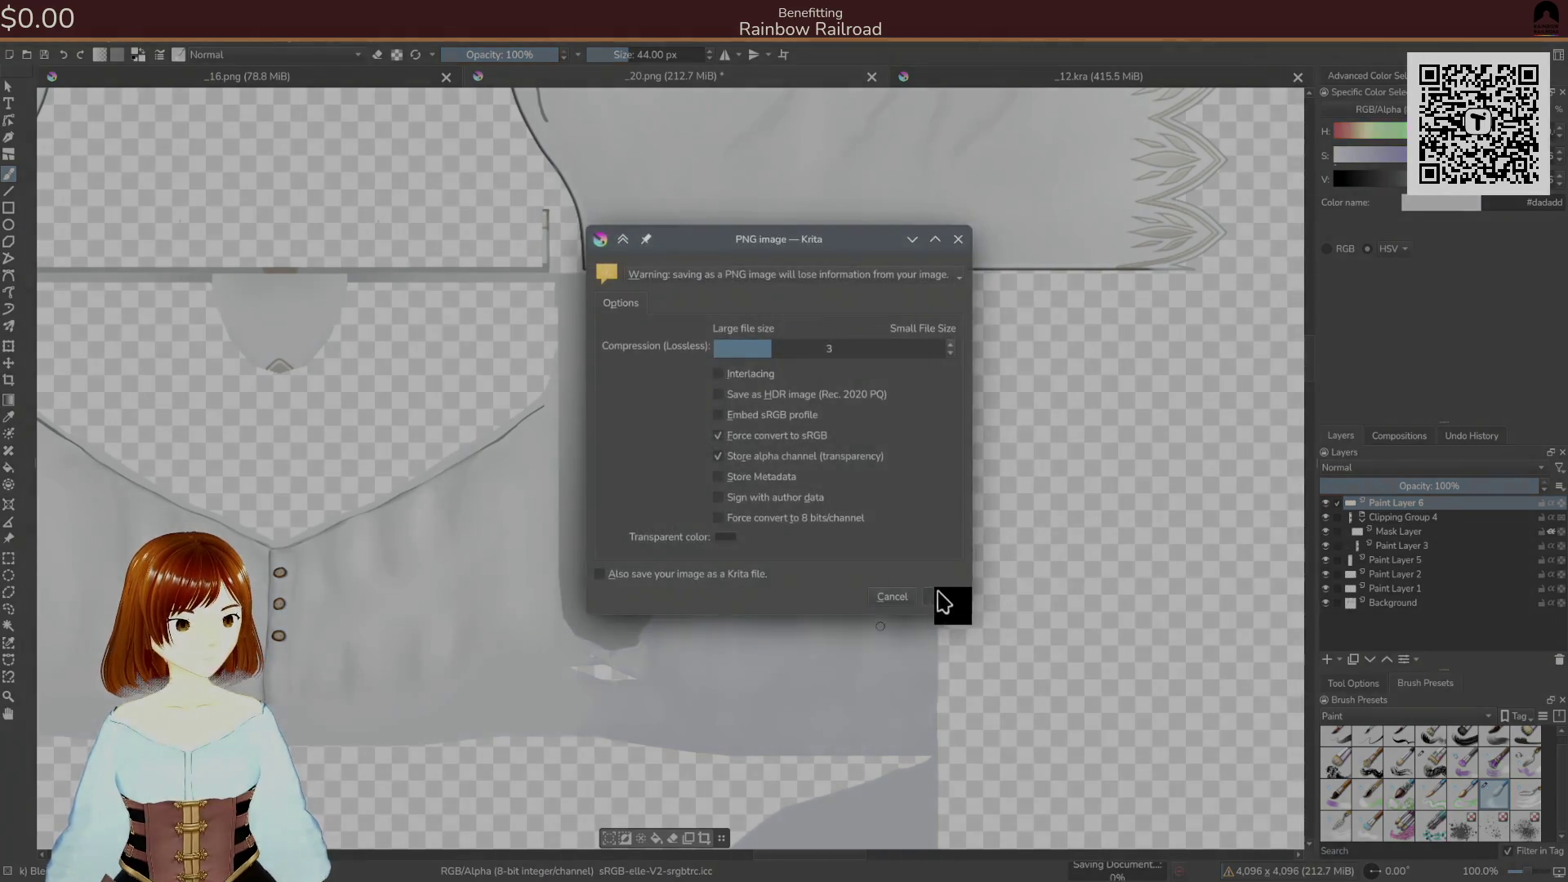
left_click(939, 602)
key("alt+Tab")
key("alt+Tab")
key("alt+Tab")
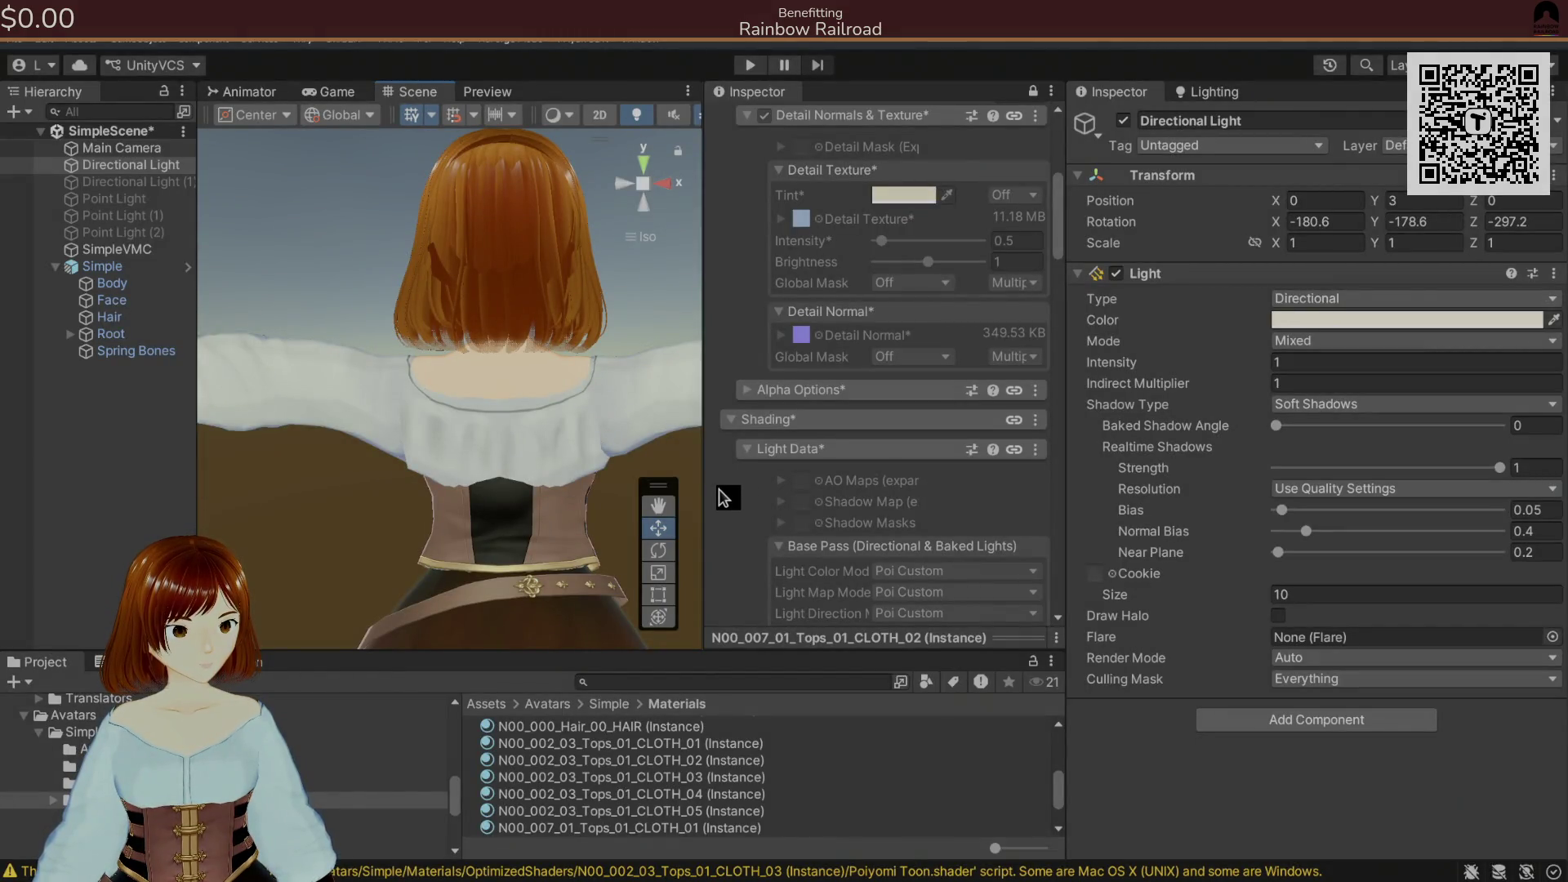
key("alt+Tab")
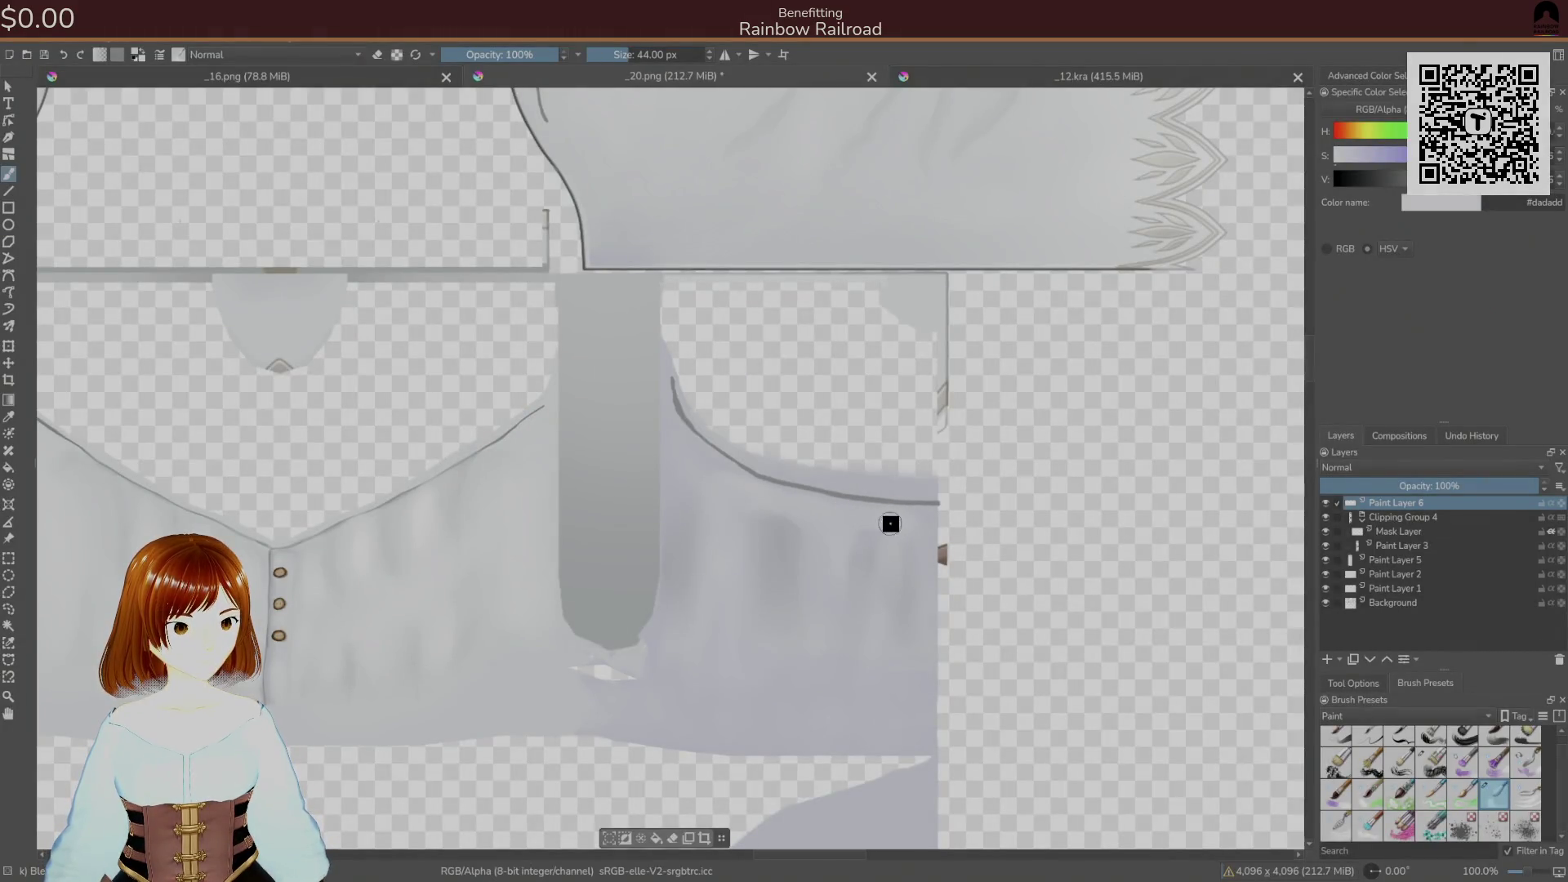
- Save the blouse PNG again and compare the texture with the Unity avatar
scroll(907, 530, "left", 5)
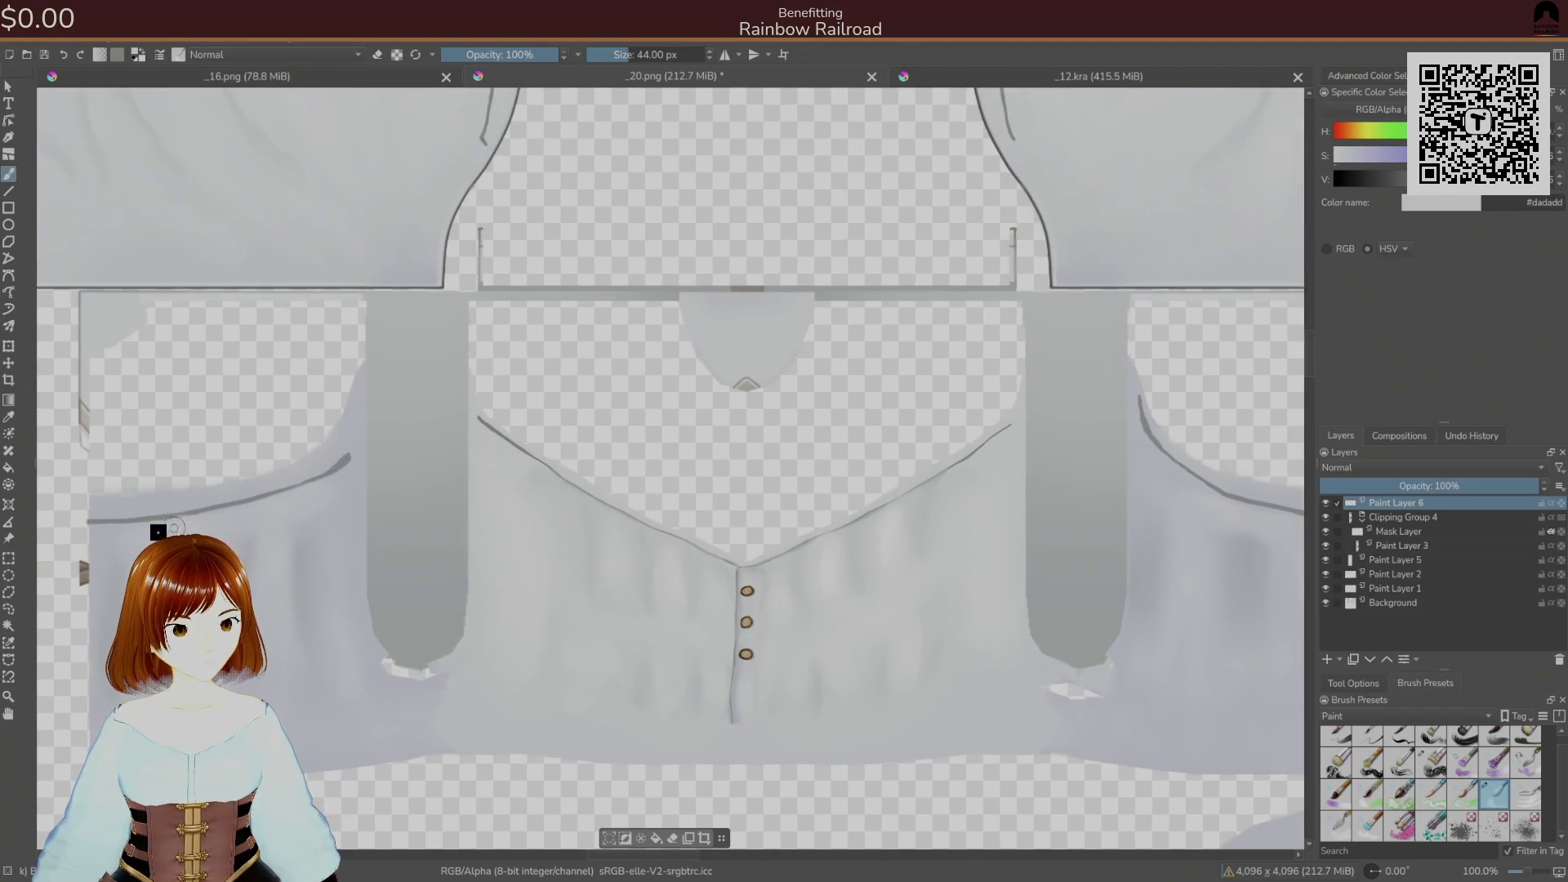
key("ctrl+s")
left_click(921, 595)
key("alt+Tab")
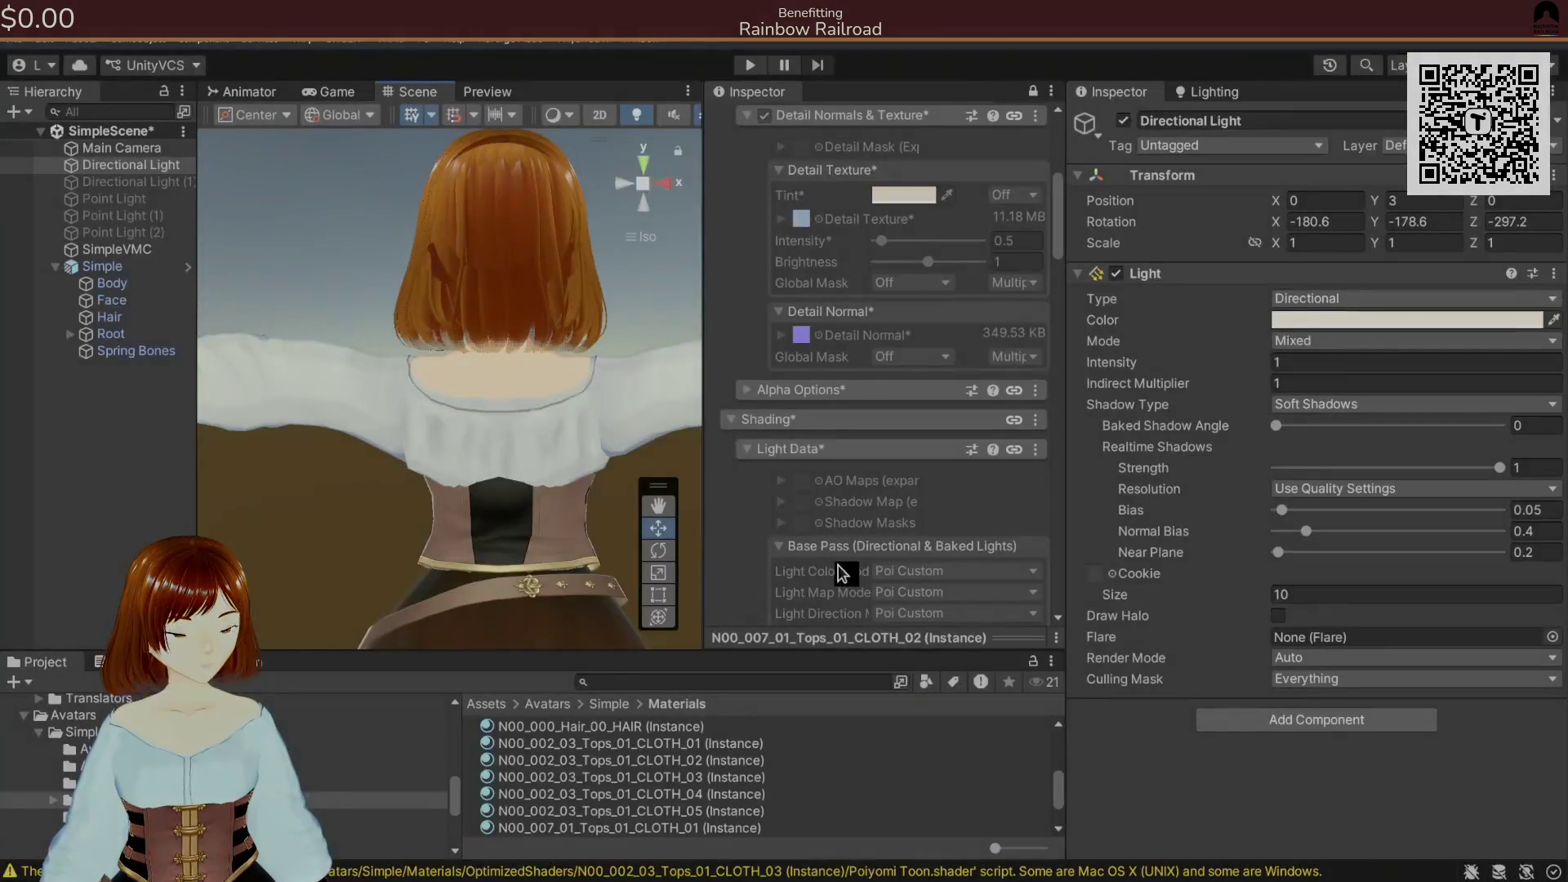
key("alt+Tab")
key("alt+Tab")
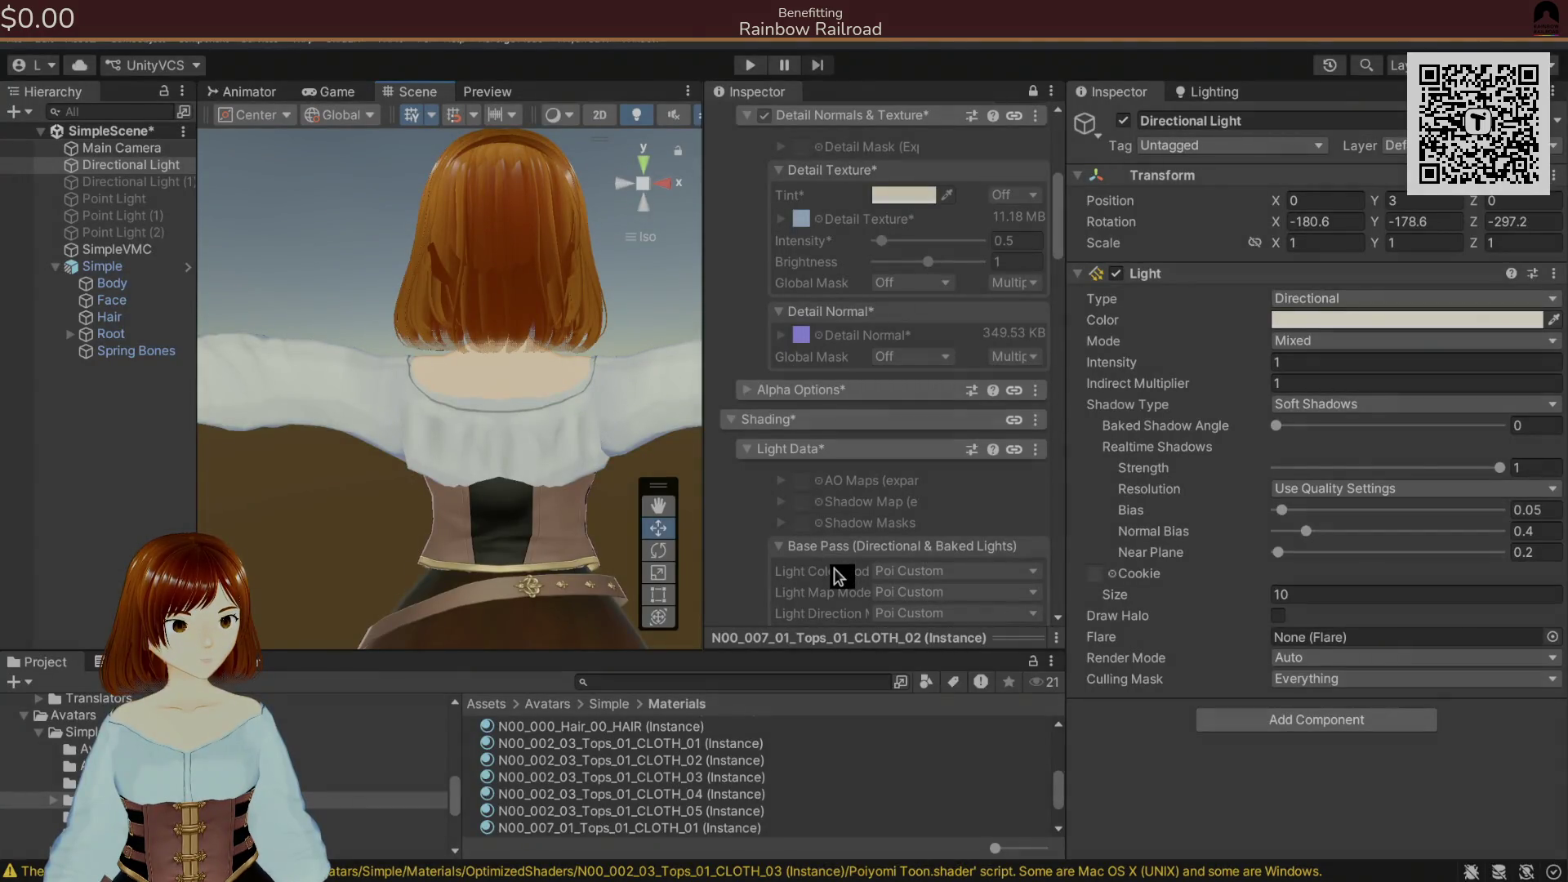
key("alt+Tab")
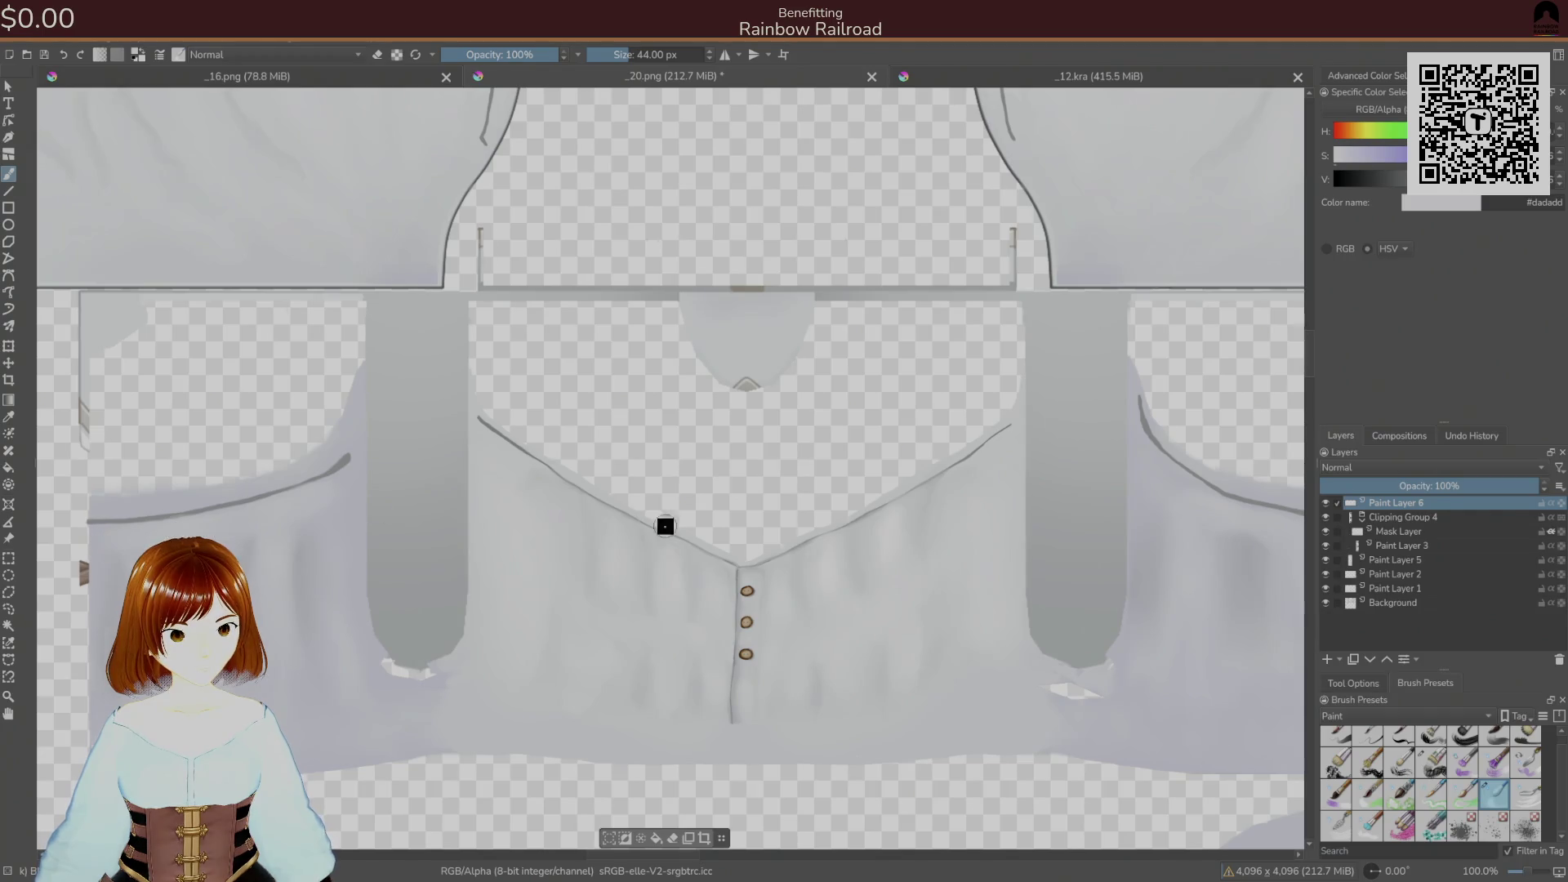
- With the sleeve area in view, re-save the PNG, check Unity, and enable horizontal mirror painting
left_click_drag(652, 524, 252, 494)
key("ctrl+s")
left_click(945, 595)
key("alt+Tab")
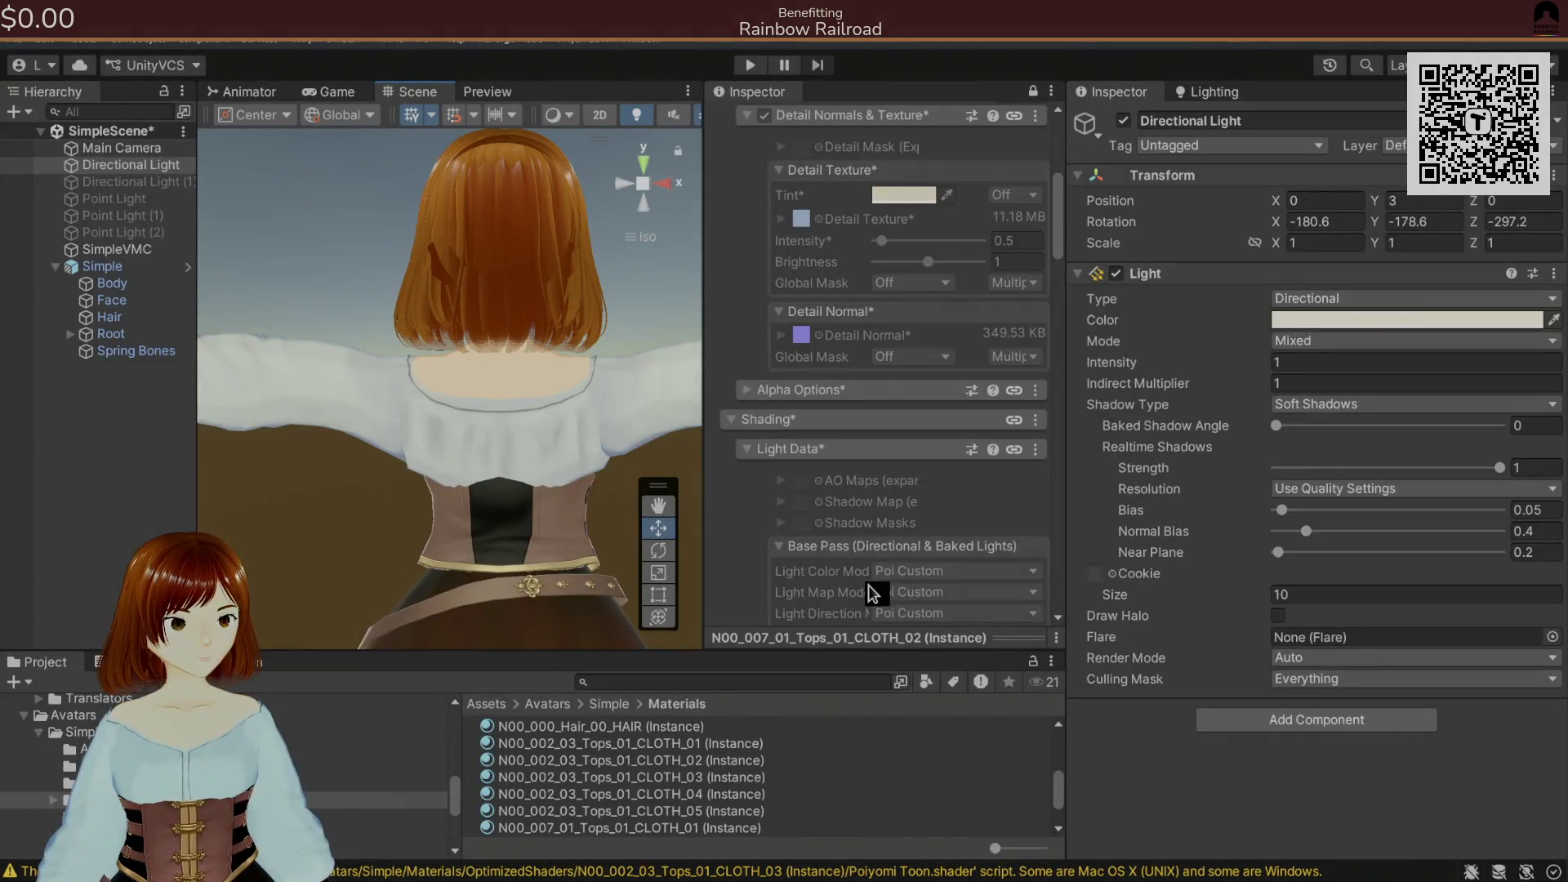
key("alt+Tab")
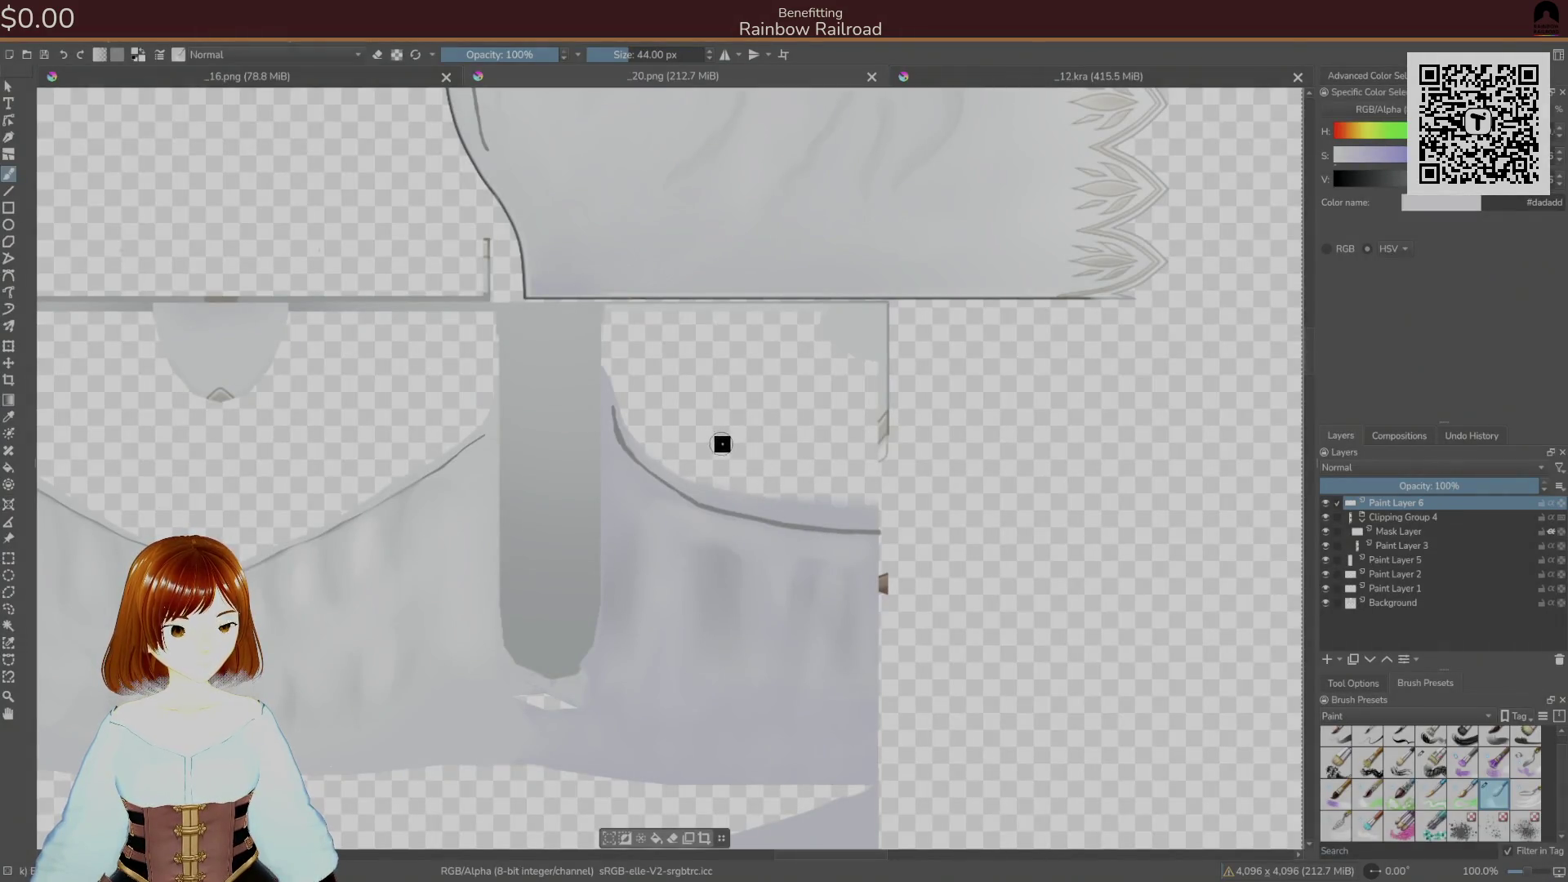
key("alt+Tab")
key("alt+Tab")
key("alt+Tab")
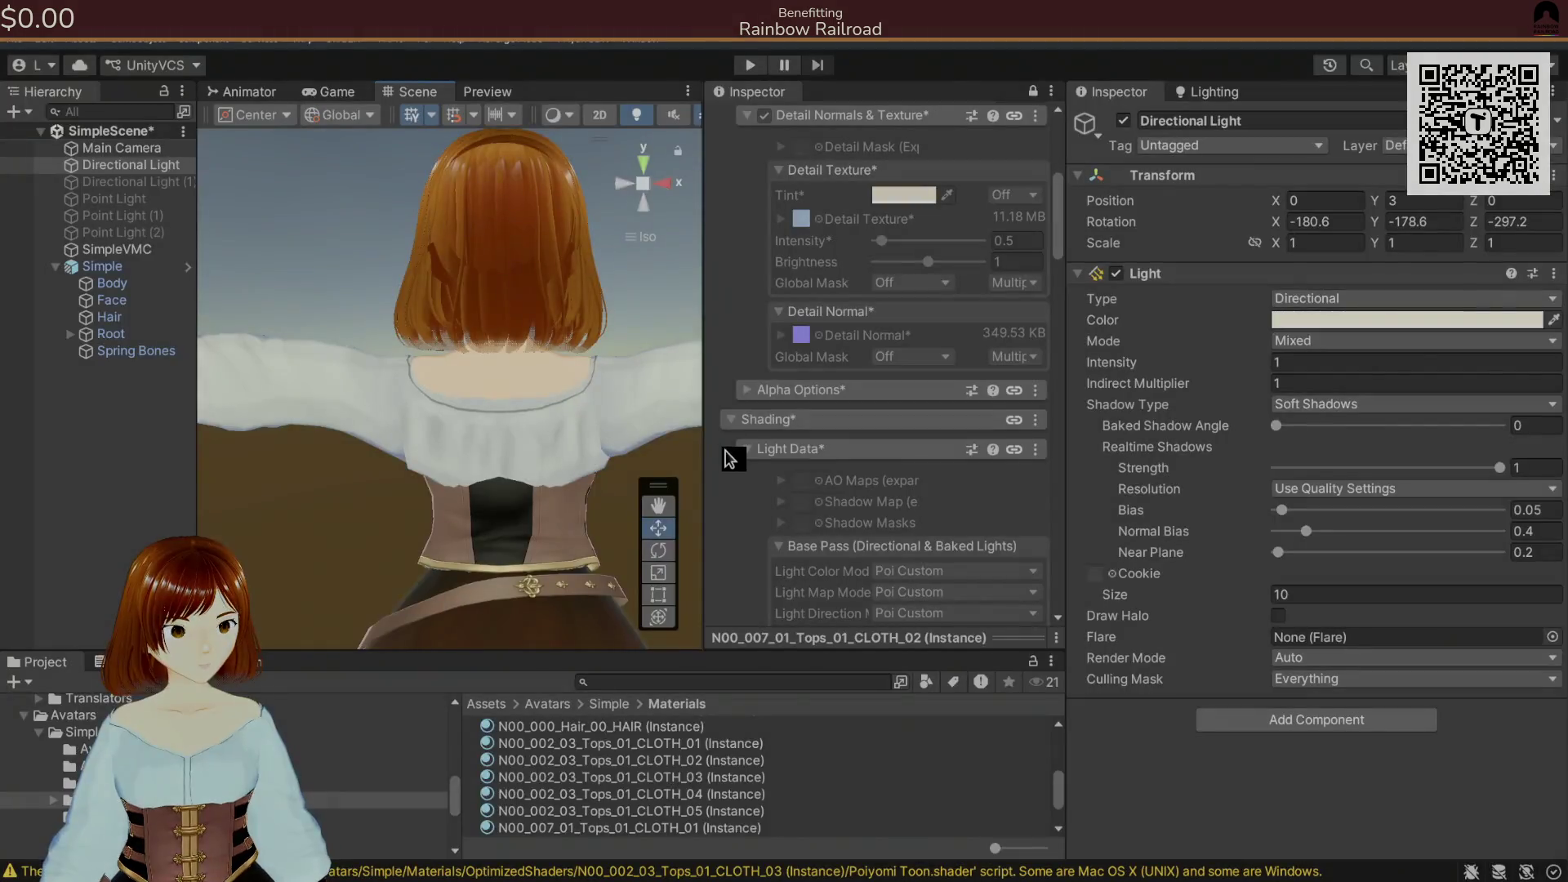
key("alt+Tab")
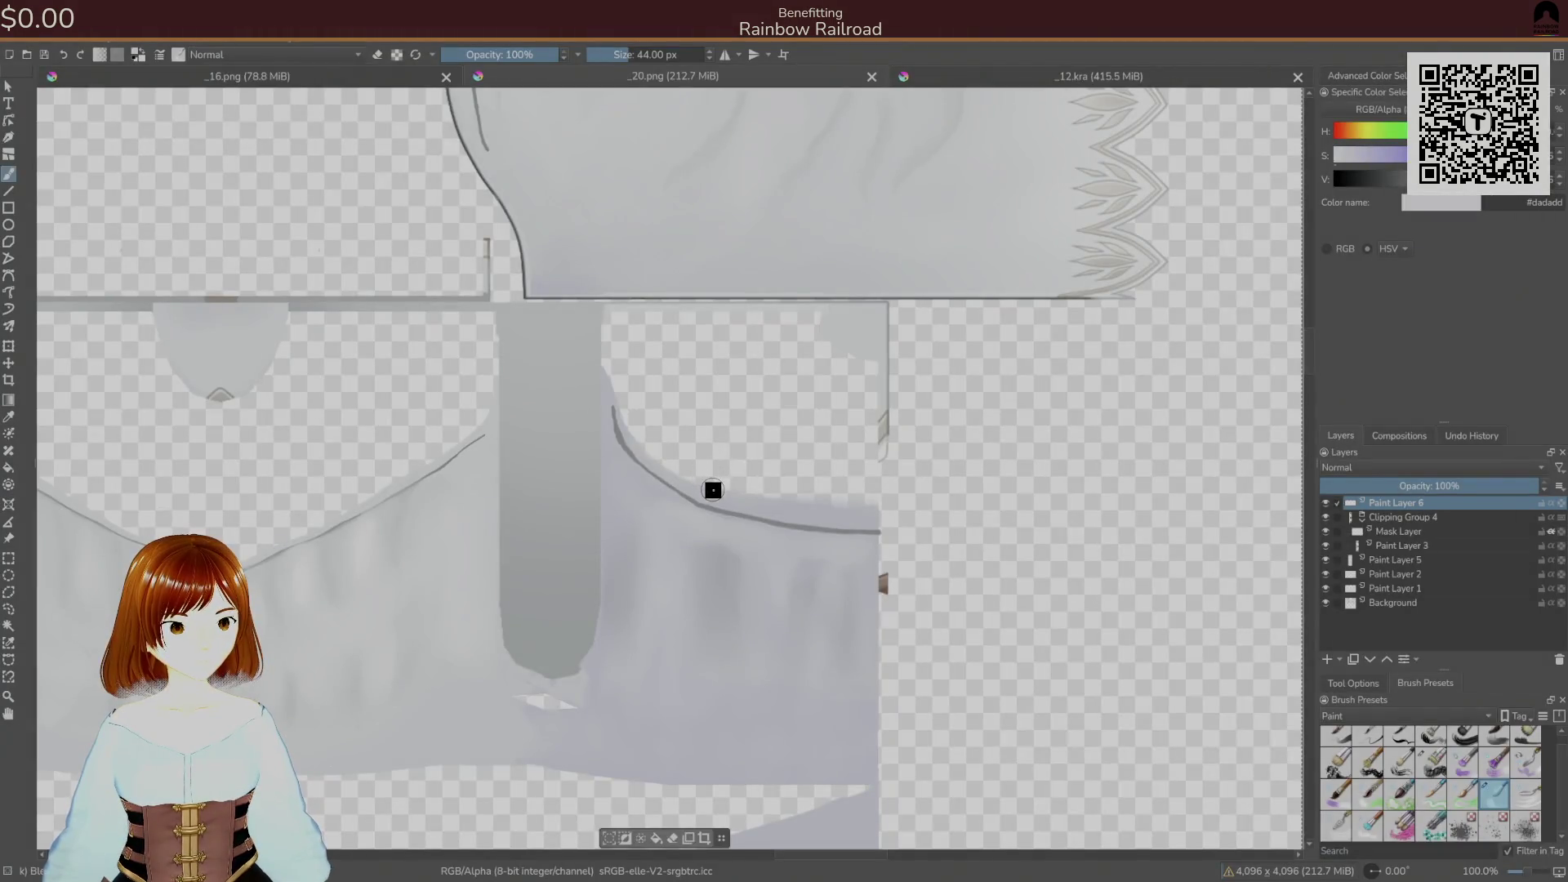
left_click(725, 54)
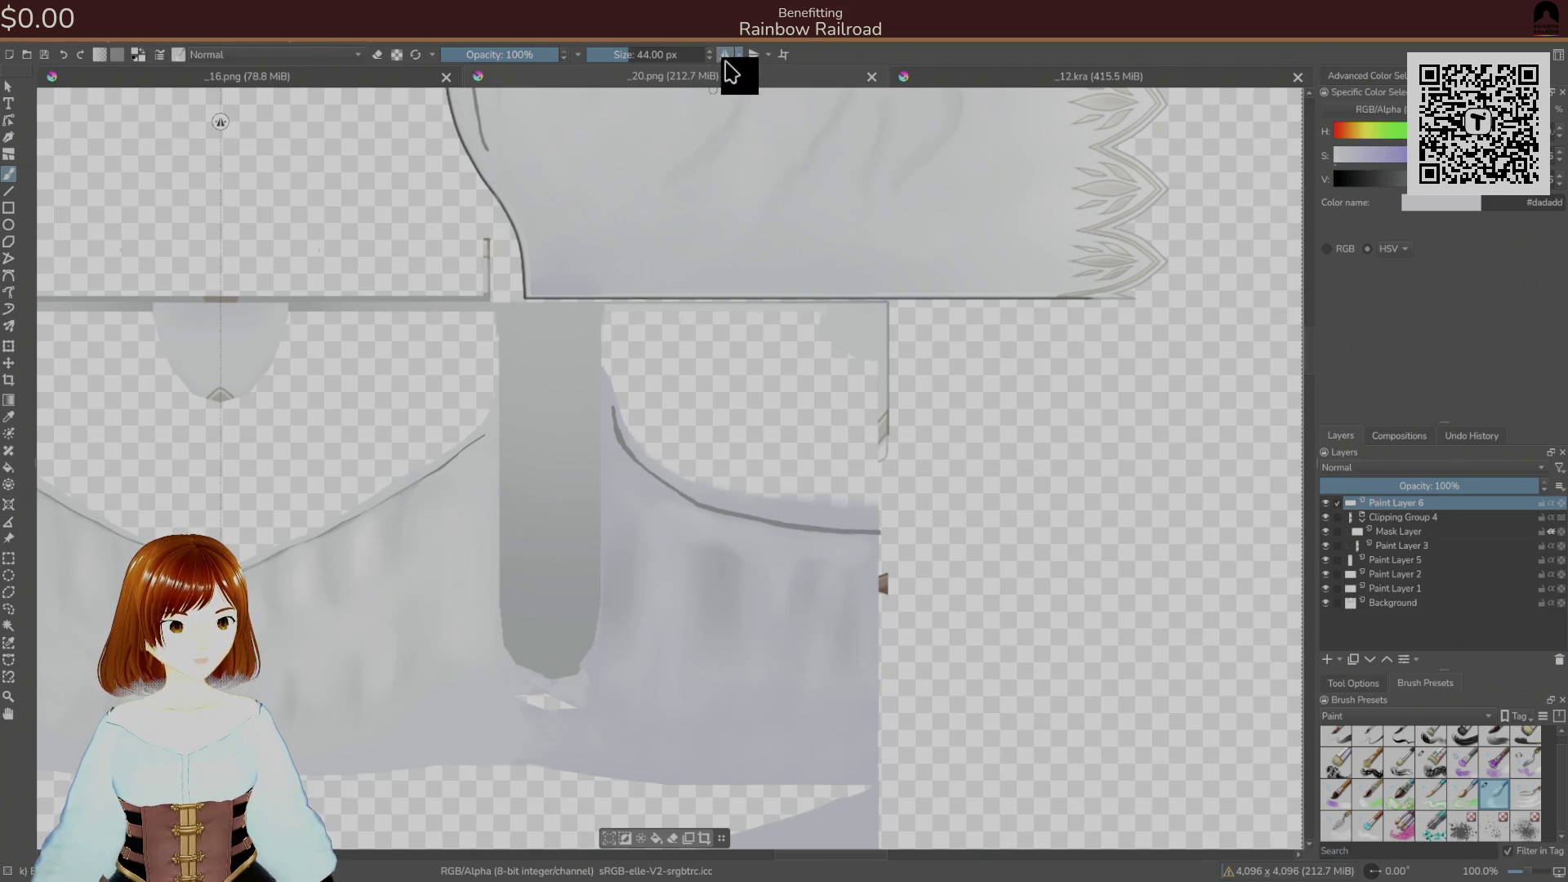
- Resize the brush through the pop-up palette, return to the 44 px preset, and start saving the PNG
right_click(817, 531)
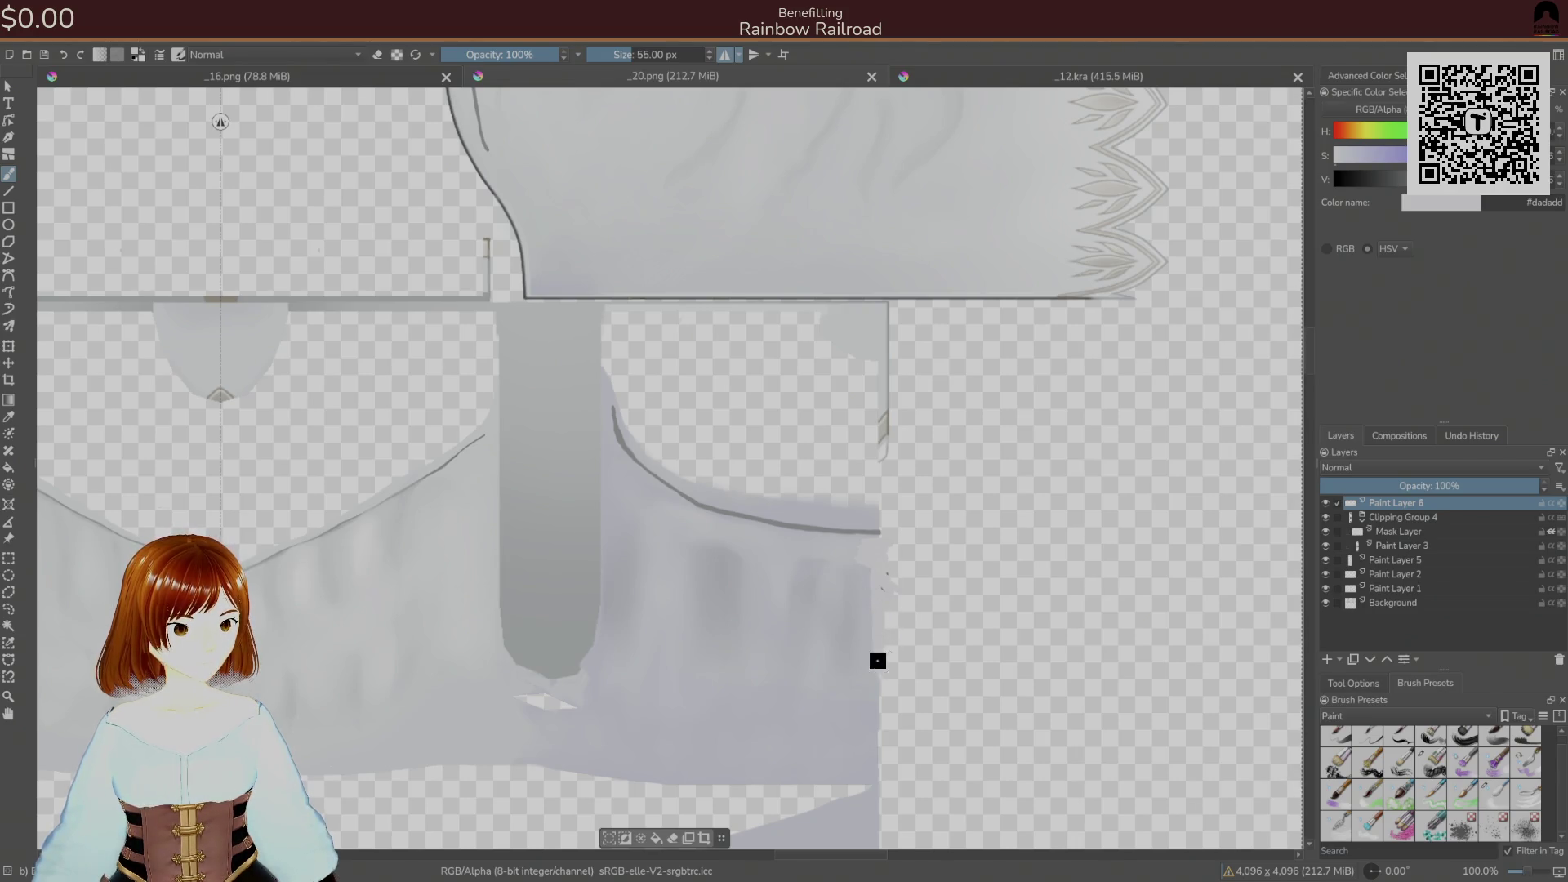
right_click(862, 539)
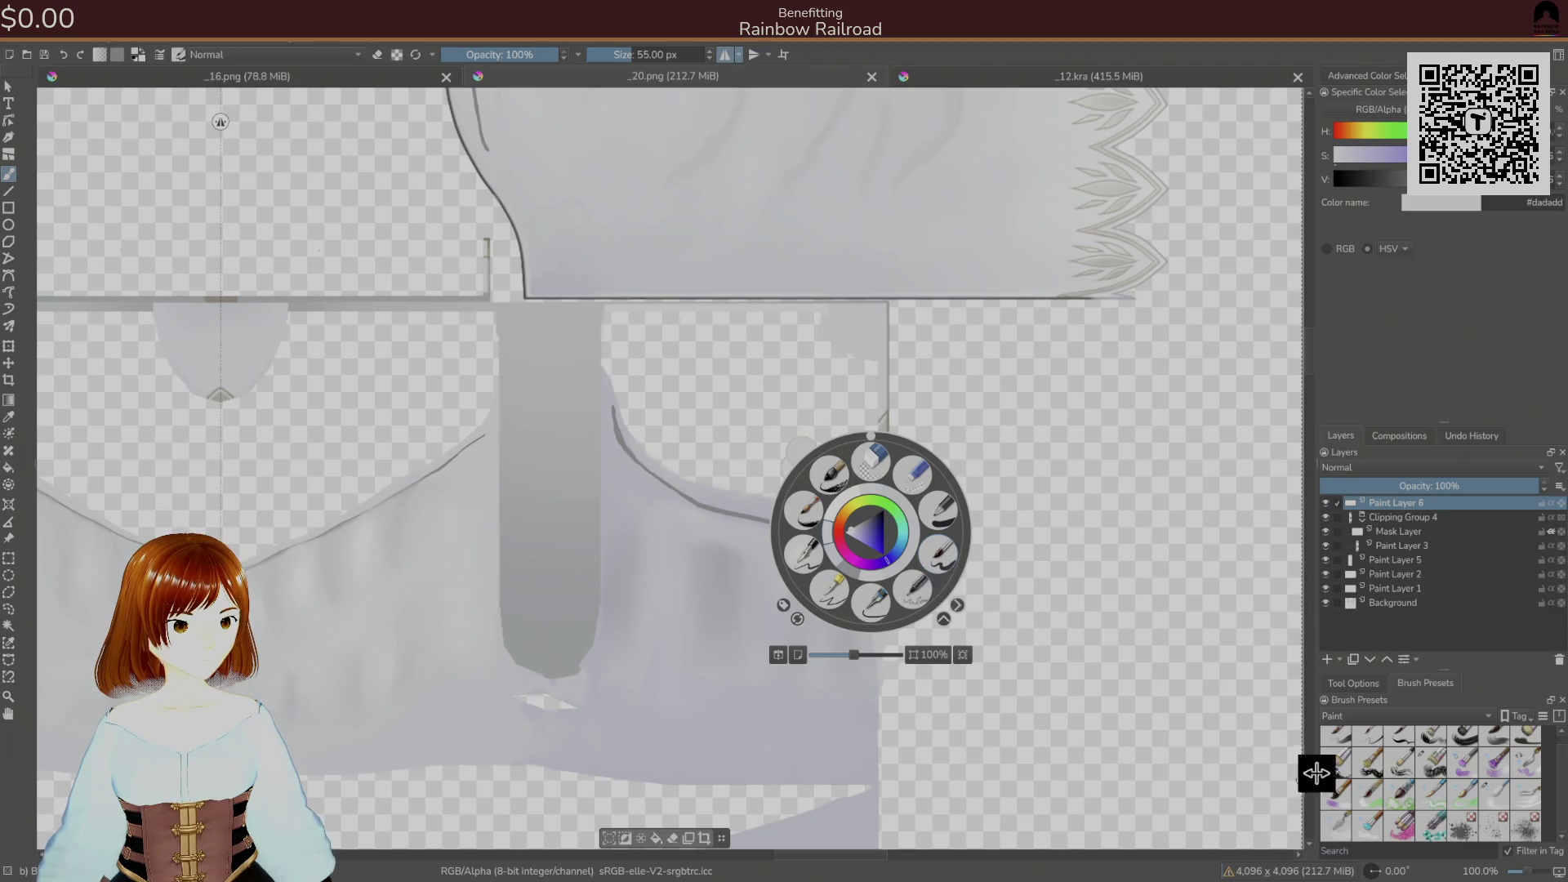
left_click(1370, 826)
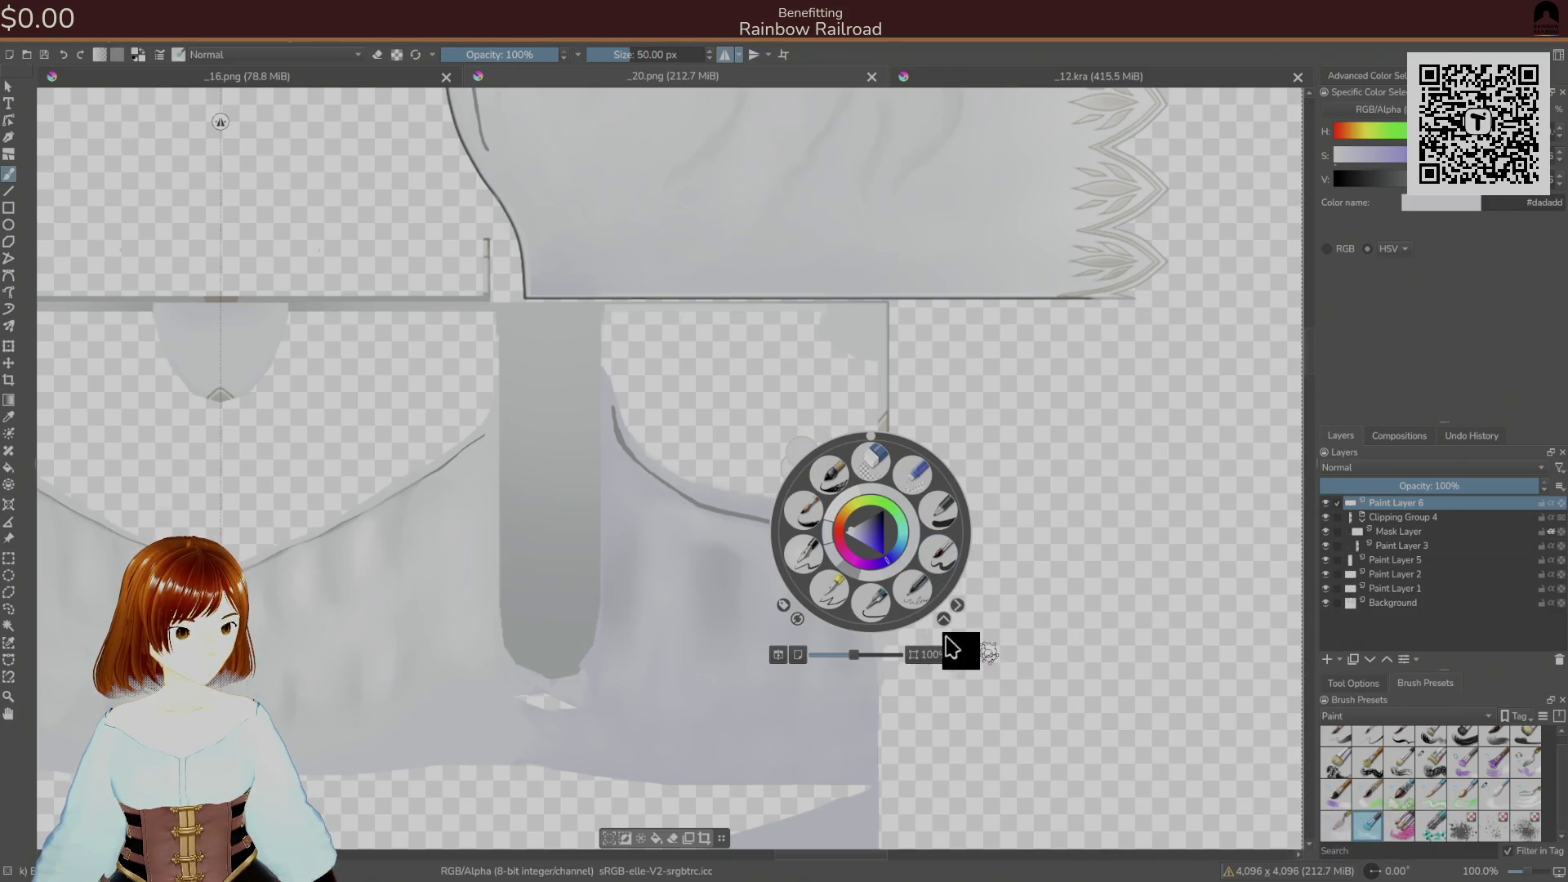
left_click(998, 475)
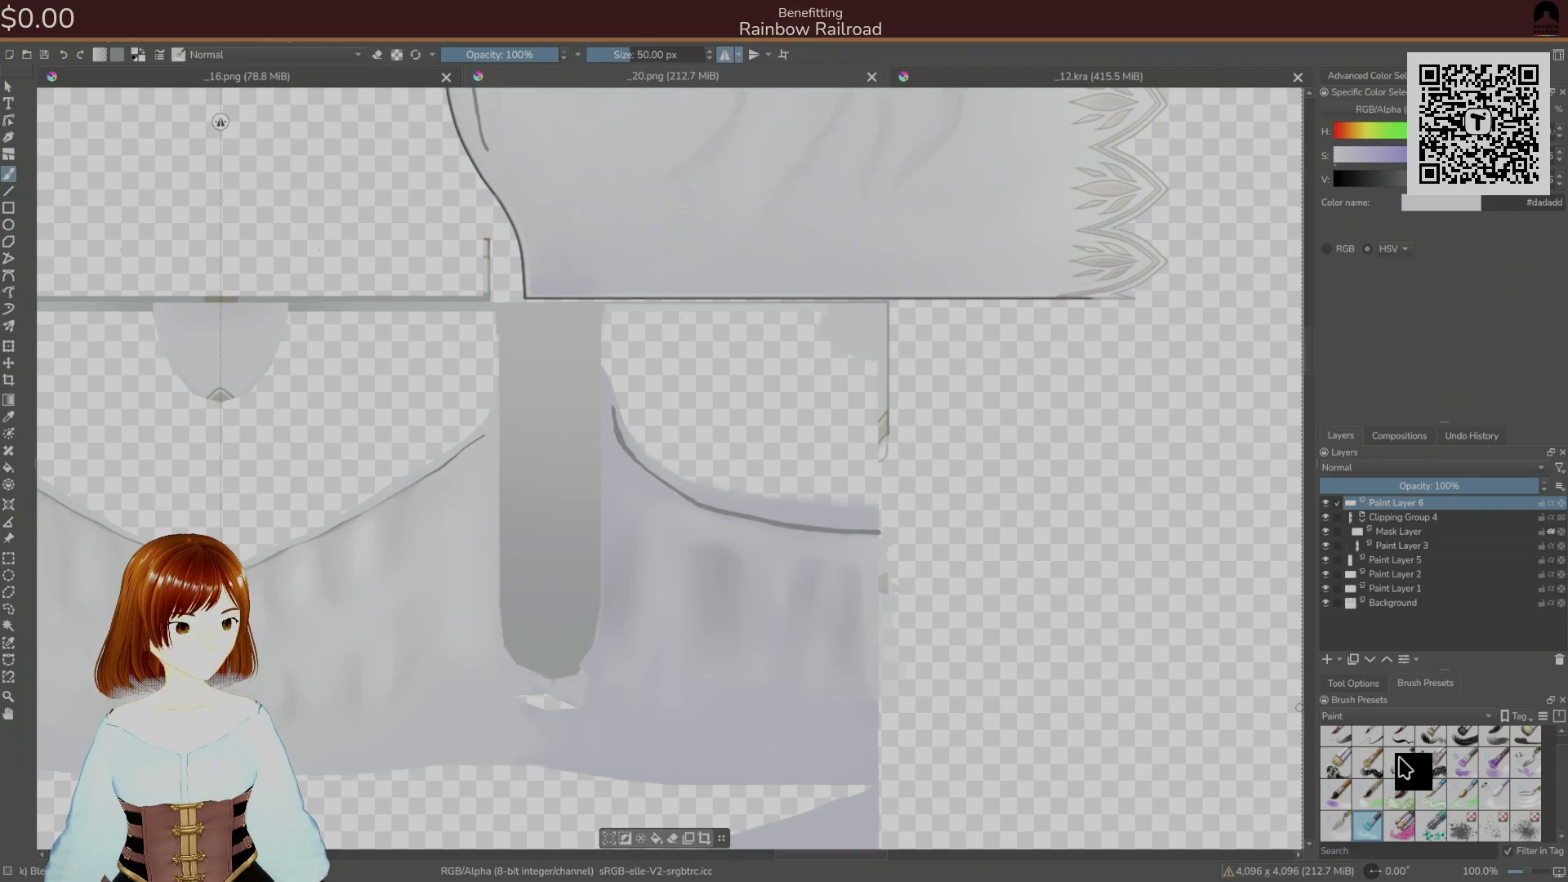
left_click(1500, 794)
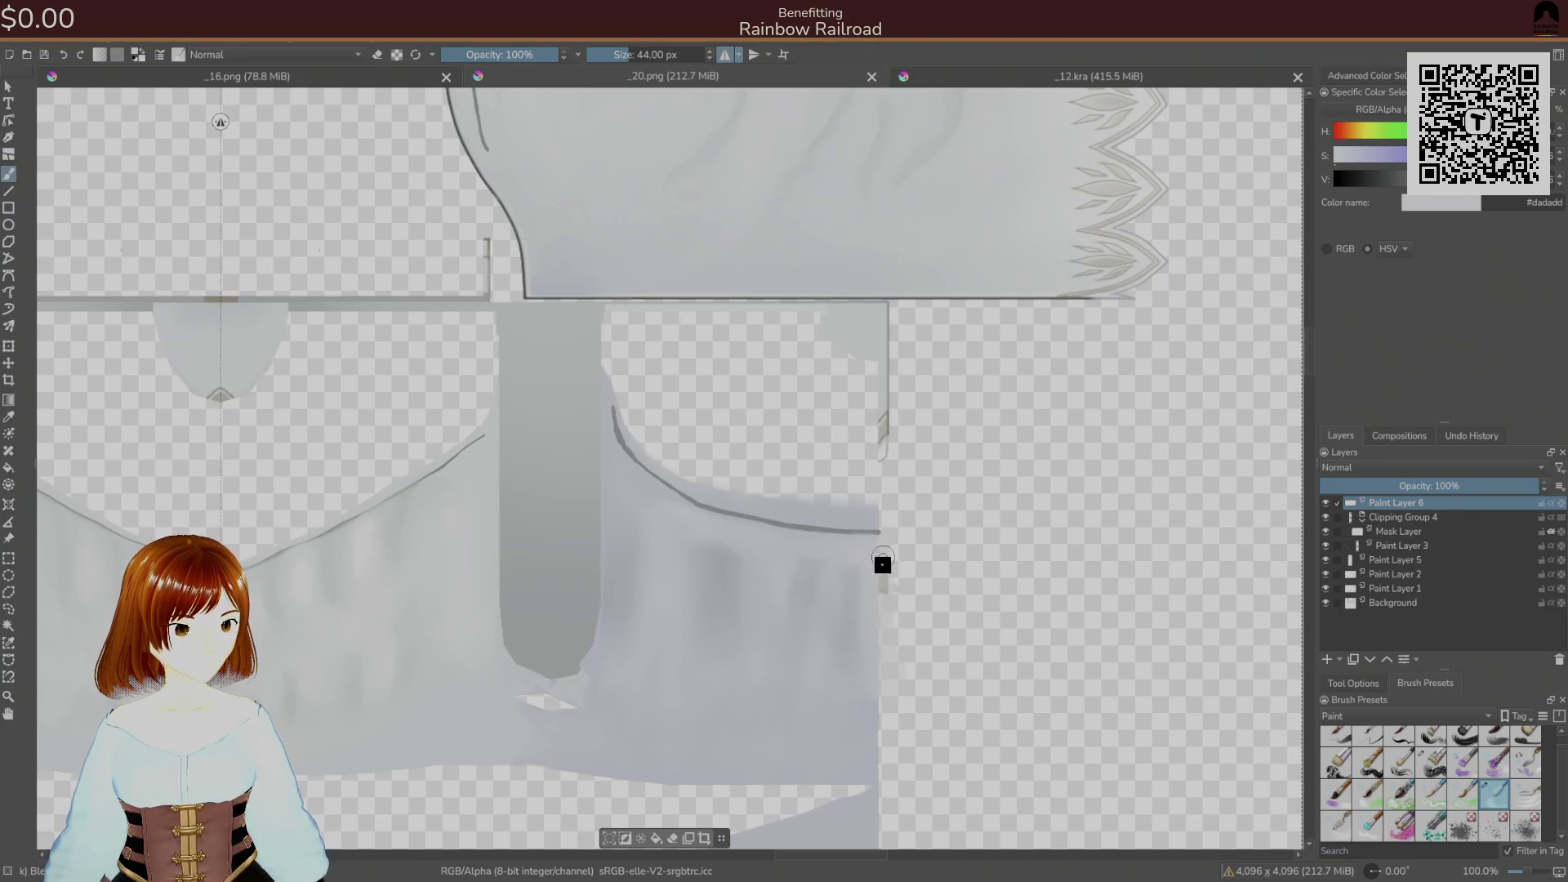
mouse_move(611, 647)
left_mouse_down()
mouse_move(816, 616)
mouse_move(997, 549)
left_mouse_up()
key("ctrl+s")
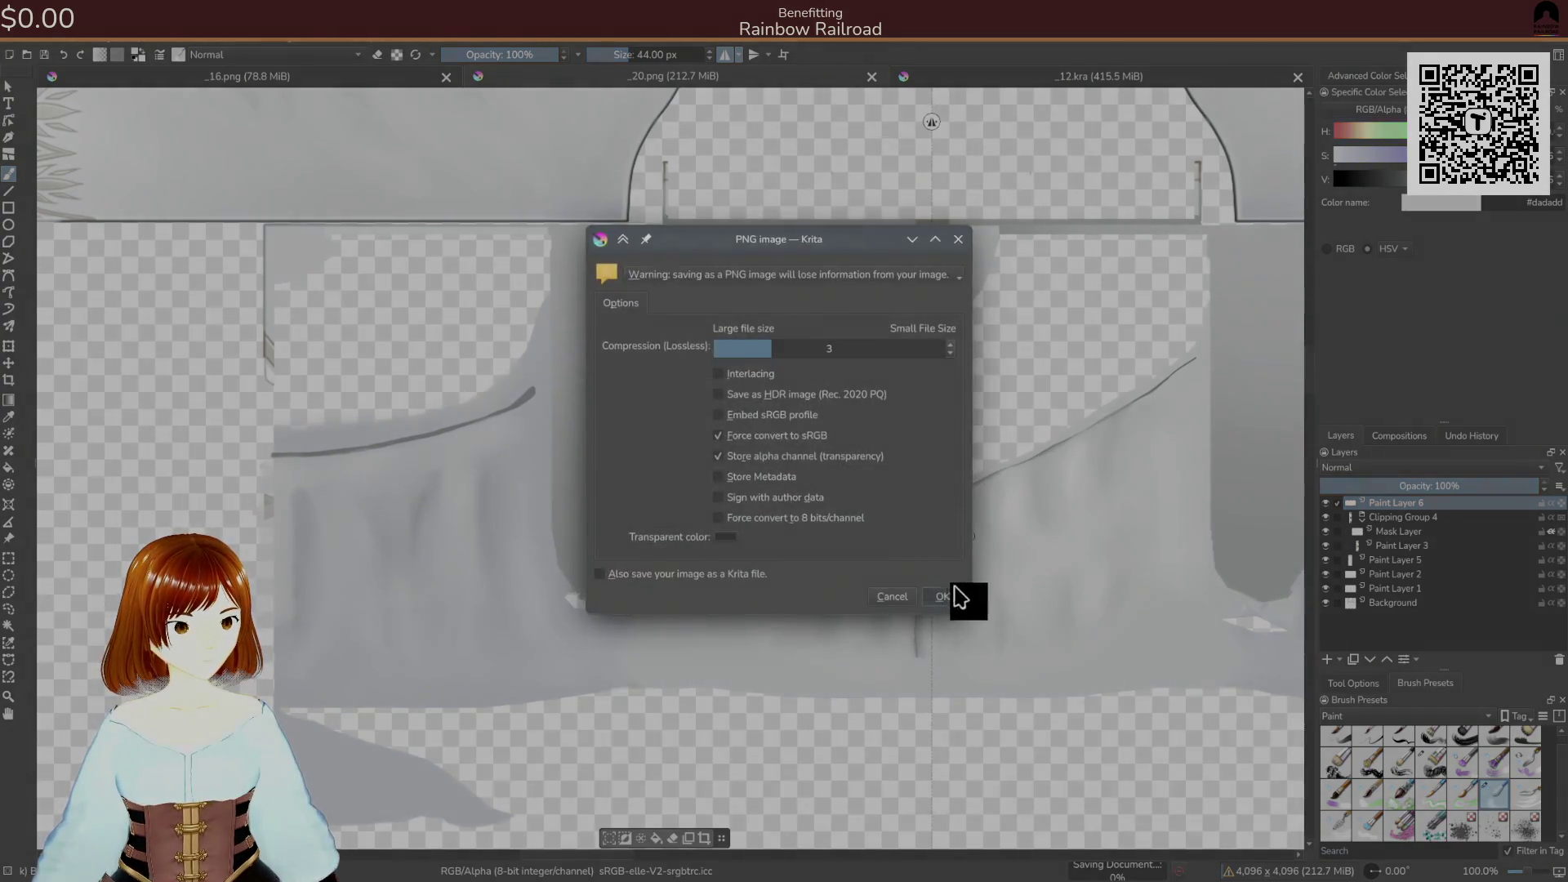
- Confirm the PNG export twice, previewing the blouse in Unity after each save
left_click(954, 596)
key("alt+Tab")
key("alt+Tab")
key("alt+Tab")
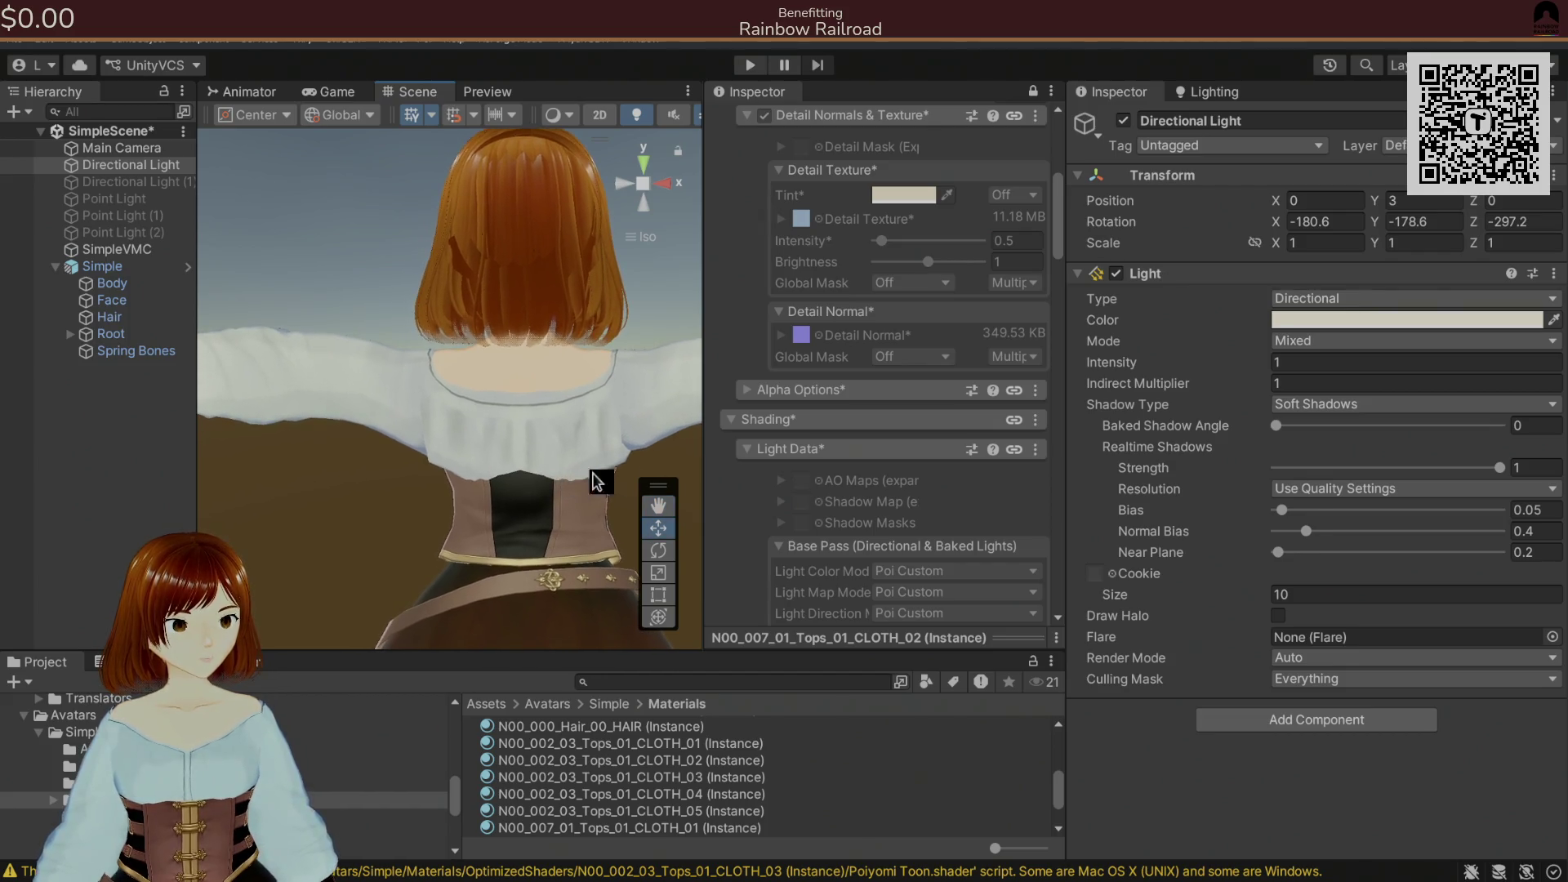
key("alt+Tab")
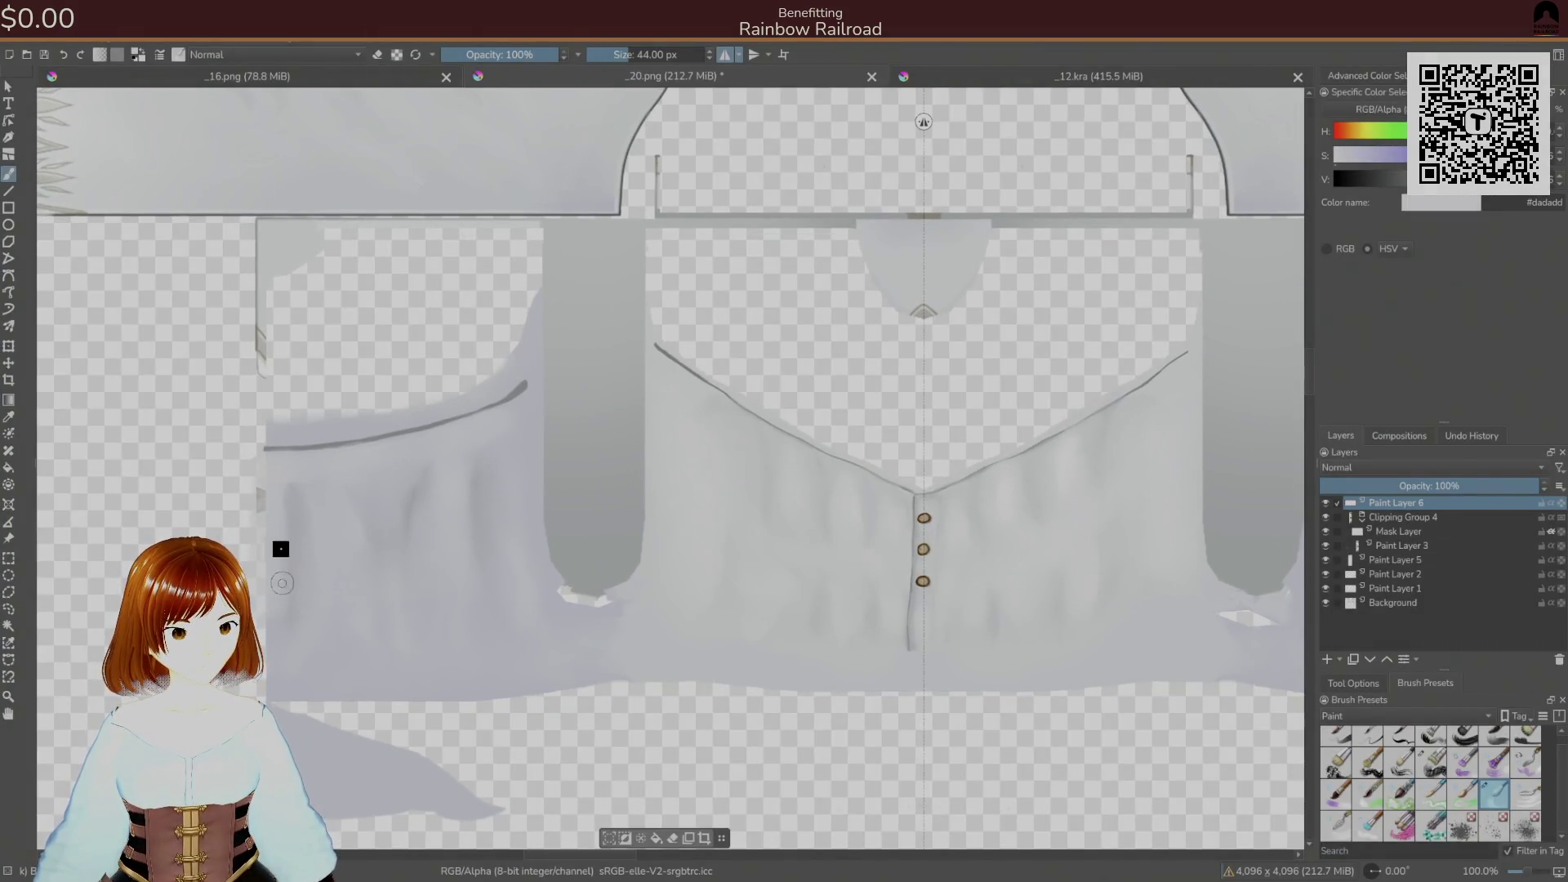
key("ctrl+s")
left_click(921, 611)
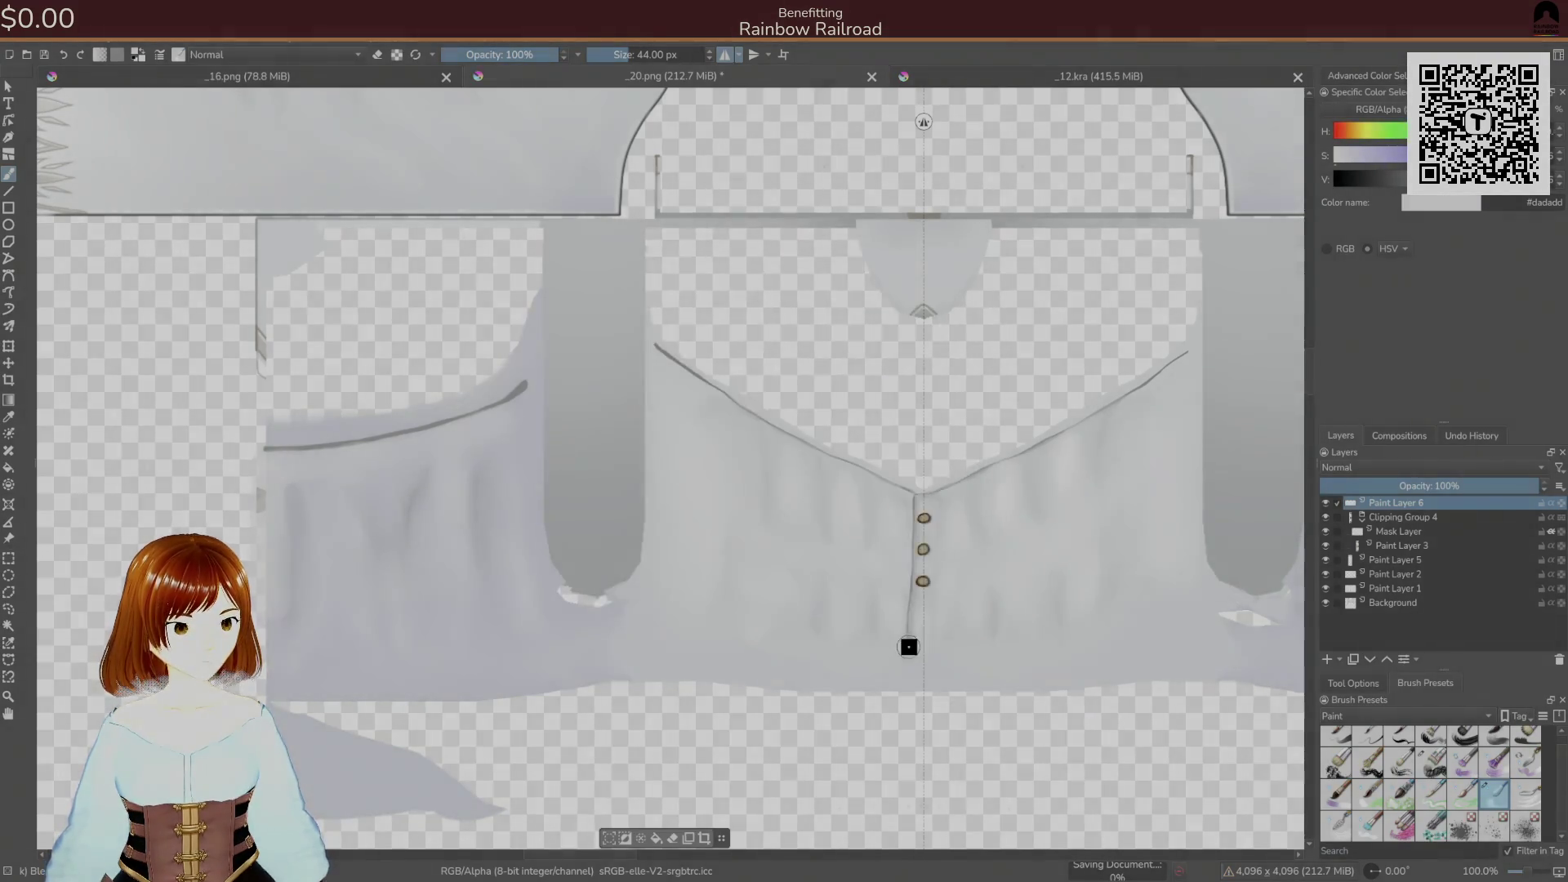
key("alt+Tab")
key("alt+Tab")
key("alt+Tab")
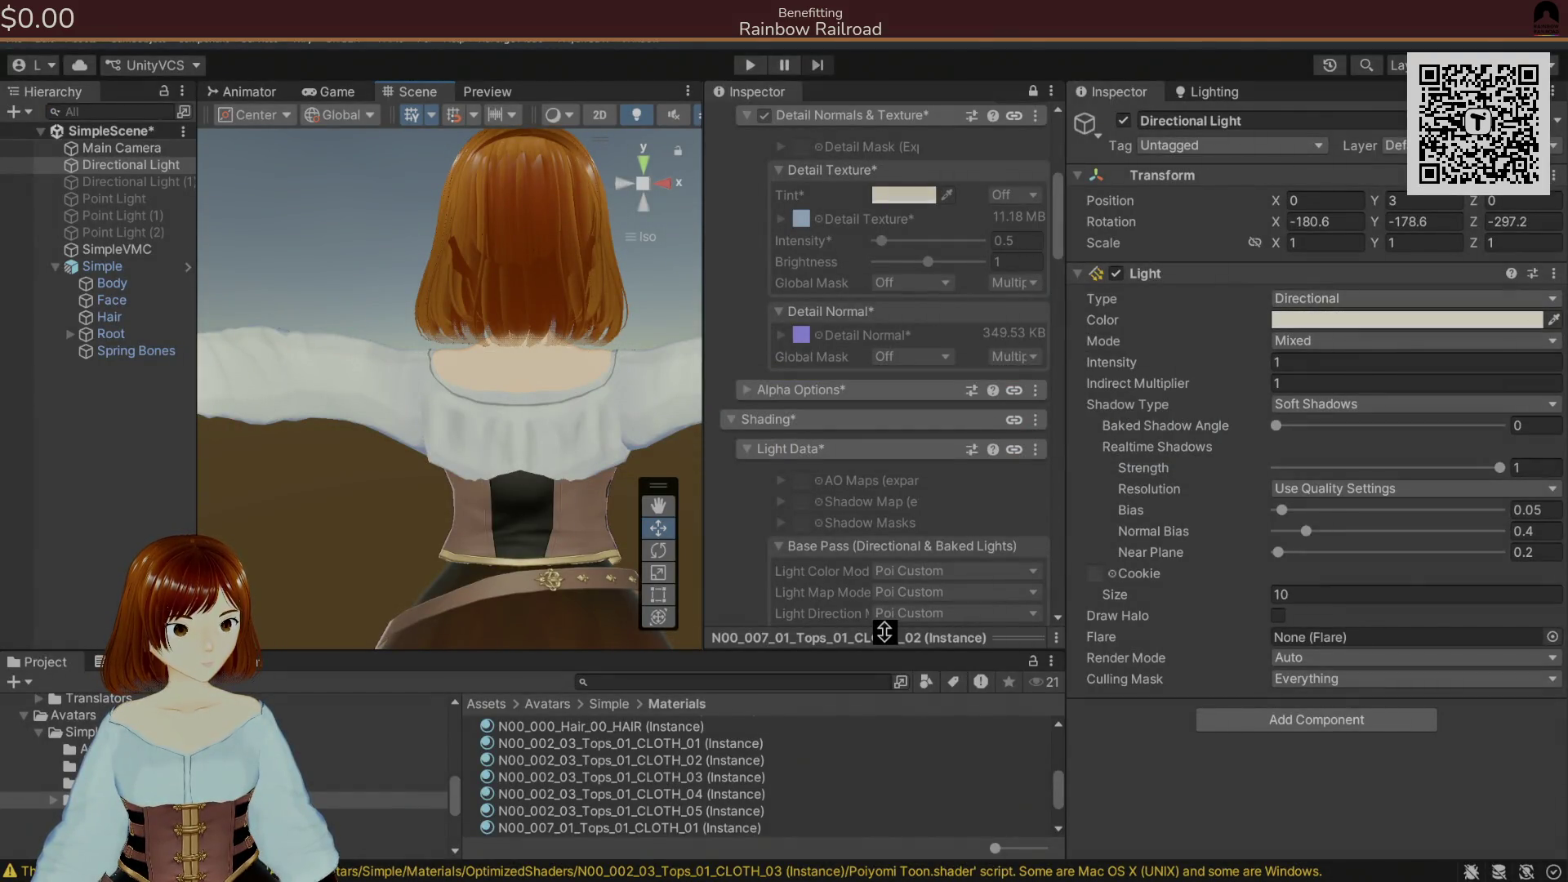
key("alt+Tab")
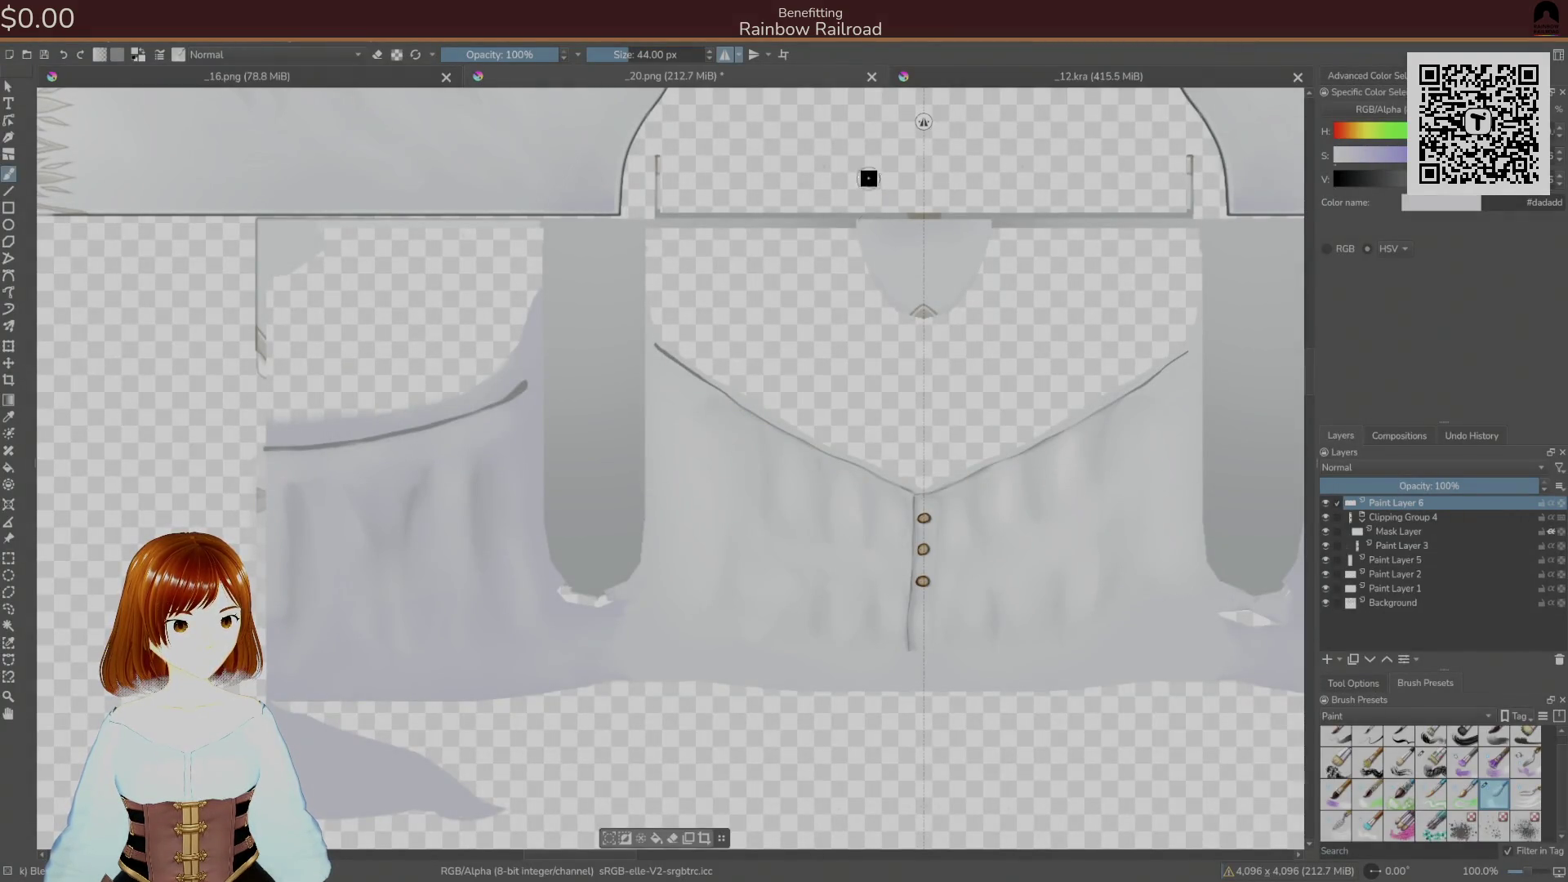
- Turn off mirrored painting, paint a light stroke down the blouse front, then save and preview it
left_click(722, 54)
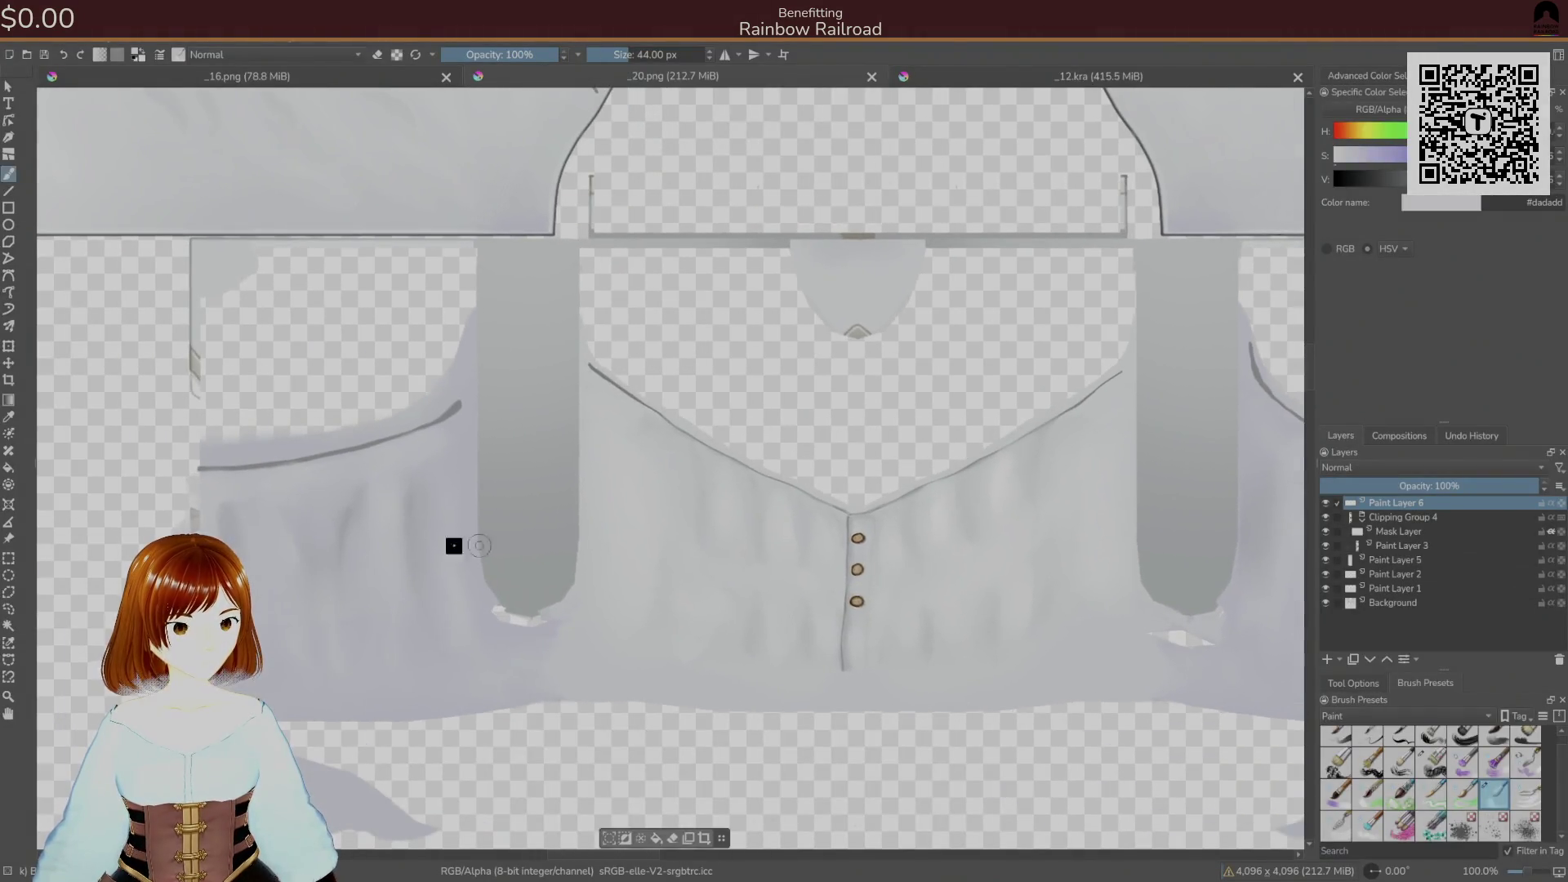
left_click_drag(357, 491, 341, 572)
key("ctrl+s")
left_click(919, 617)
key("alt+Tab")
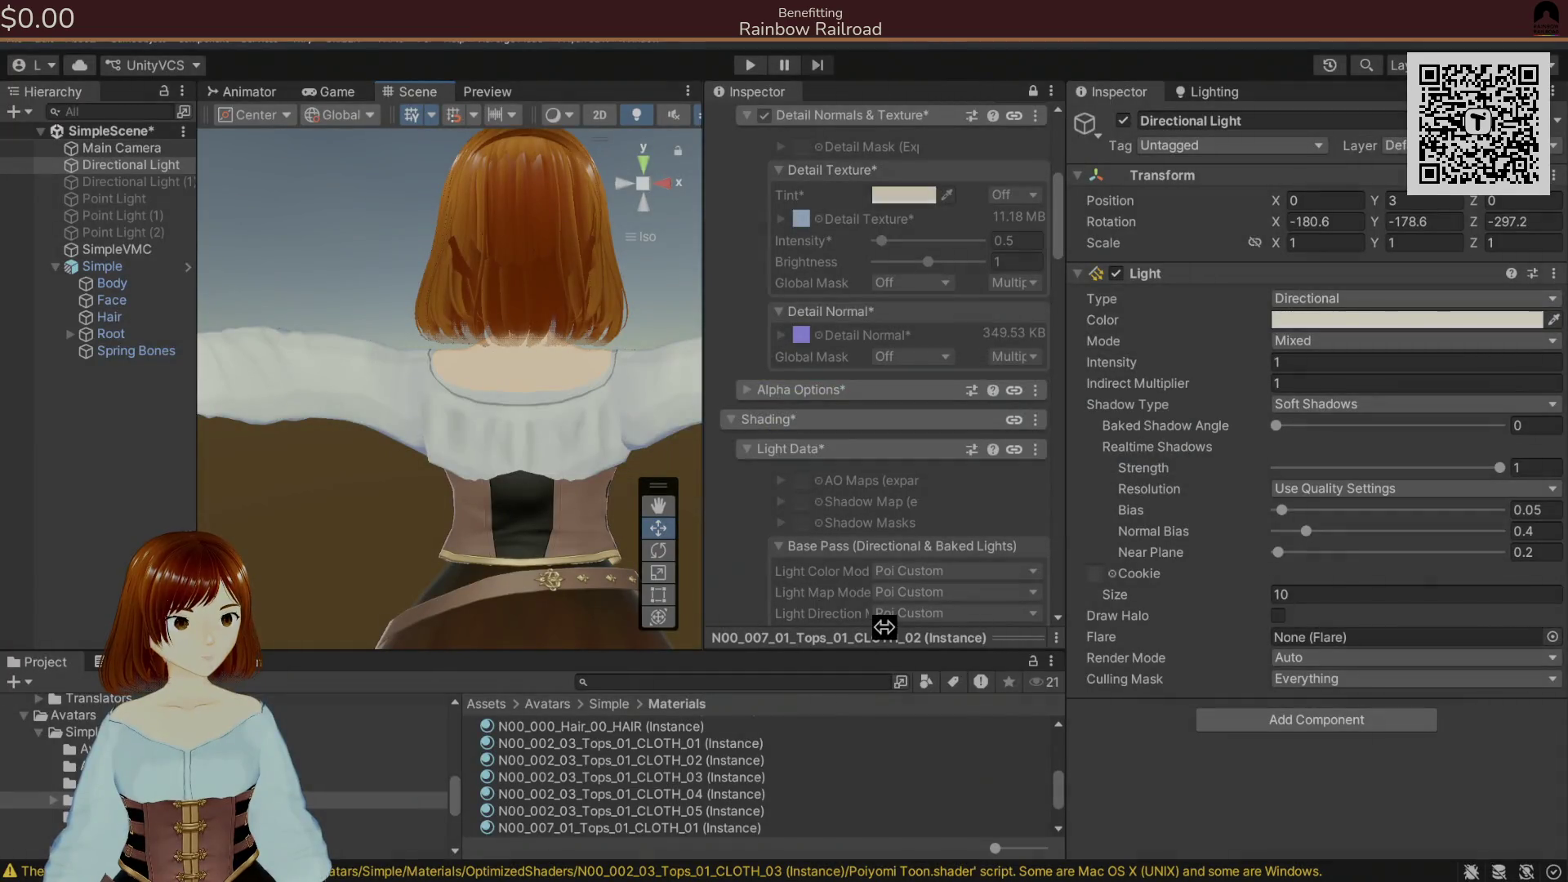
key("alt+Tab")
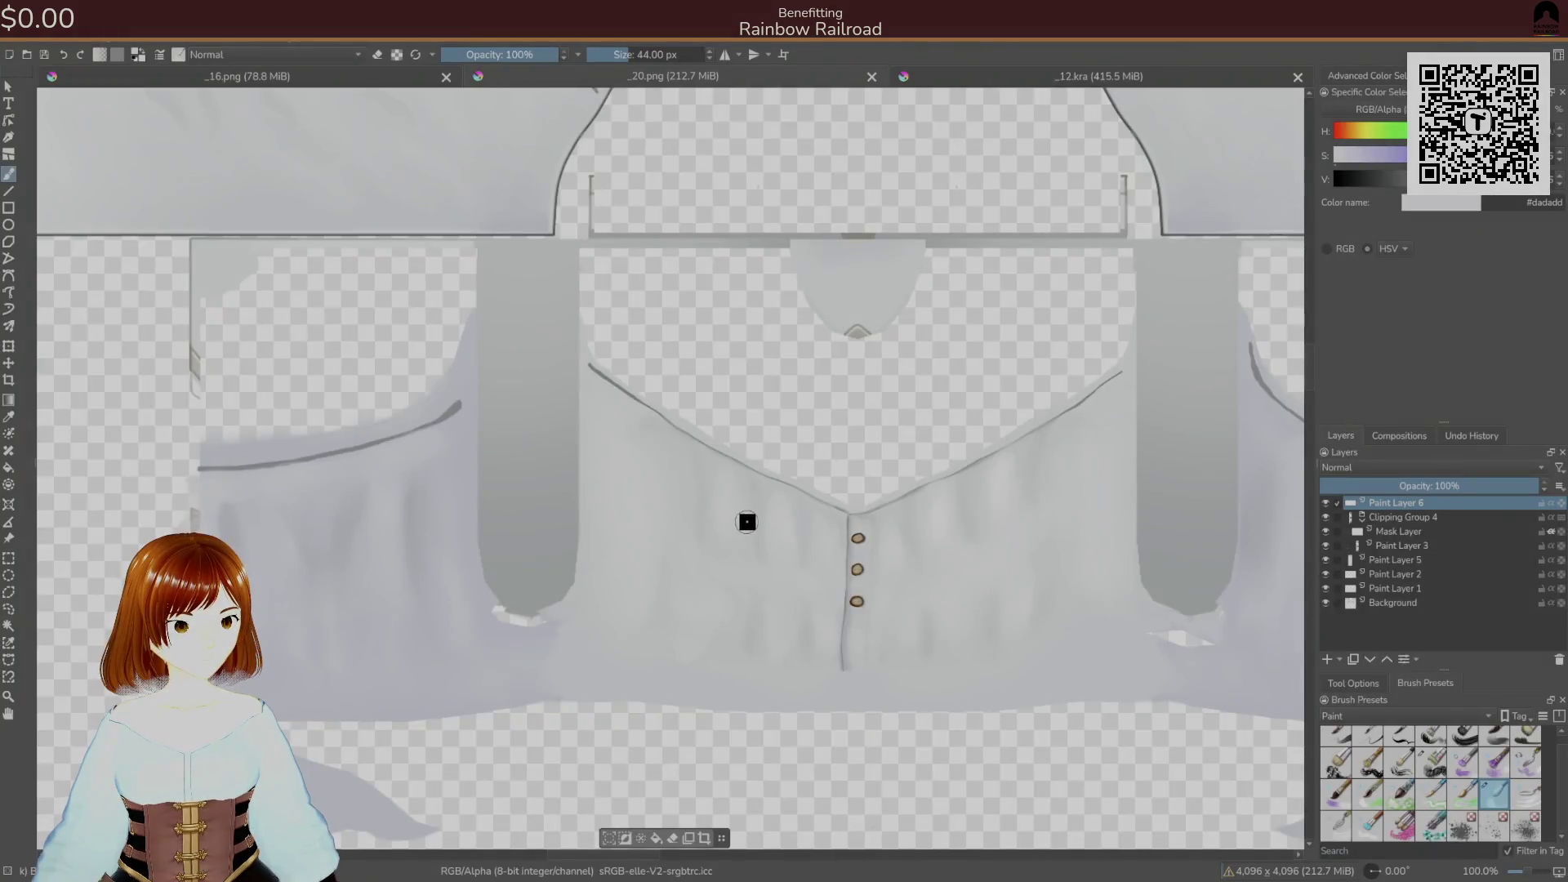
- Paint another light stroke down the blouse front and export the PNG again
left_click_drag(349, 502, 335, 590)
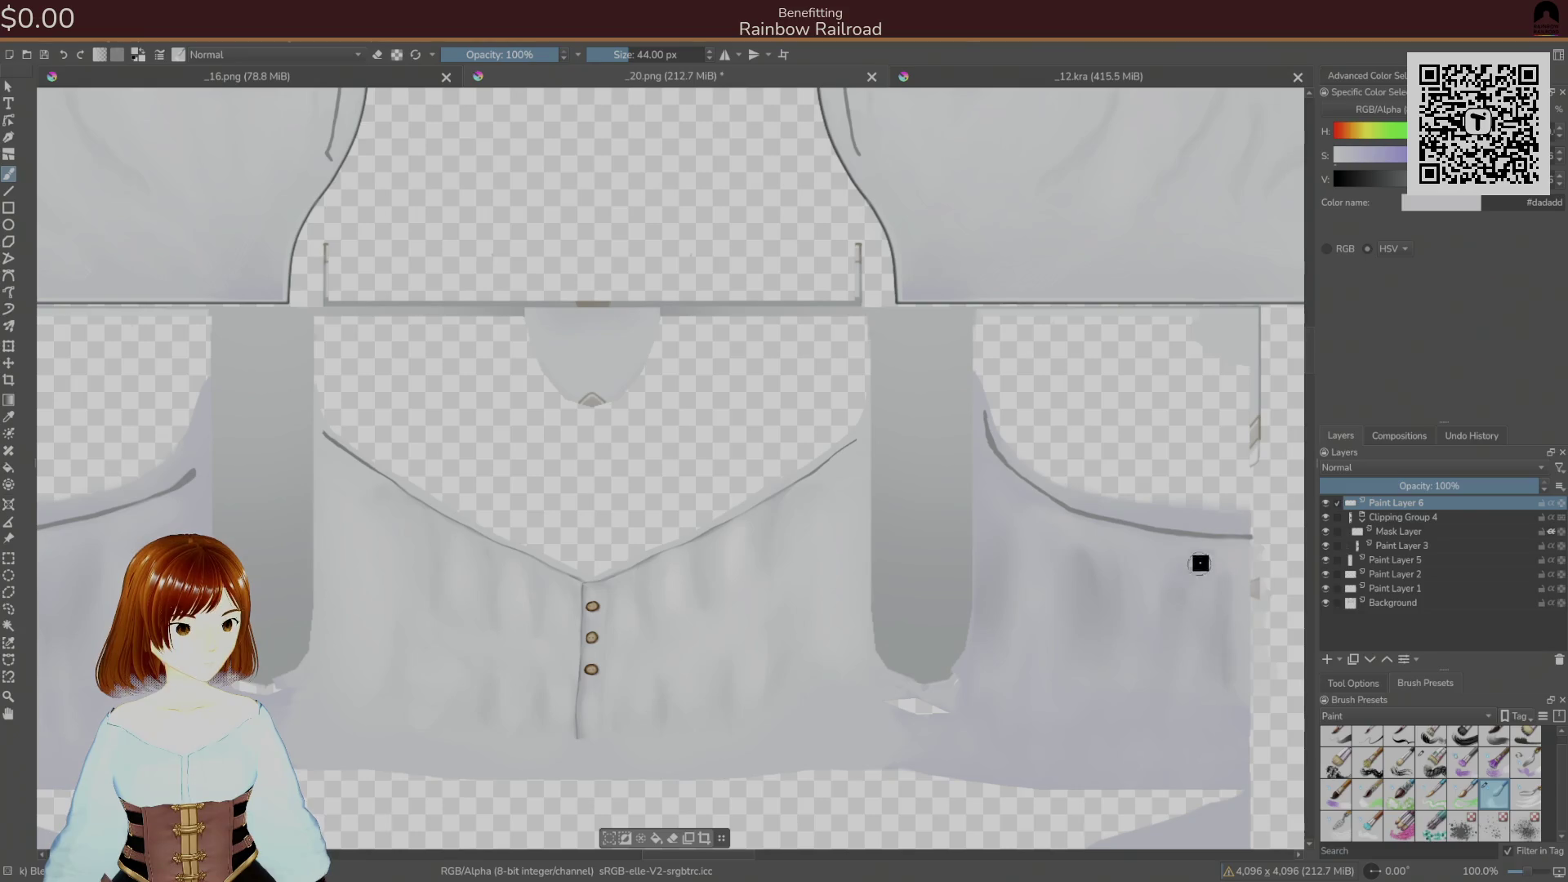
key("ctrl+s")
left_click(899, 589)
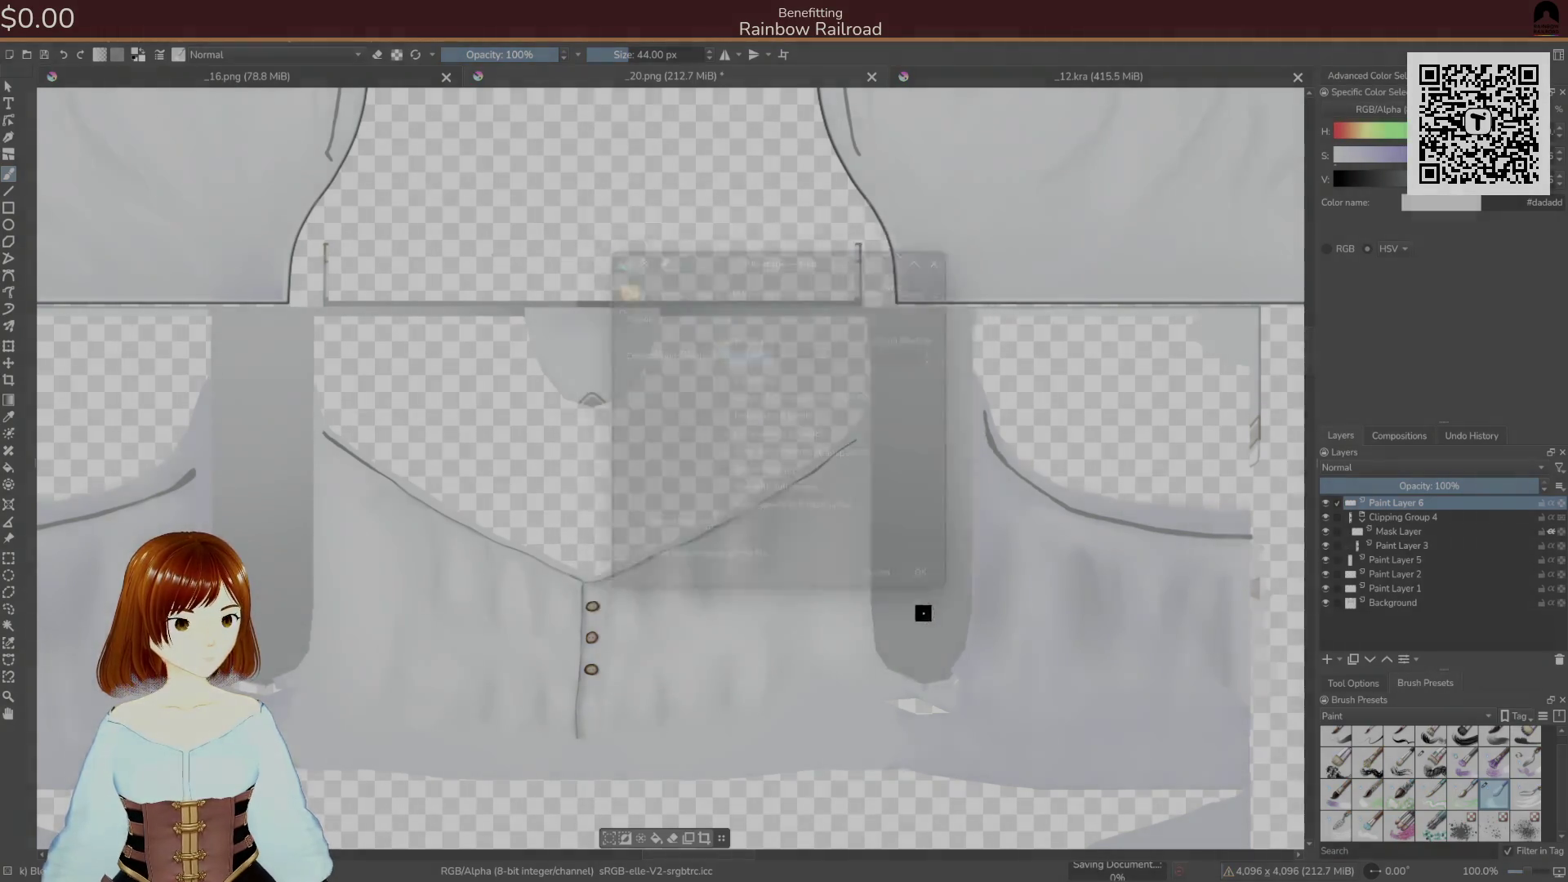
key("alt+Tab")
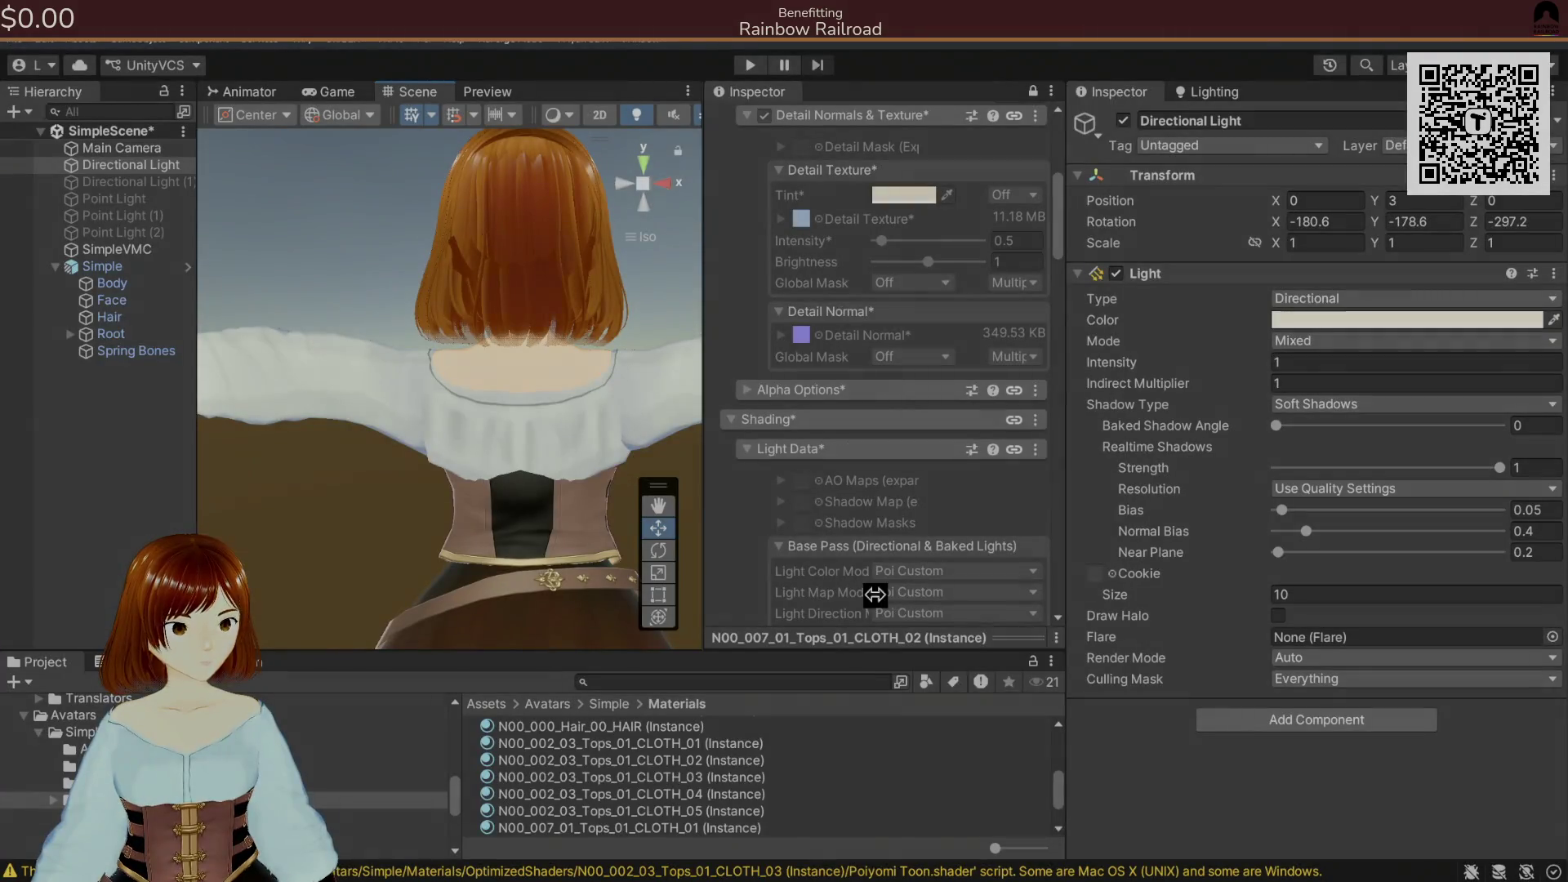
- Face the avatar's front and swing the directional light's X rotation to -351.6
left_click(648, 169)
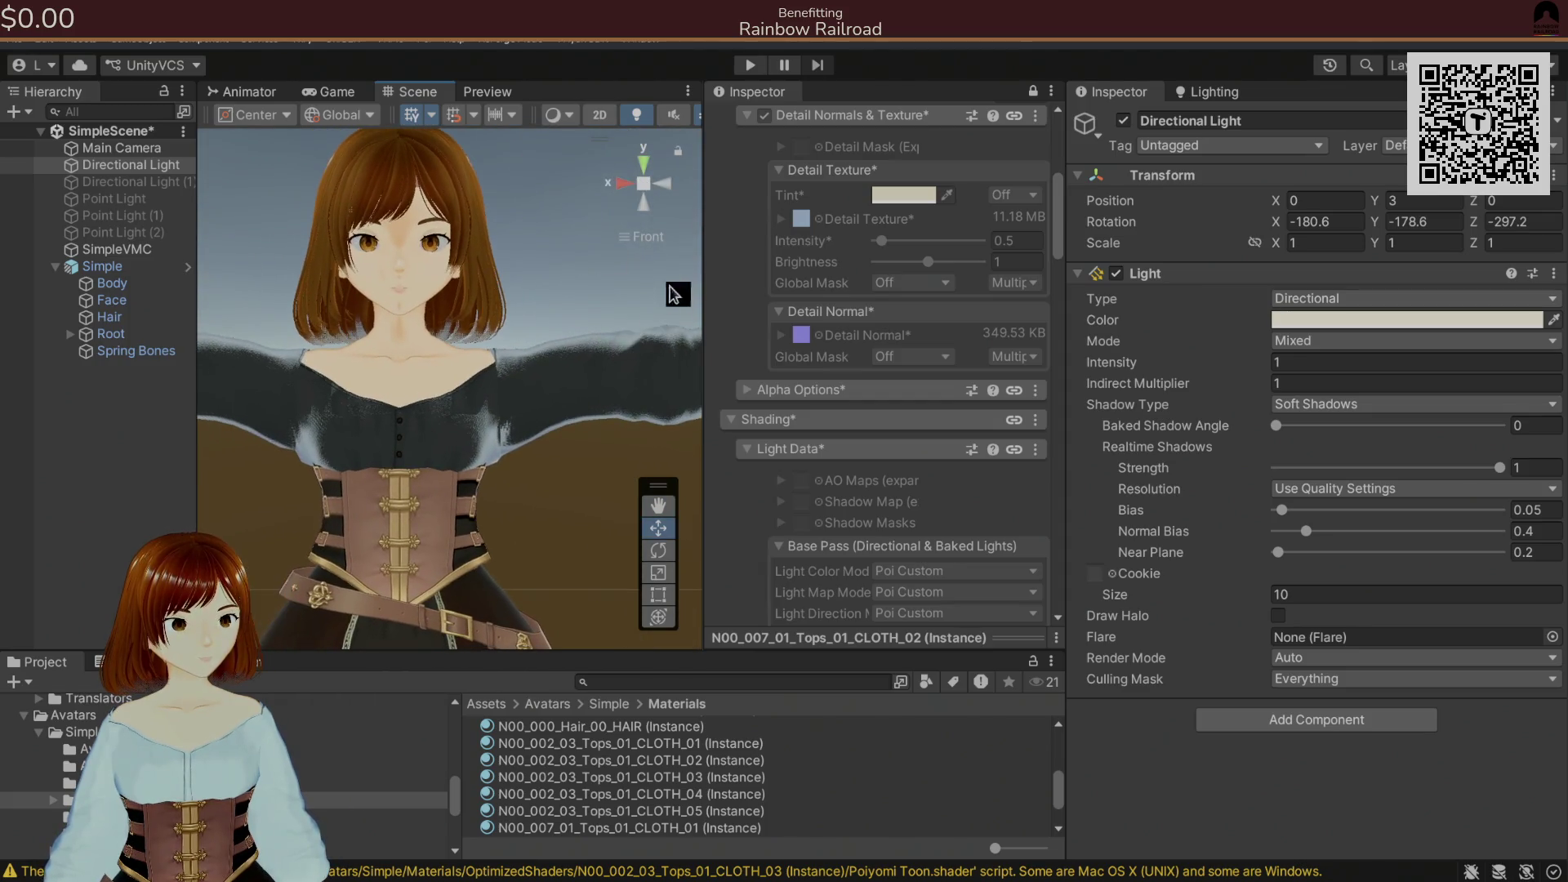
mouse_move(1279, 225)
left_mouse_down()
mouse_move(800, 245)
mouse_move(691, 410)
left_mouse_up()
scroll(491, 462, "down", 3)
mouse_move(488, 457)
left_mouse_down()
mouse_move(722, 427)
mouse_move(490, 441)
left_mouse_up()
scroll(425, 433, "up", 5)
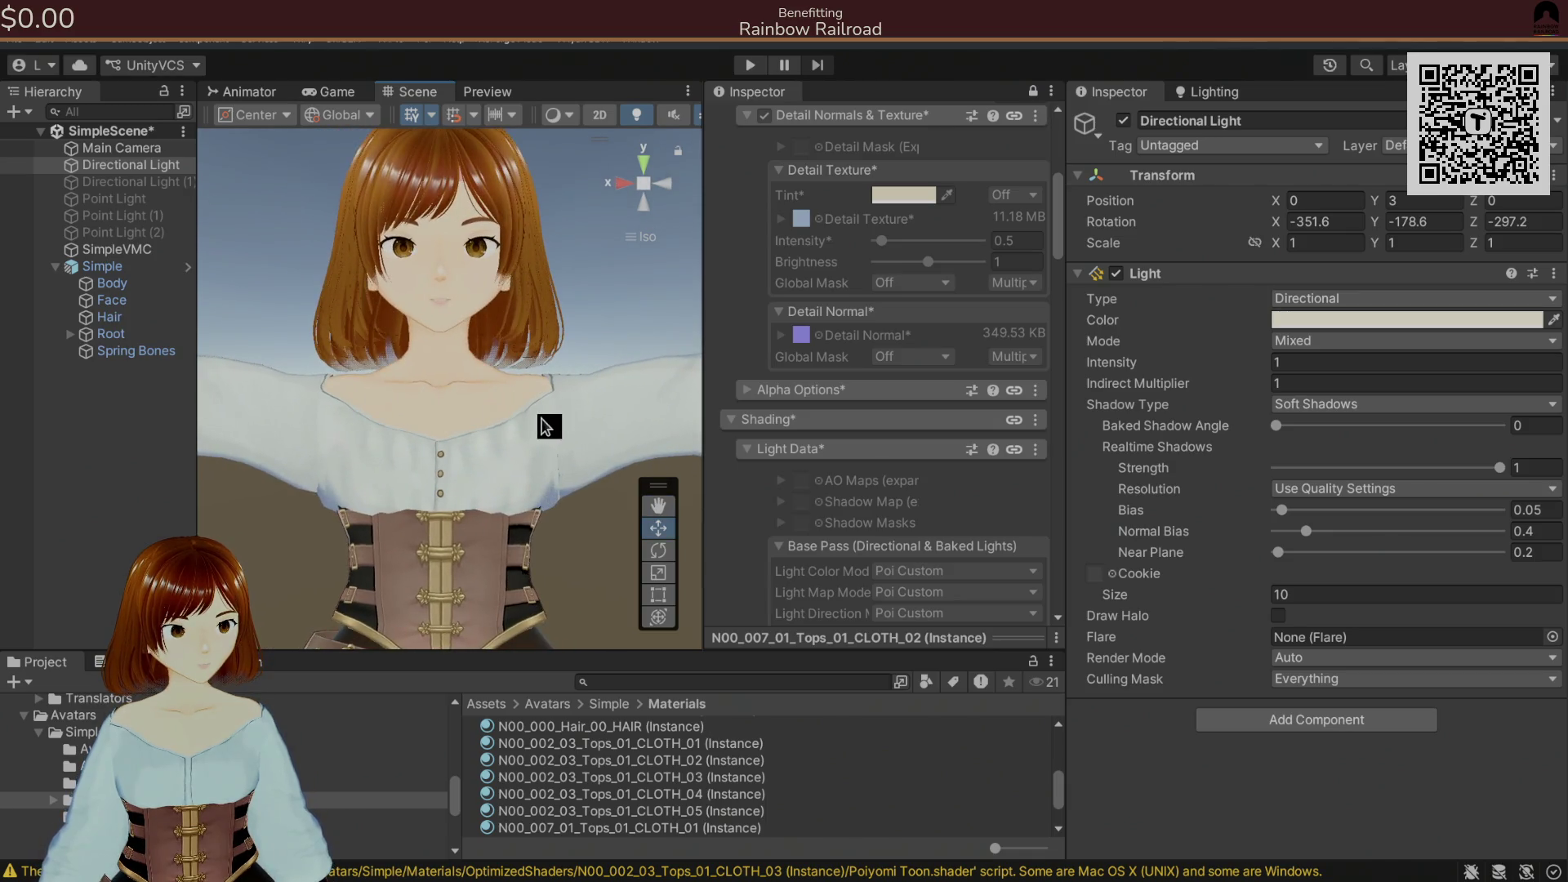
scroll(469, 424, "up", 3)
- Orbit and zoom around the upper body to inspect the blouse neckline, then return to Krita
mouse_move(469, 424)
left_mouse_down()
mouse_move(291, 434)
mouse_move(500, 449)
mouse_move(459, 438)
mouse_move(488, 382)
mouse_move(511, 460)
left_mouse_up()
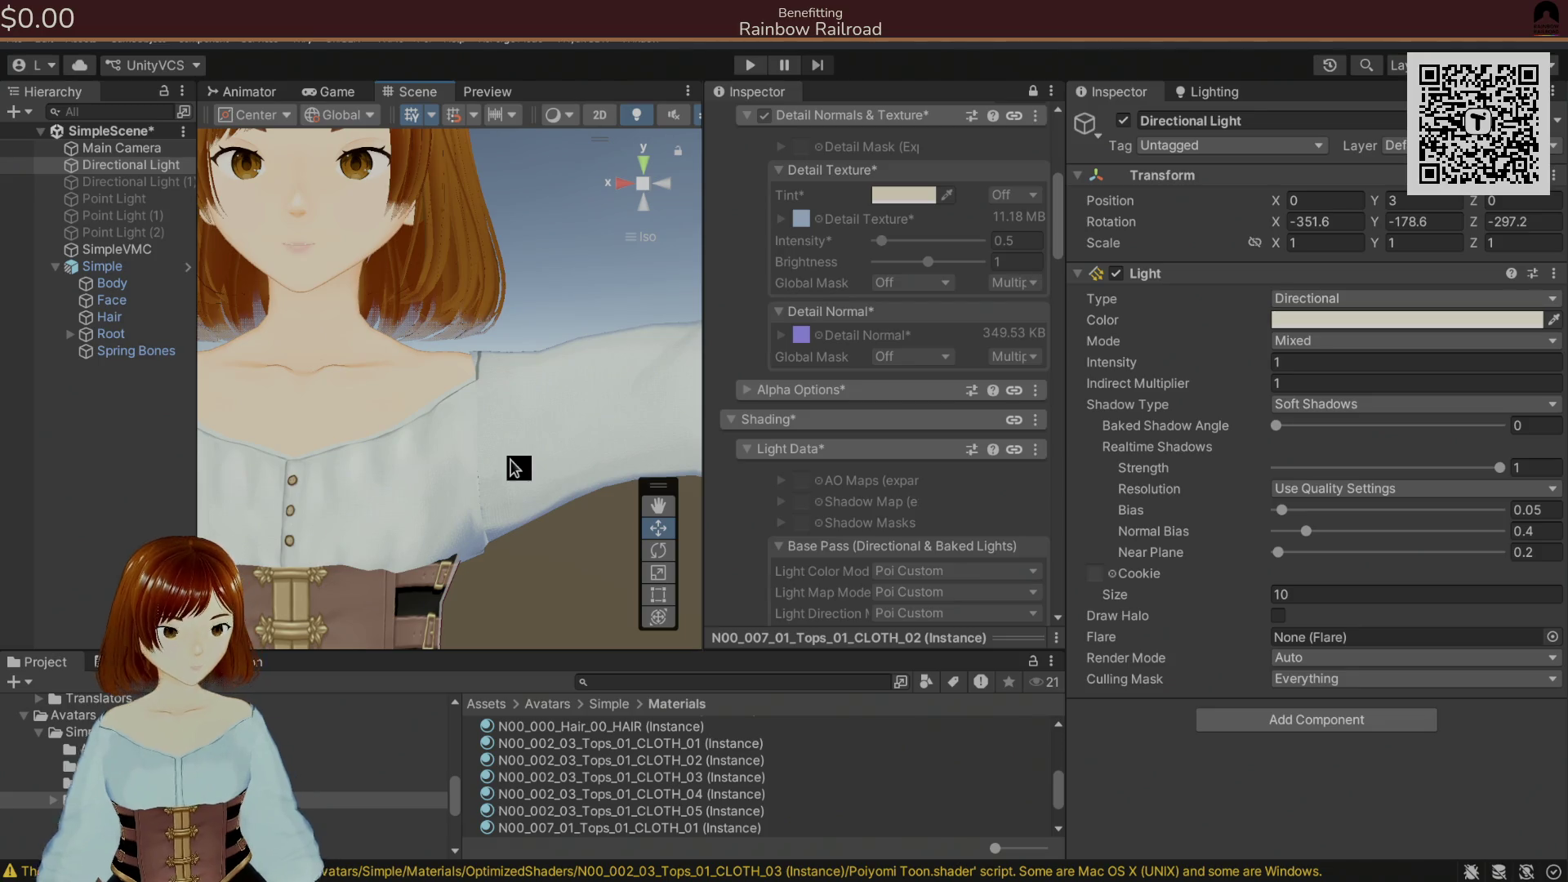
mouse_move(515, 467)
left_mouse_down()
mouse_move(368, 420)
mouse_move(552, 435)
mouse_move(231, 462)
mouse_move(550, 437)
left_mouse_up()
scroll(547, 433, "up", 8)
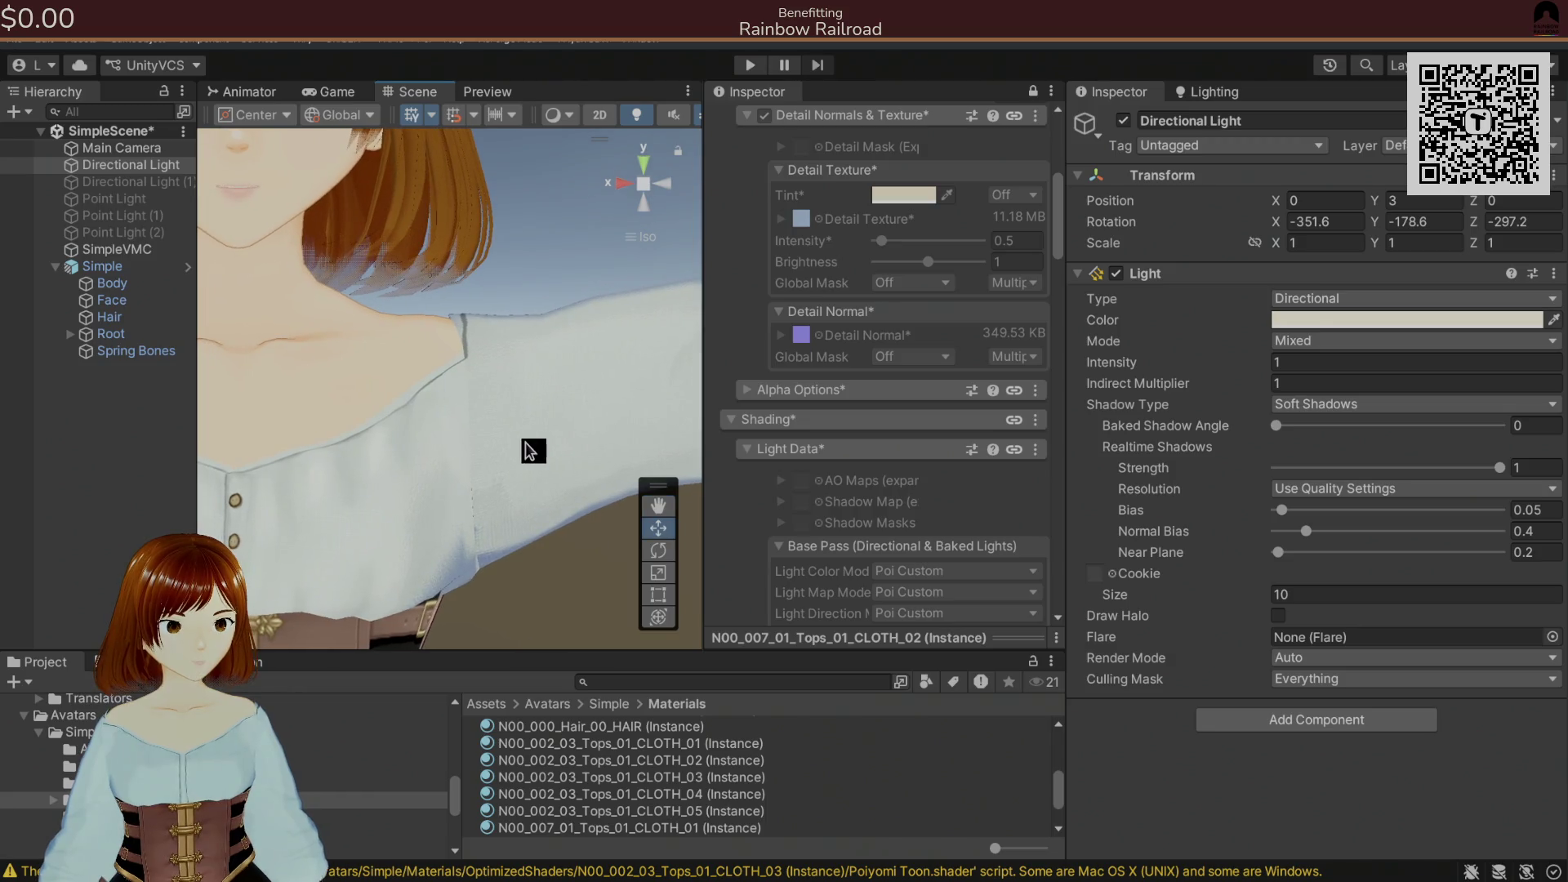
scroll(531, 451, "down", 5)
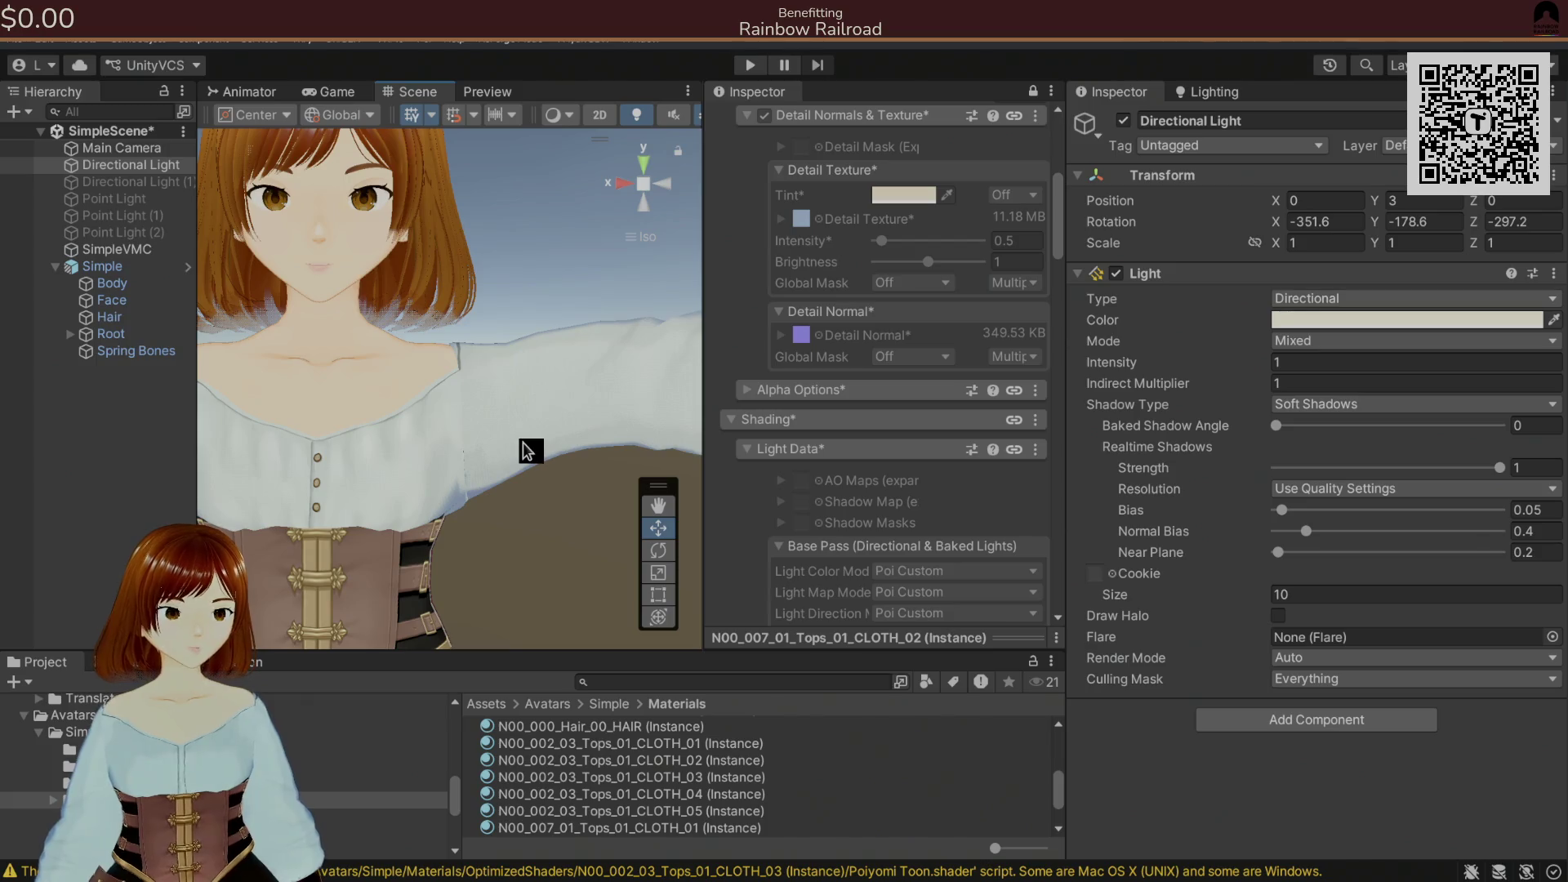
mouse_move(517, 441)
left_mouse_down()
mouse_move(483, 430)
mouse_move(724, 483)
mouse_move(420, 445)
mouse_move(651, 483)
mouse_move(459, 438)
mouse_move(507, 329)
left_mouse_up()
scroll(514, 362, "up", 5)
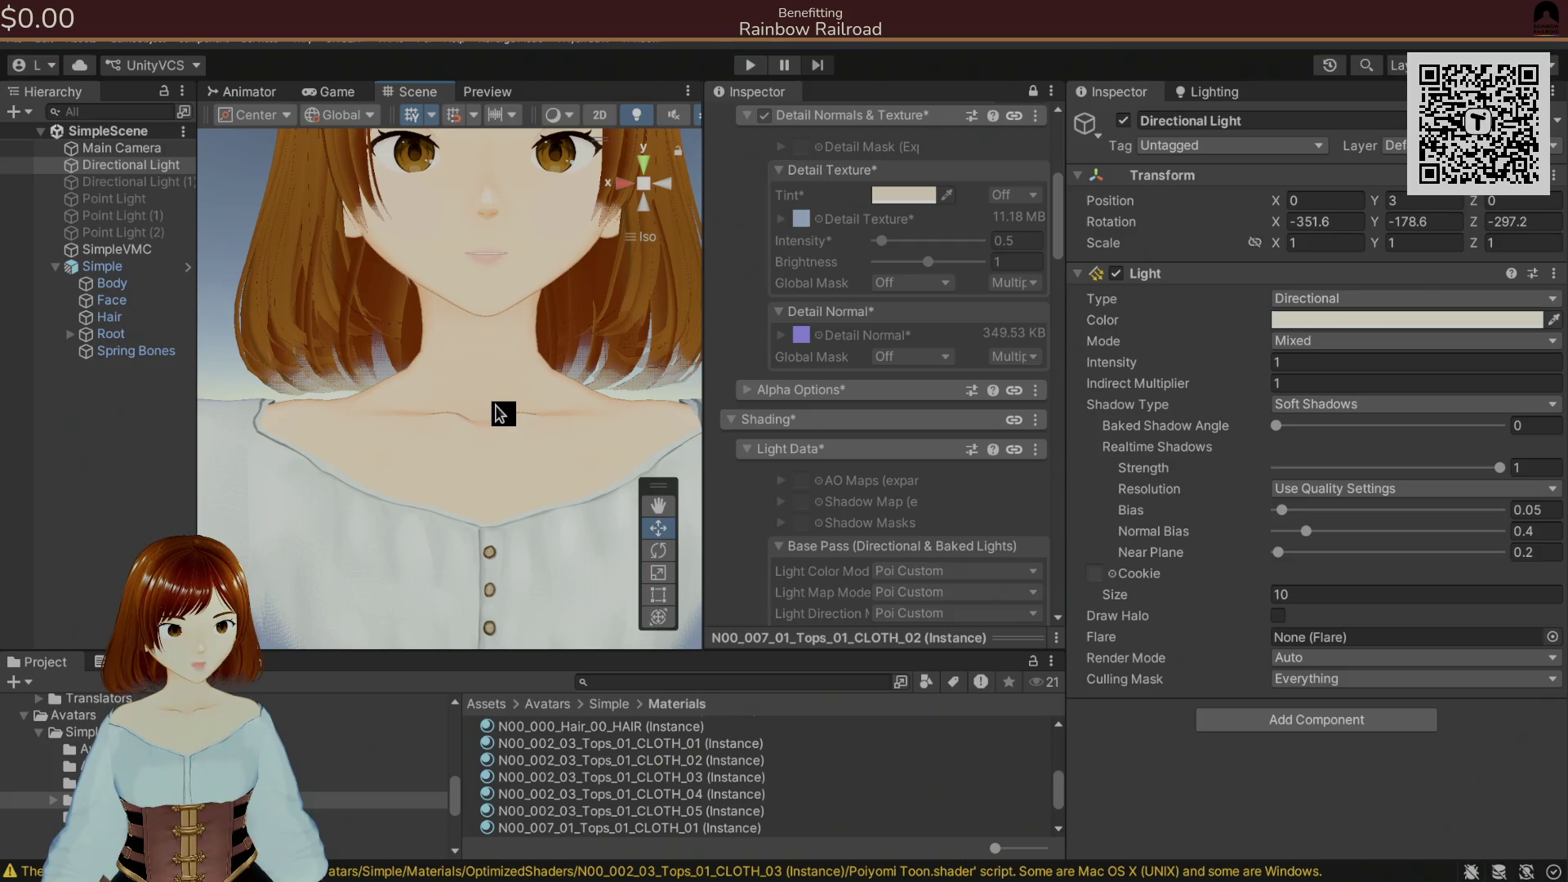
left_click_drag(503, 413, 456, 427)
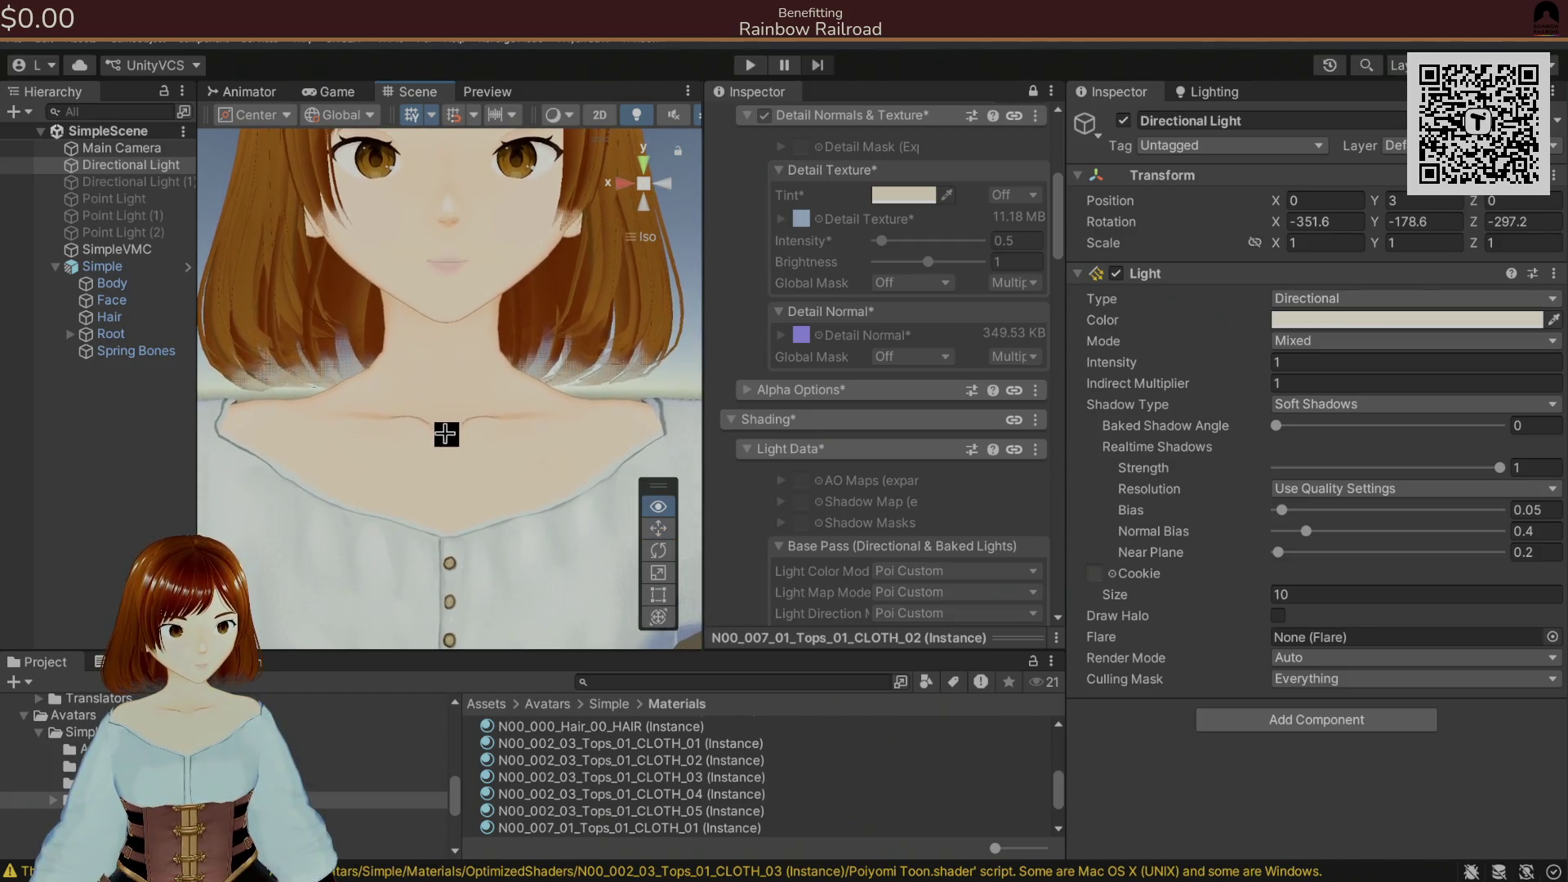
scroll(451, 457, "up", 2)
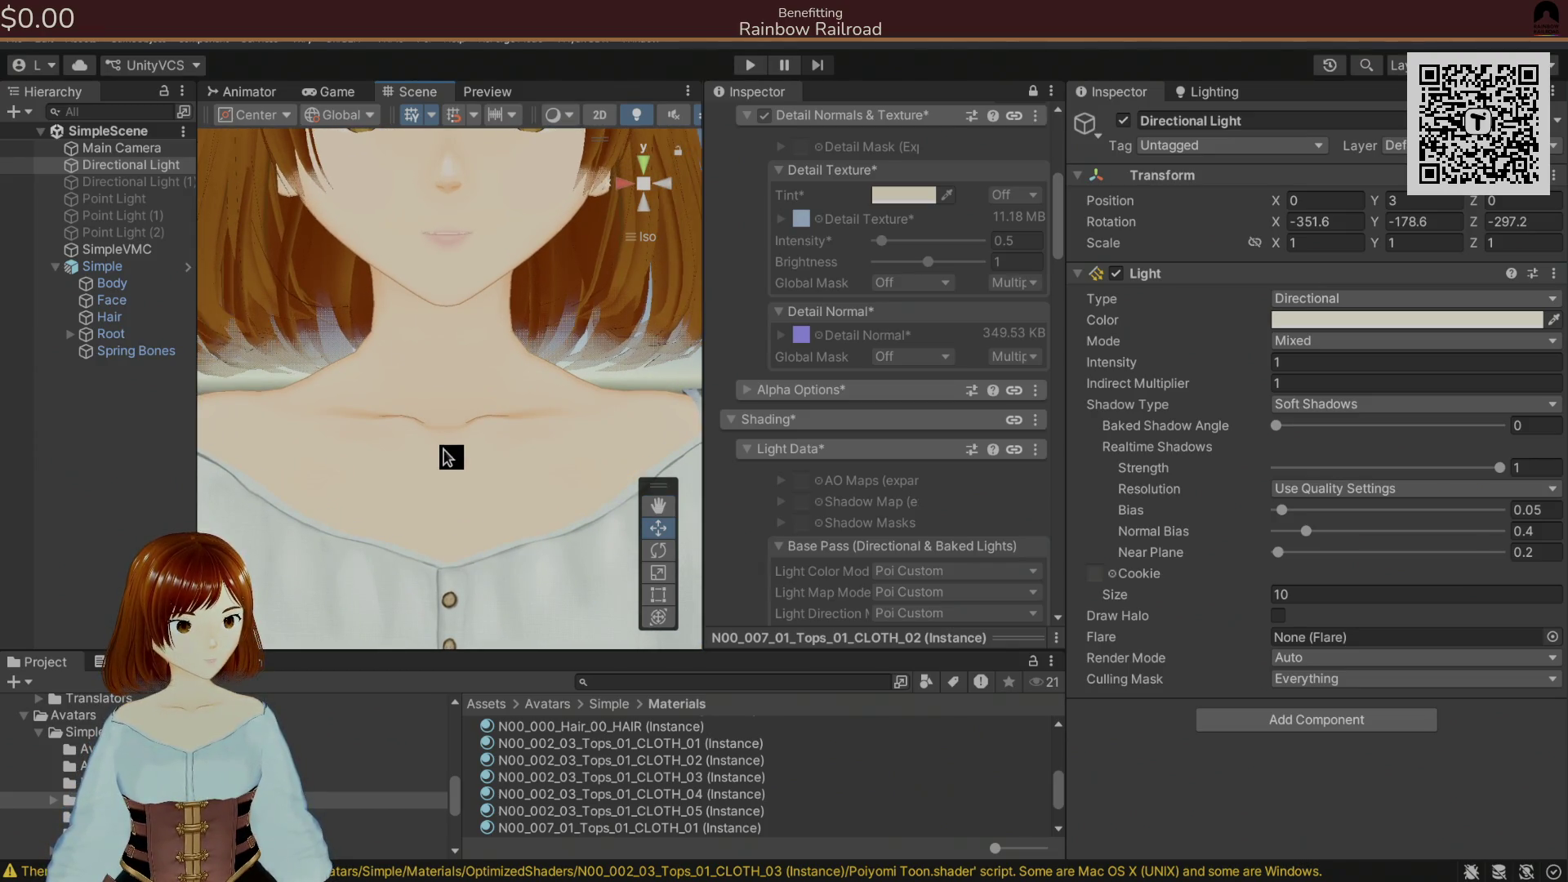
mouse_move(508, 566)
left_mouse_down()
mouse_move(455, 542)
mouse_move(572, 560)
left_mouse_up()
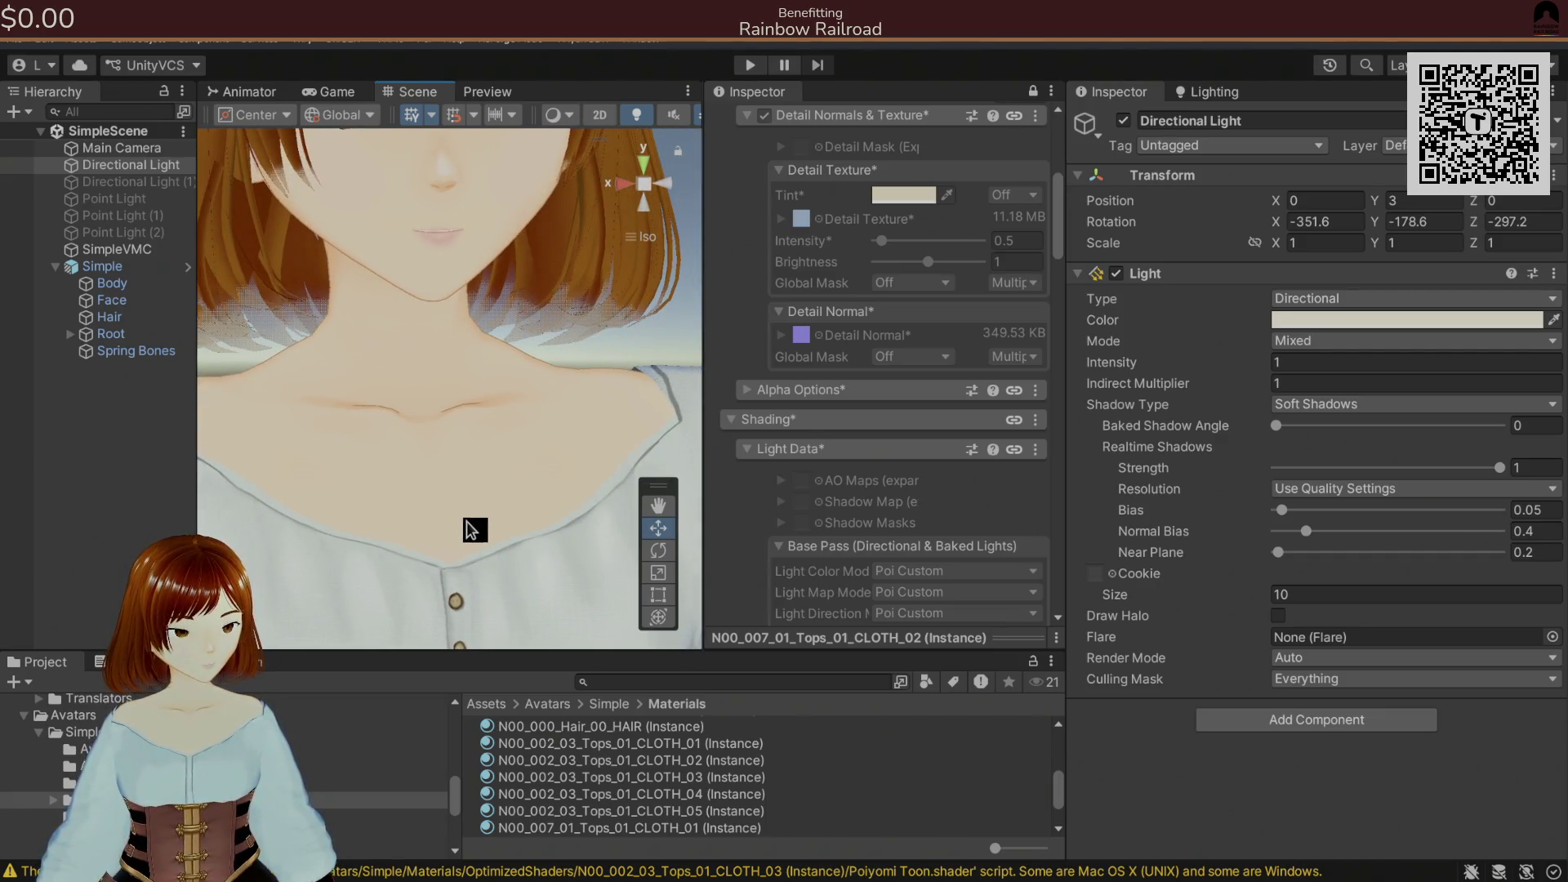
mouse_move(446, 545)
left_mouse_down()
mouse_move(645, 547)
mouse_move(560, 521)
mouse_move(305, 501)
left_mouse_up()
key("alt+Tab")
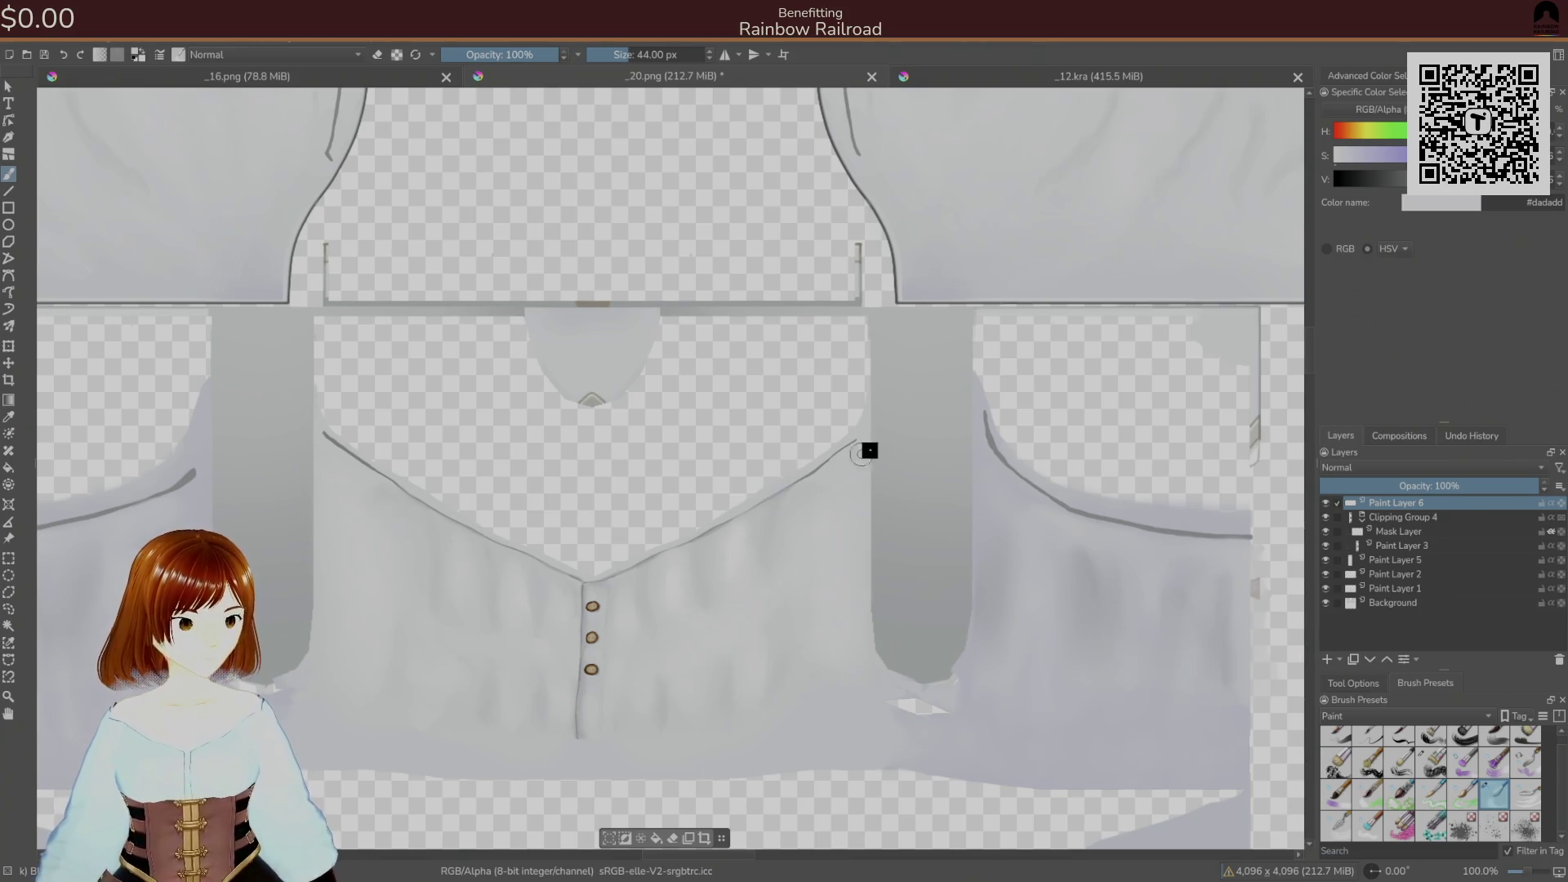
- Erase the stray bit at the collar's V-point on Background, then add Paint Layer 7 beneath it
left_click(1381, 605)
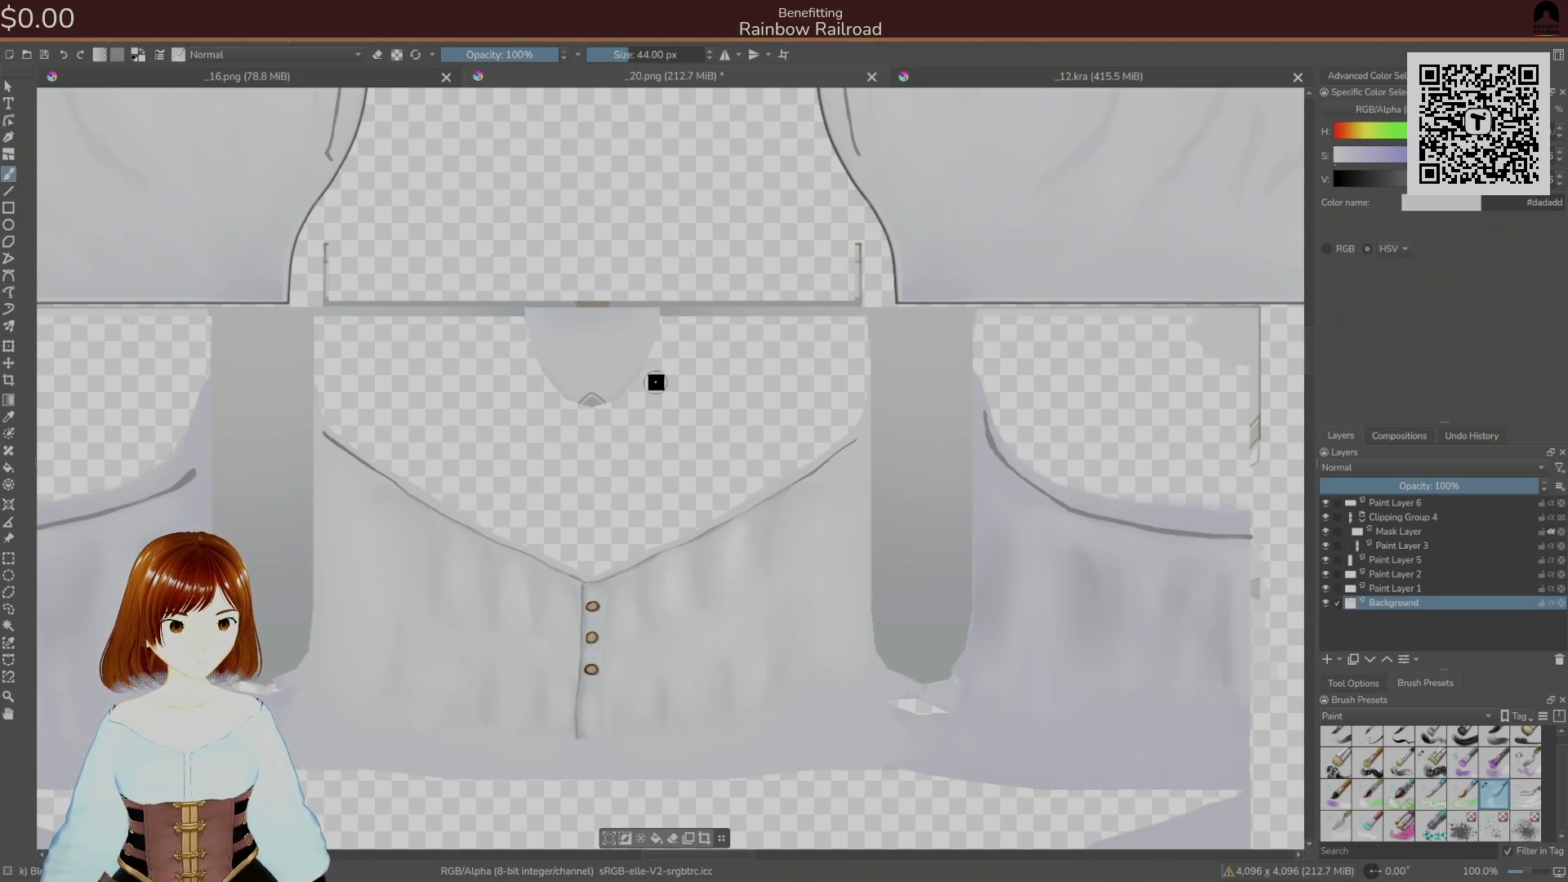
right_click(660, 446)
left_click(686, 375)
mouse_move(858, 465)
left_mouse_down()
mouse_move(895, 438)
mouse_move(795, 466)
mouse_move(1008, 304)
mouse_move(747, 354)
left_mouse_up()
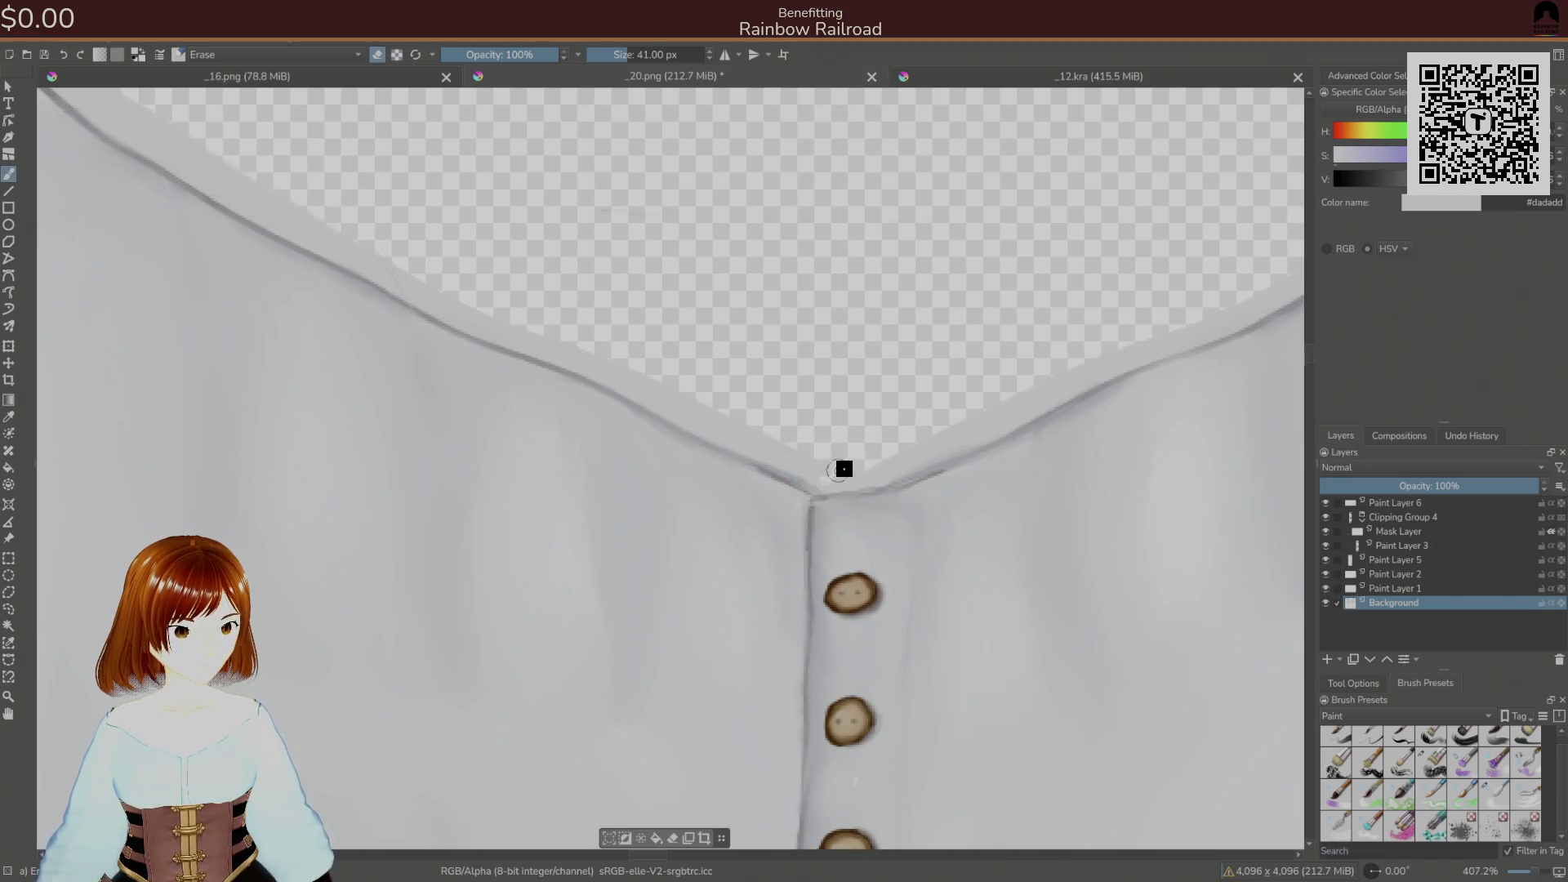
mouse_move(832, 479)
left_mouse_down()
mouse_move(890, 469)
mouse_move(1061, 378)
mouse_move(1001, 413)
mouse_move(1041, 399)
mouse_move(1120, 340)
mouse_move(1097, 367)
left_mouse_up()
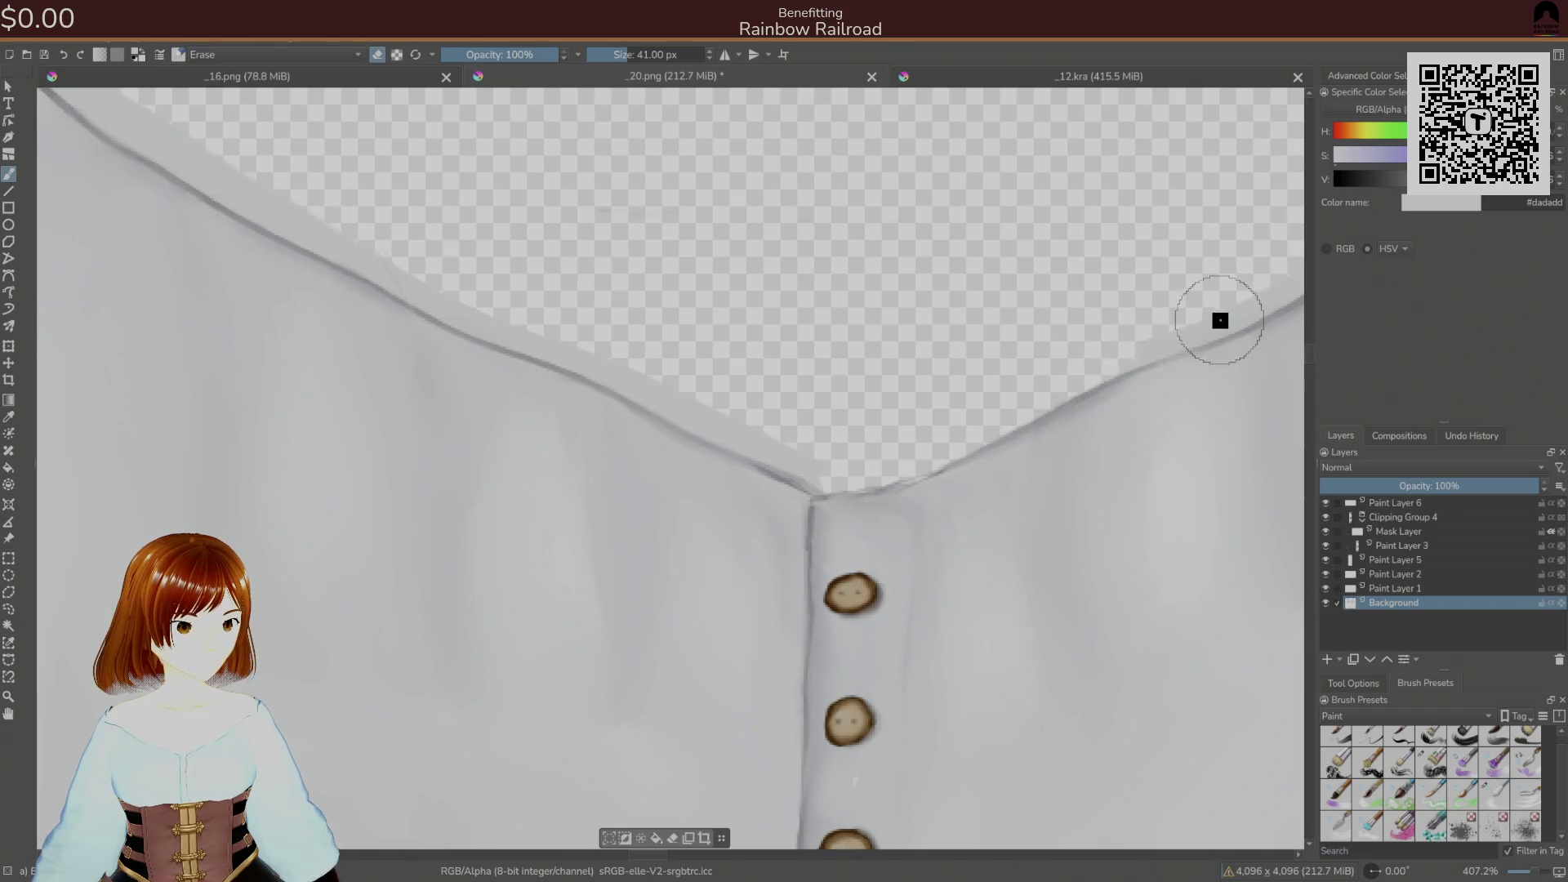
left_click(1327, 659)
left_click_drag(1401, 606, 1401, 633)
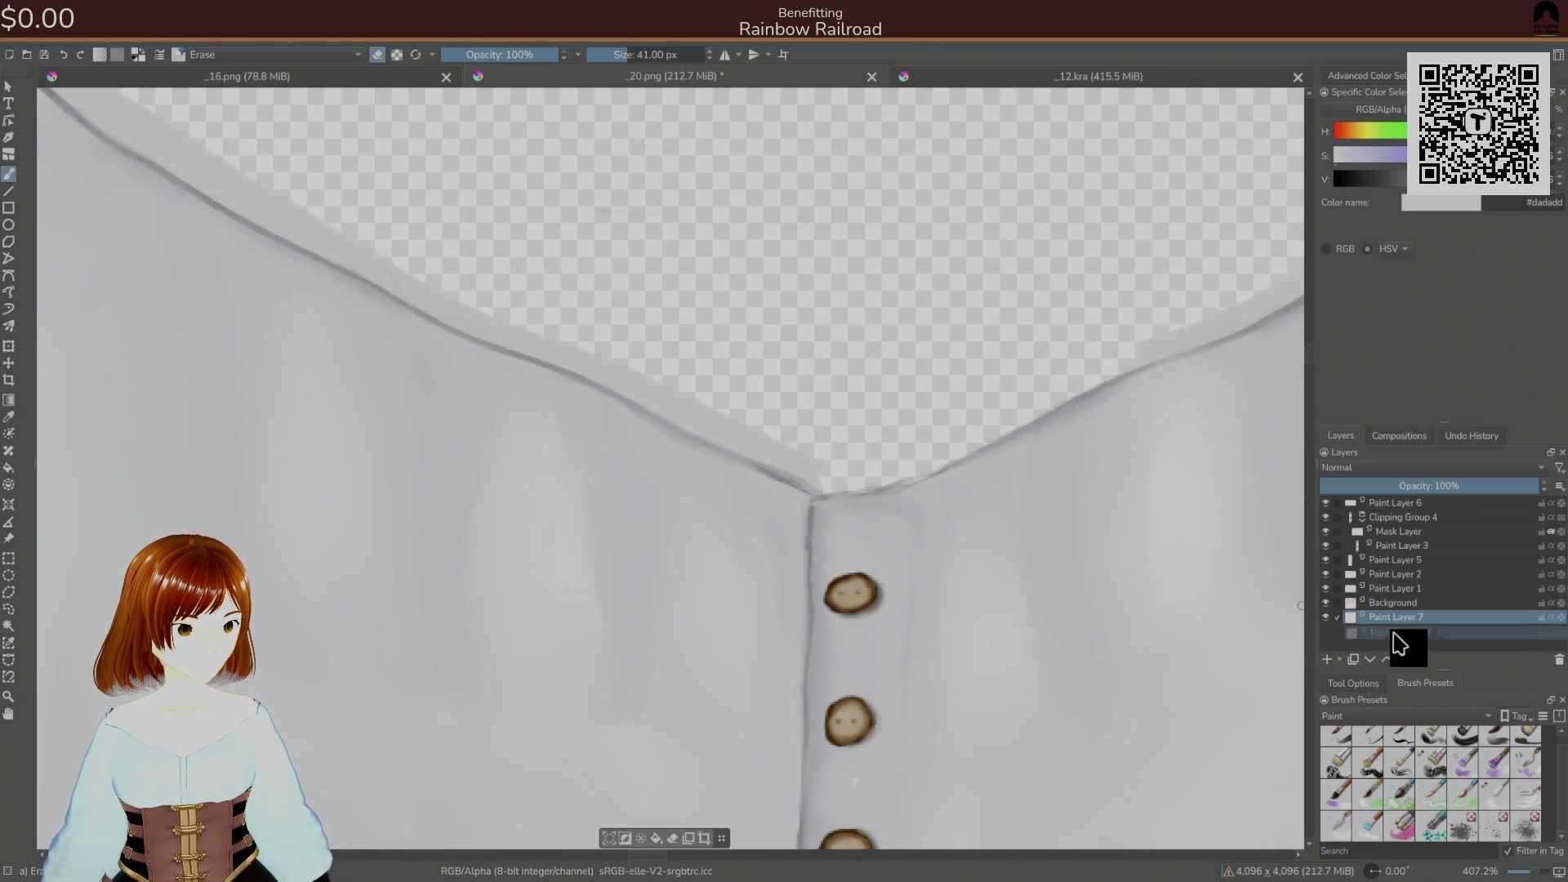
- Zoom out to the whole shirt and pick a normal brush enlarged to 230 px
left_click_drag(907, 504, 826, 678)
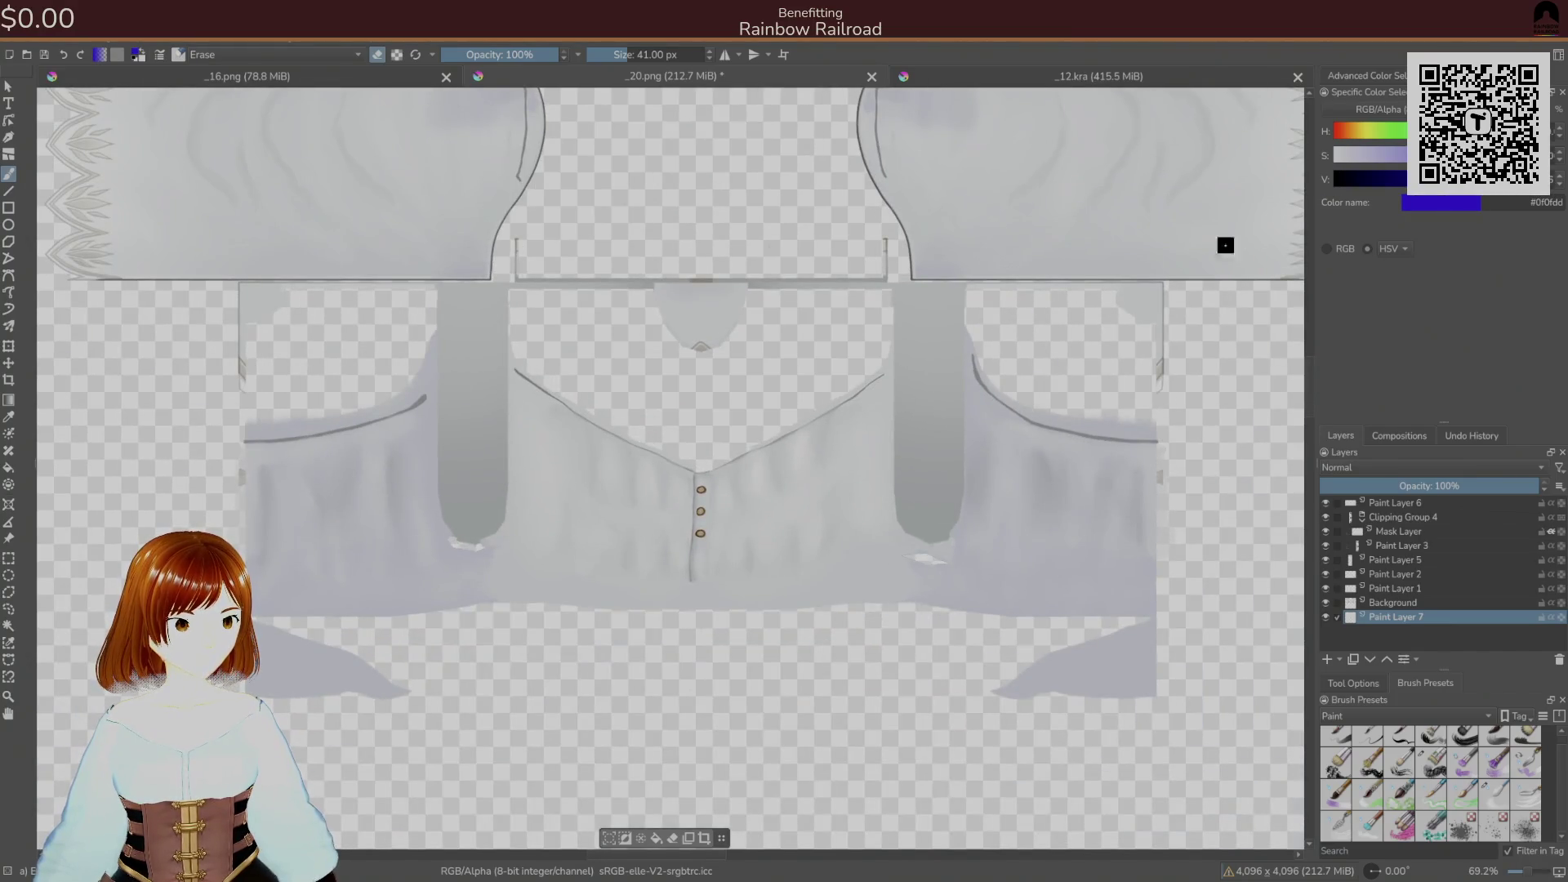
right_click(668, 553)
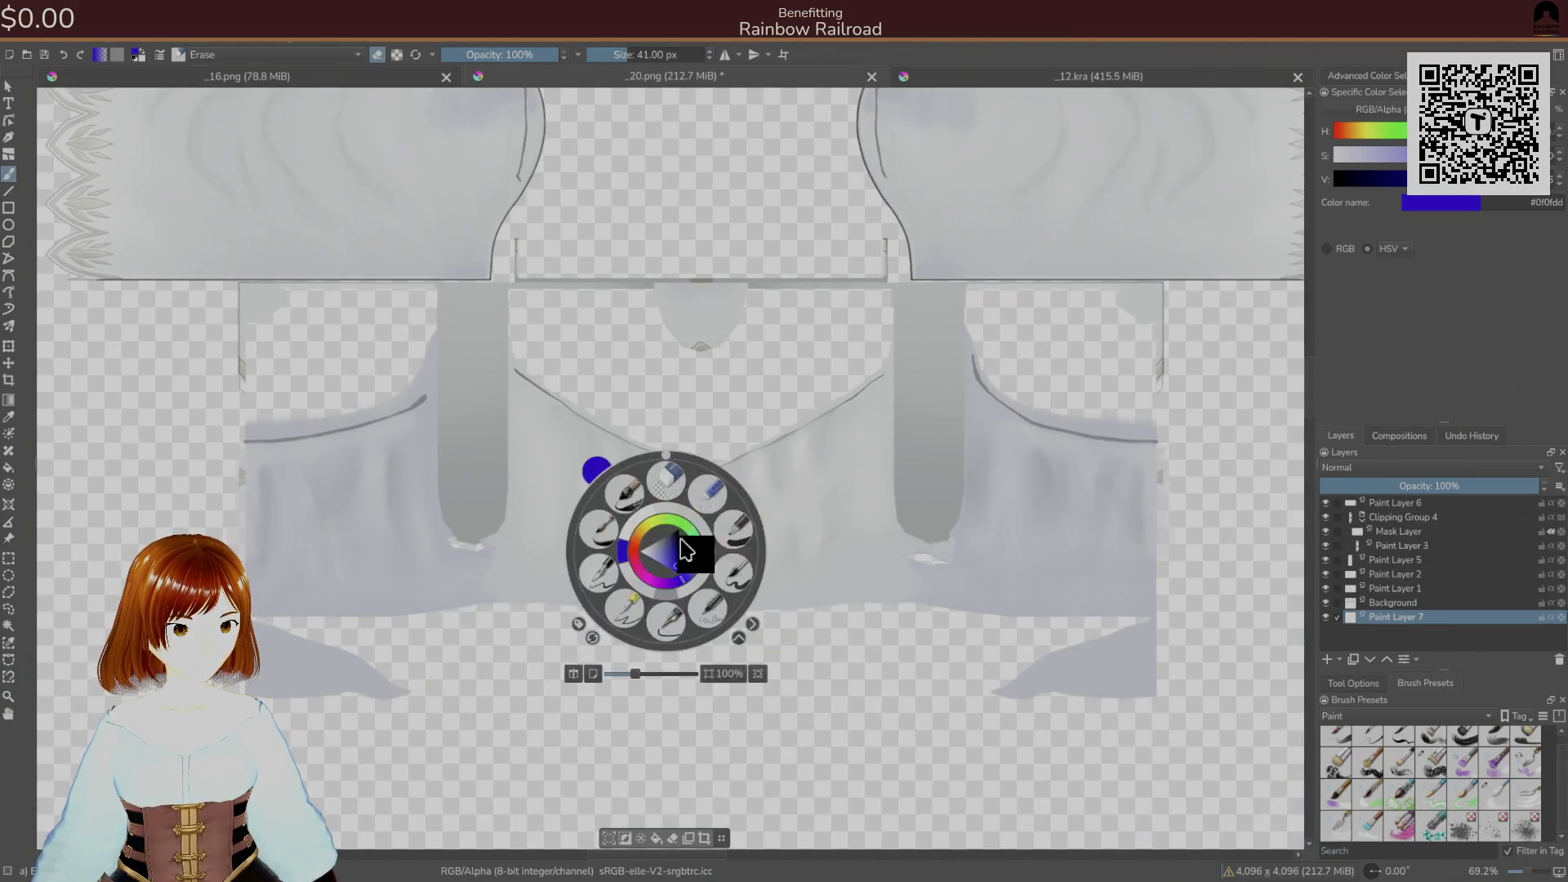
left_click(746, 559)
right_click(709, 499)
left_click(750, 435)
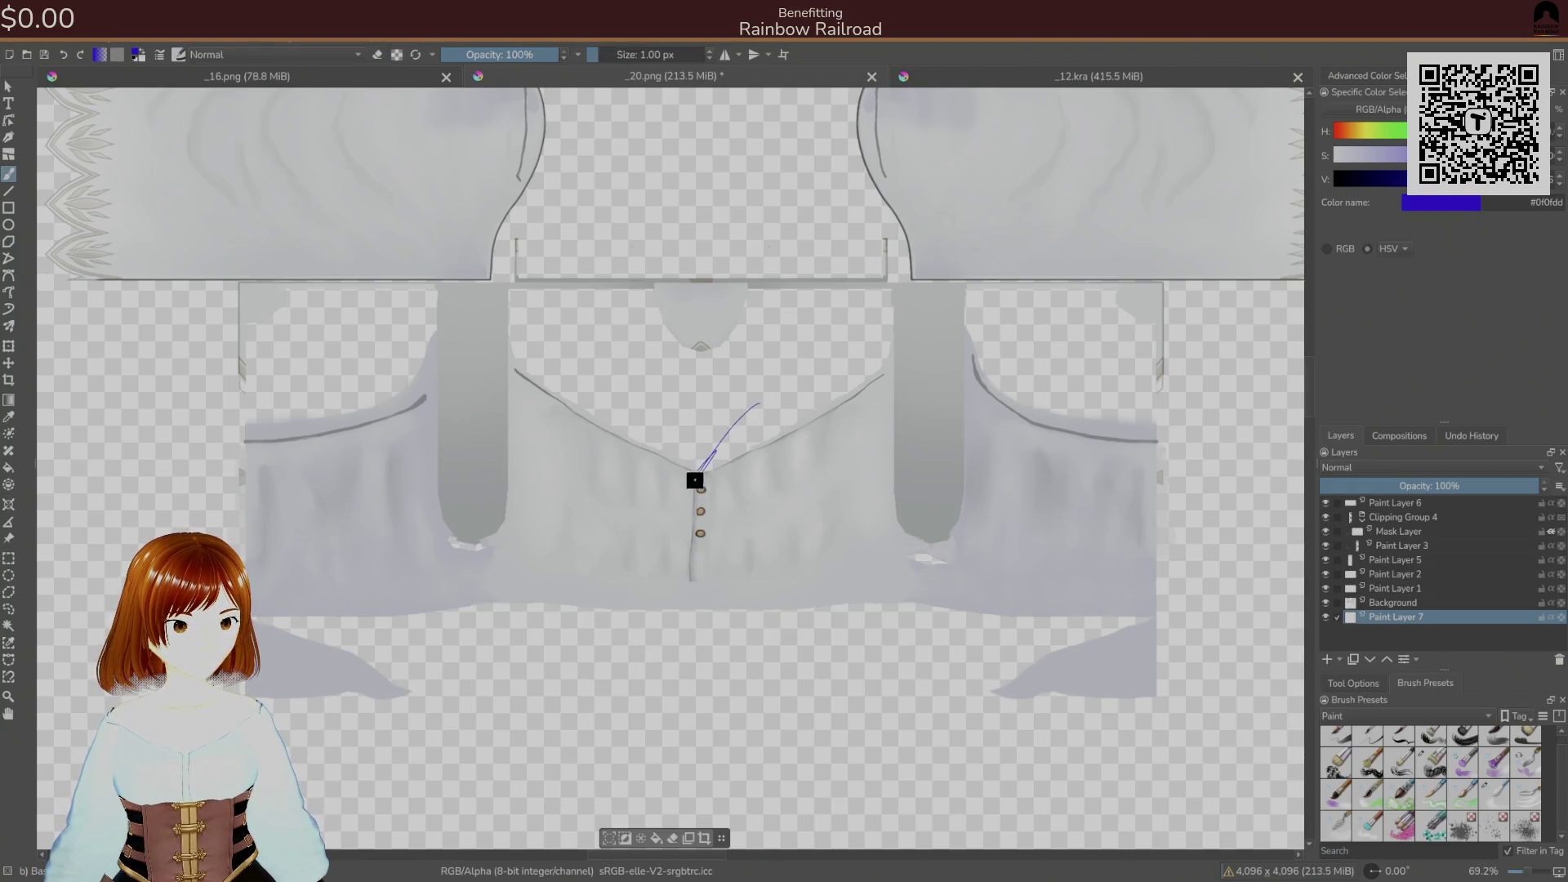
key("bracketright")
key("bracketright")
key("bracketright")
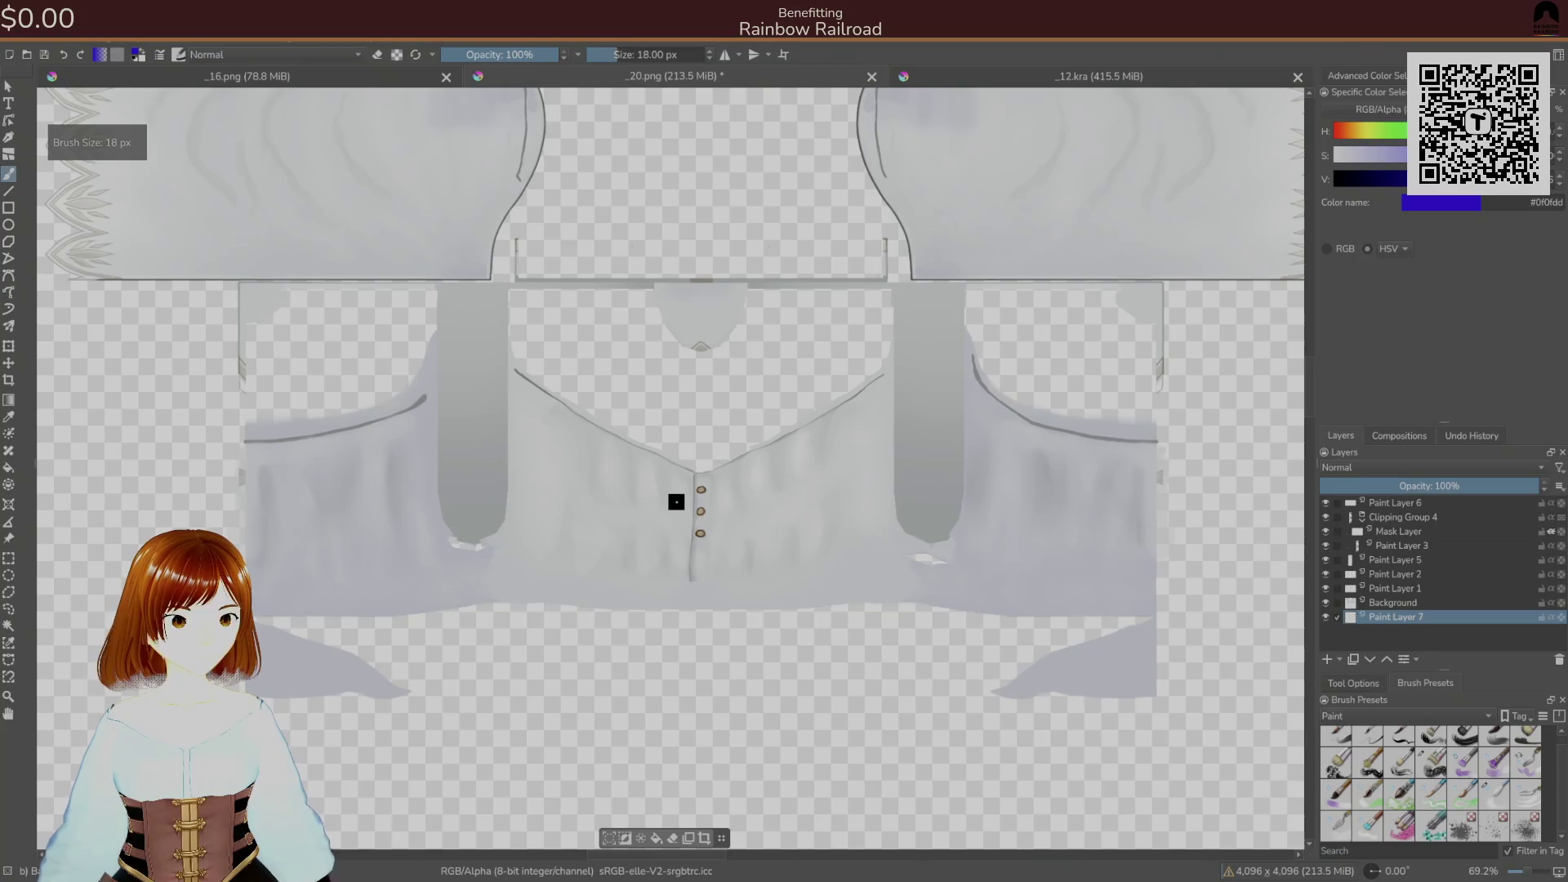
key("bracketright")
key("bracketright")
key("bracketright")
- Paint blue backing around the shirt's left and right edges, then return to the eraser on Background
mouse_move(326, 408)
left_mouse_down()
mouse_move(220, 457)
mouse_move(429, 329)
mouse_move(581, 339)
mouse_move(574, 635)
mouse_move(742, 553)
mouse_move(1036, 354)
mouse_move(1141, 413)
mouse_move(1125, 552)
left_mouse_up()
left_click_drag(1186, 481, 1189, 555)
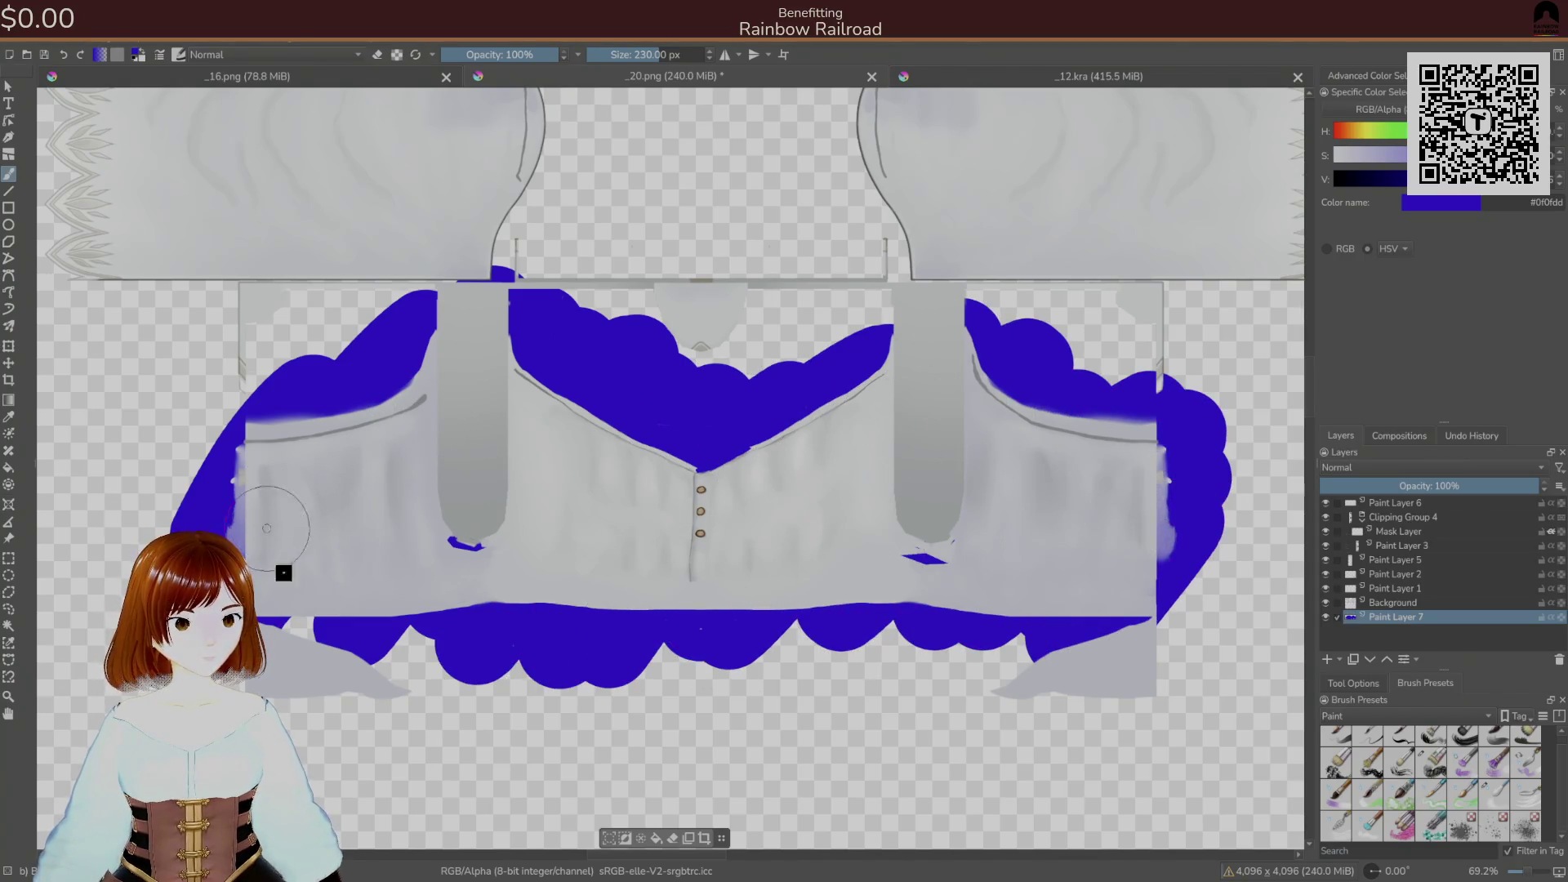
left_click_drag(776, 450, 711, 781)
mouse_move(490, 466)
left_mouse_down()
mouse_move(630, 389)
mouse_move(634, 406)
mouse_move(636, 376)
left_mouse_up()
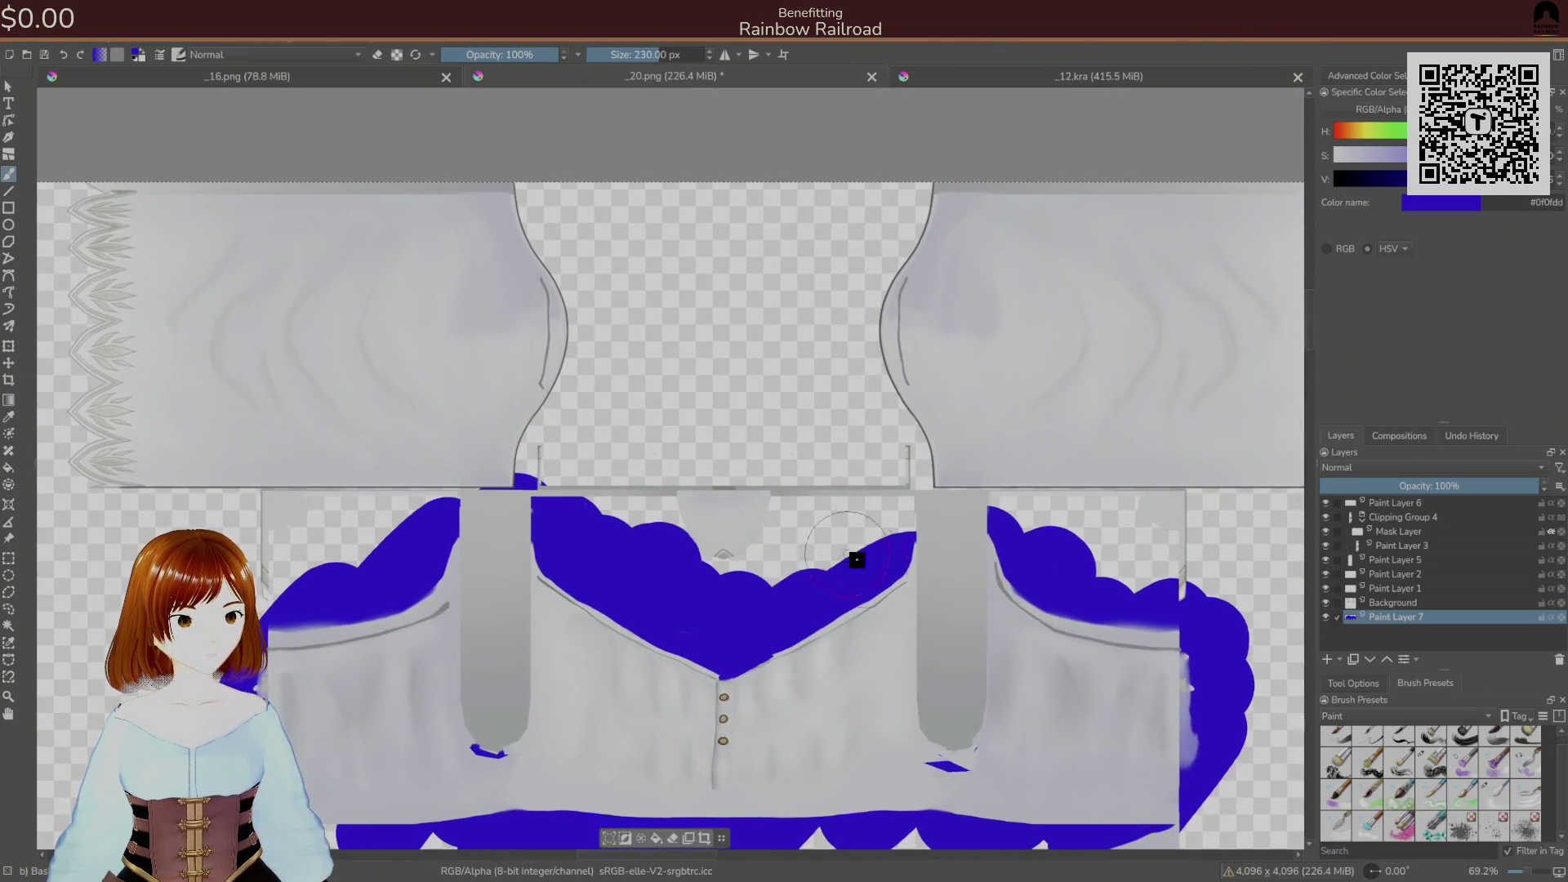
left_click_drag(848, 554, 783, 484)
right_click(808, 508)
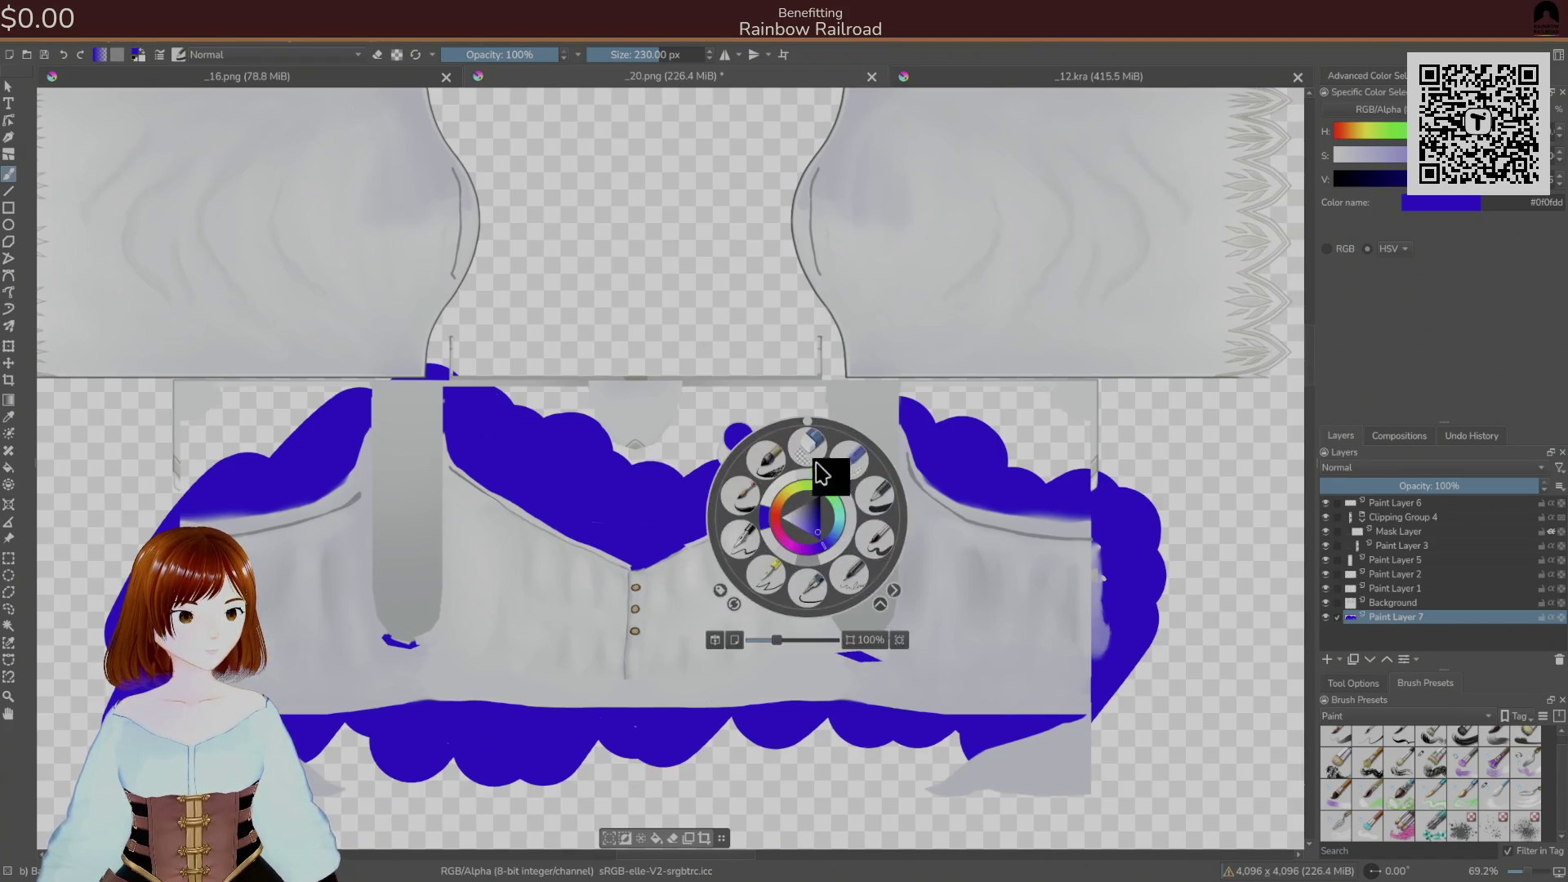
left_click(829, 449)
left_click(1354, 602)
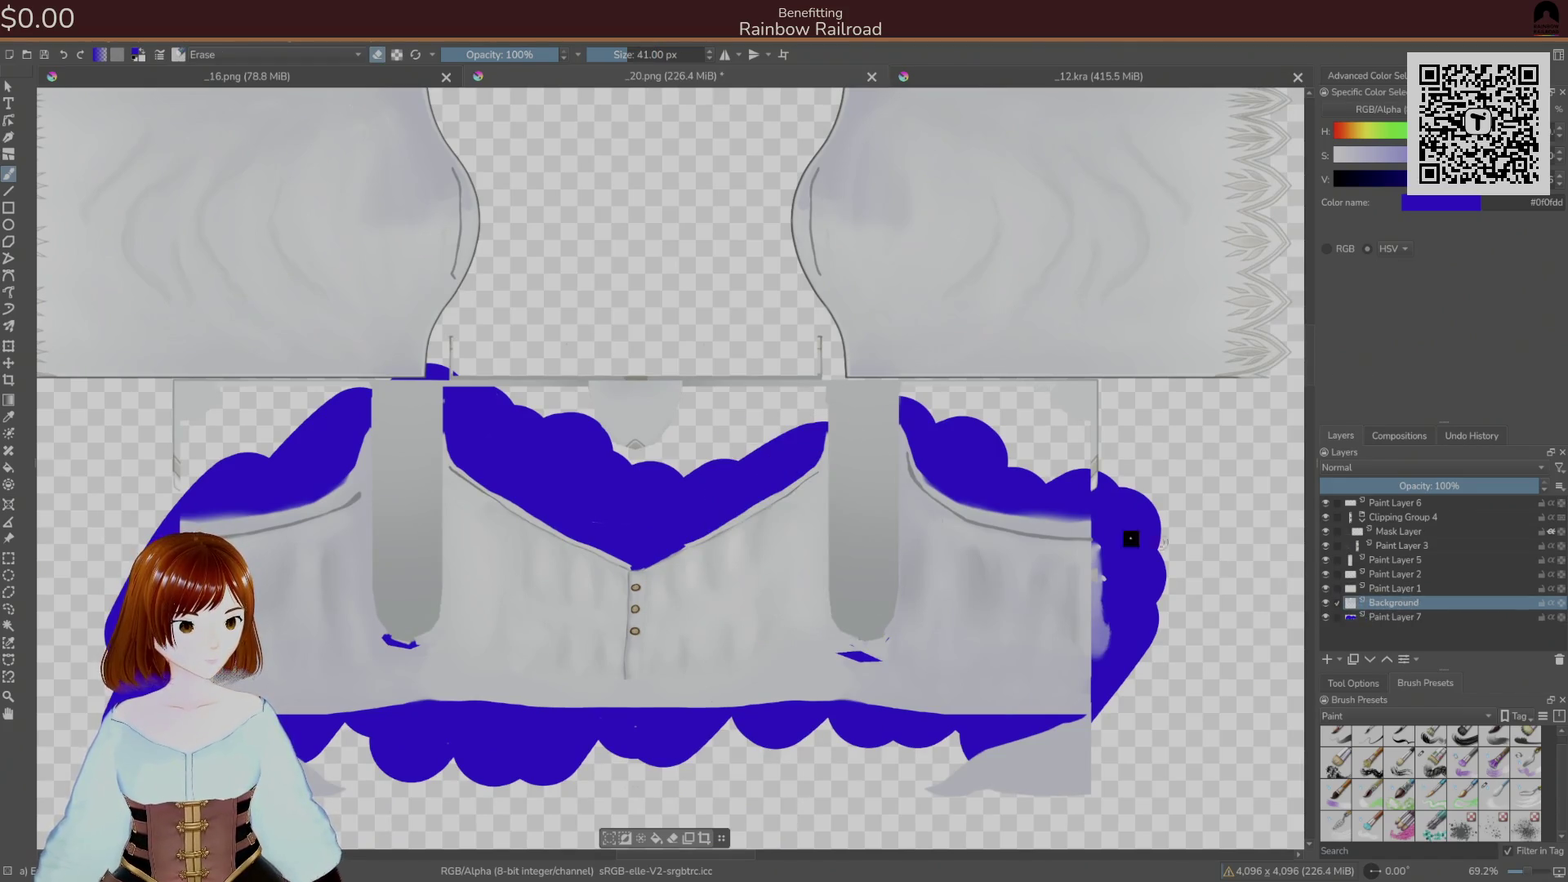
- Erase the white fringe and notch along the lower neckline edge
scroll(732, 532, "up", 6)
scroll(805, 399, "up", 5)
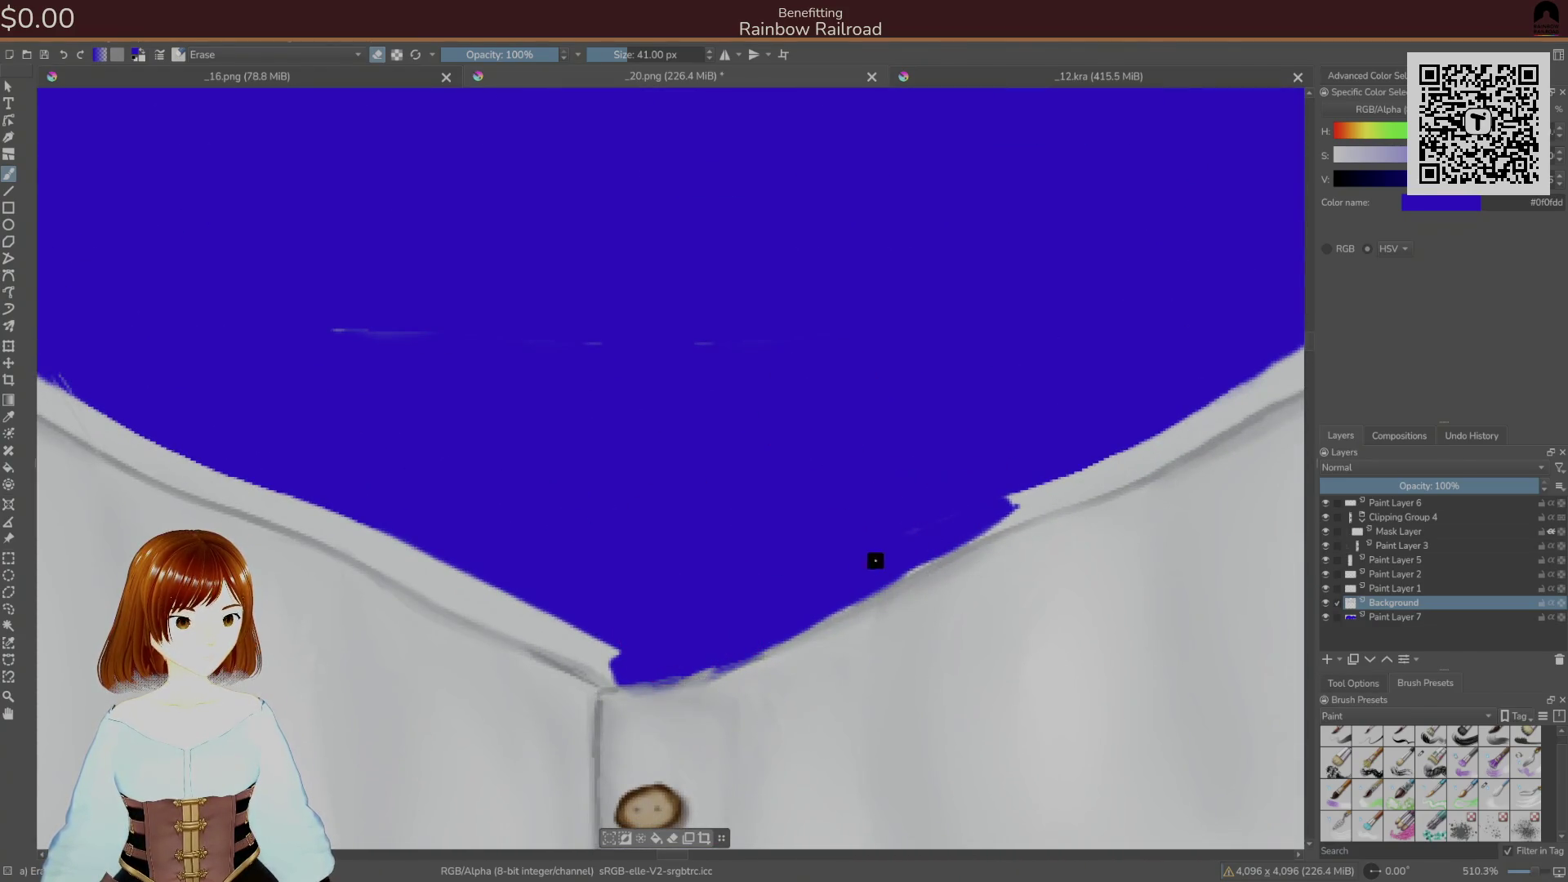
left_click_drag(934, 528, 1054, 471)
mouse_move(975, 507)
left_mouse_down()
mouse_move(1037, 490)
mouse_move(1098, 417)
left_mouse_up()
left_click_drag(1098, 417, 747, 474)
left_click_drag(746, 532, 968, 417)
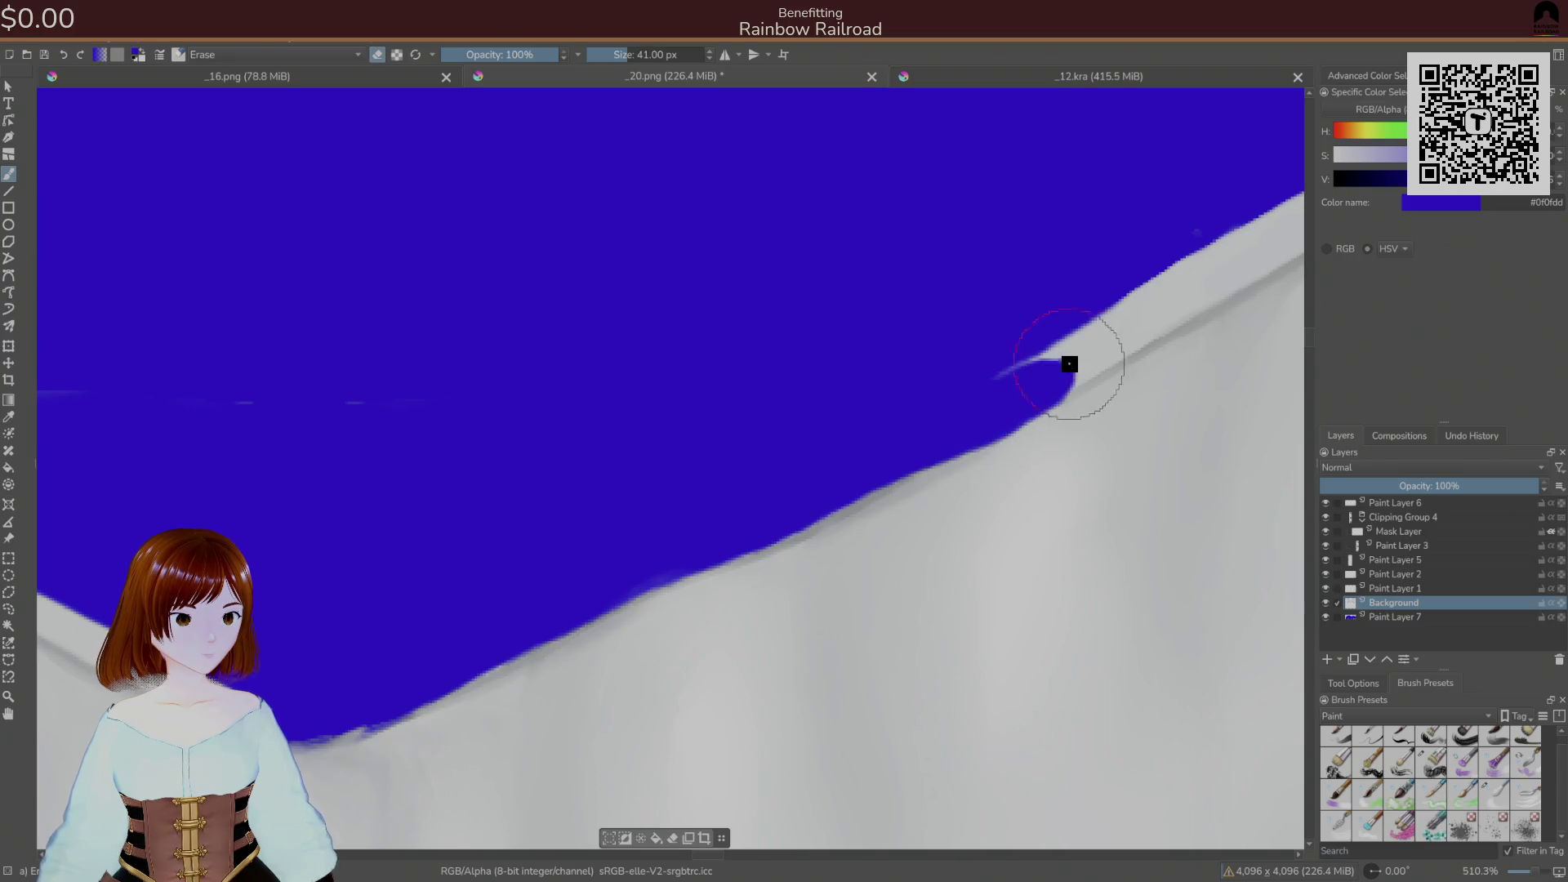
- Erase another white notch and the grey line along the neckline, then smooth the V corner
mouse_move(1070, 359)
left_mouse_down()
mouse_move(775, 527)
mouse_move(743, 536)
mouse_move(787, 515)
mouse_move(684, 559)
left_mouse_up()
mouse_move(774, 518)
left_mouse_down()
mouse_move(1031, 365)
mouse_move(893, 427)
mouse_move(946, 409)
left_mouse_up()
mouse_move(1028, 360)
left_mouse_down()
mouse_move(1226, 203)
mouse_move(1213, 211)
left_mouse_up()
scroll(1228, 210, "down", 2)
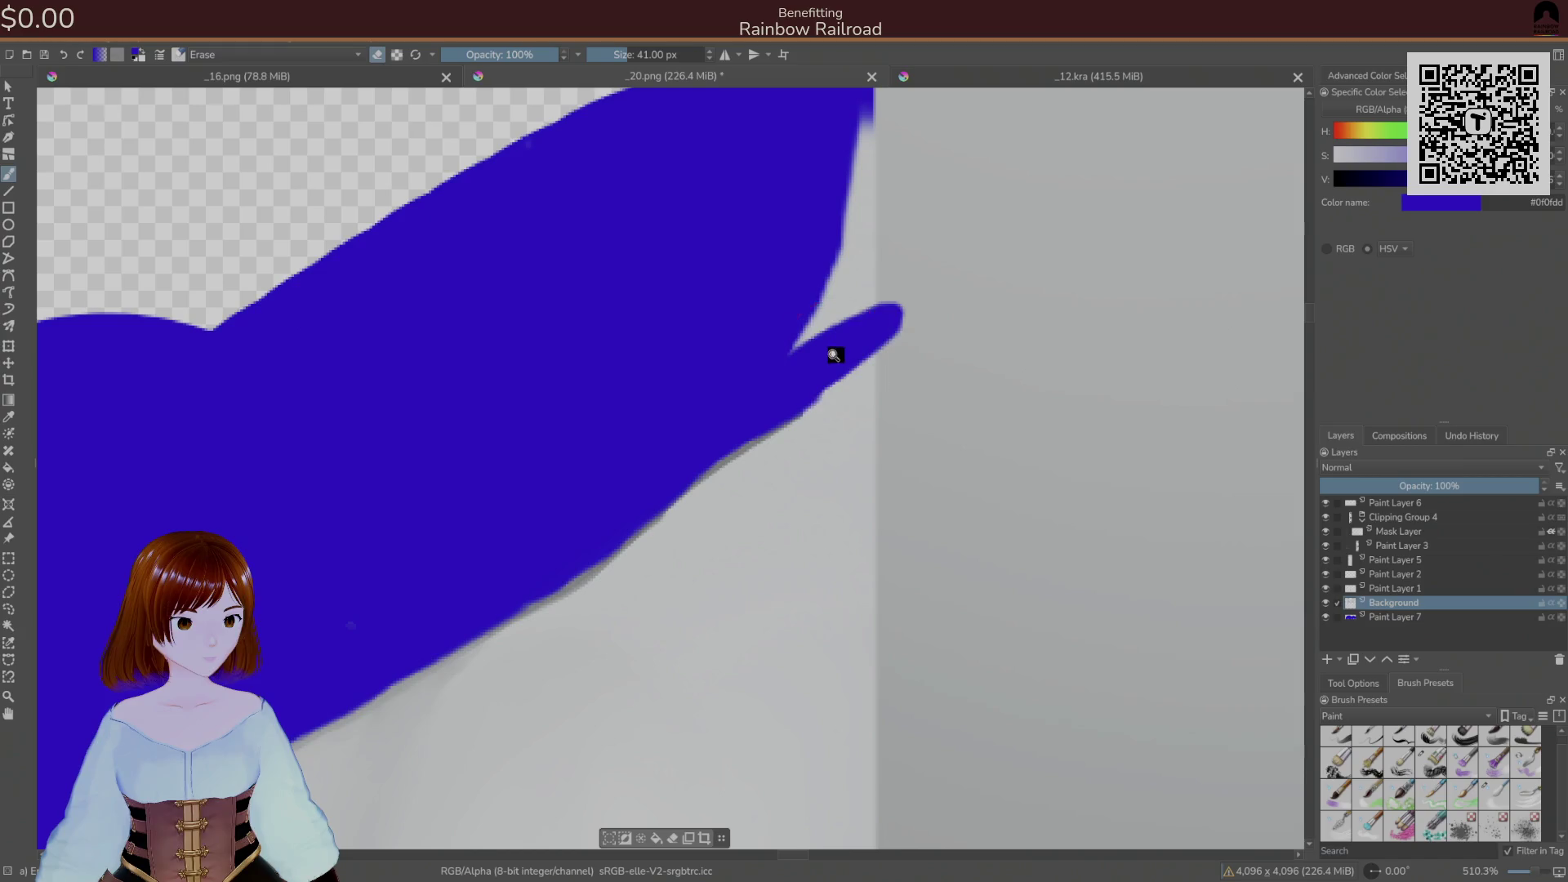
mouse_move(792, 385)
left_mouse_down()
mouse_move(1299, 200)
mouse_move(1001, 321)
mouse_move(1230, 283)
left_mouse_up()
mouse_move(831, 596)
left_mouse_down()
mouse_move(788, 585)
mouse_move(873, 645)
left_mouse_up()
key("ctrl+z")
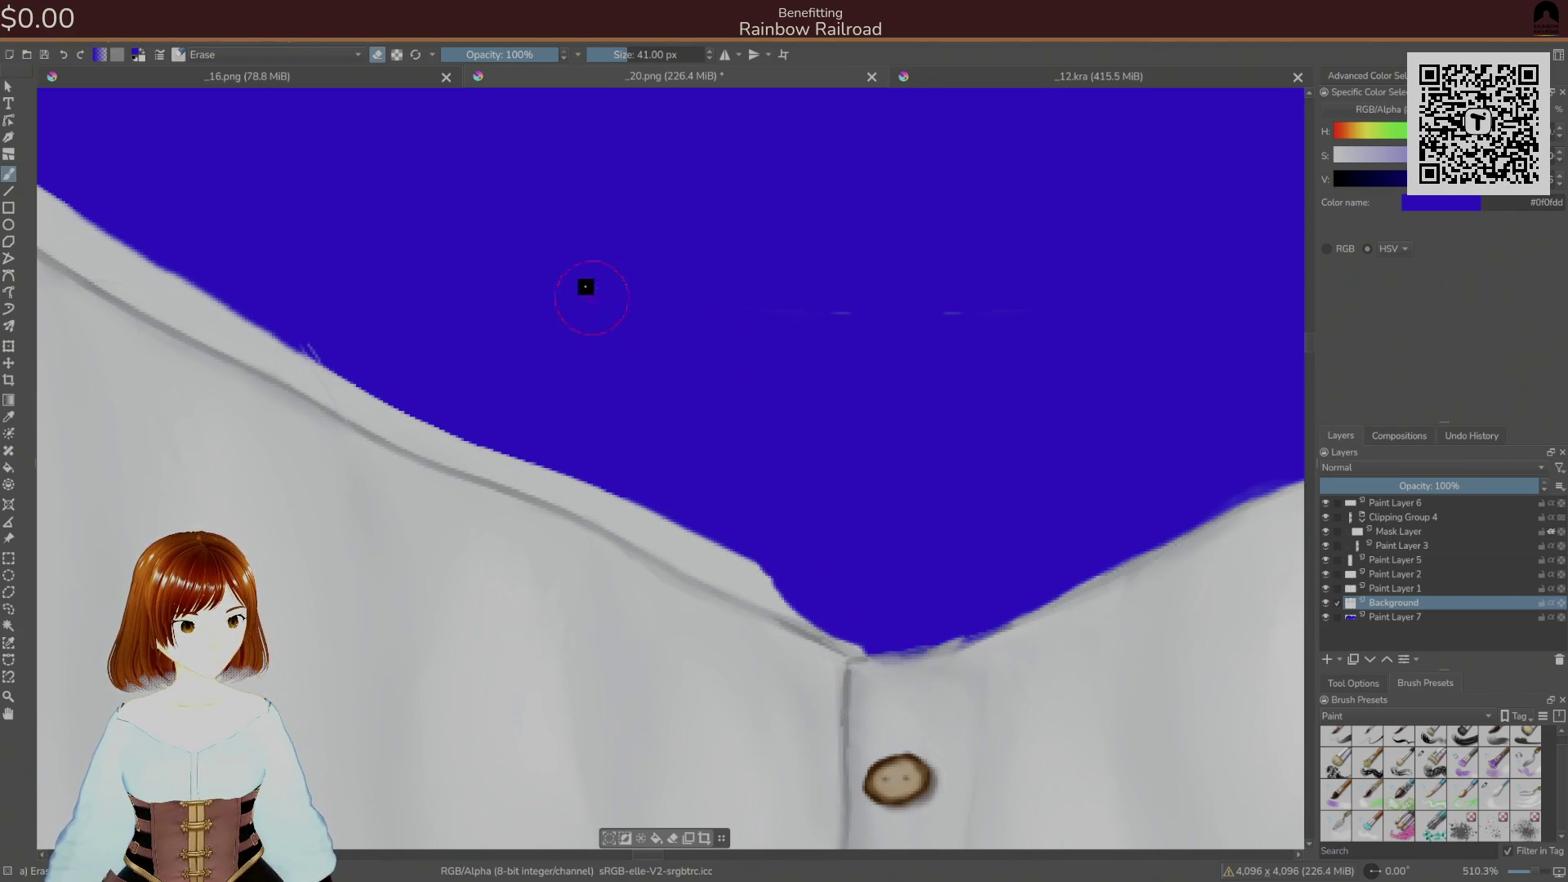
left_click_drag(715, 547, 850, 622)
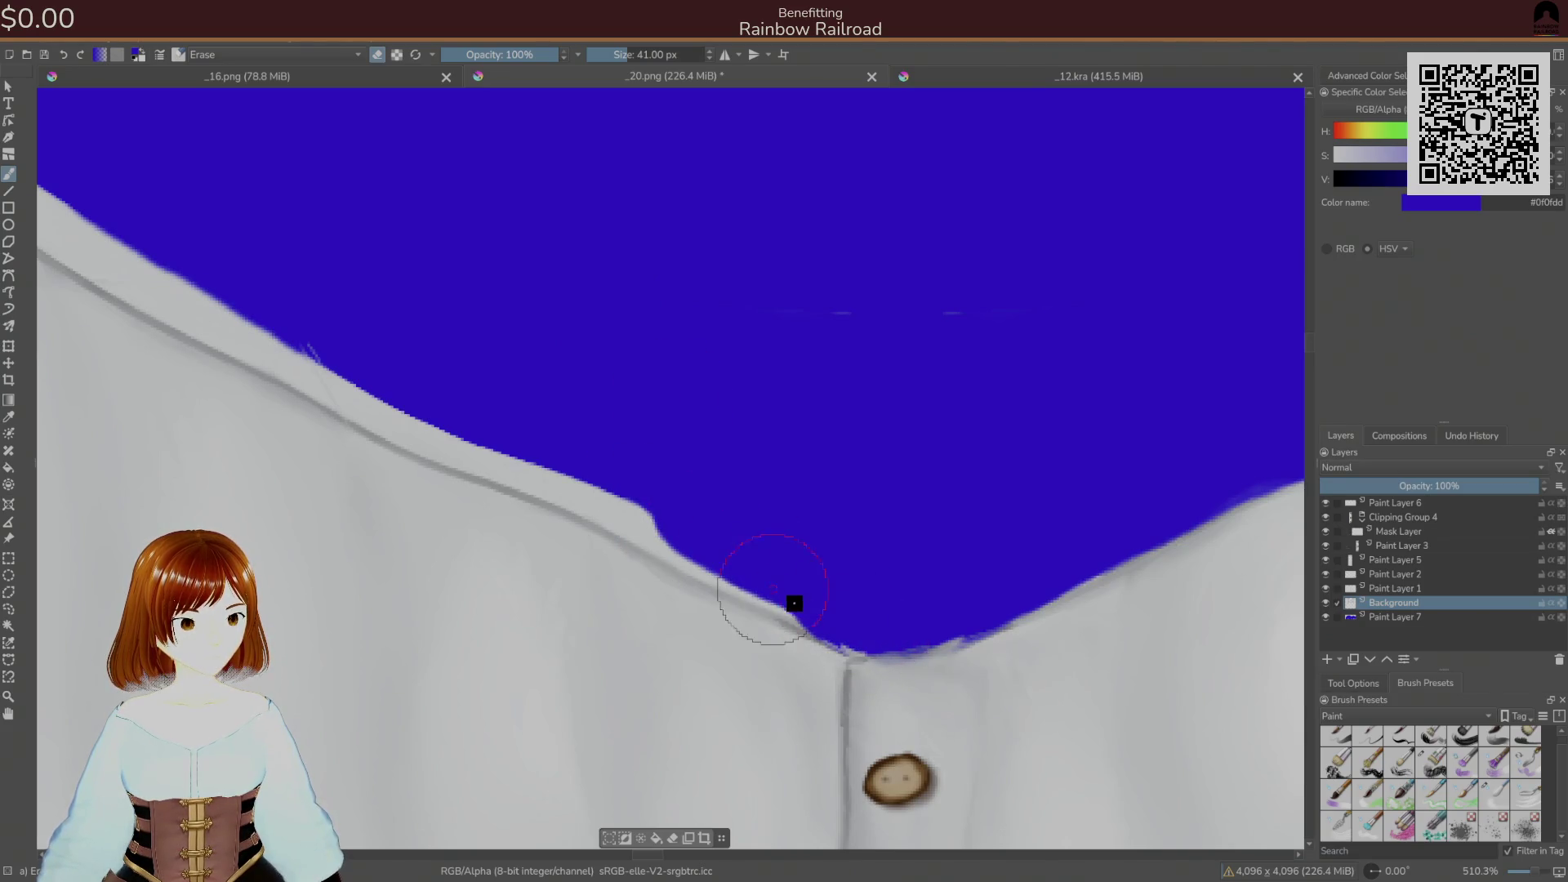
- Trim excess white along the collar's diagonal edge from the button up to the upper collar
left_click_drag(857, 645, 789, 600)
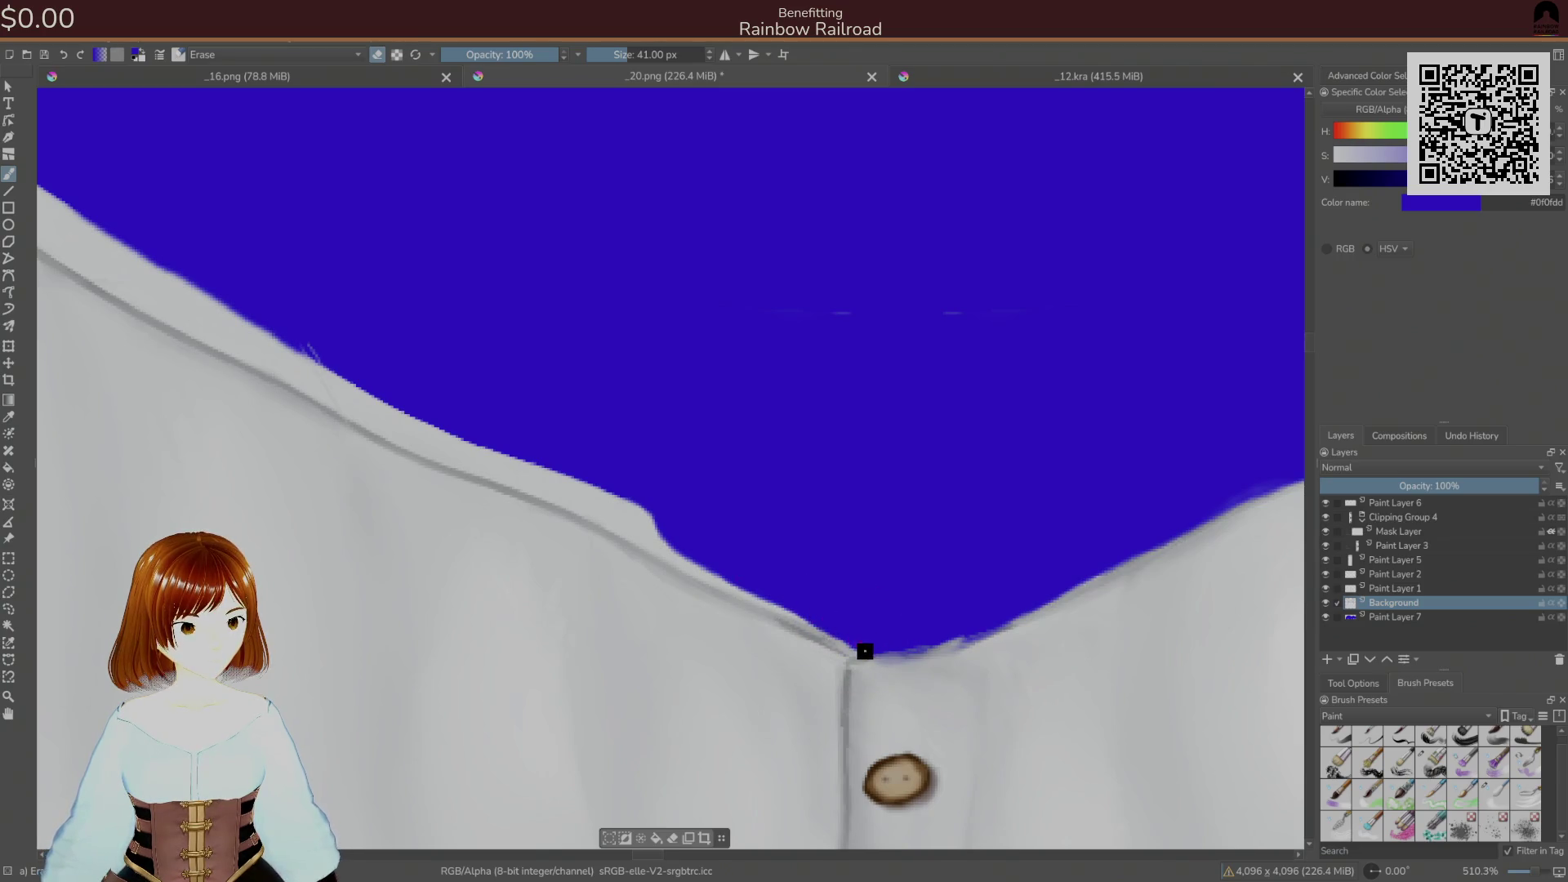
left_click_drag(855, 642, 782, 601)
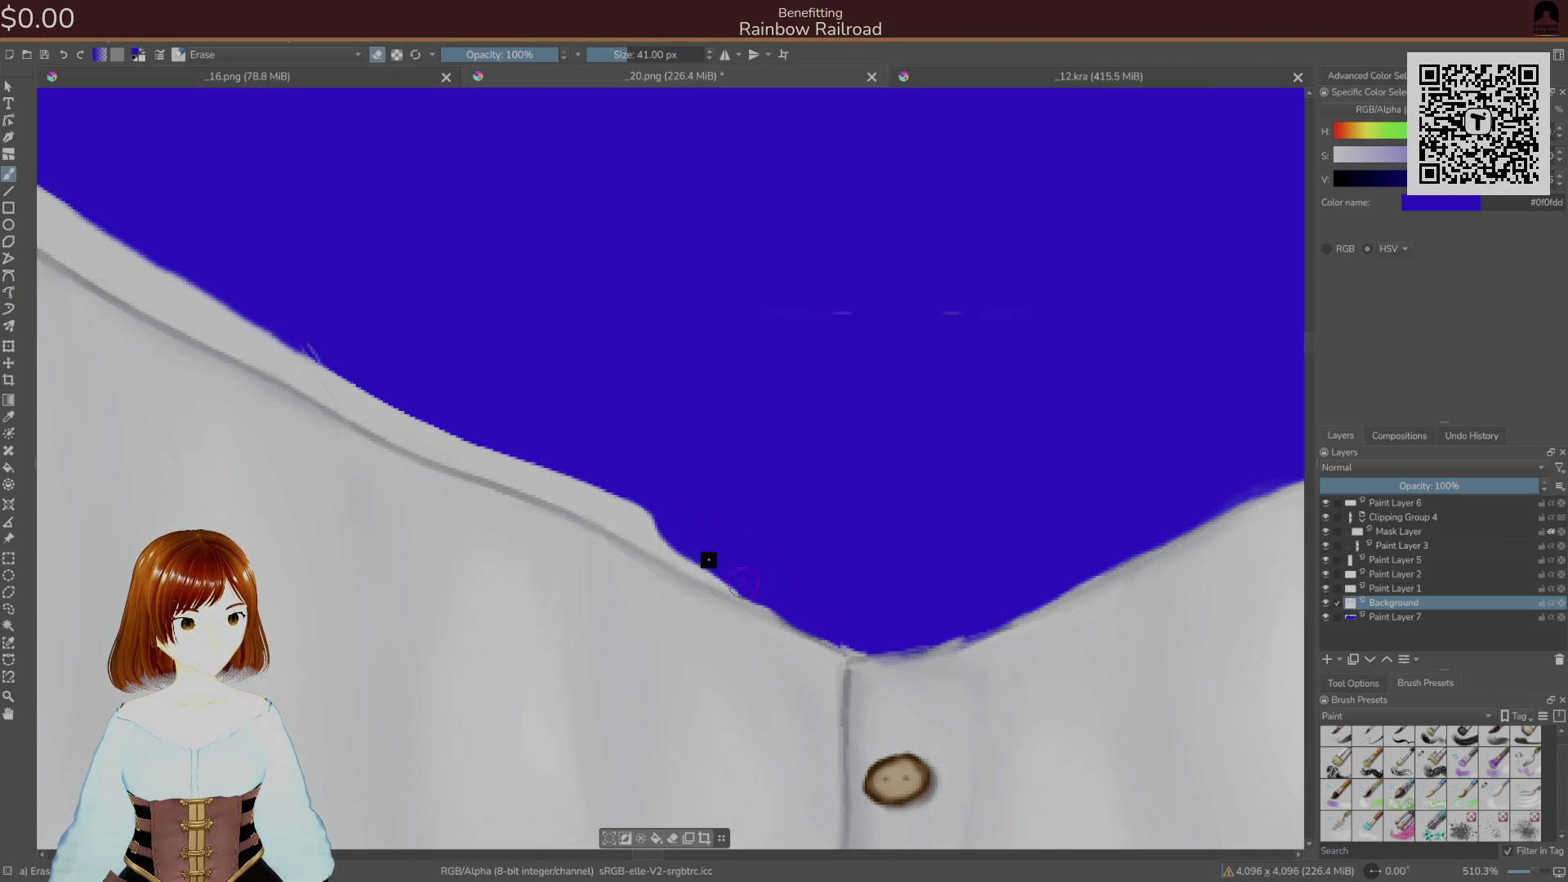
left_click_drag(590, 452, 740, 575)
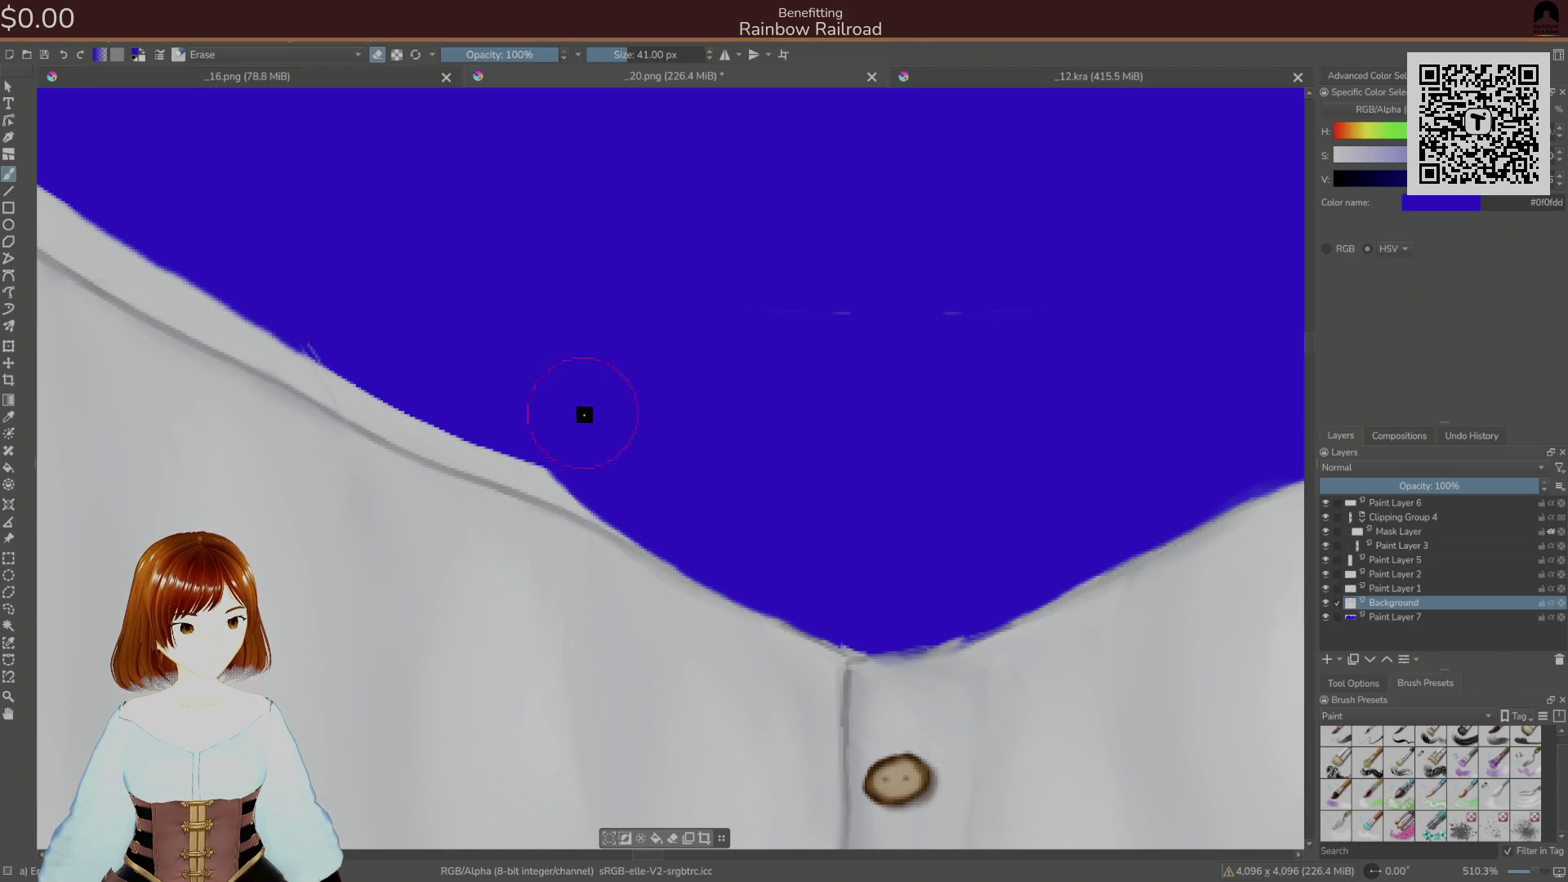
left_click_drag(581, 410, 757, 489)
mouse_move(450, 396)
left_mouse_down()
mouse_move(515, 452)
mouse_move(896, 652)
left_mouse_up()
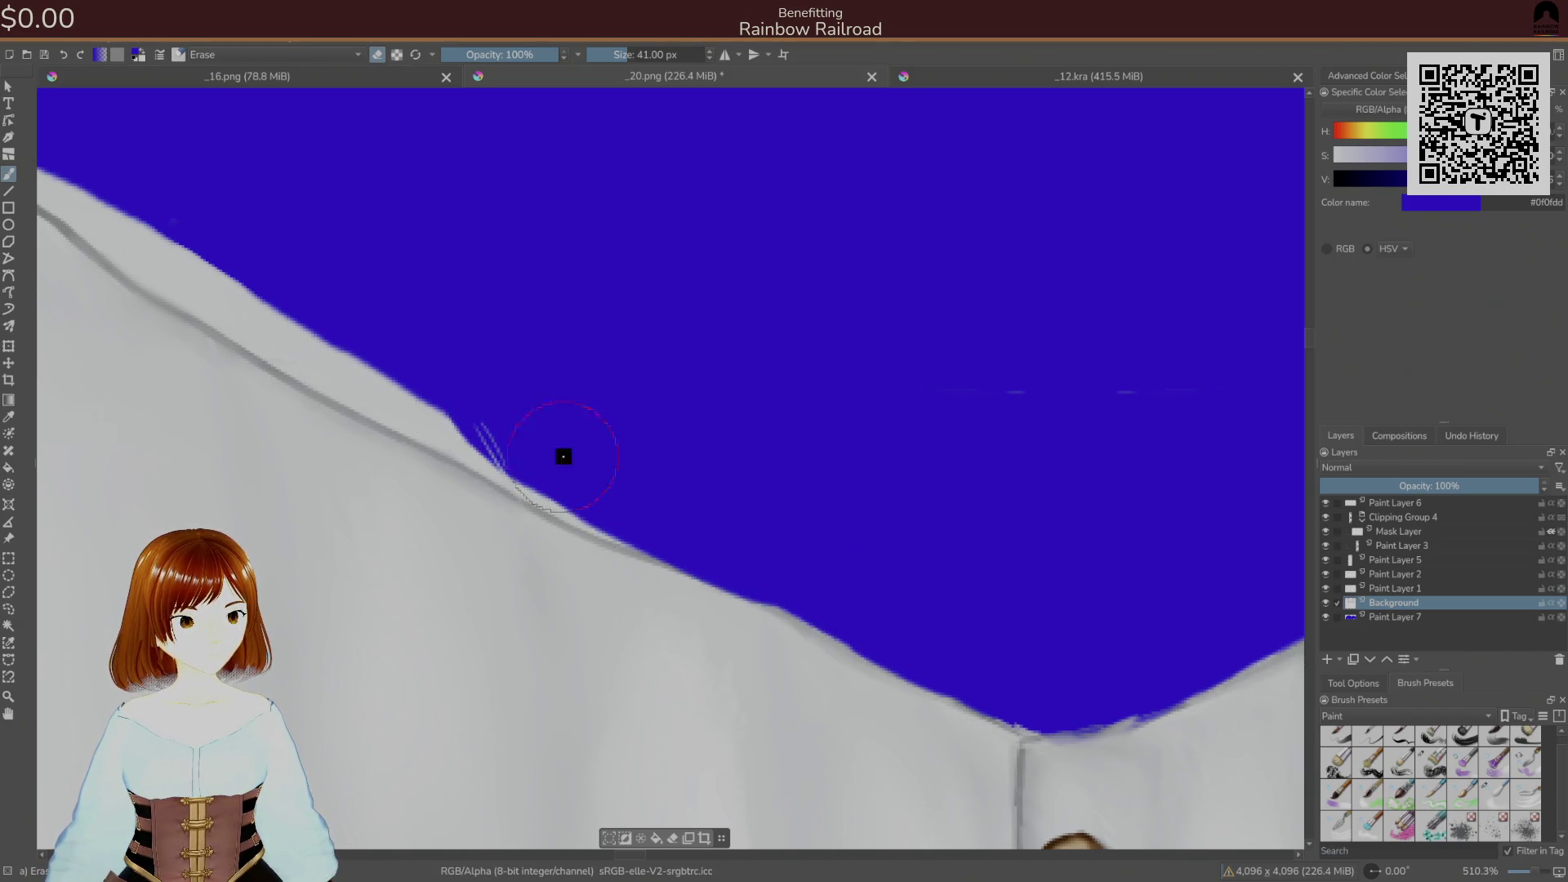
left_click_drag(567, 460, 752, 507)
mouse_move(516, 418)
left_mouse_down()
mouse_move(871, 662)
mouse_move(927, 681)
left_mouse_up()
left_click_drag(413, 352, 752, 601)
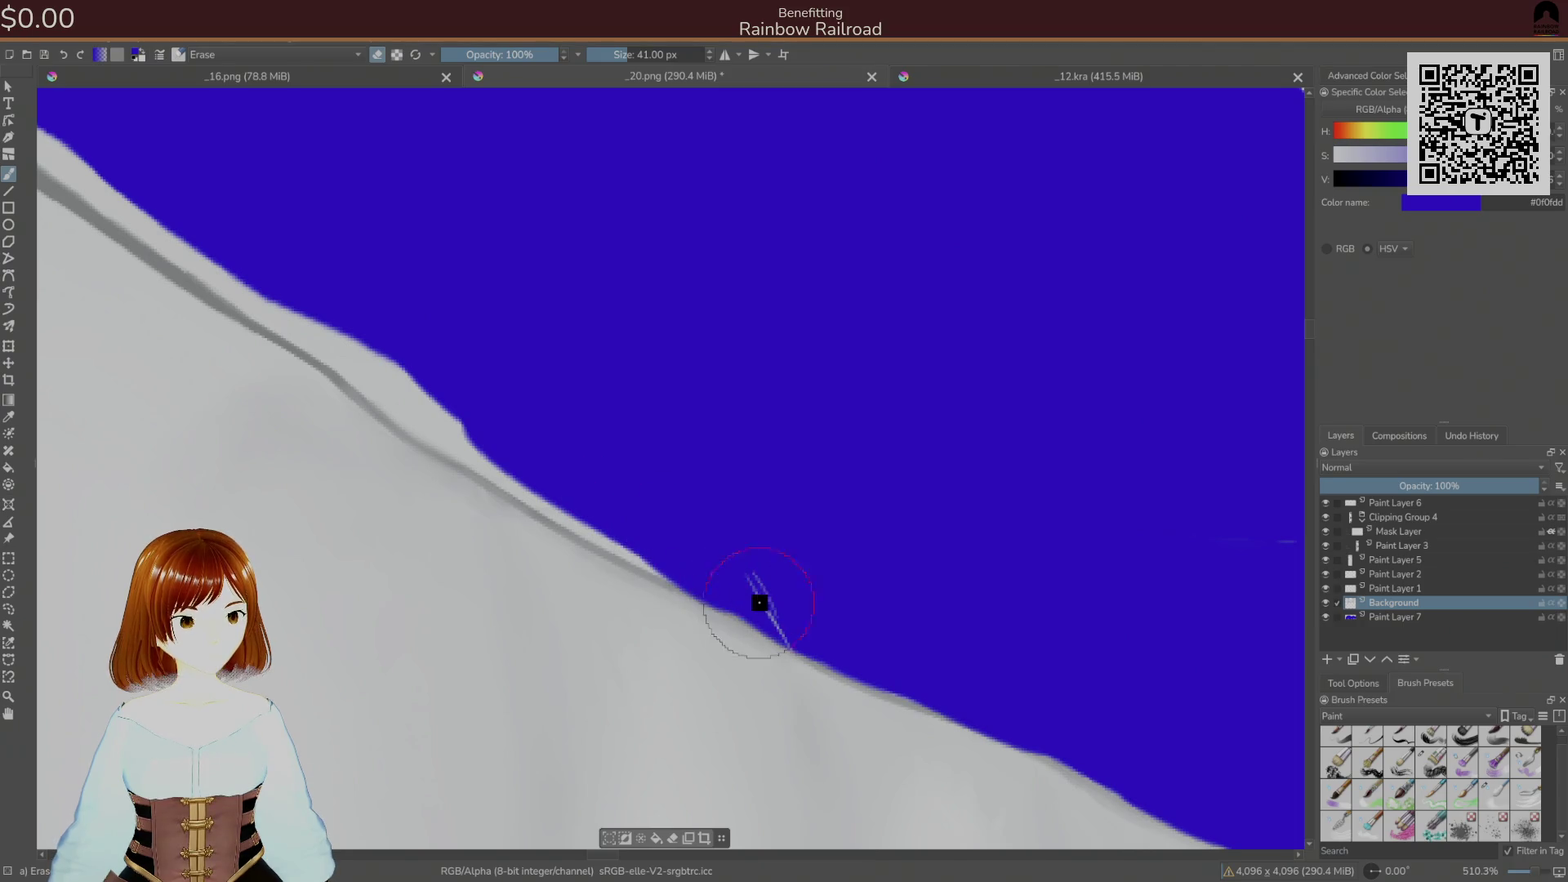
- Fill the white gaps beside the grey seam with blue and lighten stray marks at the upper-left collar
left_click_drag(475, 414, 420, 391)
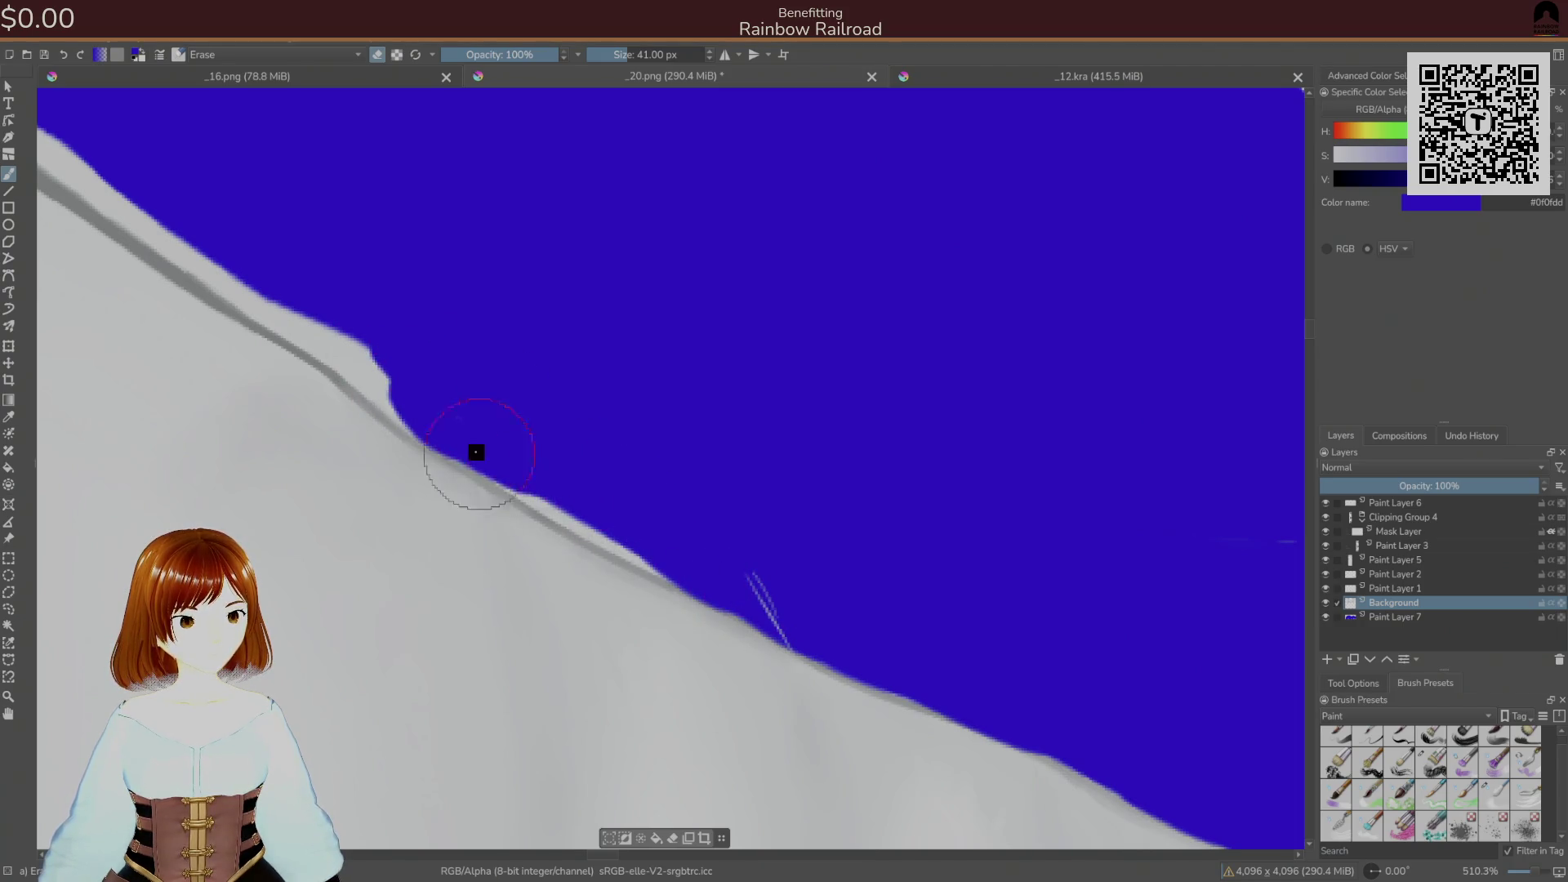
left_click_drag(549, 430, 780, 609)
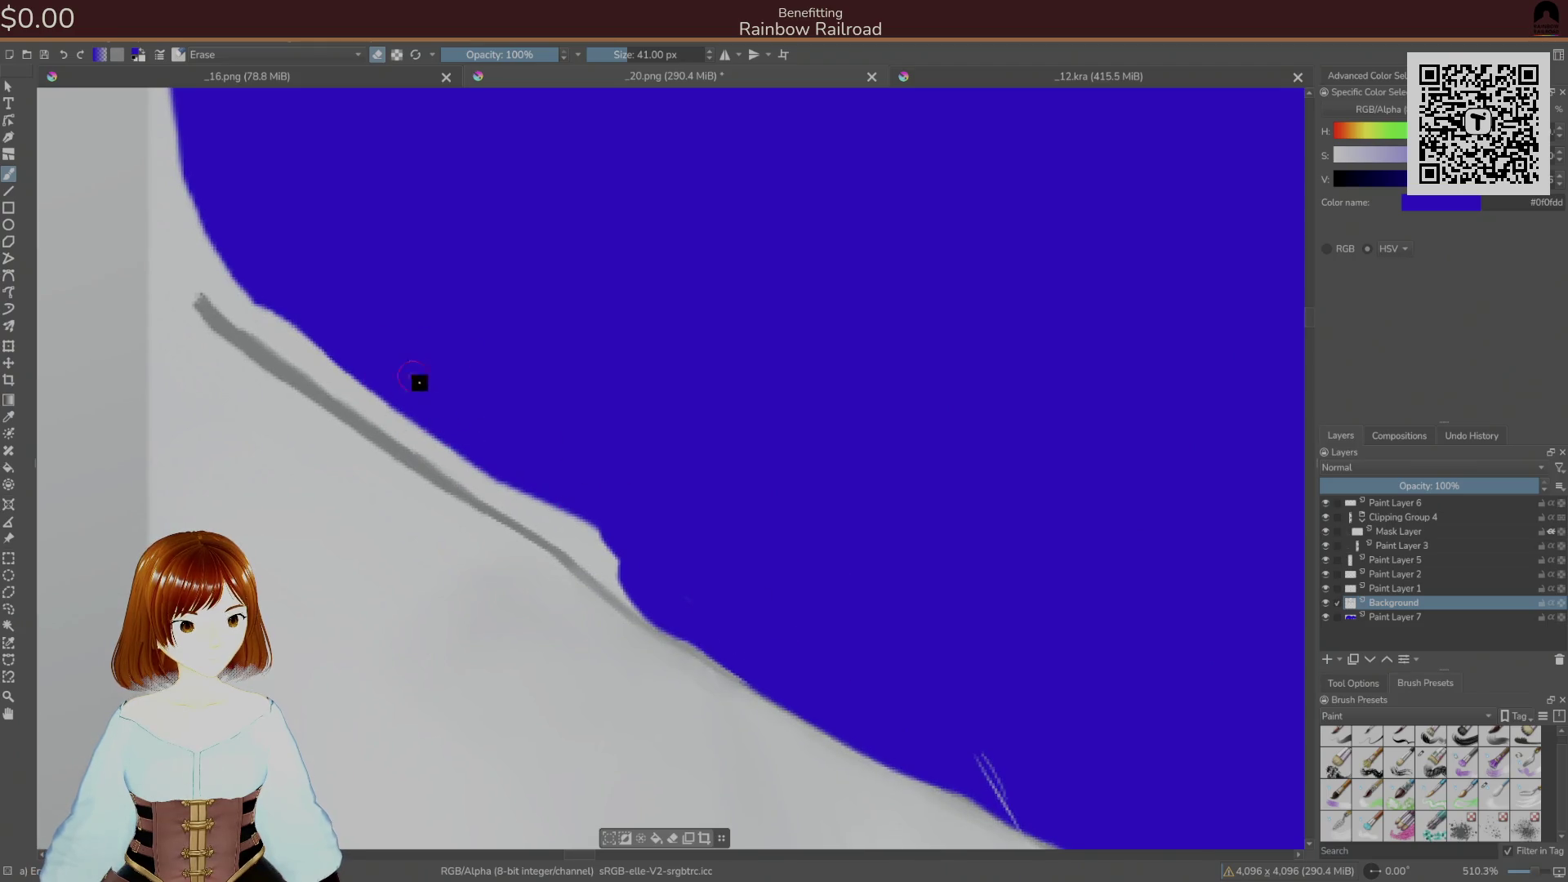
left_click_drag(469, 434, 630, 580)
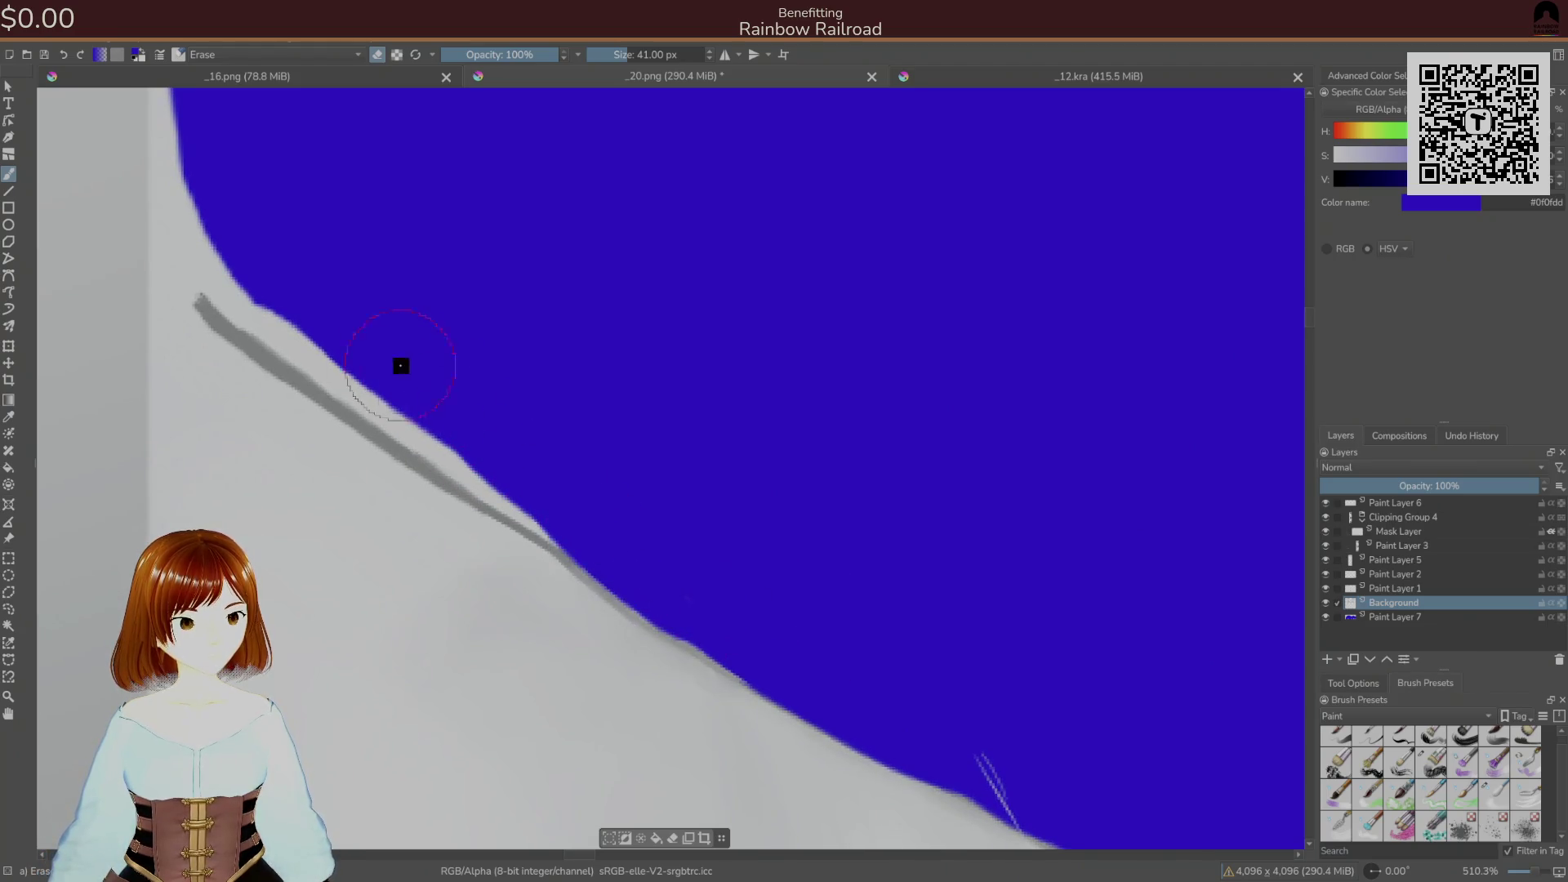
left_click_drag(218, 277, 526, 485)
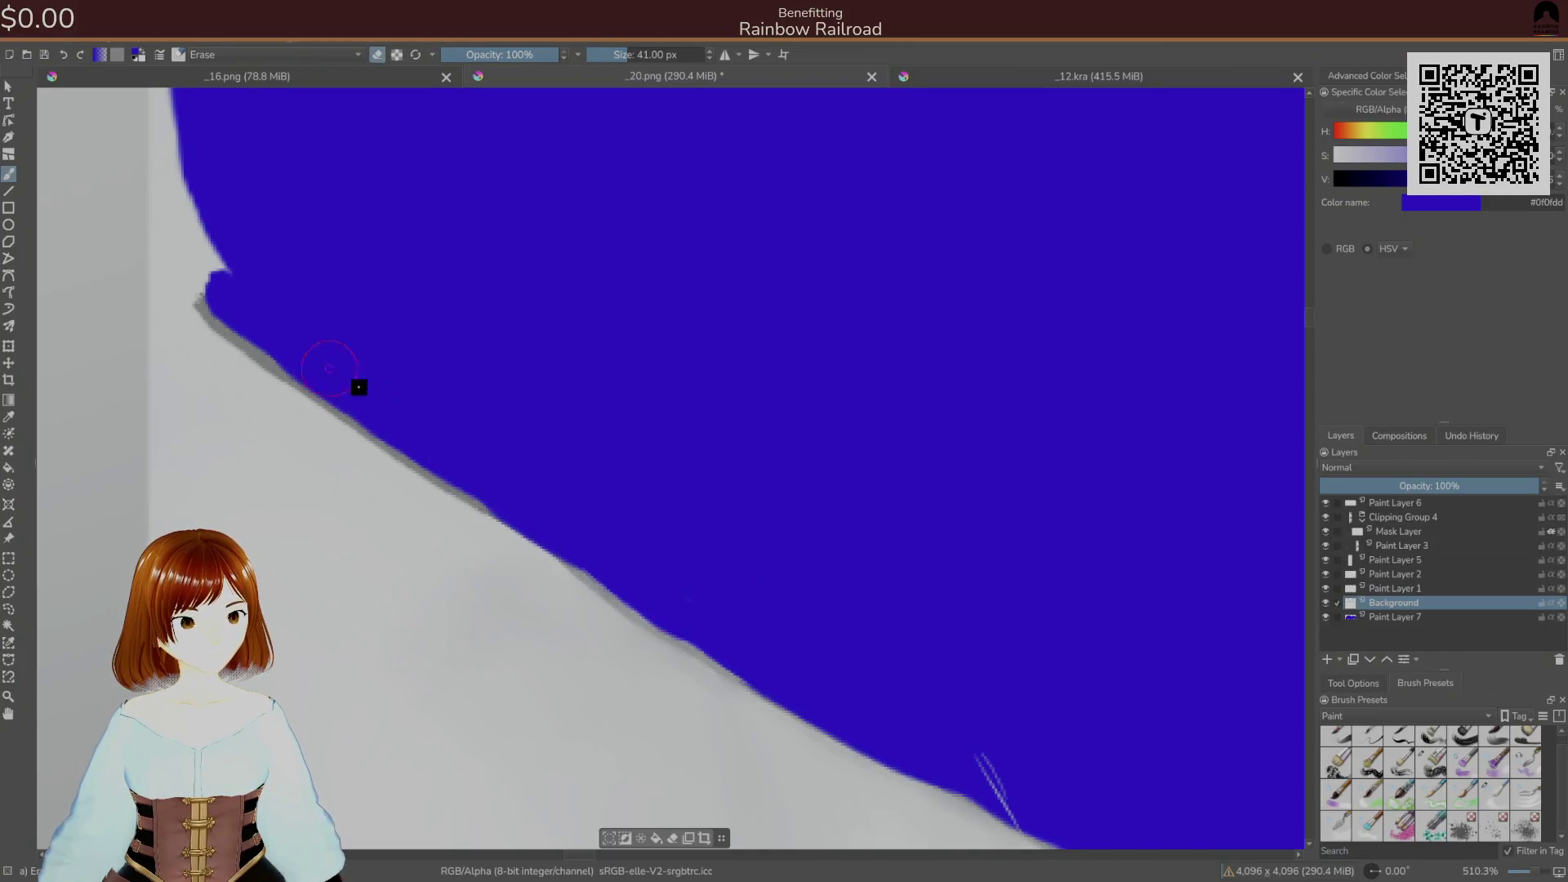
left_click_drag(564, 525, 613, 561)
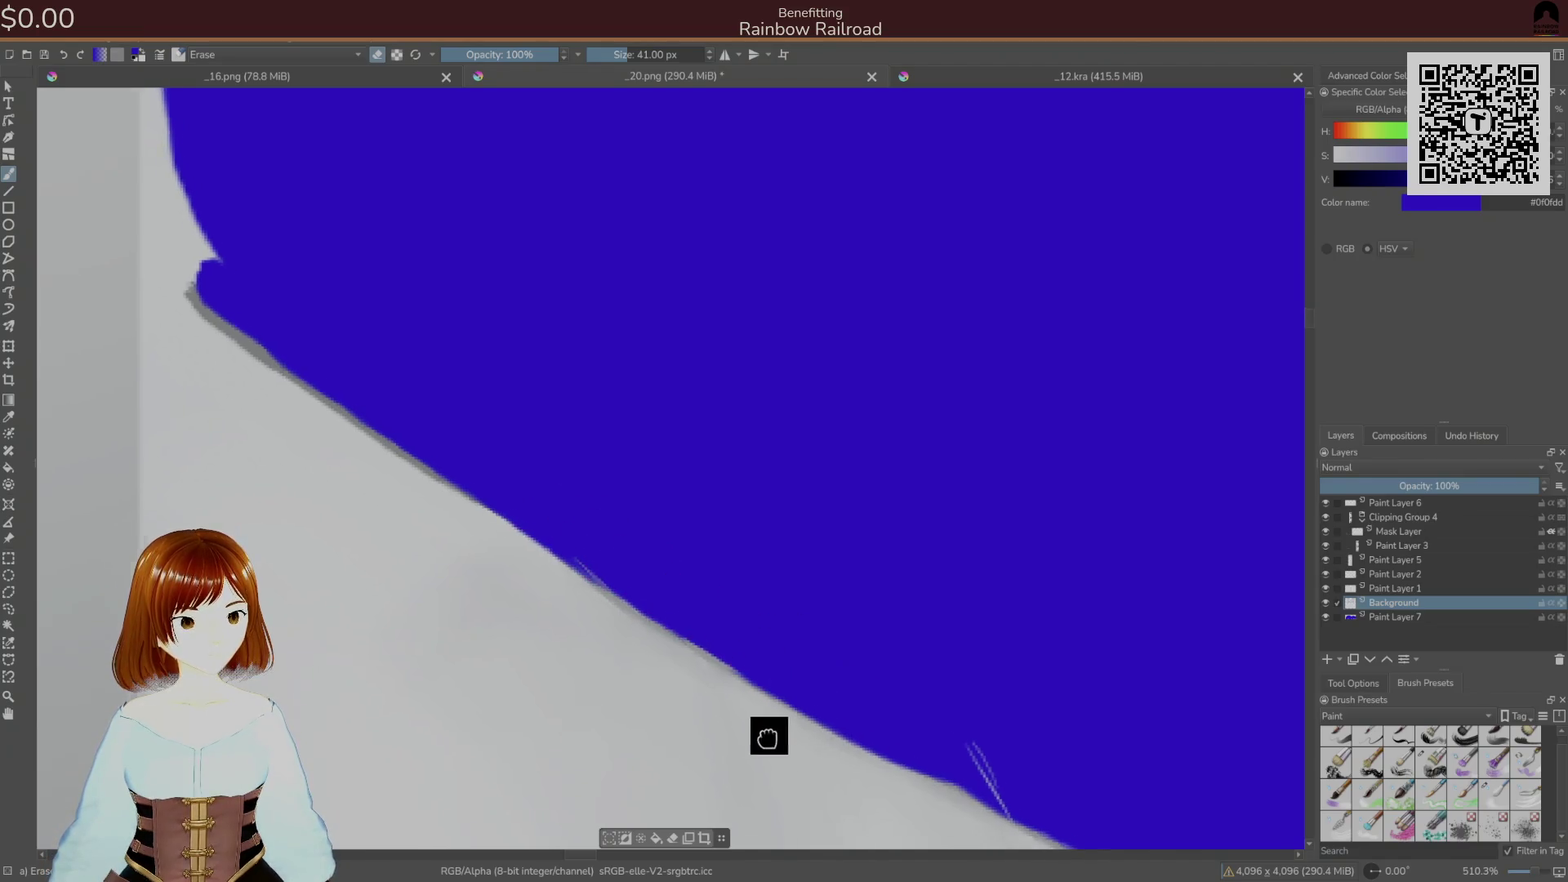
left_click_drag(777, 746, 368, 332)
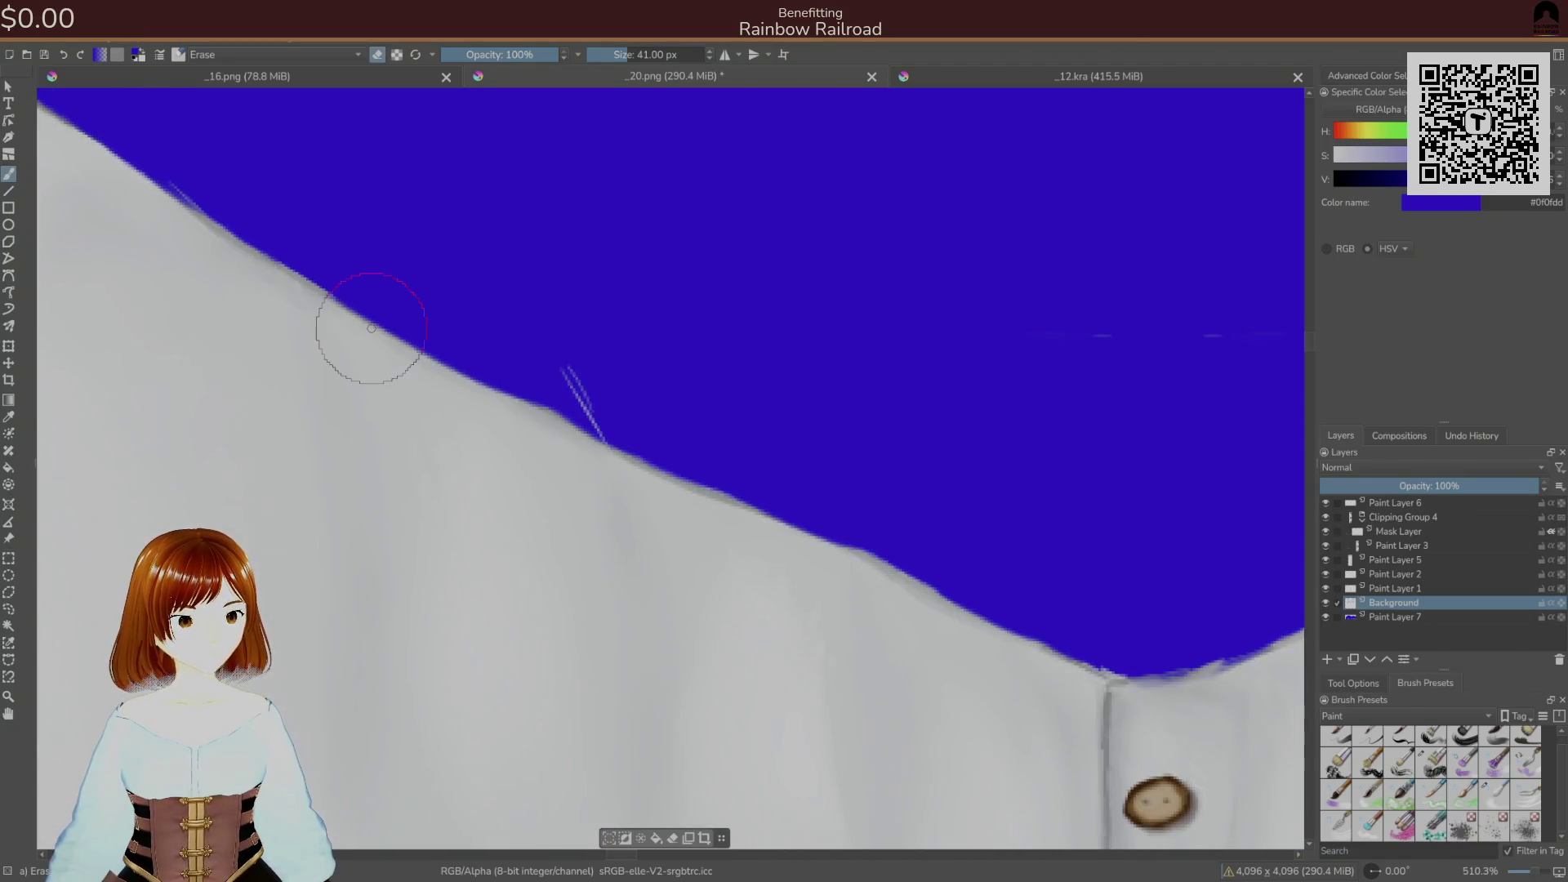
left_click(1367, 590)
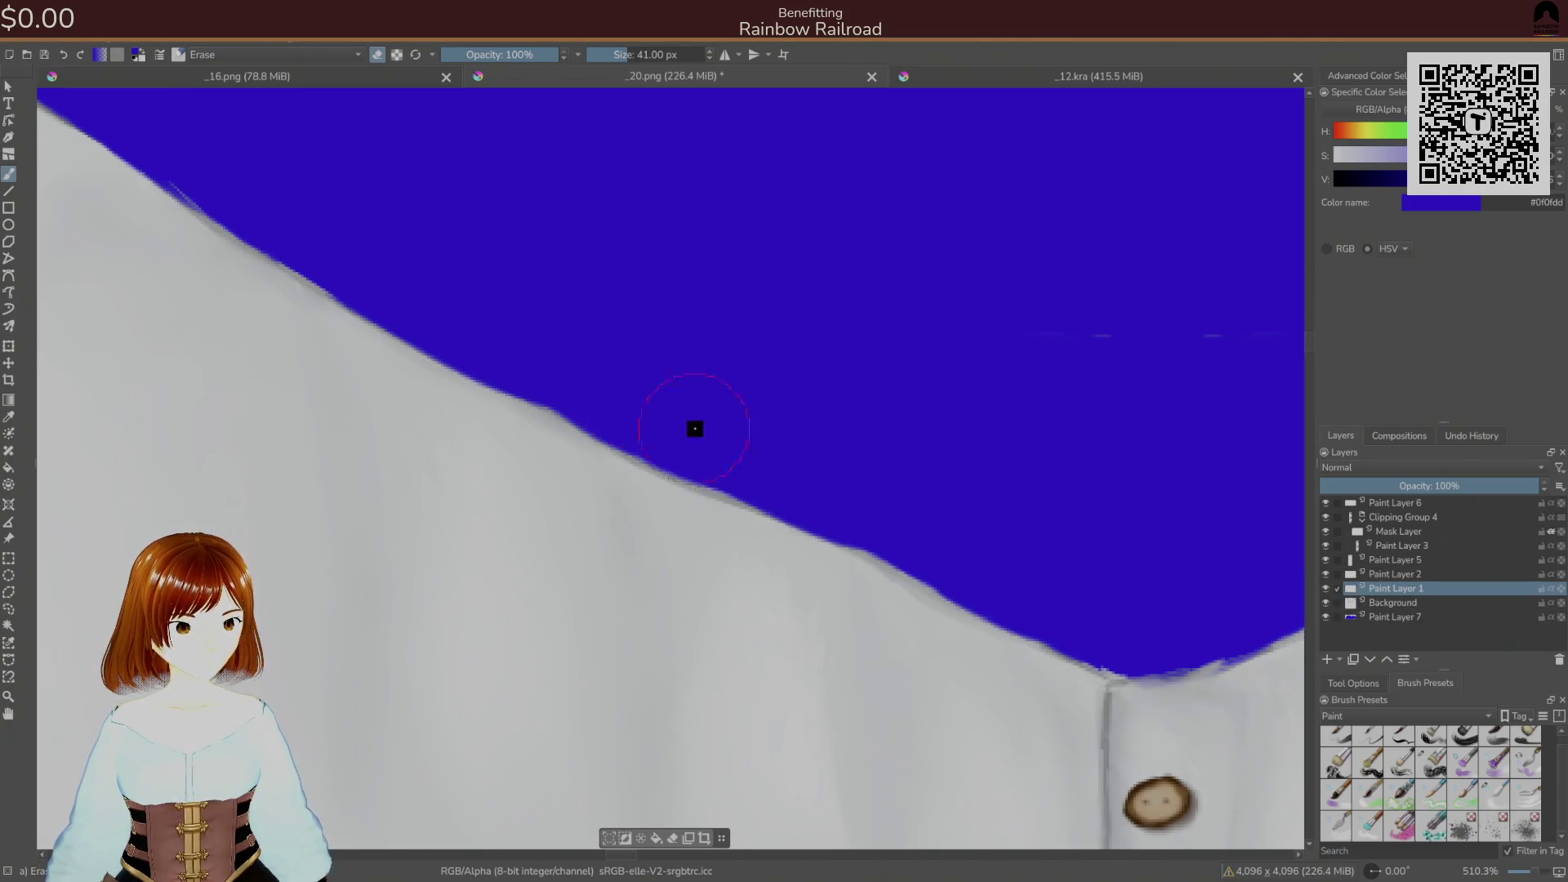
scroll(692, 430, "down", 2)
scroll(630, 420, "right", 5)
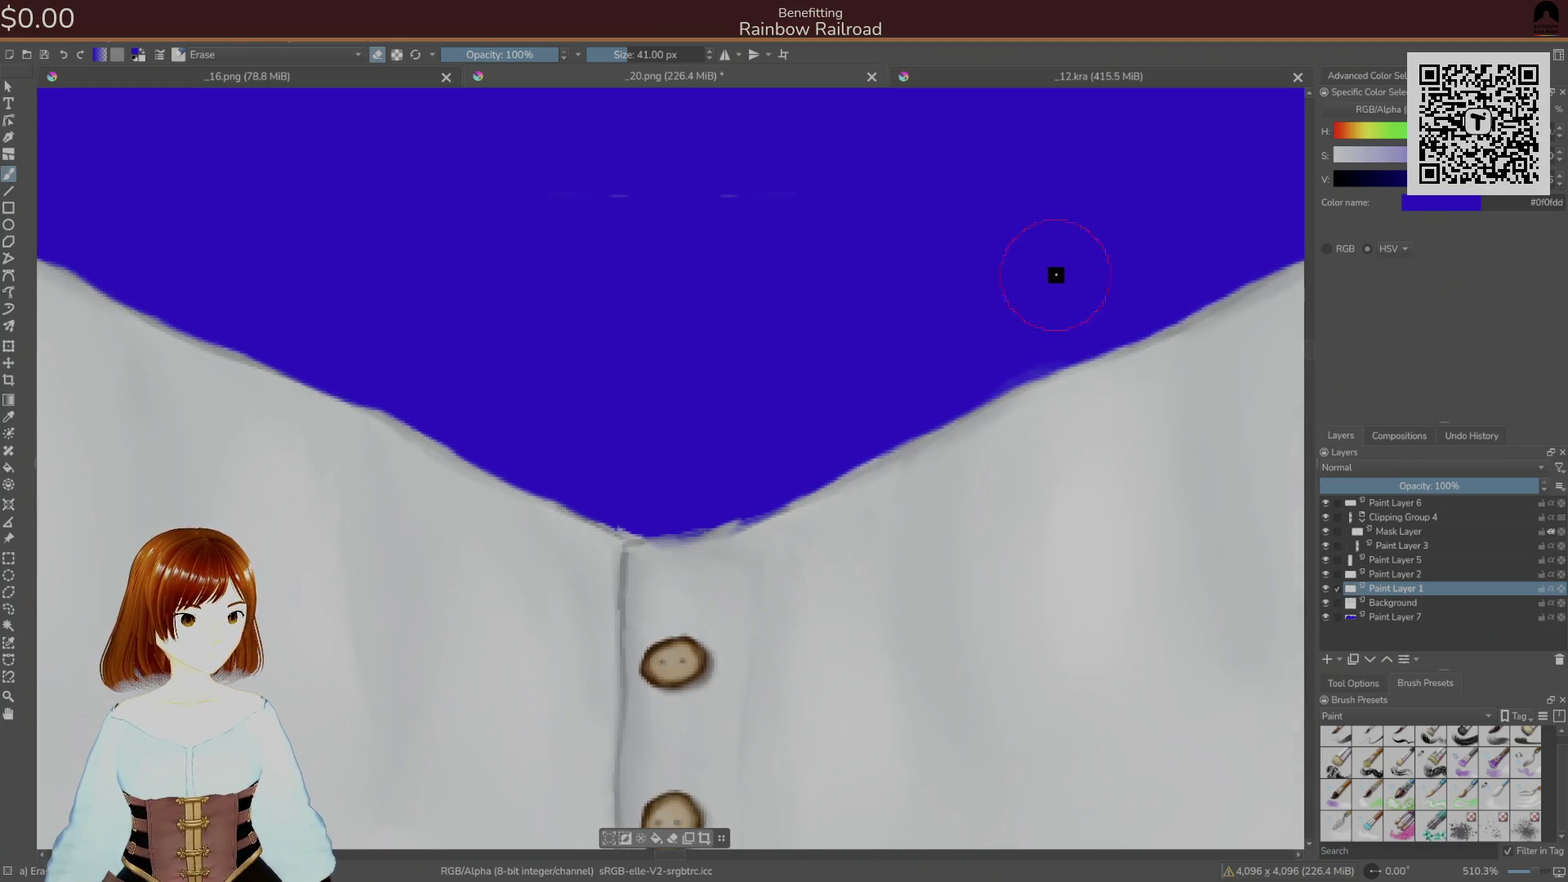
scroll(1055, 281, "up", 1)
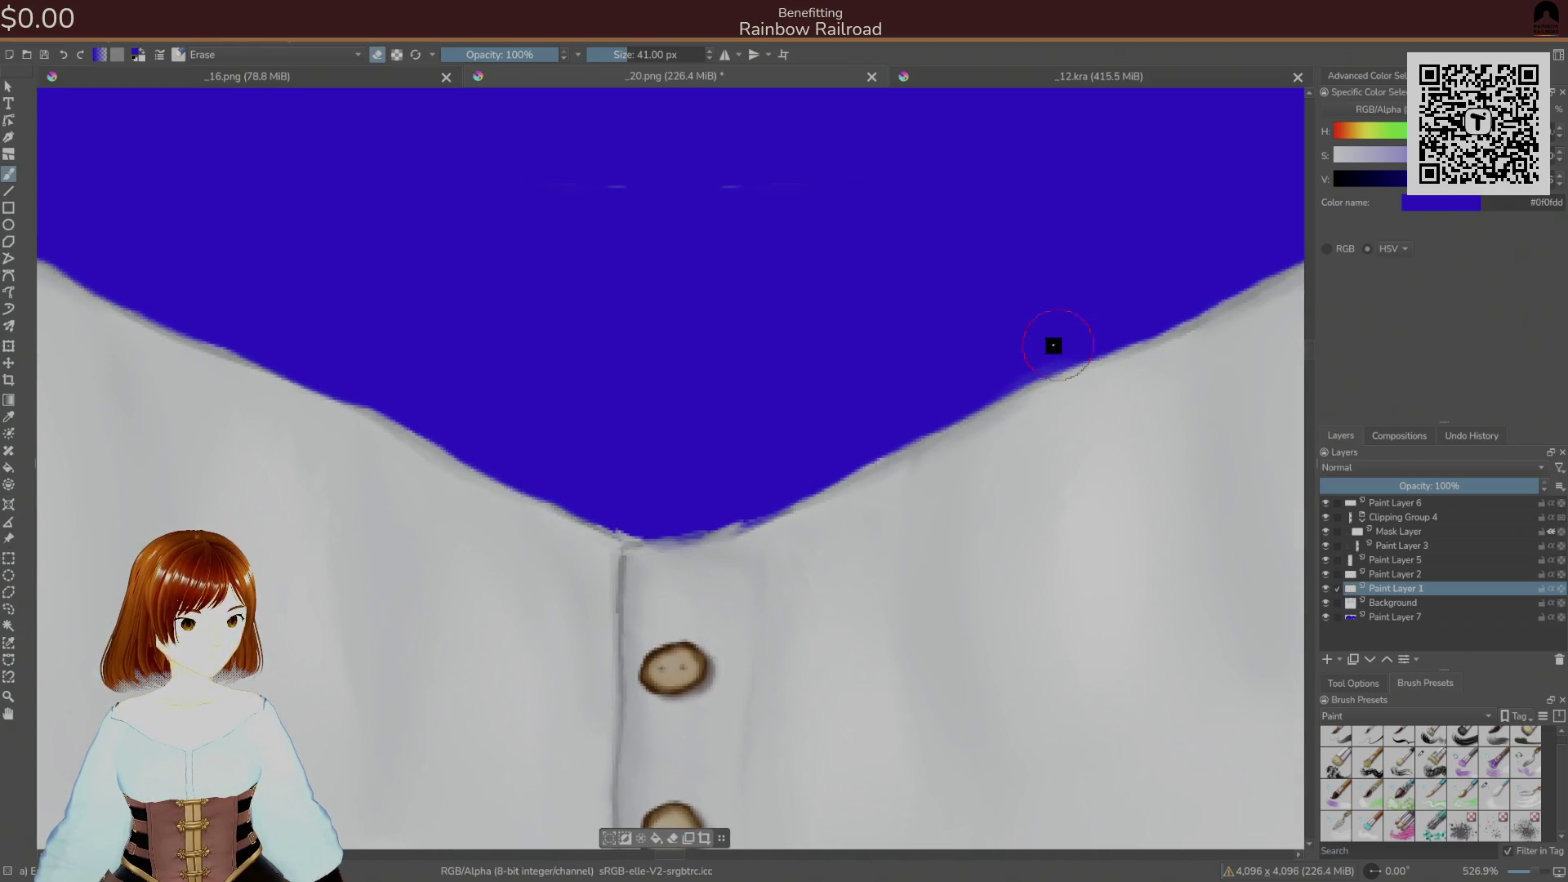
left_click(1392, 574)
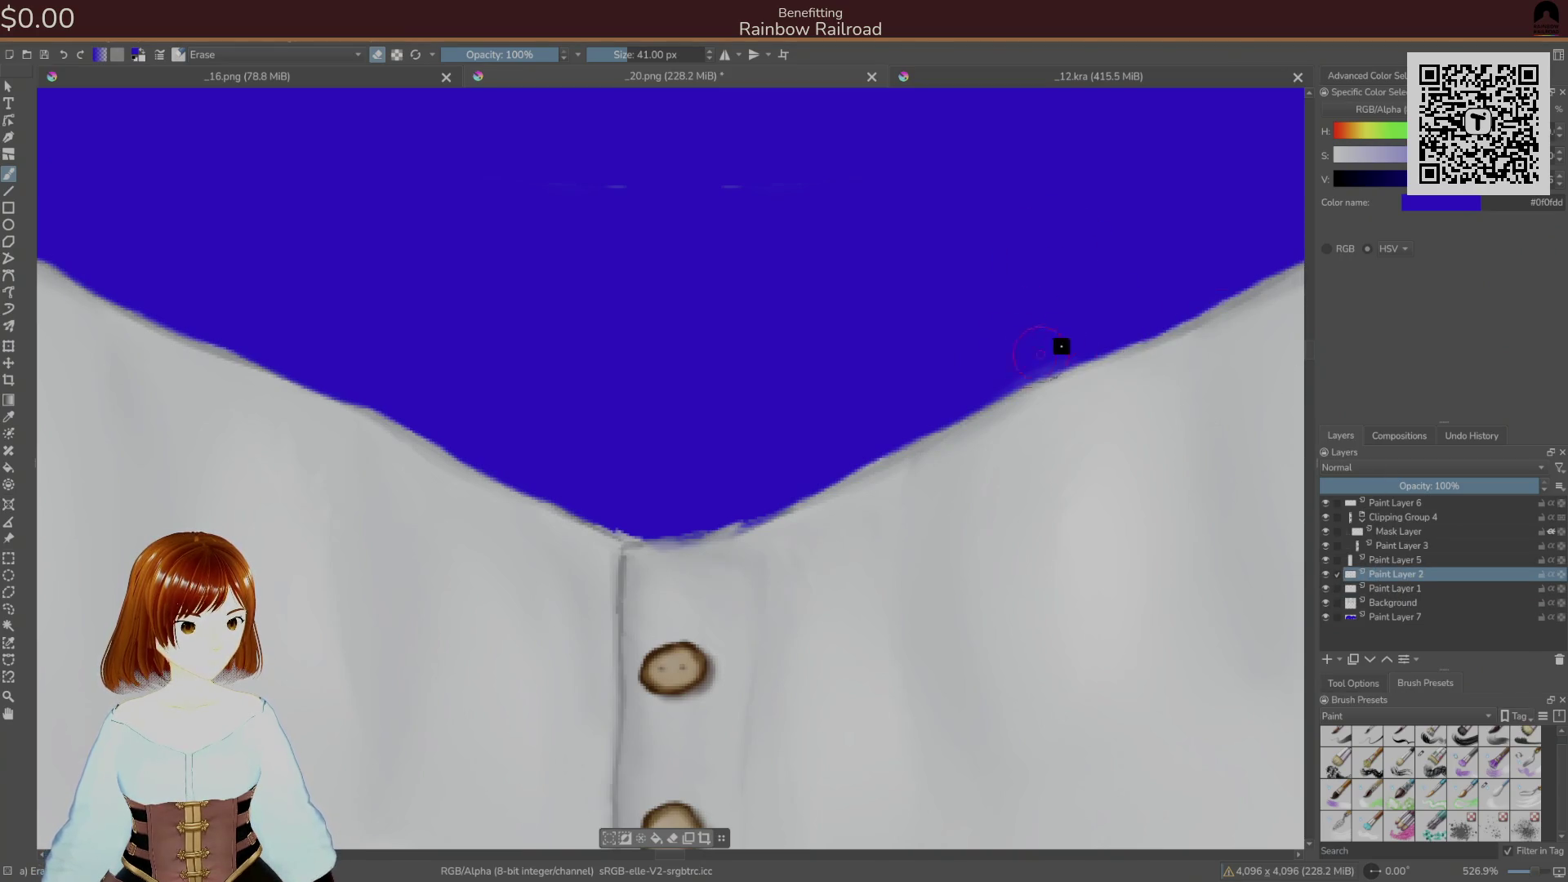
left_click(1417, 559)
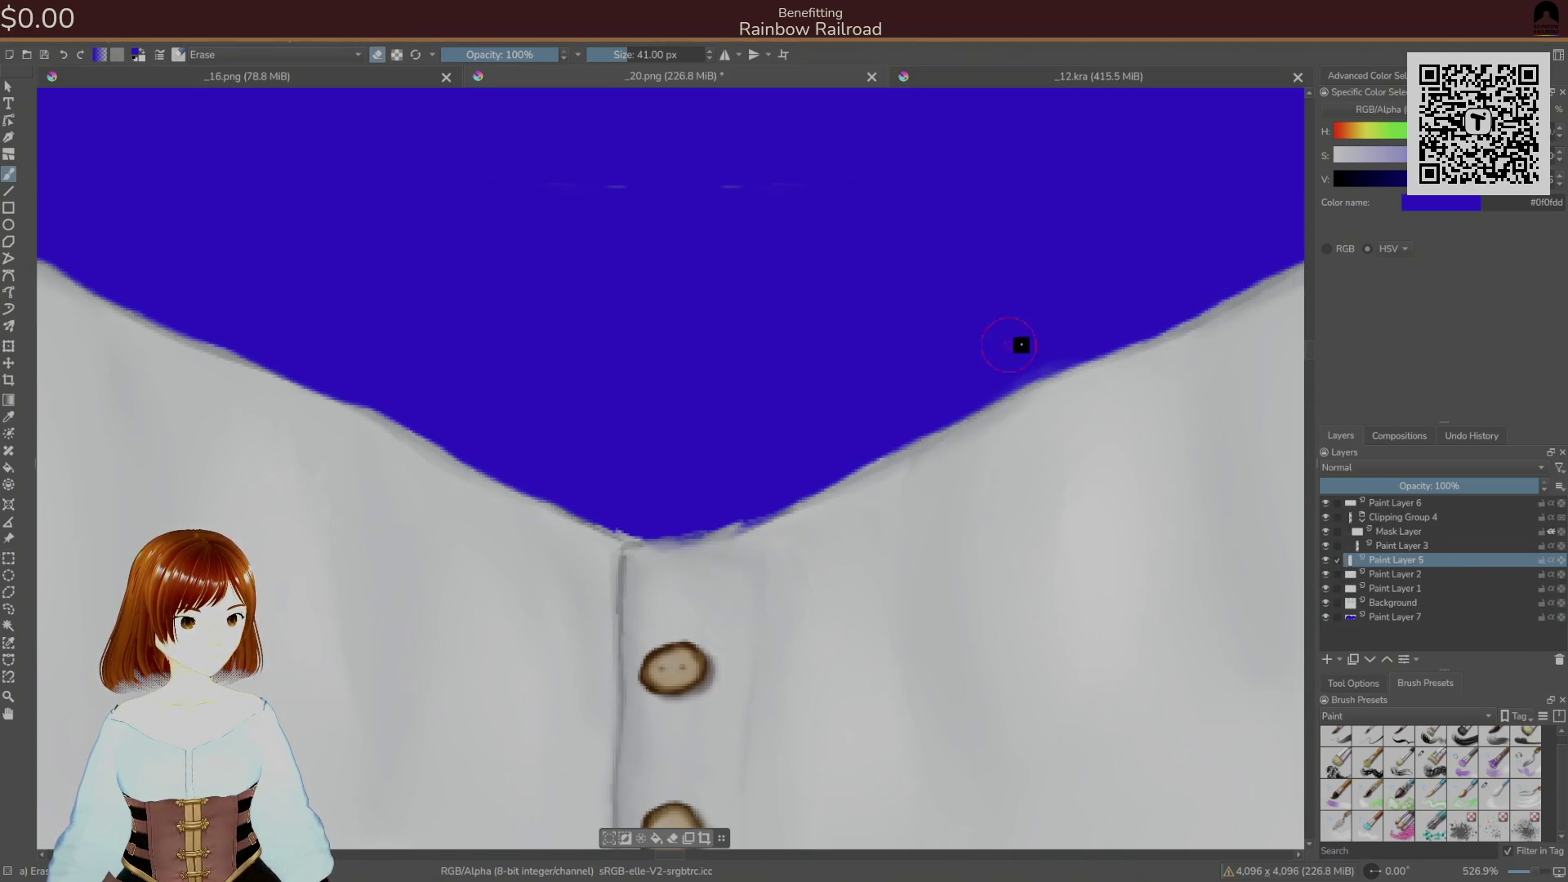
left_click(1397, 546)
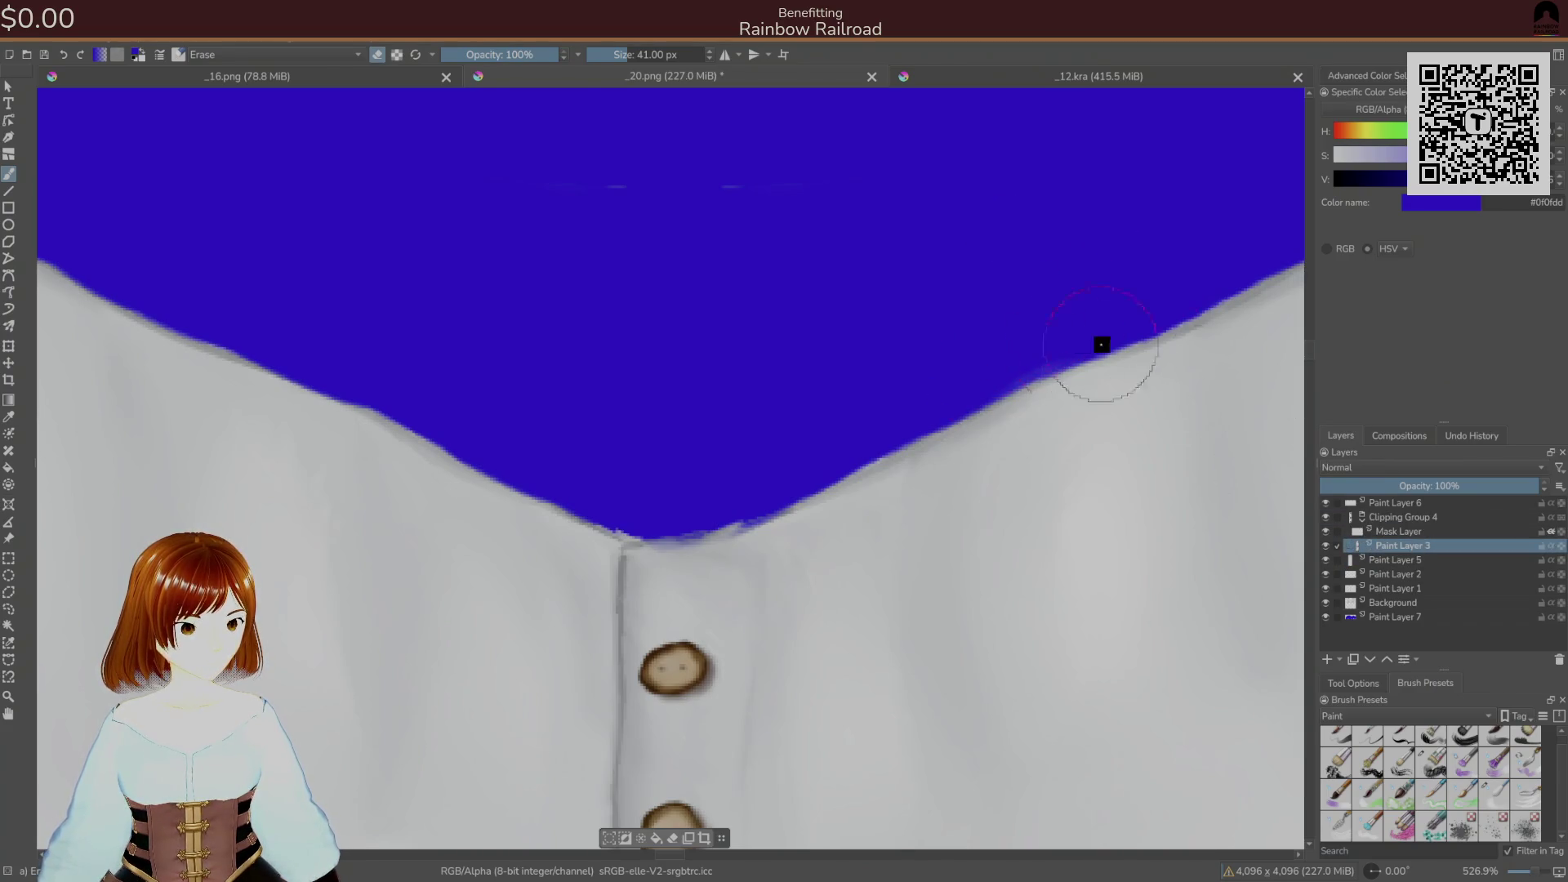
left_click(1399, 531)
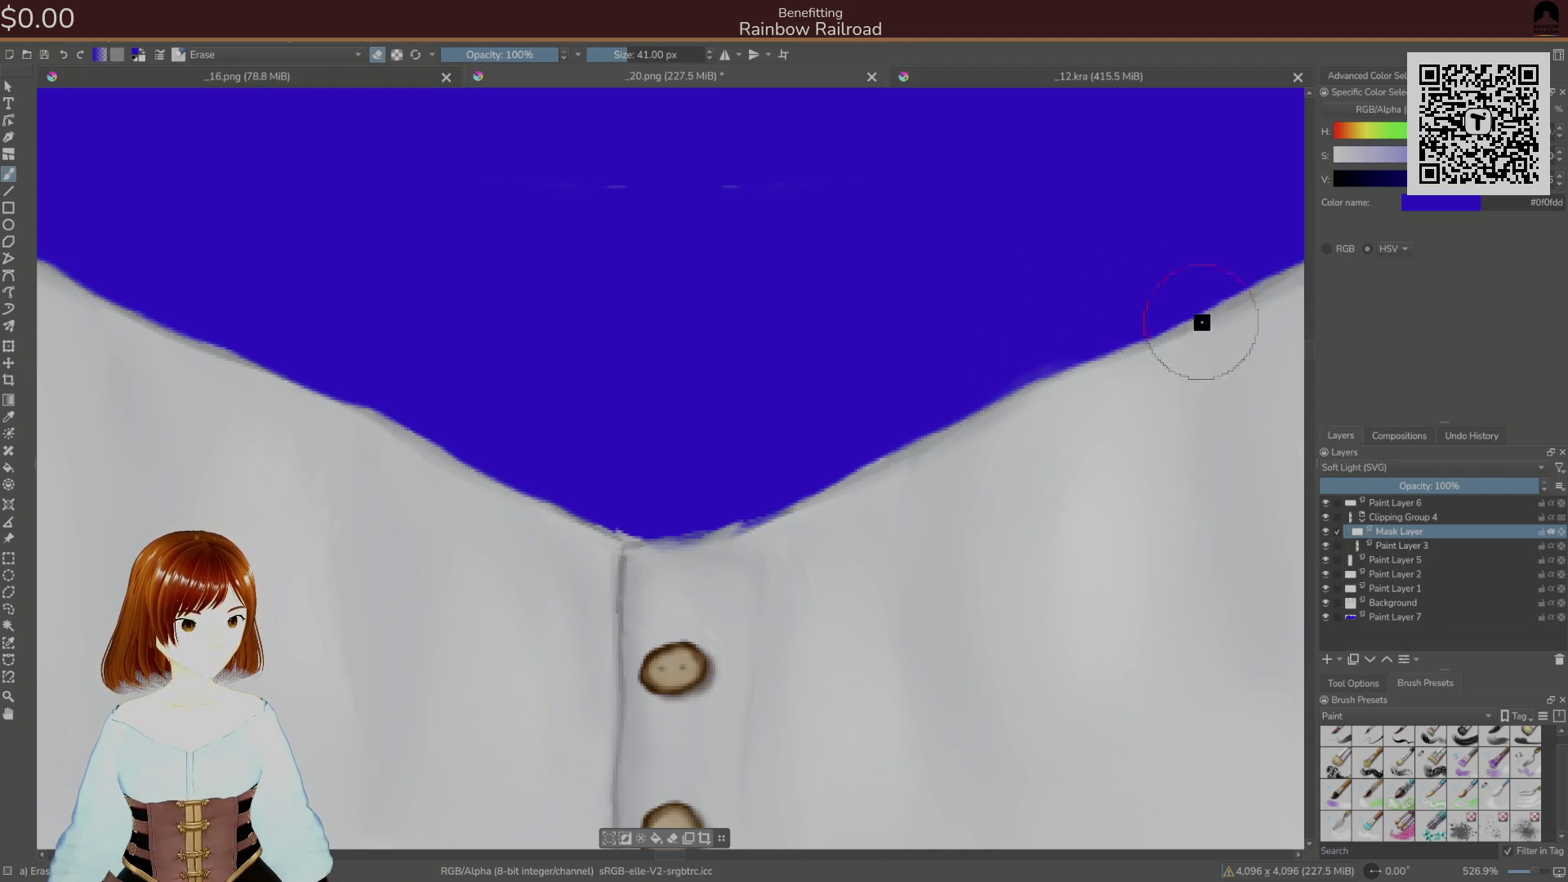
left_click(1402, 518)
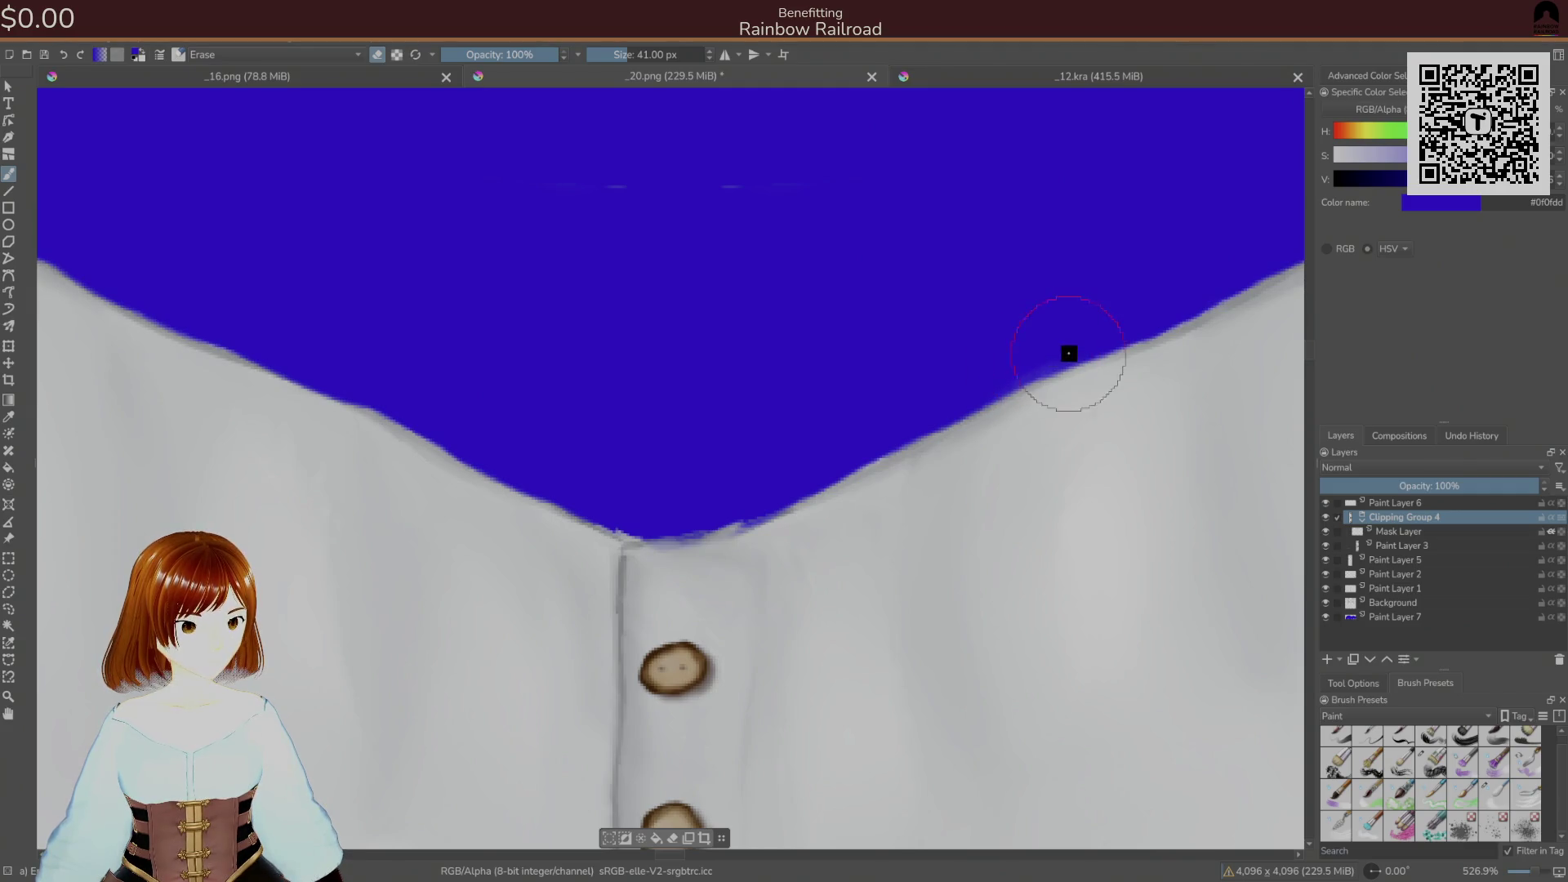
left_click(1395, 503)
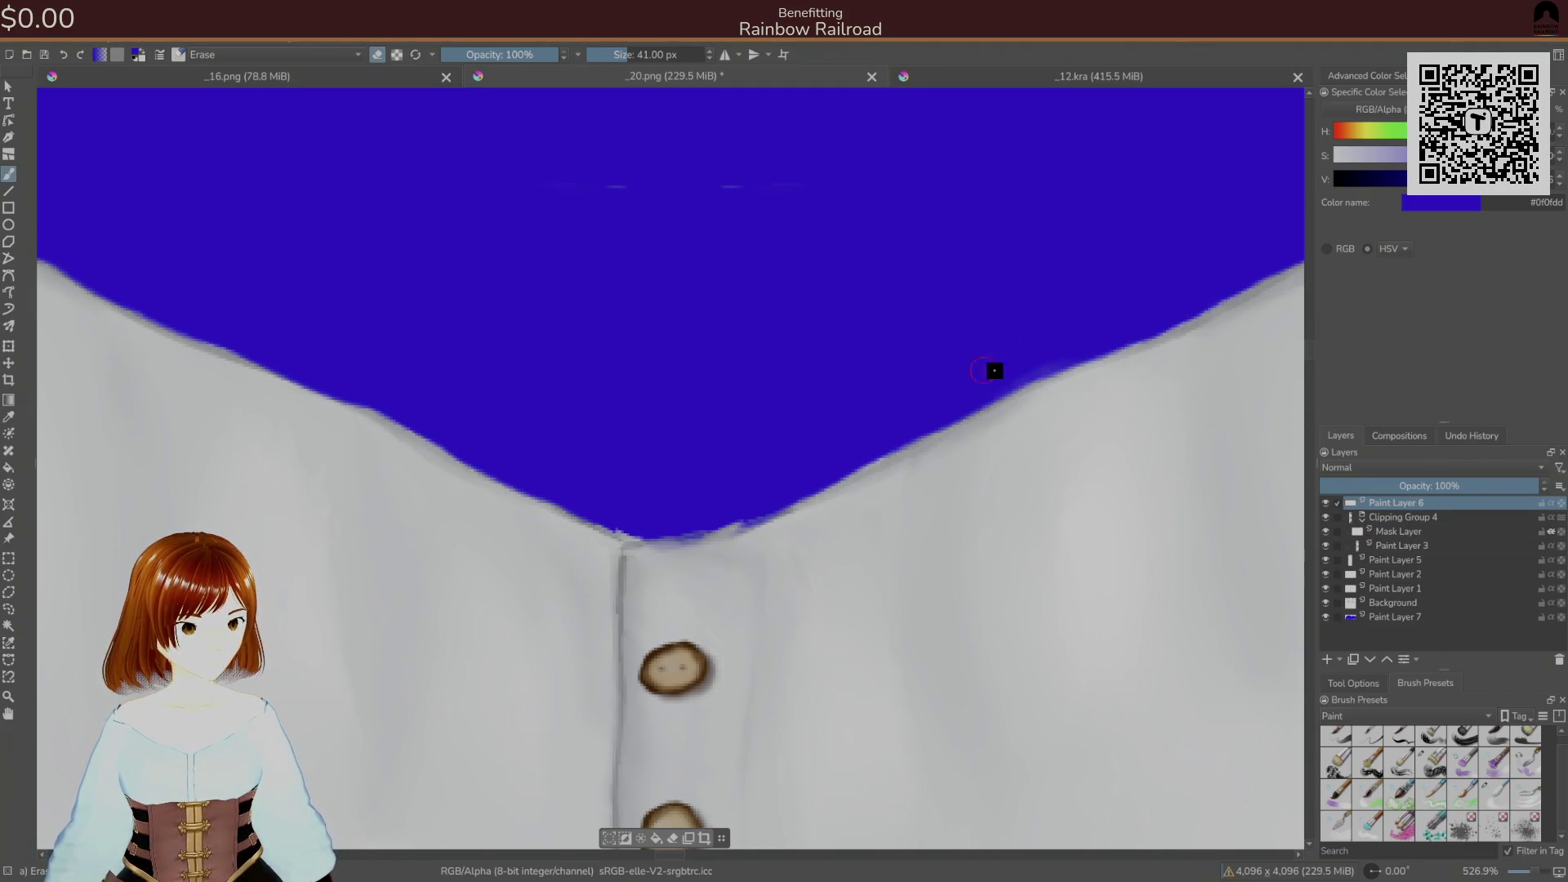
left_click_drag(1078, 308, 988, 400)
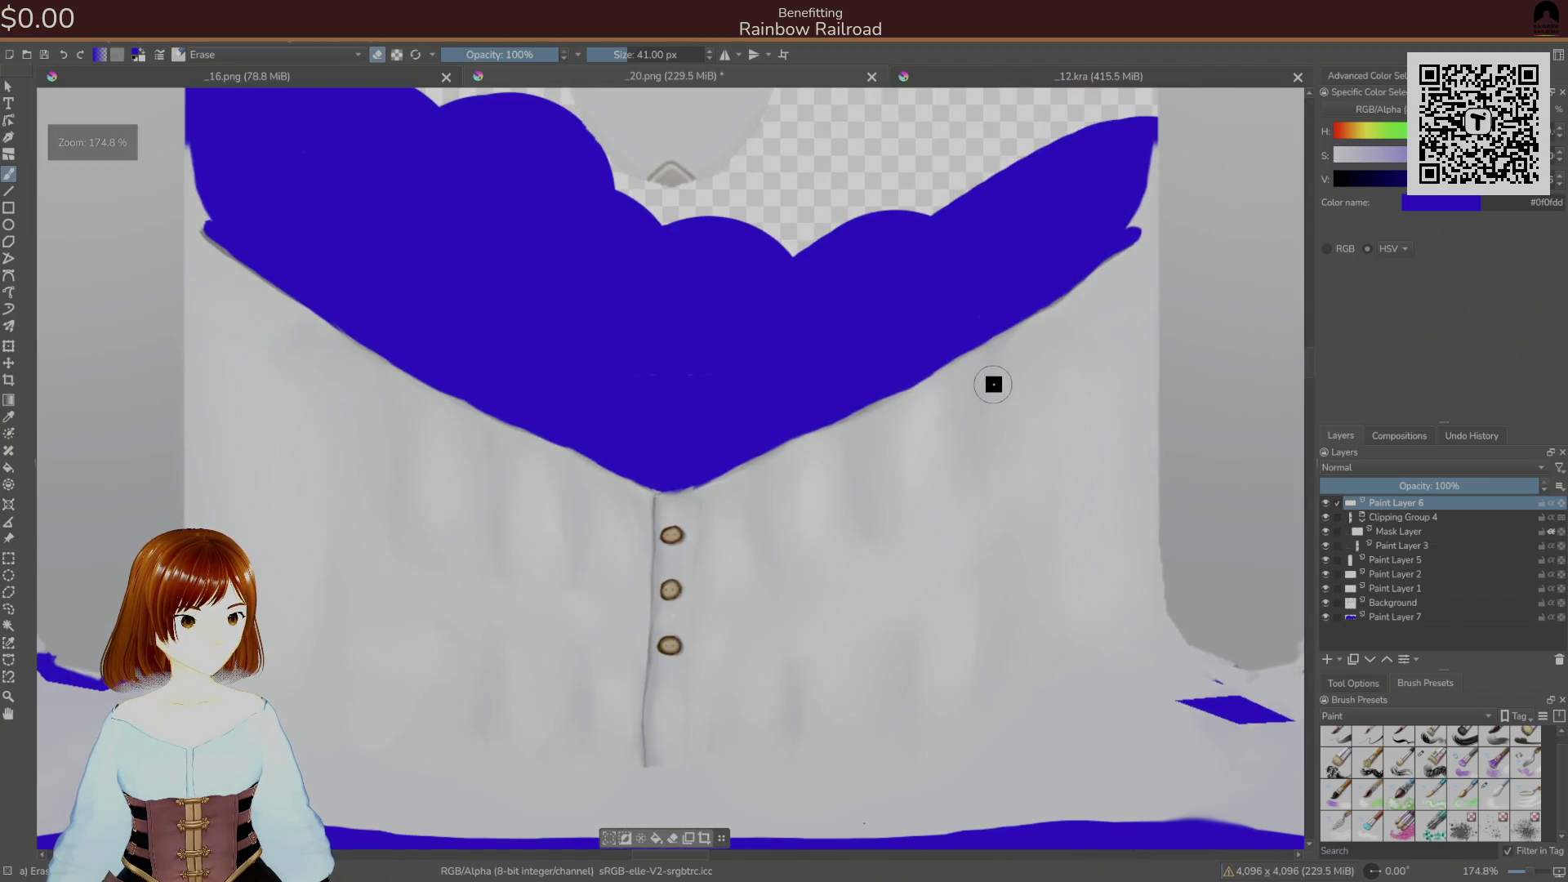
- Add Paint Layer 8, sample the darker shadow grey, and start painting shadow along the collar edge
left_click(1327, 659)
left_click_drag(674, 588, 724, 539)
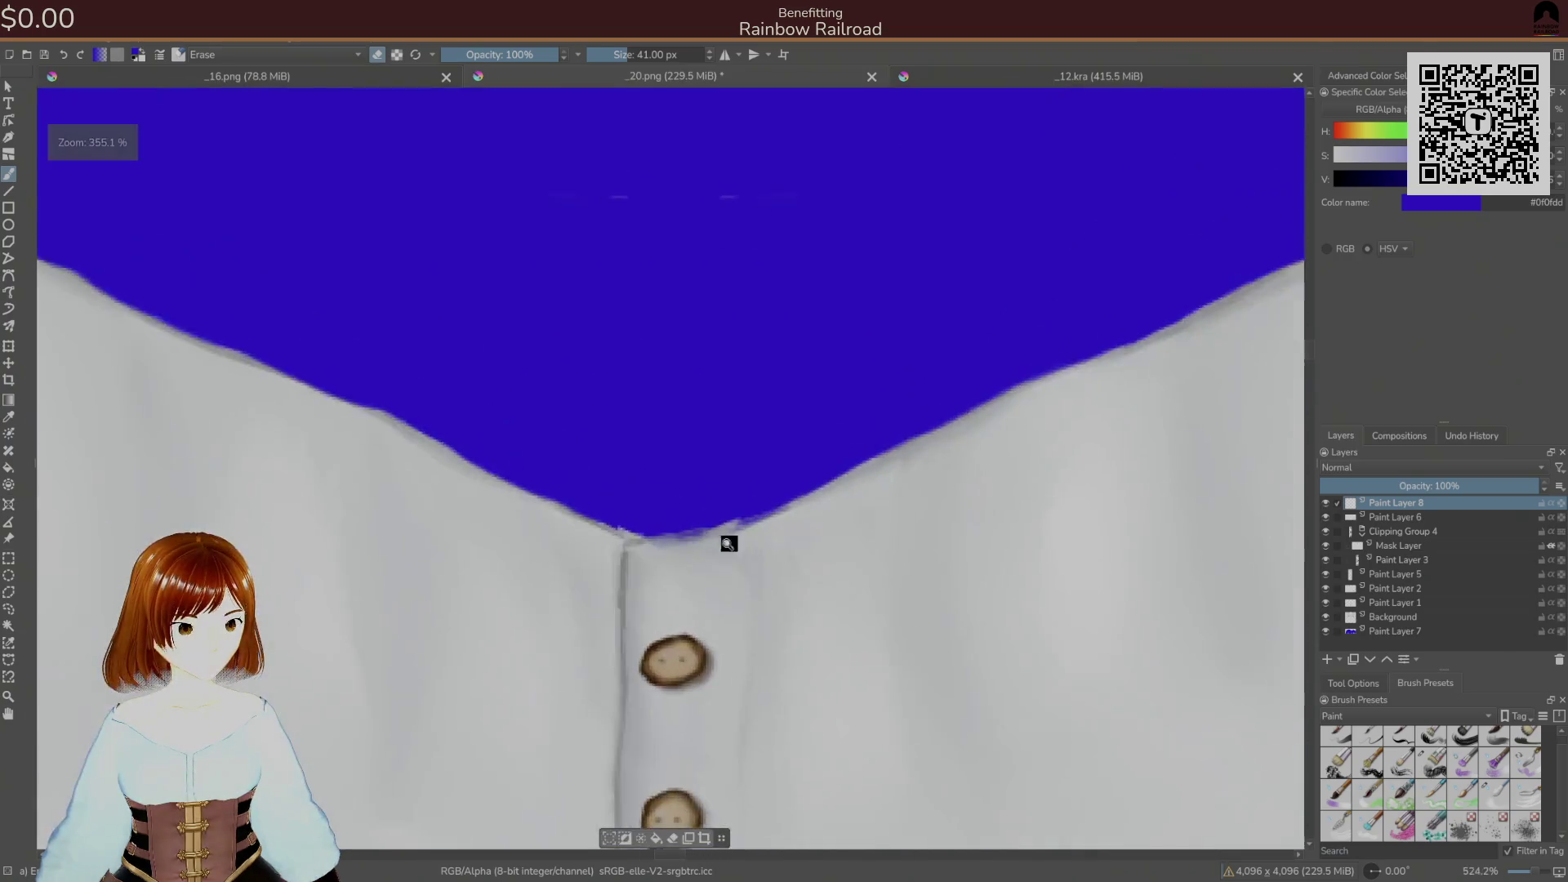
left_click(635, 594, "ctrl")
left_click(620, 567, "ctrl")
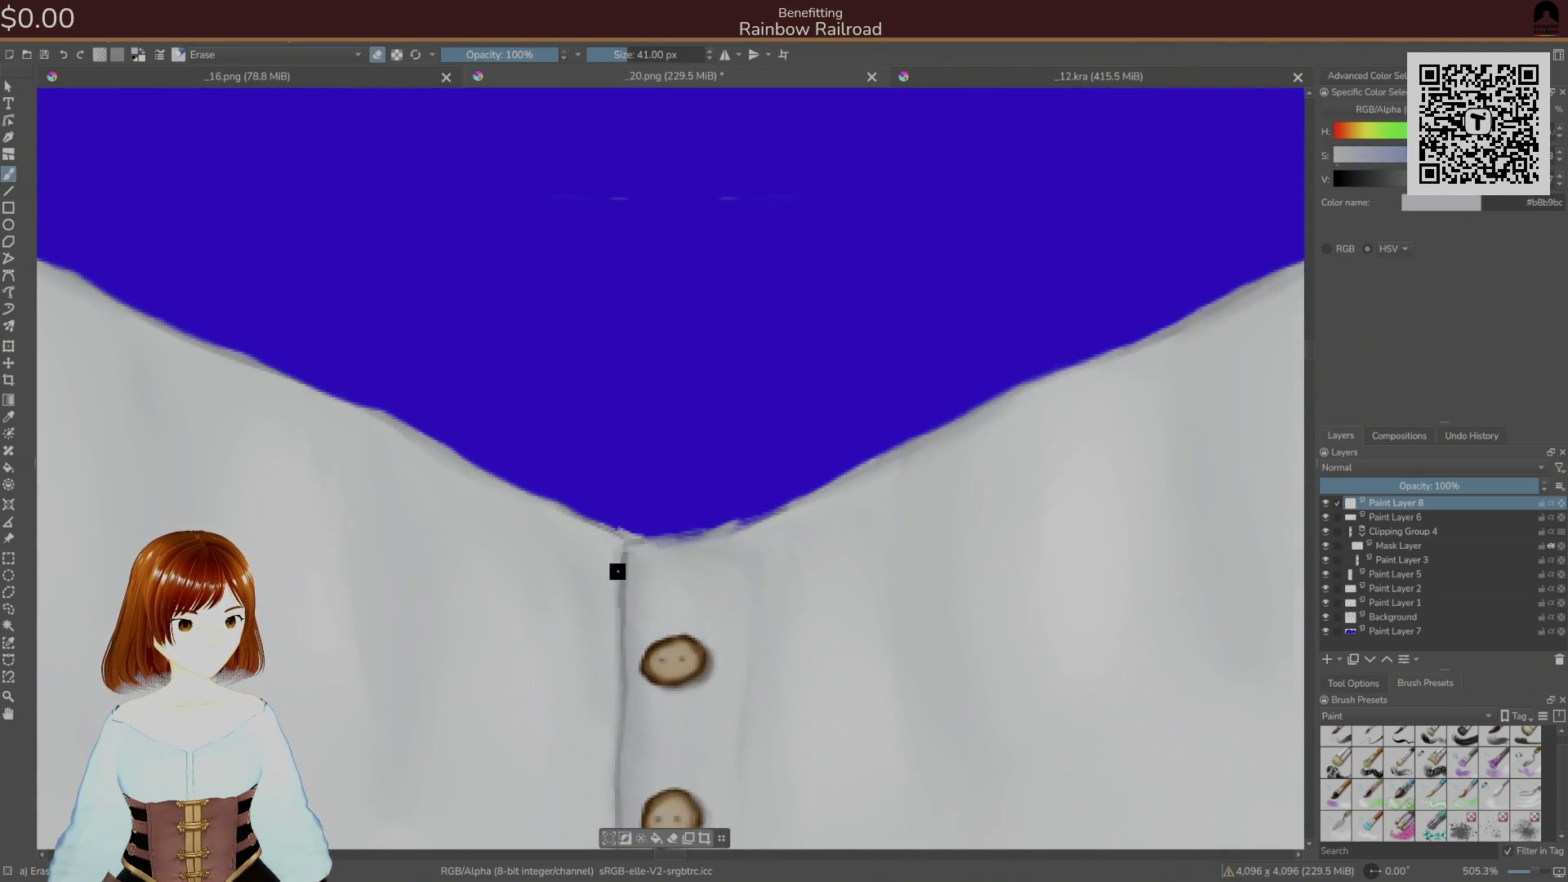
right_click(1013, 490)
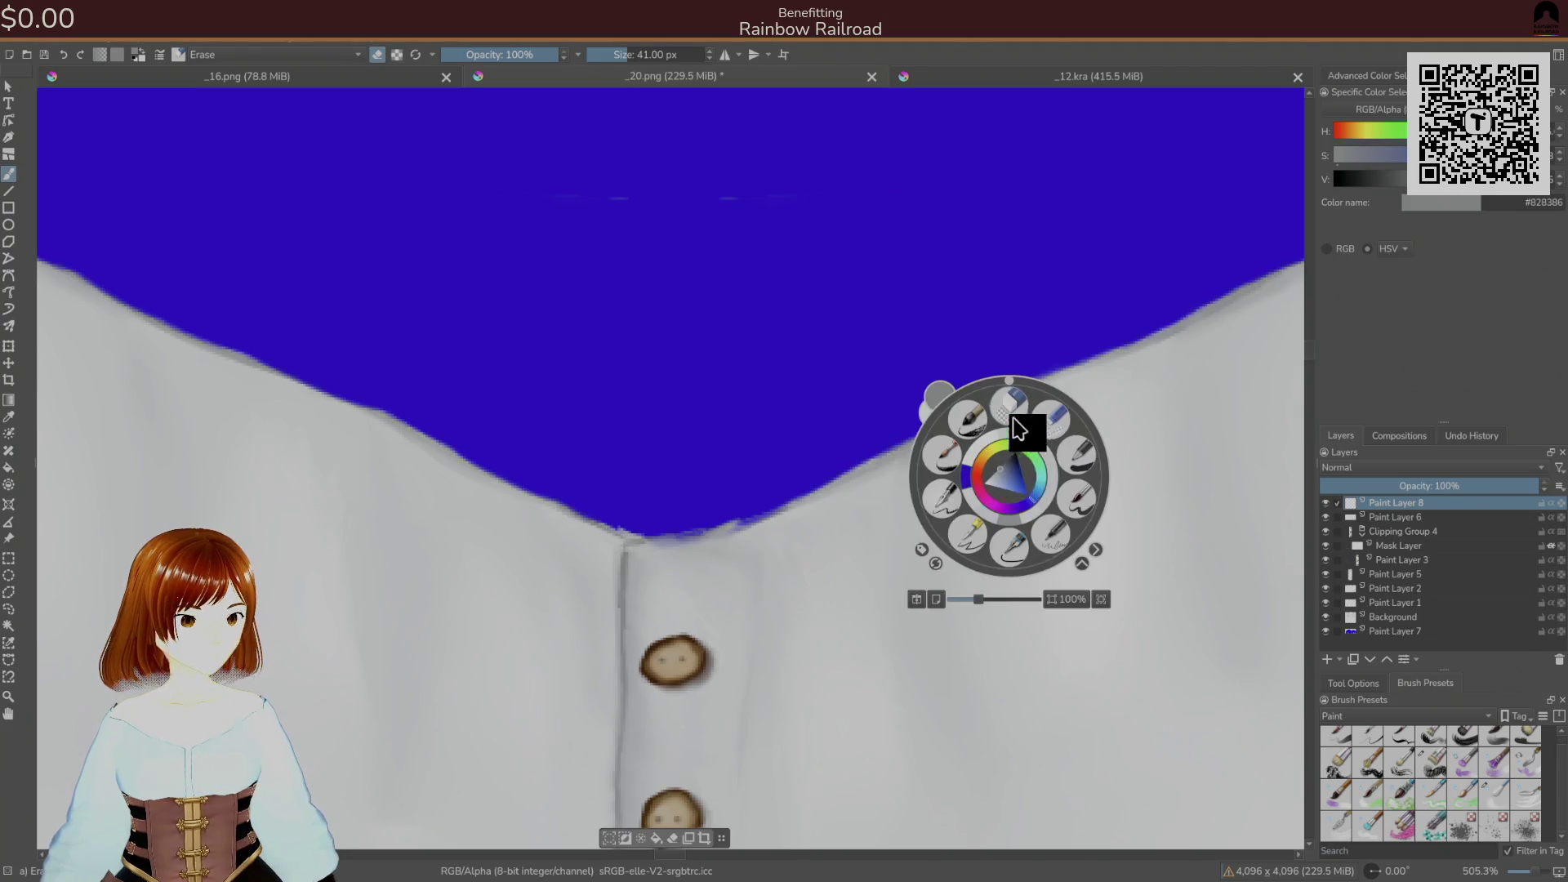
left_click(1088, 525)
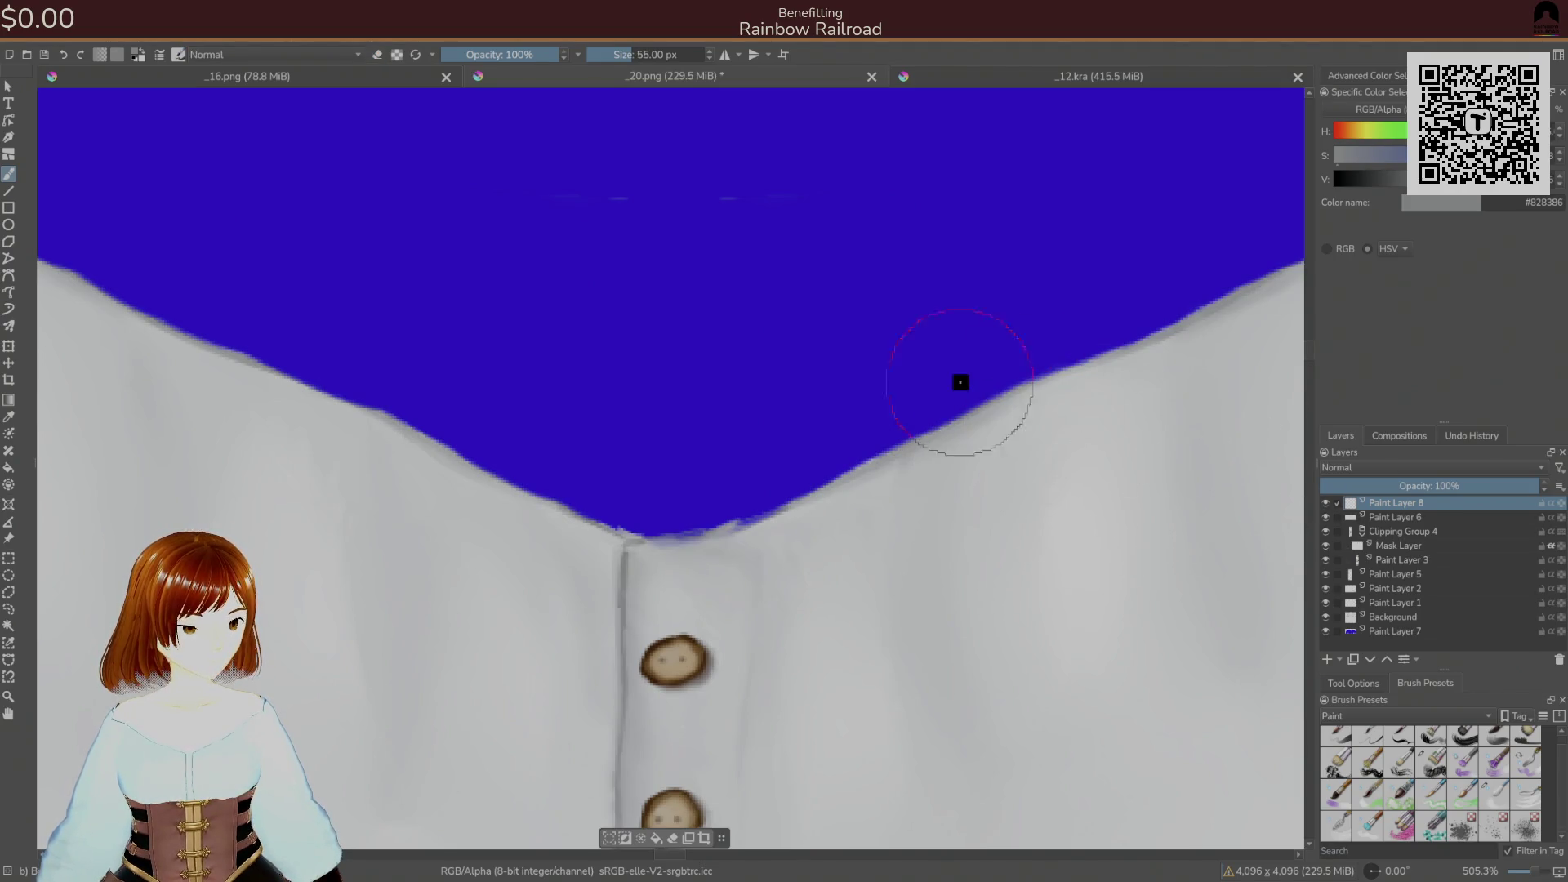
mouse_move(786, 482)
left_mouse_down()
mouse_move(728, 525)
mouse_move(791, 499)
left_mouse_up()
- Thicken the grey shading along the collar edge and extend it up the left slope
left_click(622, 568, "ctrl")
left_click_drag(694, 532, 760, 516)
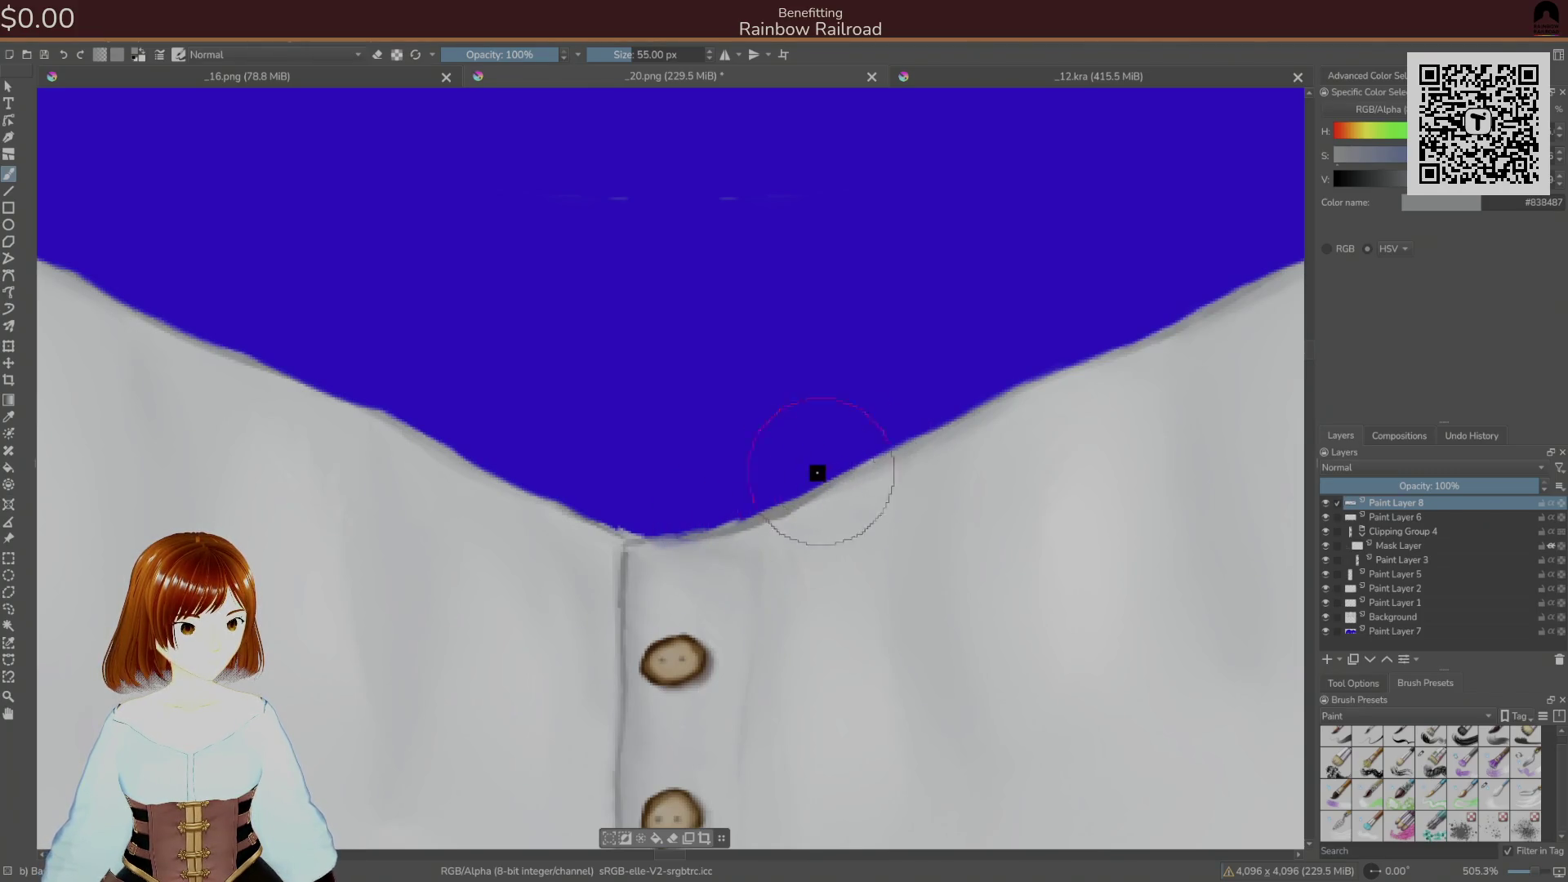
mouse_move(736, 527)
left_mouse_down()
mouse_move(746, 518)
mouse_move(689, 536)
mouse_move(651, 522)
mouse_move(667, 542)
mouse_move(735, 518)
mouse_move(640, 536)
mouse_move(522, 501)
mouse_move(396, 414)
mouse_move(376, 418)
mouse_move(536, 500)
left_mouse_up()
mouse_move(287, 389)
left_mouse_down()
mouse_move(757, 531)
mouse_move(507, 427)
mouse_move(760, 497)
mouse_move(535, 377)
left_mouse_up()
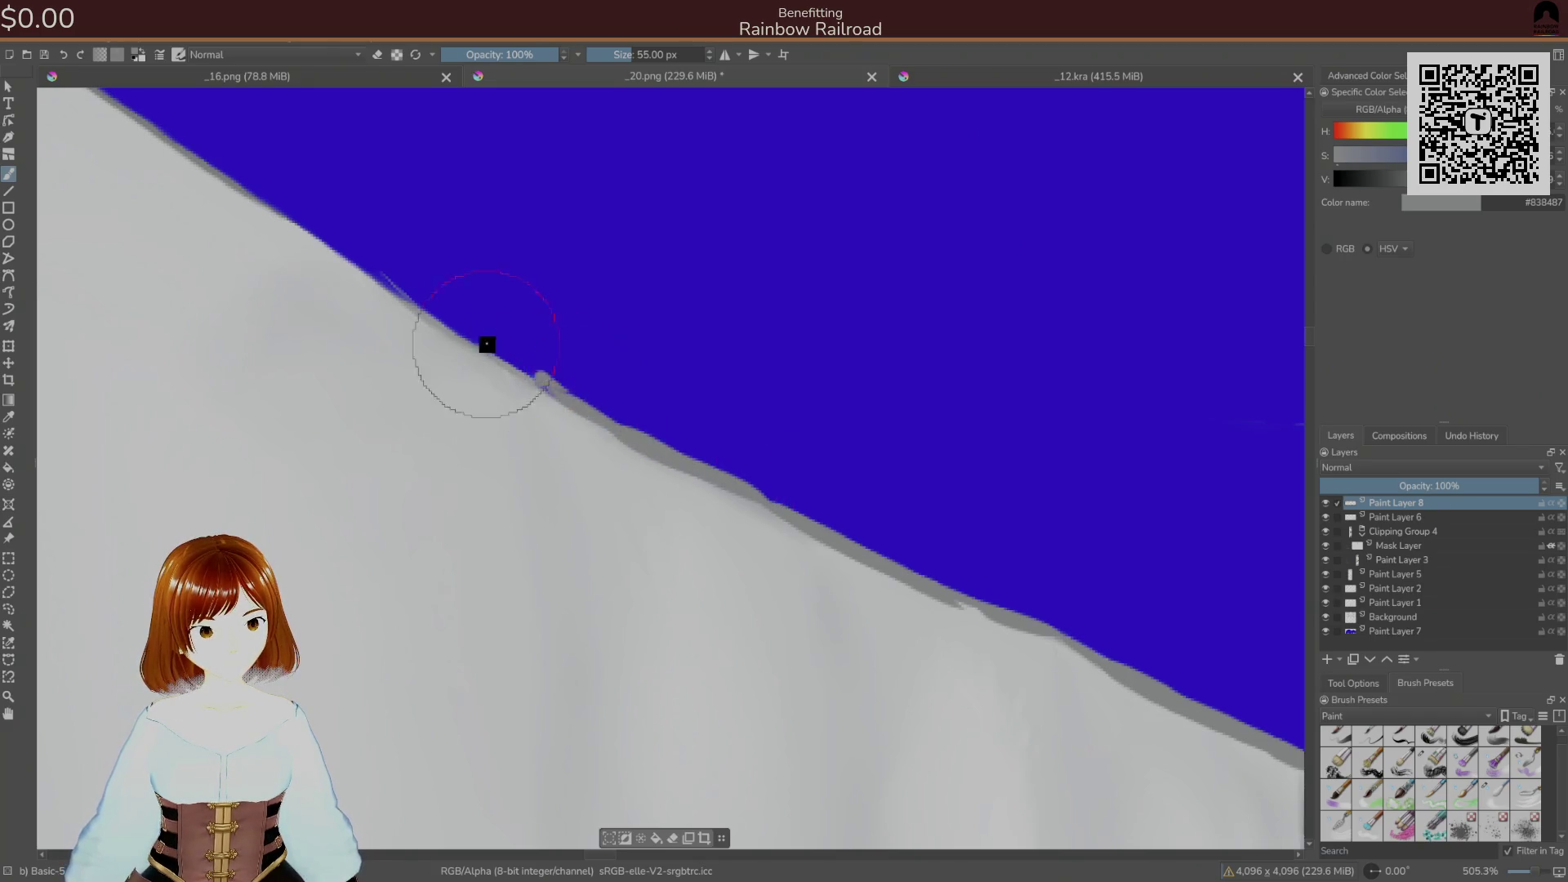
left_click_drag(409, 290, 557, 371)
left_click_drag(654, 438, 208, 130)
- Shade the V-neck bottom grey, then outline the right neckline edge with a smaller brush and switch to the eraser
scroll(882, 479, "down", 2)
left_click_drag(882, 479, 105, 297)
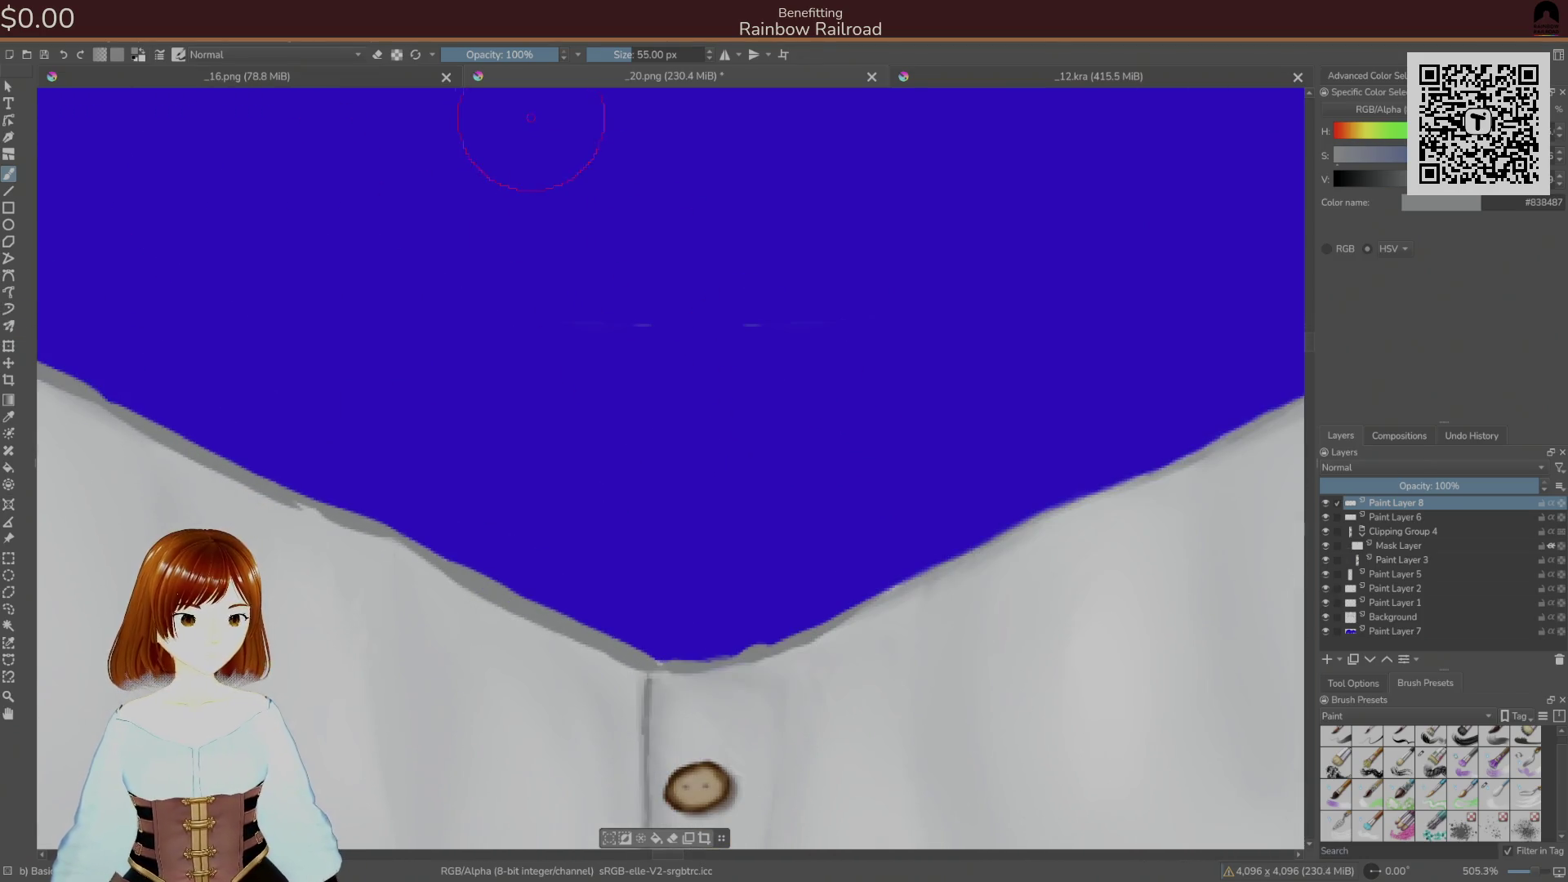
mouse_move(672, 651)
left_mouse_down()
mouse_move(787, 644)
mouse_move(749, 652)
left_mouse_up()
key("bracketleft")
key("bracketleft")
key("bracketleft")
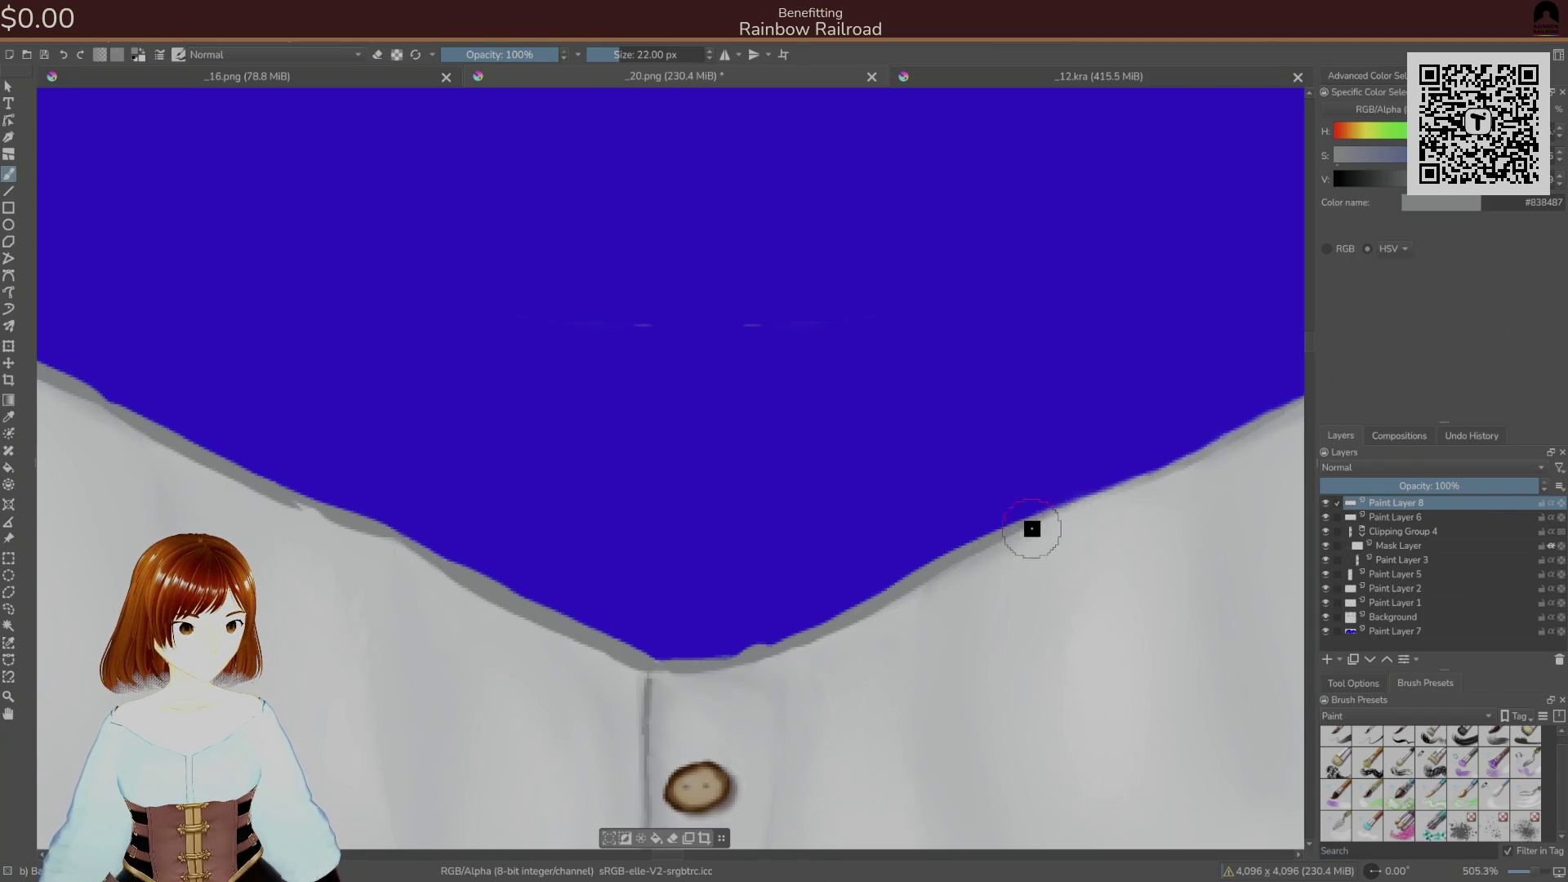
left_click_drag(1180, 459, 946, 505)
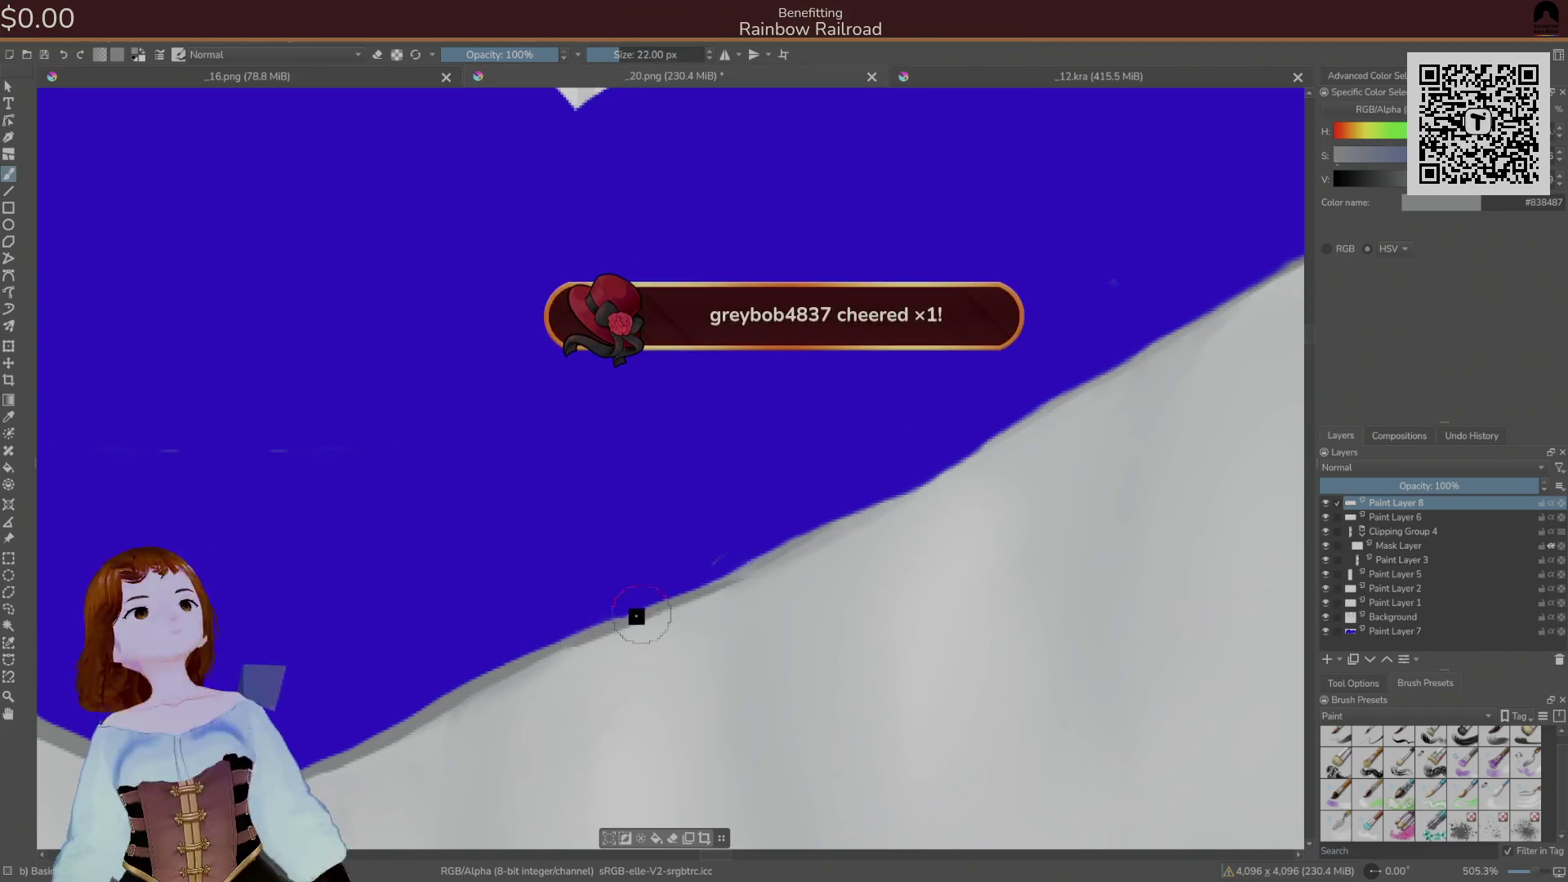
left_click_drag(720, 585, 929, 491)
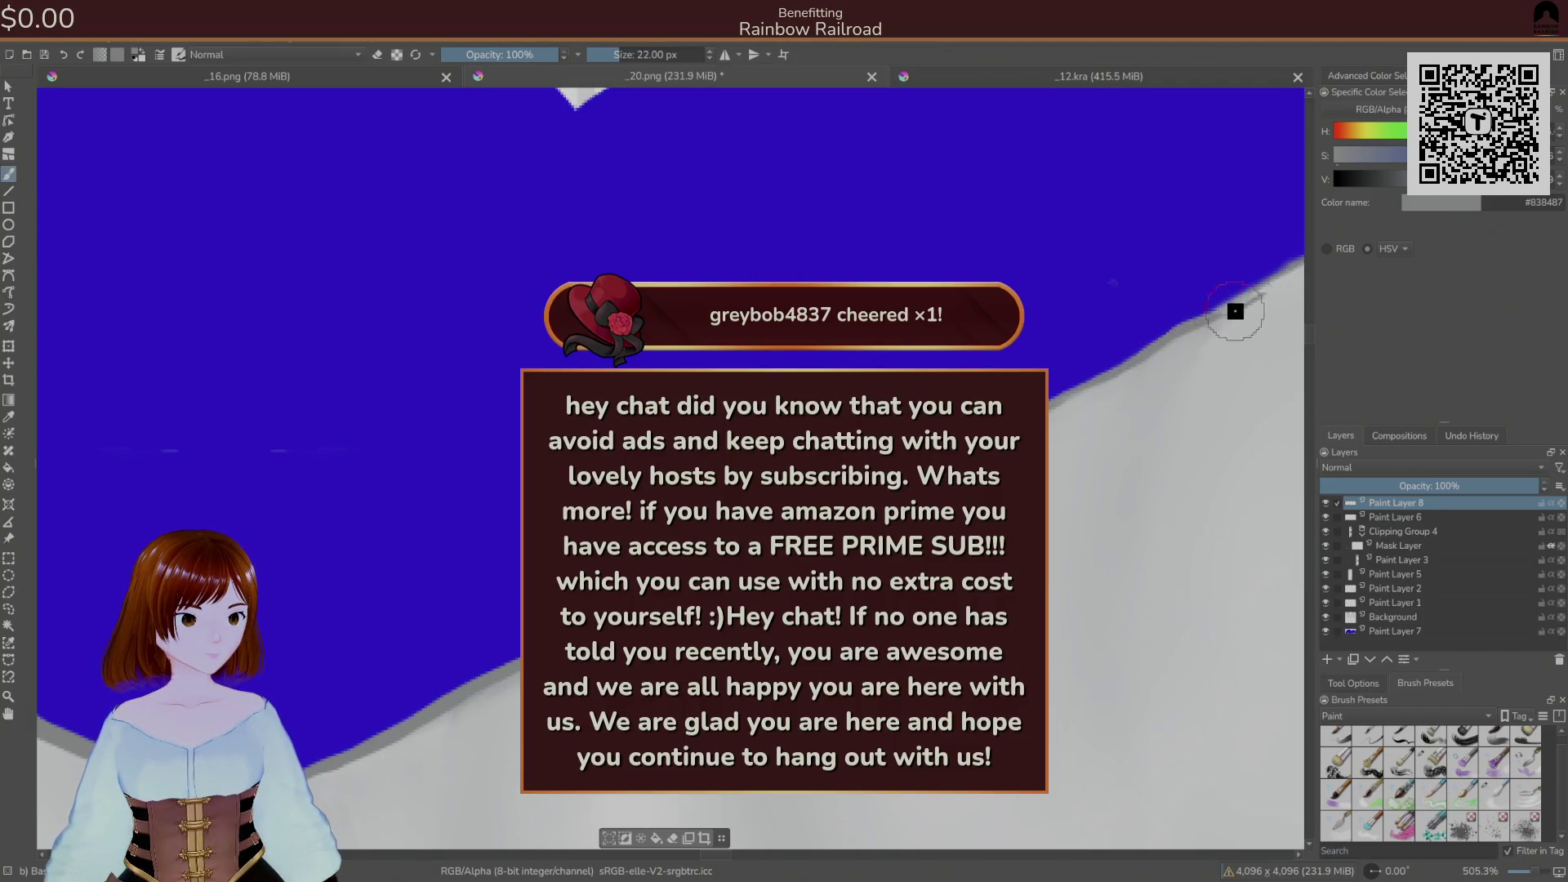
mouse_move(1316, 270)
left_mouse_down()
mouse_move(1257, 287)
mouse_move(1335, 274)
left_mouse_up()
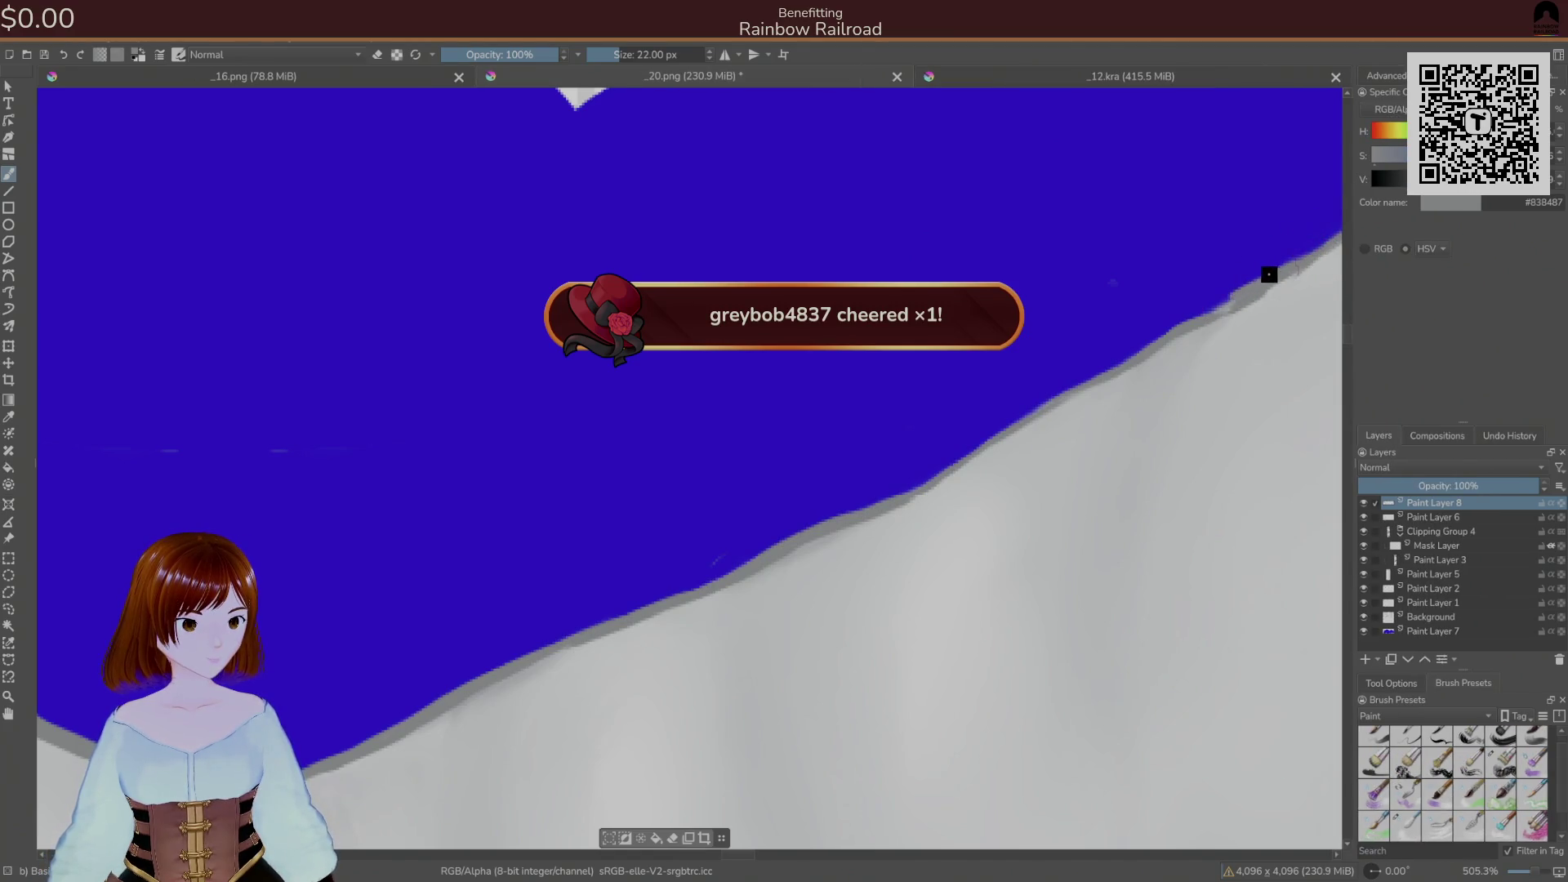
right_click(1156, 311)
left_click(1147, 297)
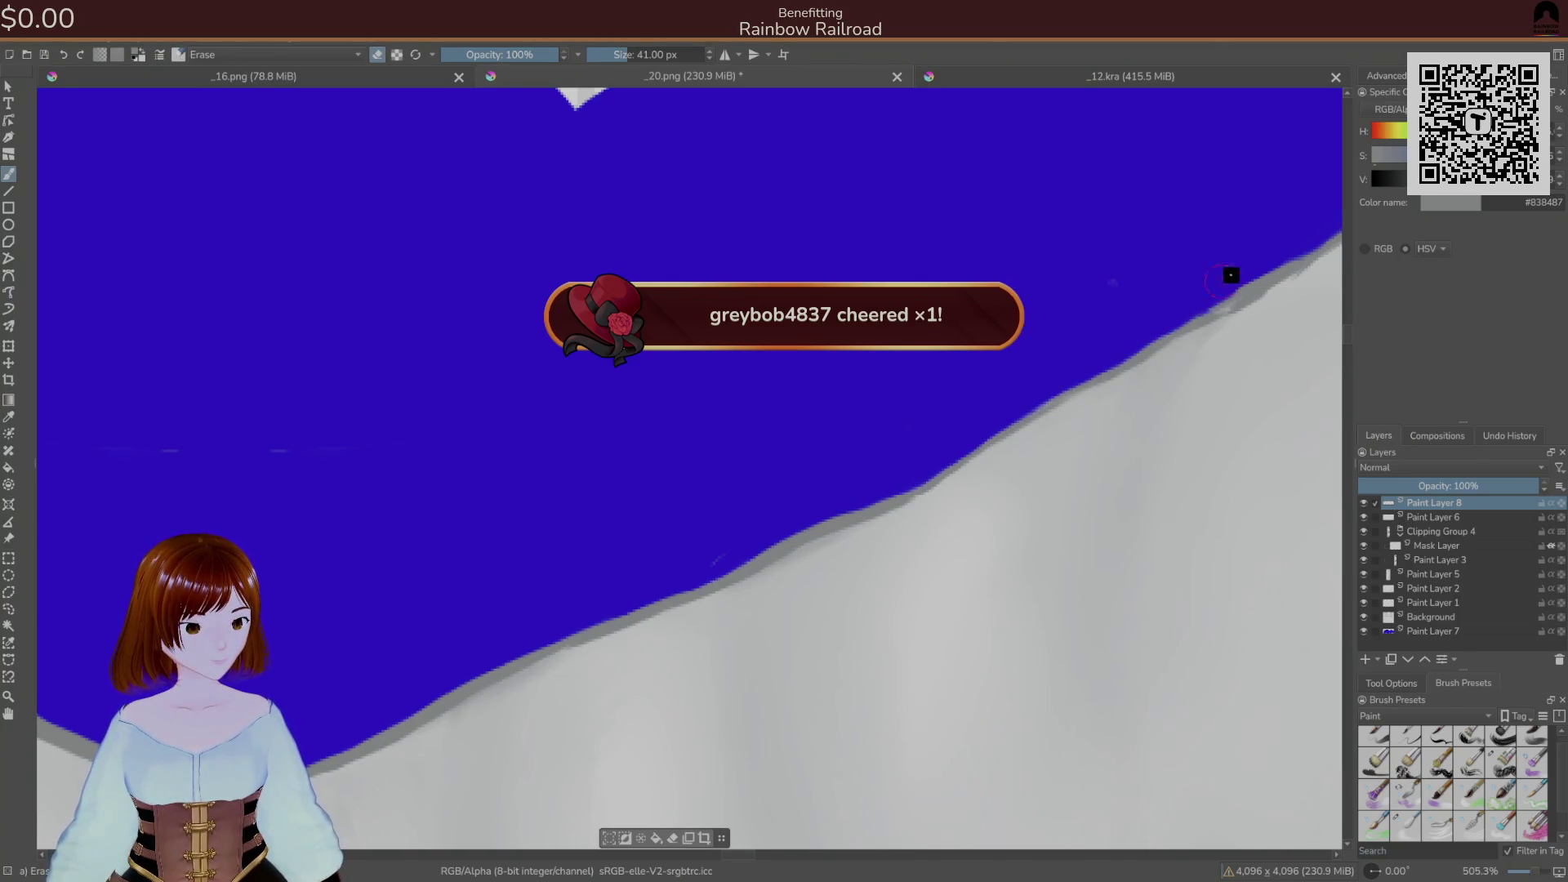
- On Paint Layer 8, erase the rough grey fringe along the lower neckline edge
mouse_move(1263, 257)
left_mouse_down()
mouse_move(1250, 331)
mouse_move(1298, 286)
mouse_move(822, 575)
mouse_move(858, 560)
mouse_move(770, 588)
mouse_move(739, 531)
mouse_move(777, 613)
mouse_move(536, 697)
mouse_move(382, 800)
mouse_move(798, 487)
mouse_move(726, 521)
mouse_move(778, 531)
left_mouse_up()
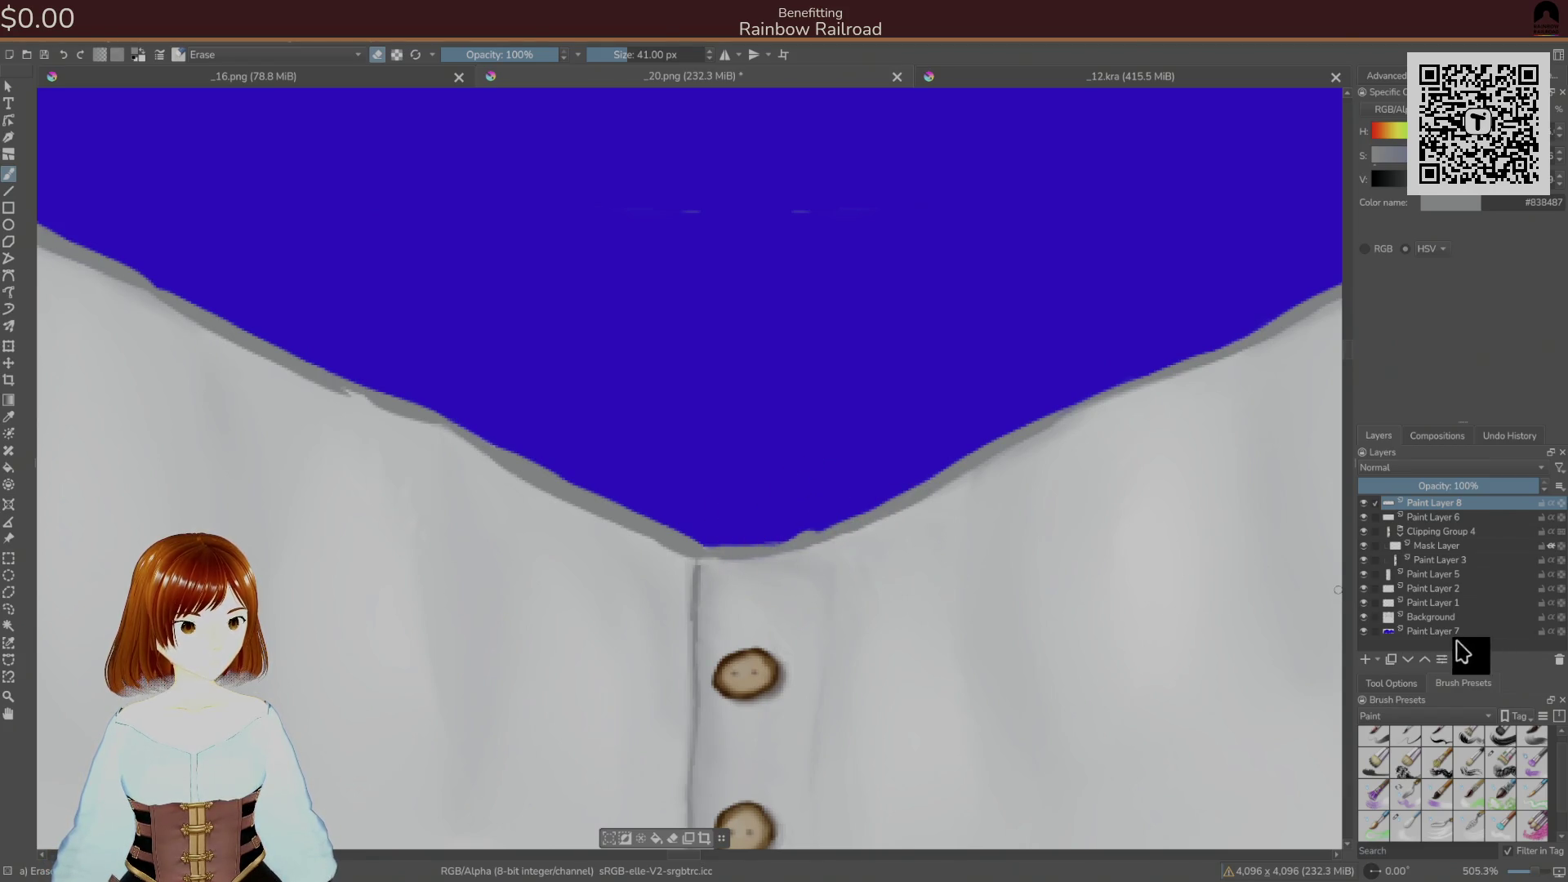
left_click(1425, 619)
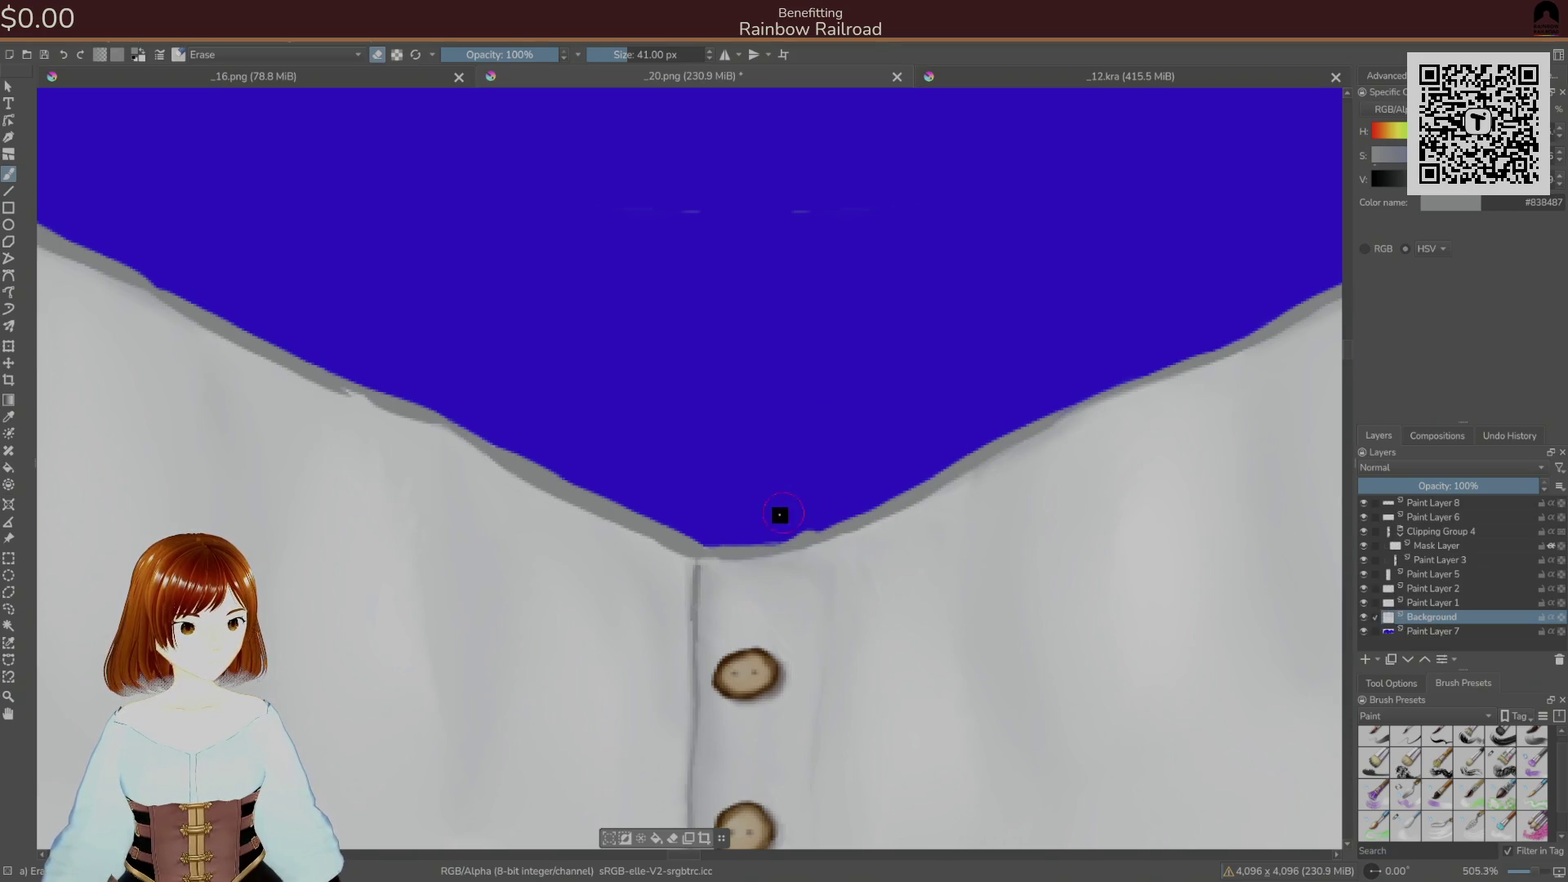
left_click(1442, 503)
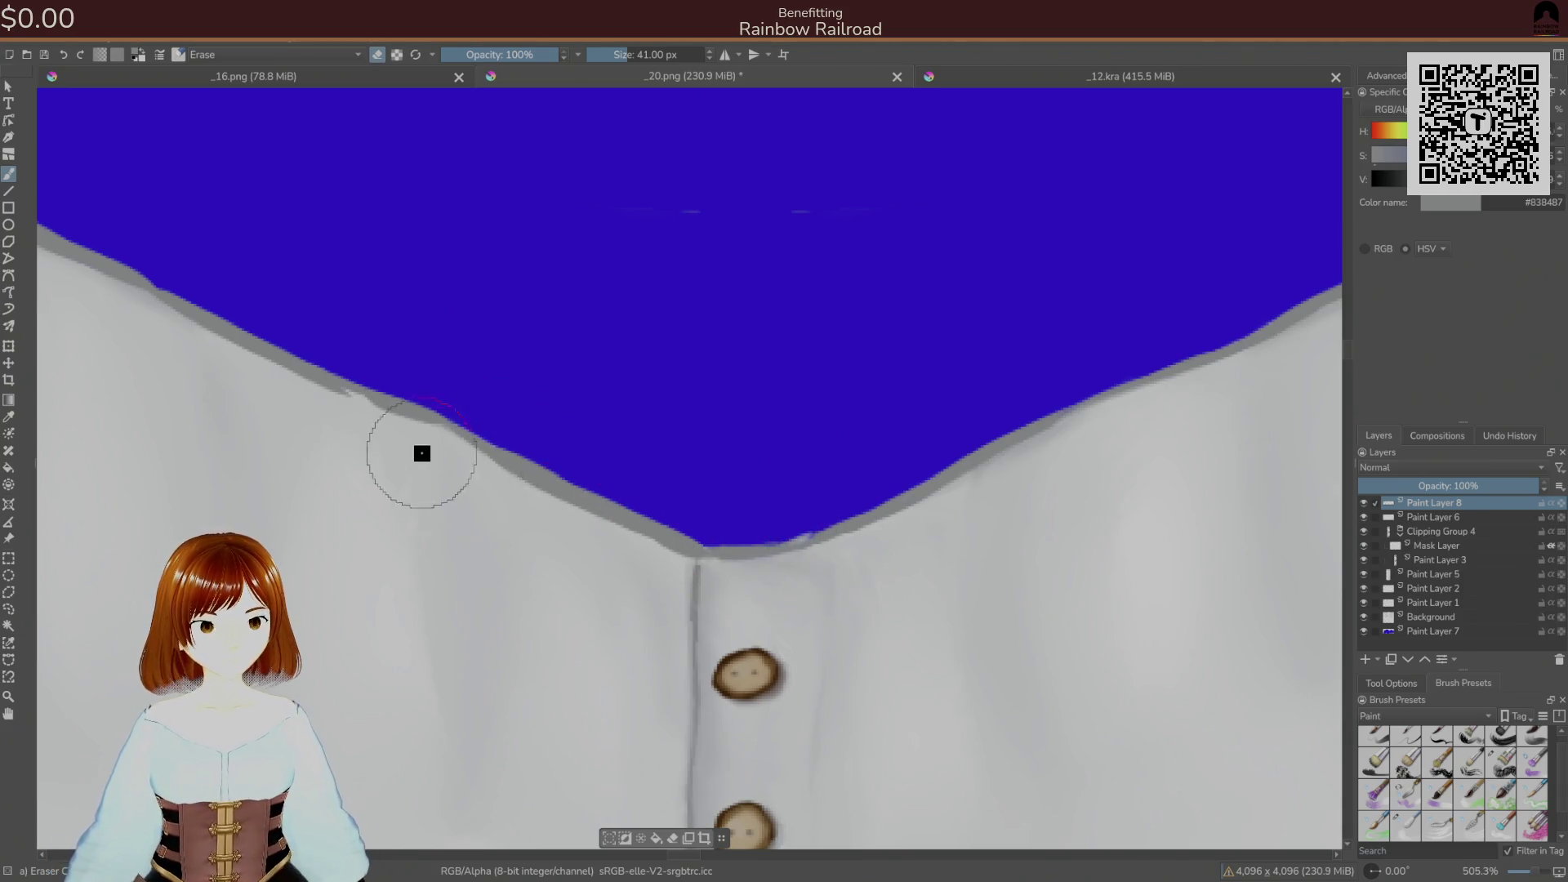
left_click_drag(318, 399, 571, 523)
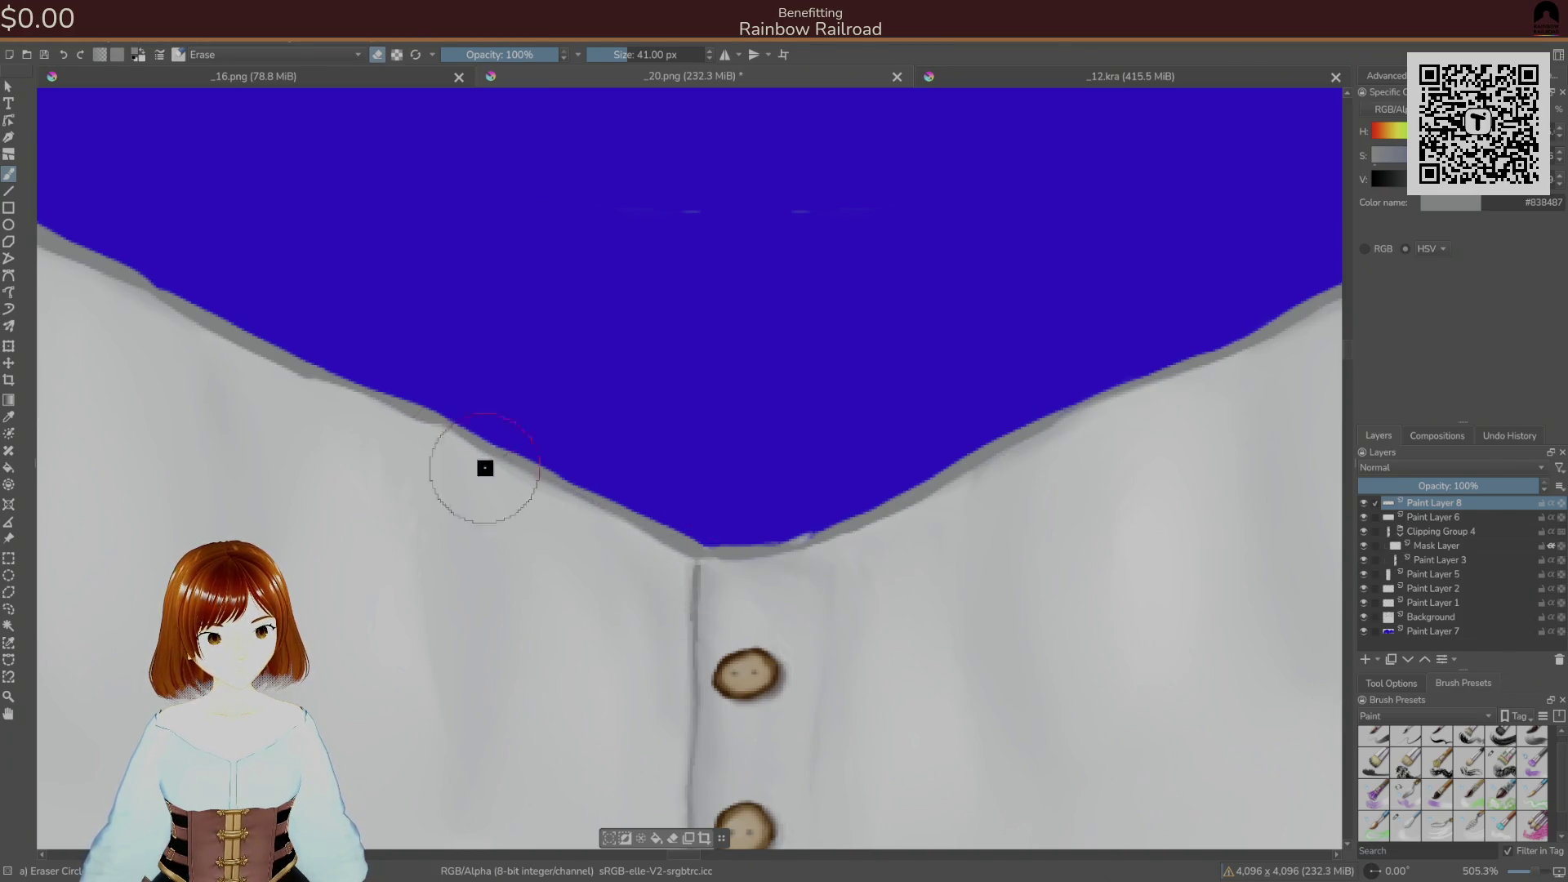
mouse_move(486, 496)
left_mouse_down()
mouse_move(741, 515)
mouse_move(978, 572)
left_mouse_up()
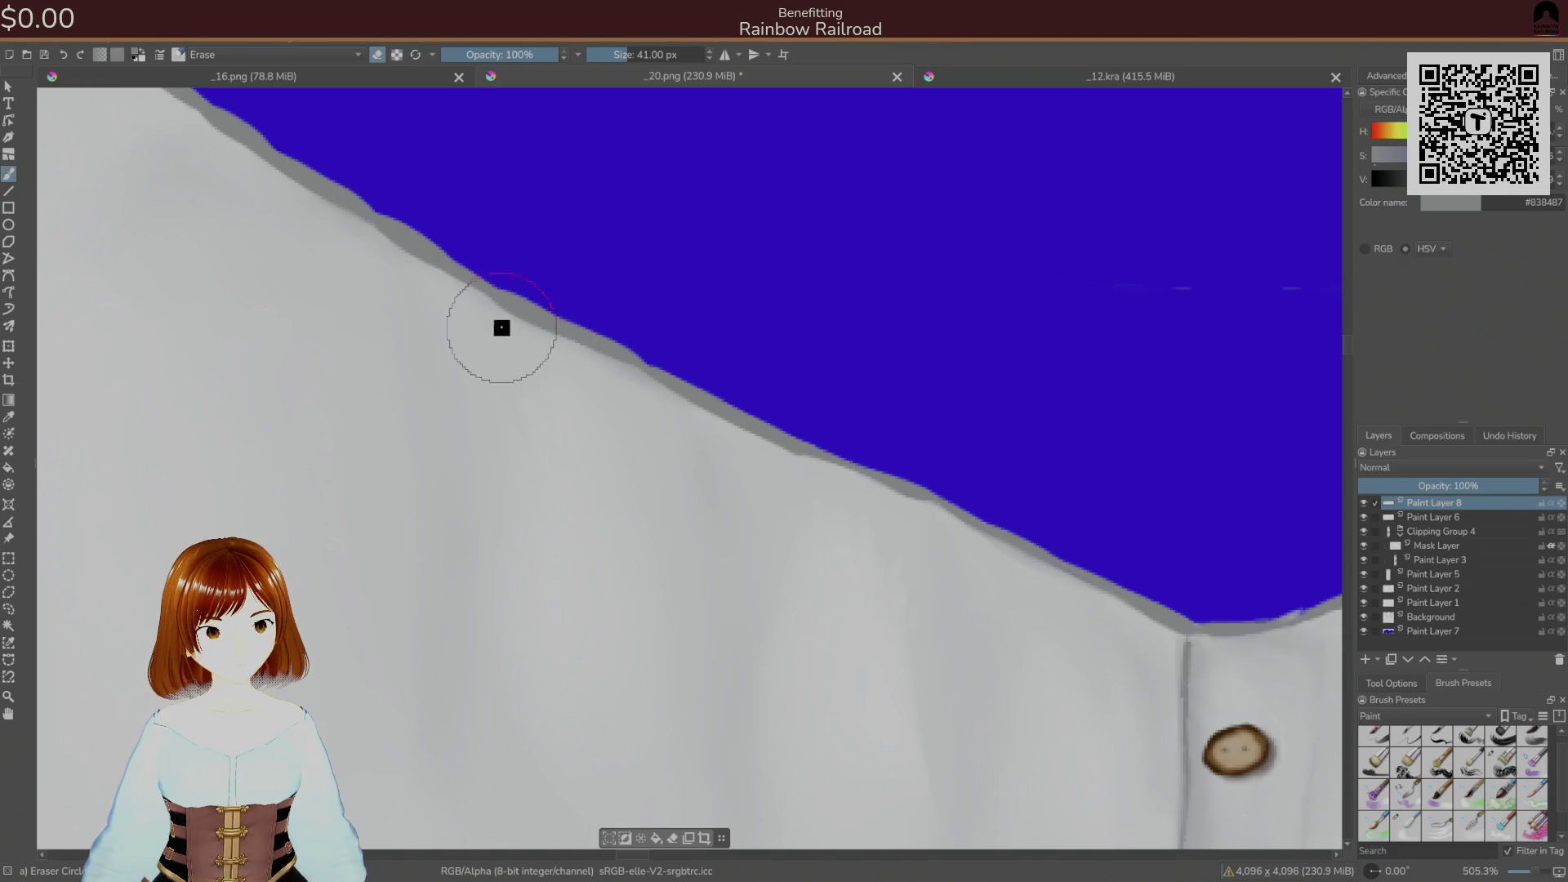
mouse_move(609, 379)
left_mouse_down()
mouse_move(833, 494)
mouse_move(948, 468)
left_mouse_up()
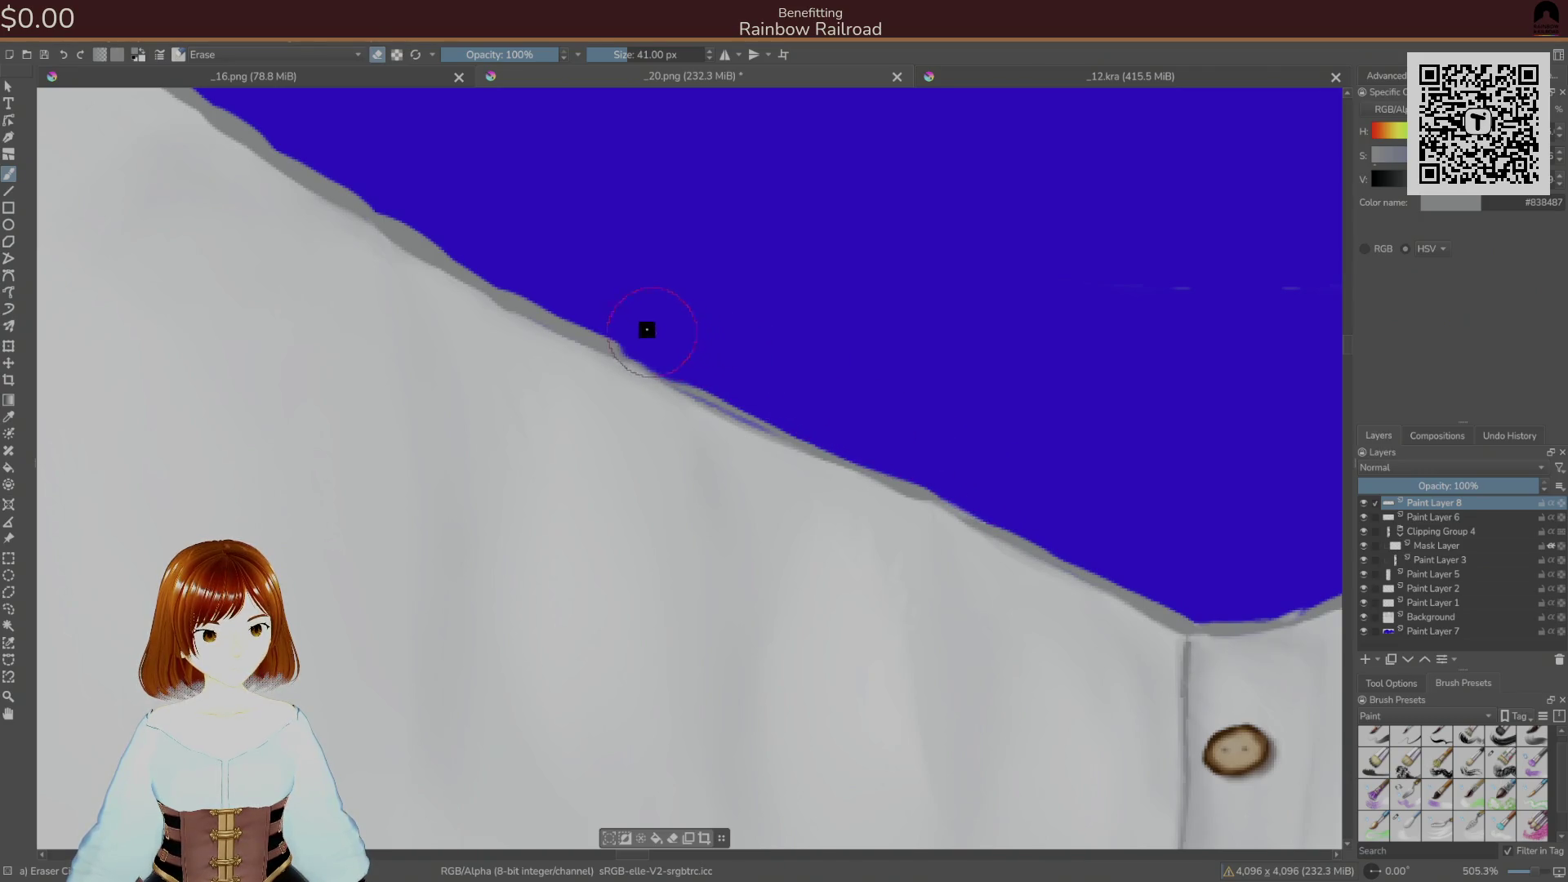
- Erase the grey fringe further up the neckline and smooth it down toward the buttons
left_click_drag(483, 233, 445, 210)
mouse_move(354, 142)
left_mouse_down()
mouse_move(825, 515)
mouse_move(735, 462)
left_mouse_up()
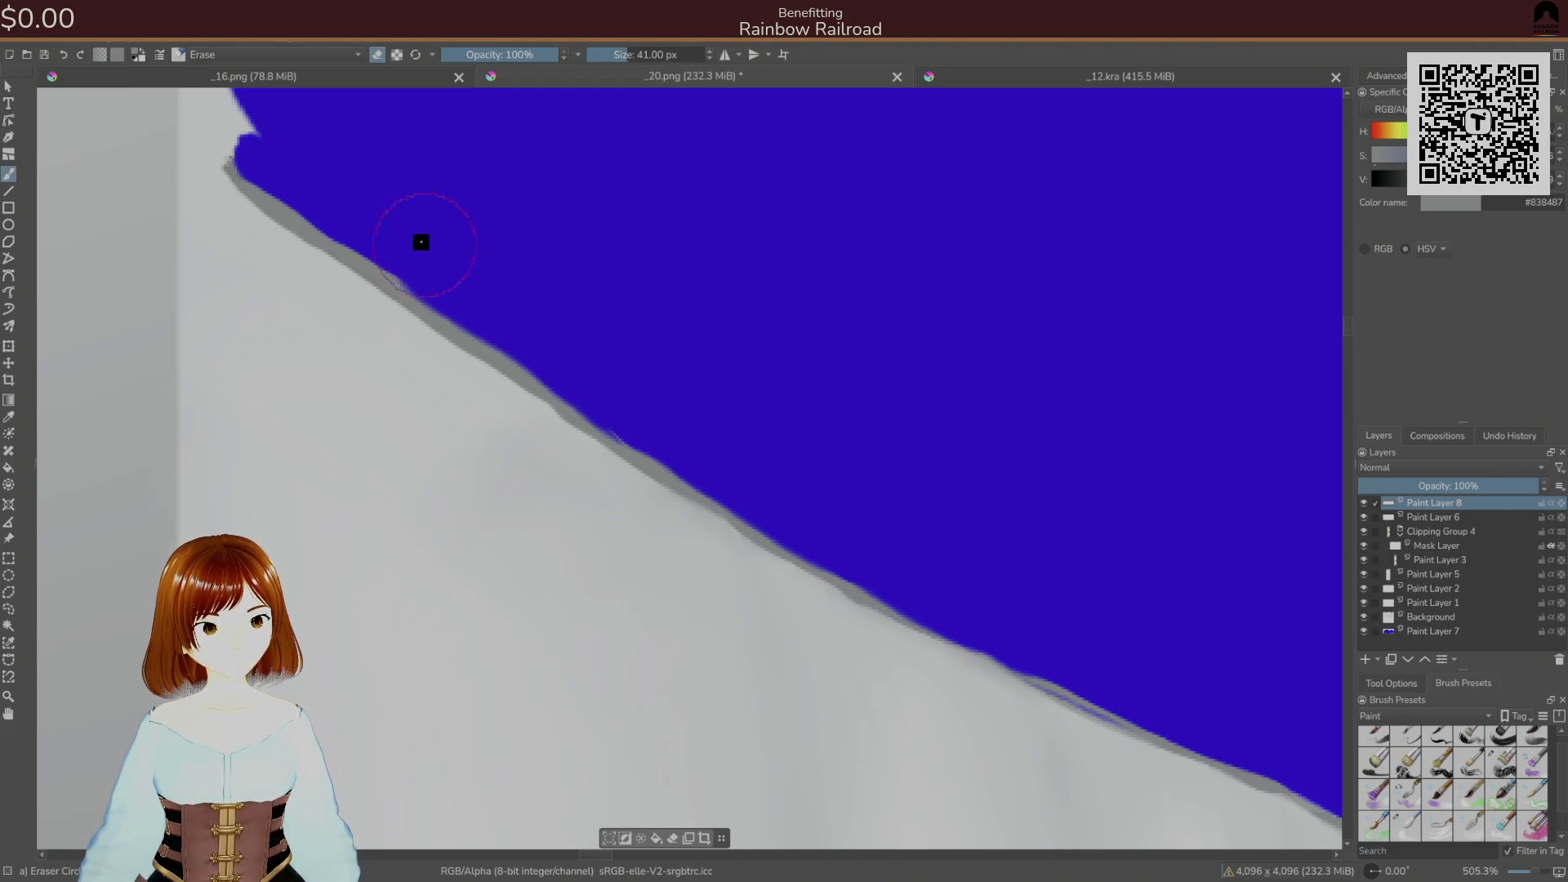
mouse_move(254, 179)
left_mouse_down()
mouse_move(154, 193)
mouse_move(224, 221)
mouse_move(585, 490)
mouse_move(922, 698)
mouse_move(1068, 746)
mouse_move(1146, 793)
left_mouse_up()
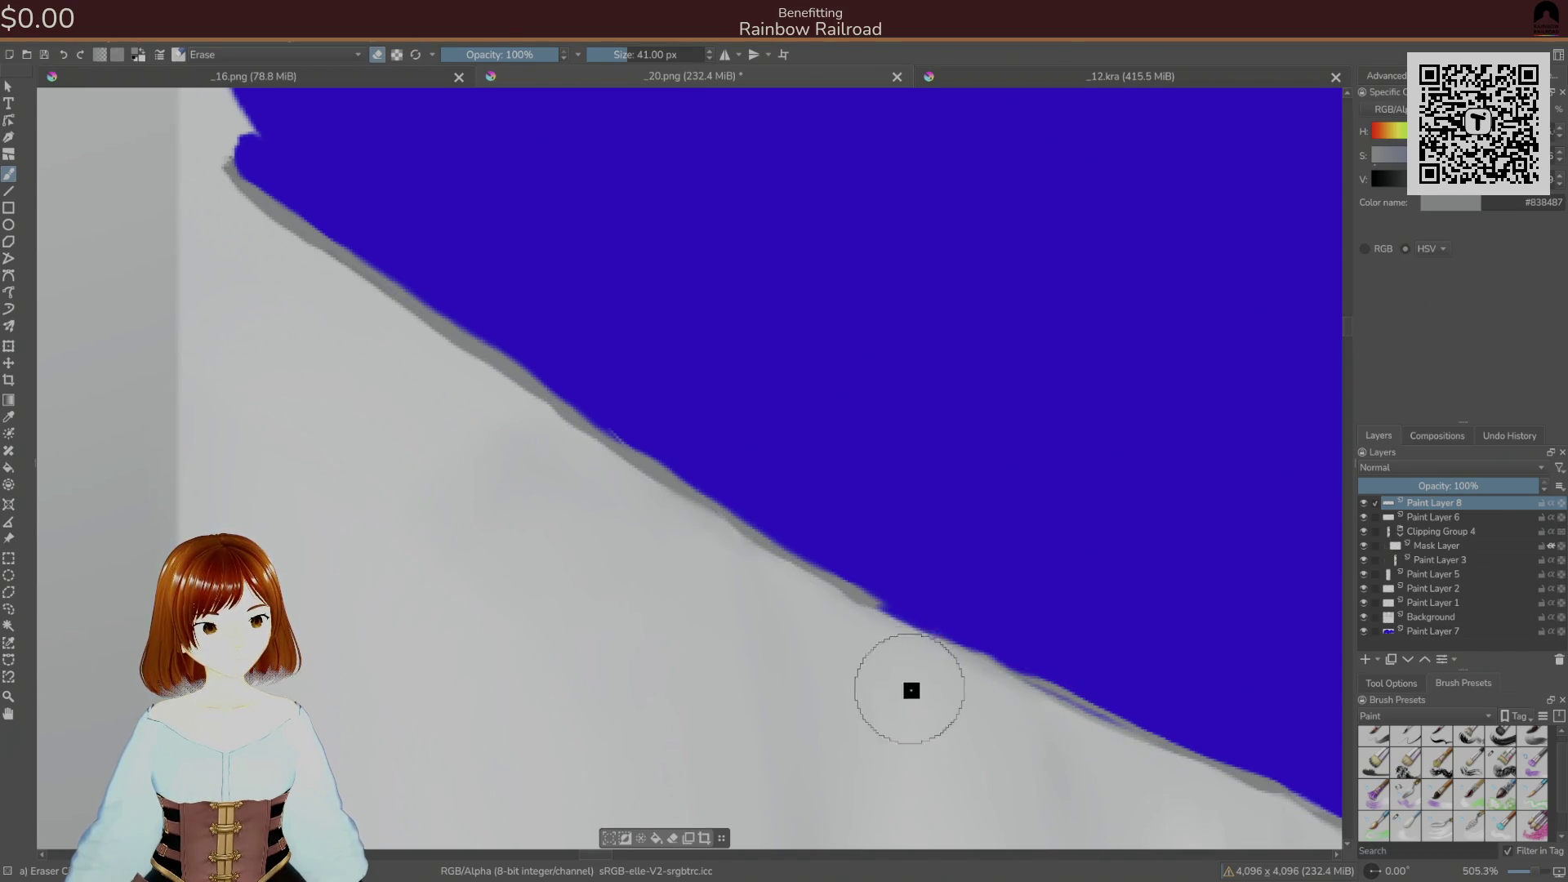
mouse_move(693, 562)
left_mouse_down()
mouse_move(683, 539)
mouse_move(916, 700)
mouse_move(742, 623)
mouse_move(683, 459)
left_mouse_up()
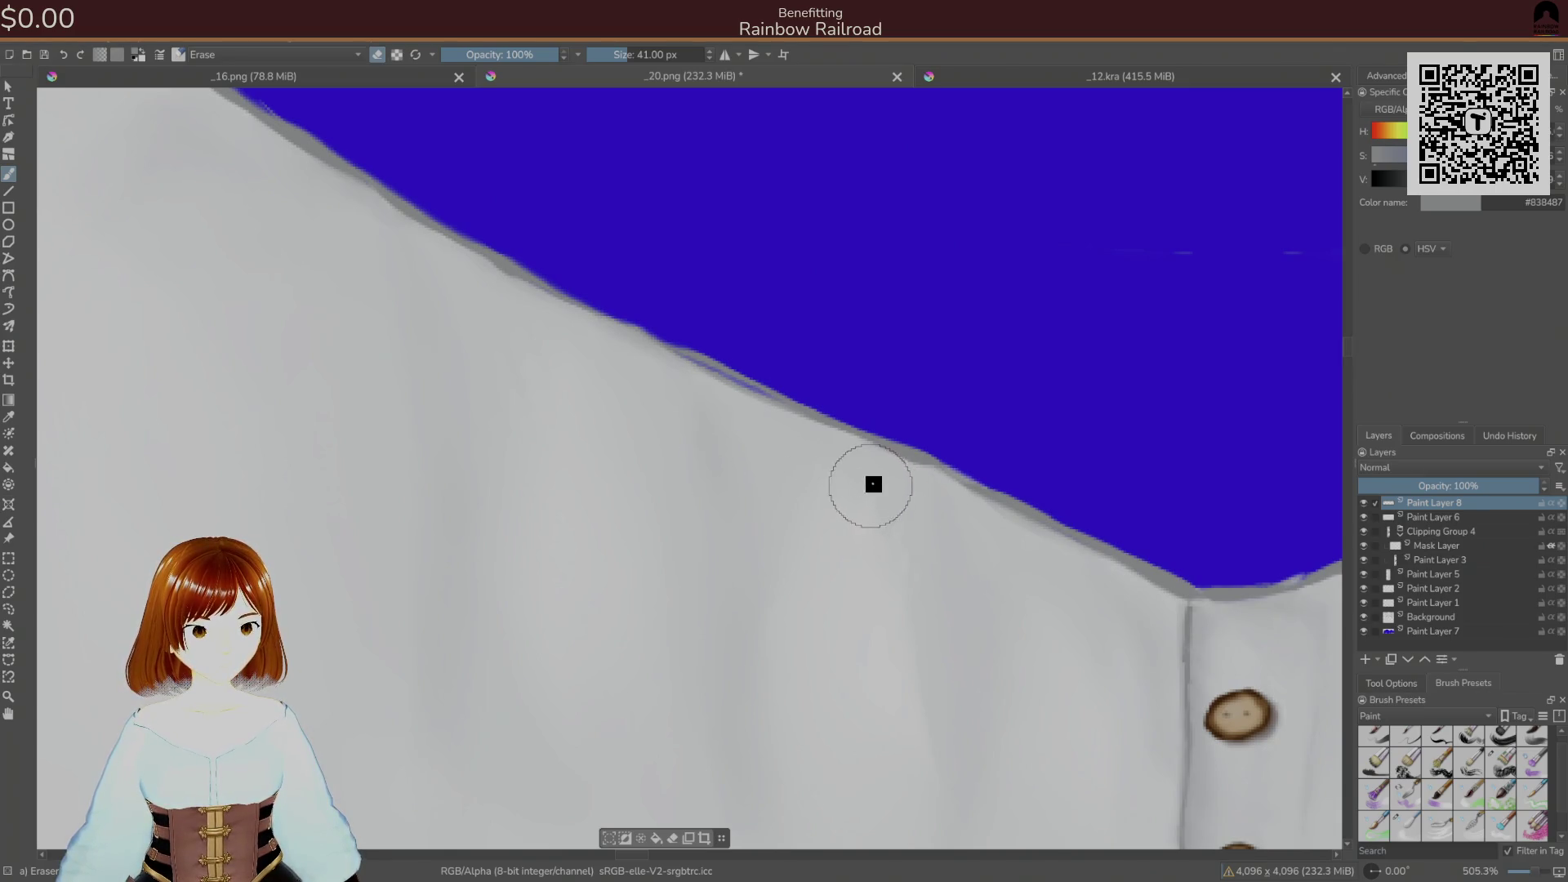
- Move Paint Layer 7 to a new position in the layer stack
scroll(957, 564, "right", 5)
scroll(957, 563, "down", 2)
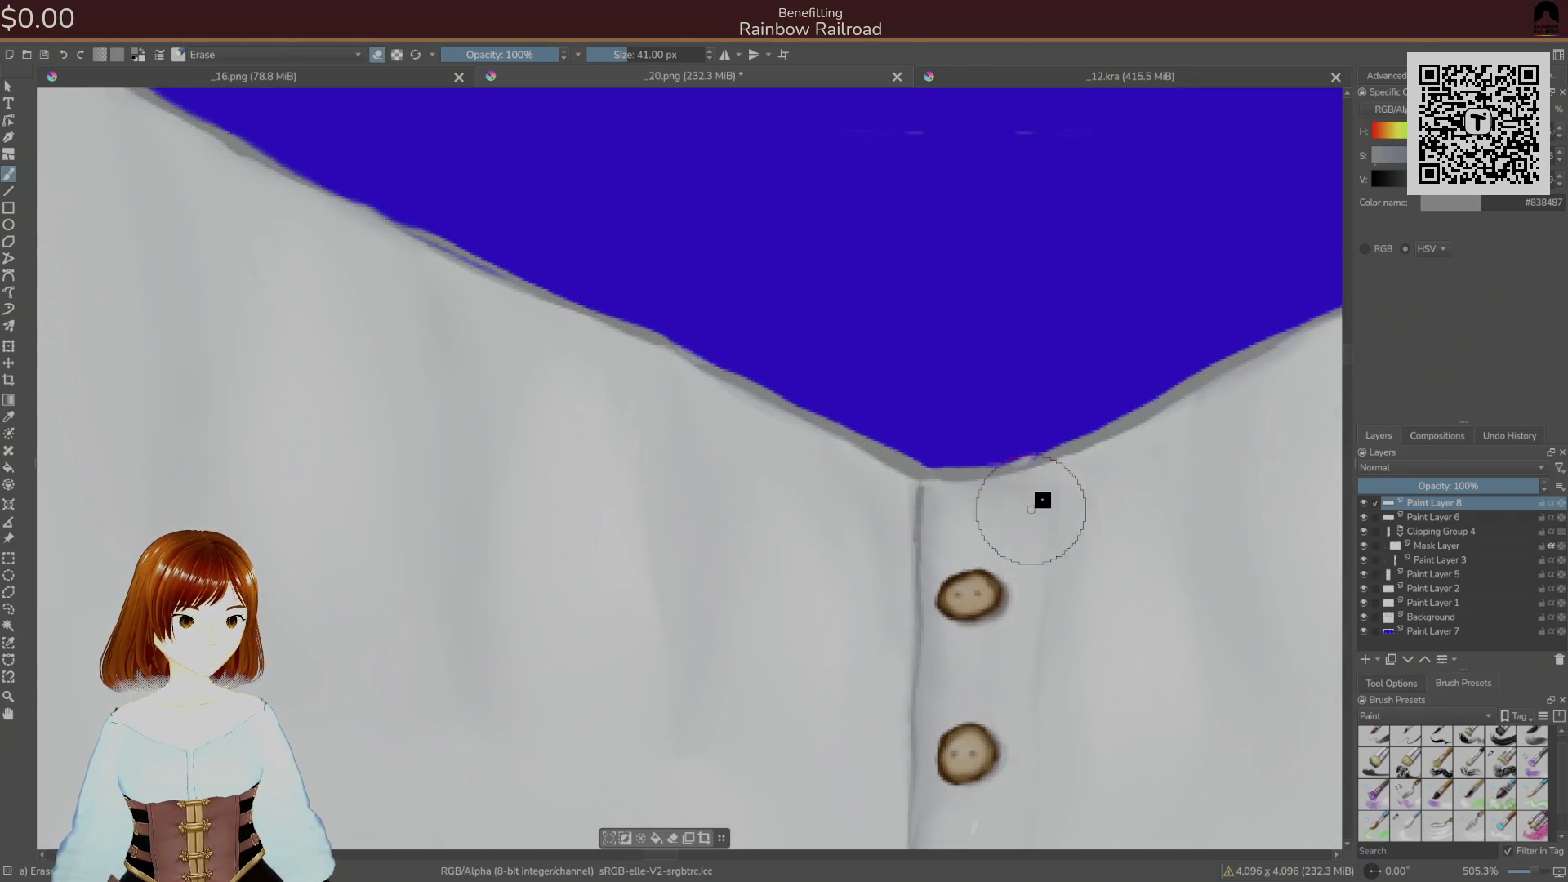
left_click(1446, 631)
left_click_drag(1392, 637, 1430, 629)
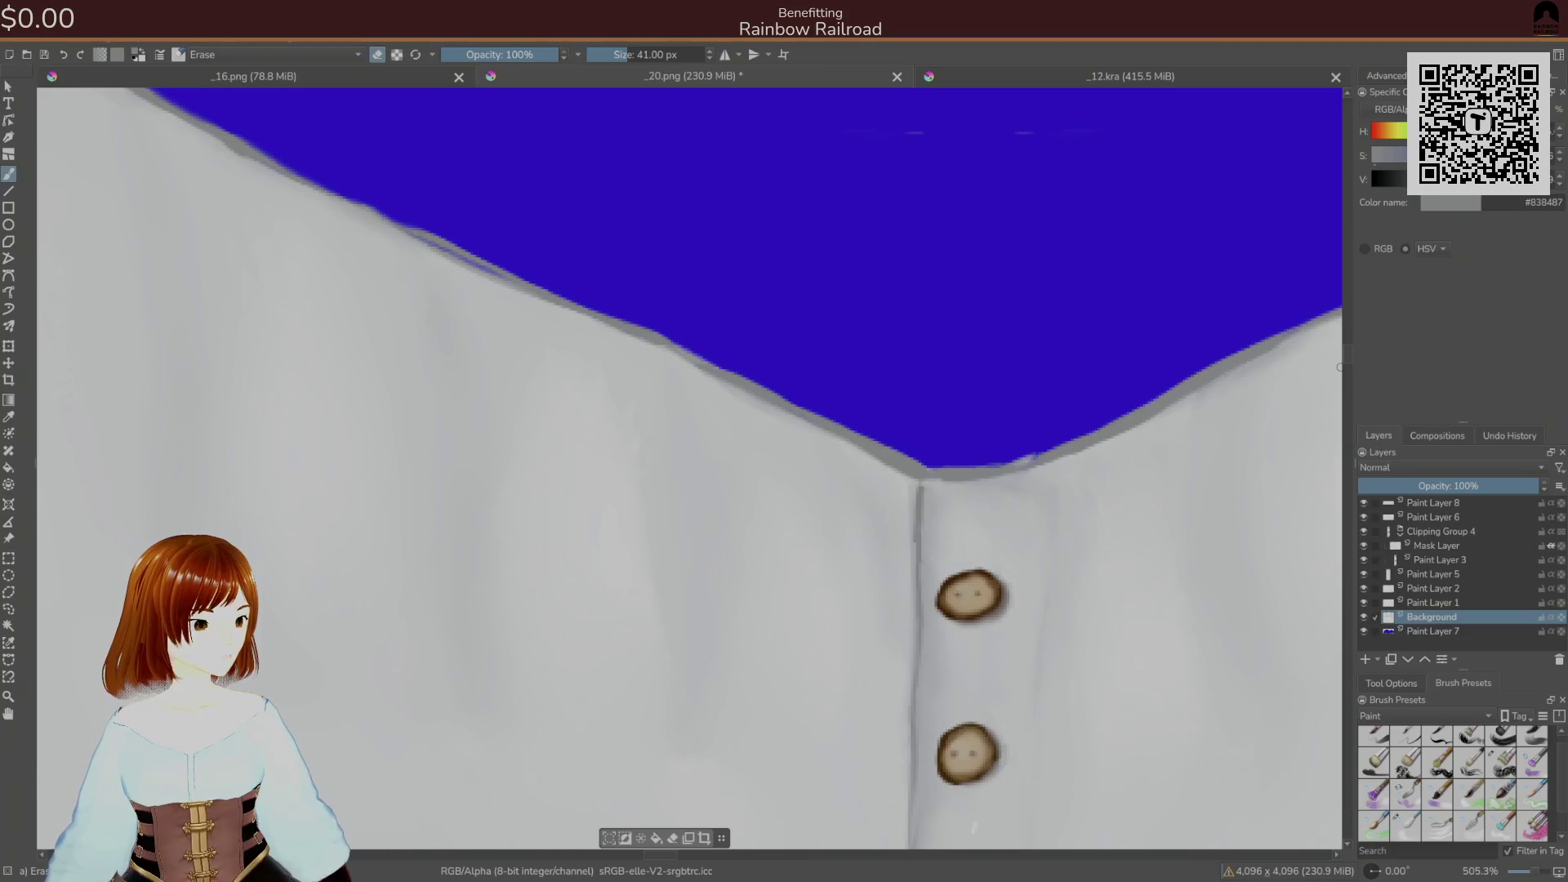
- Switch between the Krita and GIMP windows
key("alt+Tab")
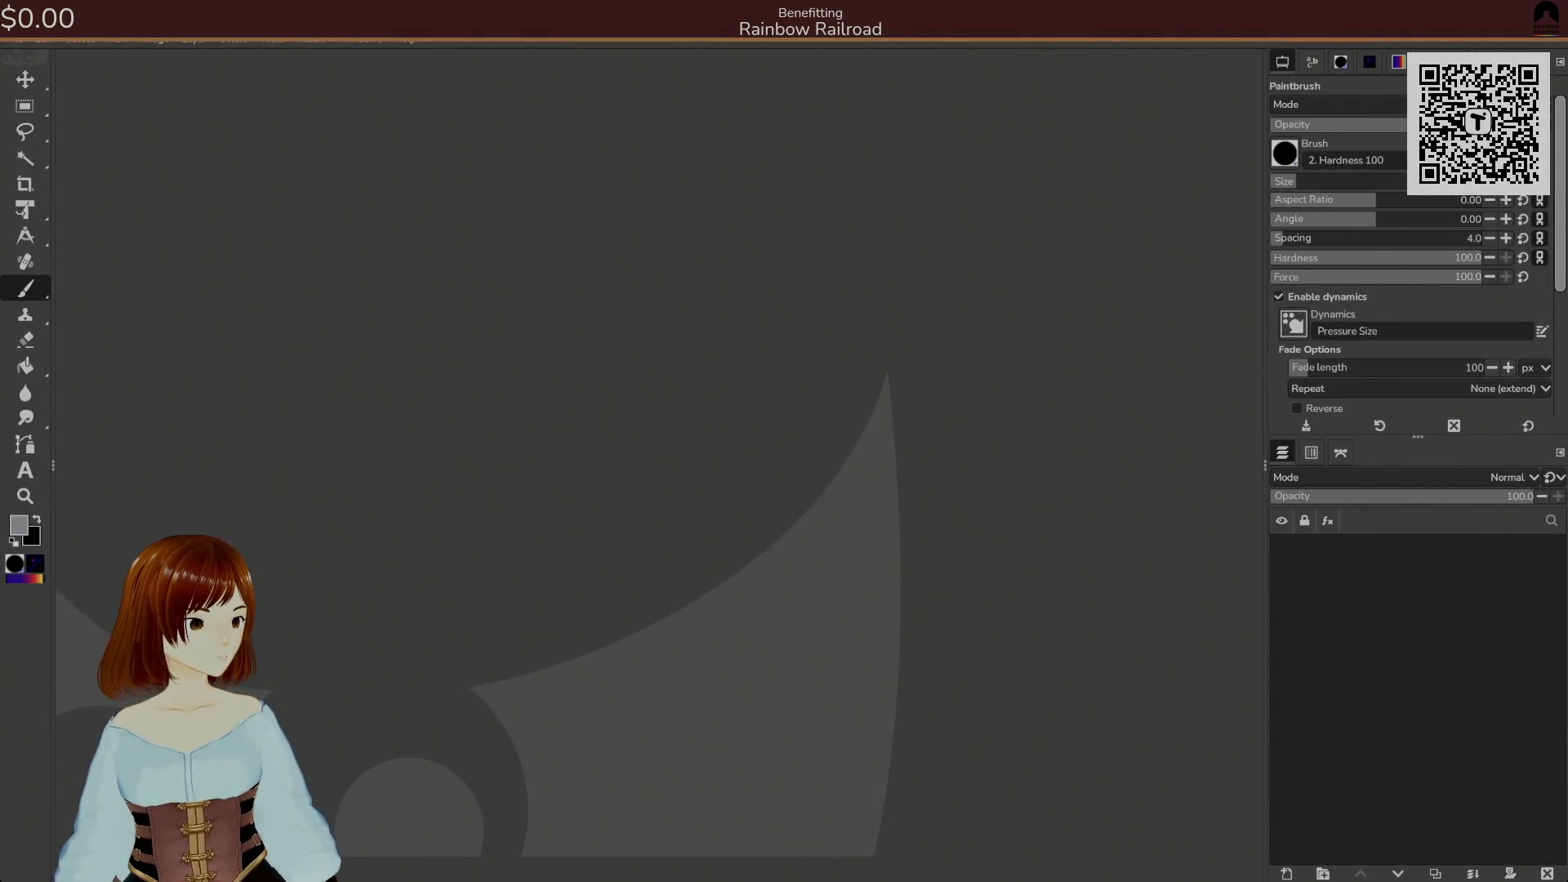
key("alt+Tab")
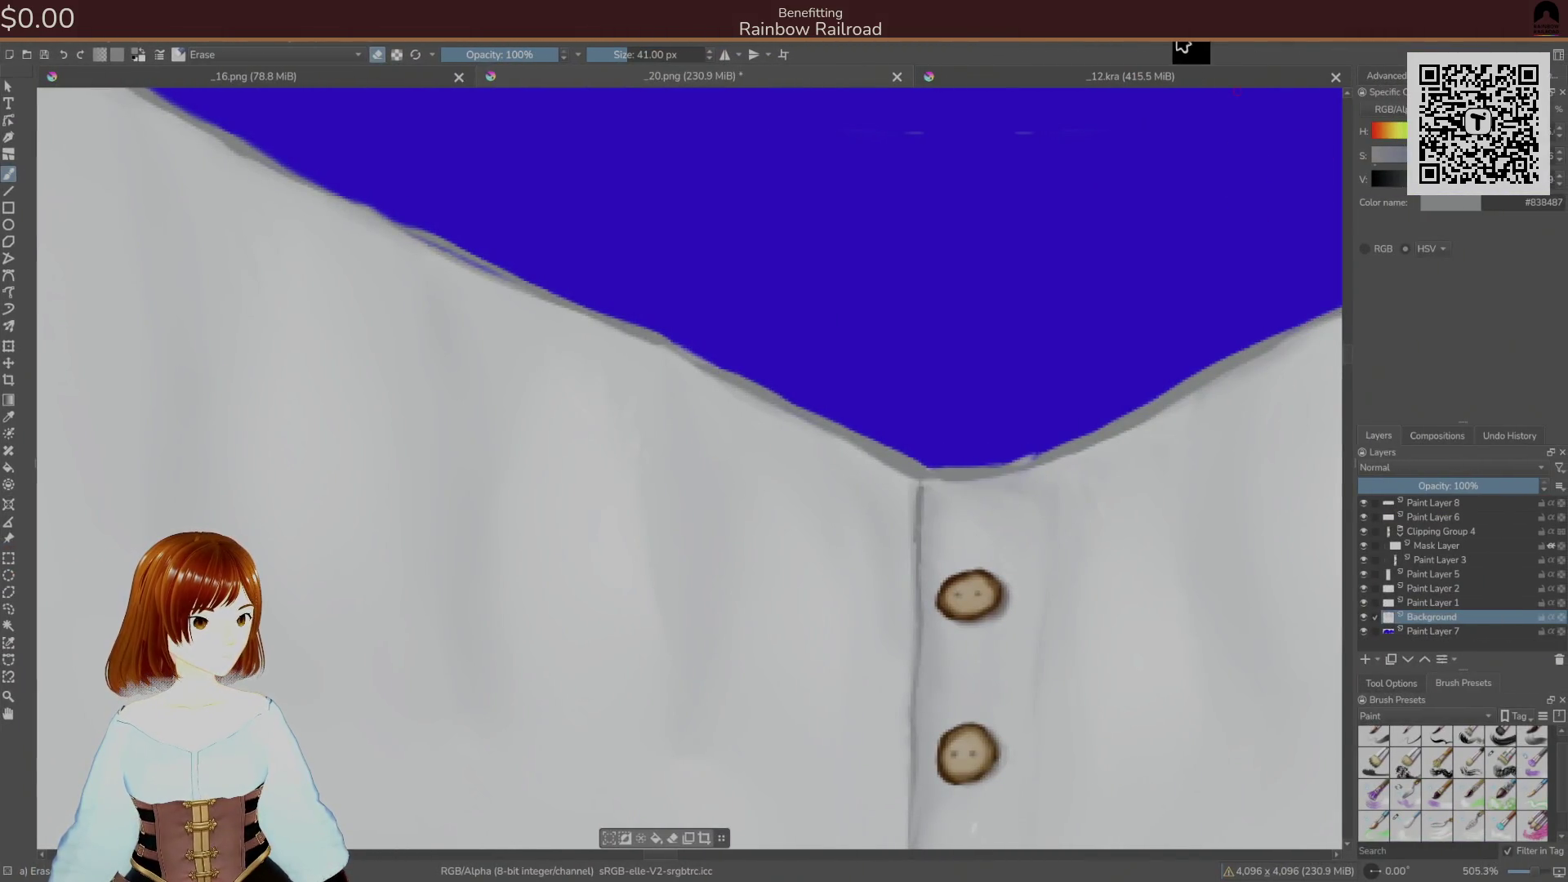
right_click(1184, 42)
mouse_move(1242, 40)
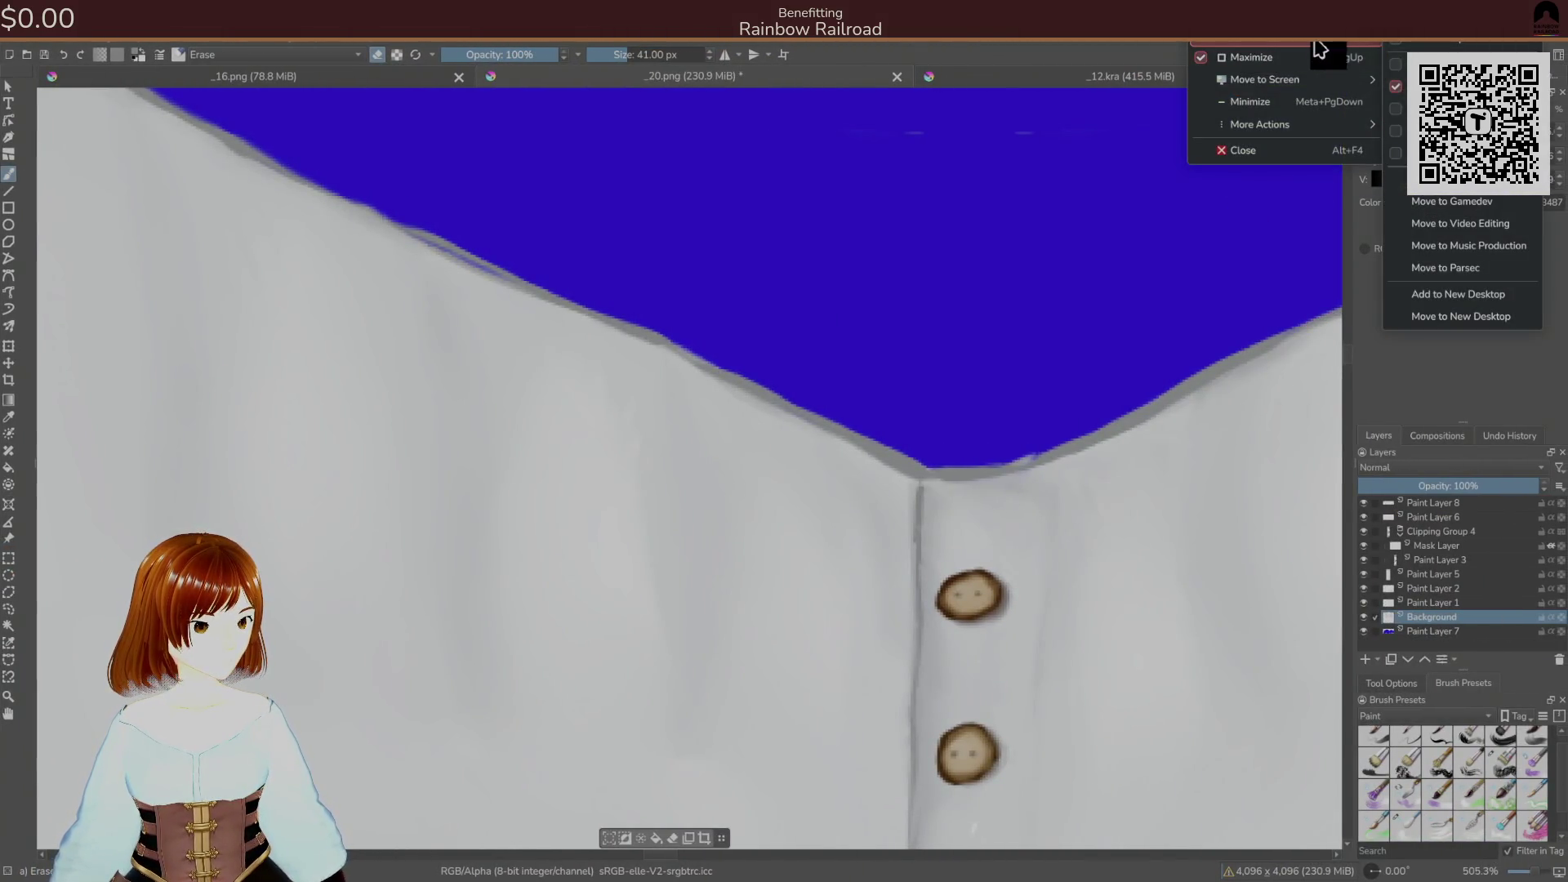
left_click(1397, 88)
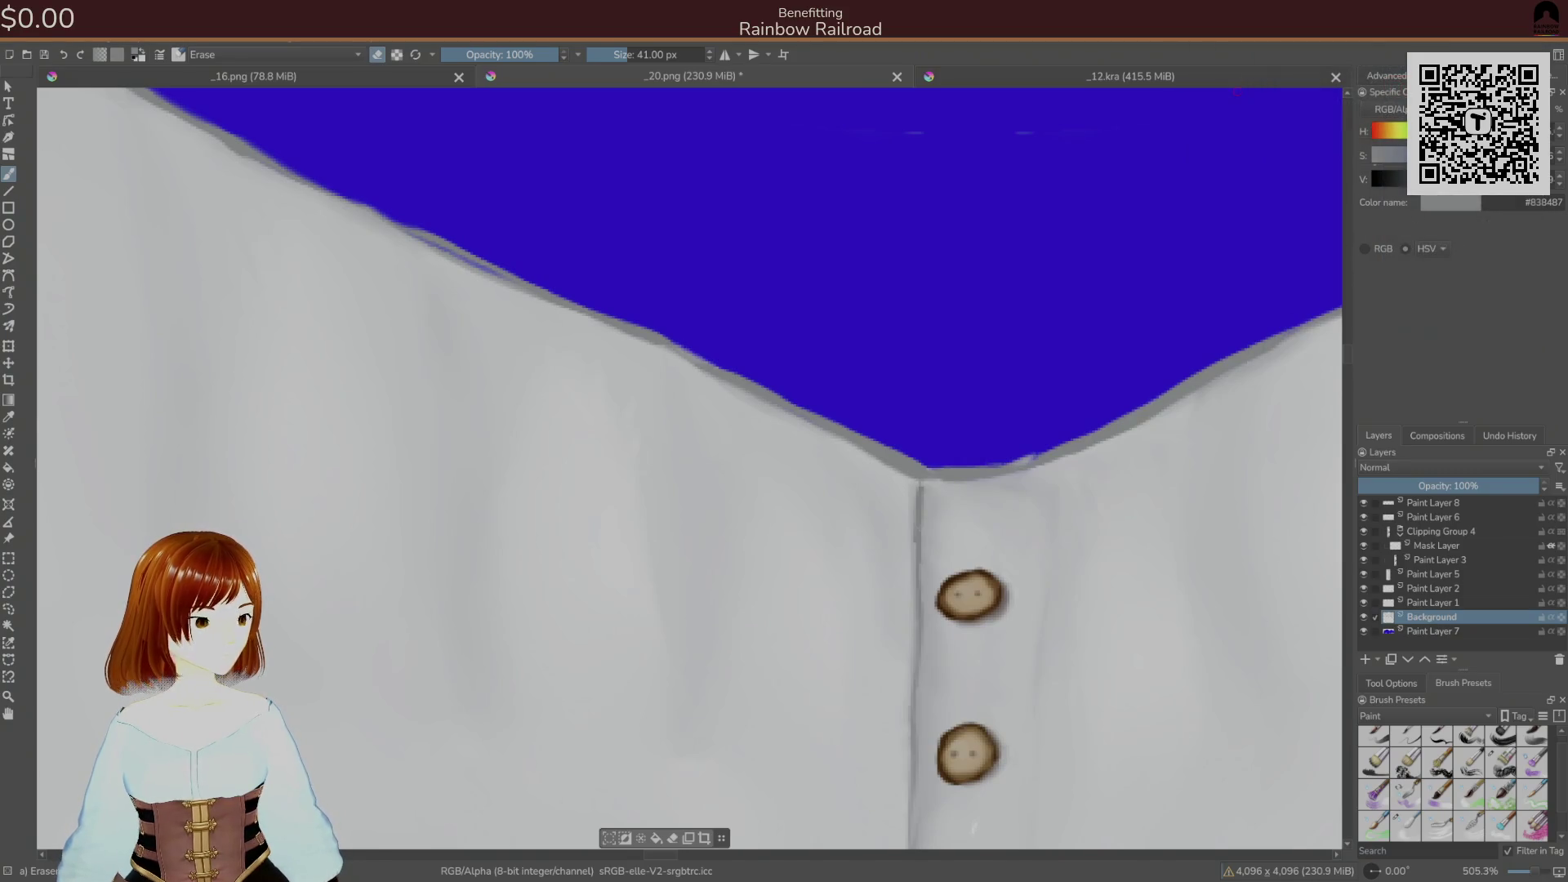
key("alt+Tab")
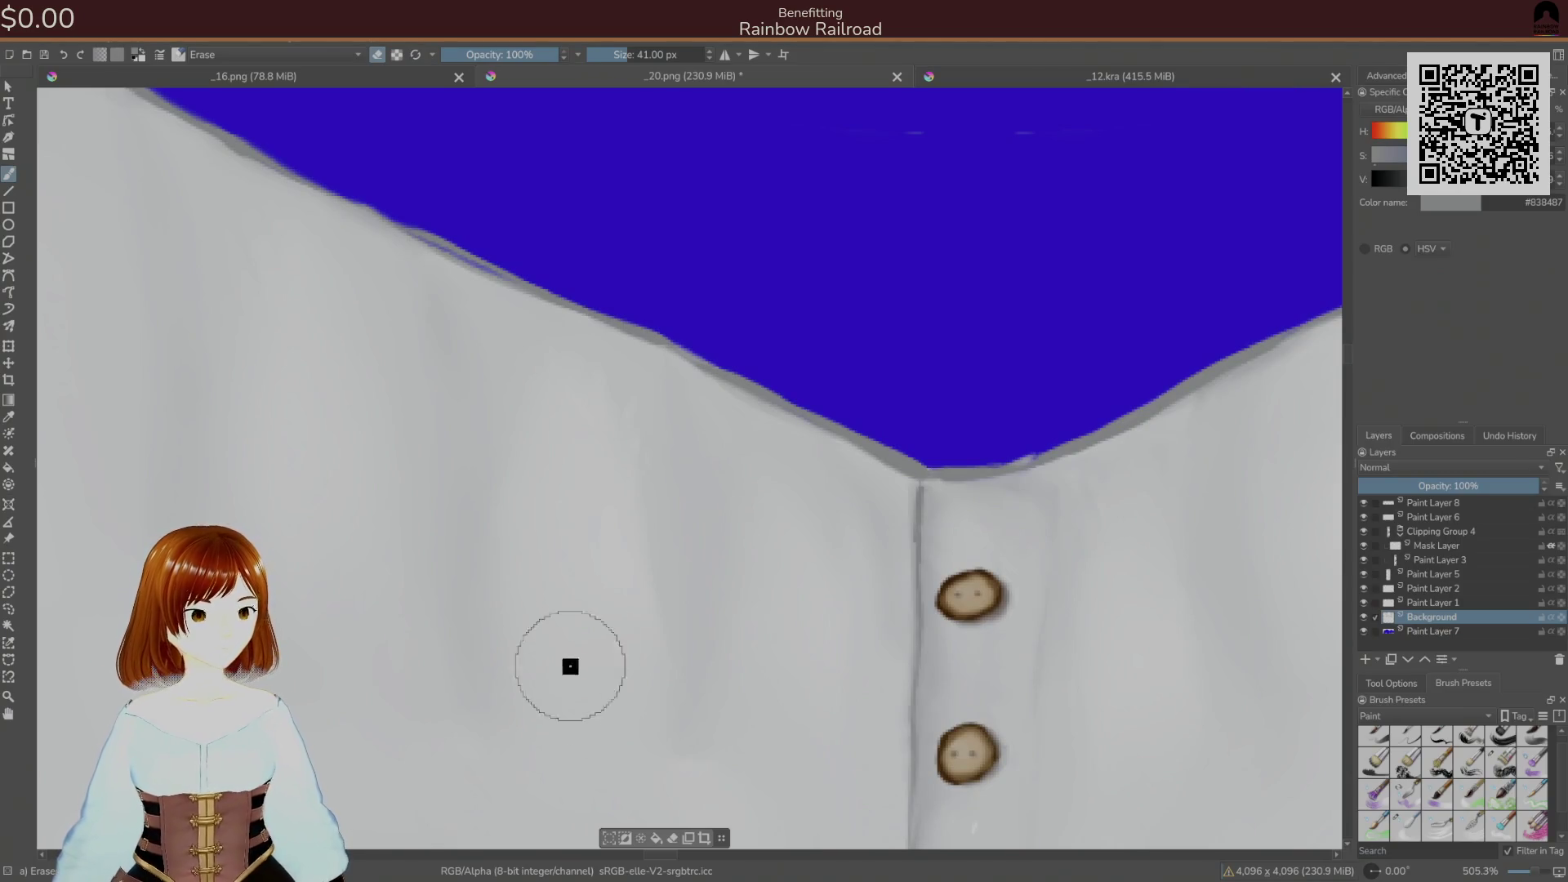
- Sample the blouse's light grey #94959a and return Paint Layer 8 to the Basic brush
left_click(1054, 461, "ctrl")
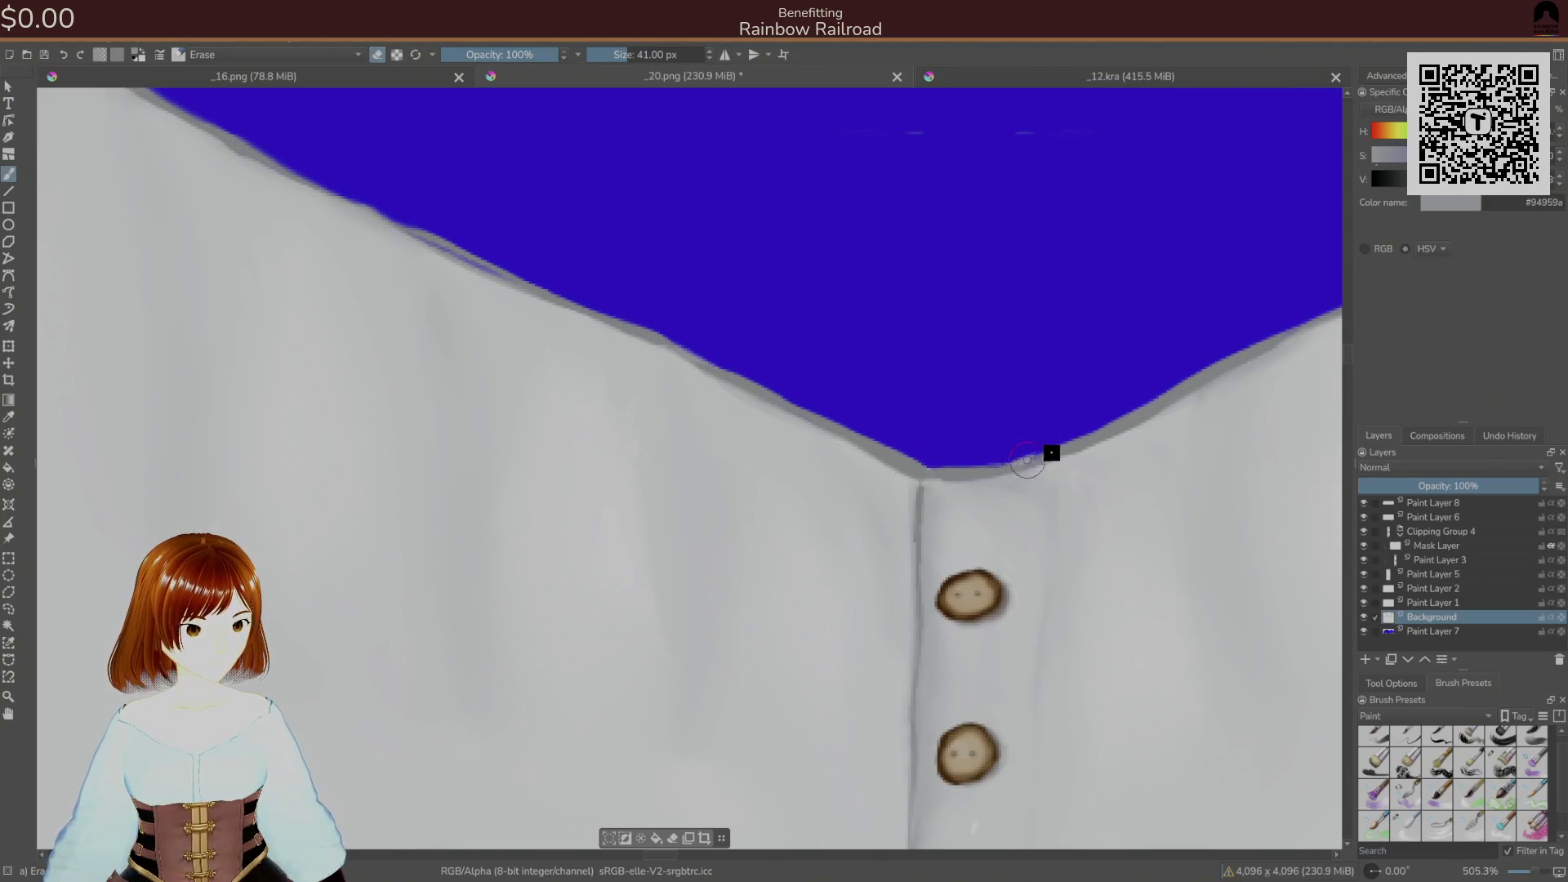
left_click(1429, 503)
right_click(1034, 448)
left_click(1096, 471)
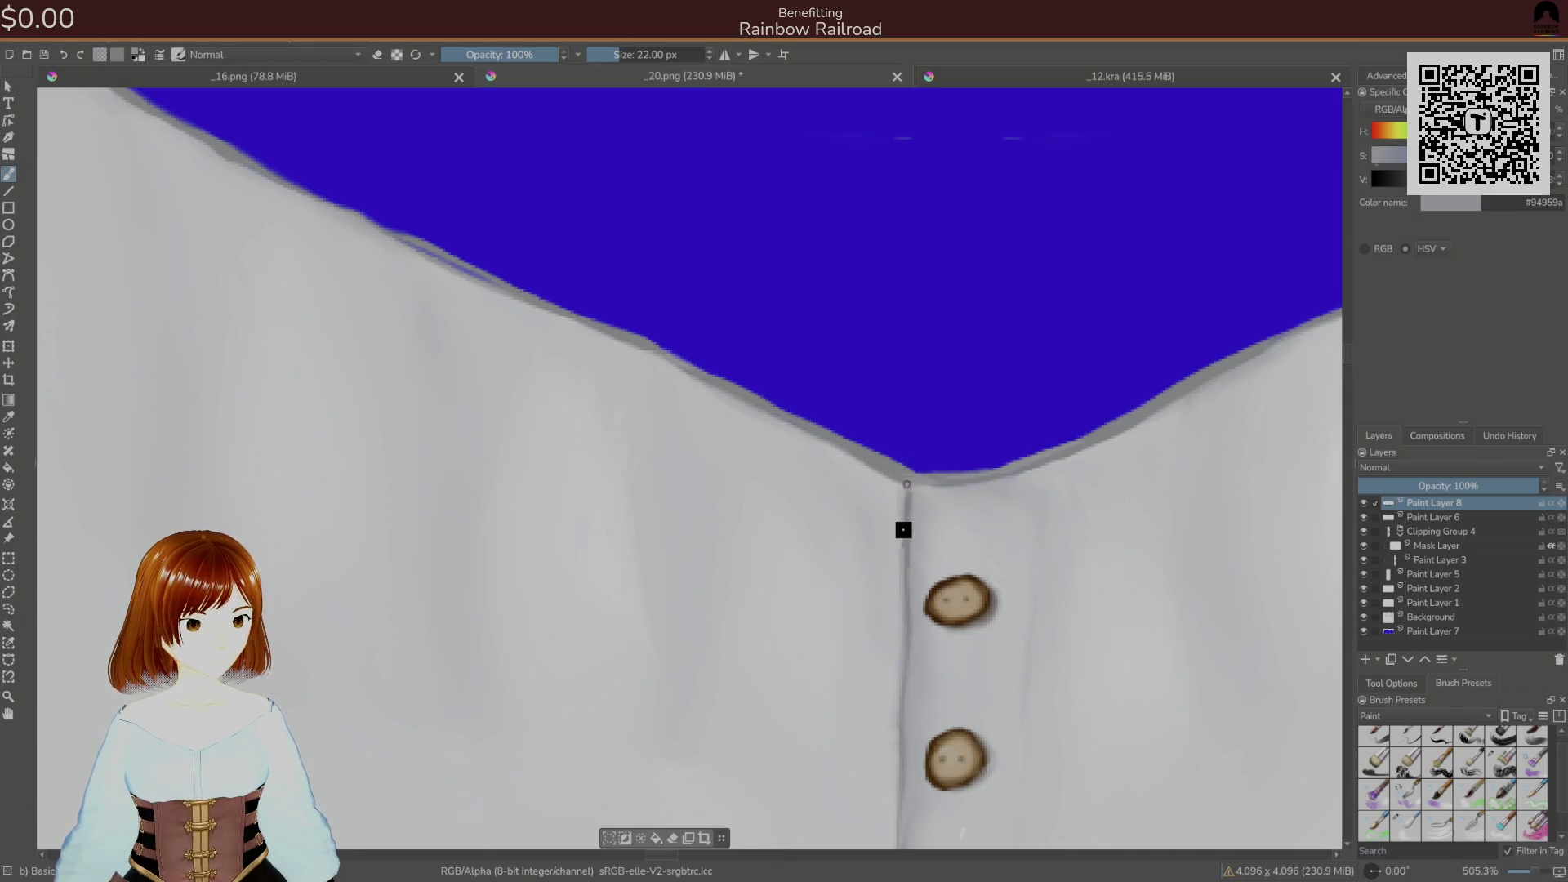
scroll(945, 656, "down", 10)
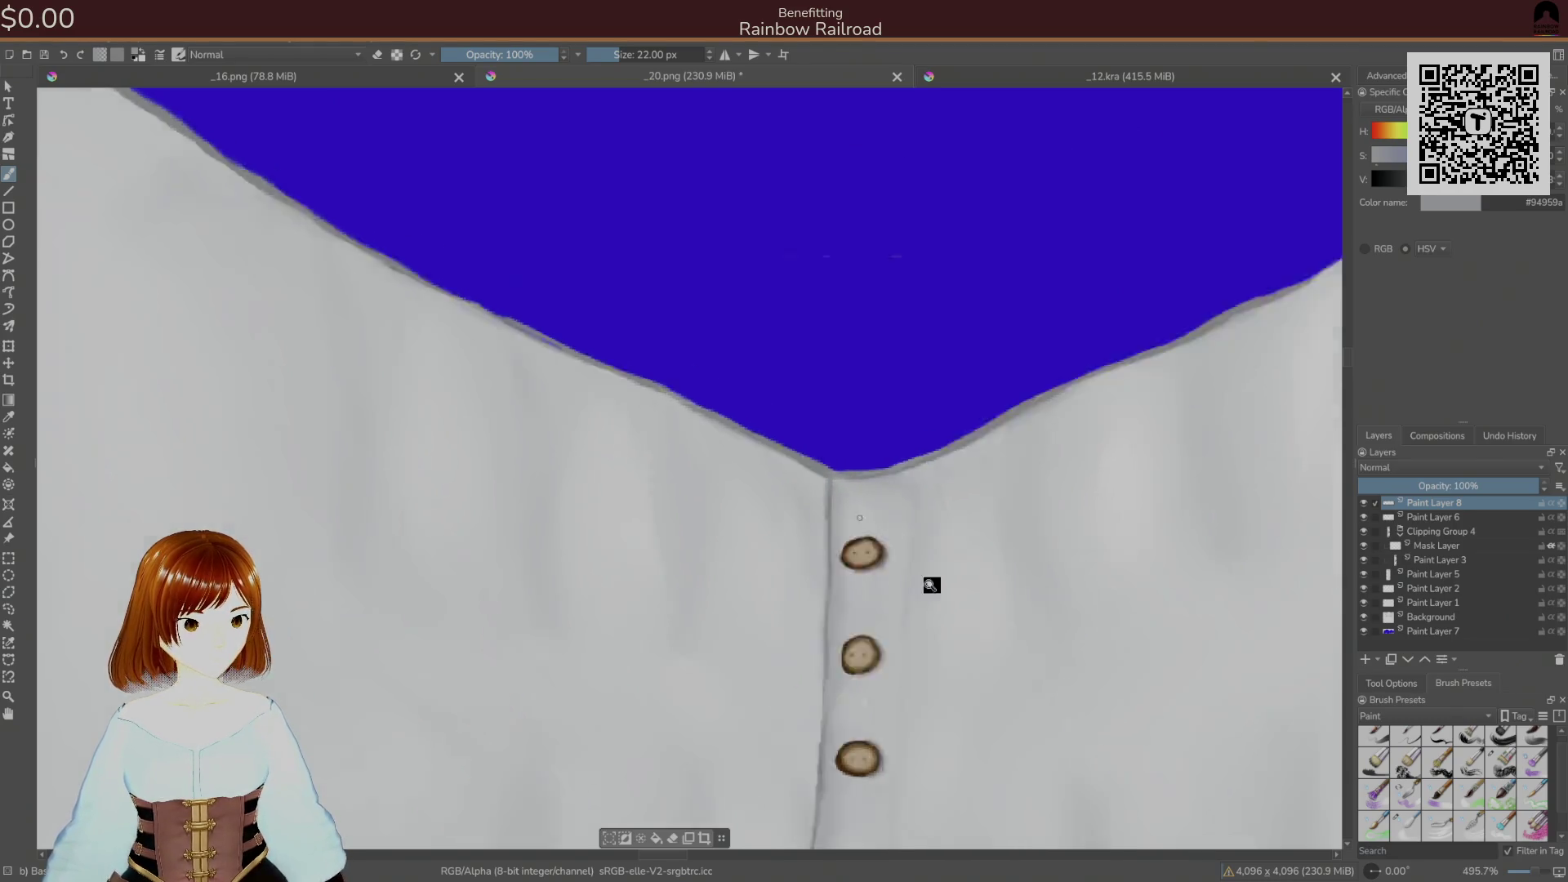
scroll(892, 665, "up", 2)
- Switch to the eraser brush on the Background layer and start on the upper left edge
mouse_move(935, 585)
left_mouse_down()
mouse_move(841, 571)
mouse_move(963, 540)
mouse_move(567, 490)
left_mouse_up()
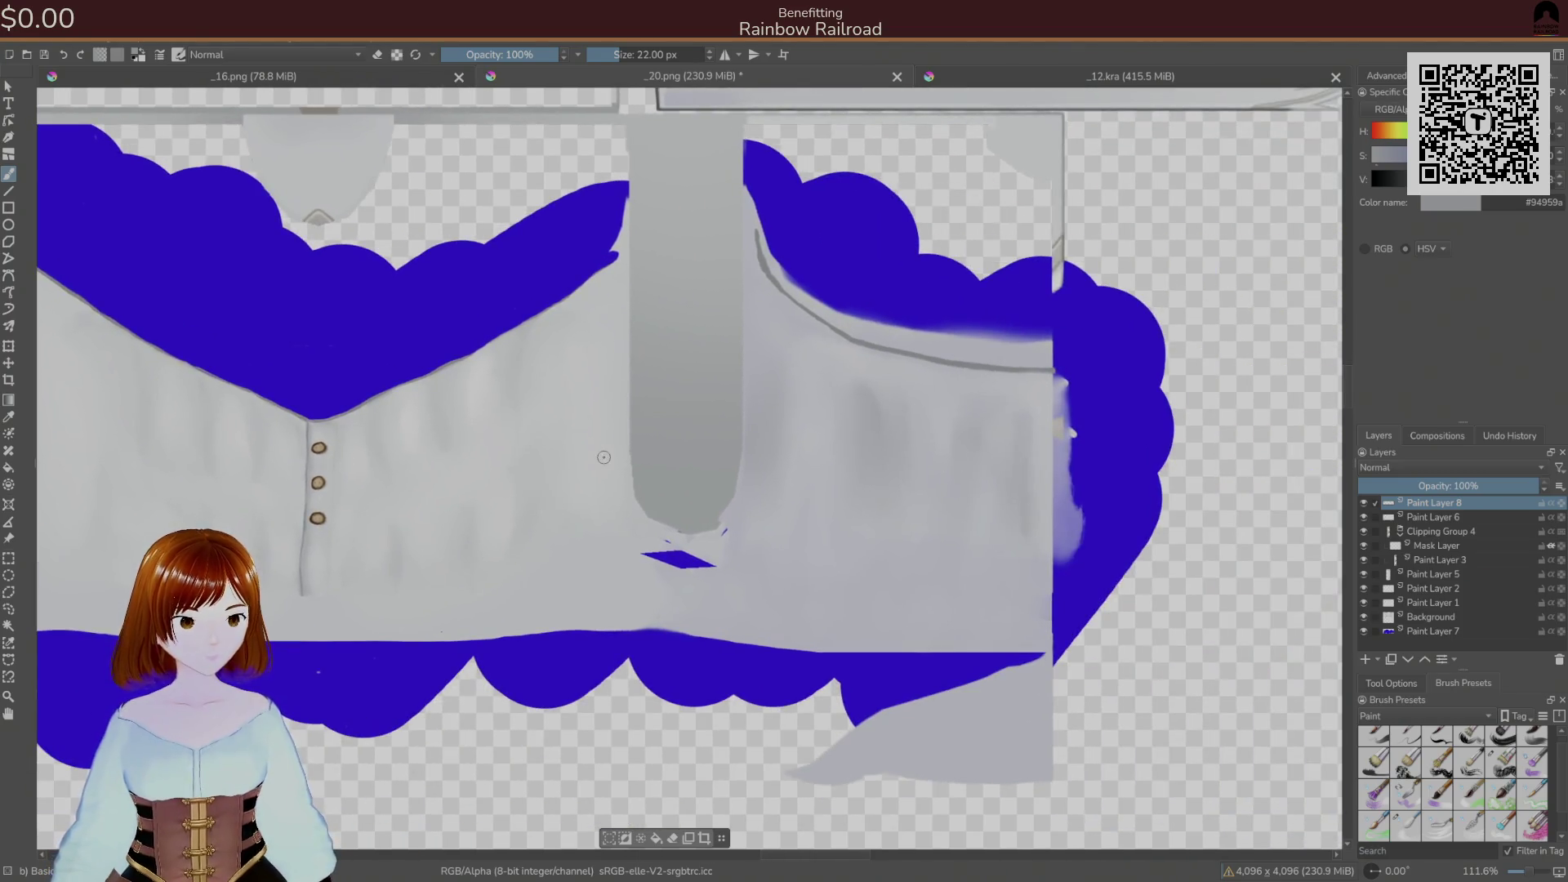
left_click(1437, 617)
right_click(1003, 322)
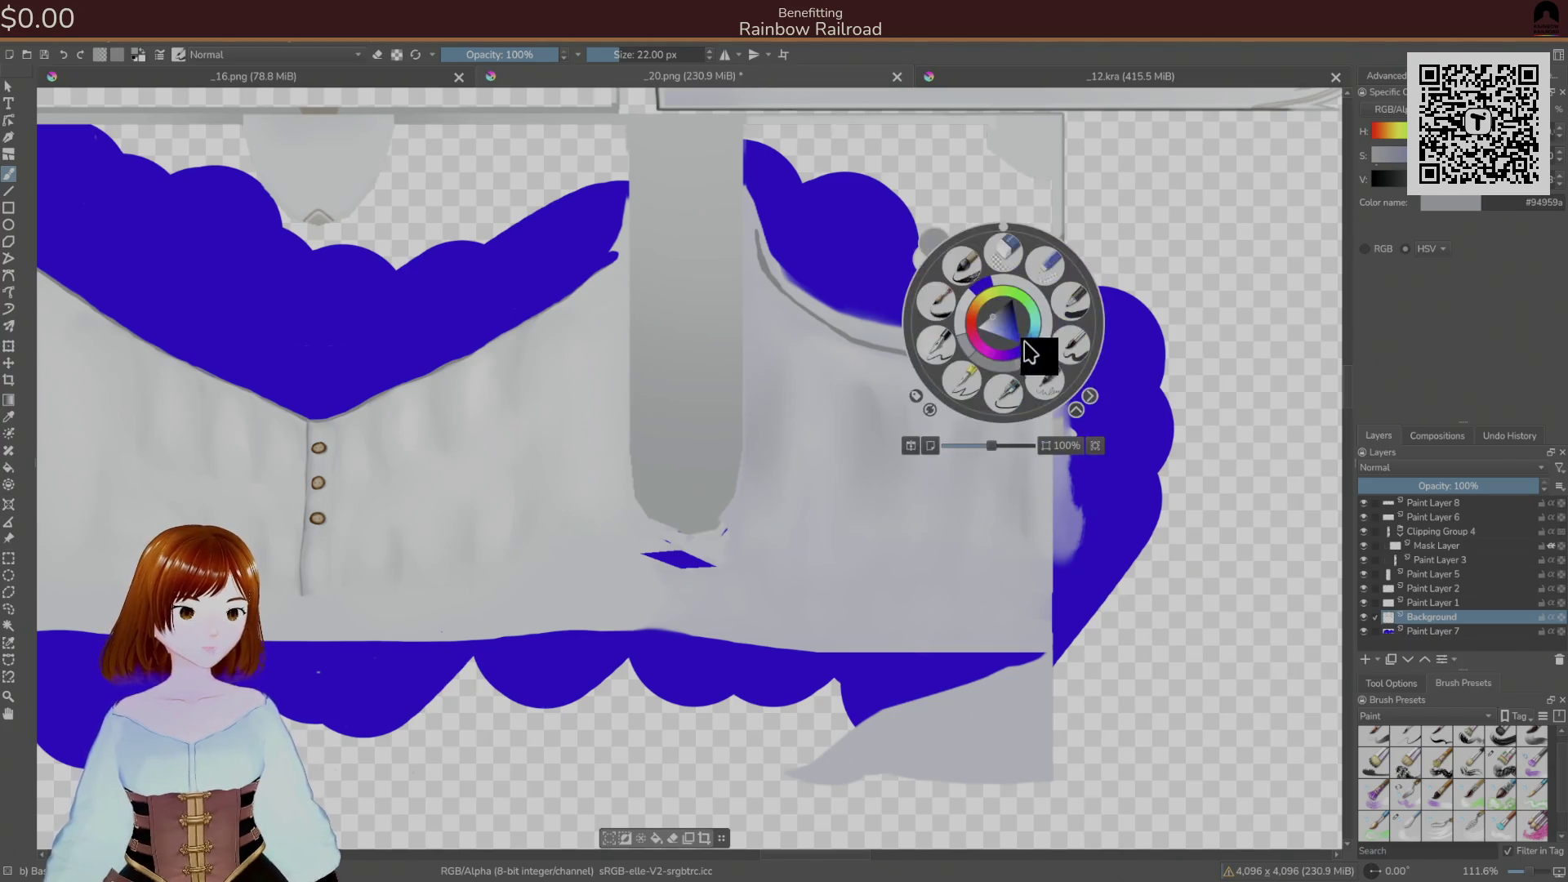
left_click(1009, 247)
mouse_move(1034, 322)
left_mouse_down()
mouse_move(878, 451)
mouse_move(942, 469)
mouse_move(973, 434)
mouse_move(942, 459)
left_mouse_up()
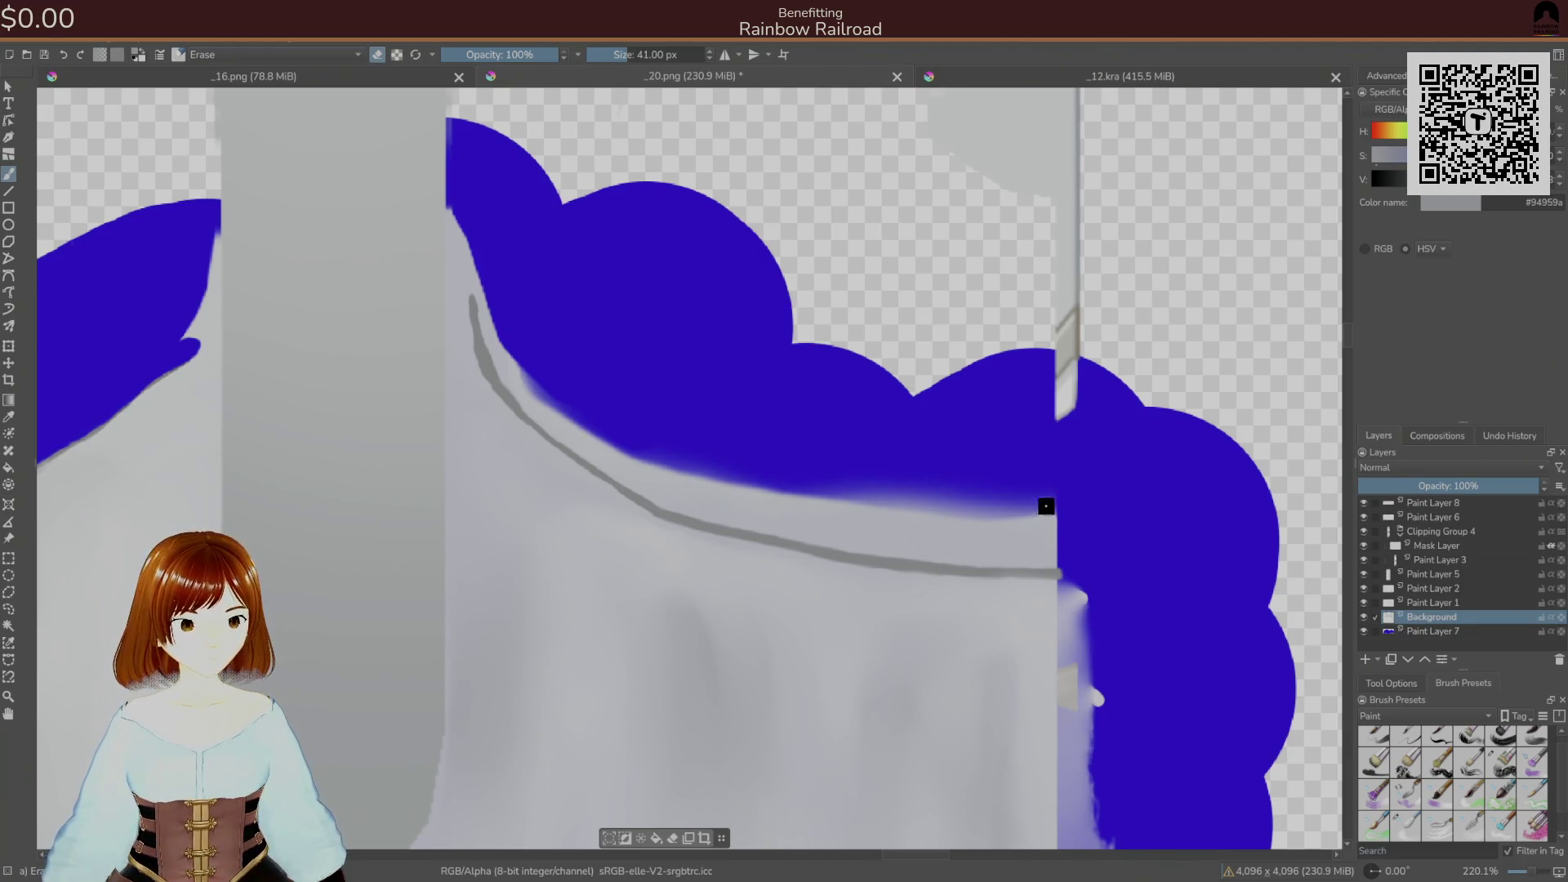
- Erase a rounded area down to just above the grey stripe
mouse_move(1164, 473)
left_mouse_down()
mouse_move(1019, 427)
mouse_move(889, 477)
mouse_move(830, 413)
left_mouse_up()
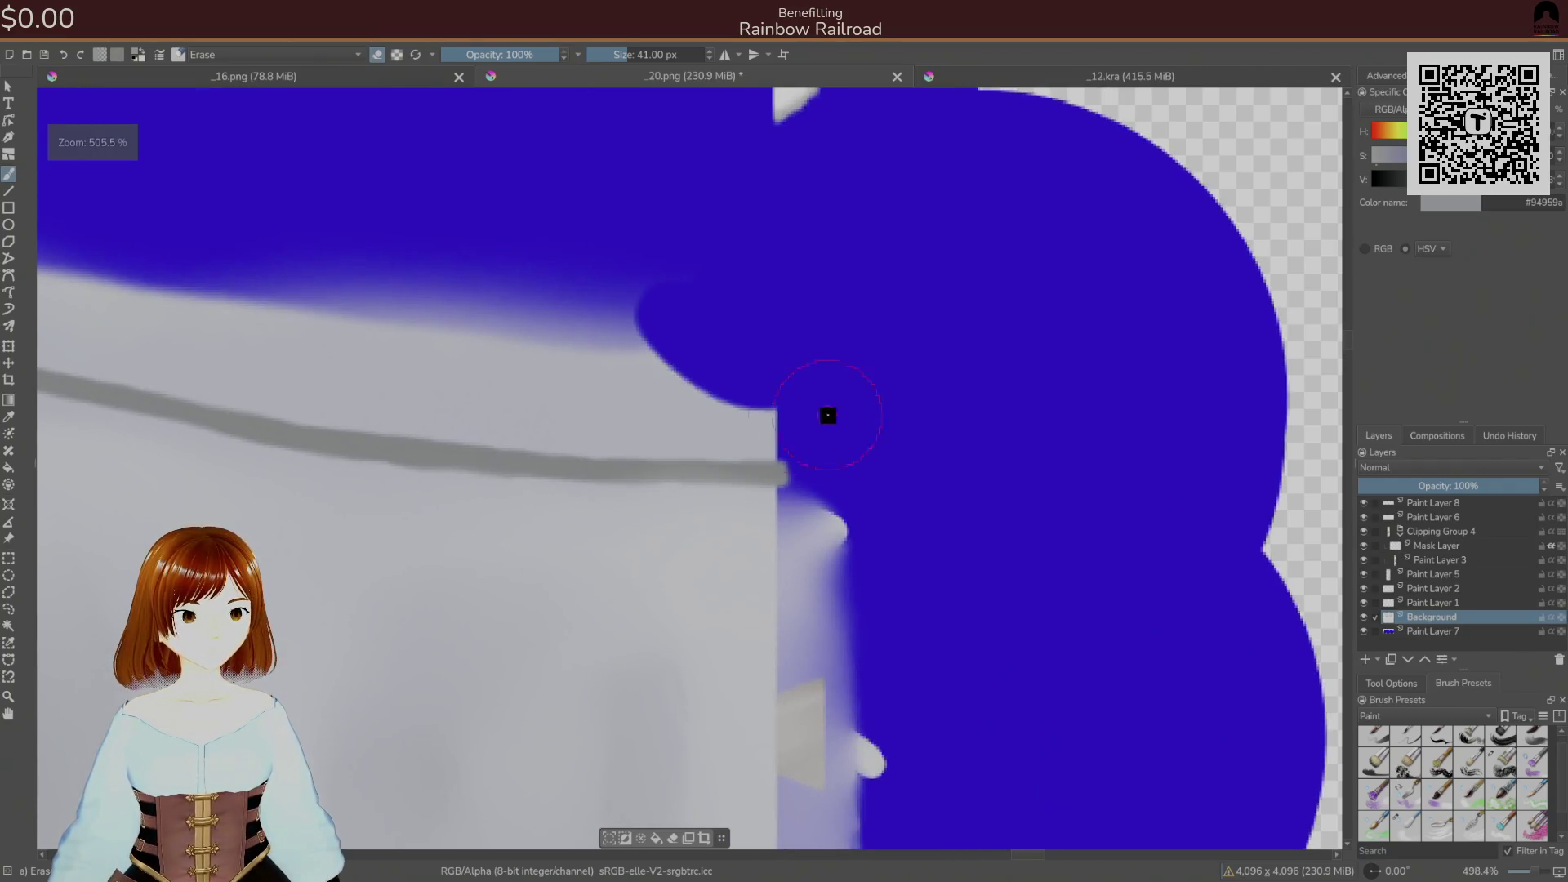
mouse_move(710, 419)
left_mouse_down()
mouse_move(553, 305)
mouse_move(695, 394)
mouse_move(984, 308)
left_mouse_up()
mouse_move(863, 253)
left_mouse_down()
mouse_move(890, 297)
mouse_move(939, 319)
mouse_move(936, 340)
mouse_move(1016, 345)
left_mouse_up()
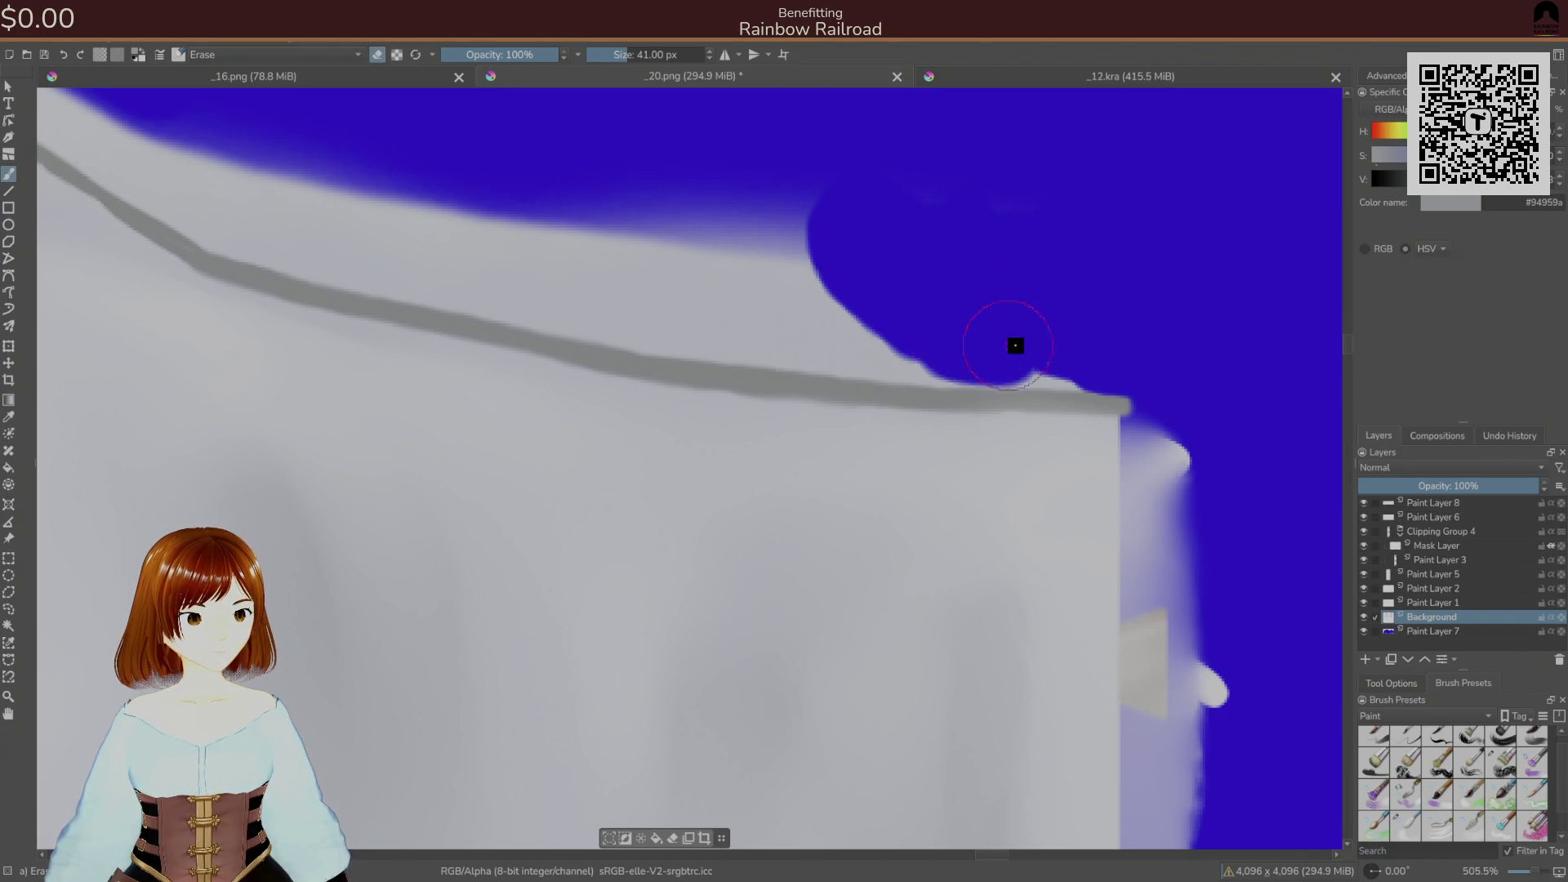
mouse_move(772, 186)
left_mouse_down()
mouse_move(746, 234)
mouse_move(830, 308)
mouse_move(1018, 343)
mouse_move(600, 303)
mouse_move(406, 249)
mouse_move(662, 230)
left_mouse_up()
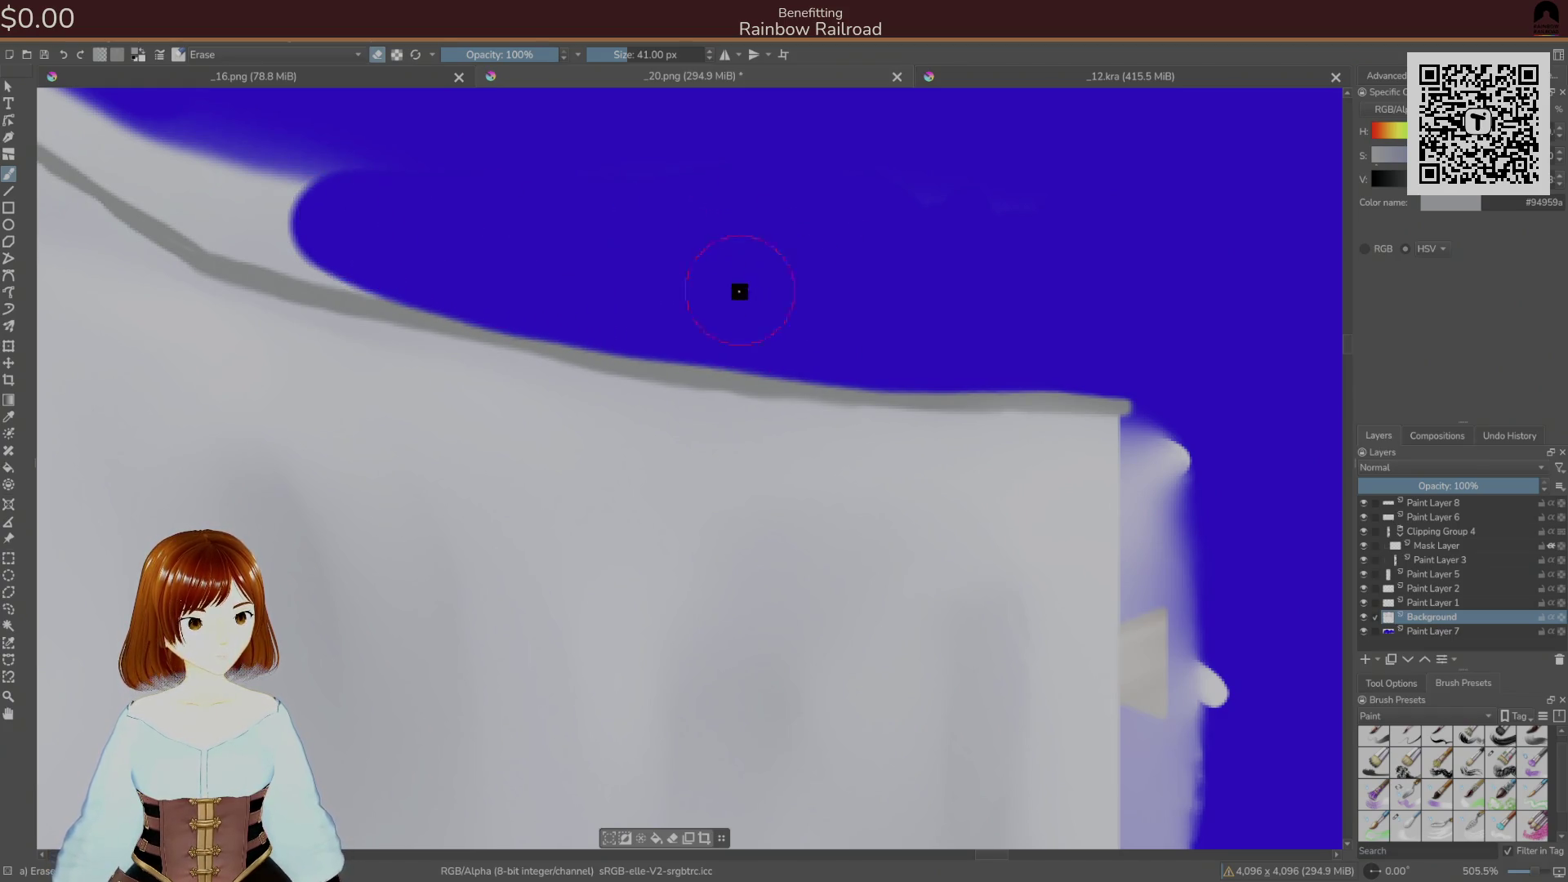
- Erase the light fringe up the blouse's left edge along the grey seam
left_click_drag(741, 291, 1177, 396)
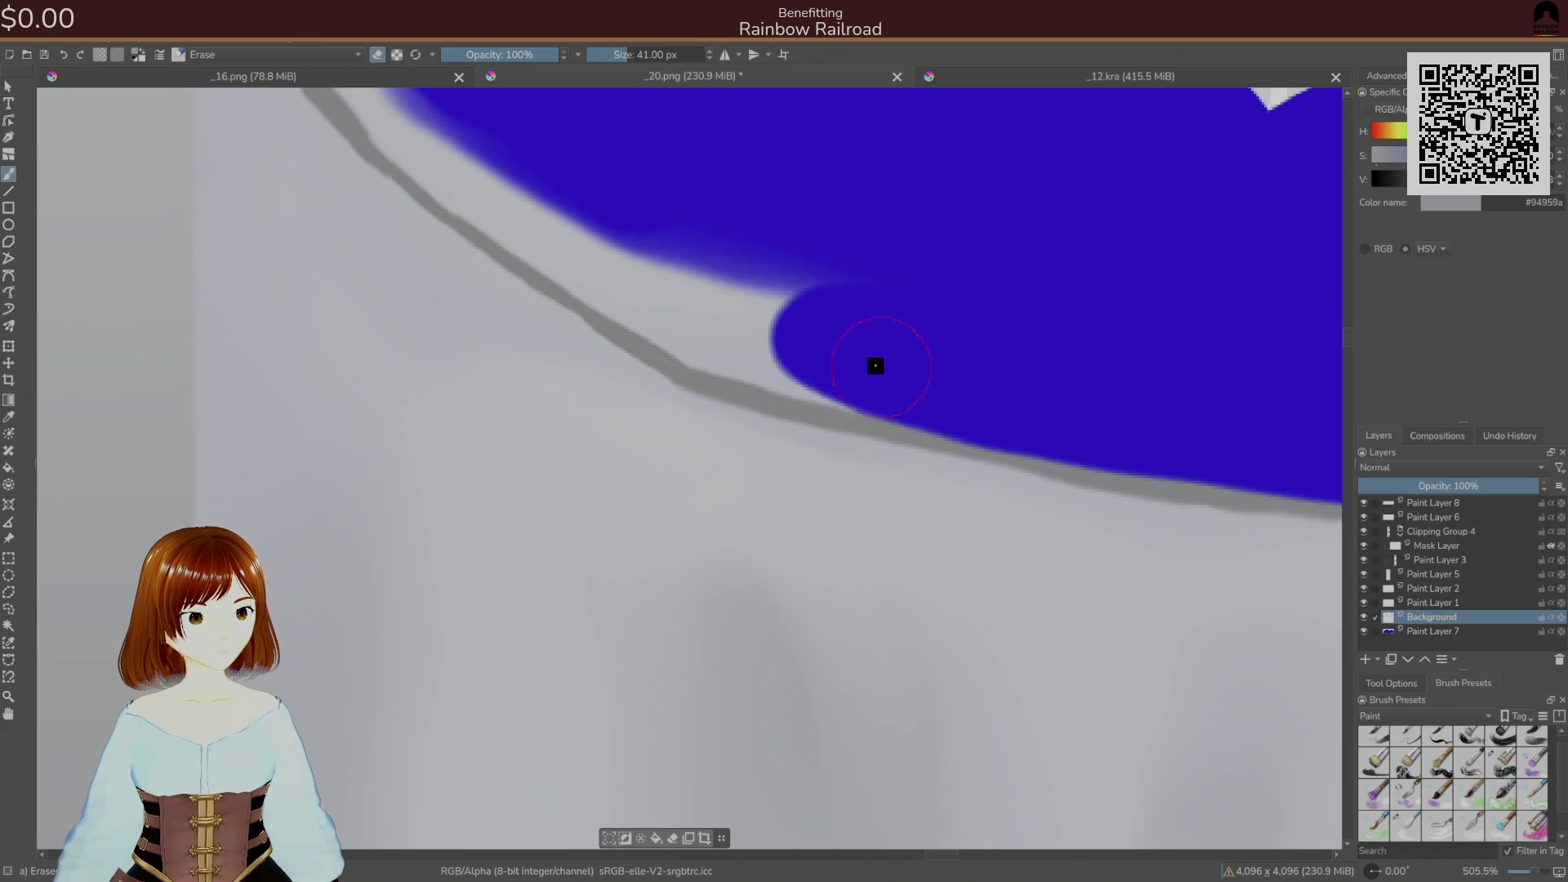
mouse_move(837, 359)
left_mouse_down()
mouse_move(683, 322)
mouse_move(678, 262)
mouse_move(792, 280)
mouse_move(951, 501)
left_mouse_up()
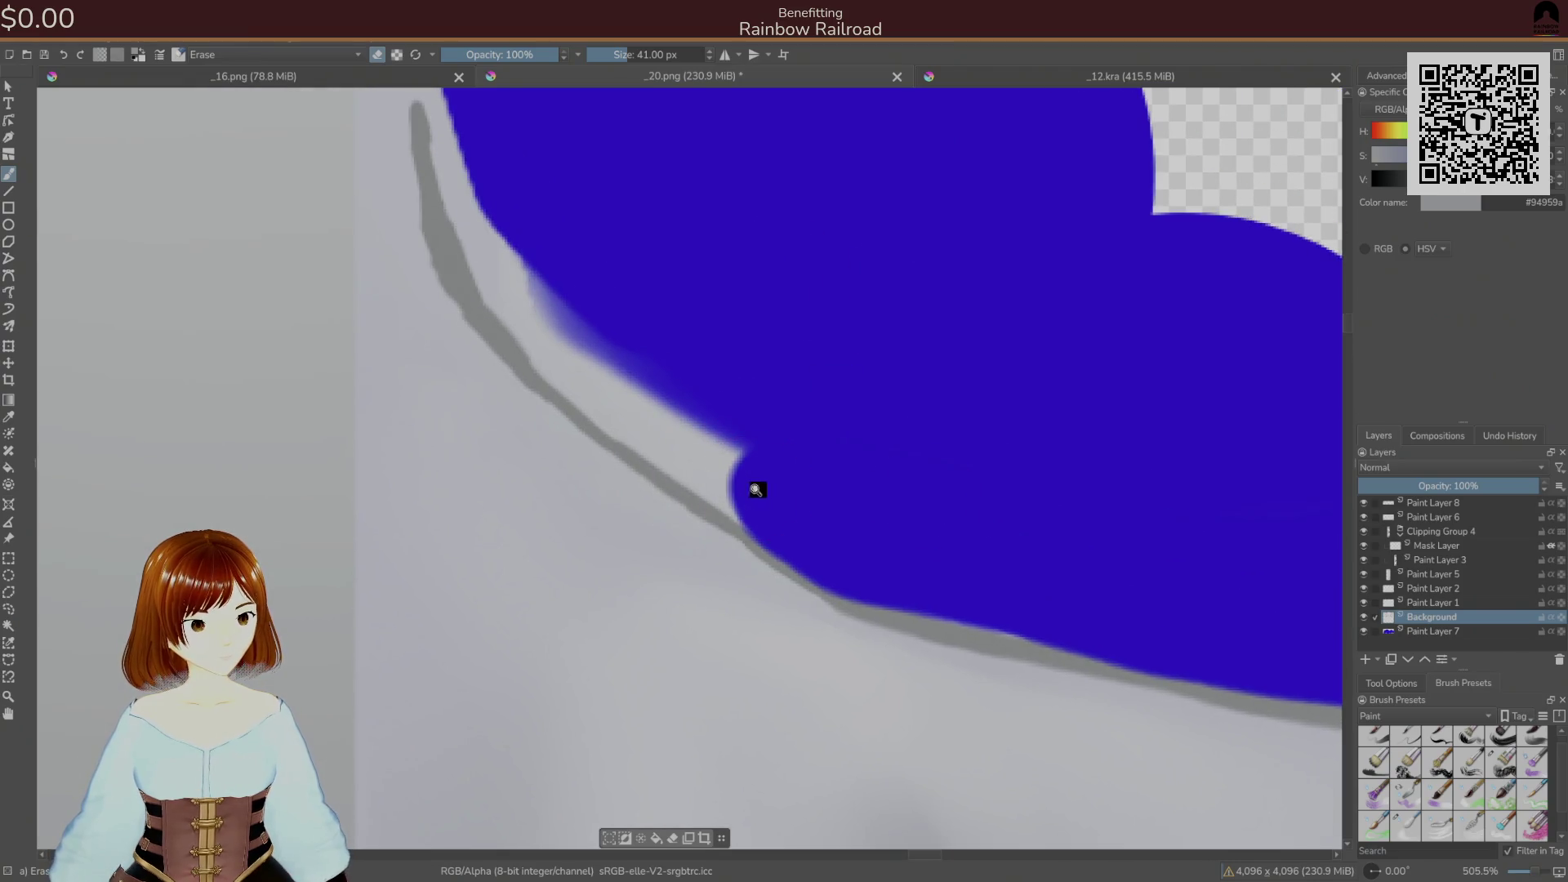
mouse_move(766, 491)
left_mouse_down()
mouse_move(554, 339)
mouse_move(469, 158)
mouse_move(626, 465)
left_mouse_up()
mouse_move(681, 520)
left_mouse_down()
mouse_move(640, 395)
mouse_move(687, 532)
left_mouse_up()
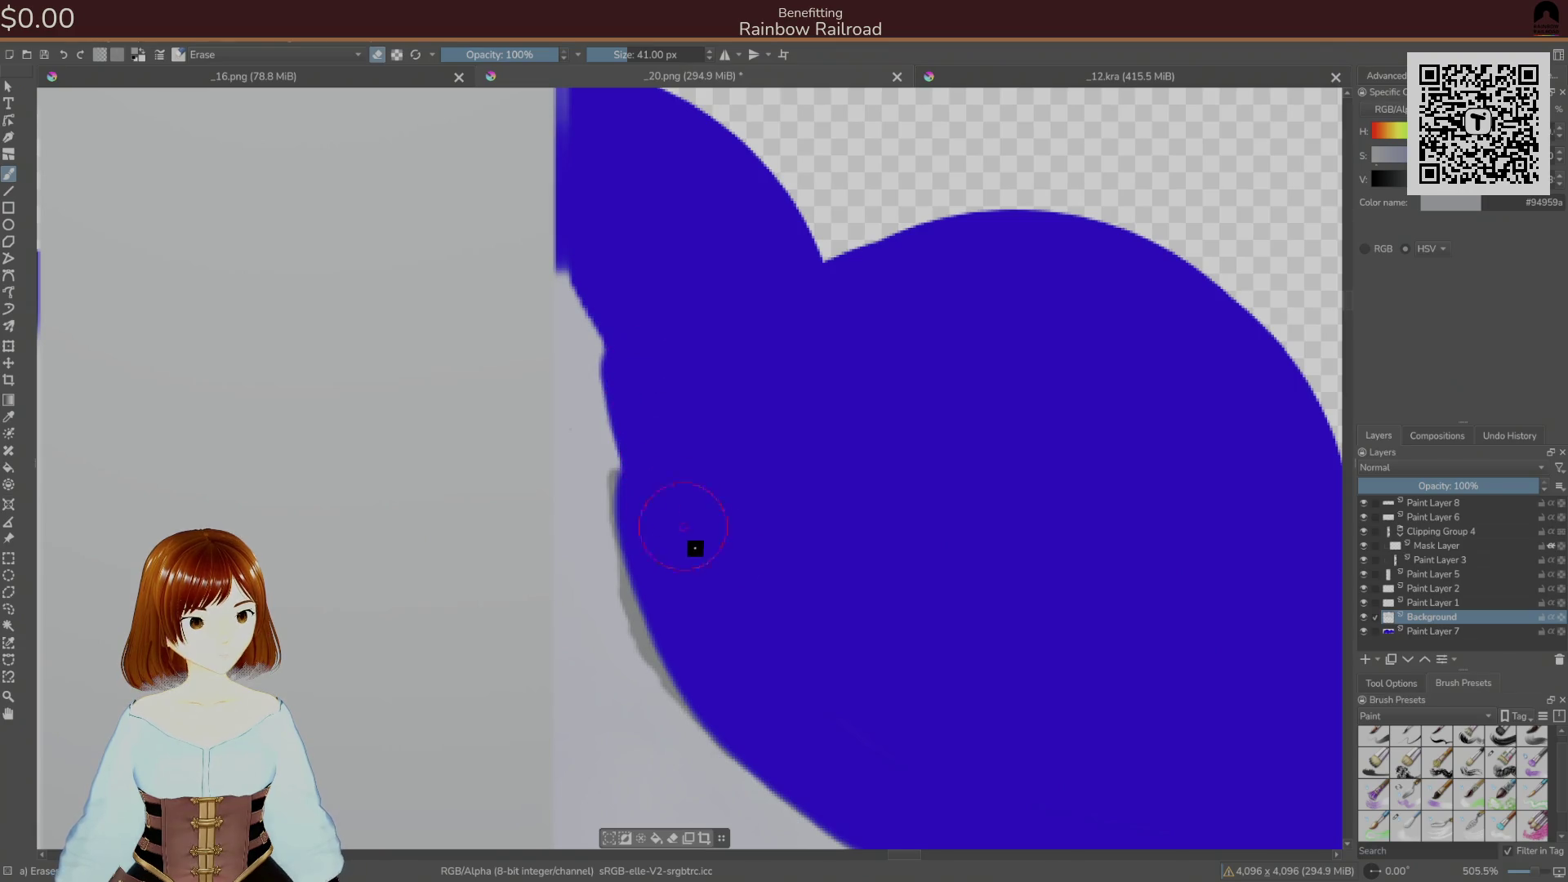
left_click_drag(649, 466, 624, 294)
left_click_drag(709, 418, 747, 461)
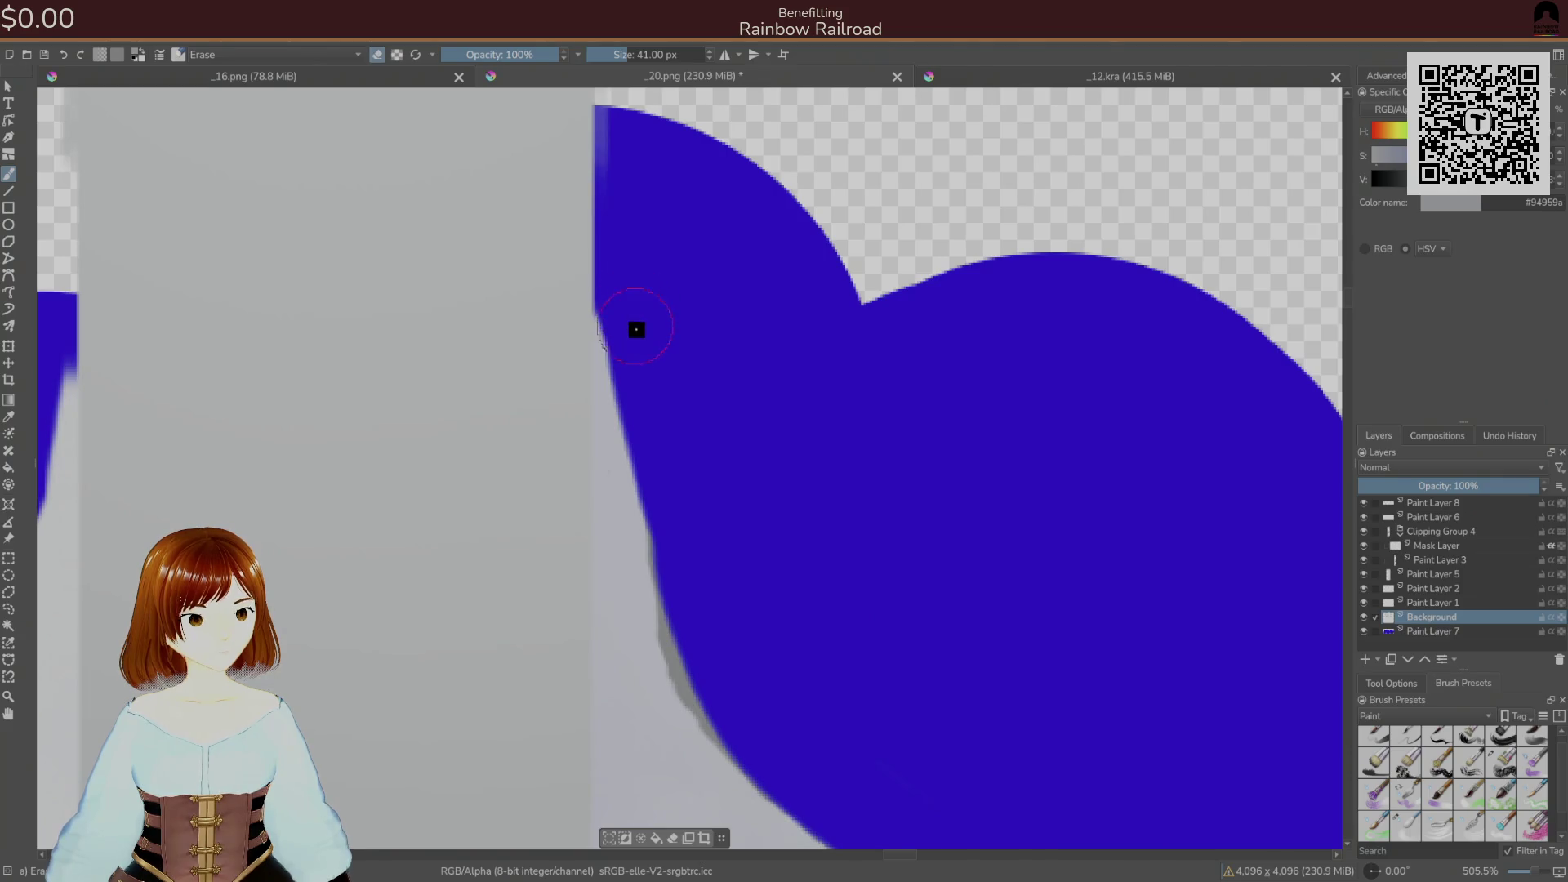
scroll(714, 364, "down", 5)
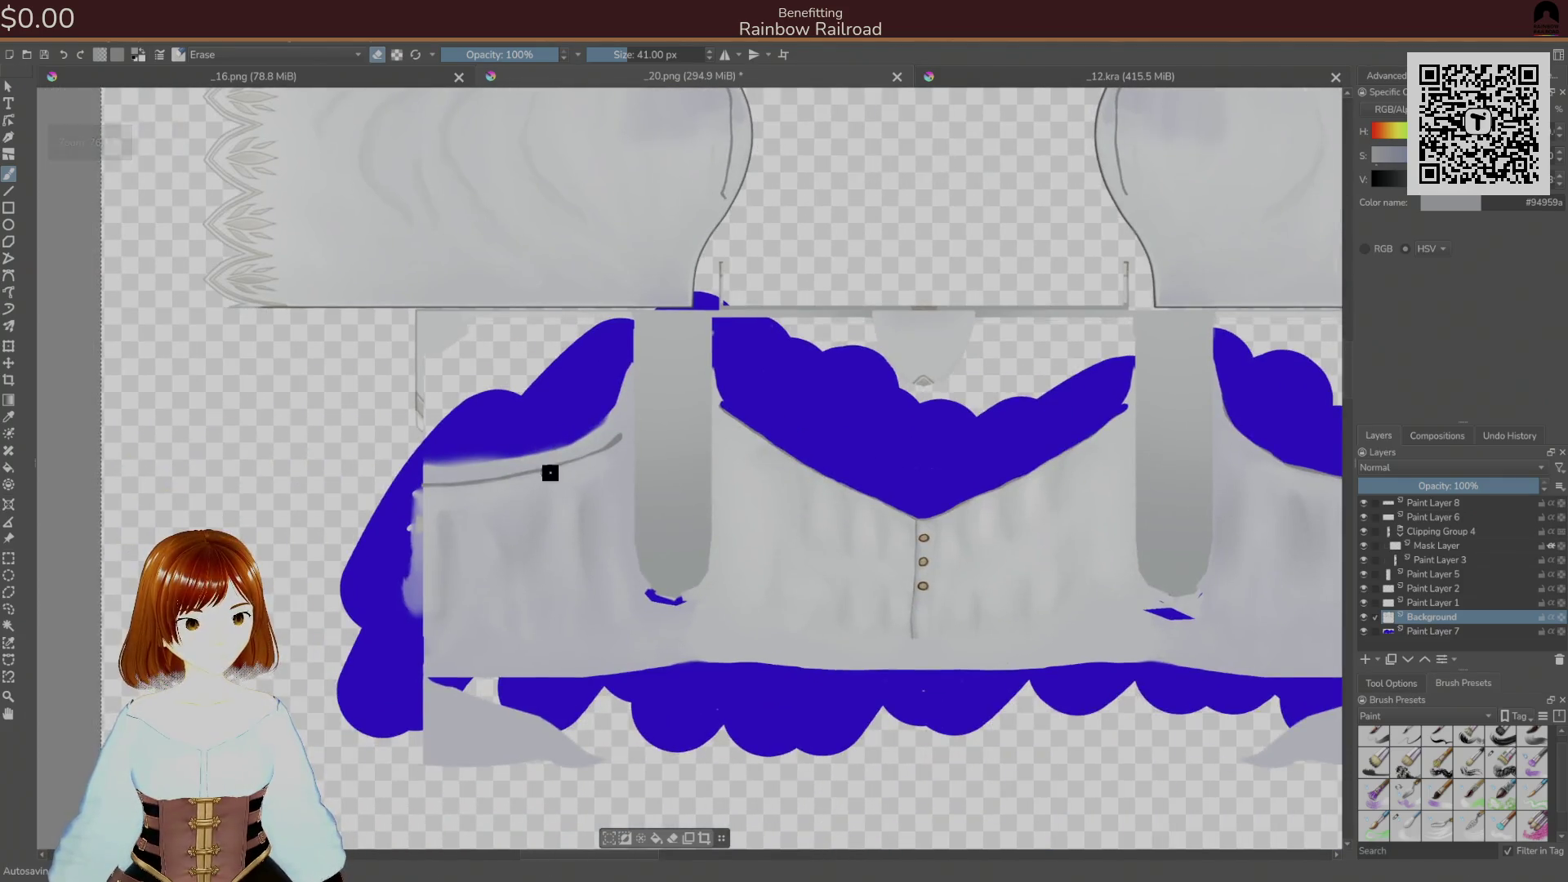
- Turn on horizontal and vertical mirroring and erase the notch at the sleeve edge
scroll(637, 444, "up", 5)
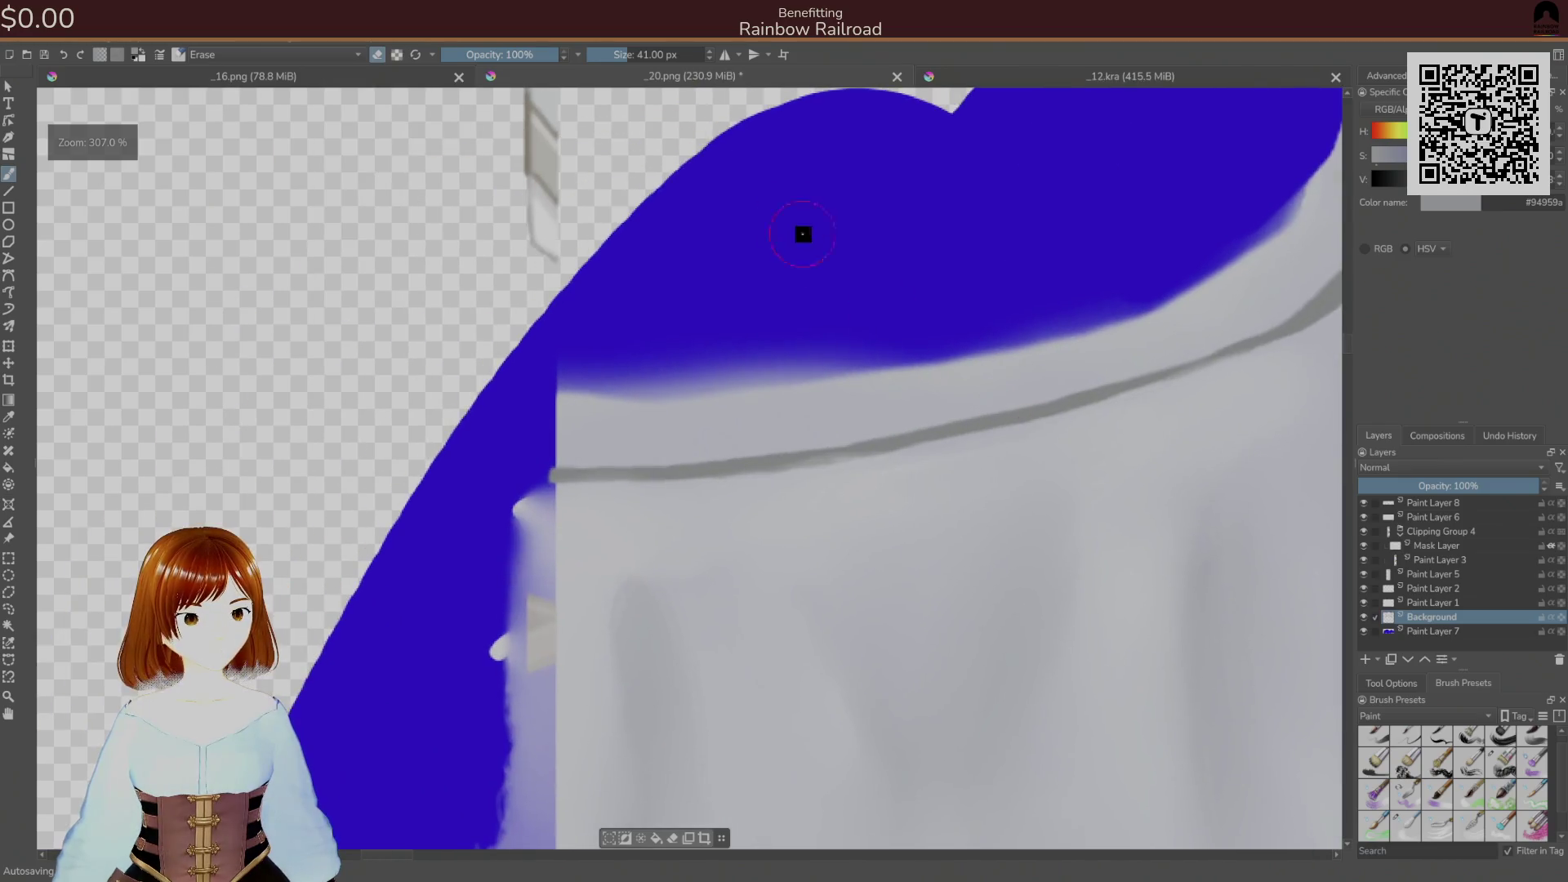
left_click(726, 54)
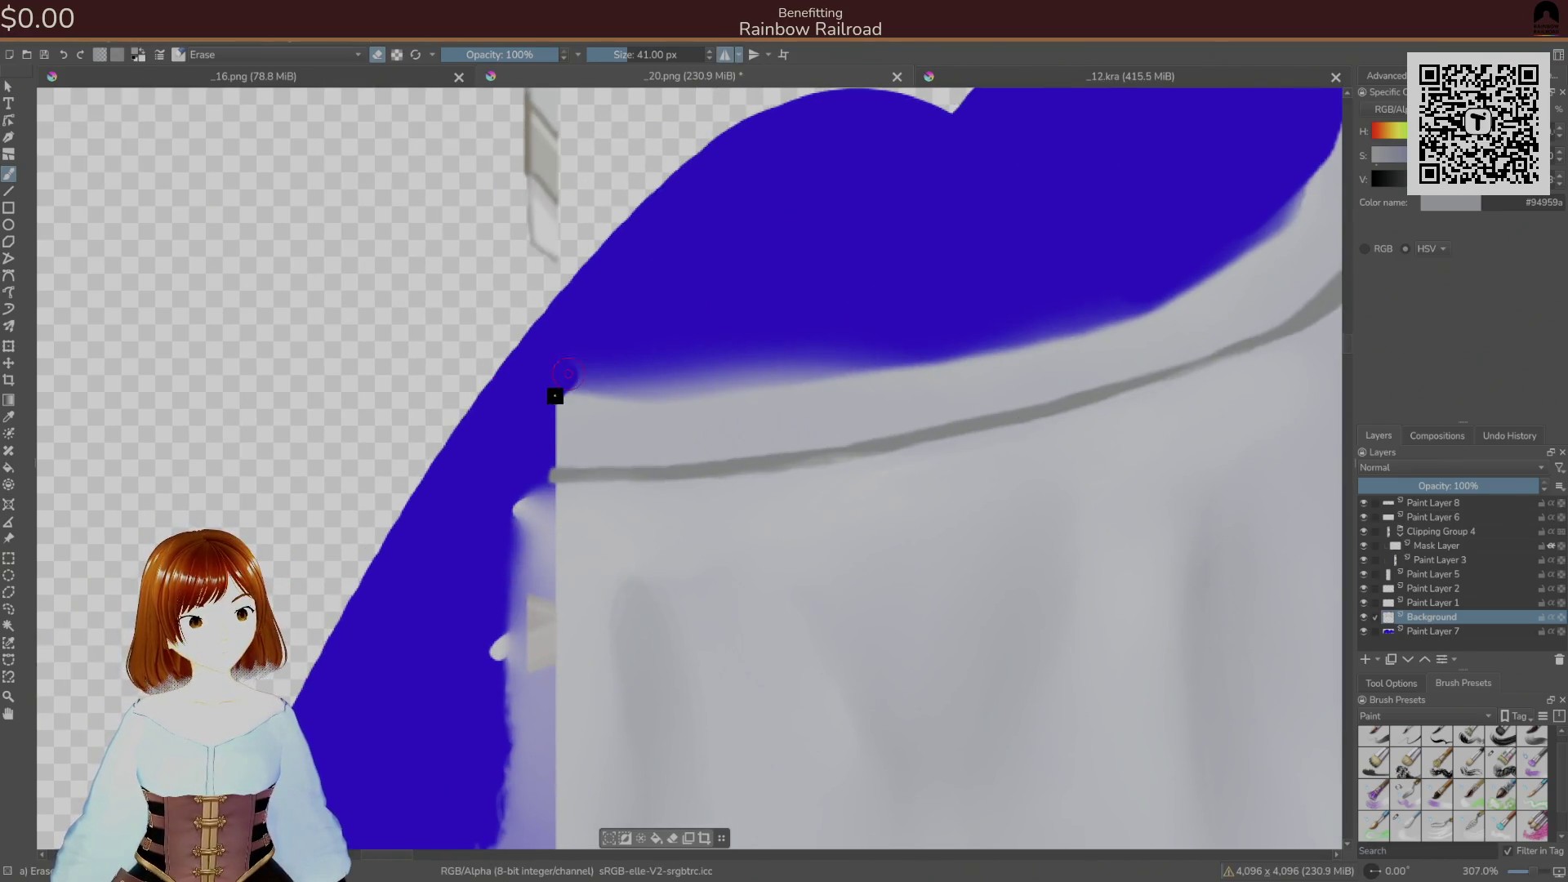
mouse_move(576, 451)
left_mouse_down()
mouse_move(624, 431)
mouse_move(574, 429)
left_mouse_up()
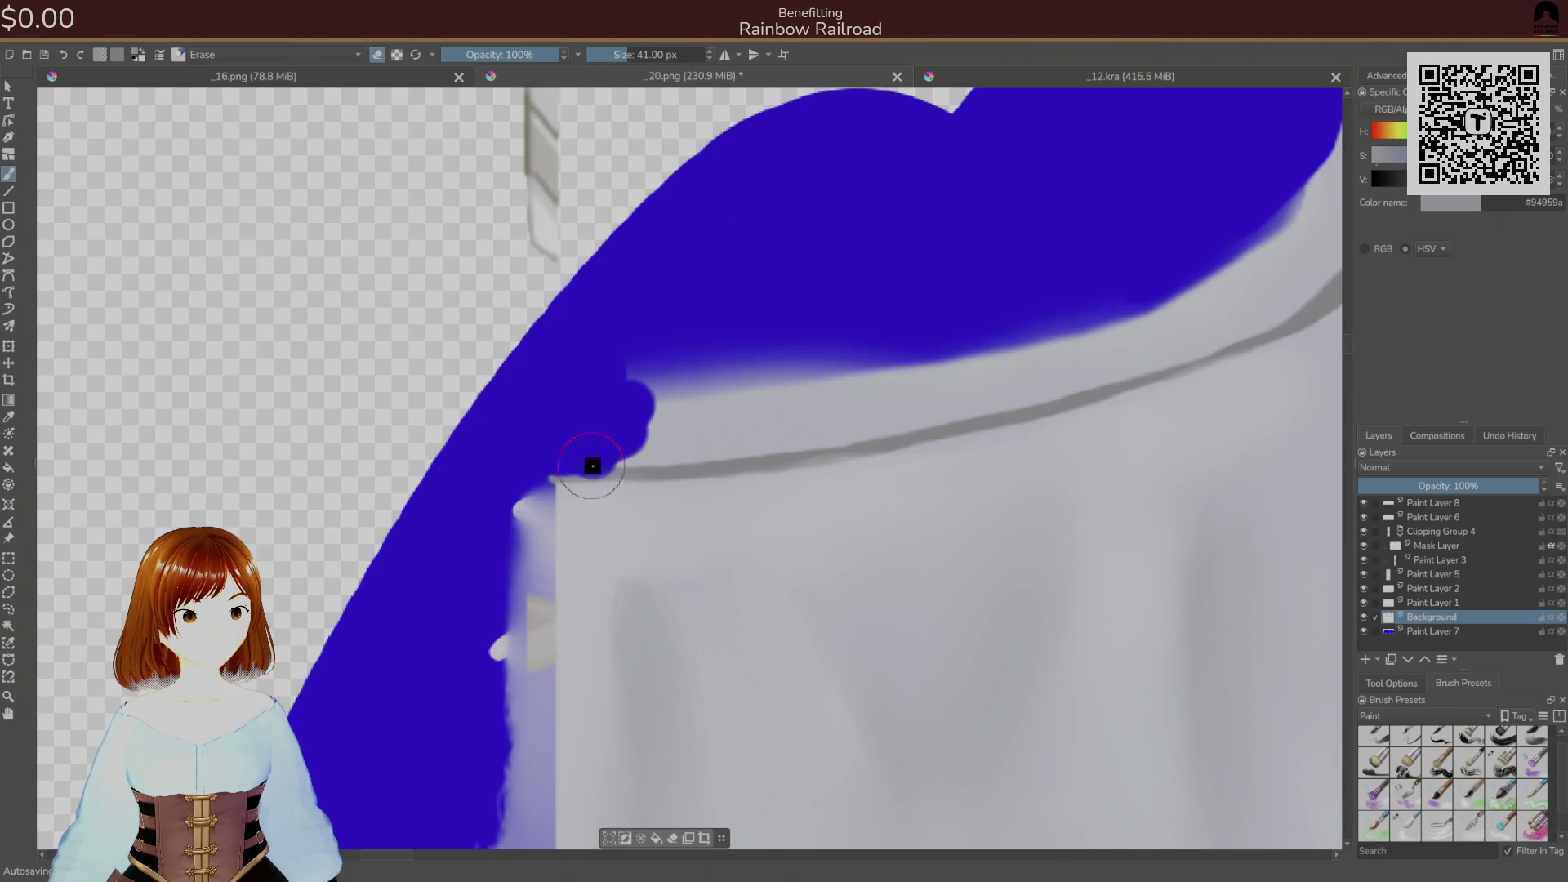
key("ctrl+z")
left_click(725, 53)
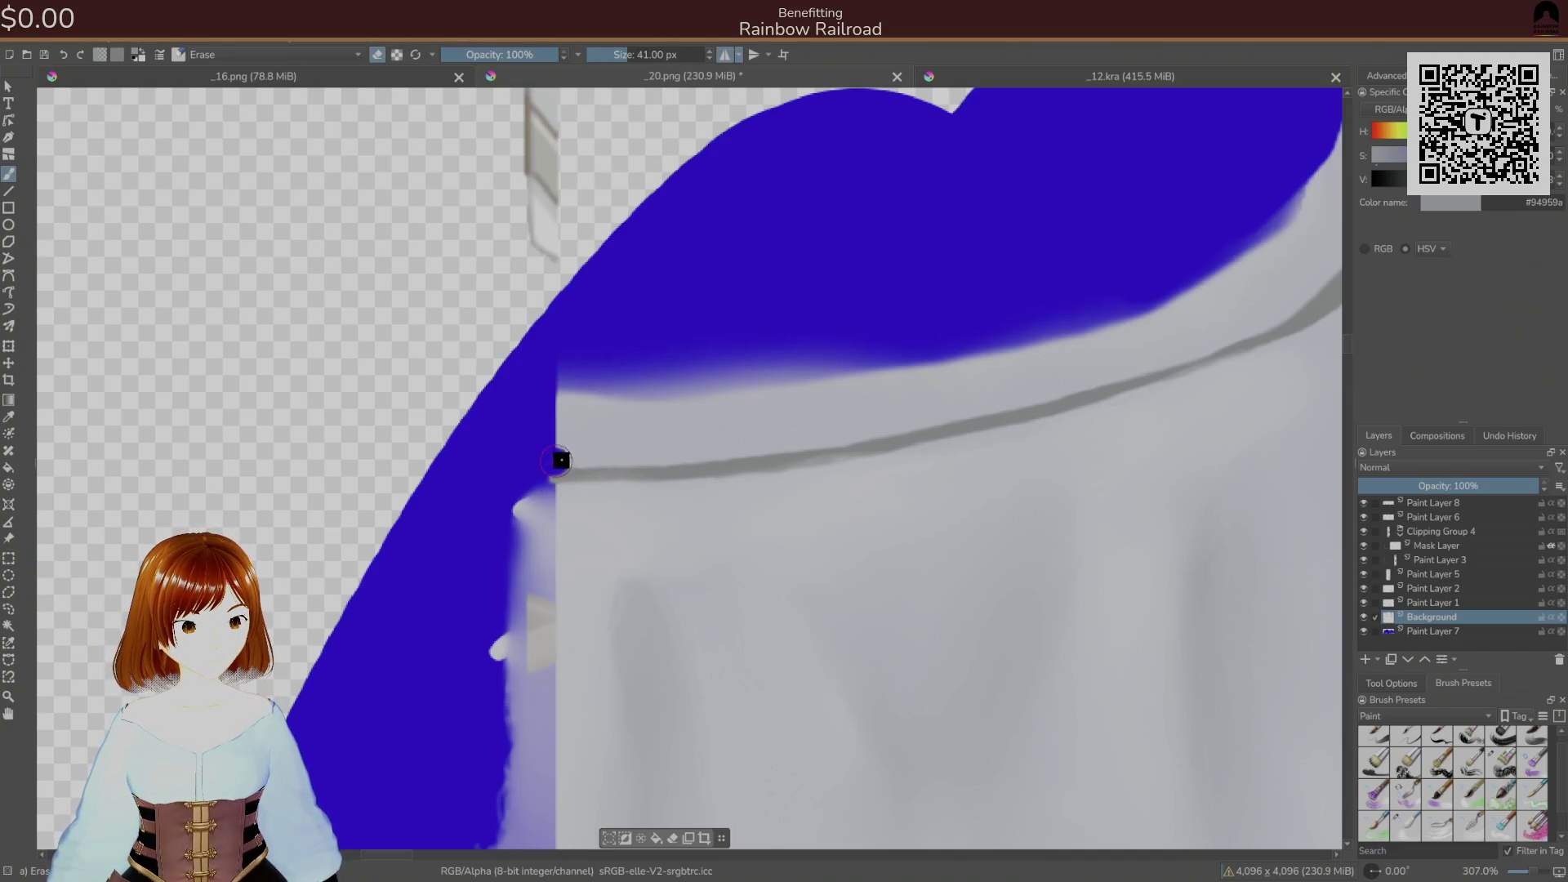
left_click_drag(582, 452, 705, 257)
left_click(747, 54)
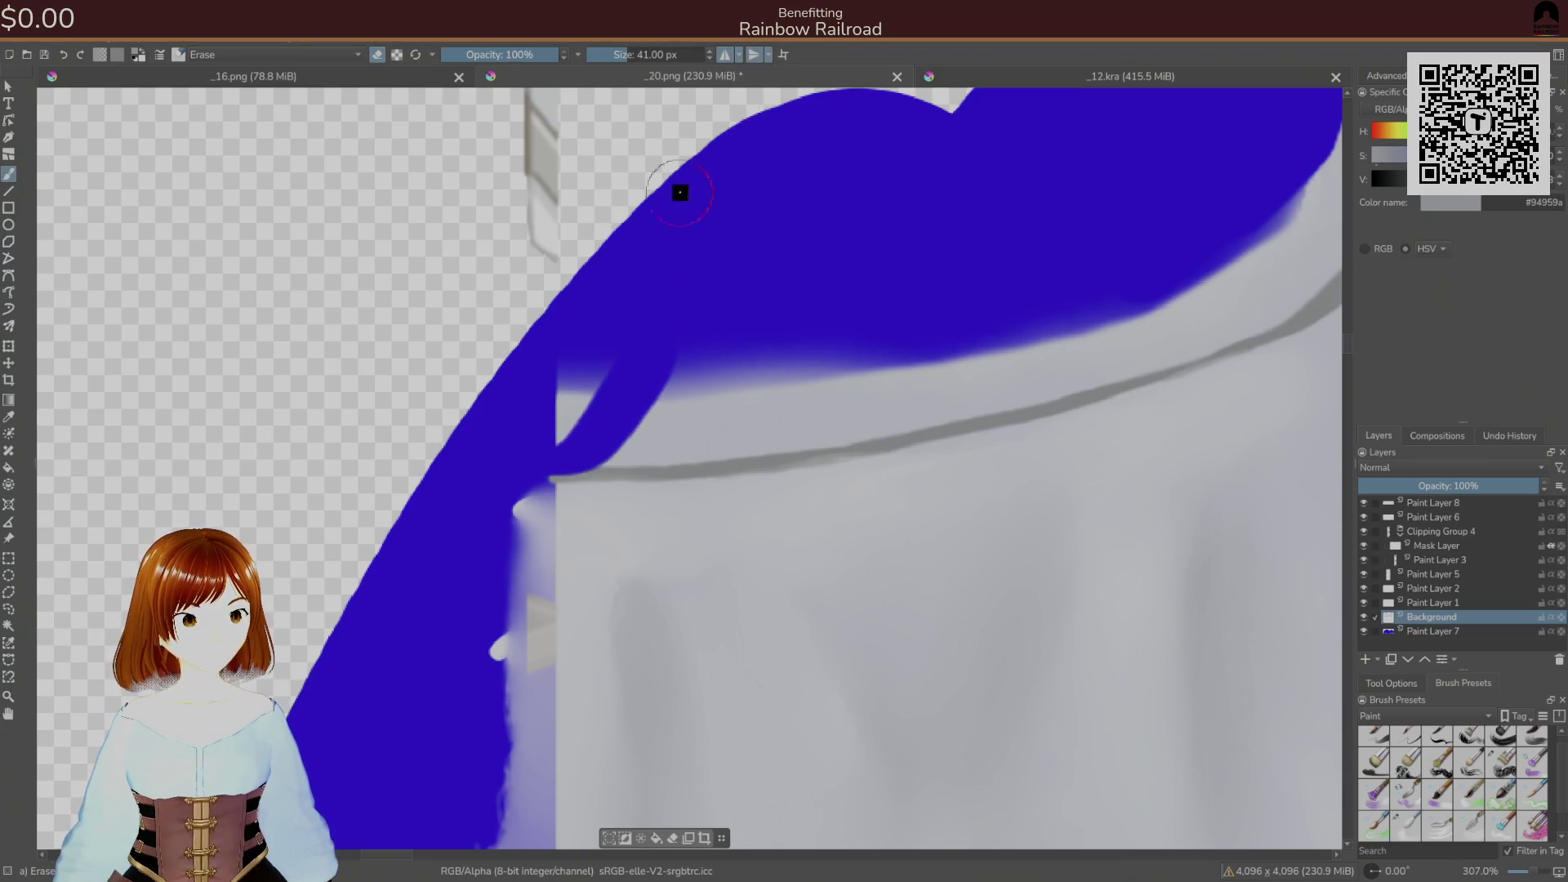
left_click_drag(575, 402, 573, 367)
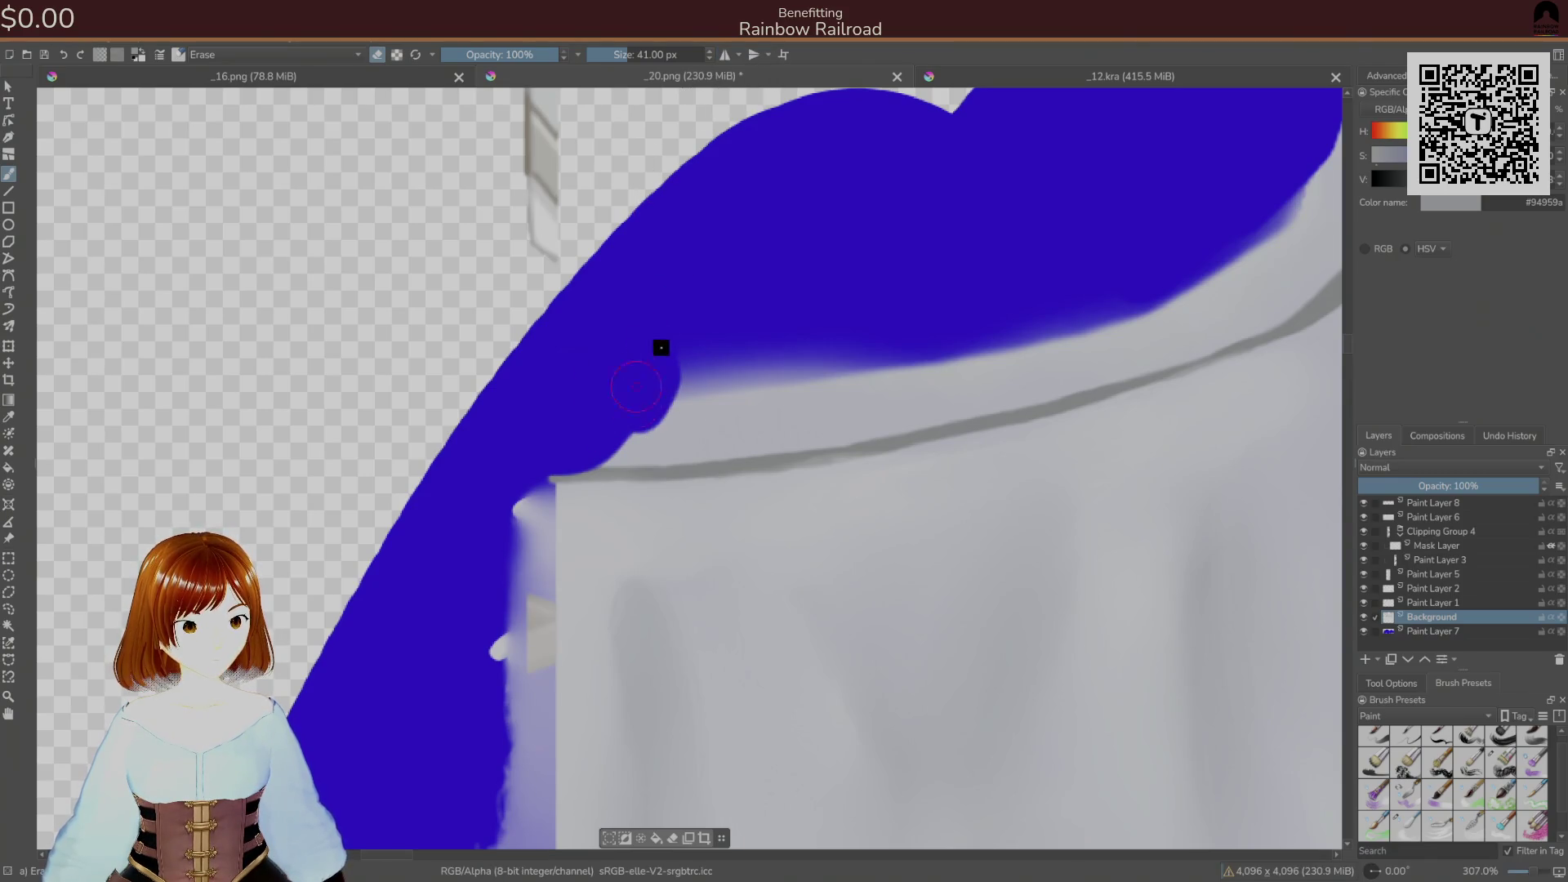
- Erase the gap between the hook and the blue area back up to the seam
scroll(686, 494, "down", 10)
scroll(687, 498, "up", 8)
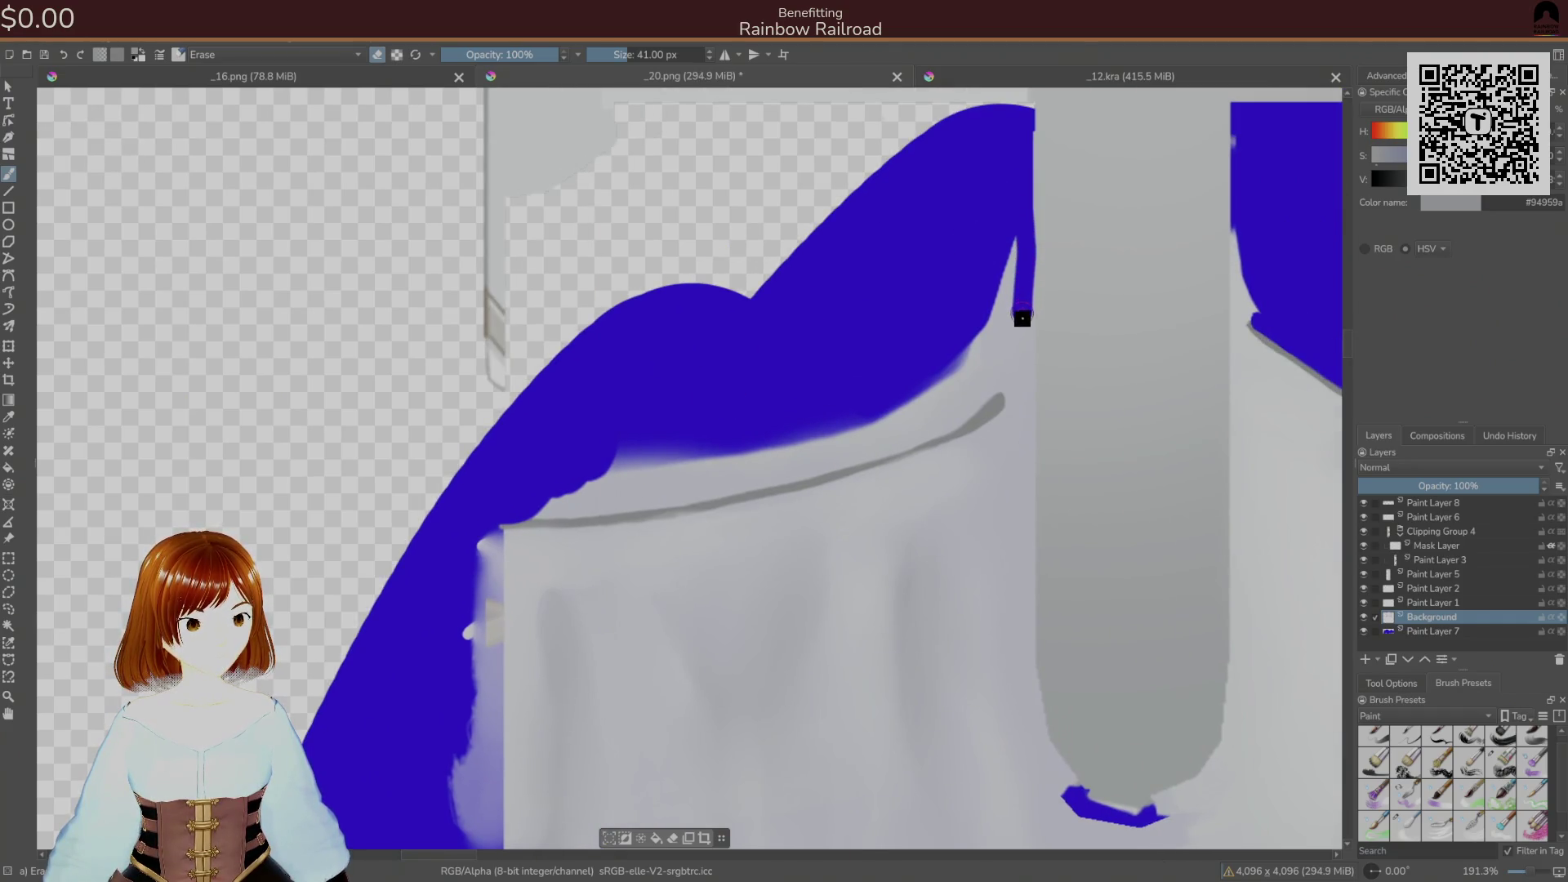
left_click_drag(984, 382, 1009, 311)
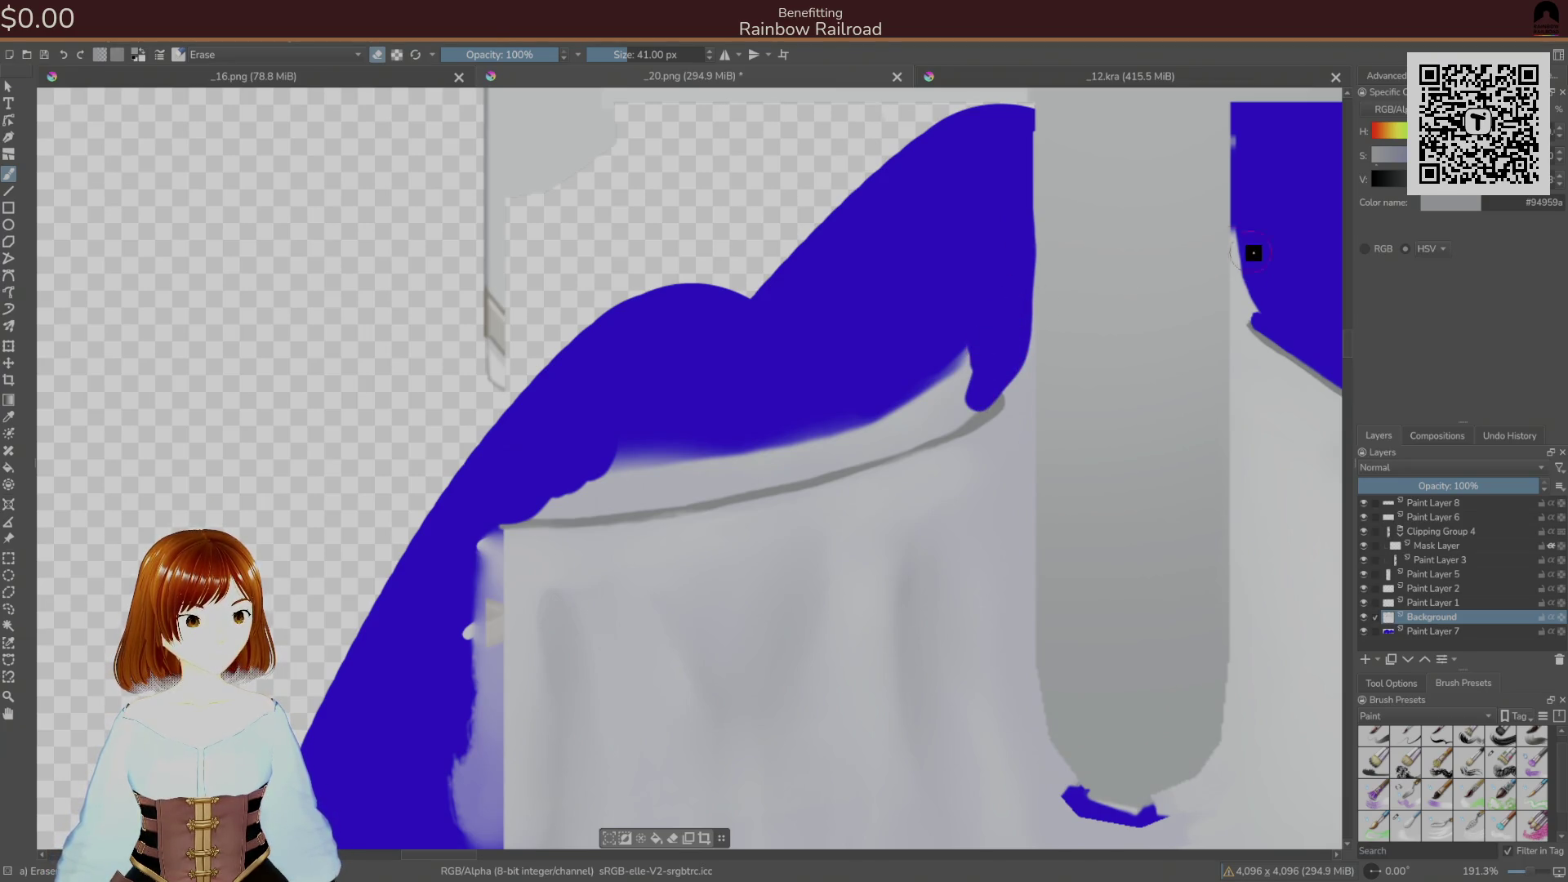
left_click_drag(984, 390, 1003, 254)
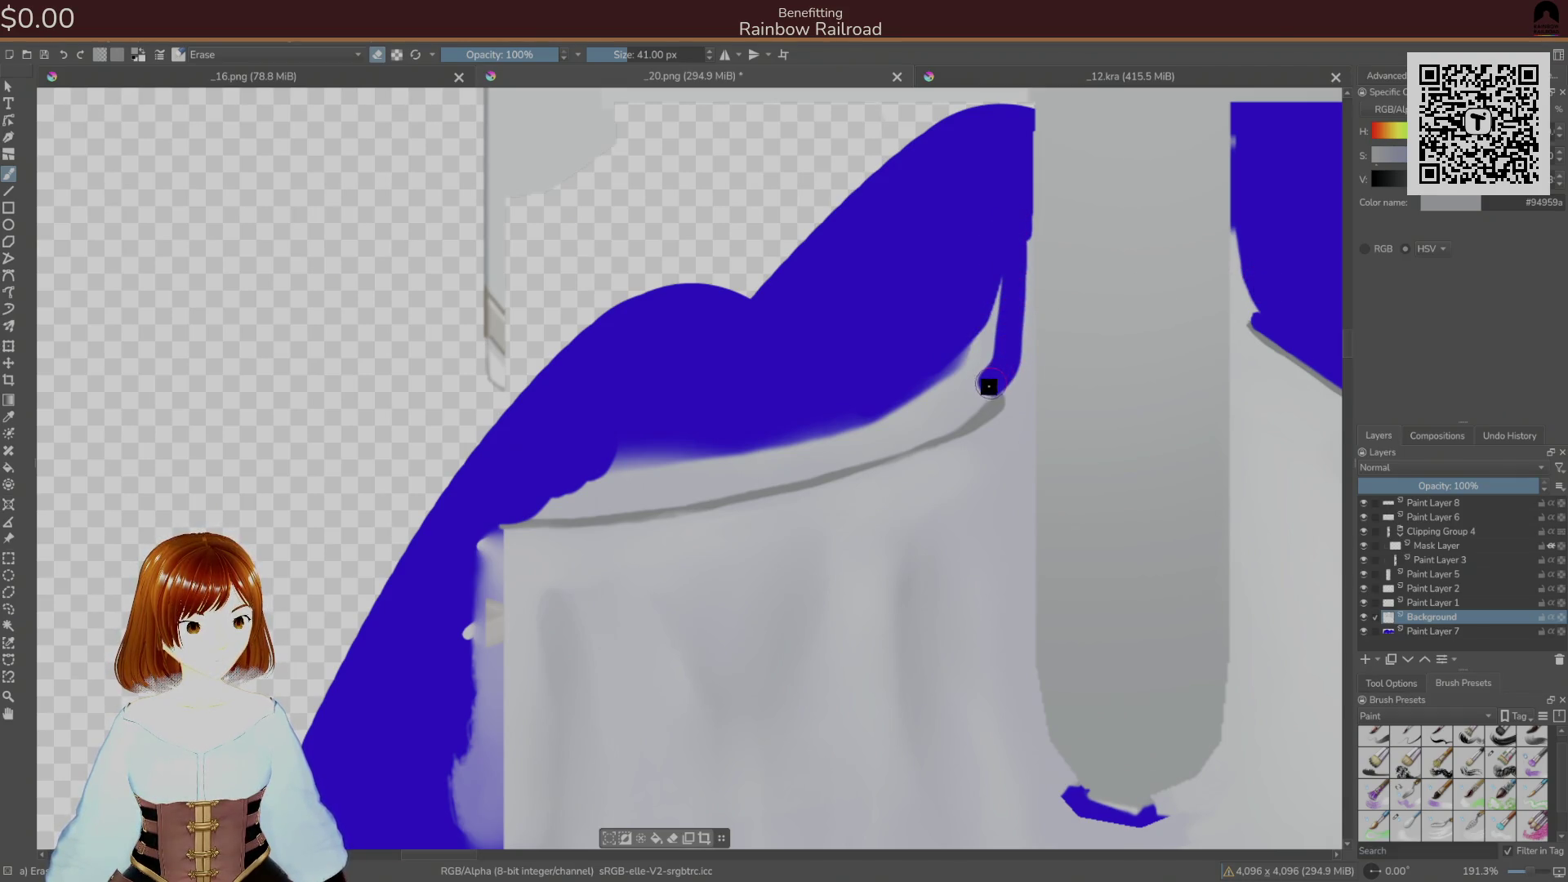
left_click_drag(969, 405, 985, 292)
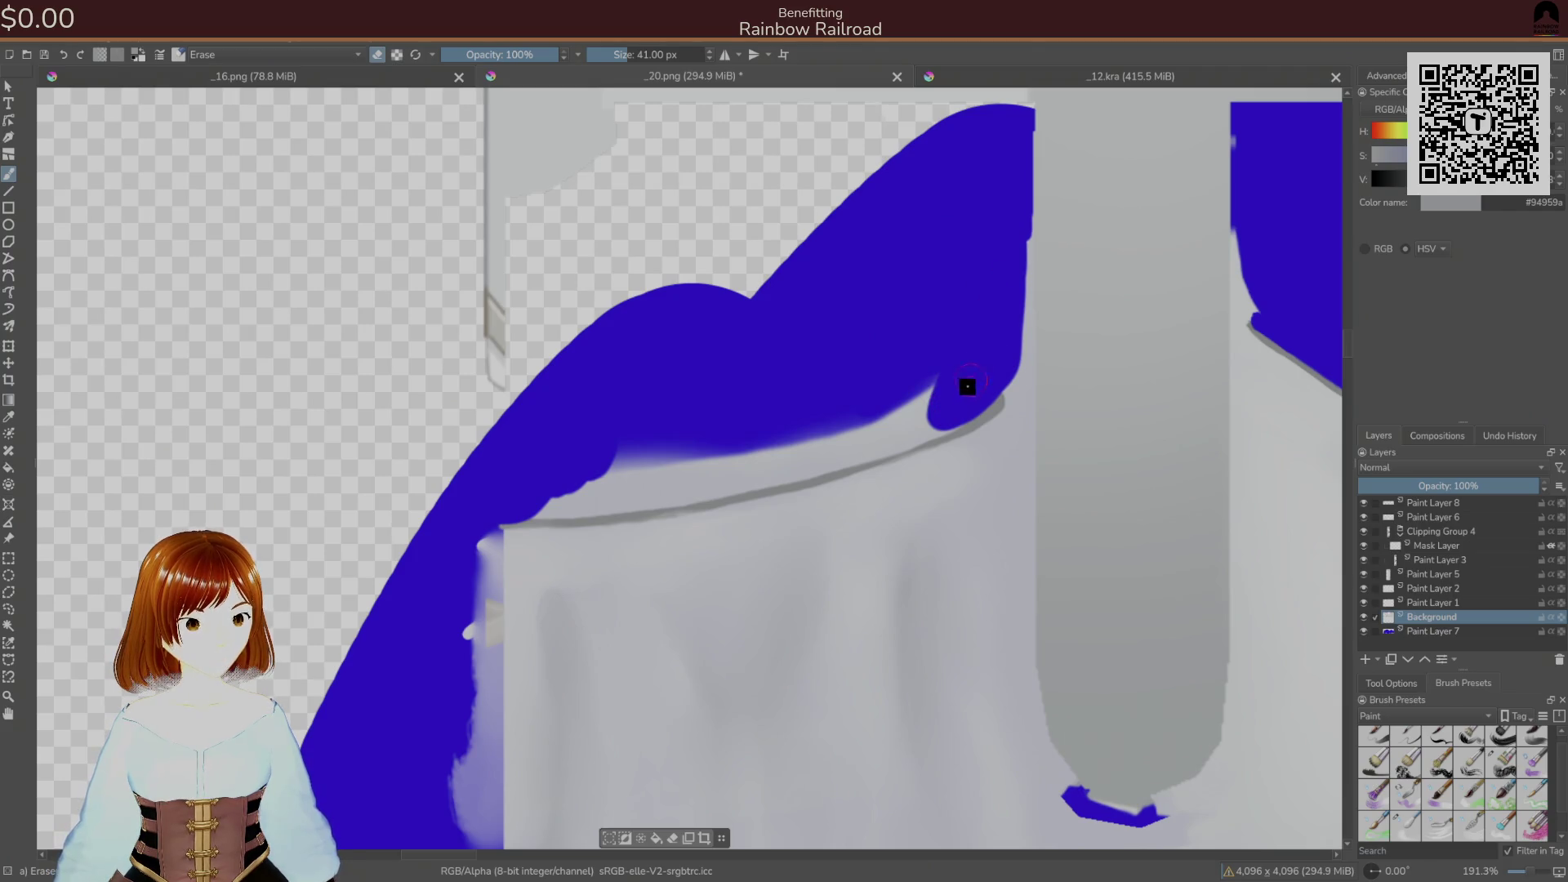
- Erase the remaining fringe along the upper edge of the grey seam line
scroll(936, 381, "up", 3)
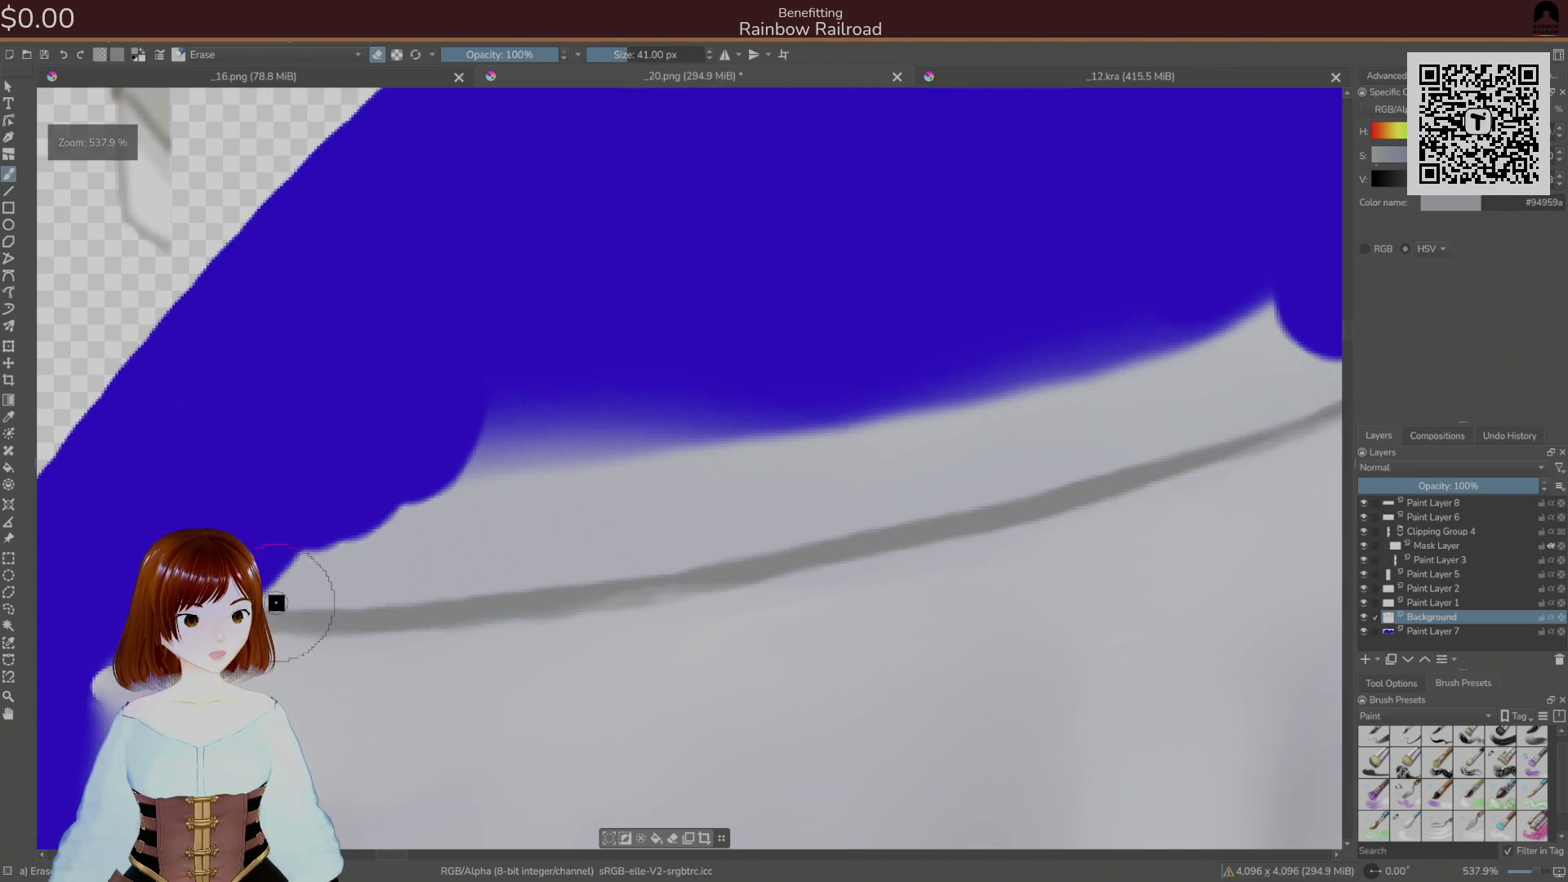
left_click_drag(303, 590, 460, 550)
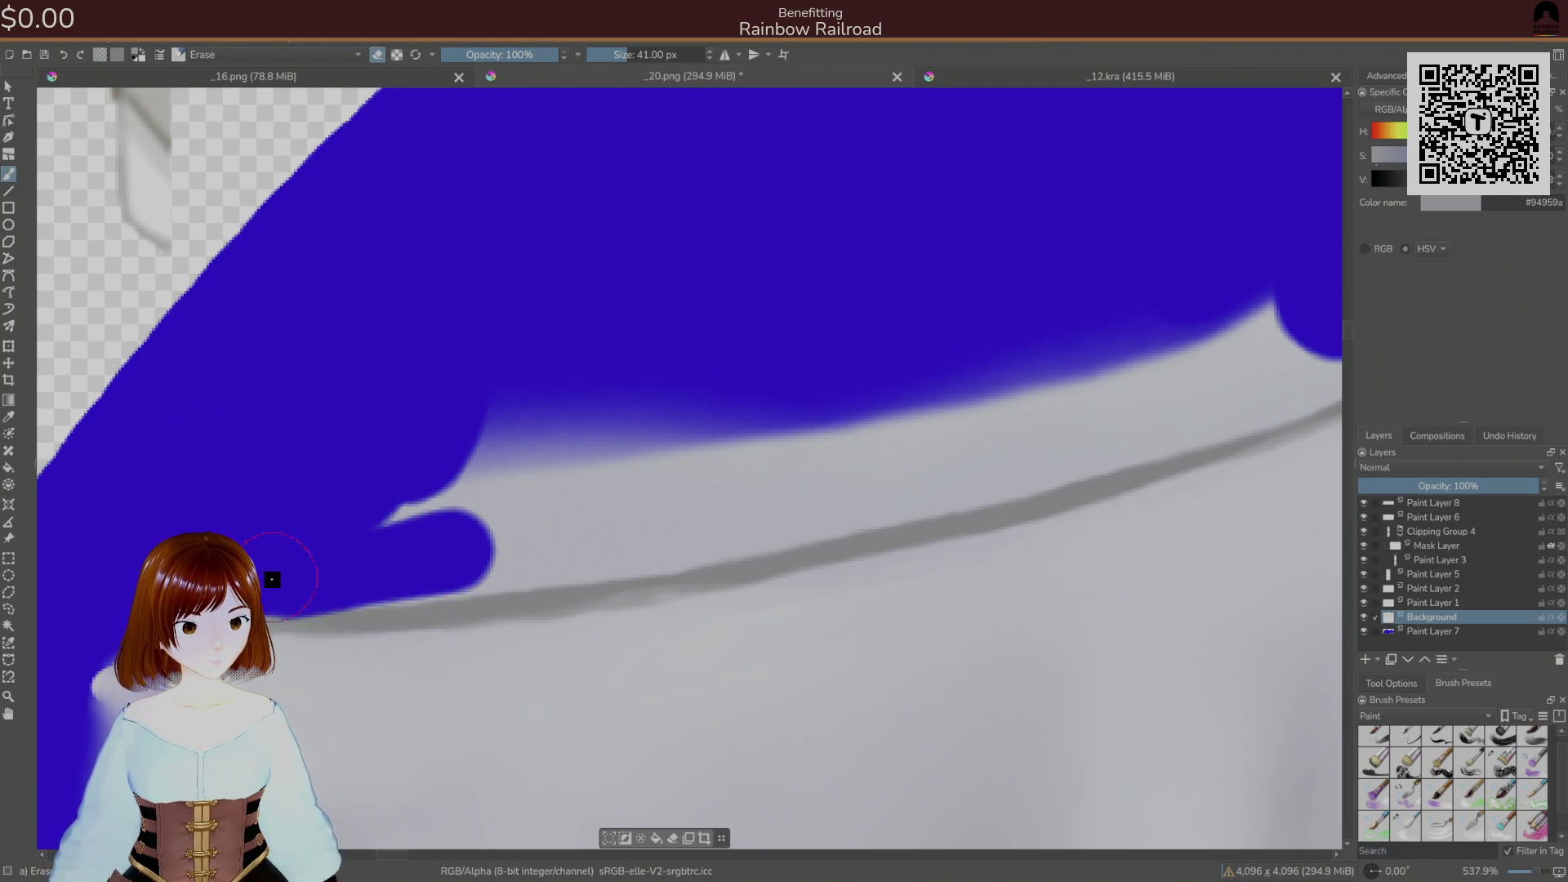
key("ctrl+z")
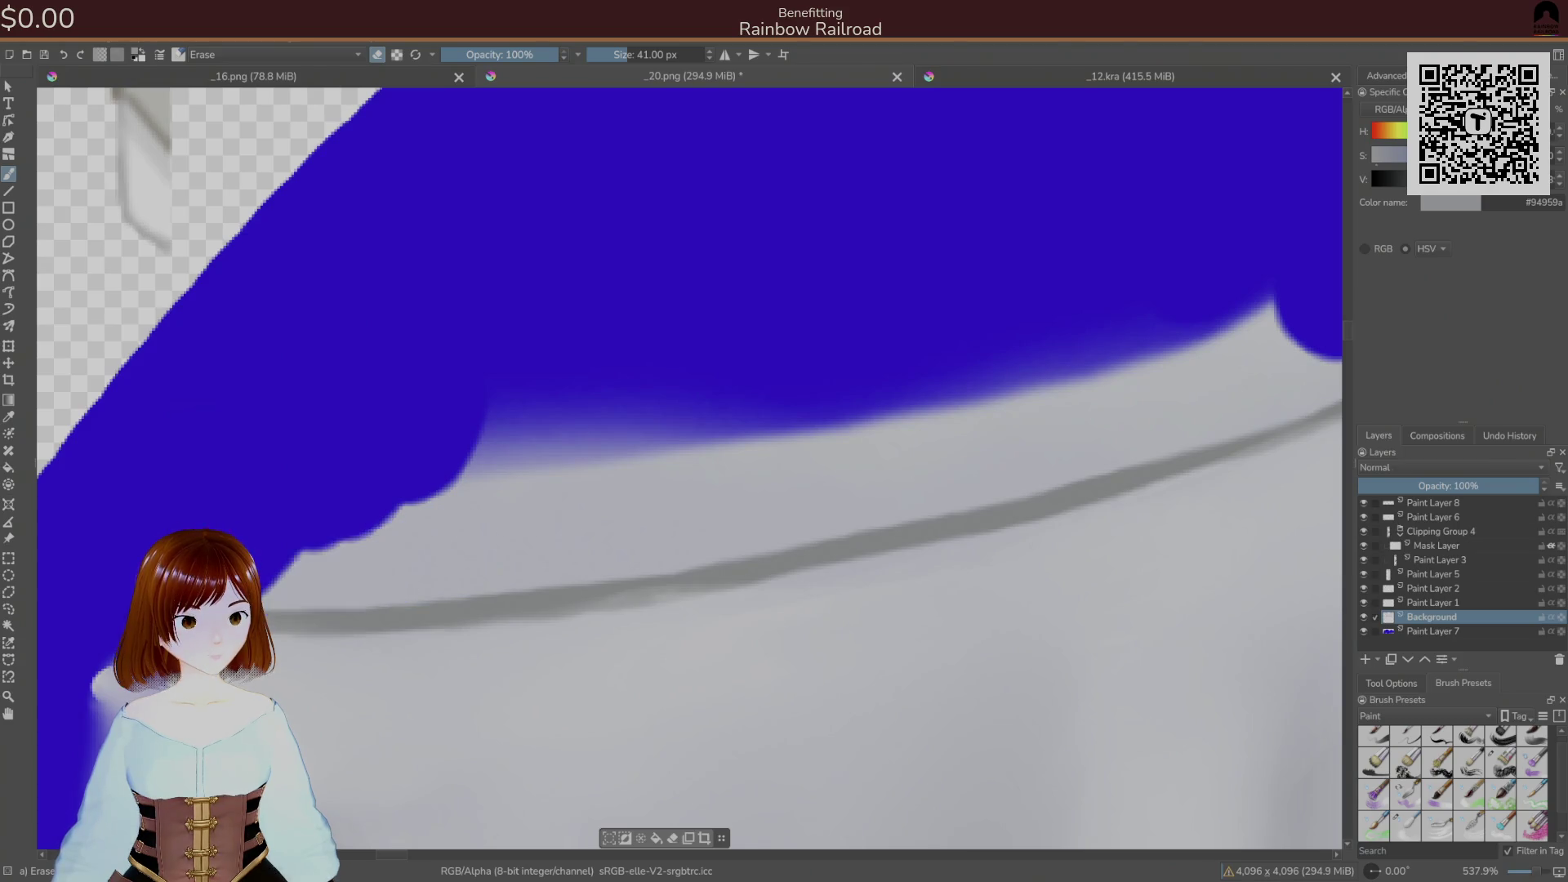
mouse_move(294, 575)
left_mouse_down()
mouse_move(434, 550)
mouse_move(402, 532)
mouse_move(418, 502)
mouse_move(816, 311)
mouse_move(985, 337)
mouse_move(1156, 322)
mouse_move(1233, 294)
mouse_move(904, 193)
left_mouse_up()
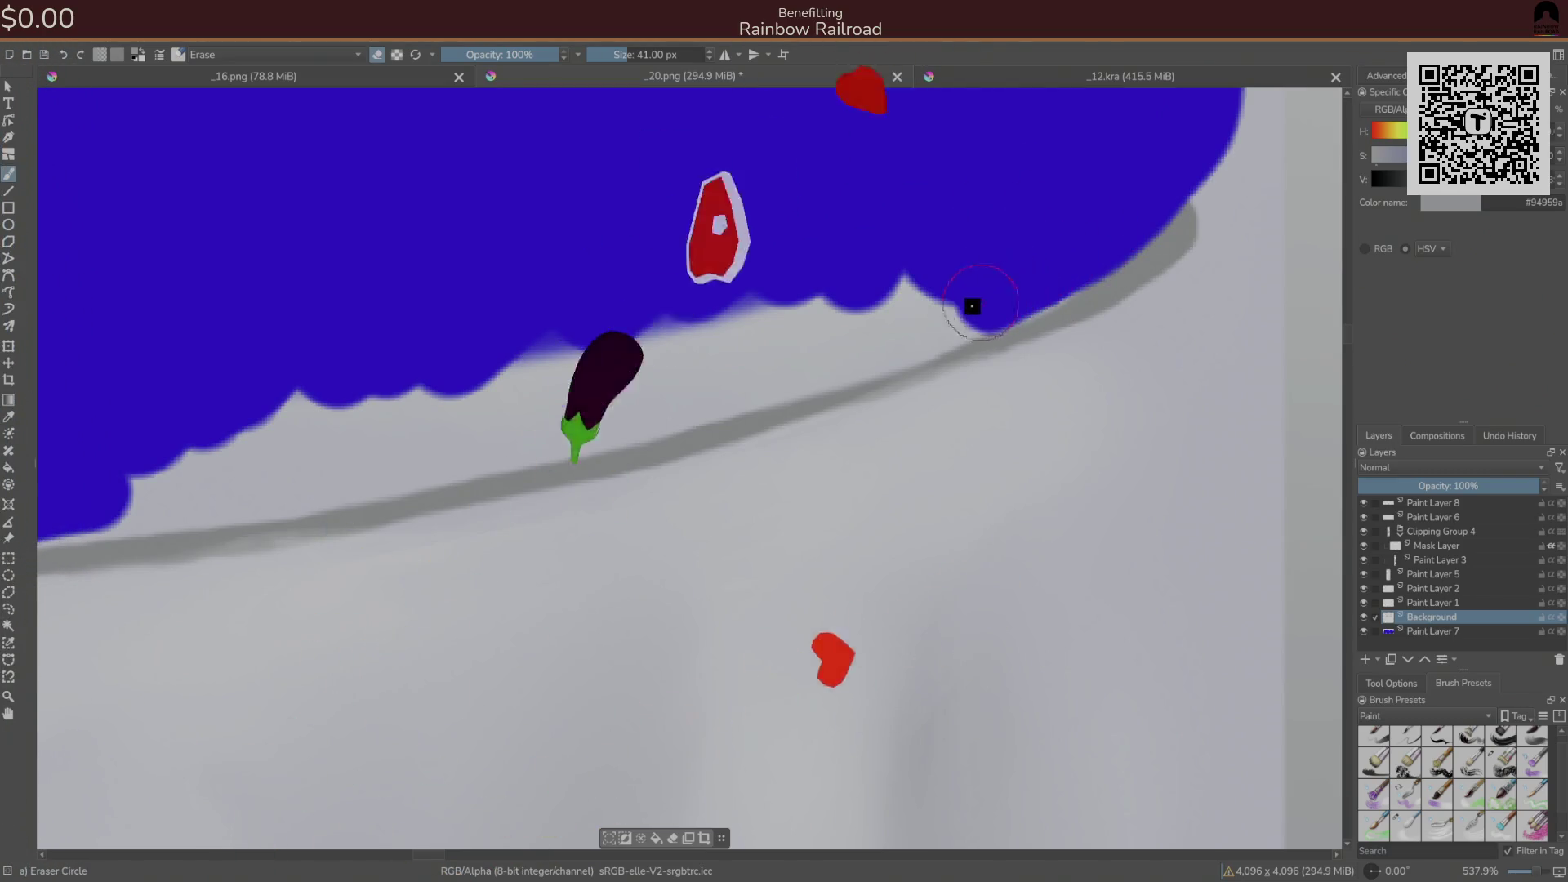
left_click_drag(774, 304, 1074, 181)
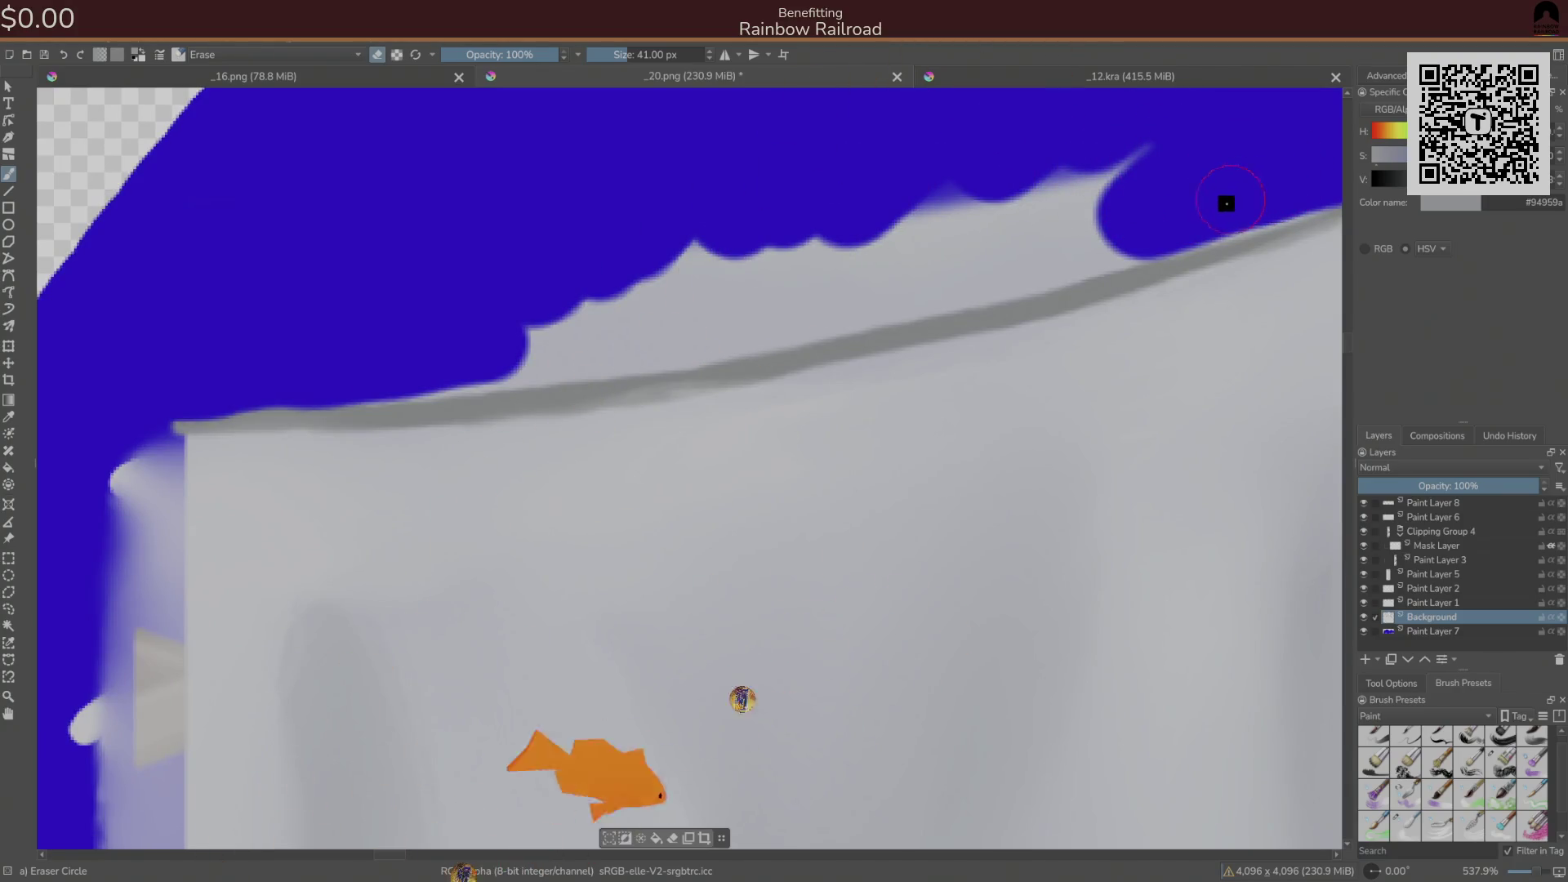
mouse_move(1197, 213)
left_mouse_down()
mouse_move(693, 336)
mouse_move(314, 357)
mouse_move(934, 174)
mouse_move(1176, 123)
mouse_move(687, 280)
mouse_move(827, 282)
left_mouse_up()
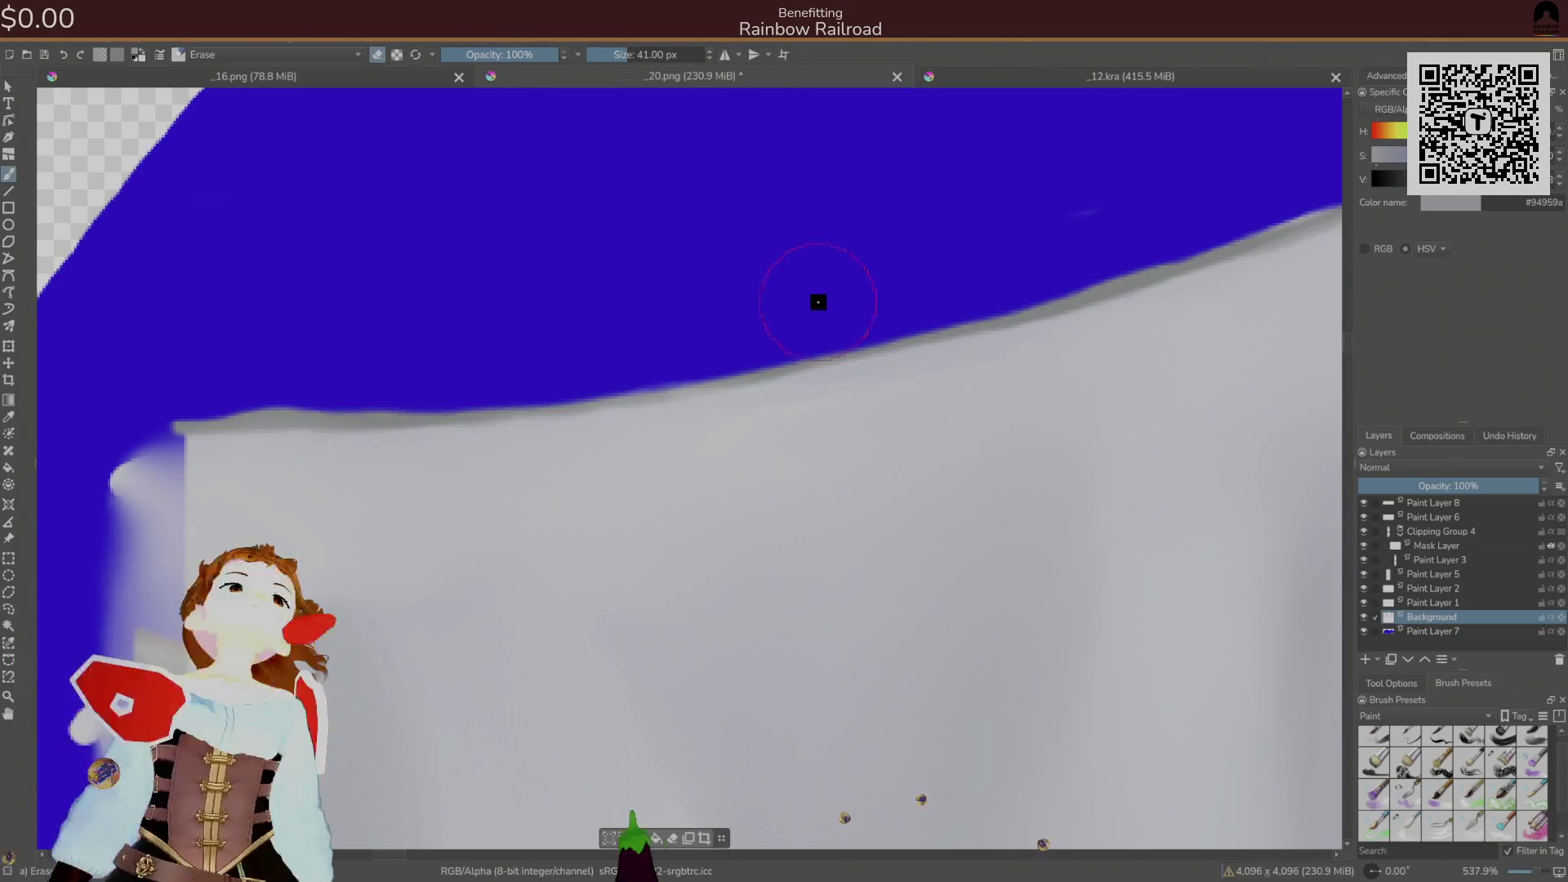
scroll(818, 310, "down", 10)
mouse_move(770, 428)
left_mouse_down()
mouse_move(833, 297)
mouse_move(685, 327)
left_mouse_up()
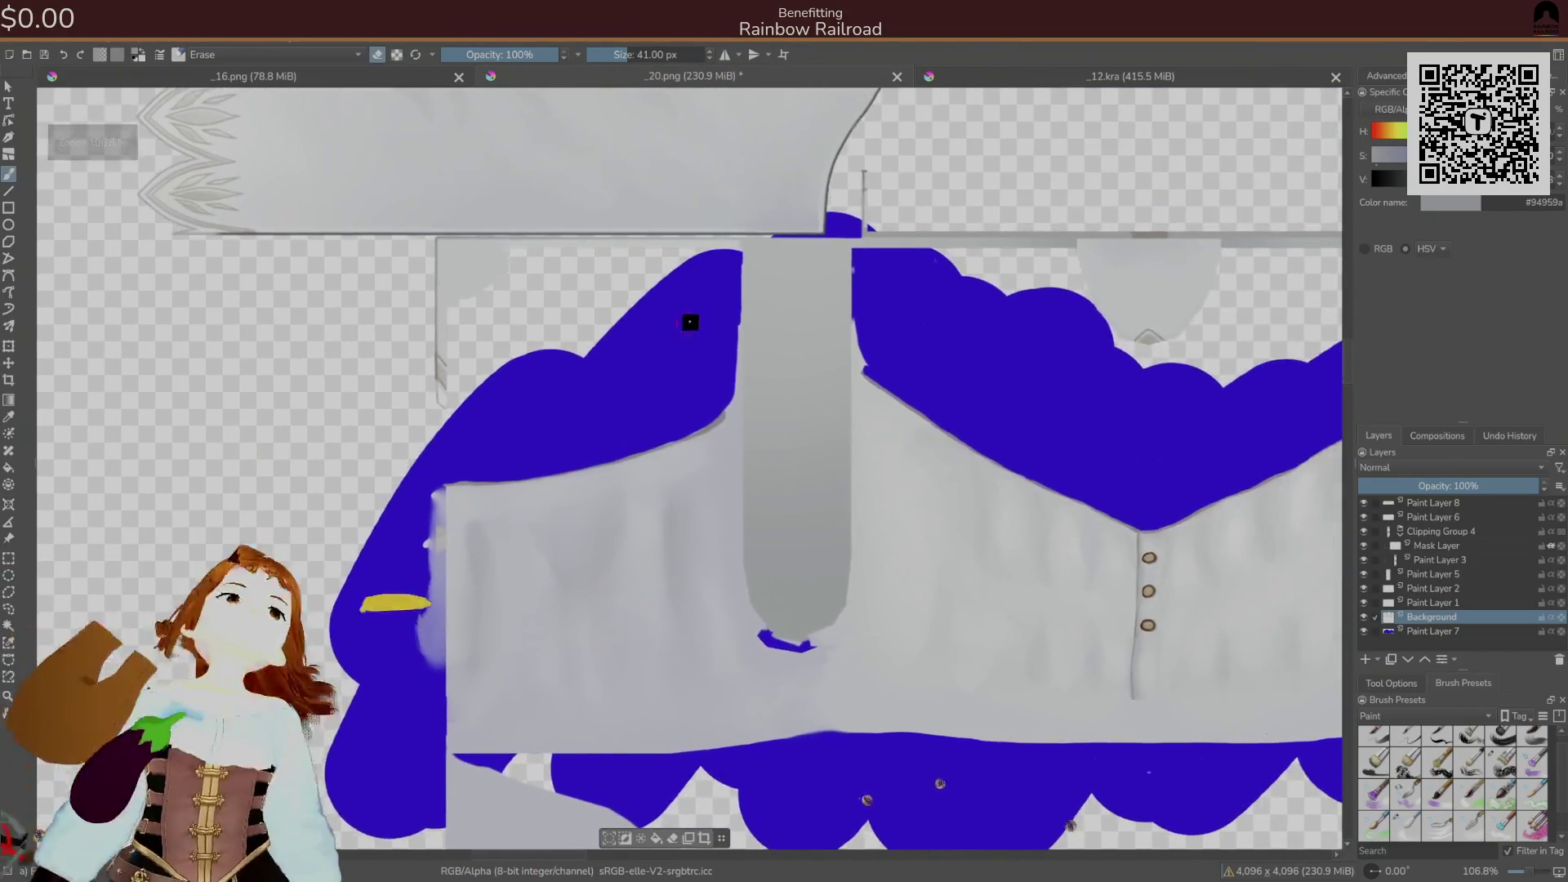
- Save the texture as PNG, then hide the blue Paint Layer 7 and save again
key("ctrl+s")
left_click(945, 595)
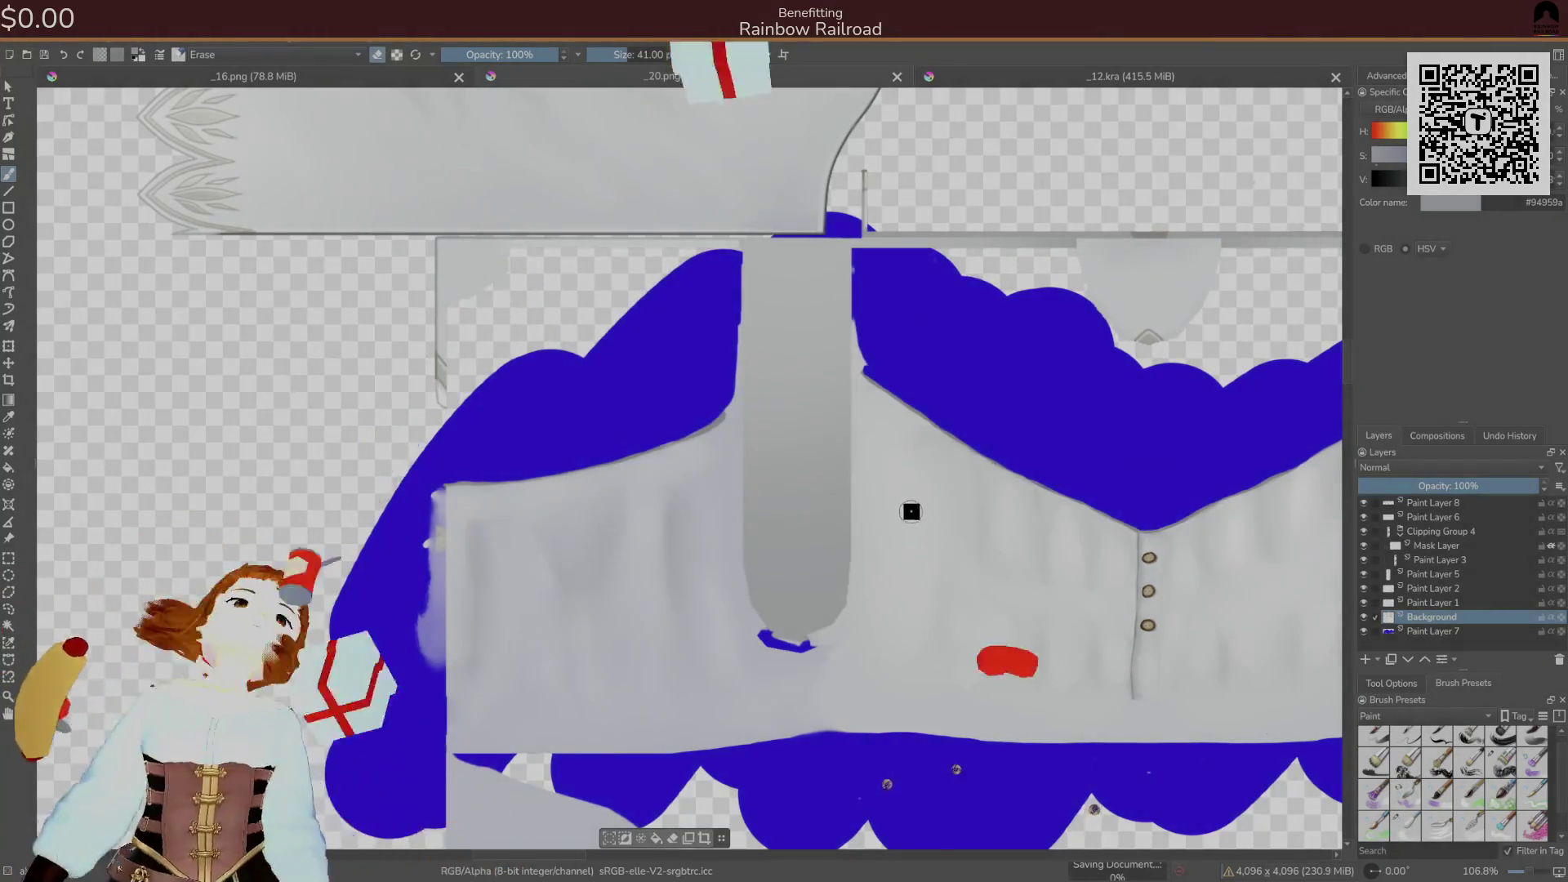
key("alt+Tab")
key("alt+Tab")
key("alt+Tab")
key("alt+Tab")
key("alt+Tab")
key("alt+Tab")
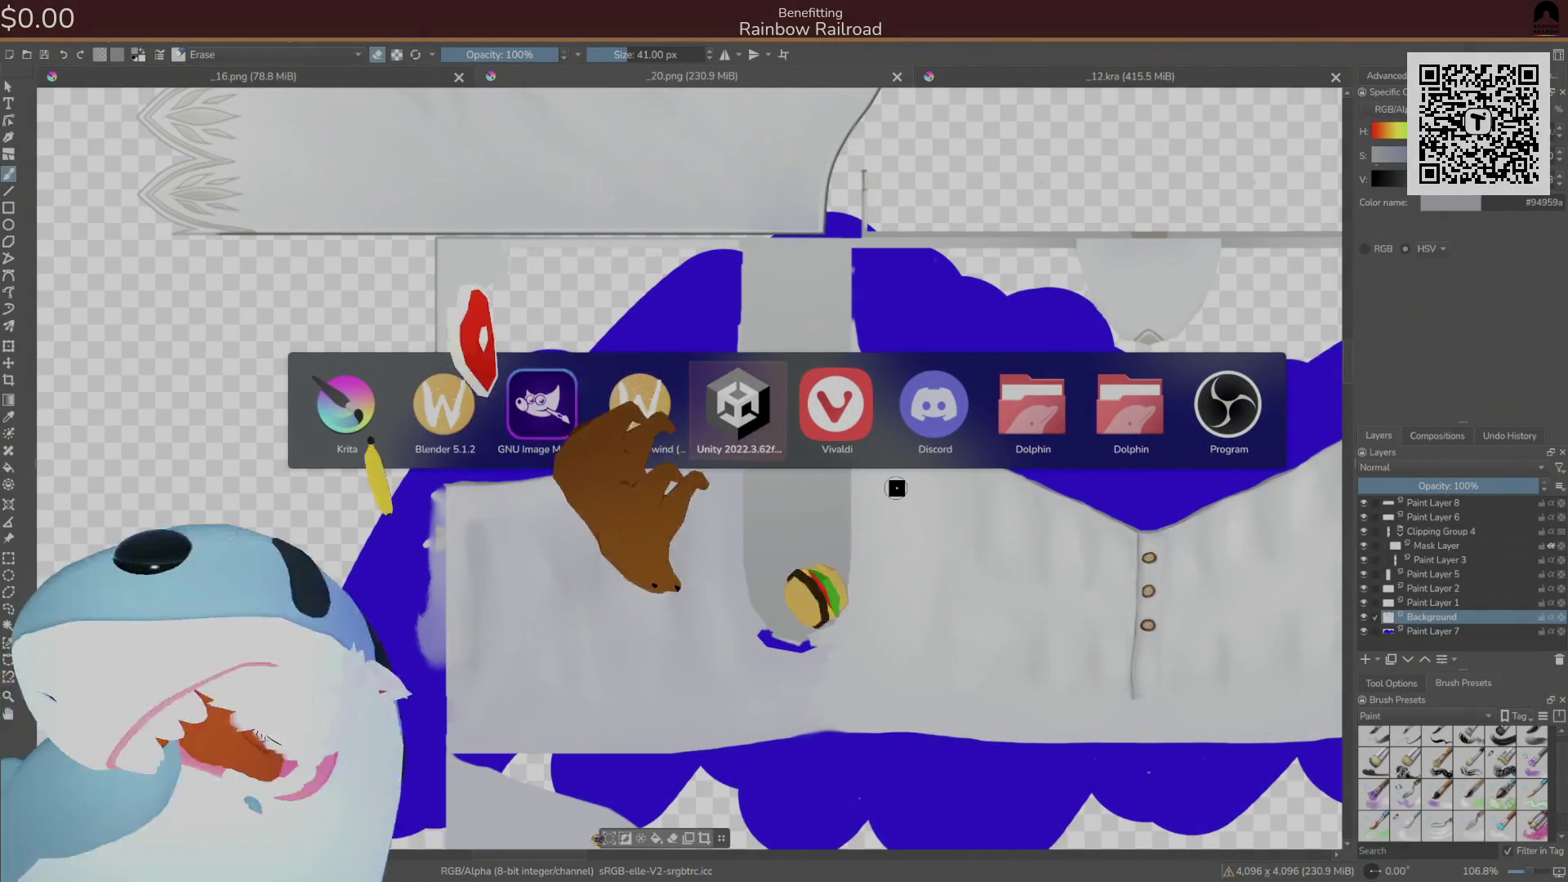
key("alt+Tab")
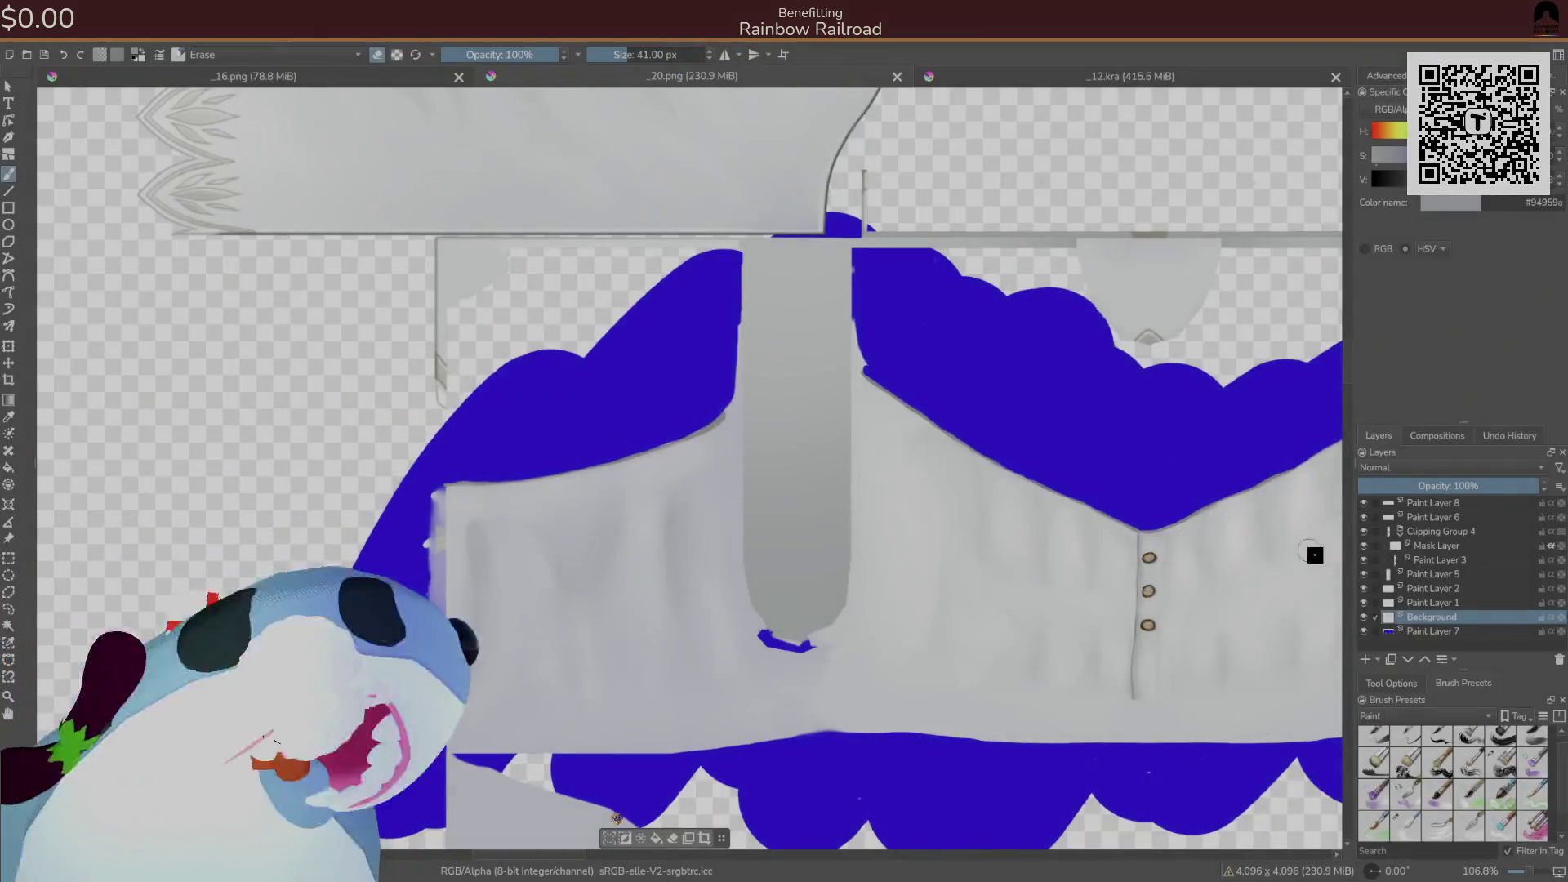
left_click(1364, 631)
key("ctrl+s")
left_click(937, 584)
- Bring the Unity window to the front
key("alt+Tab")
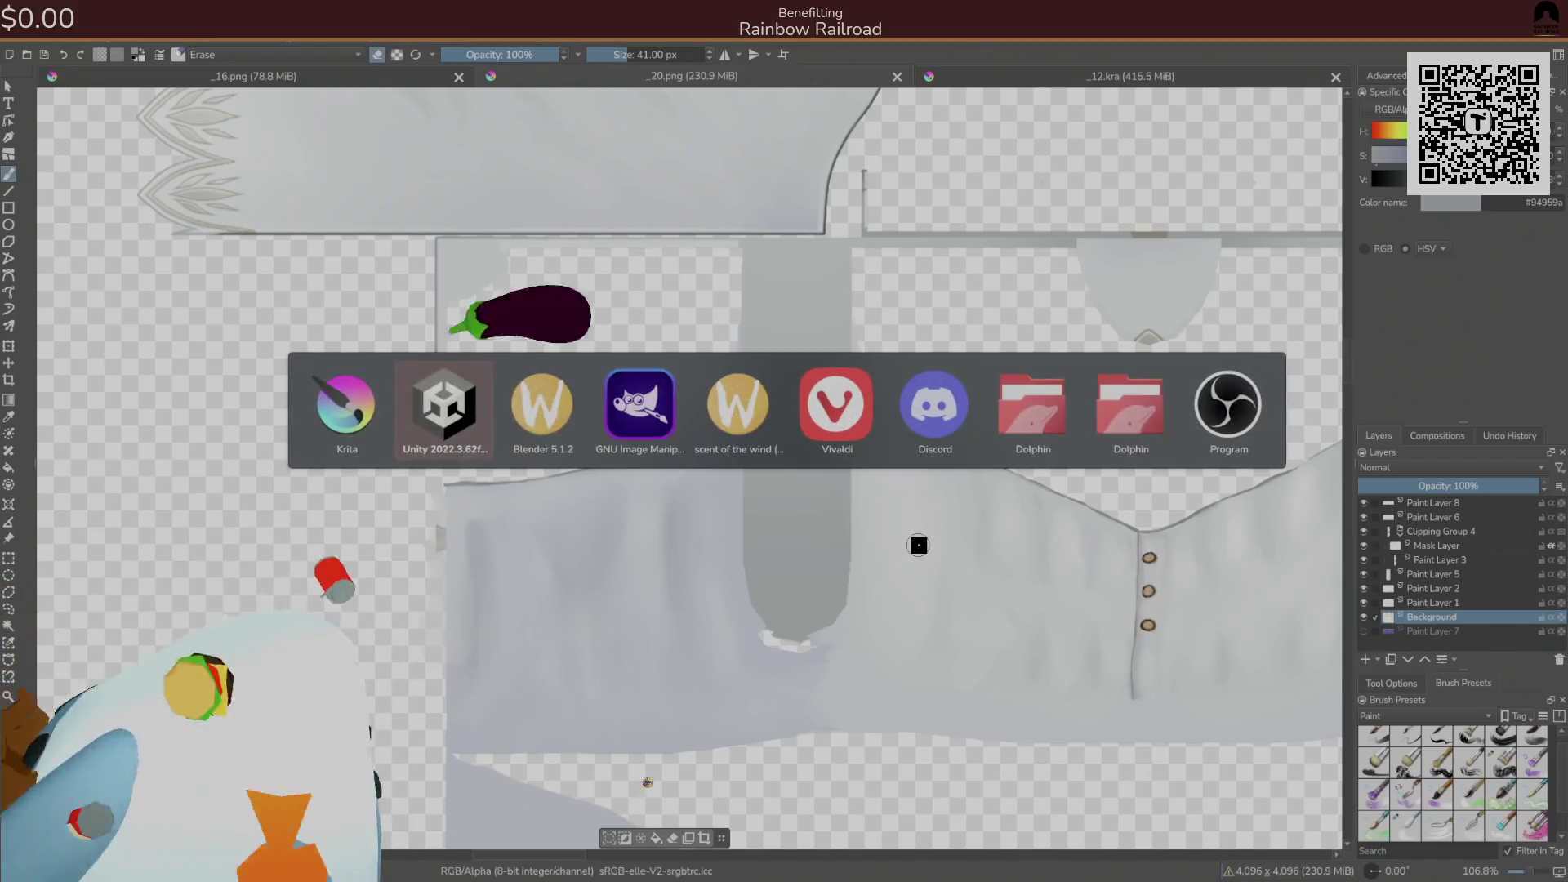
key("Tab")
key("Tab")
key("alt+Tab")
key("Tab")
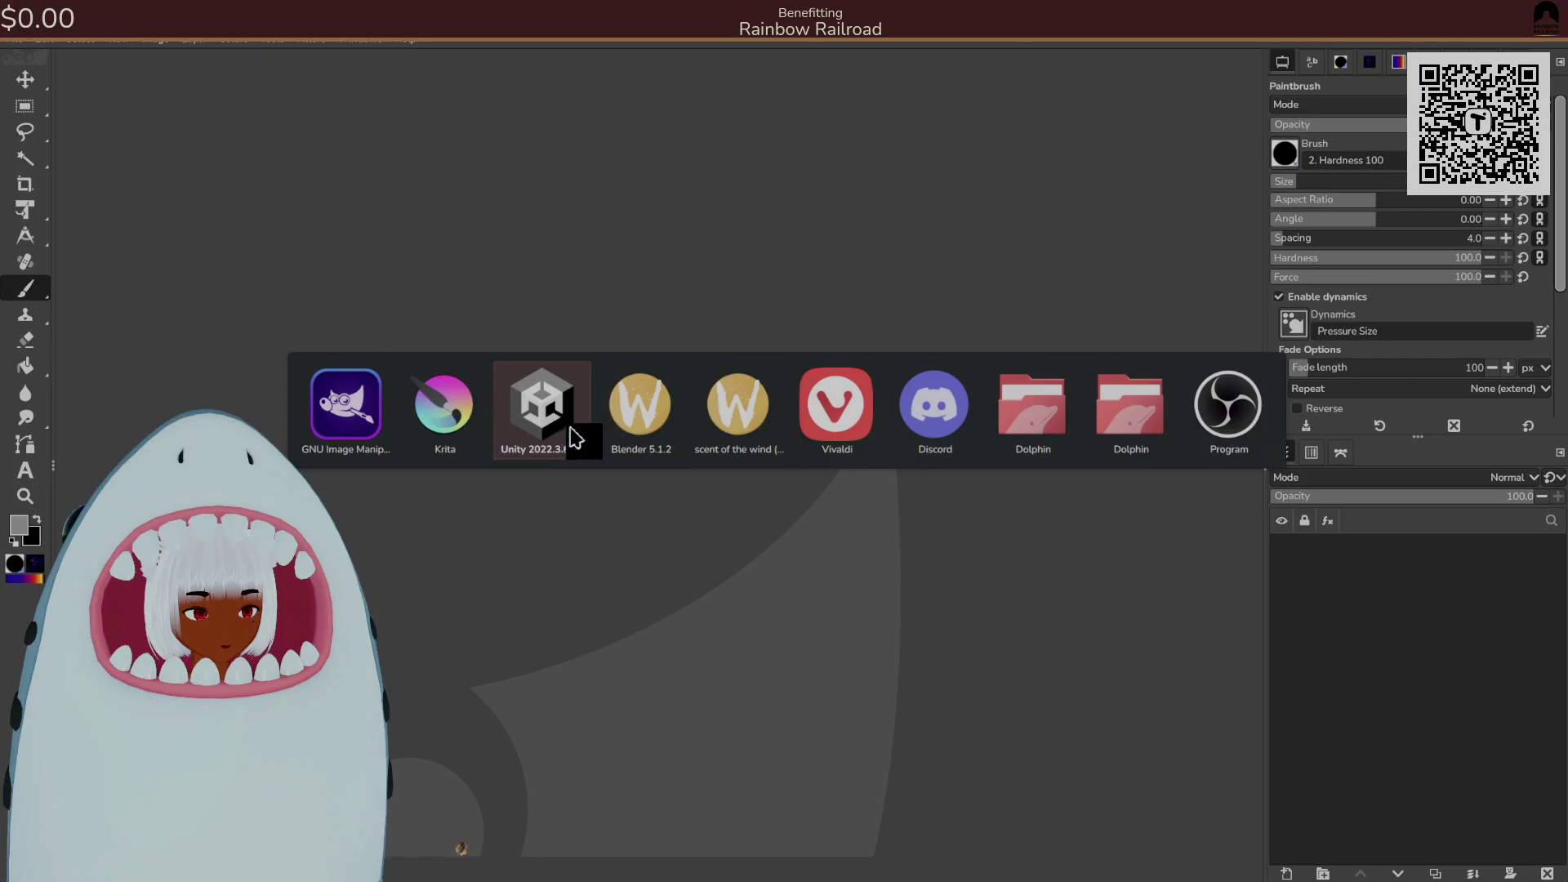
left_click(572, 438)
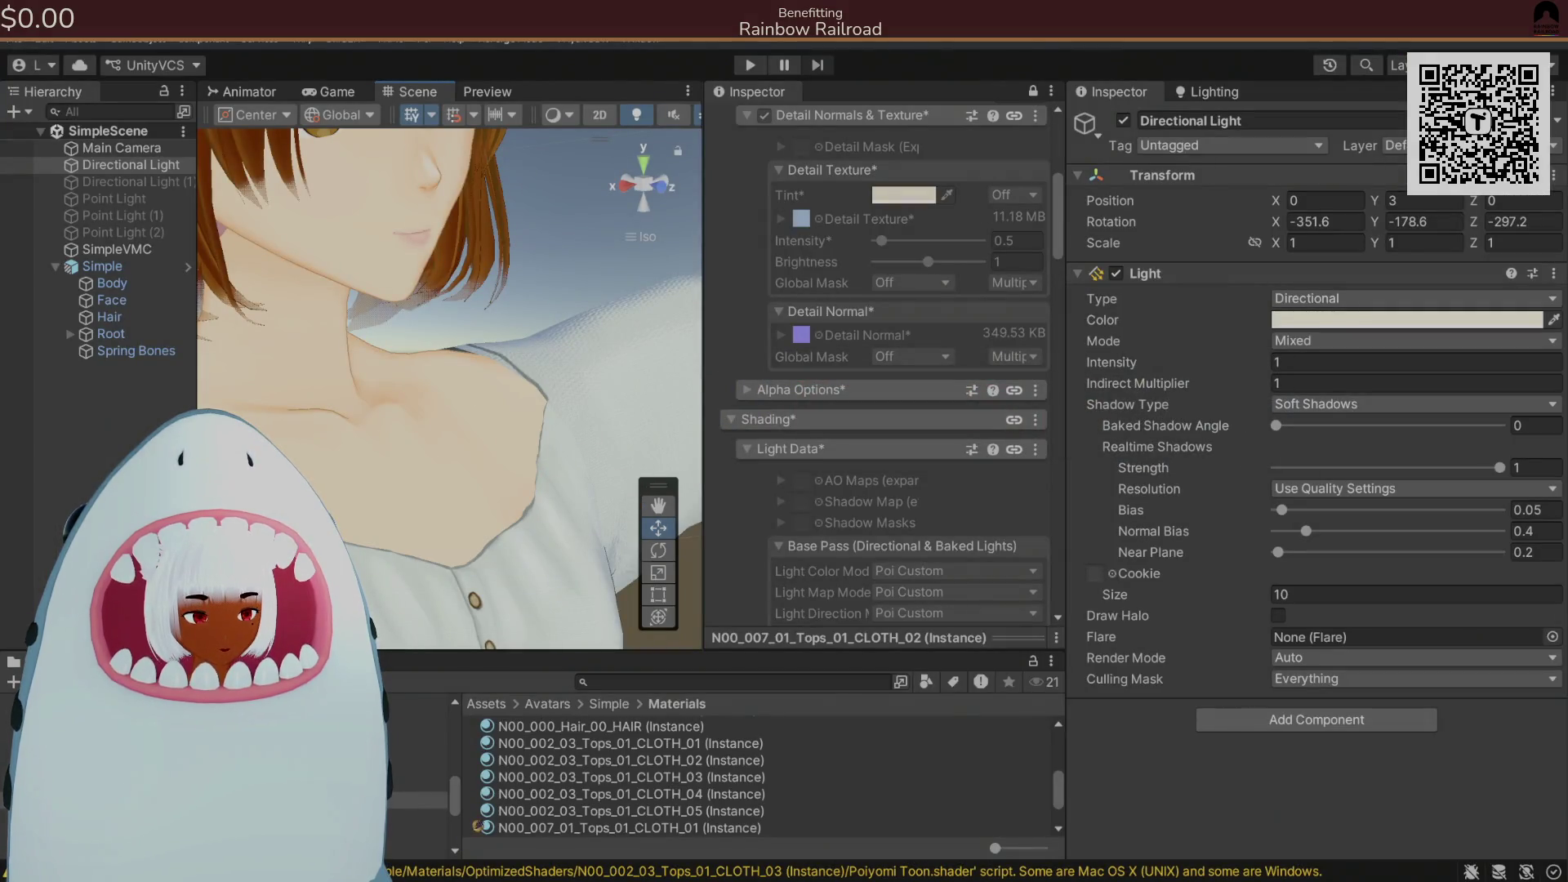
- Orbit and zoom out the Scene view to inspect the blouse, then return to Krita
left_click_drag(588, 503, 368, 526)
scroll(370, 527, "down", 3)
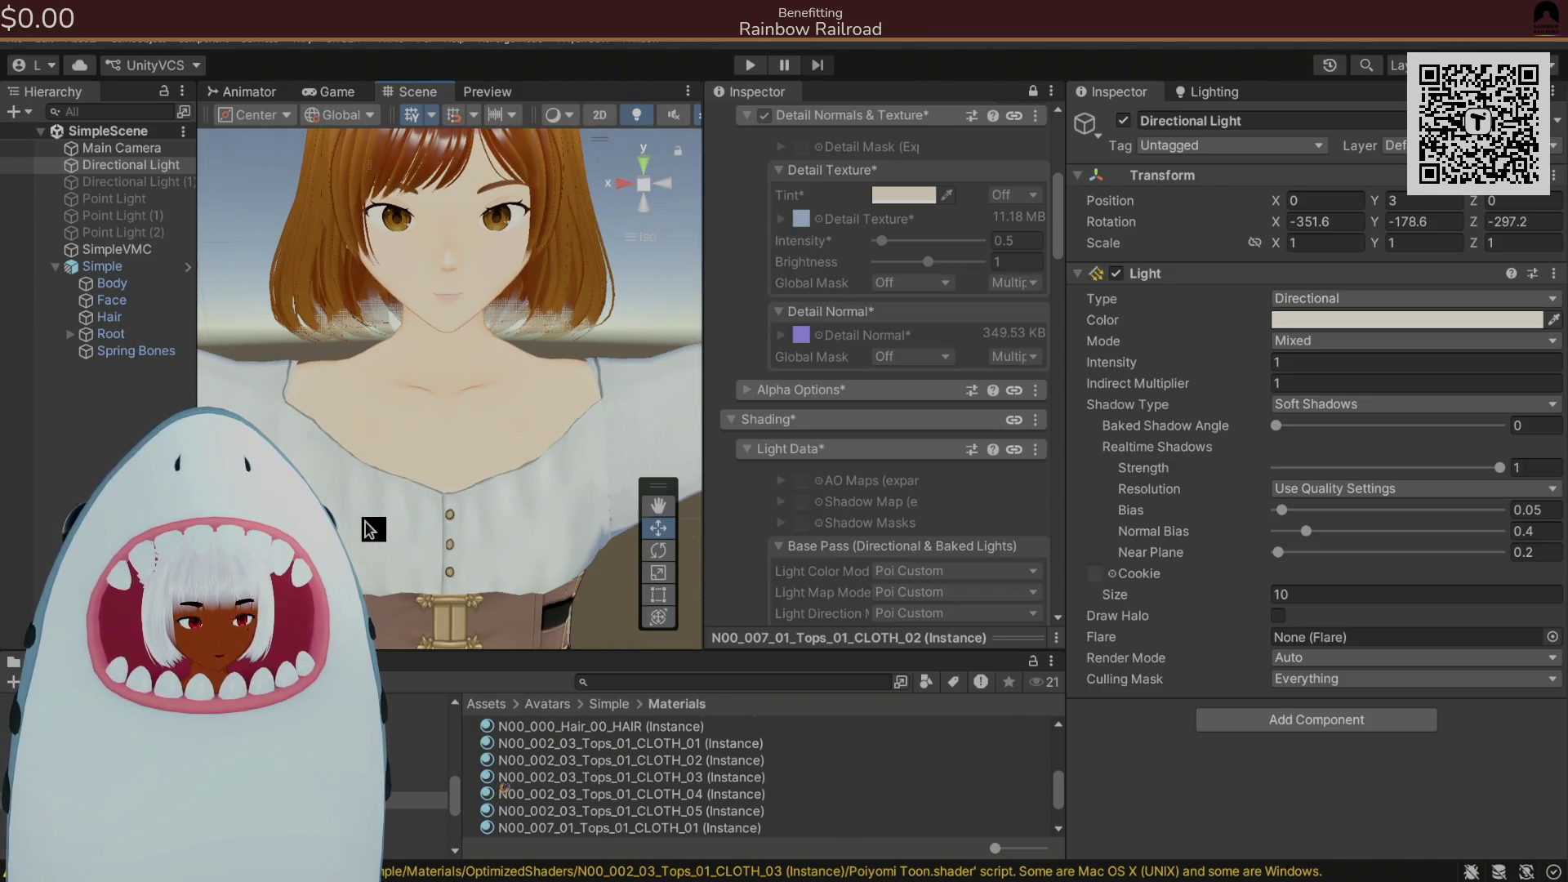
key("alt+Tab")
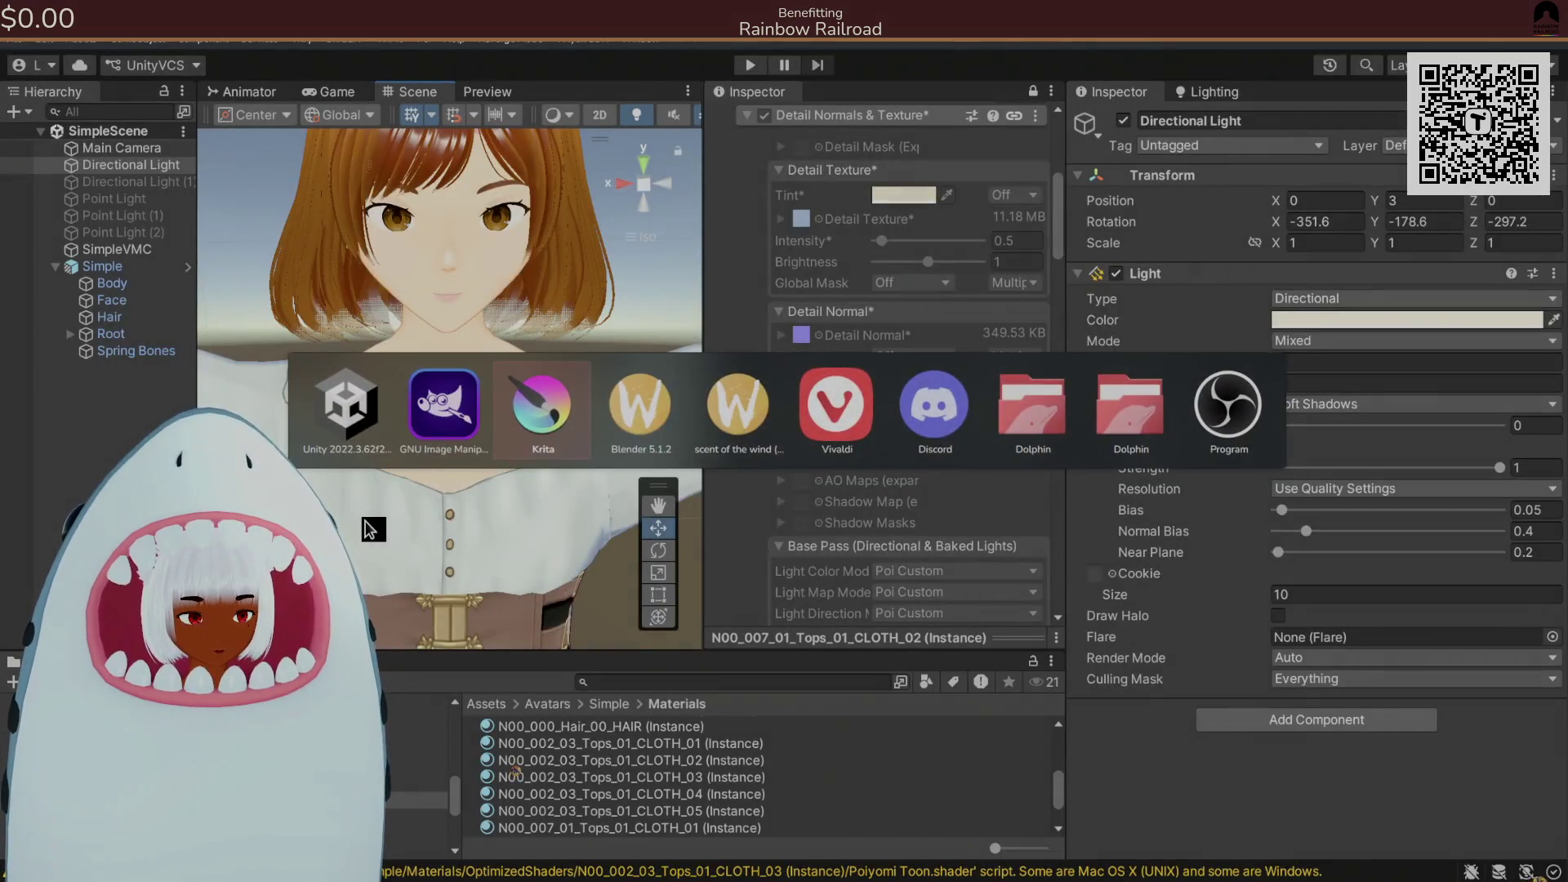
scroll(714, 350, "up", 5)
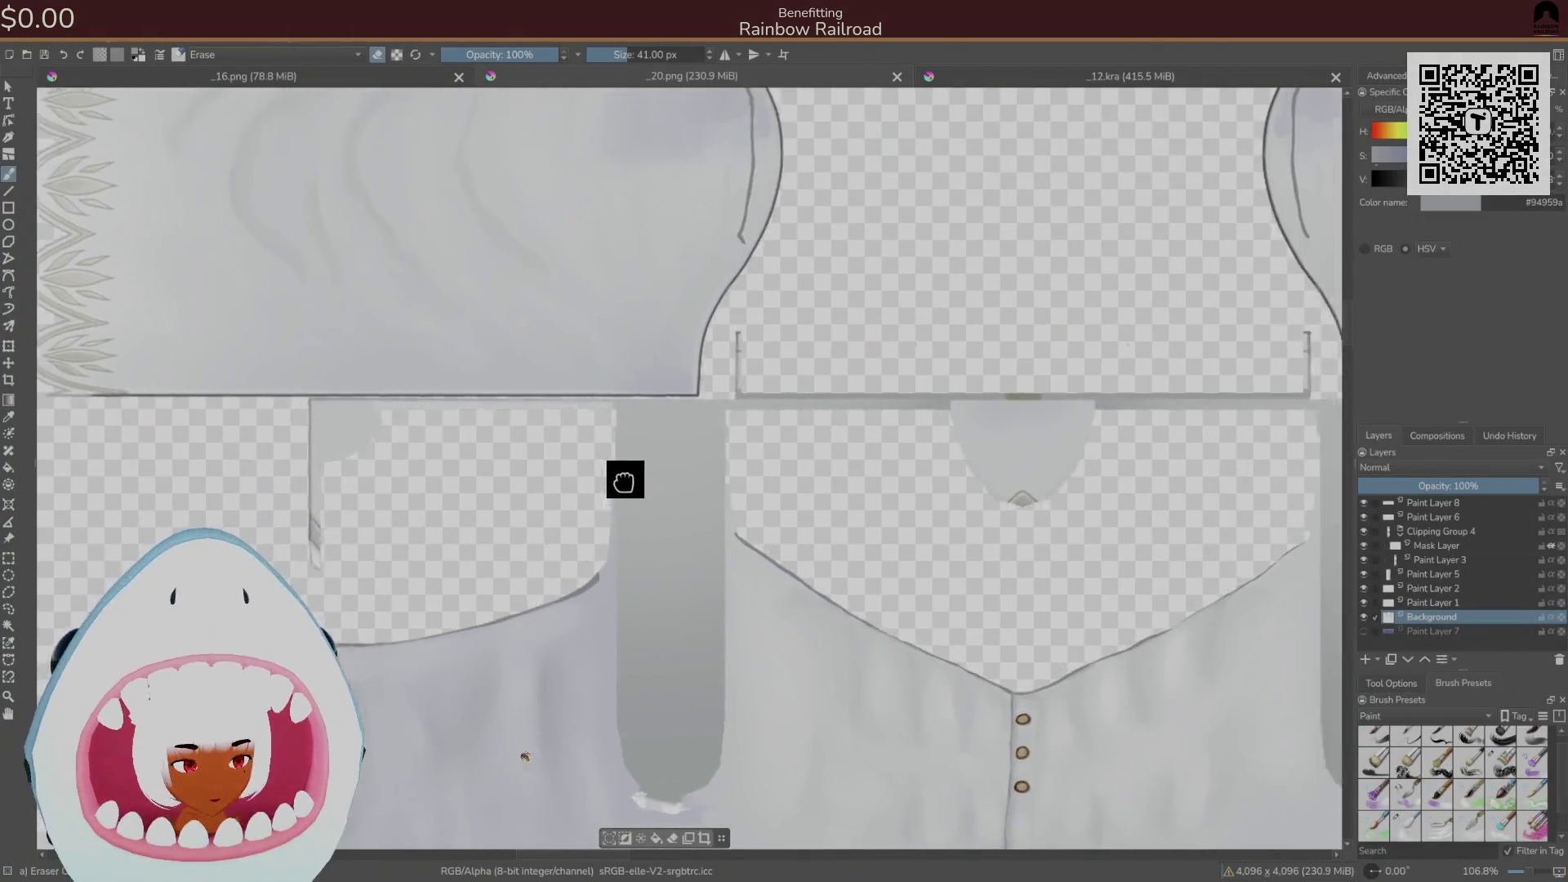
scroll(645, 448, "down", 5)
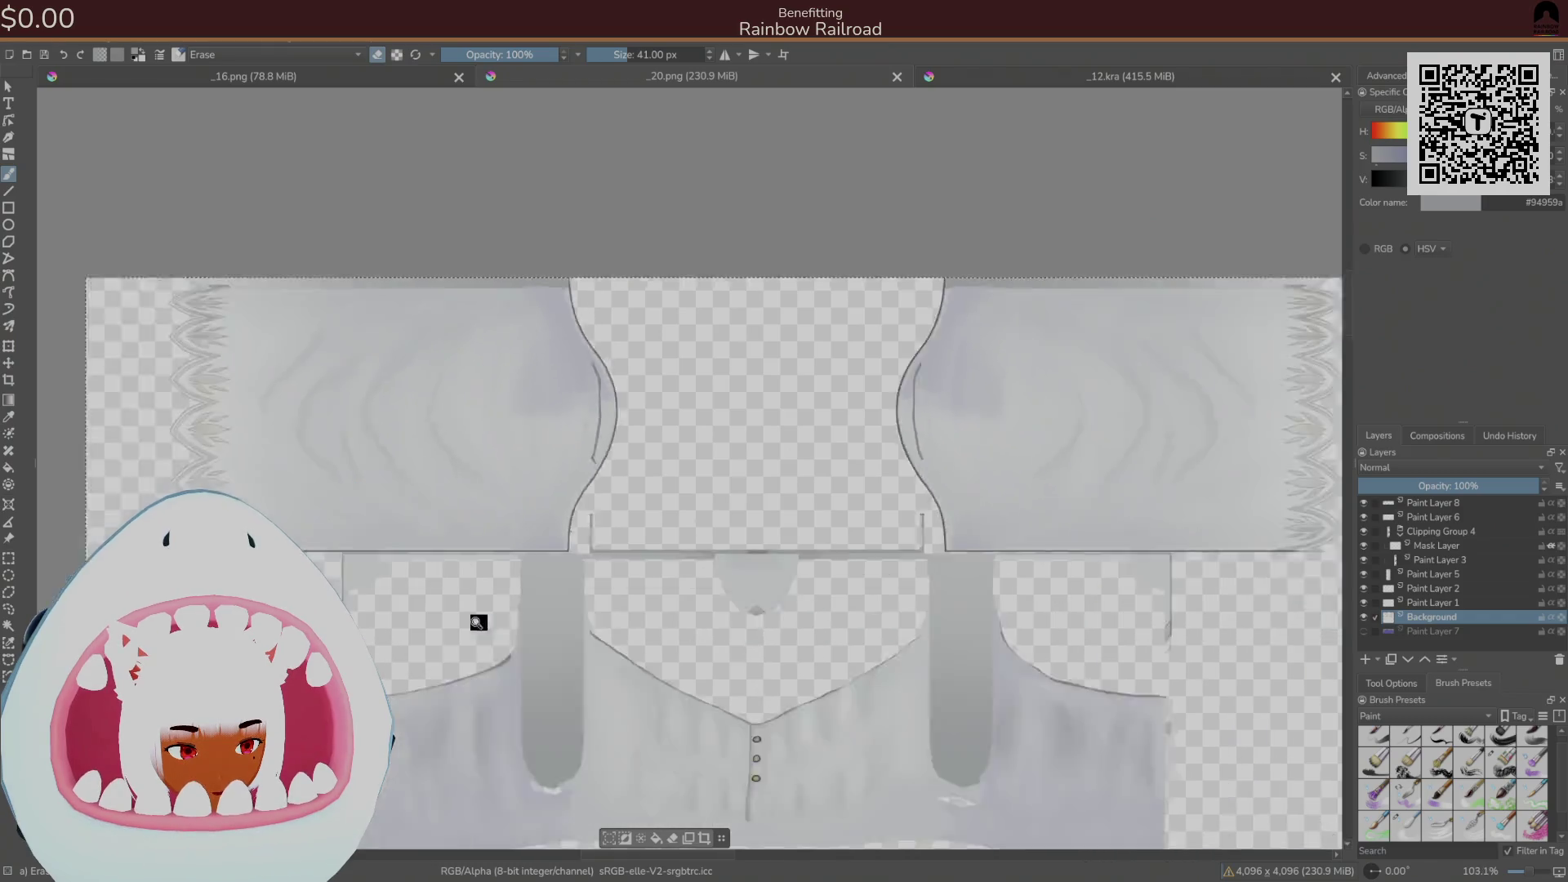
scroll(478, 676, "up", 4)
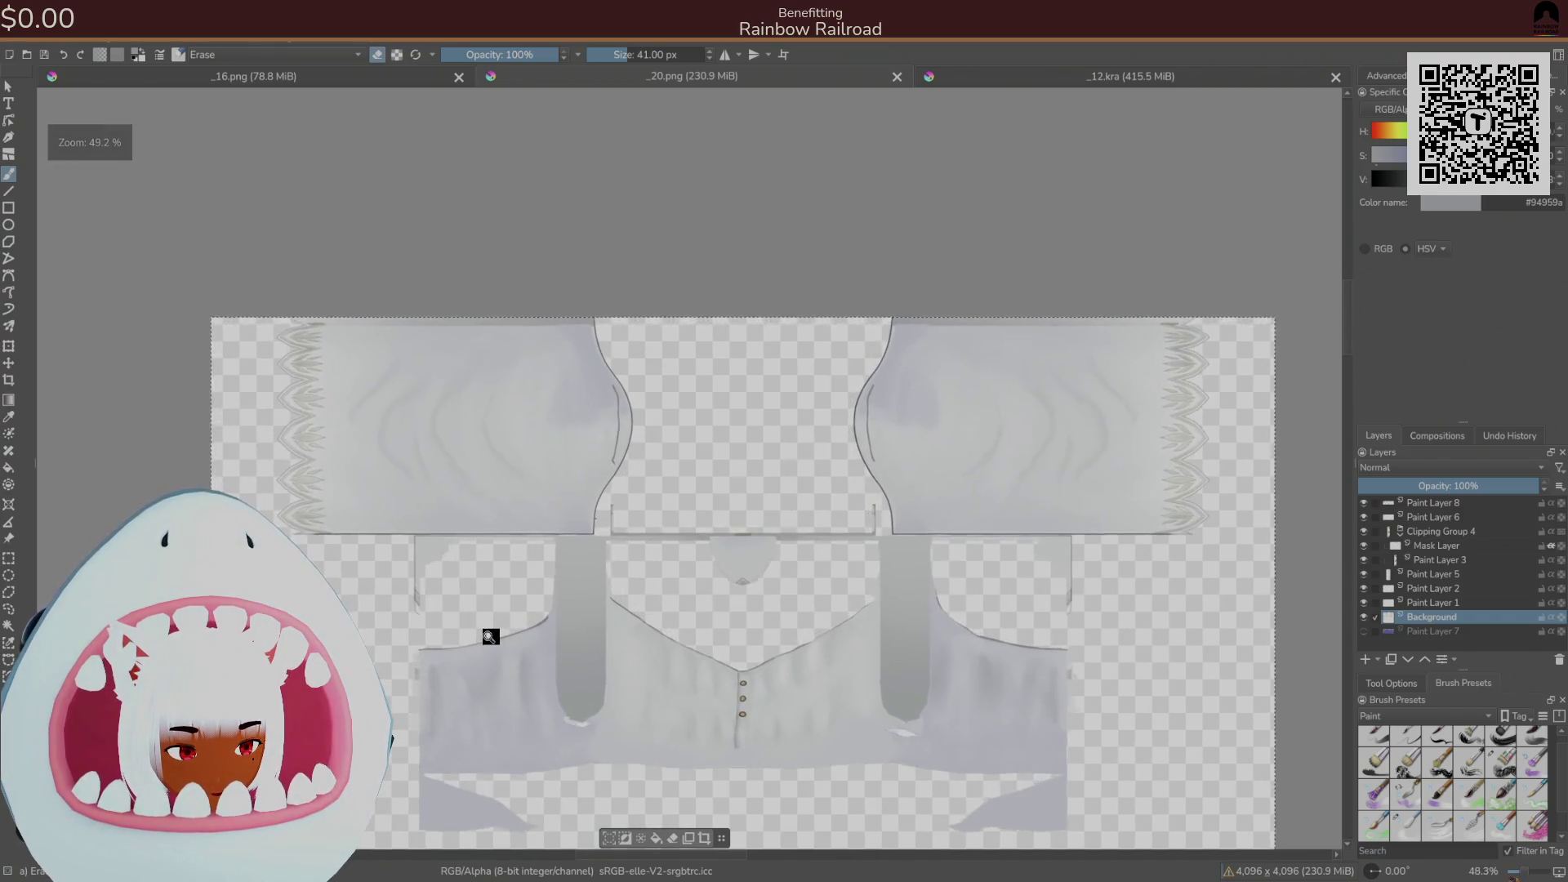
scroll(493, 627, "up", 3)
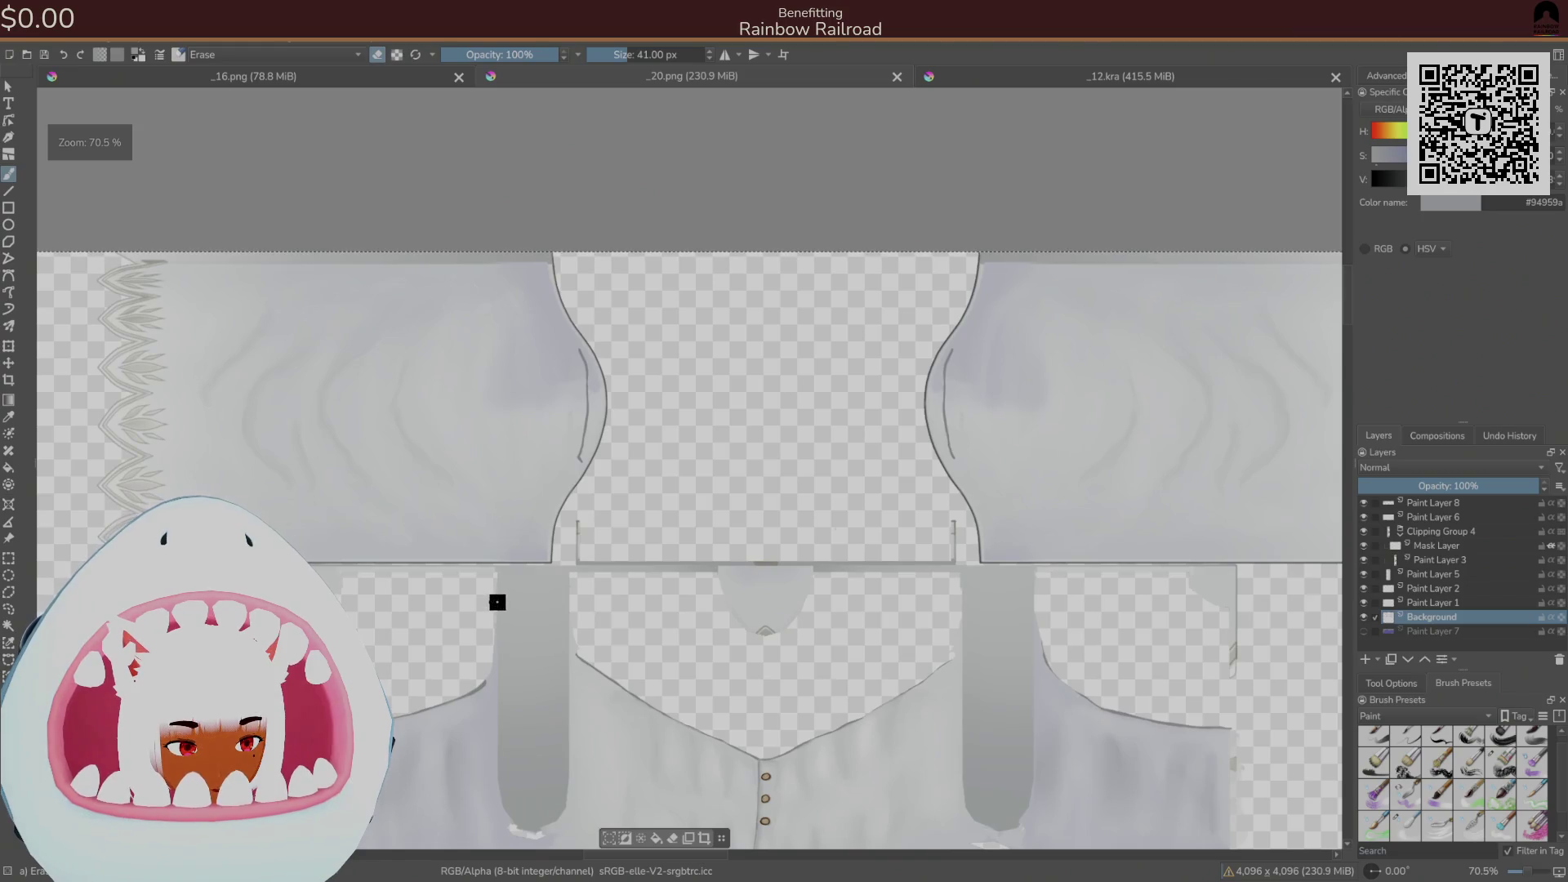
key("alt+Tab")
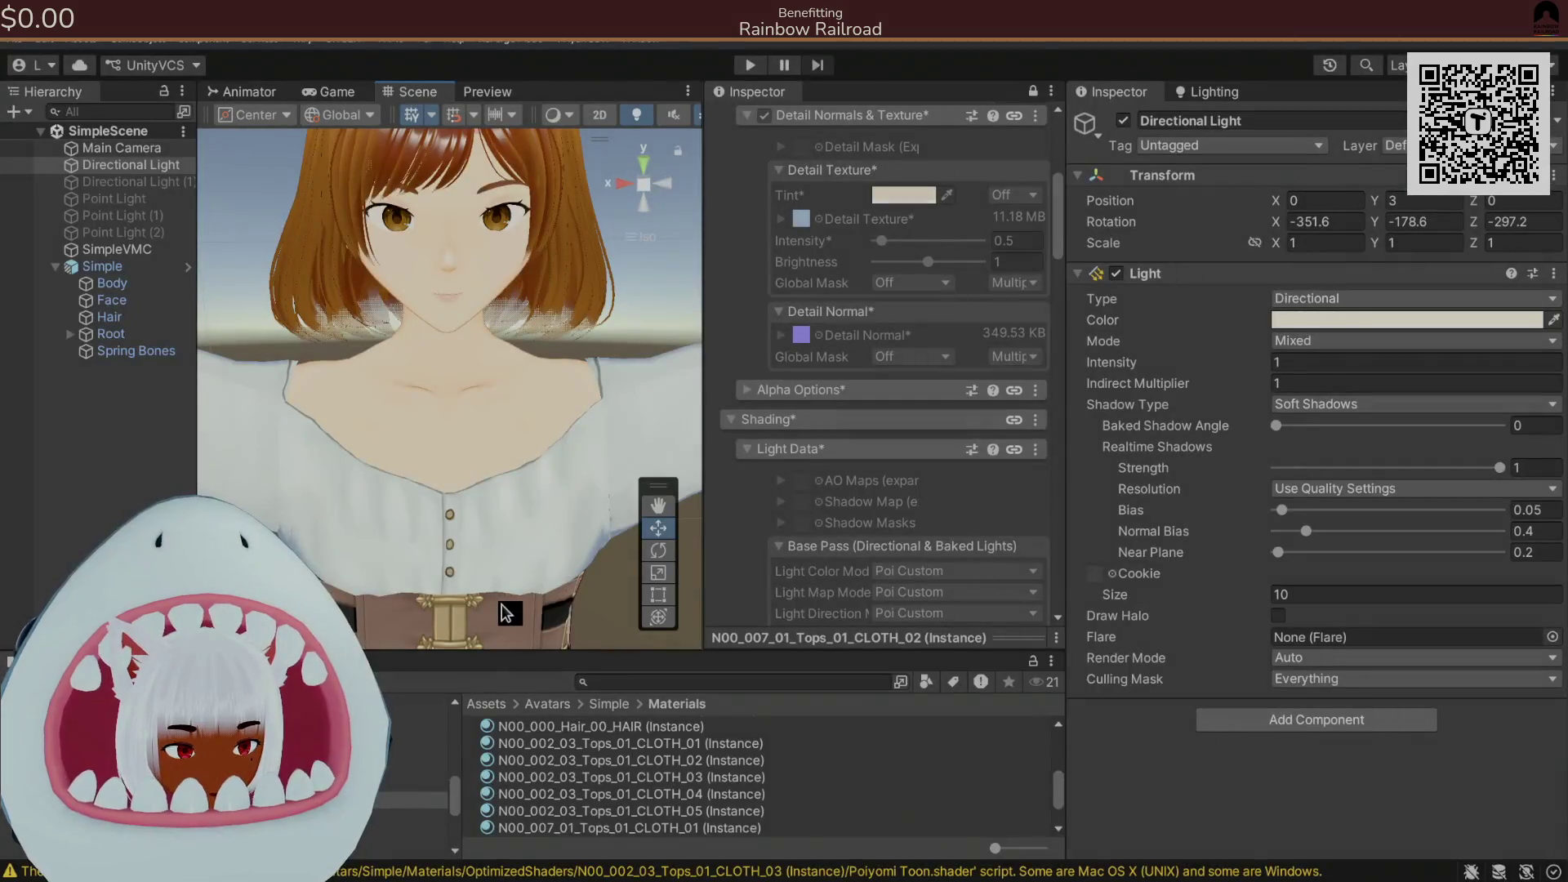
key("alt+Tab")
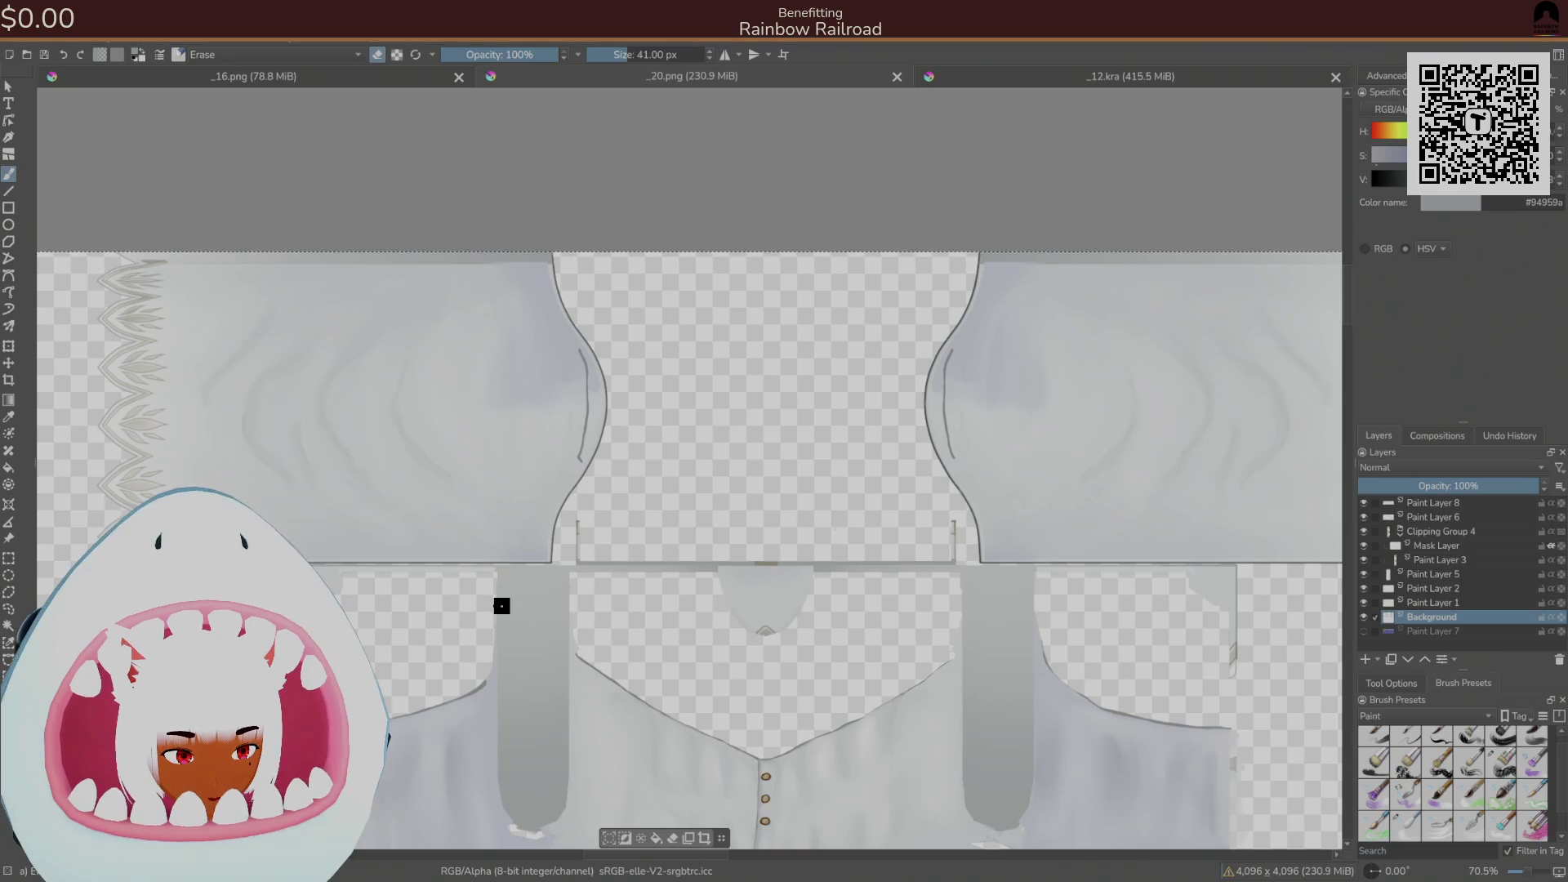
left_click_drag(580, 450, 657, 331)
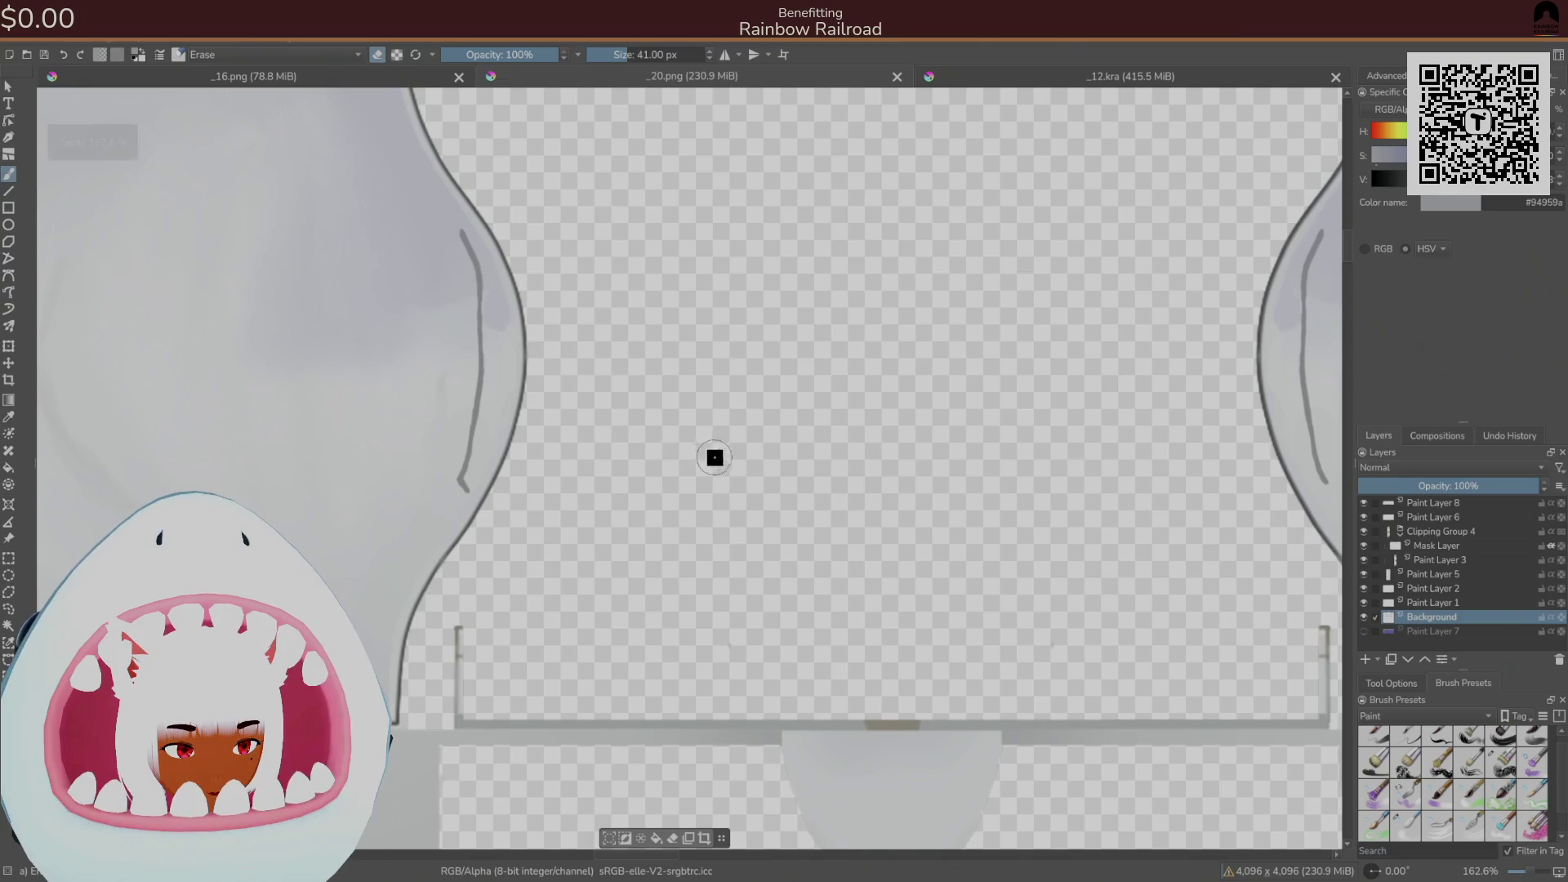
- Erase the stray outline lines along both sleeve edges, save as PNG, and switch to Unity
mouse_move(499, 299)
left_mouse_down()
mouse_move(526, 385)
mouse_move(486, 501)
mouse_move(501, 386)
left_mouse_up()
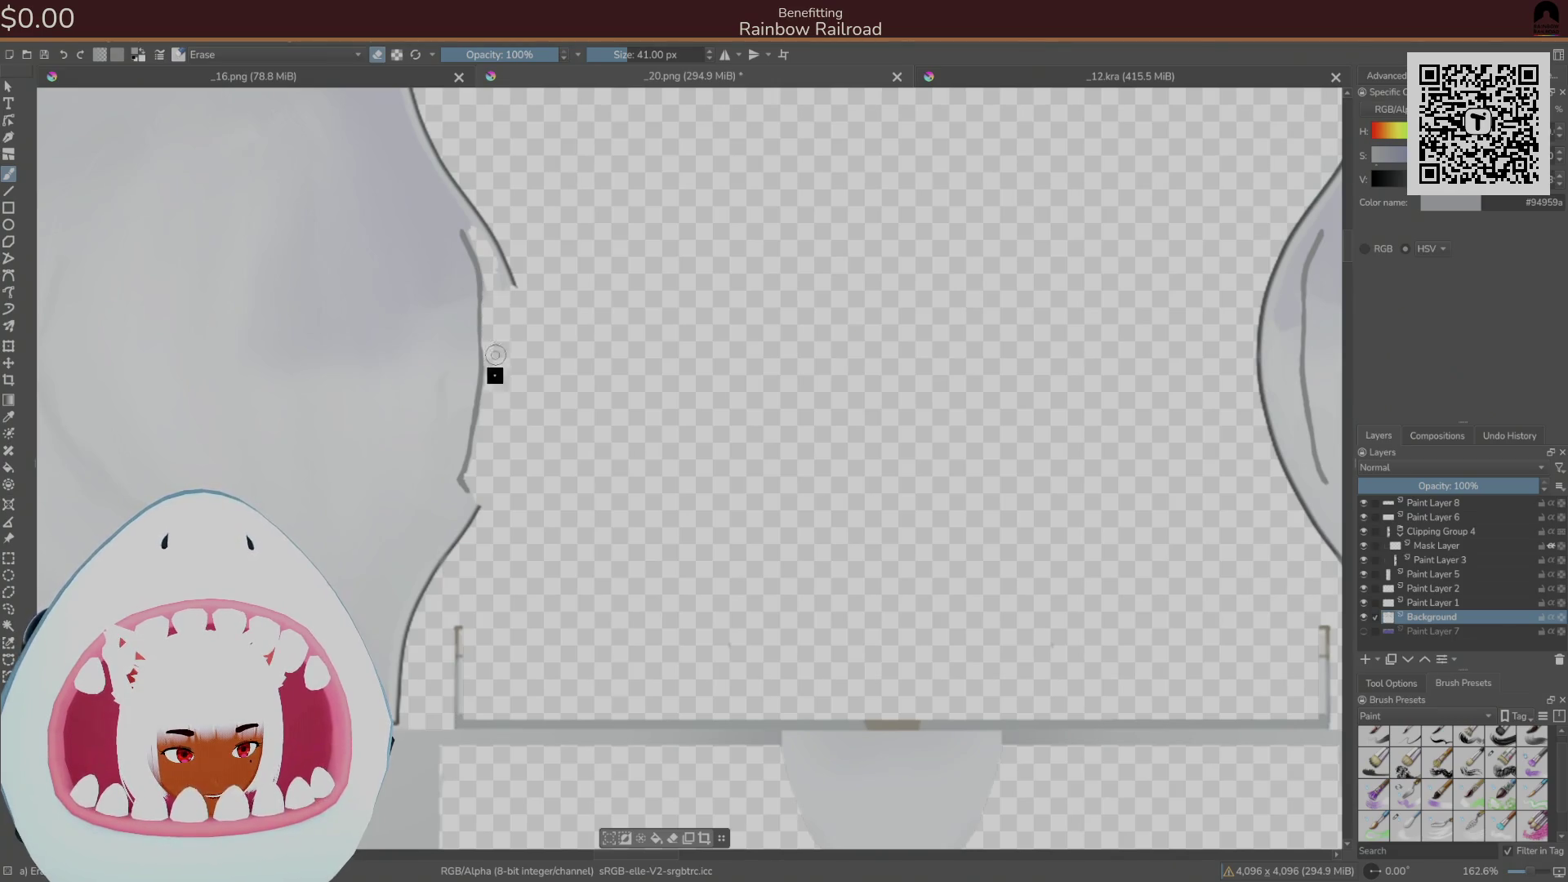
left_click_drag(511, 304, 480, 237)
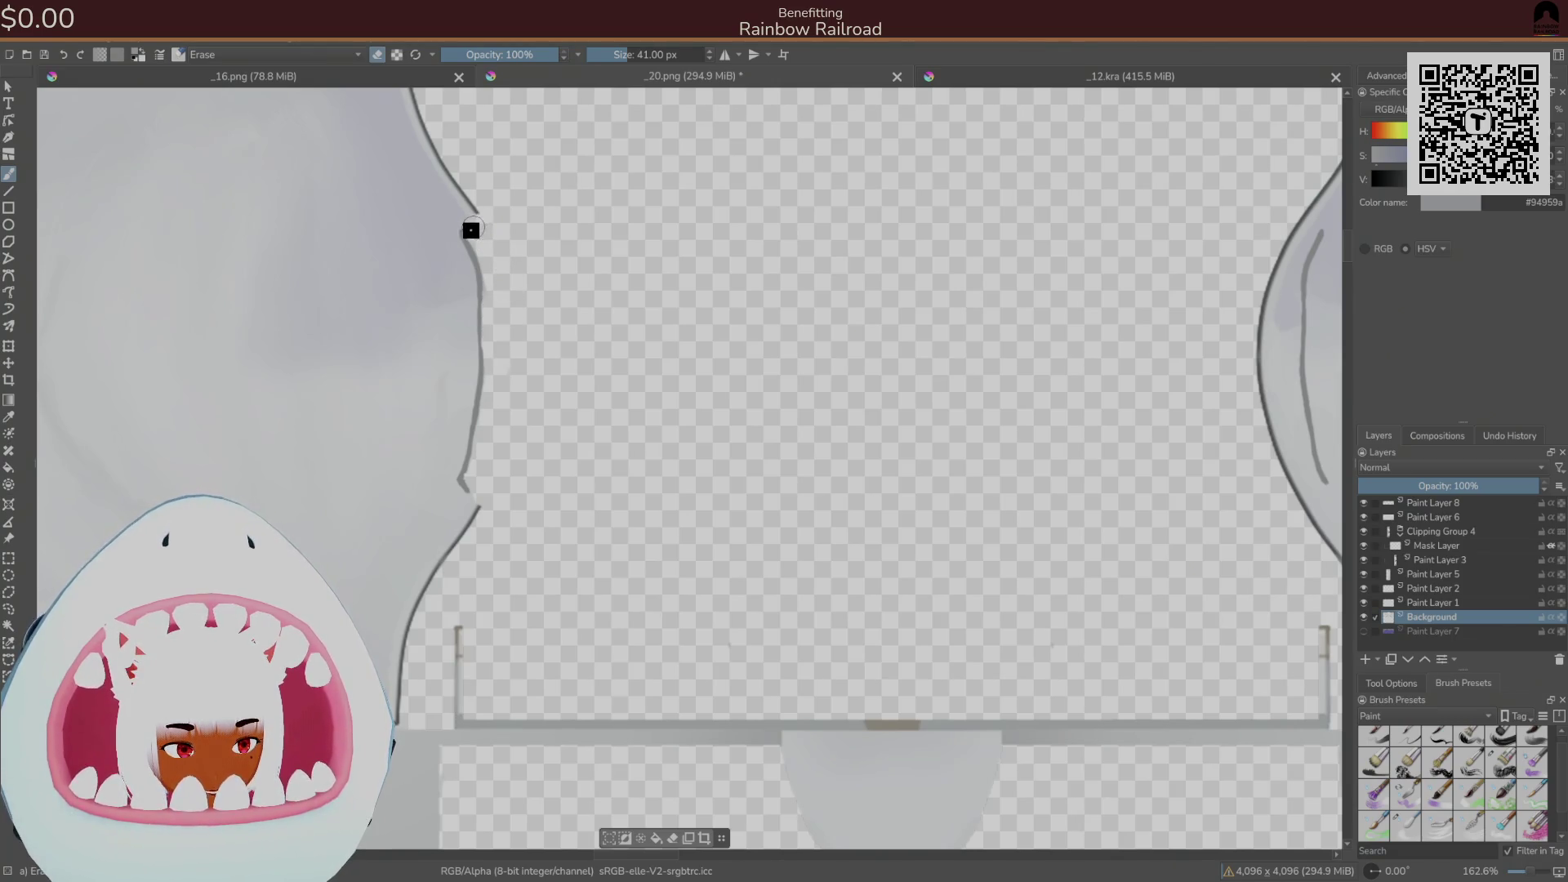
left_click_drag(970, 416, 413, 470)
mouse_move(679, 531)
left_mouse_down()
mouse_move(645, 452)
mouse_move(696, 603)
mouse_move(654, 561)
left_mouse_up()
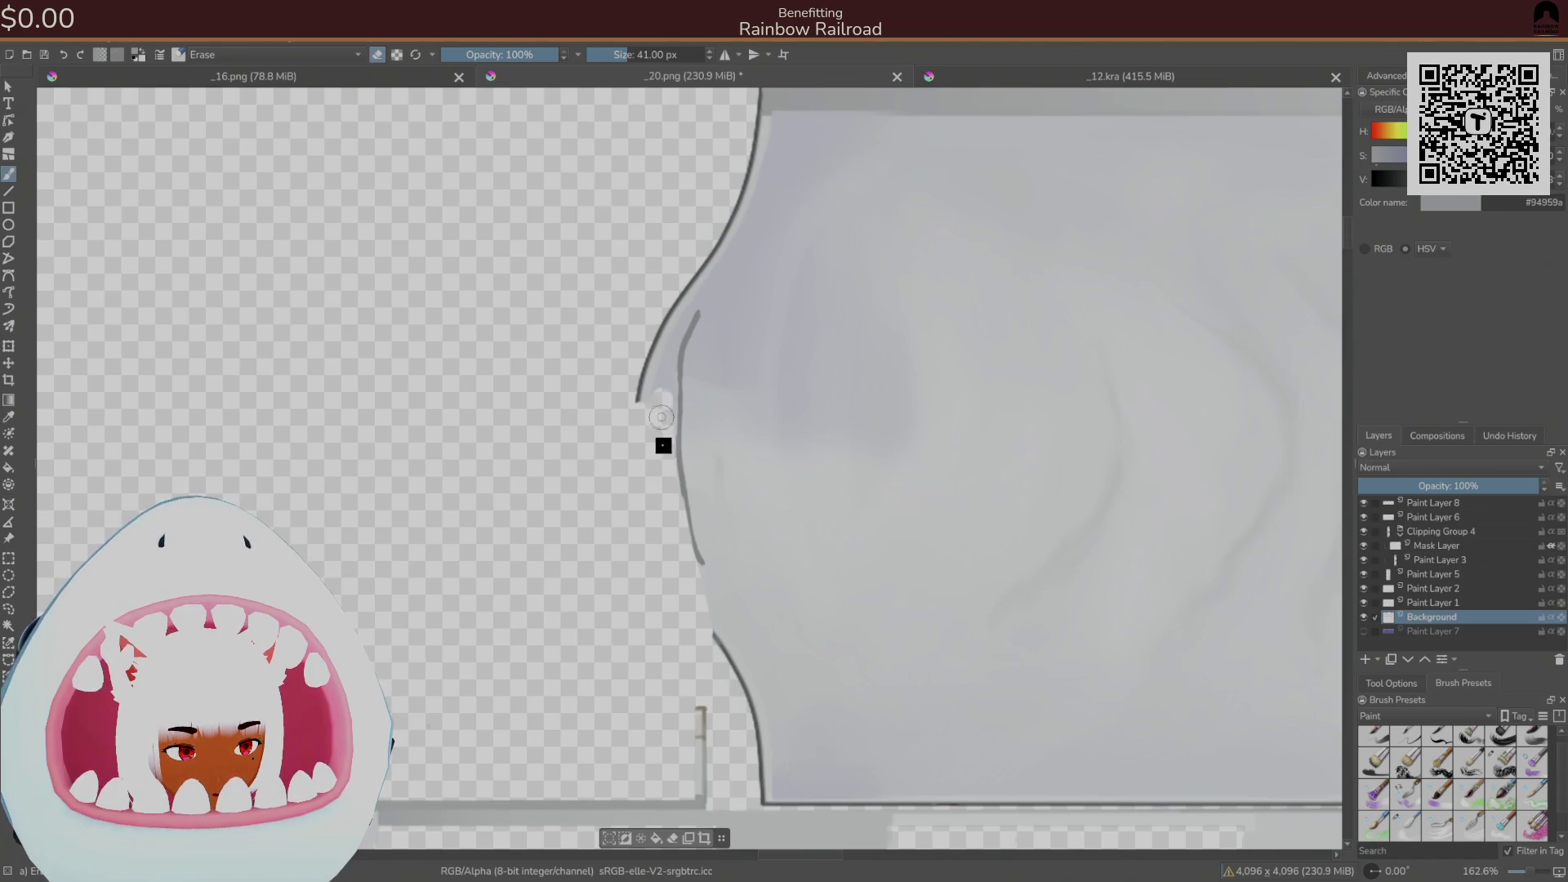
left_click_drag(662, 365, 690, 272)
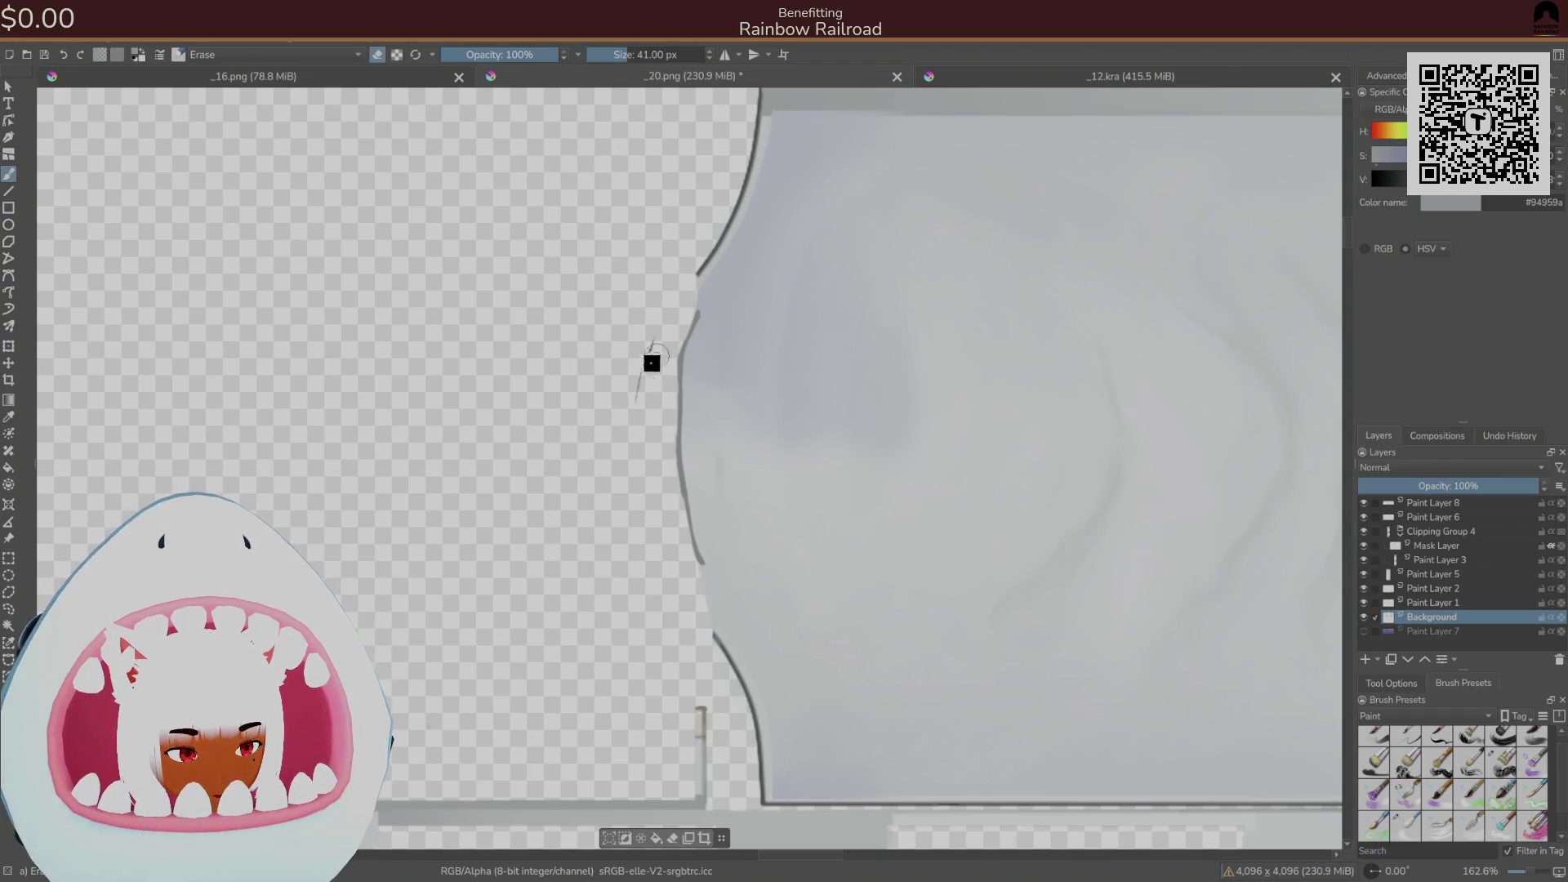
key("ctrl+s")
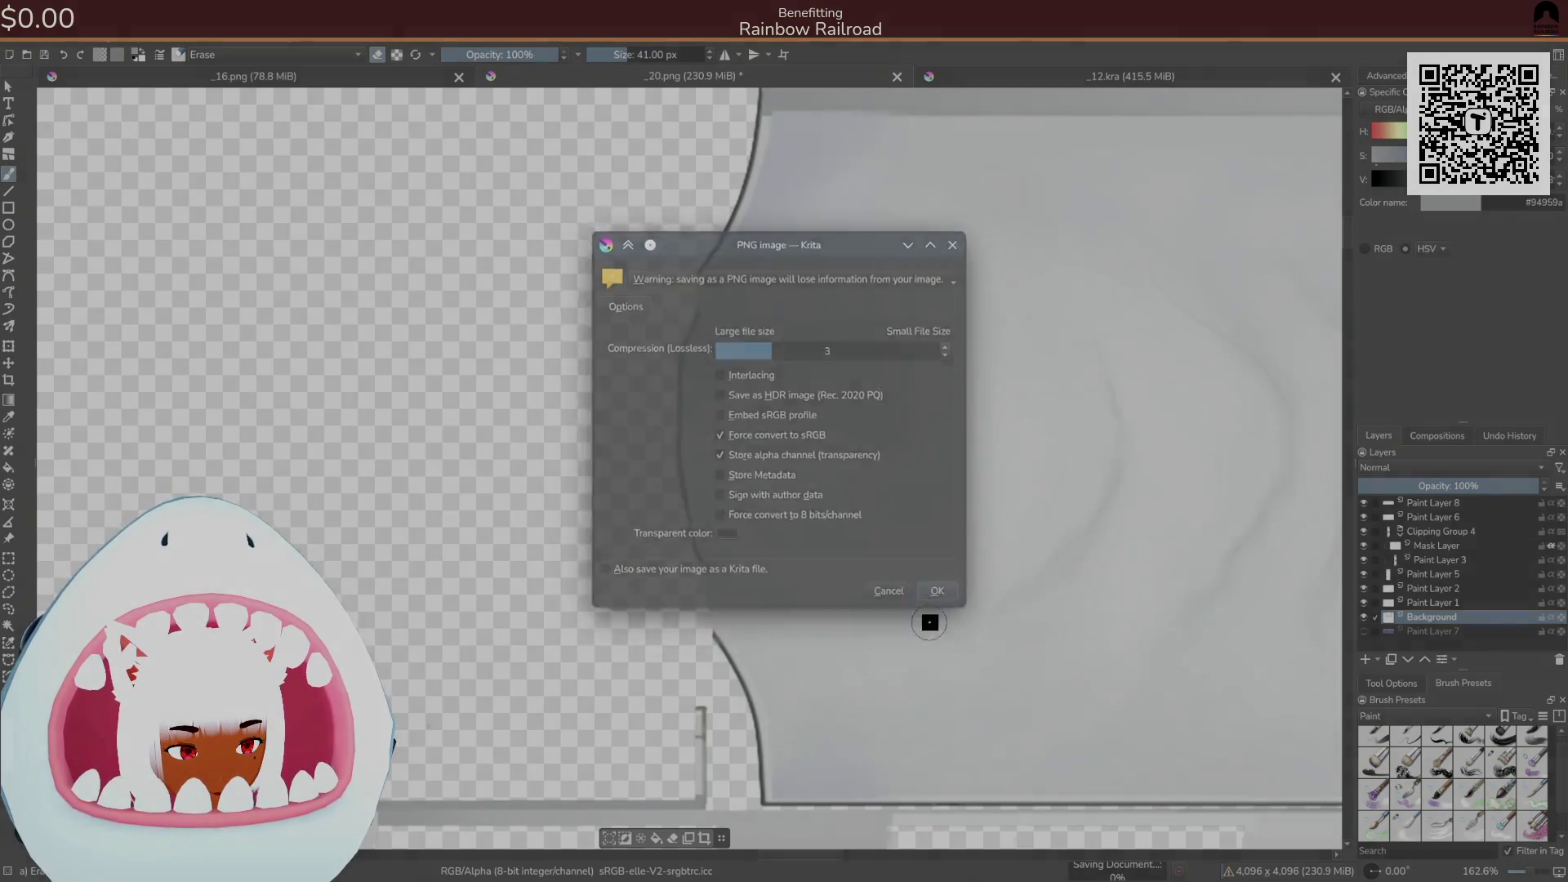
key("alt+Tab")
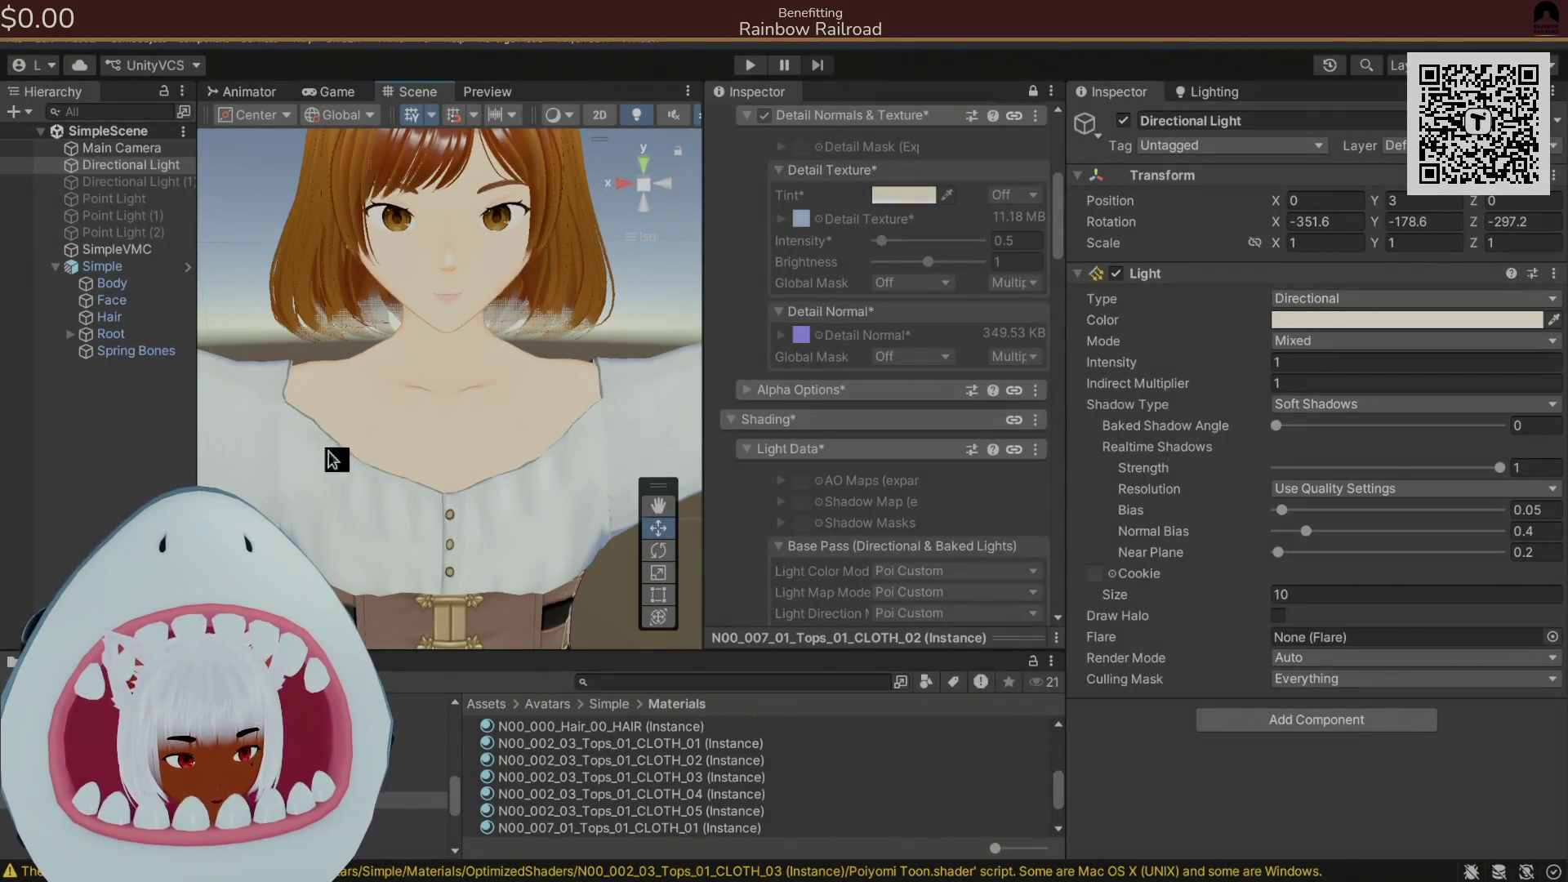
mouse_move(294, 424)
left_mouse_down()
mouse_move(1254, 452)
mouse_move(1381, 369)
mouse_move(414, 360)
mouse_move(532, 364)
mouse_move(534, 386)
left_mouse_up()
scroll(535, 386, "down", 2)
scroll(527, 377, "down", 3)
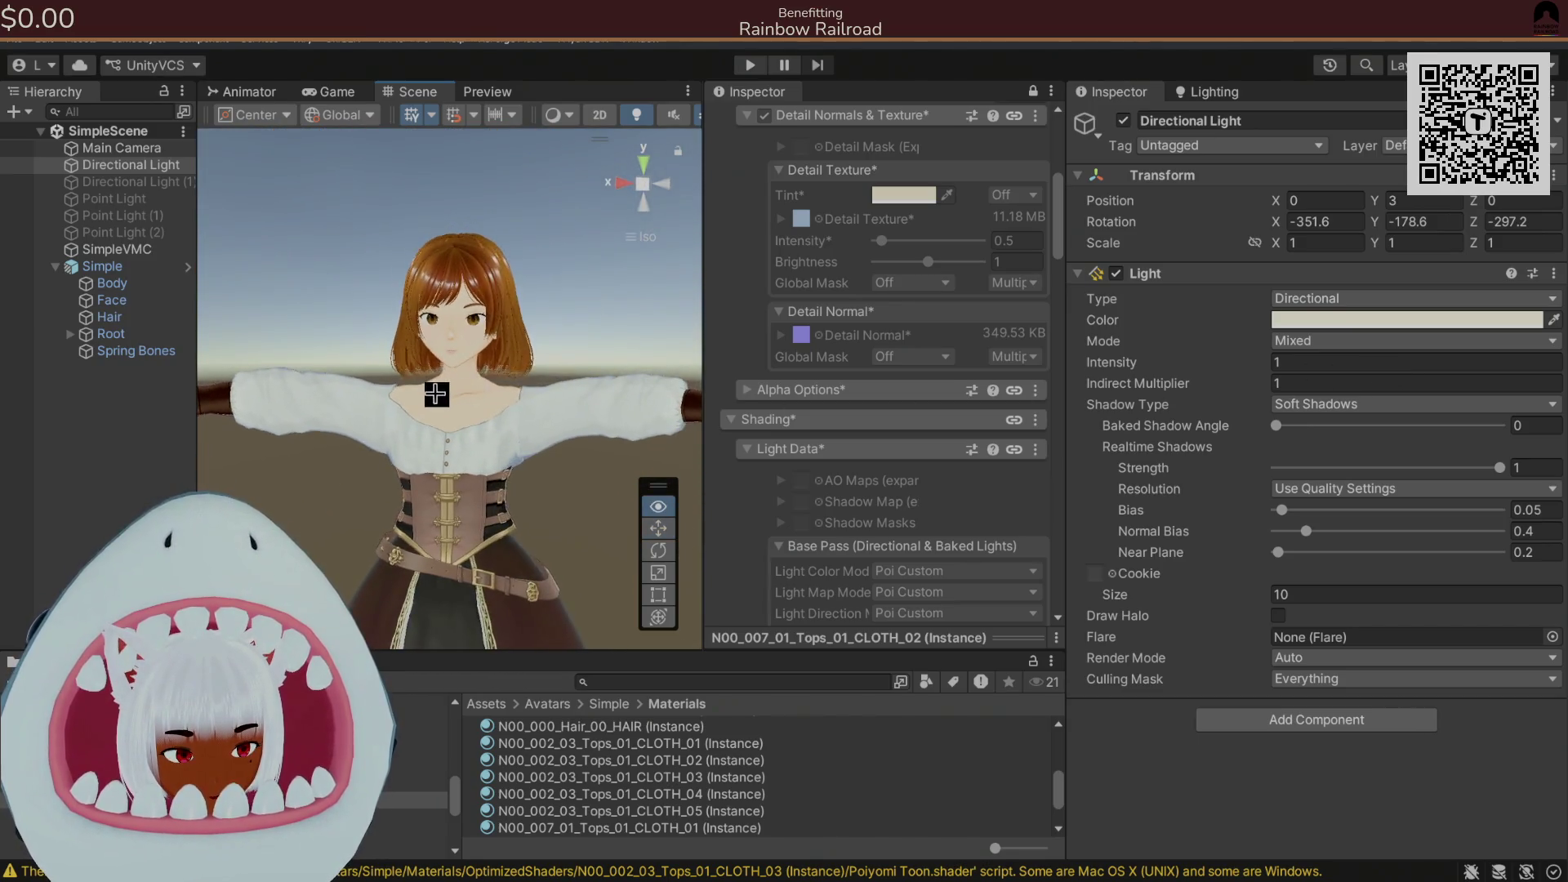
scroll(524, 415, "up", 2)
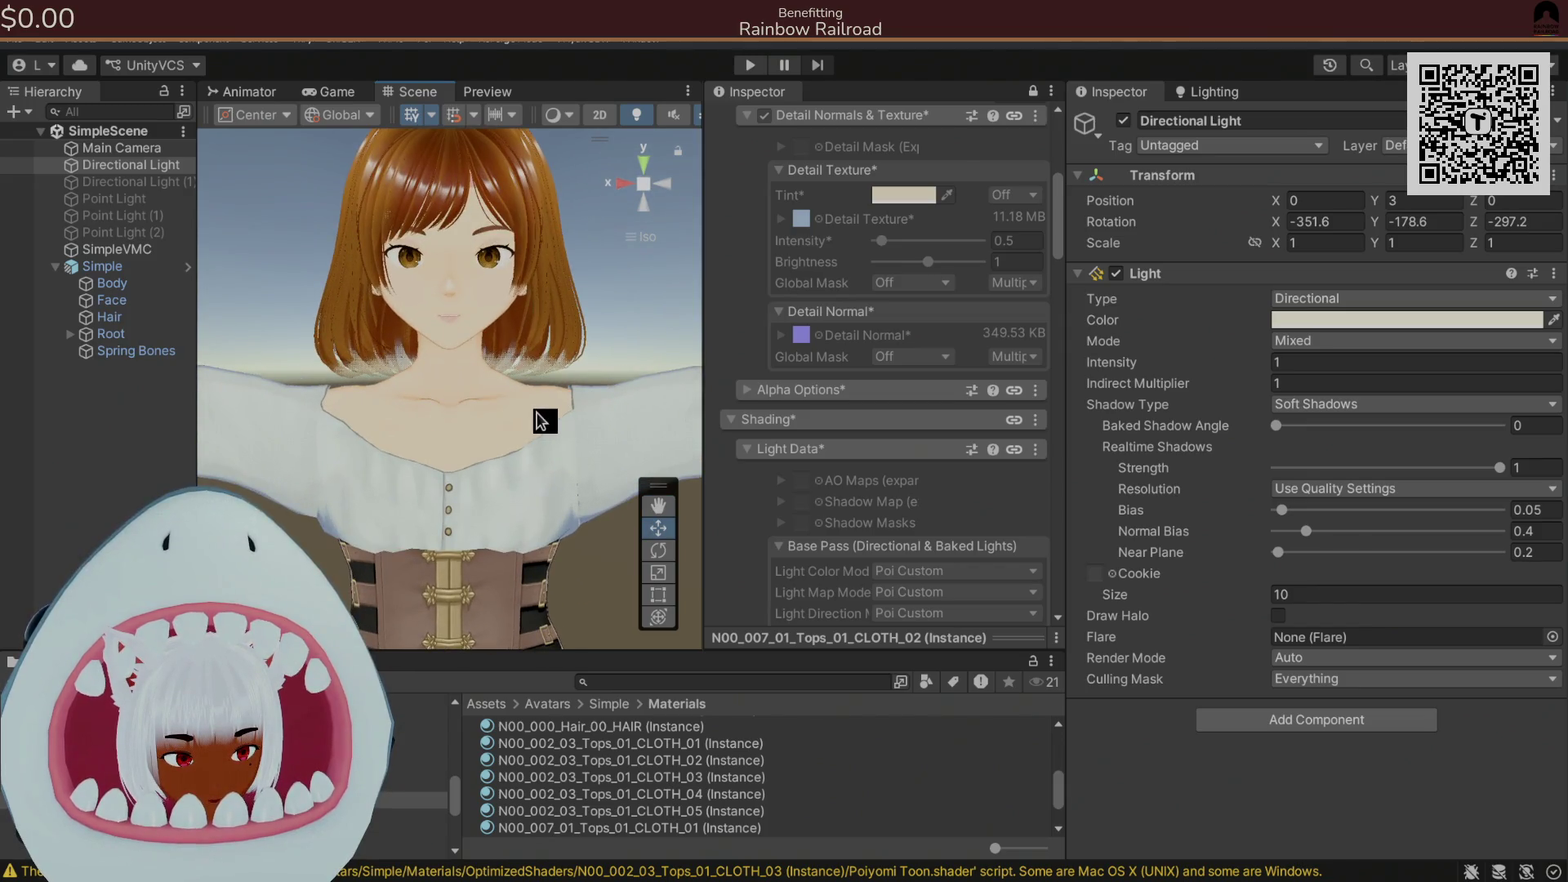
scroll(545, 421, "down", 4)
scroll(578, 475, "up", 5)
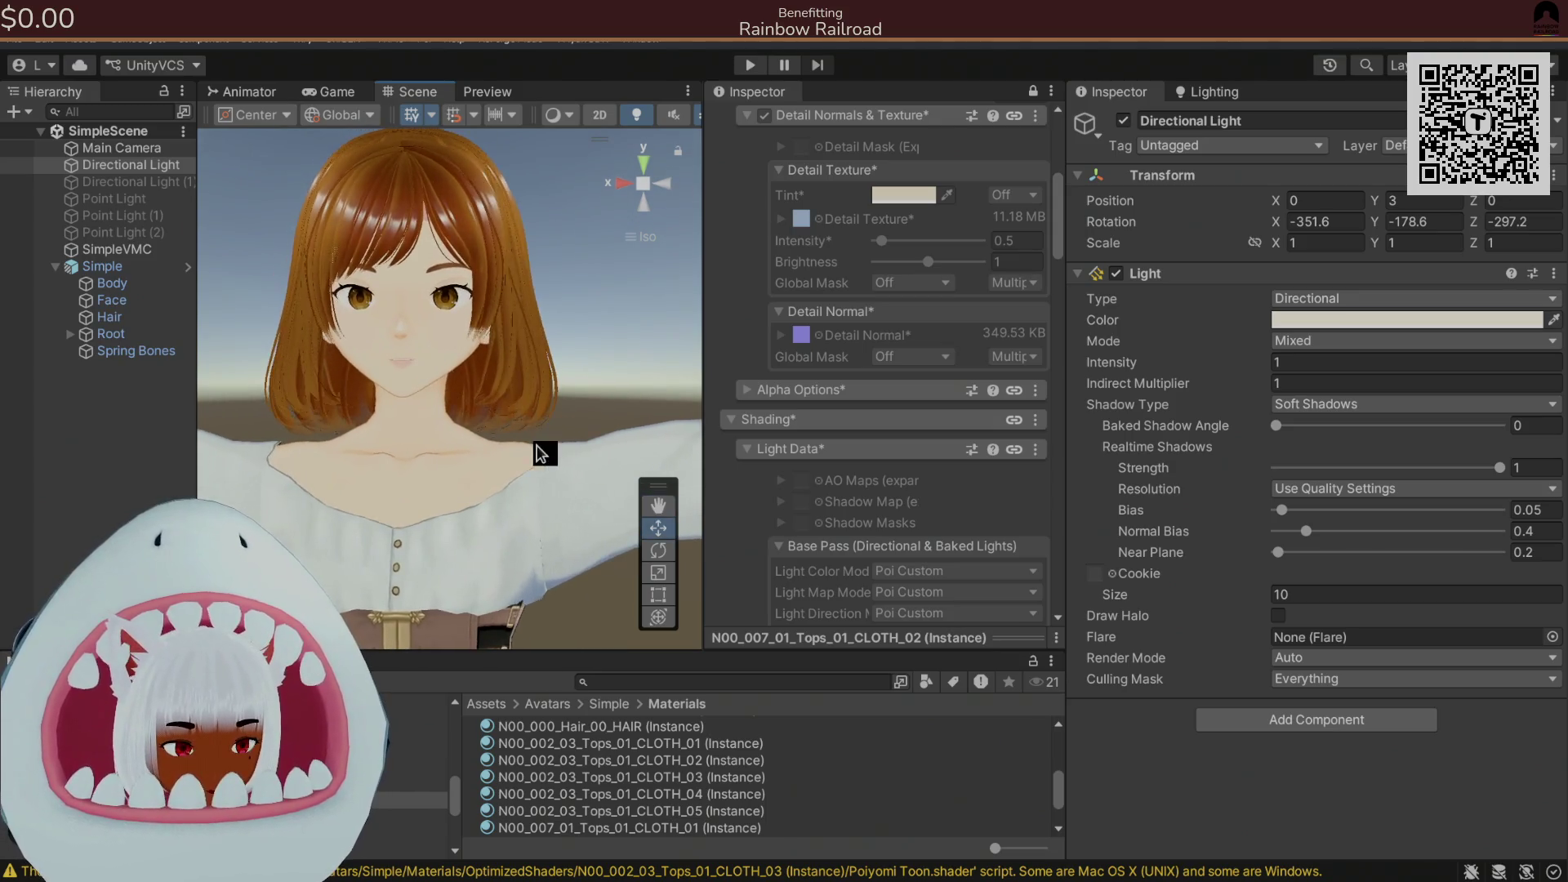
mouse_move(518, 455)
left_mouse_down()
mouse_move(500, 445)
mouse_move(758, 418)
mouse_move(561, 420)
left_mouse_up()
scroll(602, 411, "up", 3)
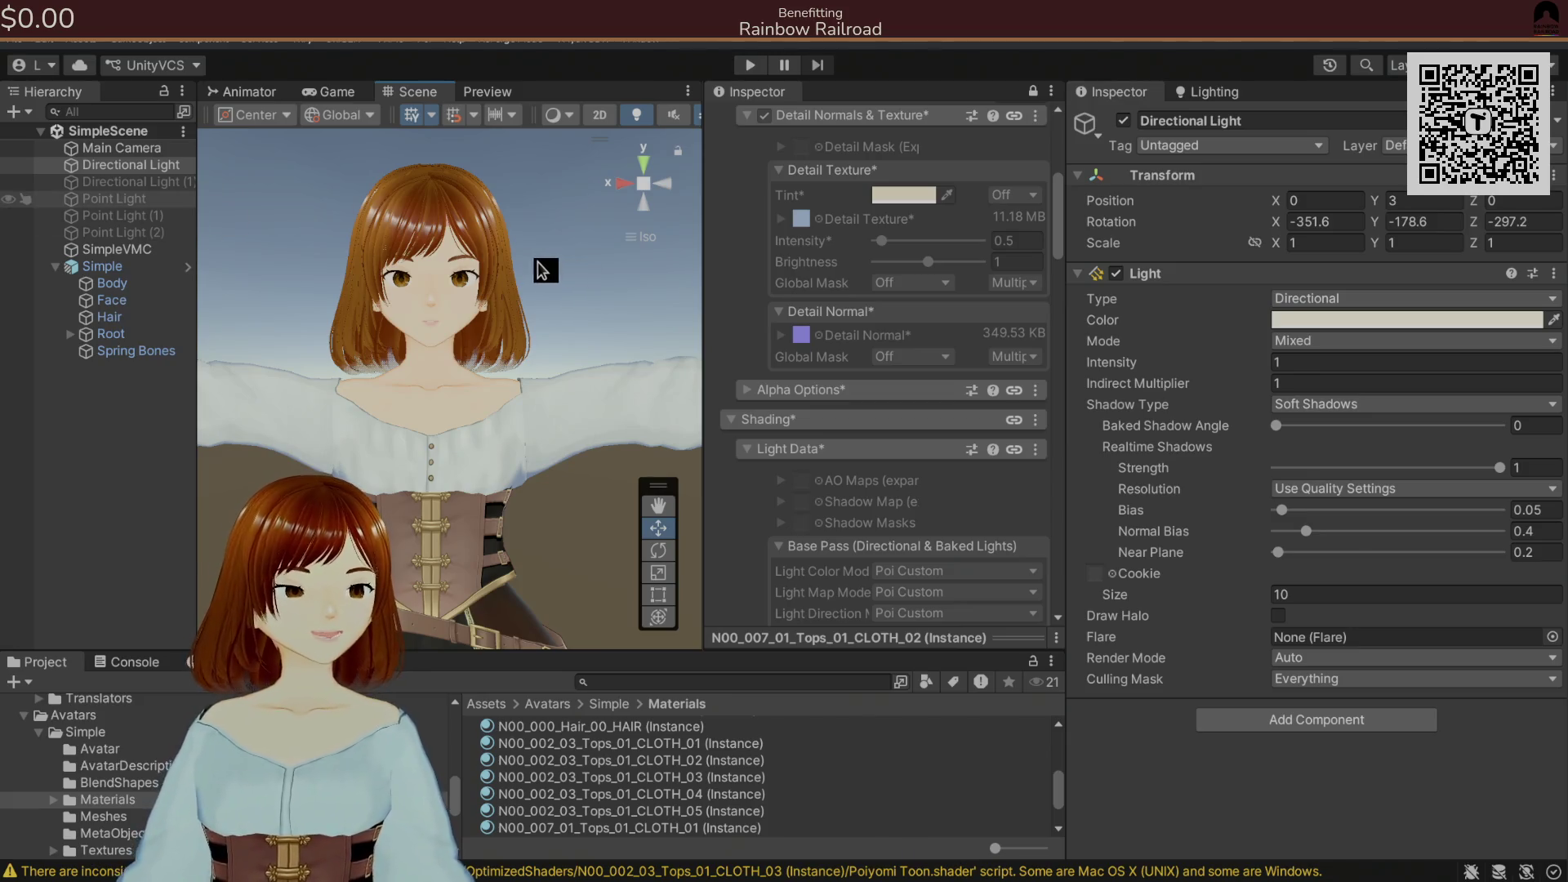
mouse_move(506, 305)
left_mouse_down()
mouse_move(490, 322)
mouse_move(525, 332)
mouse_move(514, 314)
left_mouse_up()
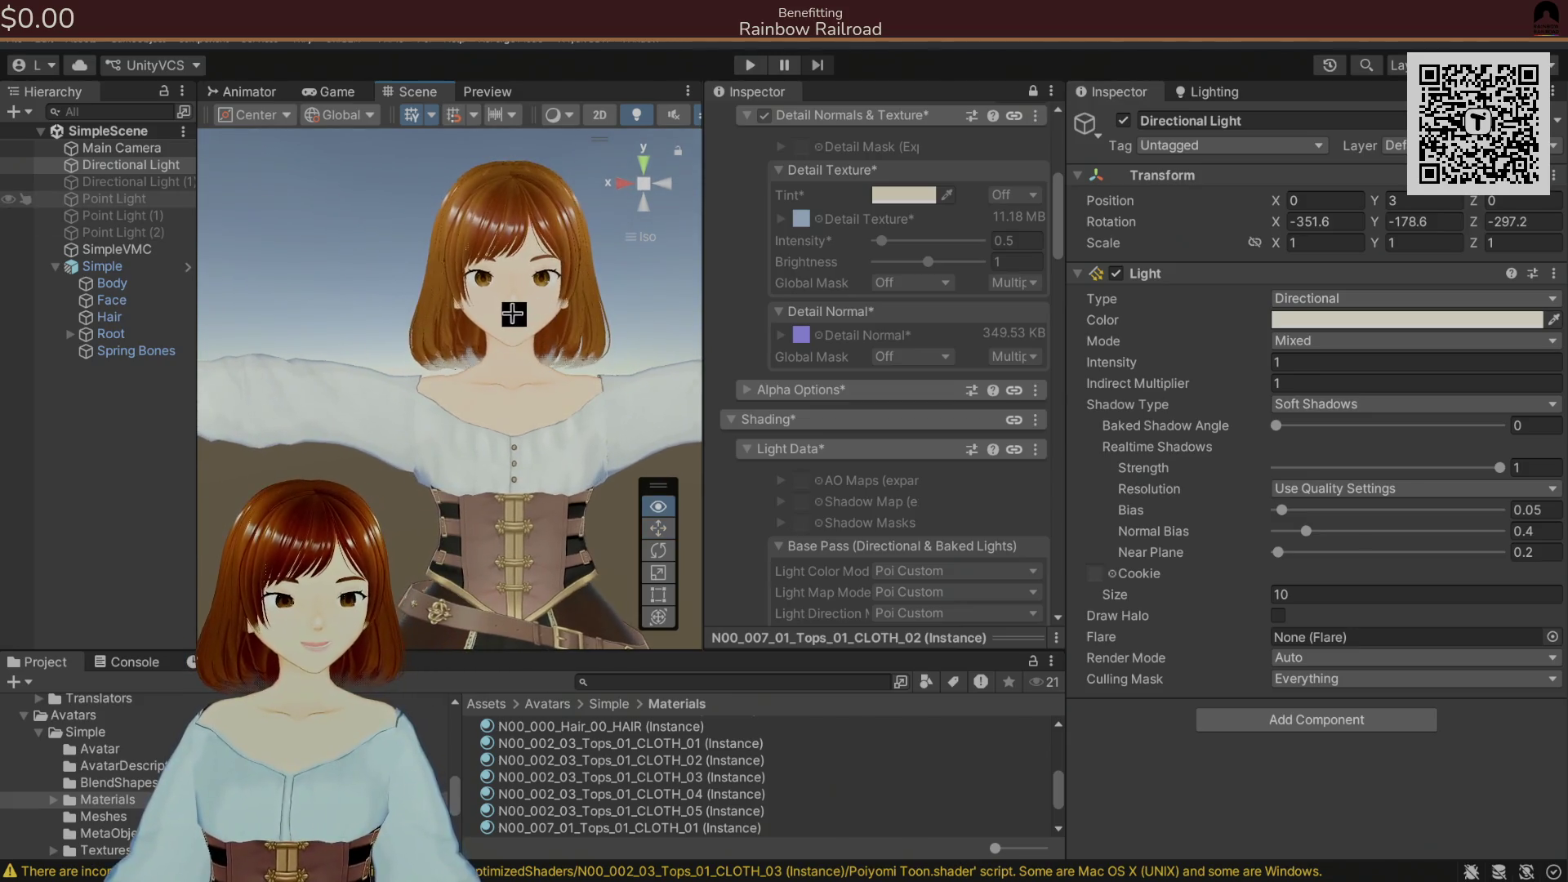
- Export Simple via Avatar > VNyan Avatar, replacing ExportedAvatars/Simple.vsfavatar
left_click(164, 264)
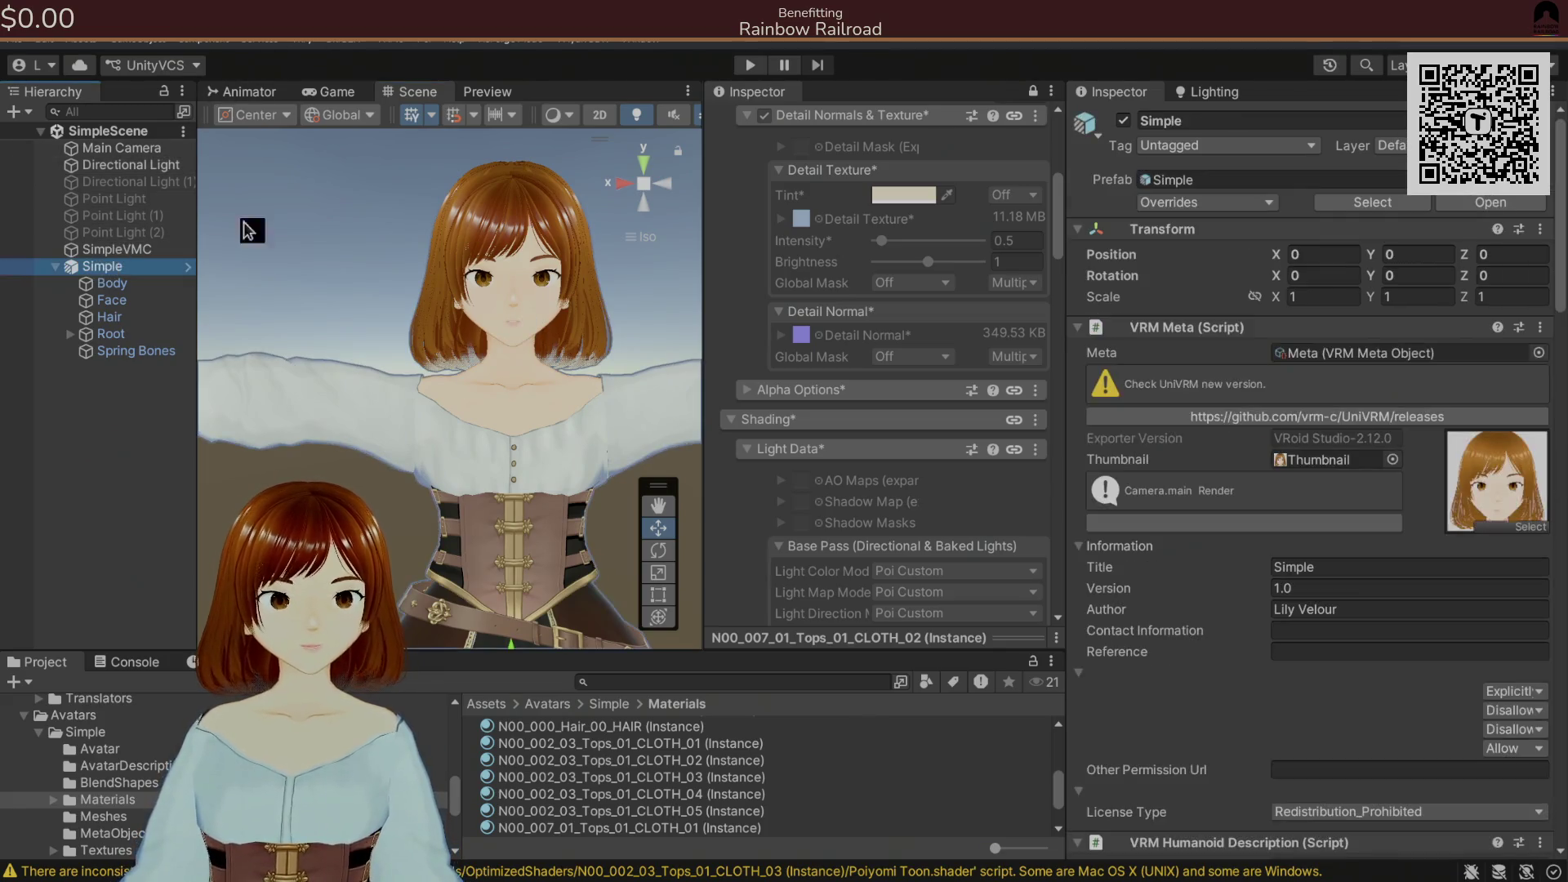
left_click(582, 40)
mouse_move(654, 82)
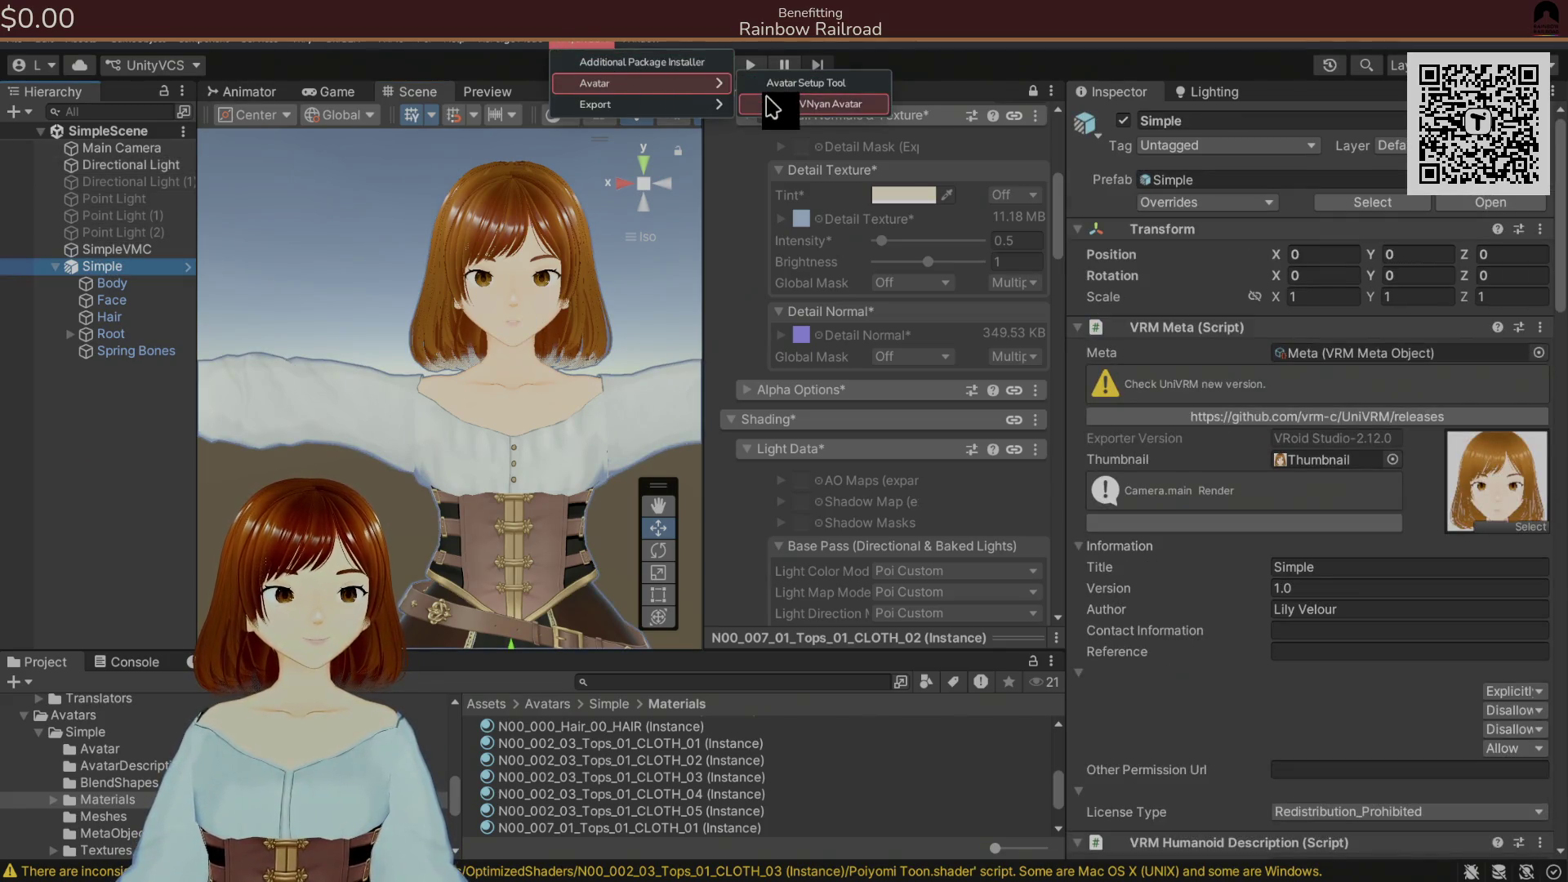
left_click(772, 104)
double_click(469, 328)
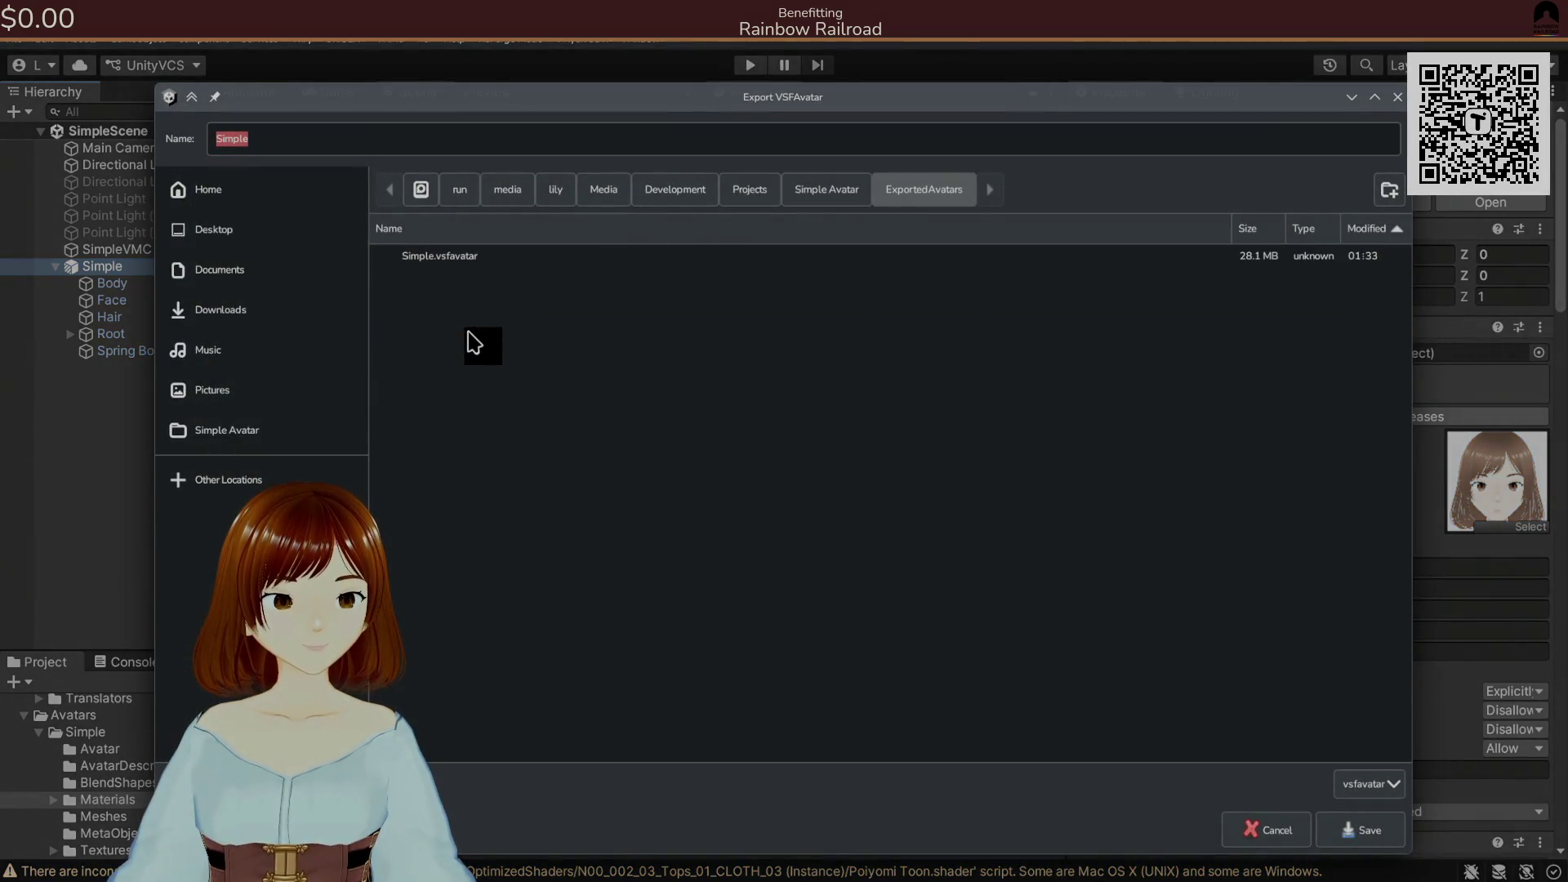
double_click(480, 257)
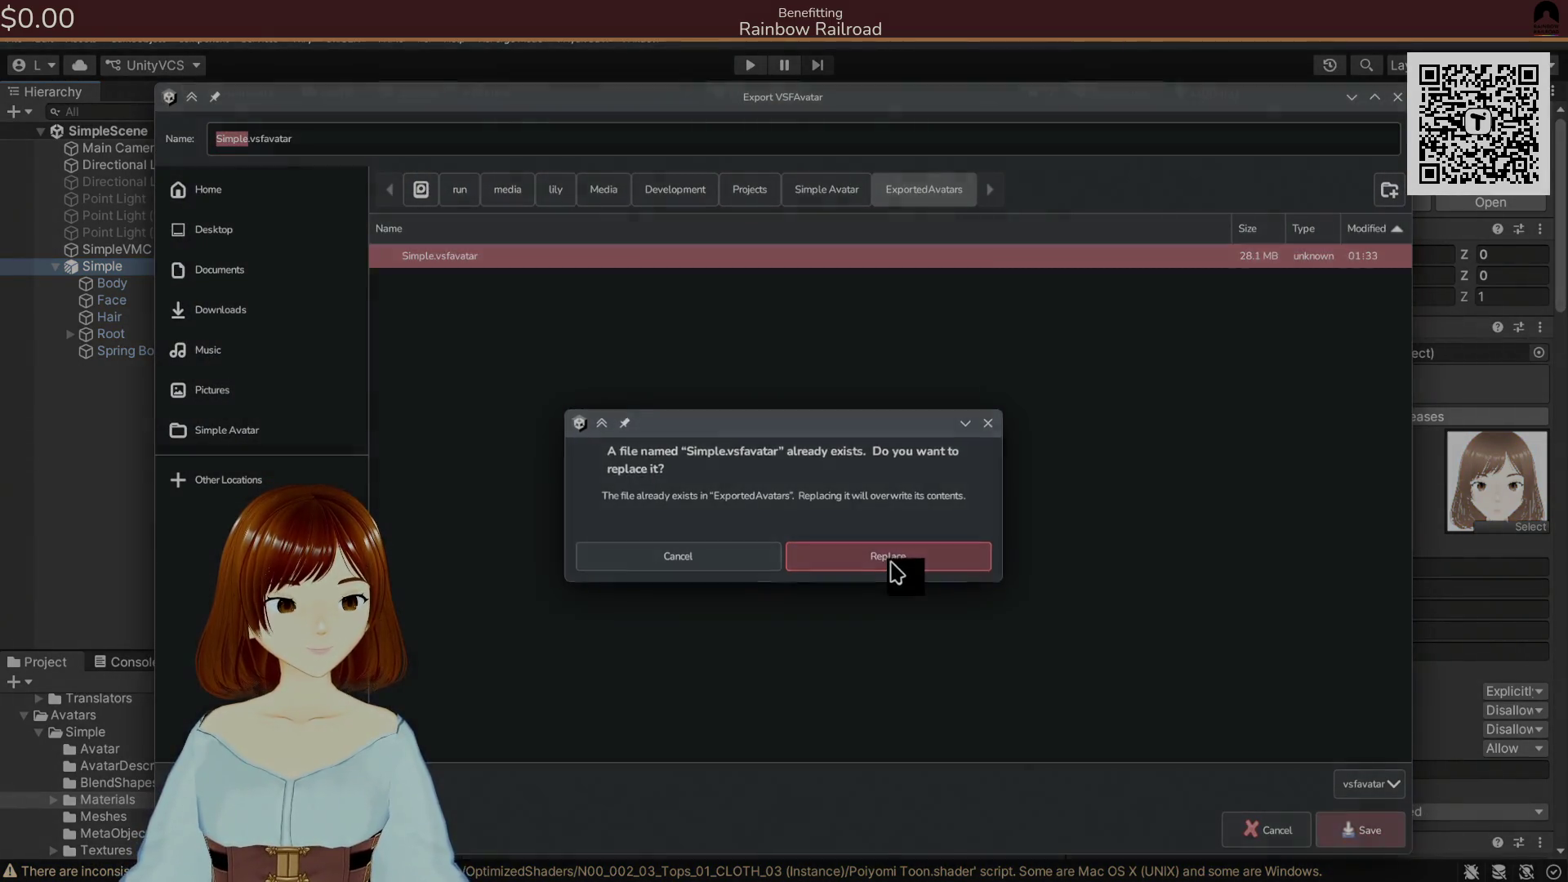
left_click(890, 562)
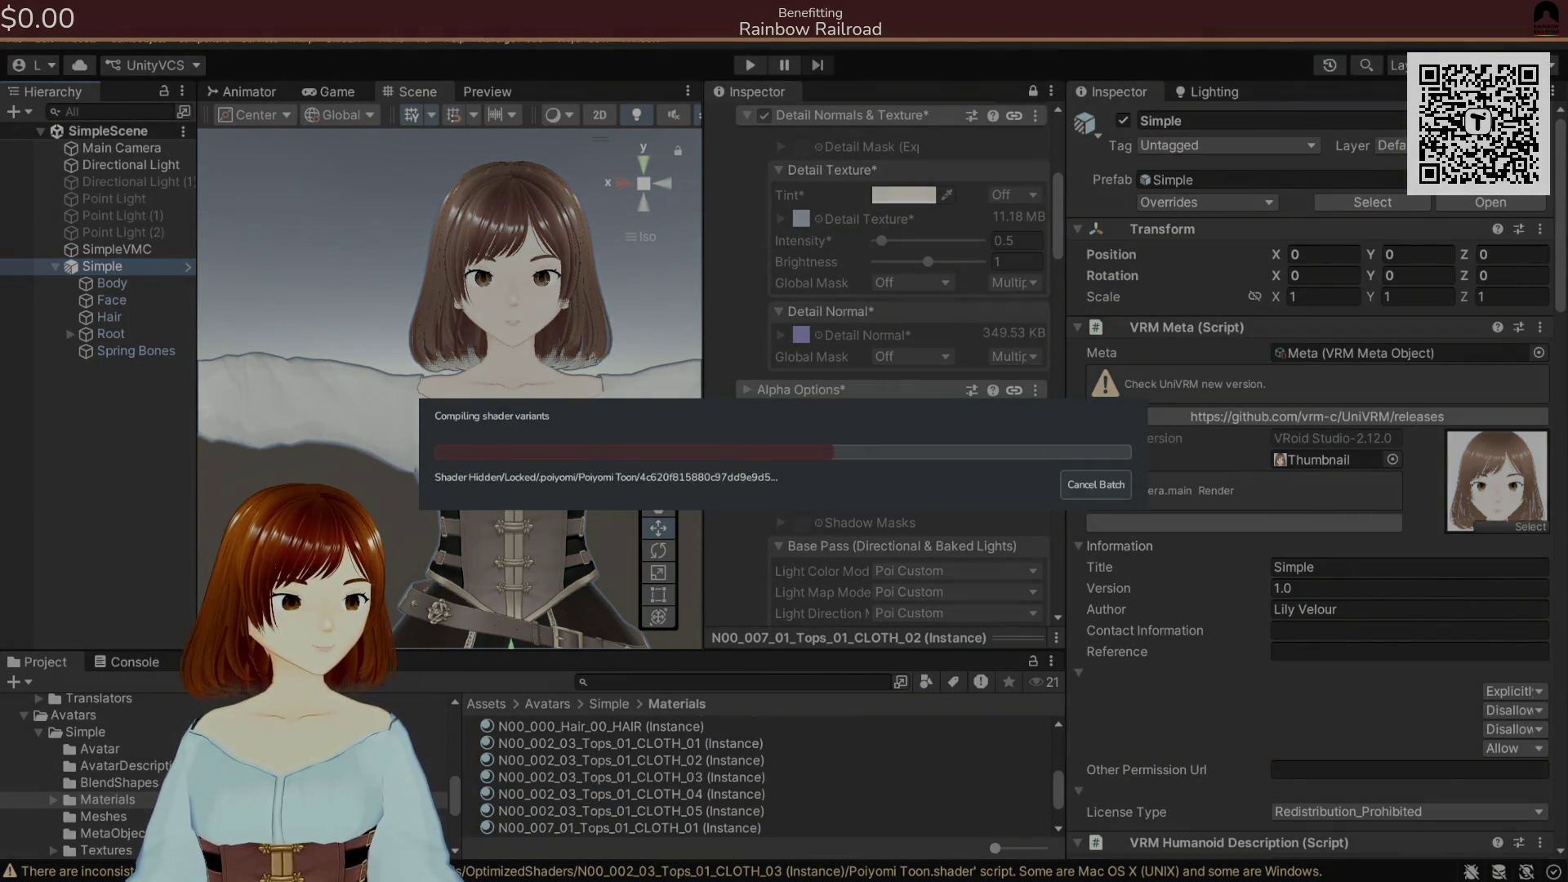